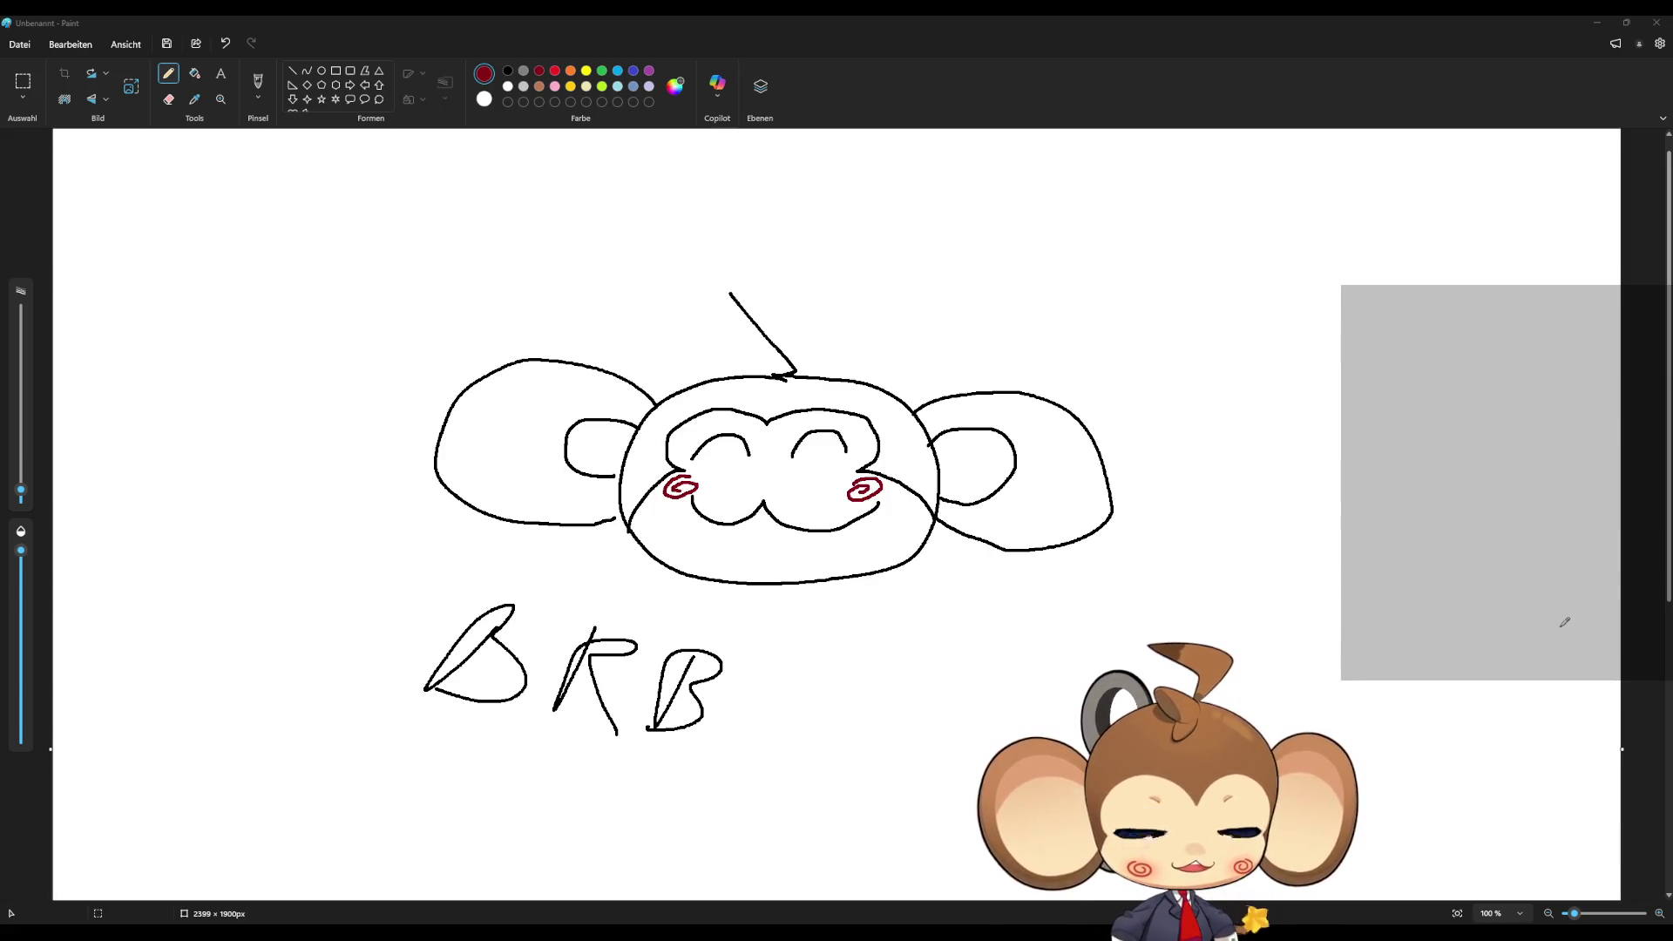
# - Close the BRB monkey sketch in Paint and discard it with 'Nicht speichern'
pyautogui.click(1657, 22)
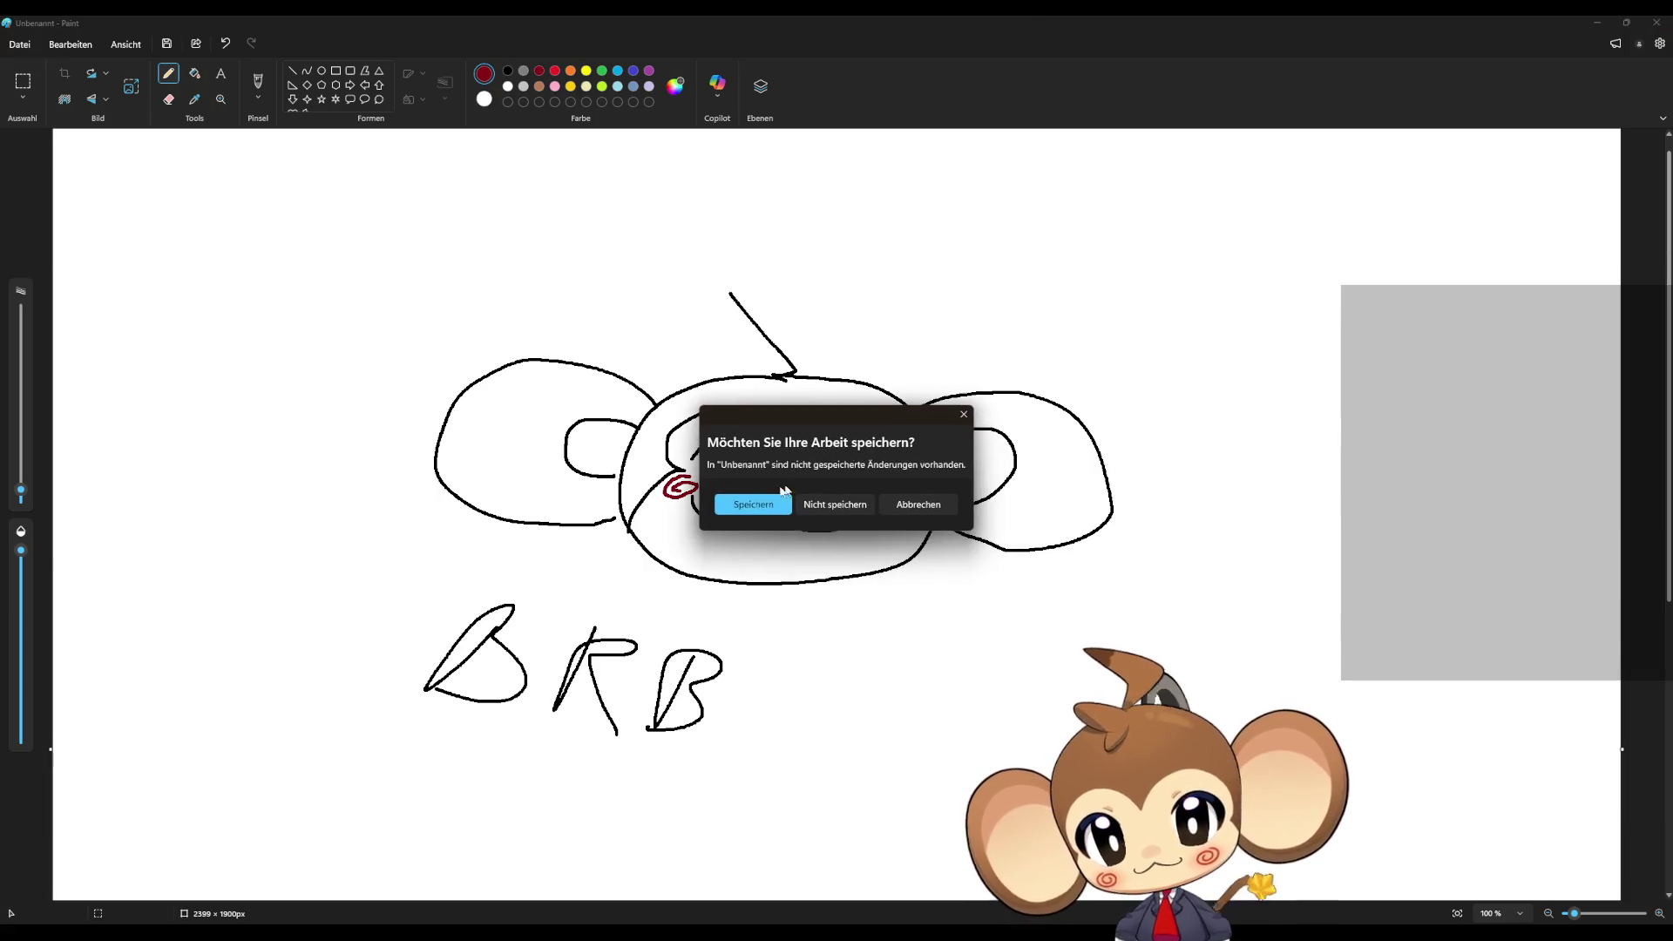
pyautogui.click(860, 505)
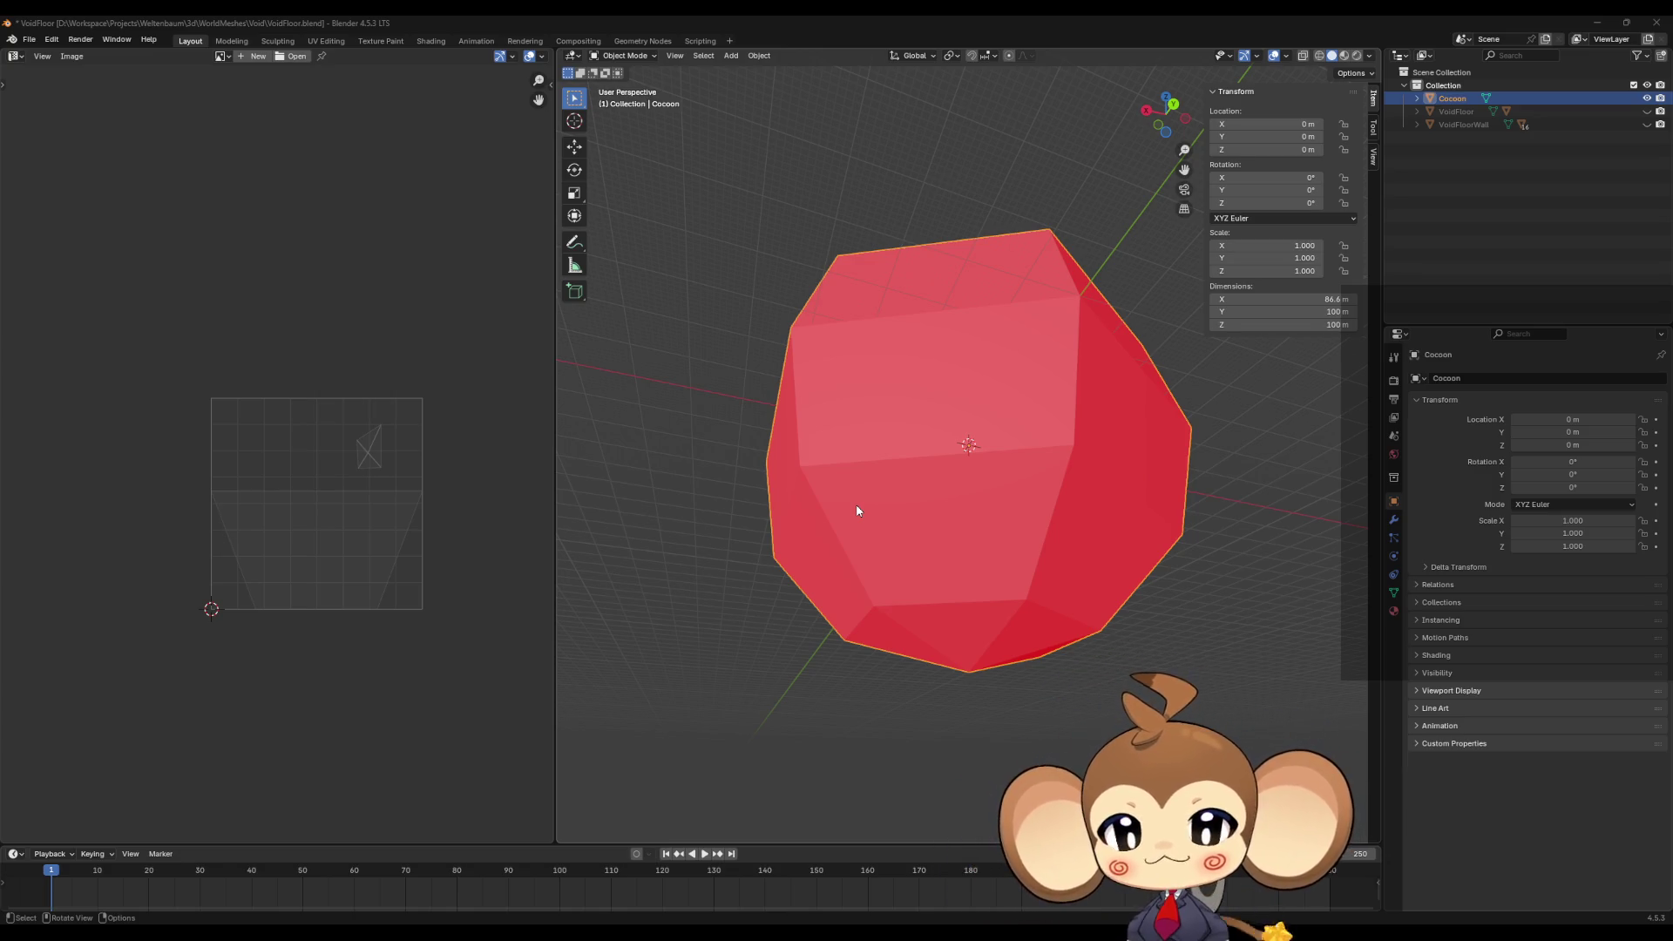
pyautogui.moveTo(866, 509)
pyautogui.mouseDown()
pyautogui.moveTo(929, 519)
pyautogui.moveTo(956, 546)
pyautogui.mouseUp()
pyautogui.scroll(3, 1124, 616)
pyautogui.scroll(-1, 1117, 620)
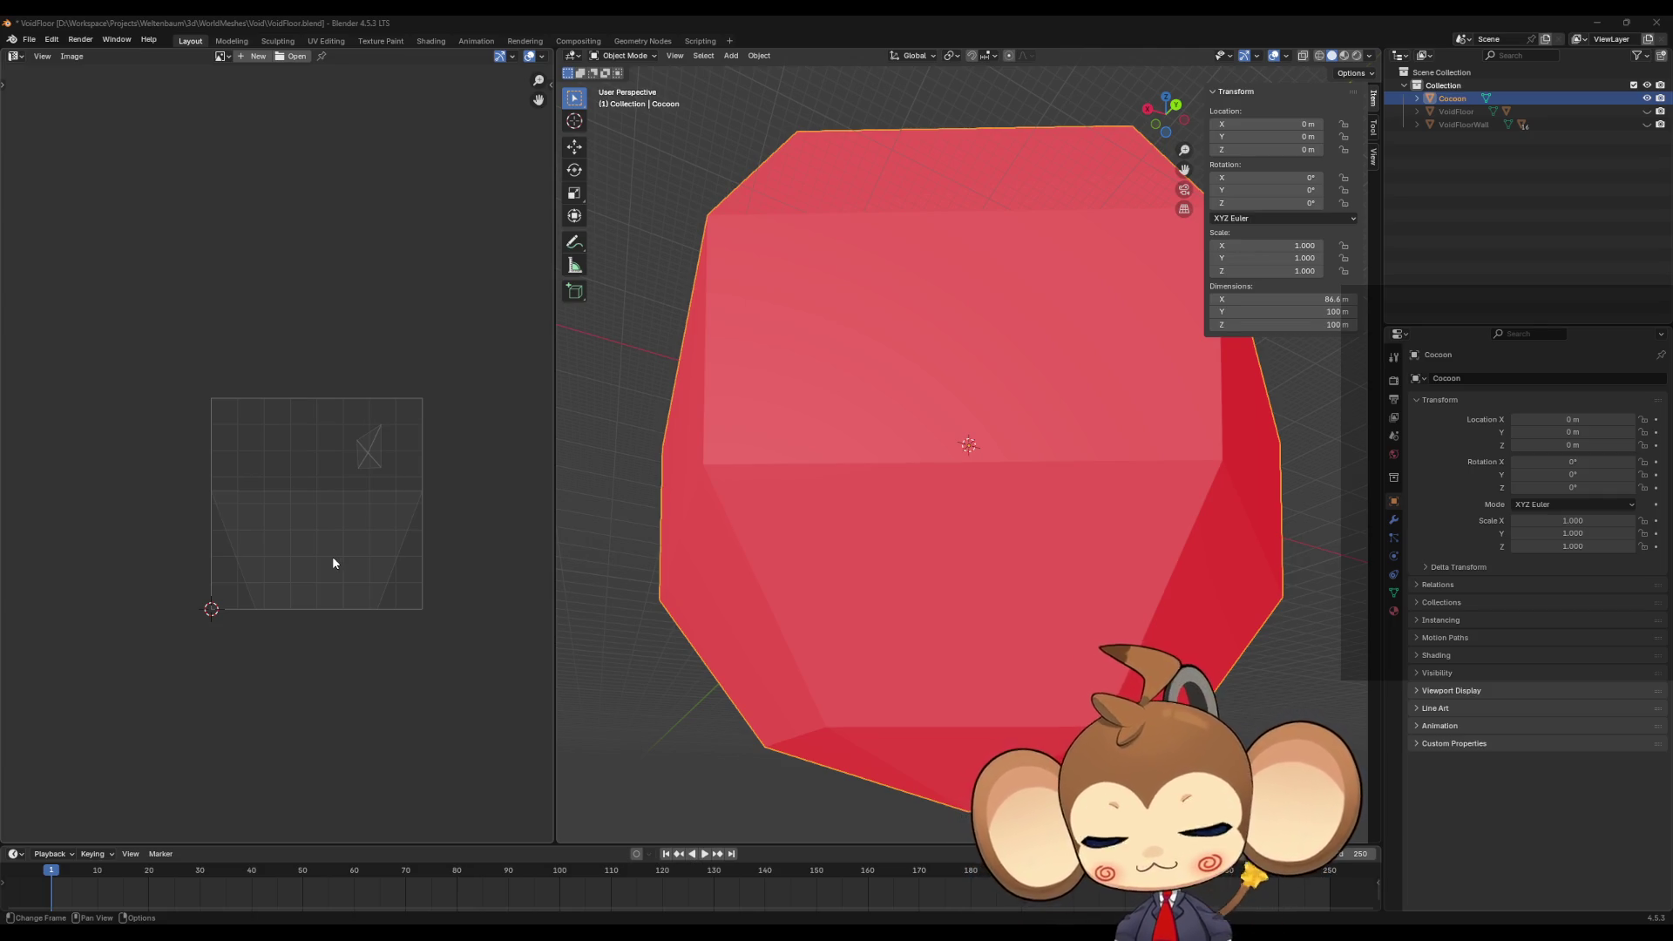
pyautogui.scroll(-5, 934, 536)
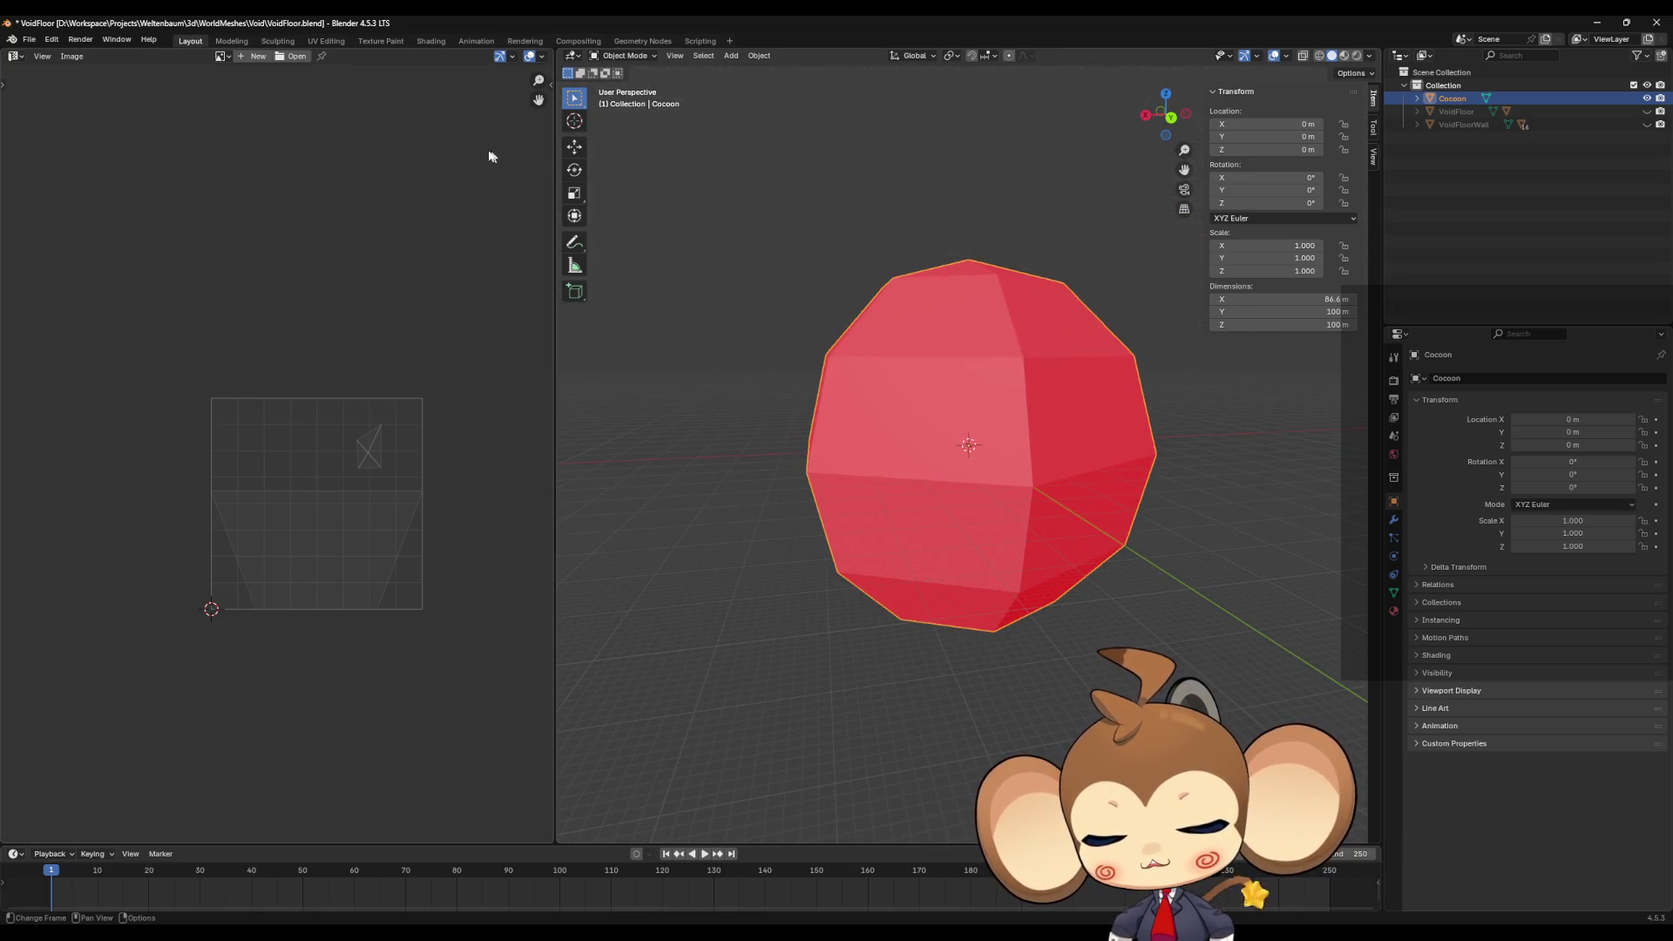
# - Start an FBX (.fbx) export of the Blender scene to show the export file browser
pyautogui.click(29, 40)
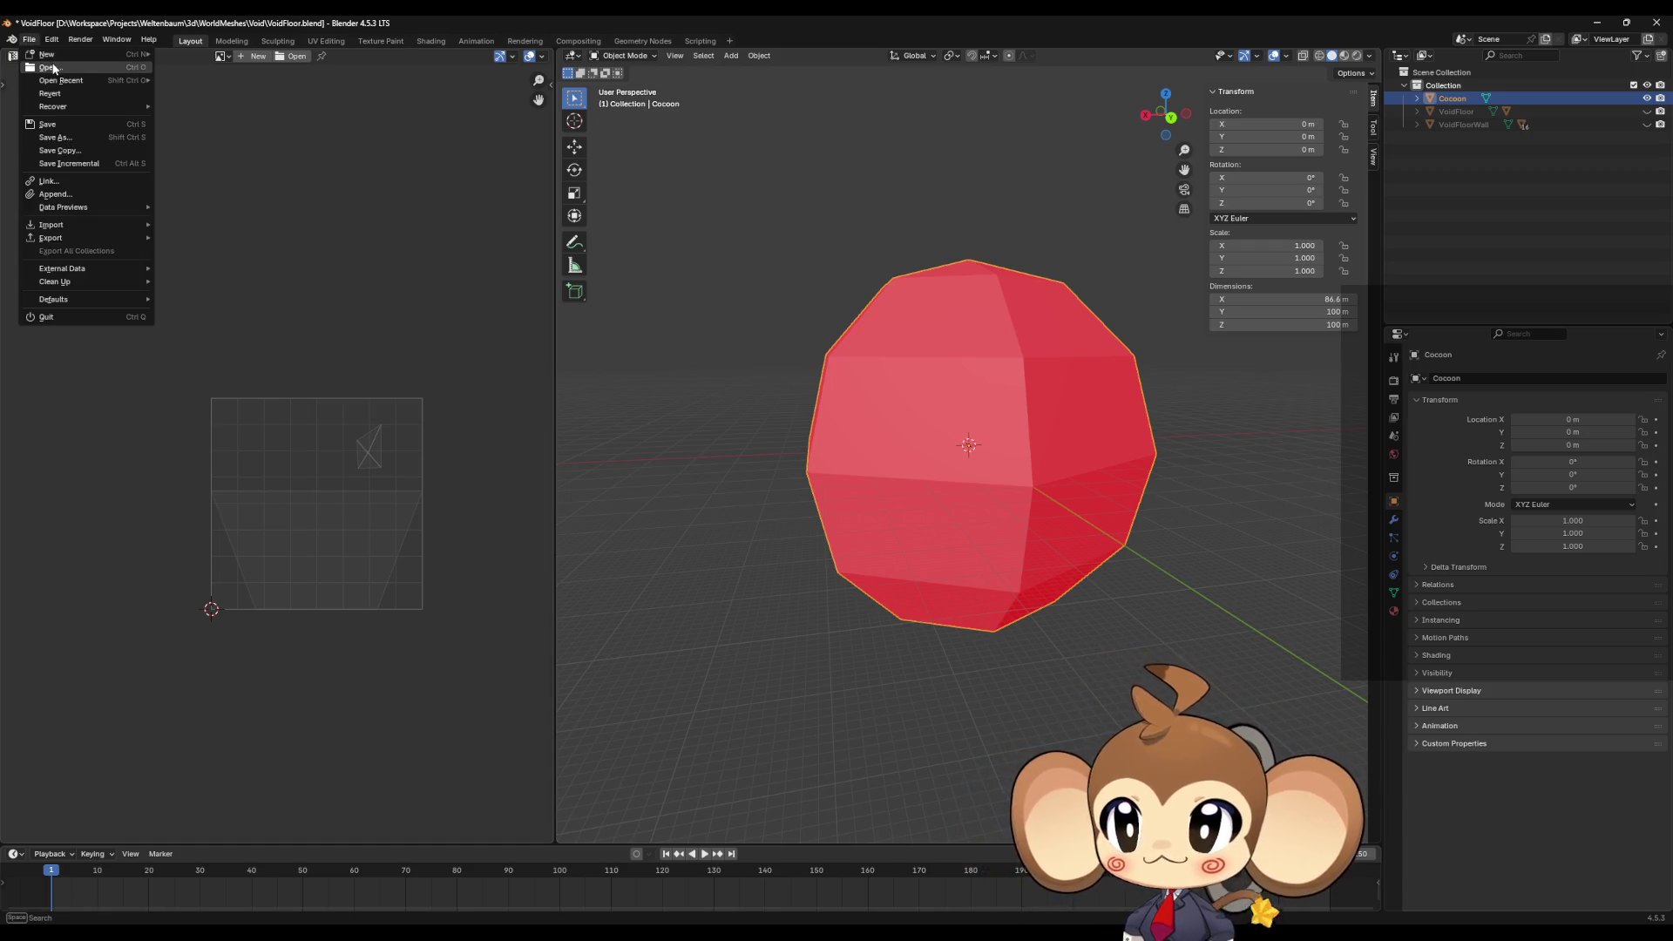
pyautogui.moveTo(65, 241)
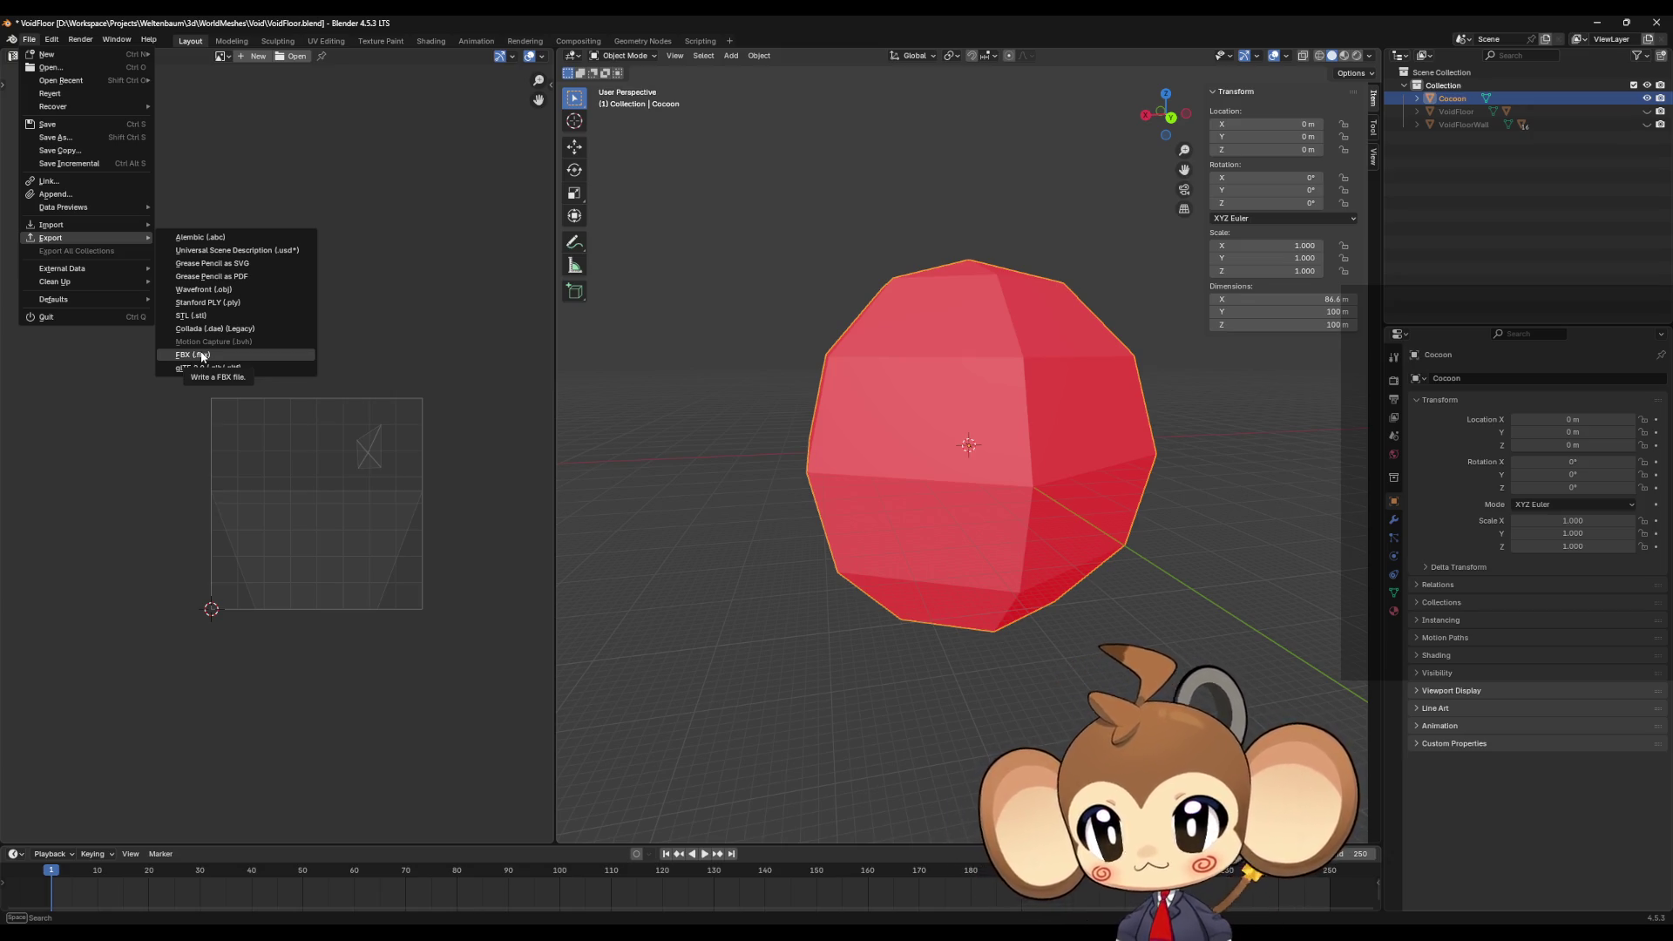
pyautogui.click(201, 353)
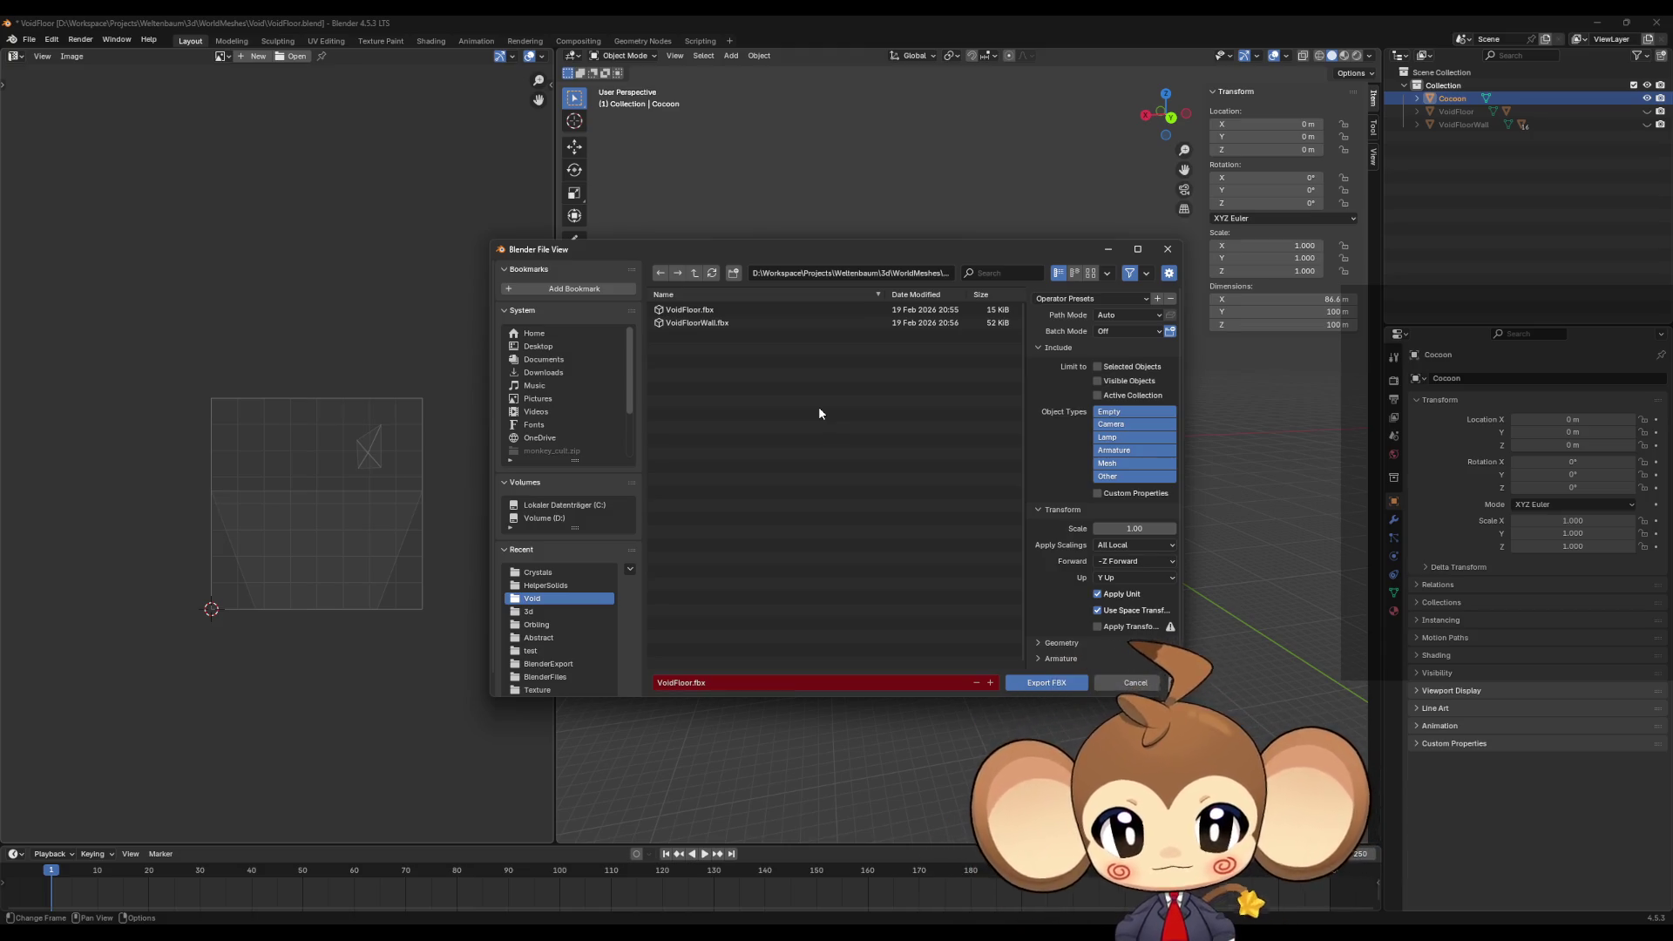
# - Replace the export file name with IntroCocoon.fbx
pyautogui.click(683, 682)
pyautogui.press('BackSpace')
pyautogui.press('BackSpace')
pyautogui.press('BackSpace')
pyautogui.press('Delete')
pyautogui.write('IntroCocoon')
pyautogui.click(1083, 305)
# - Export using the unreal preset, then save the VoidFloor scene and close Blender
pyautogui.click(1081, 299)
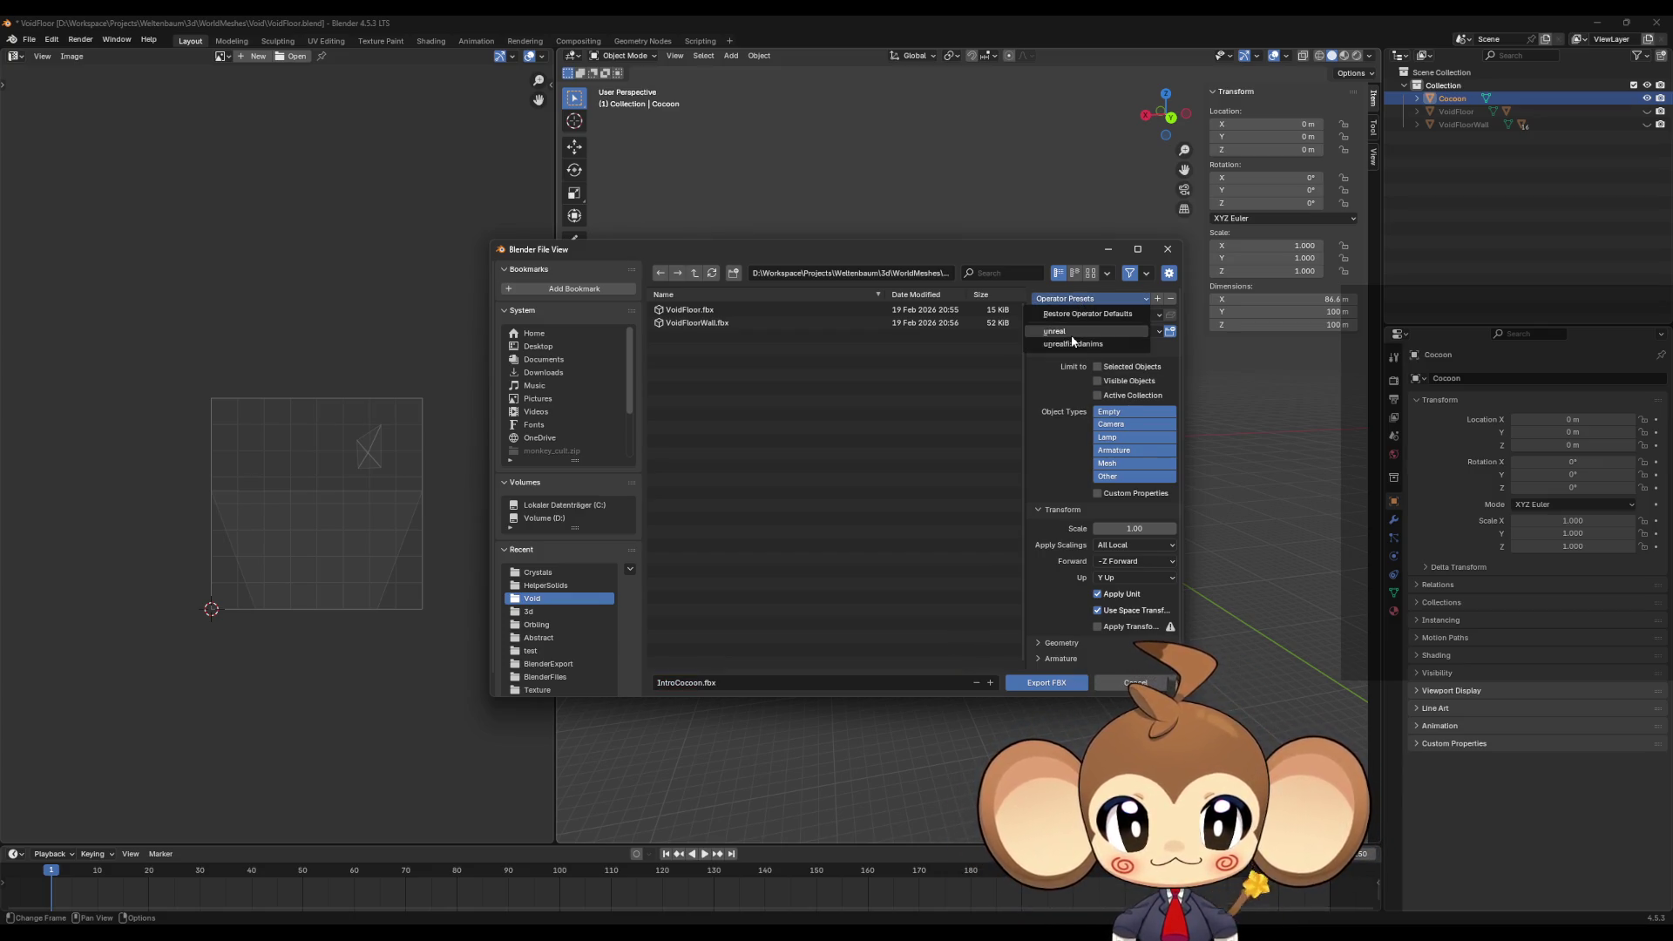
pyautogui.click(1072, 336)
pyautogui.click(1037, 682)
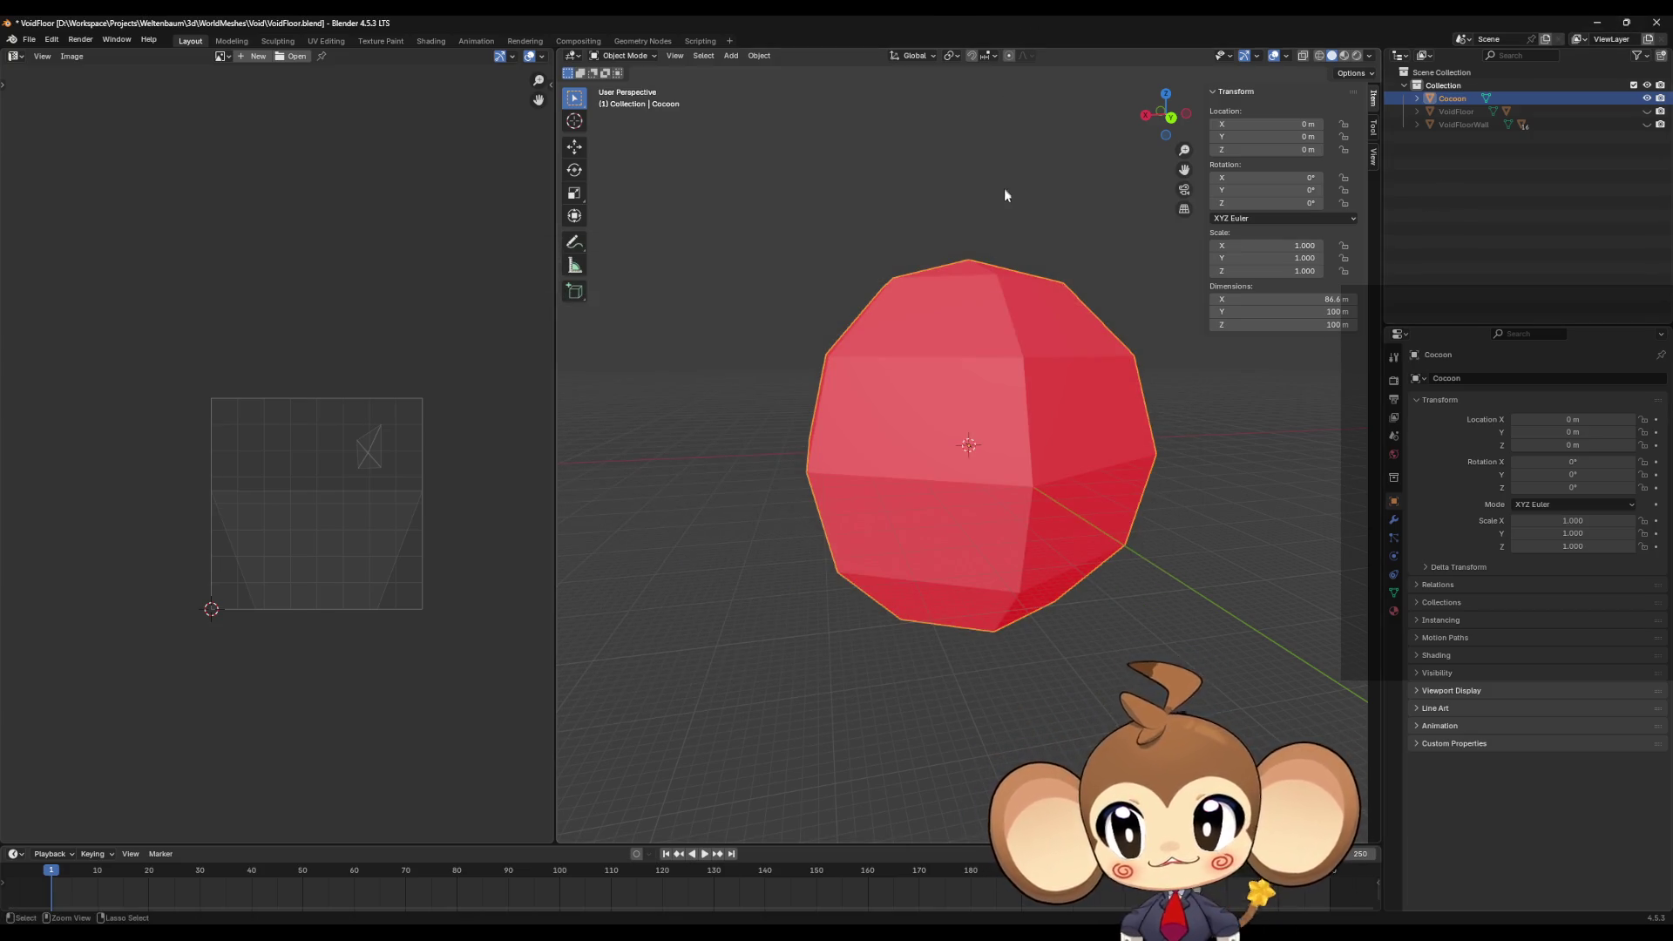
pyautogui.hotkey('ctrl', 's')
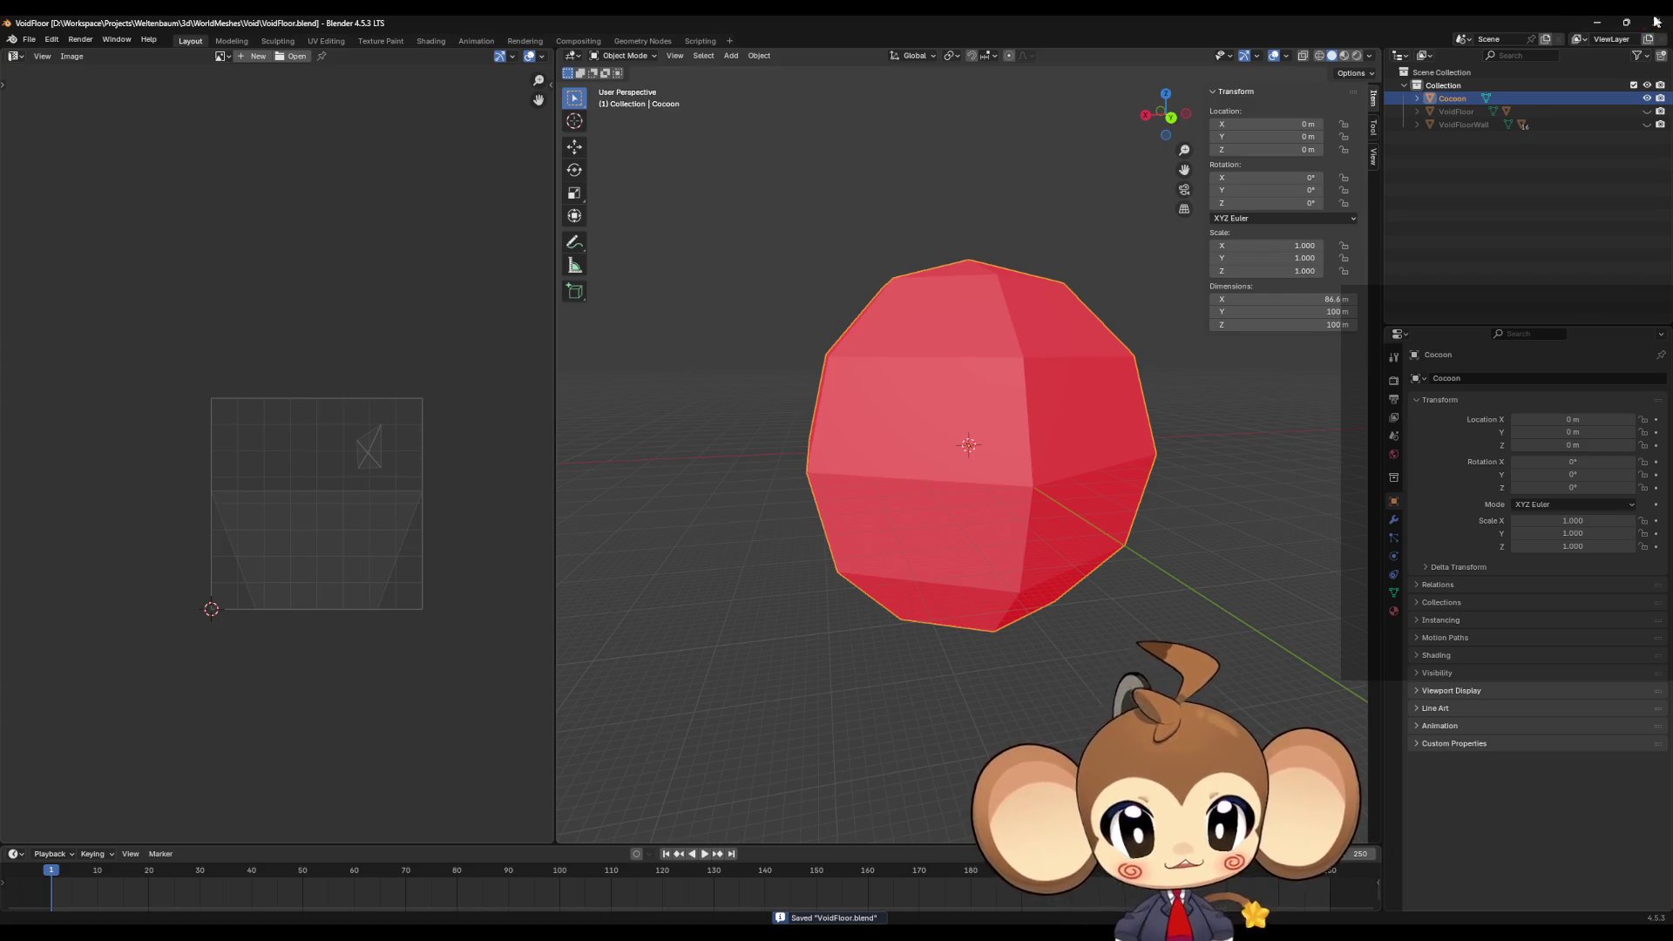
pyautogui.click(1657, 21)
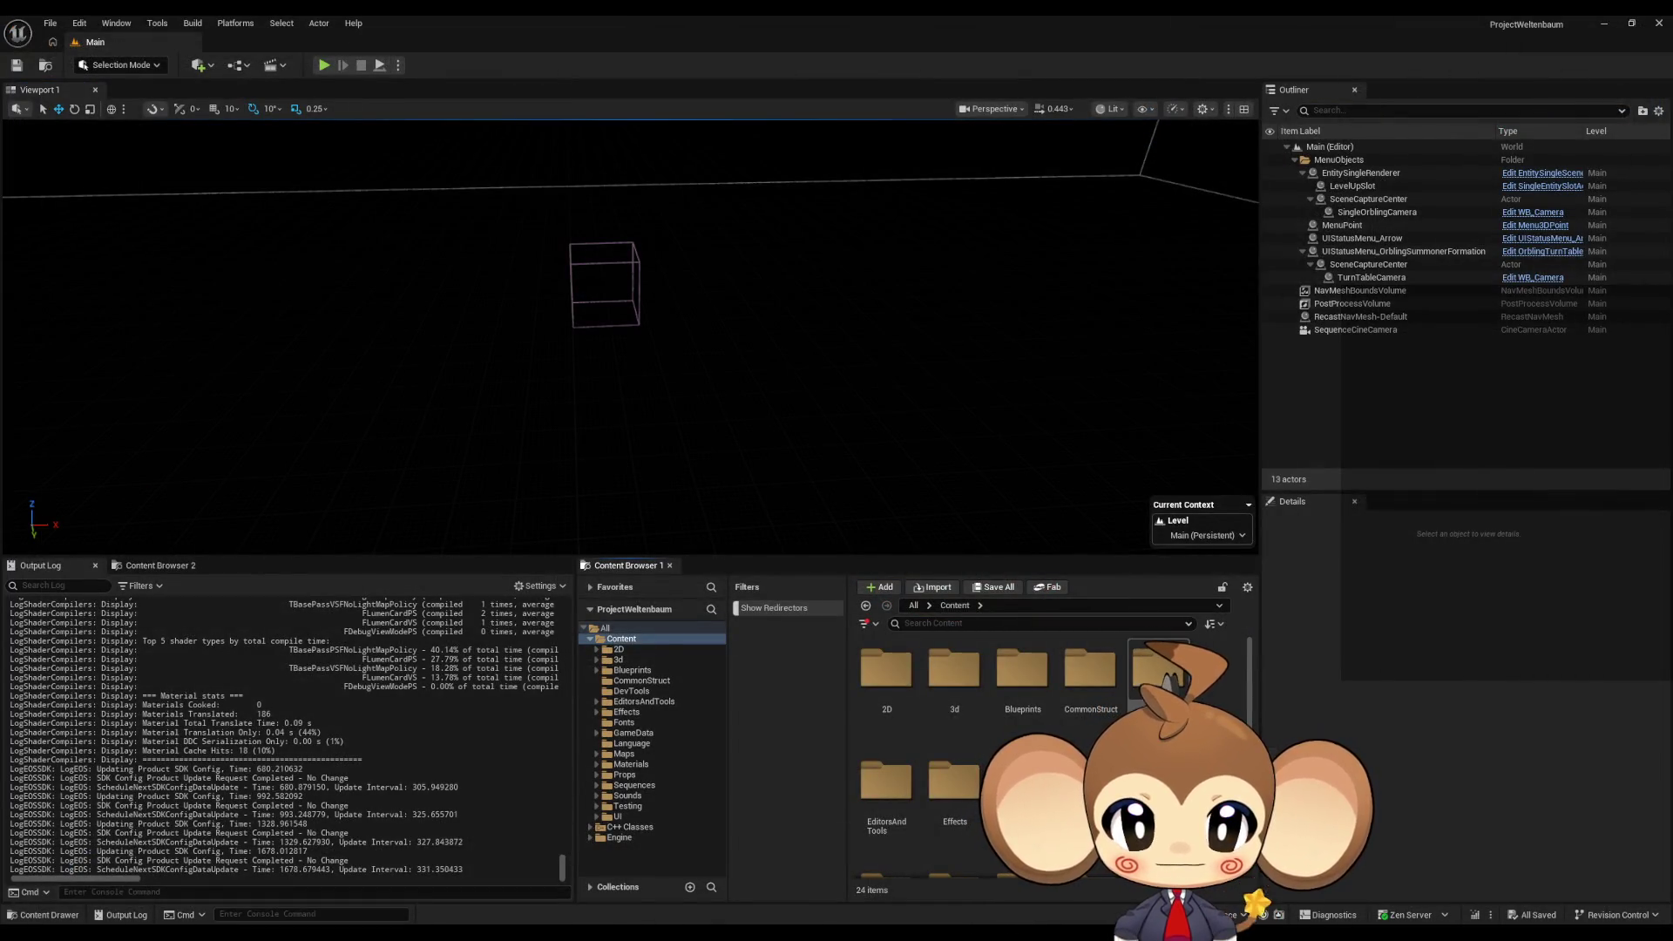
# - Navigate the Content Browser into Maps > Intro and bring up its add/import options
pyautogui.scroll(-3, 1046, 758)
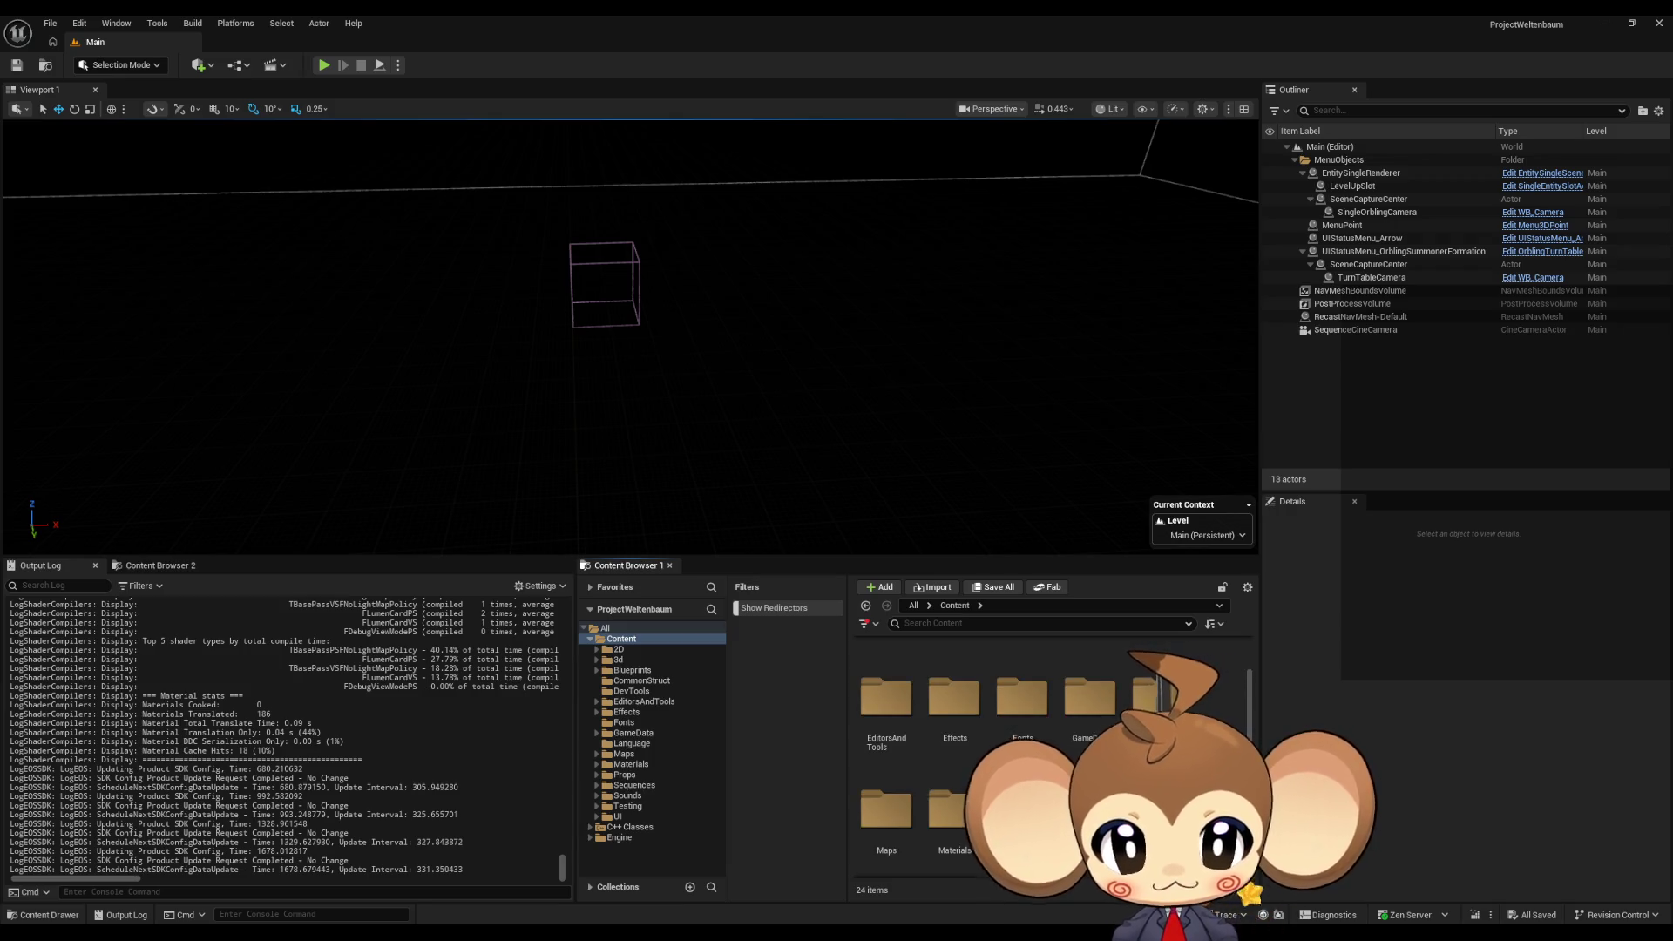
pyautogui.scroll(3, 957, 680)
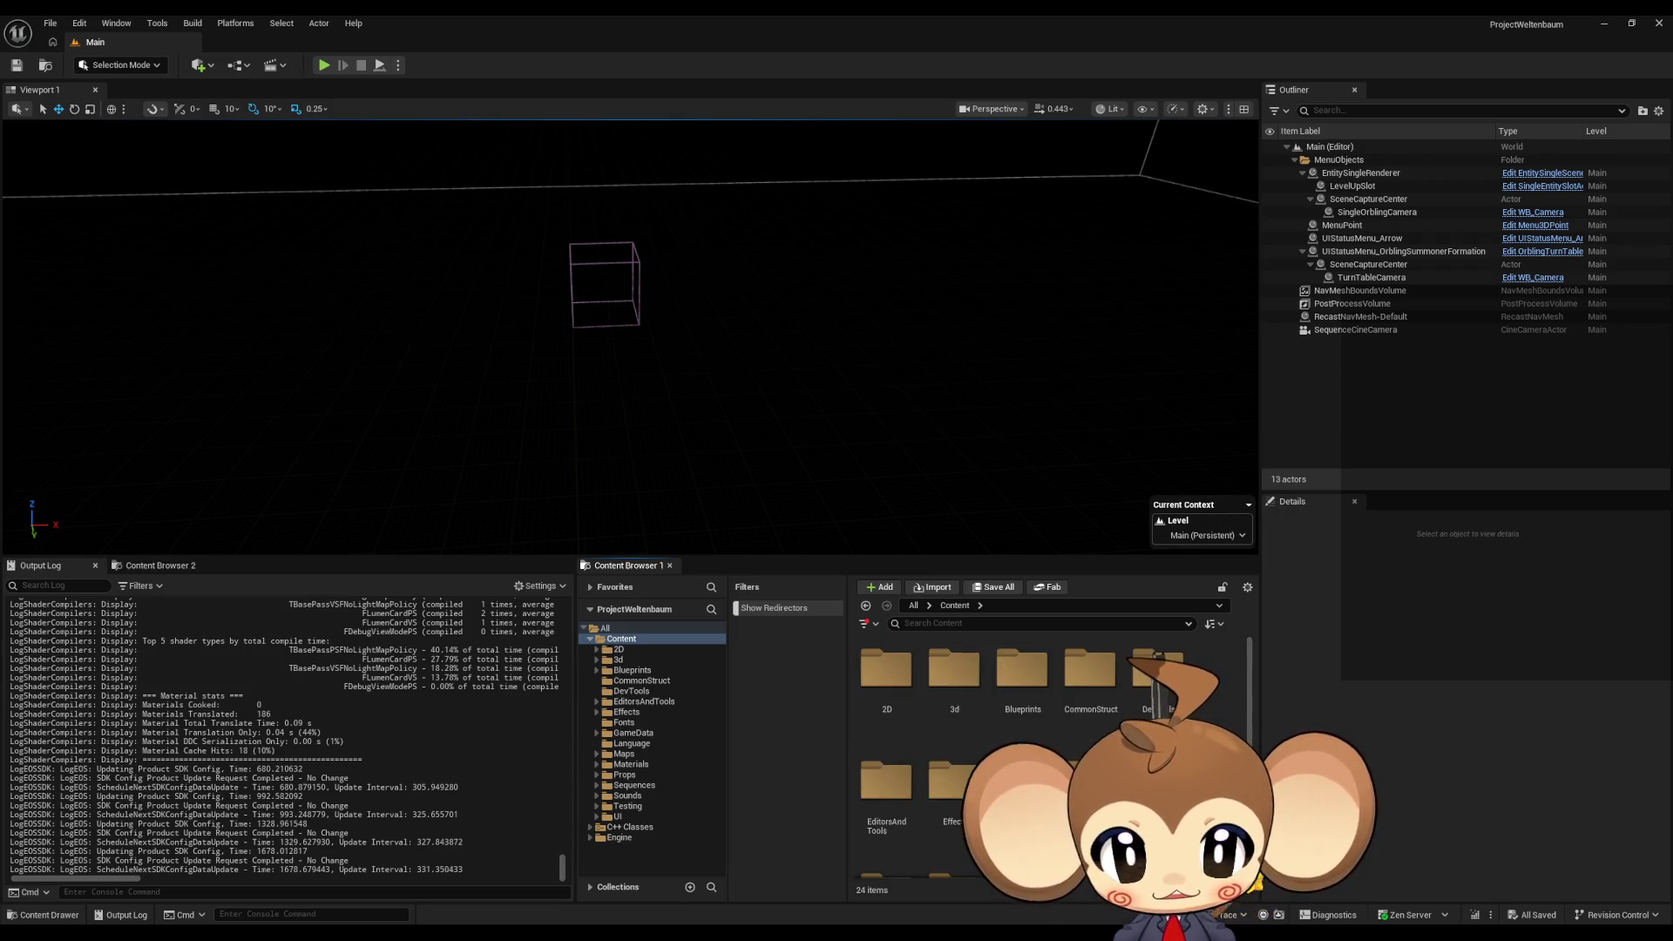
pyautogui.click(957, 681)
pyautogui.scroll(-3, 962, 718)
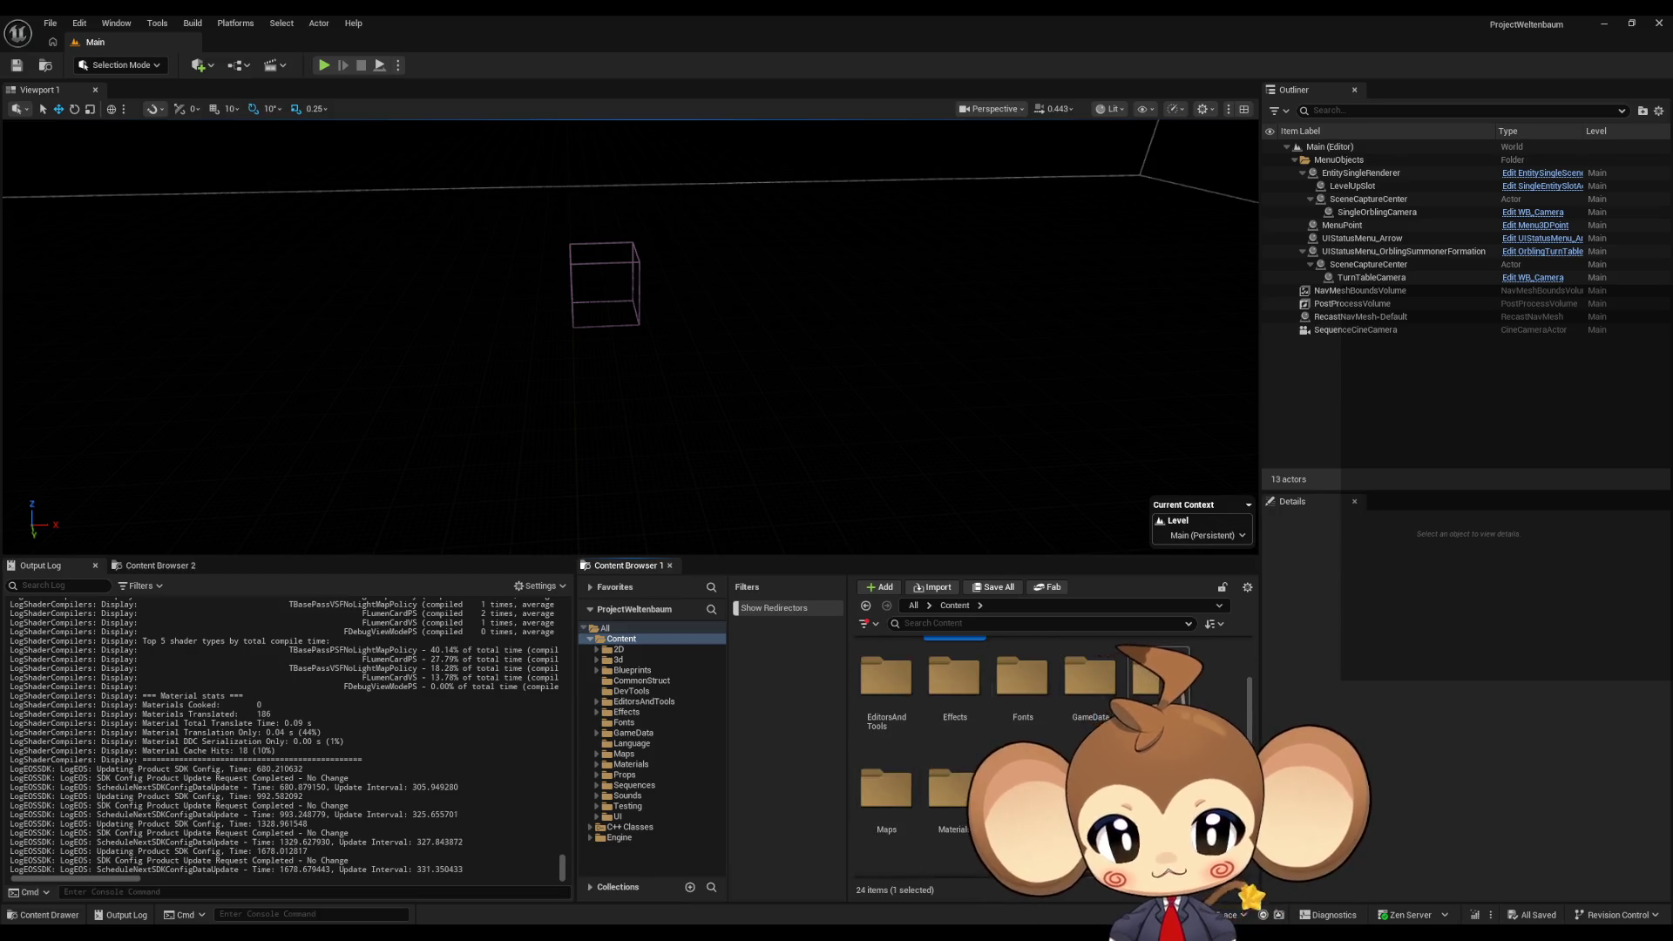
pyautogui.doubleClick(886, 789)
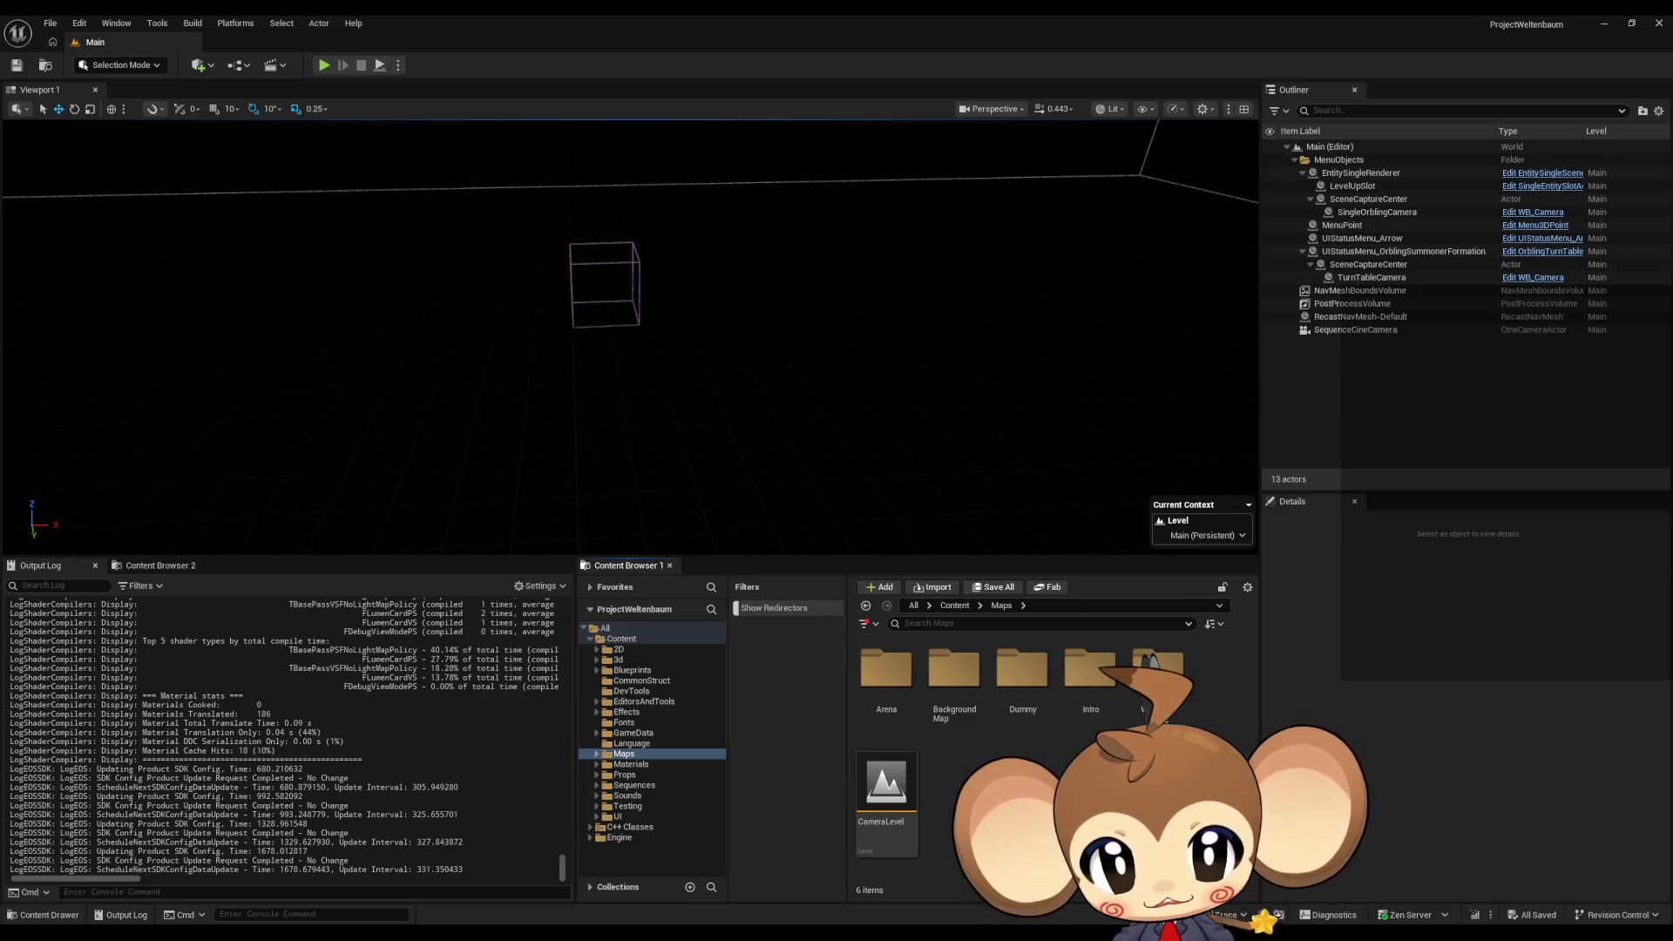
pyautogui.doubleClick(1097, 691)
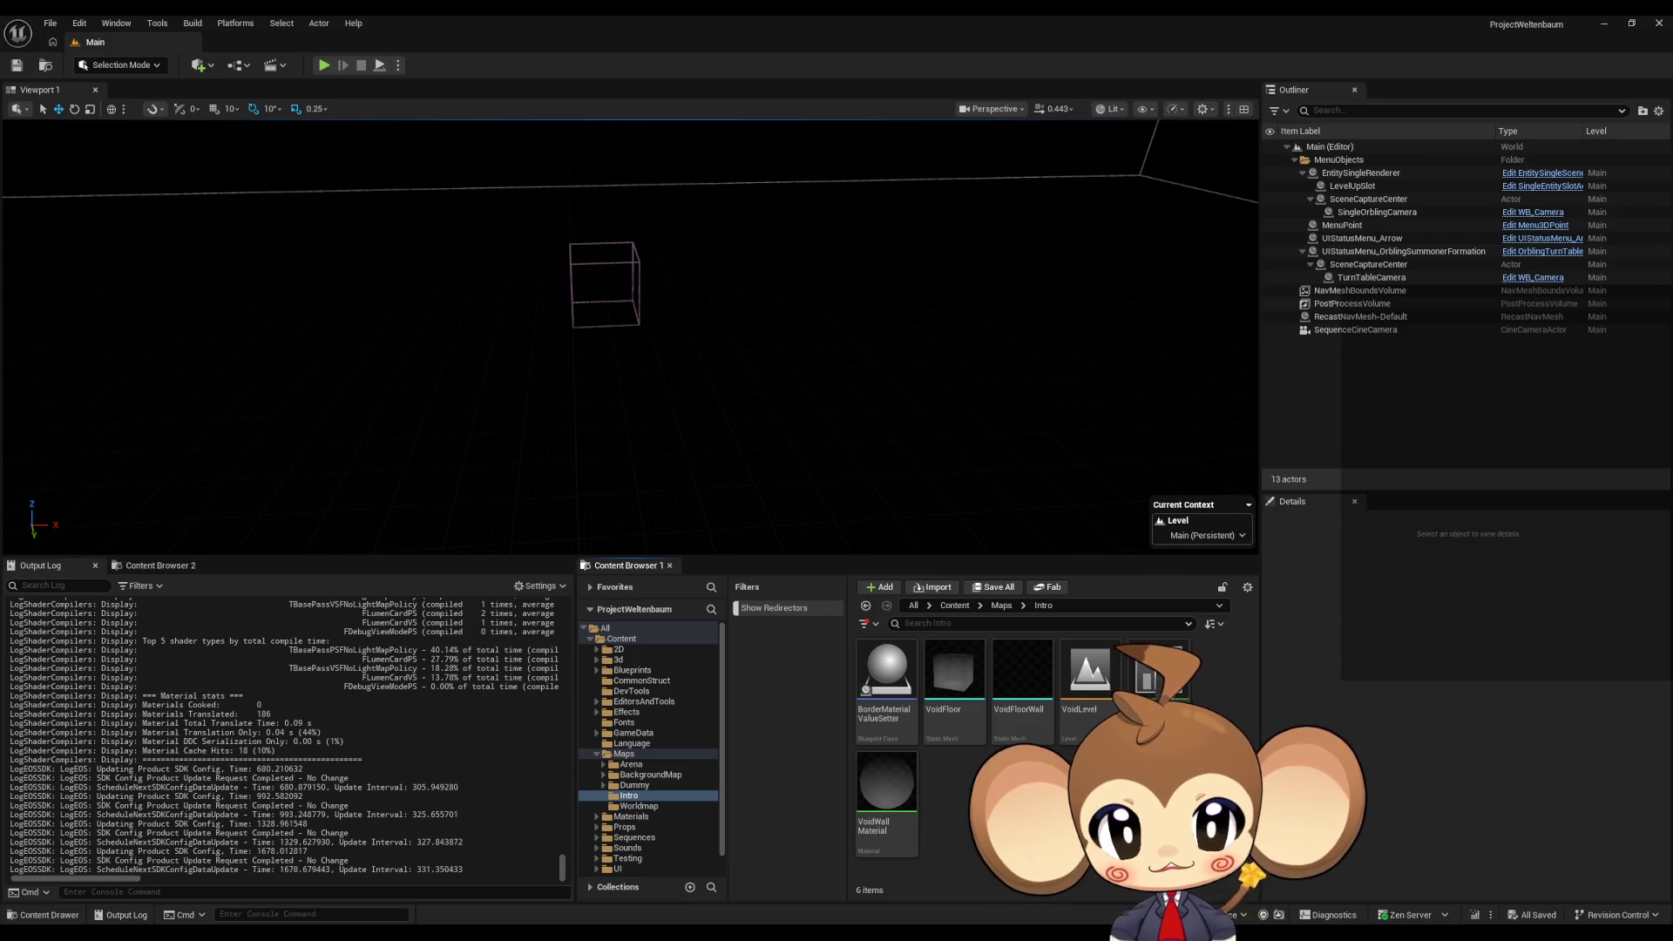
pyautogui.rightClick(1045, 801)
pyautogui.press('Escape')
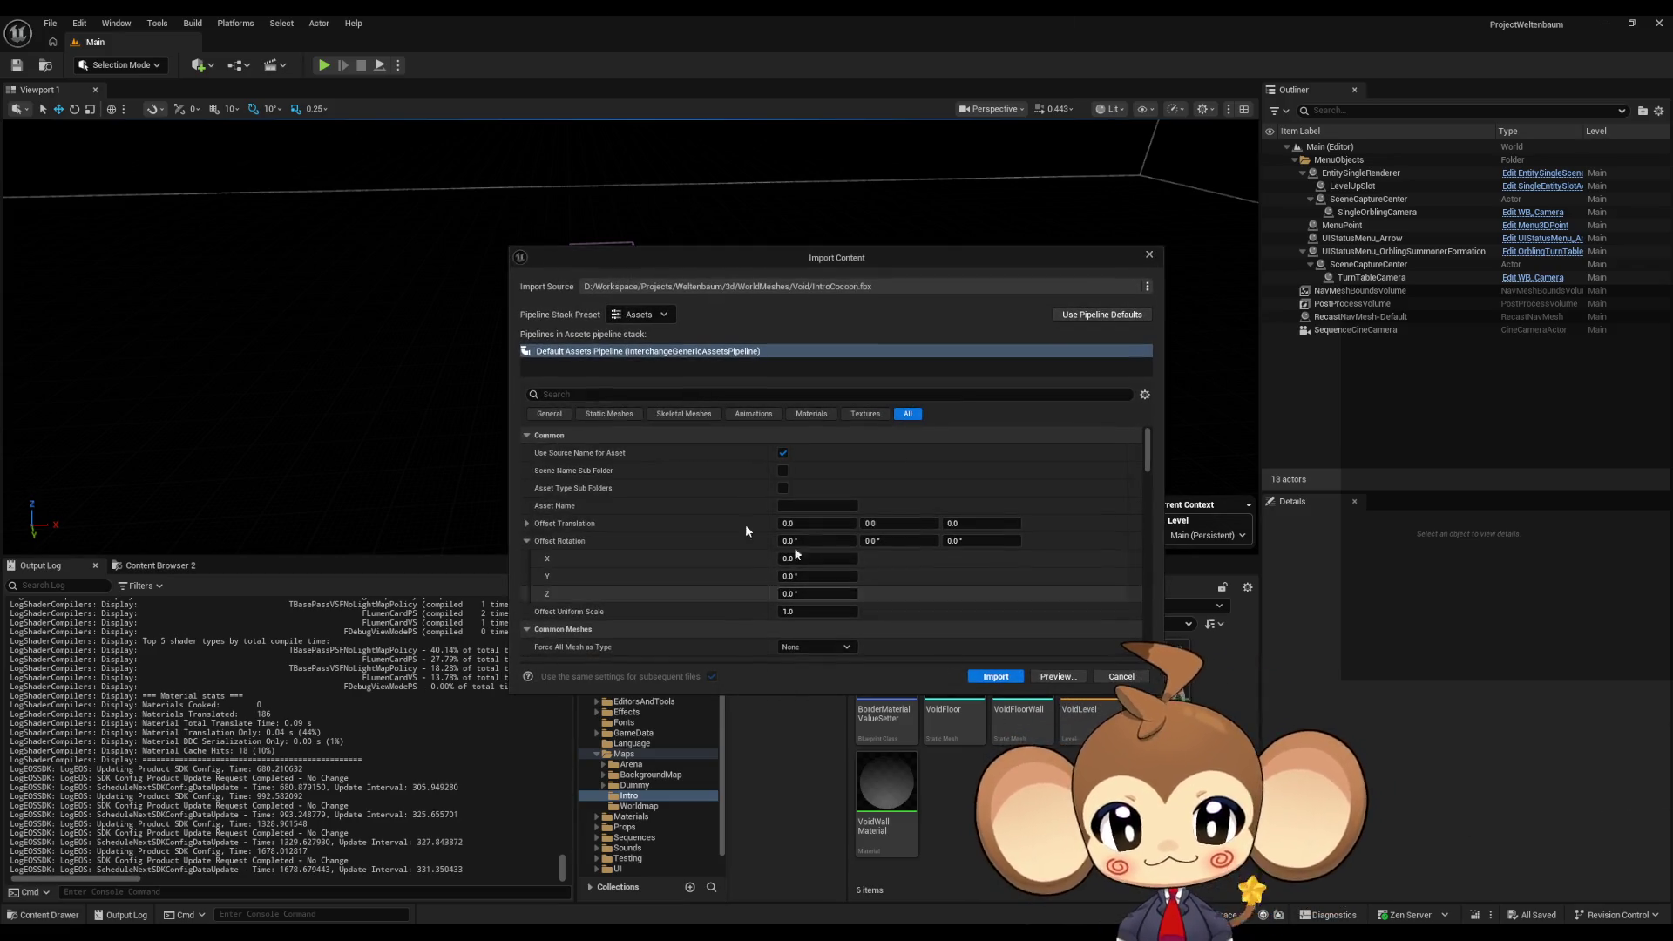
# - Review the Static Mesh, General and full import settings for IntroCocoon.fbx
pyautogui.click(609, 413)
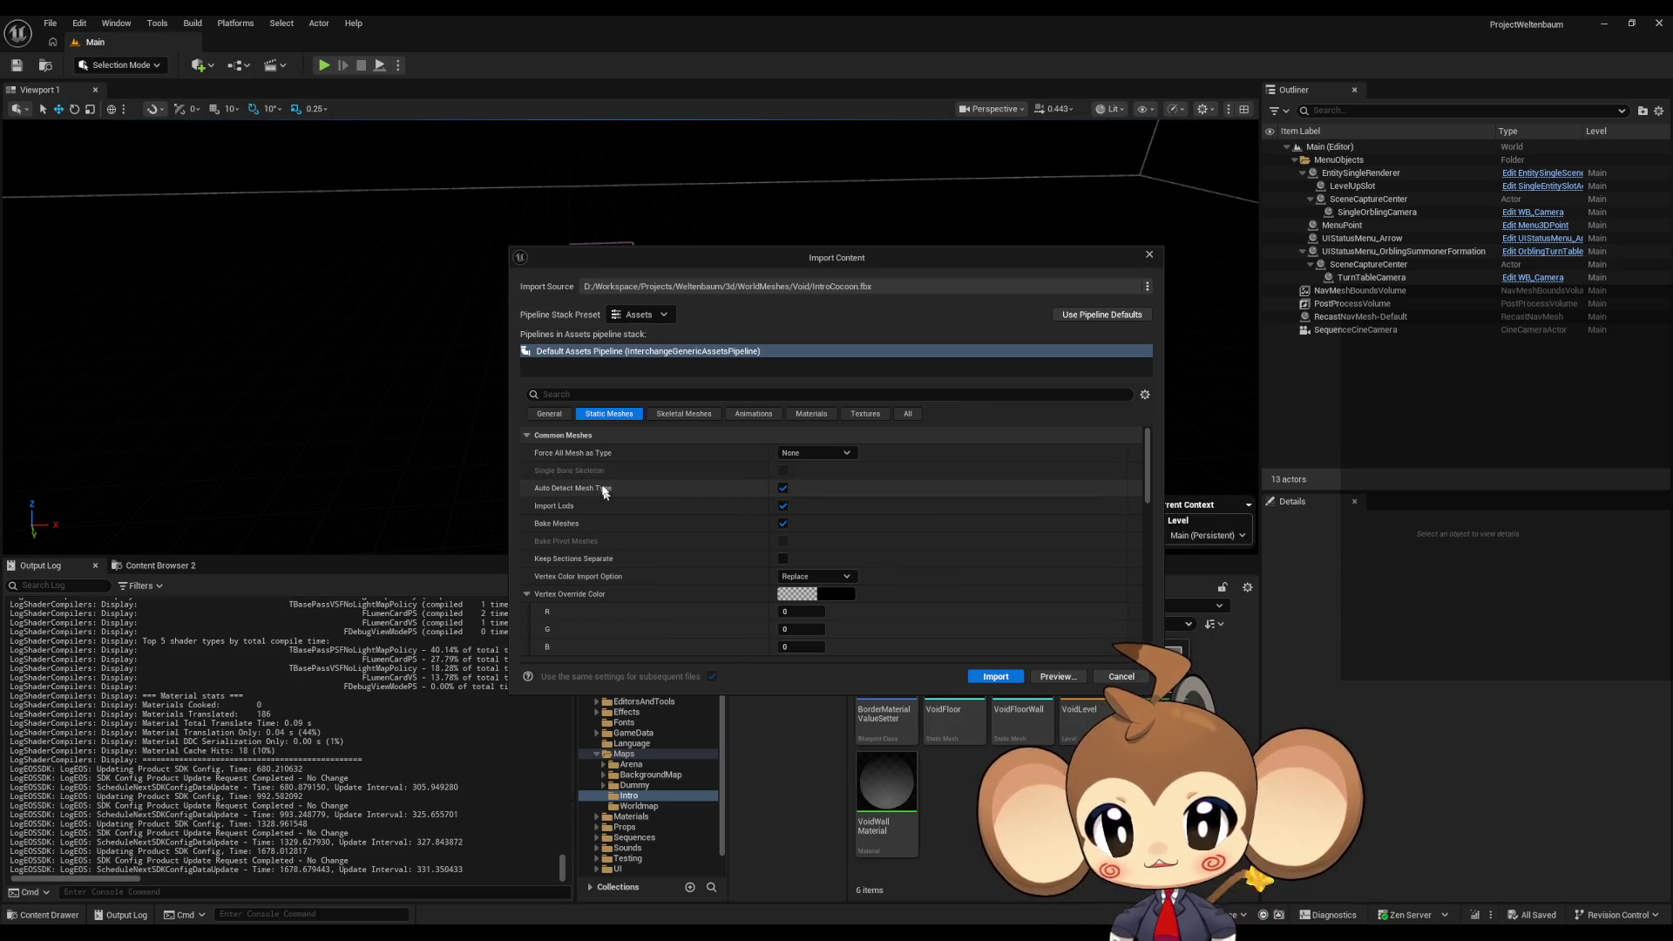
pyautogui.click(549, 413)
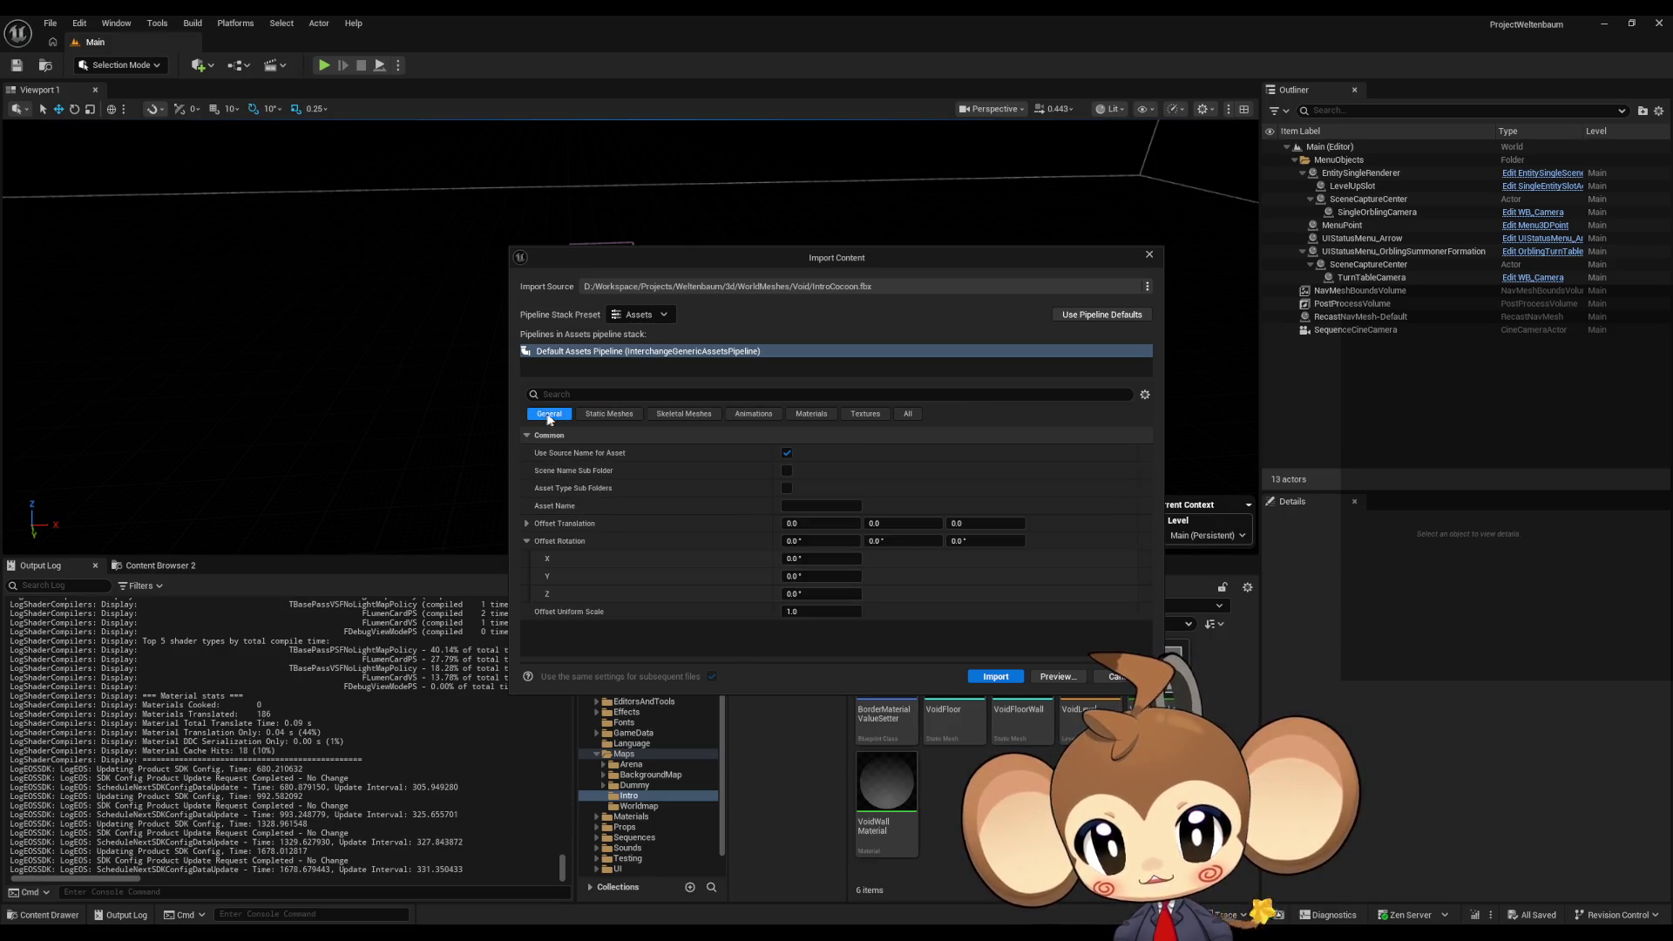
pyautogui.click(907, 413)
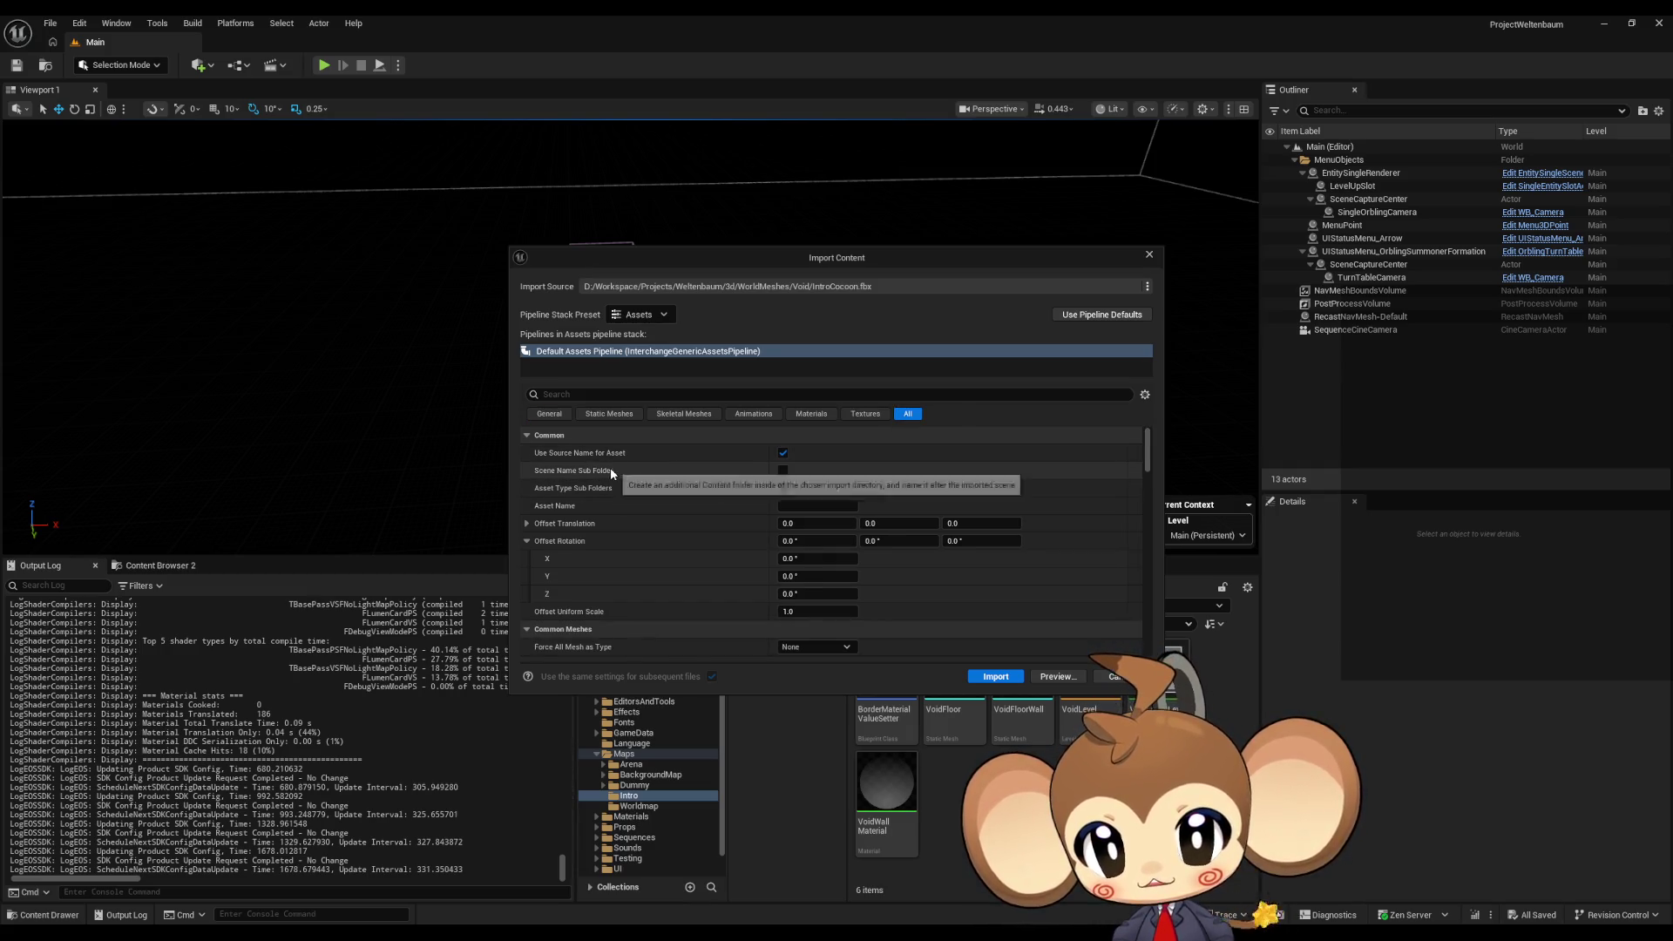
pyautogui.scroll(-1, 611, 474)
pyautogui.scroll(-10, 615, 469)
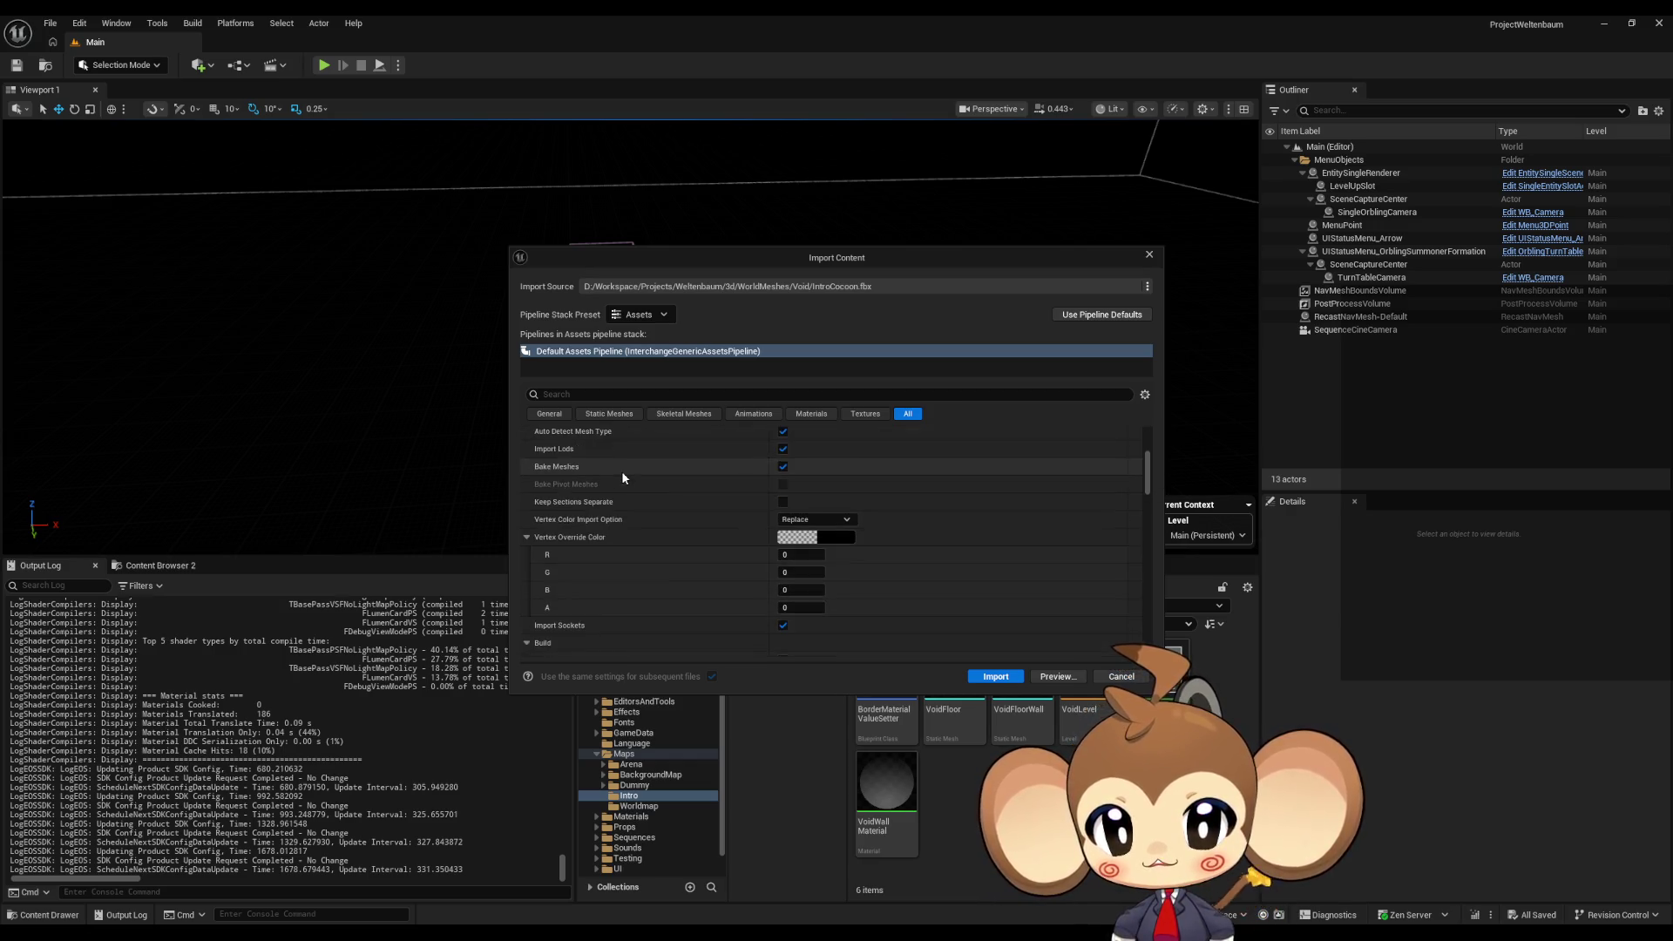
pyautogui.scroll(-5, 624, 479)
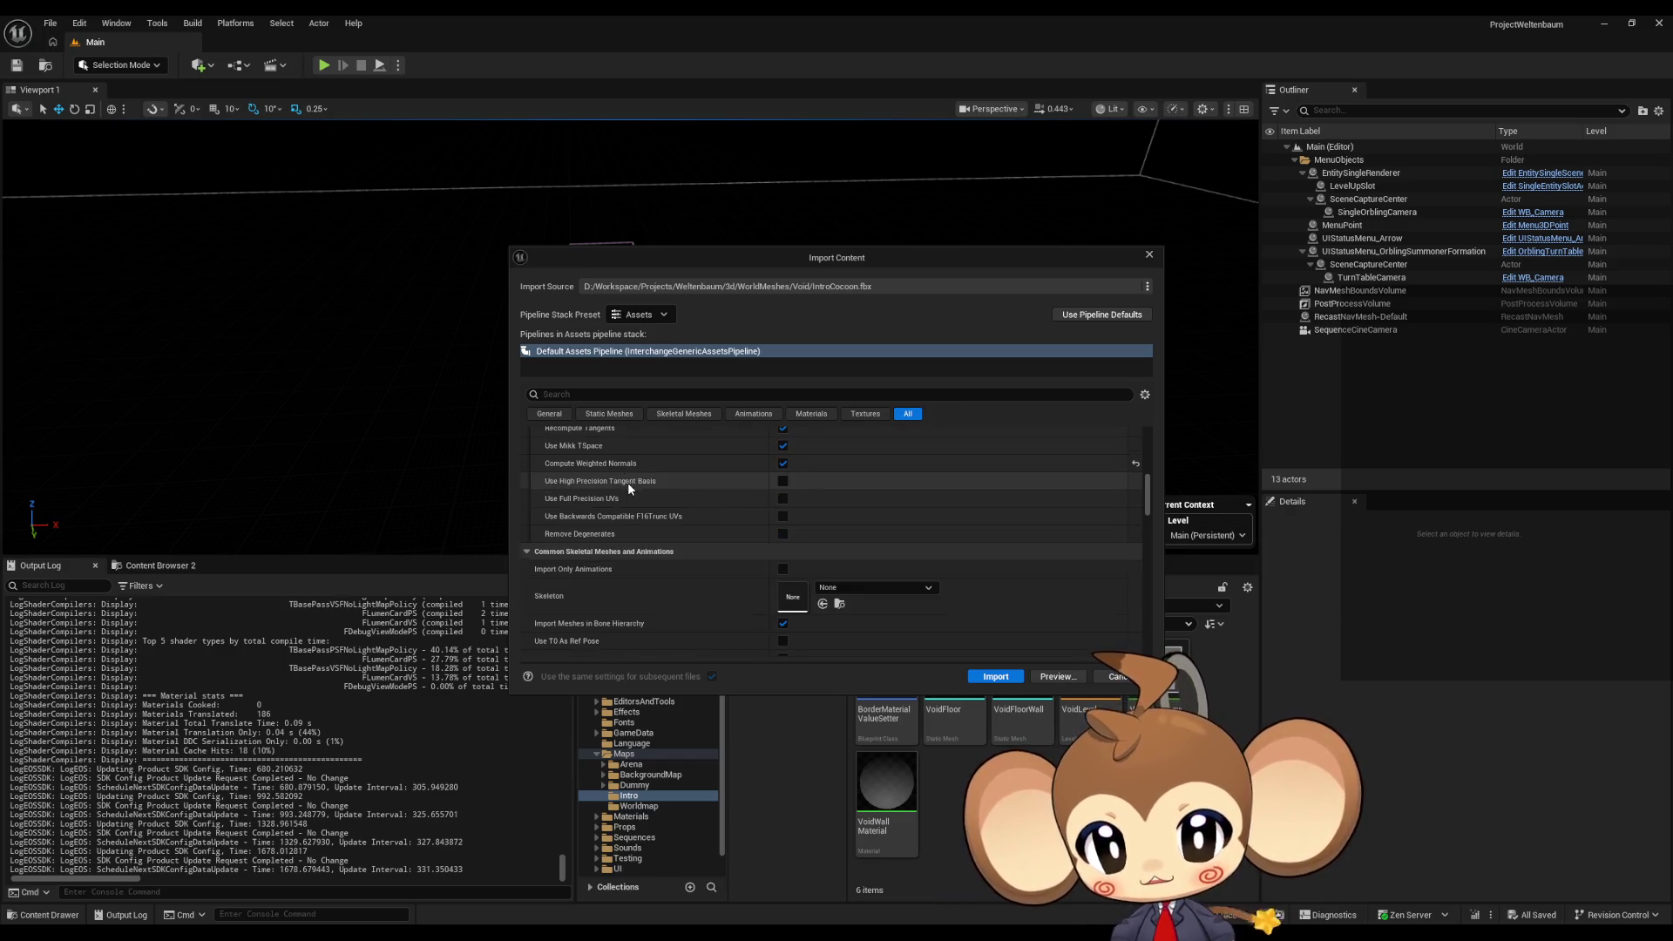
pyautogui.scroll(-3, 629, 485)
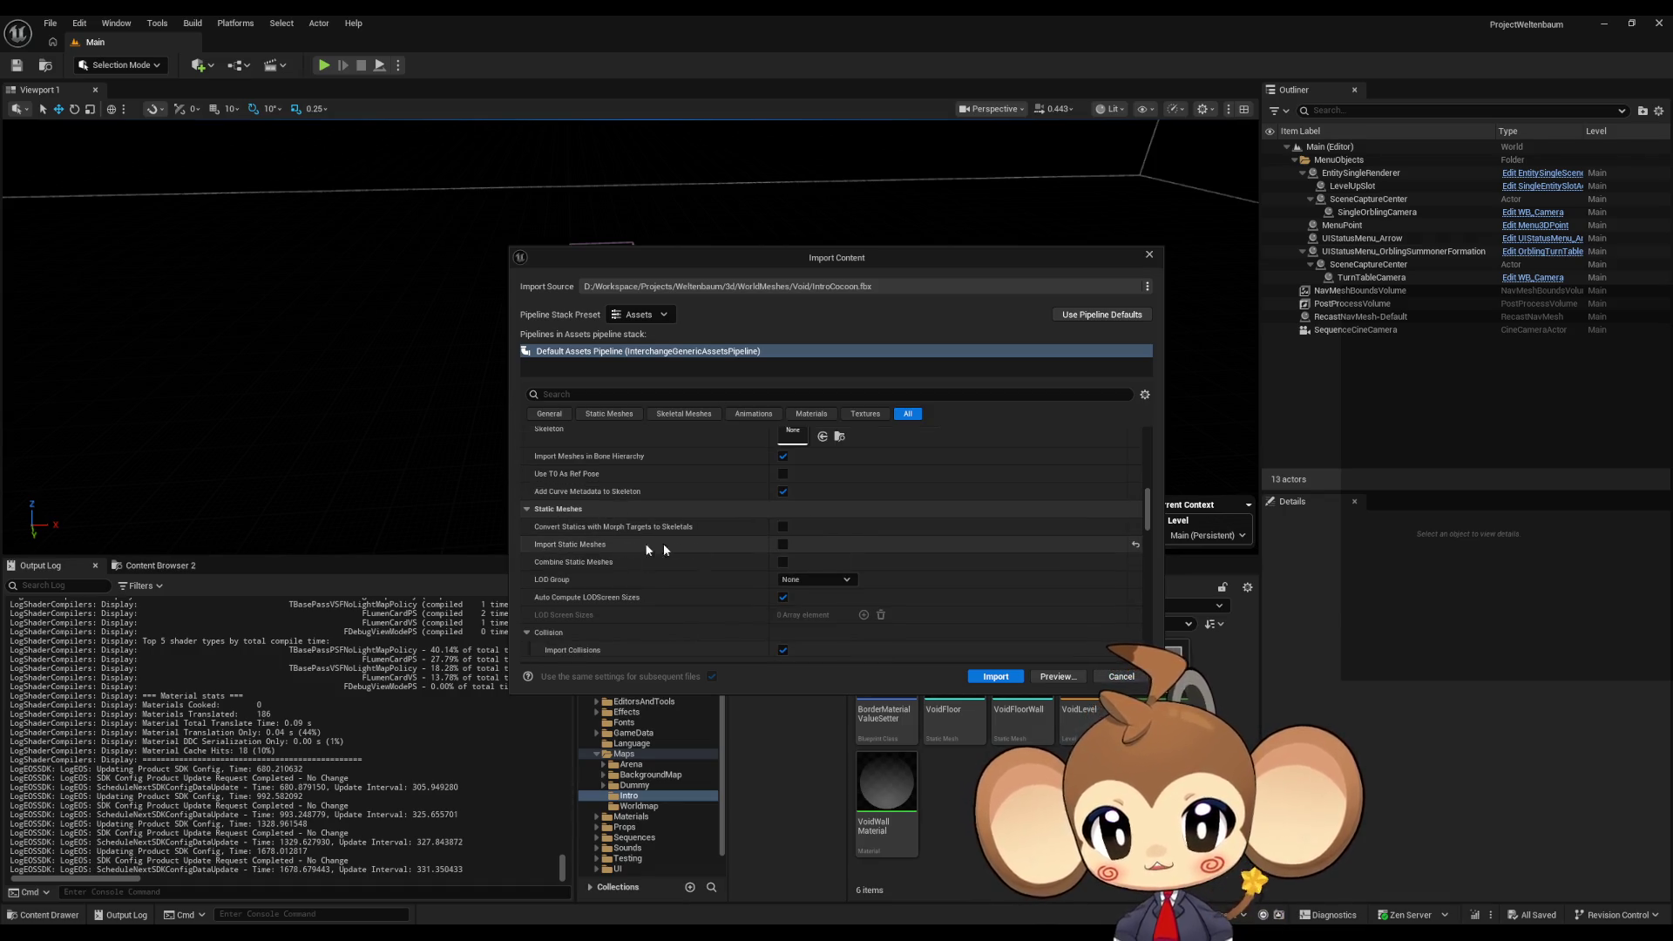
pyautogui.scroll(-10, 780, 545)
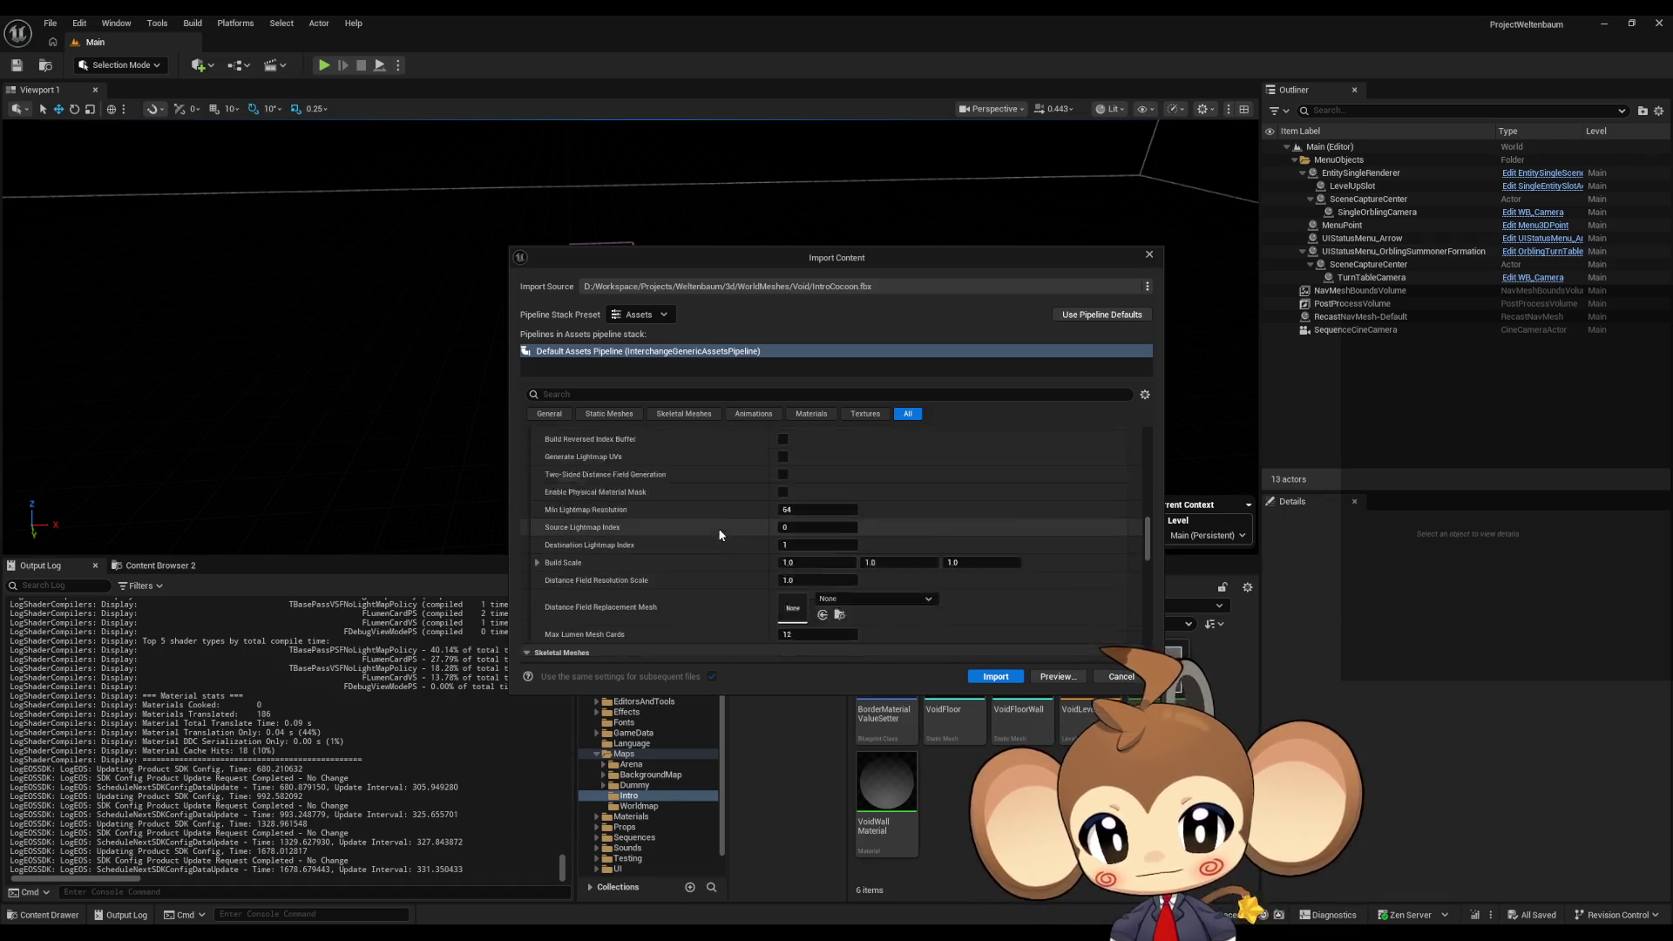
# - Import IntroCocoon as a Nanite static mesh and open it in the mesh editor
pyautogui.click(996, 675)
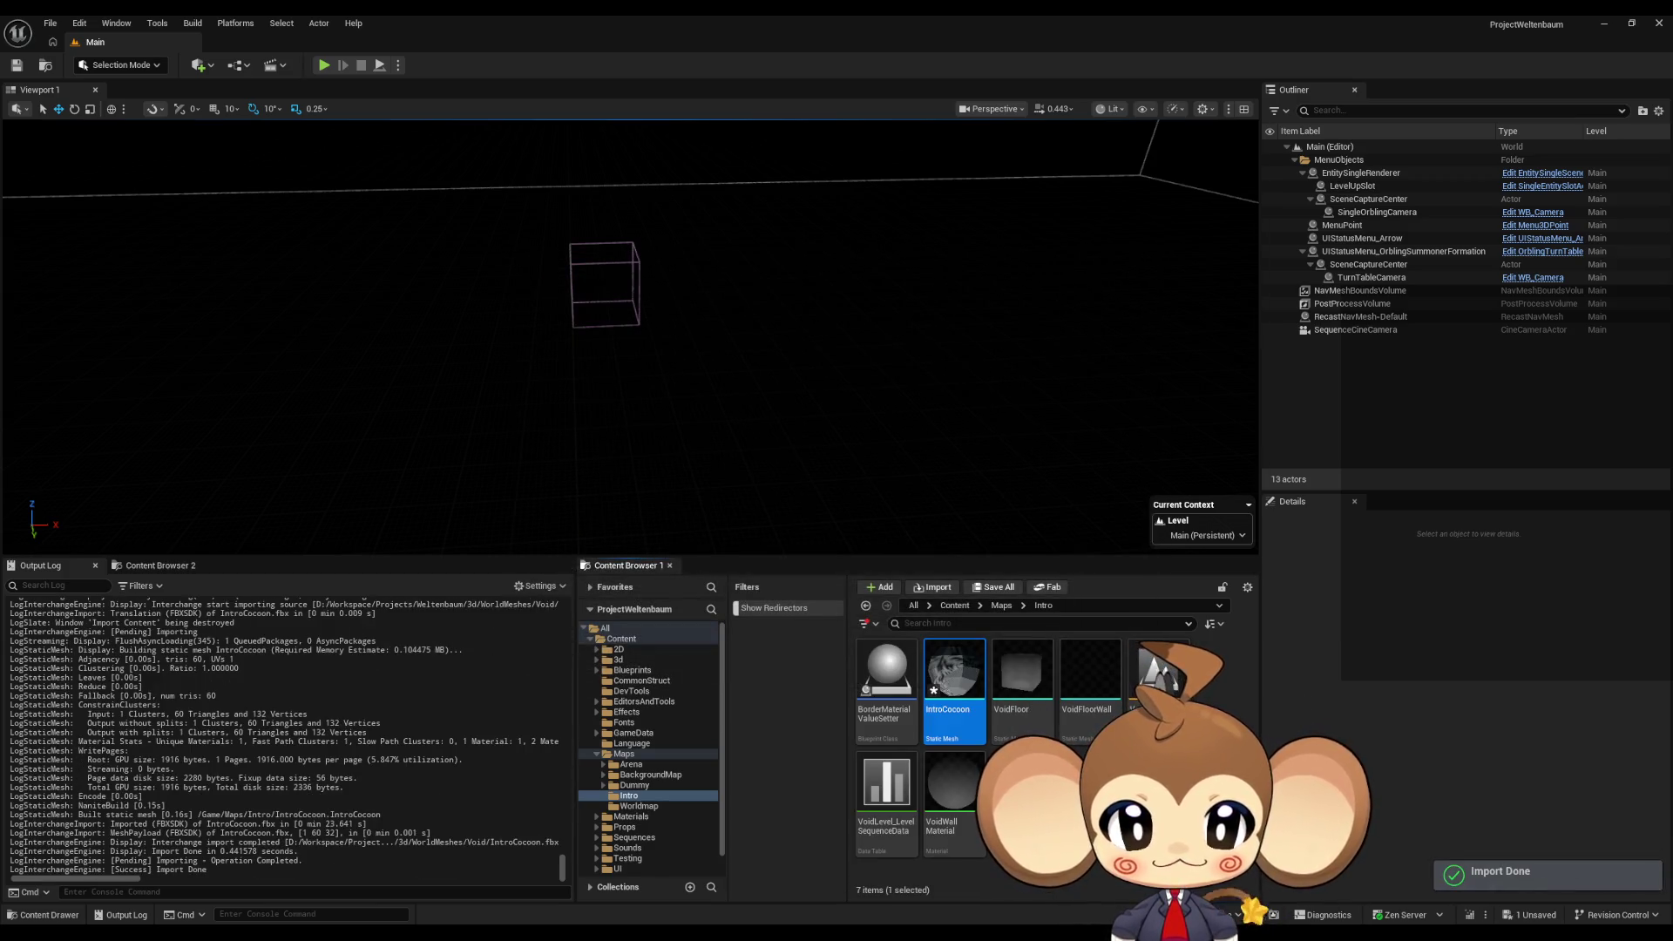
pyautogui.doubleClick(959, 681)
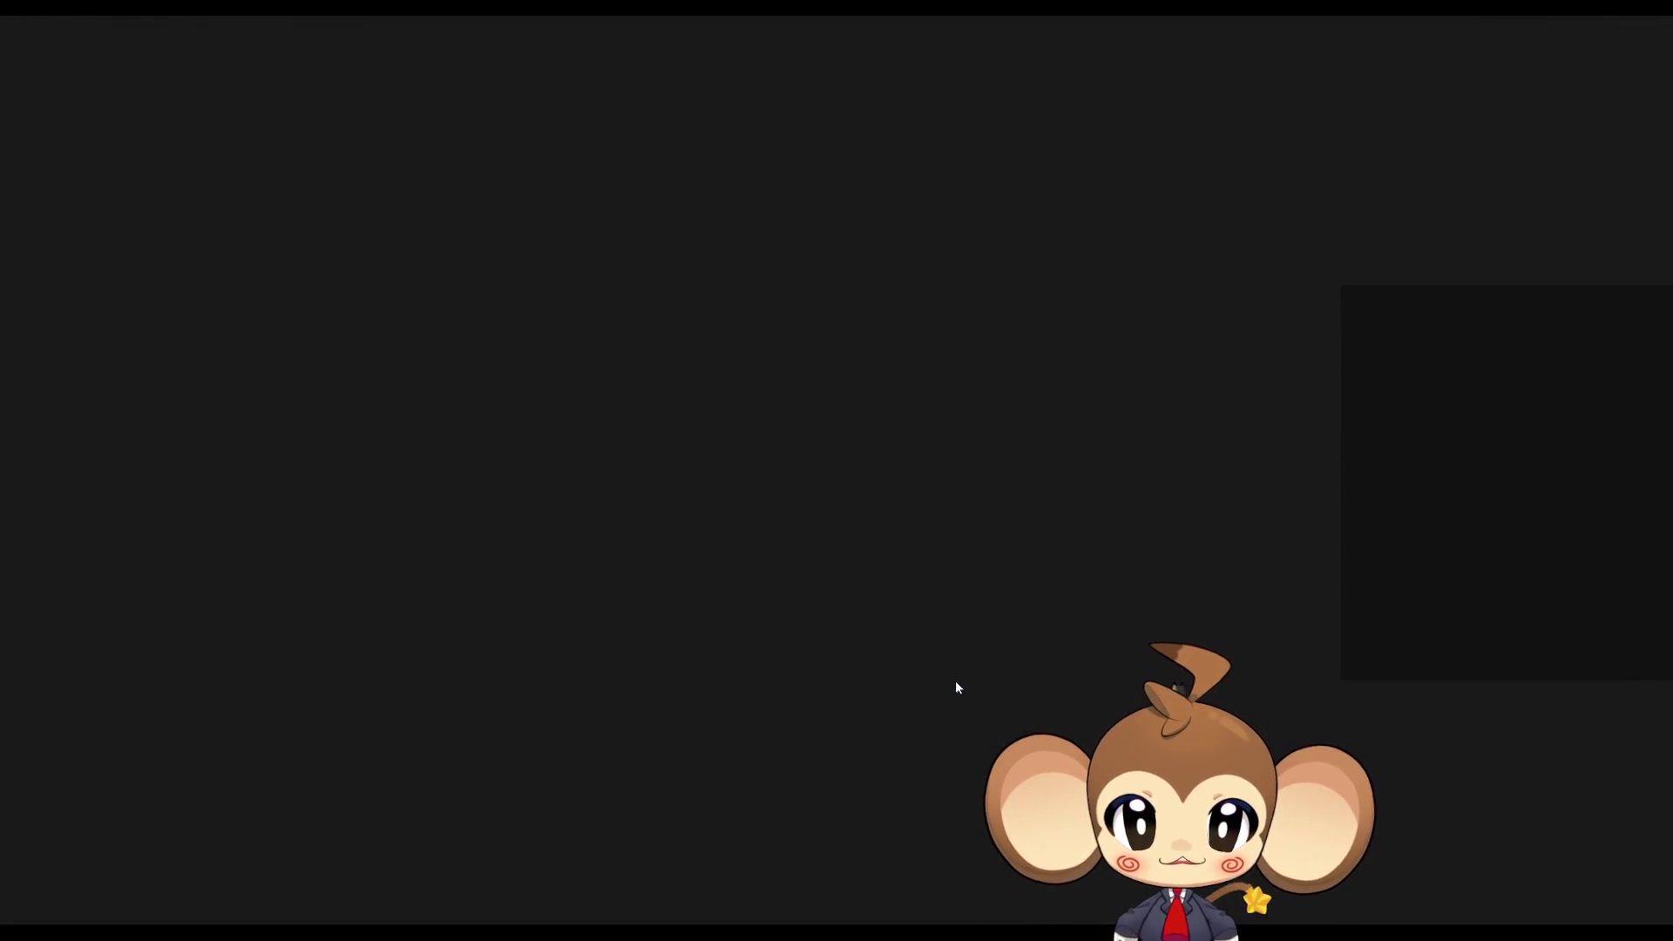
pyautogui.scroll(-10, 614, 483)
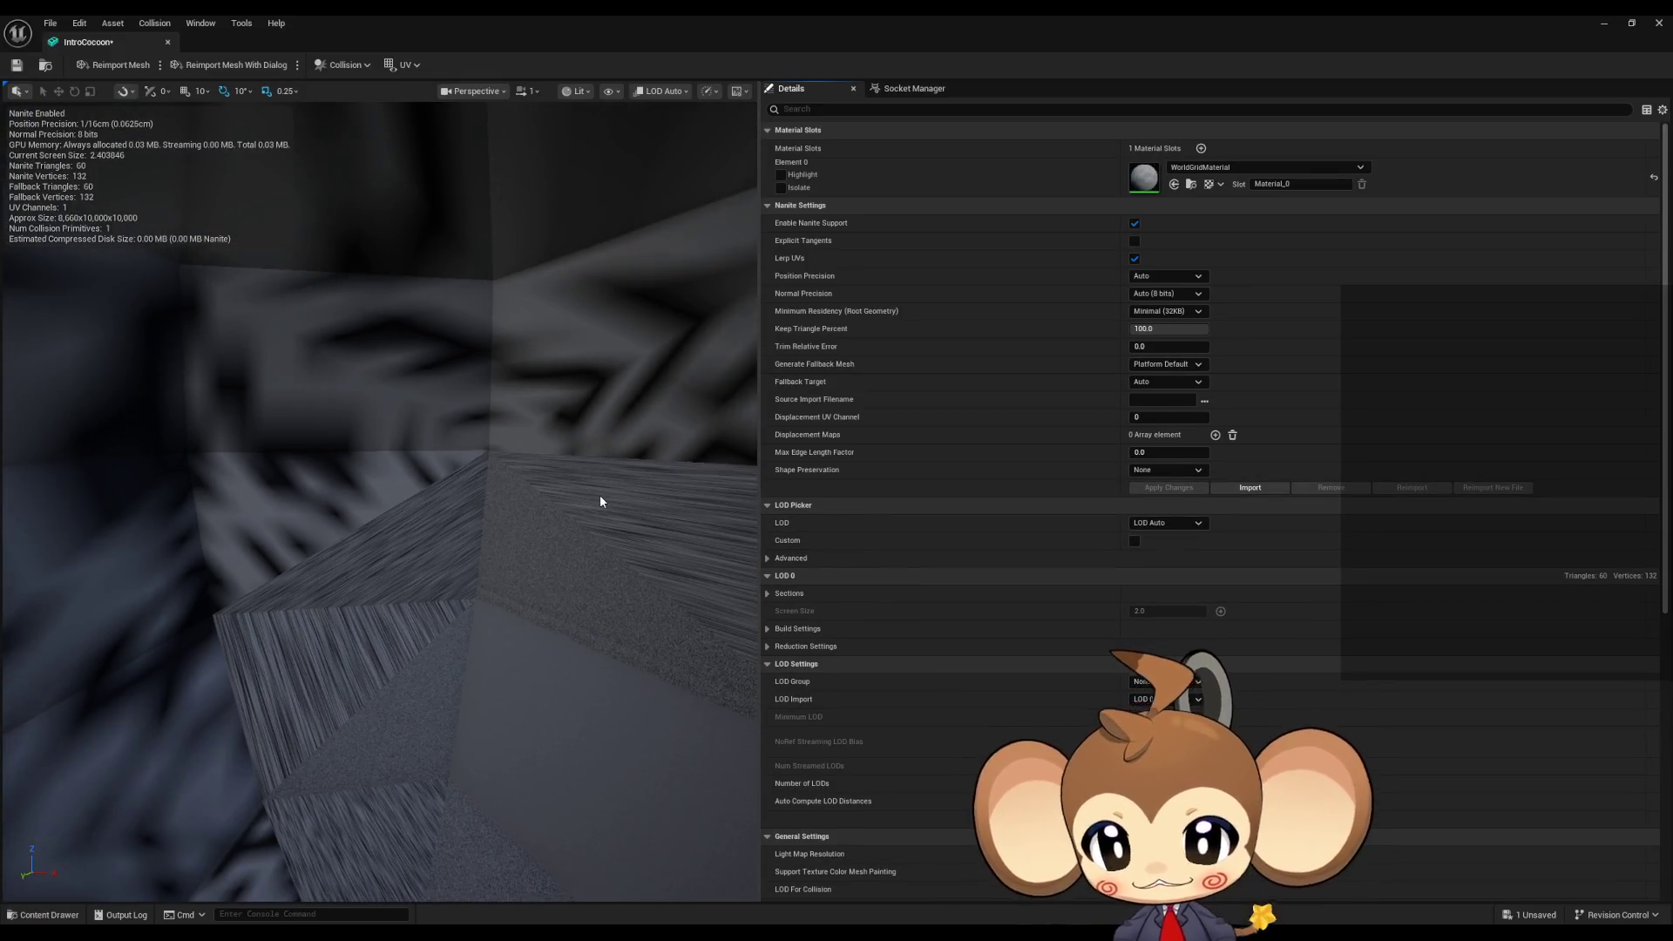
# - Orbit the IntroCocoon mesh and restore its editor to a smaller floating window
pyautogui.moveTo(600, 494)
pyautogui.mouseDown()
pyautogui.moveTo(288, 440)
pyautogui.moveTo(11, 301)
pyautogui.moveTo(226, 303)
pyautogui.moveTo(627, 523)
pyautogui.mouseUp()
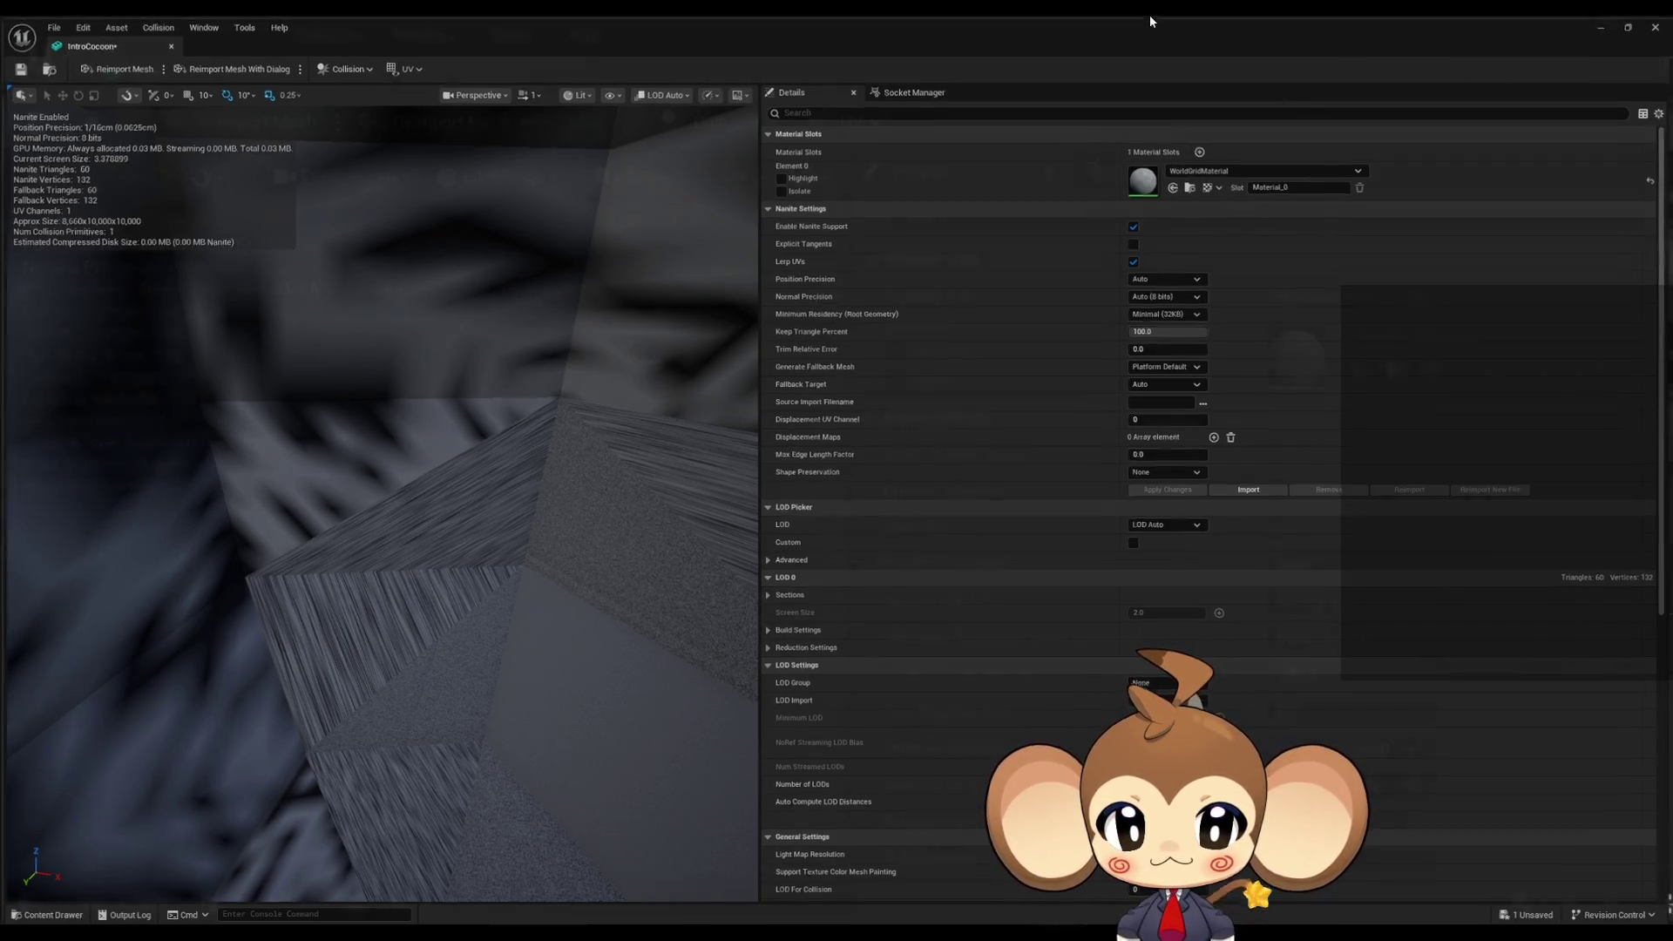
pyautogui.doubleClick(1149, 14)
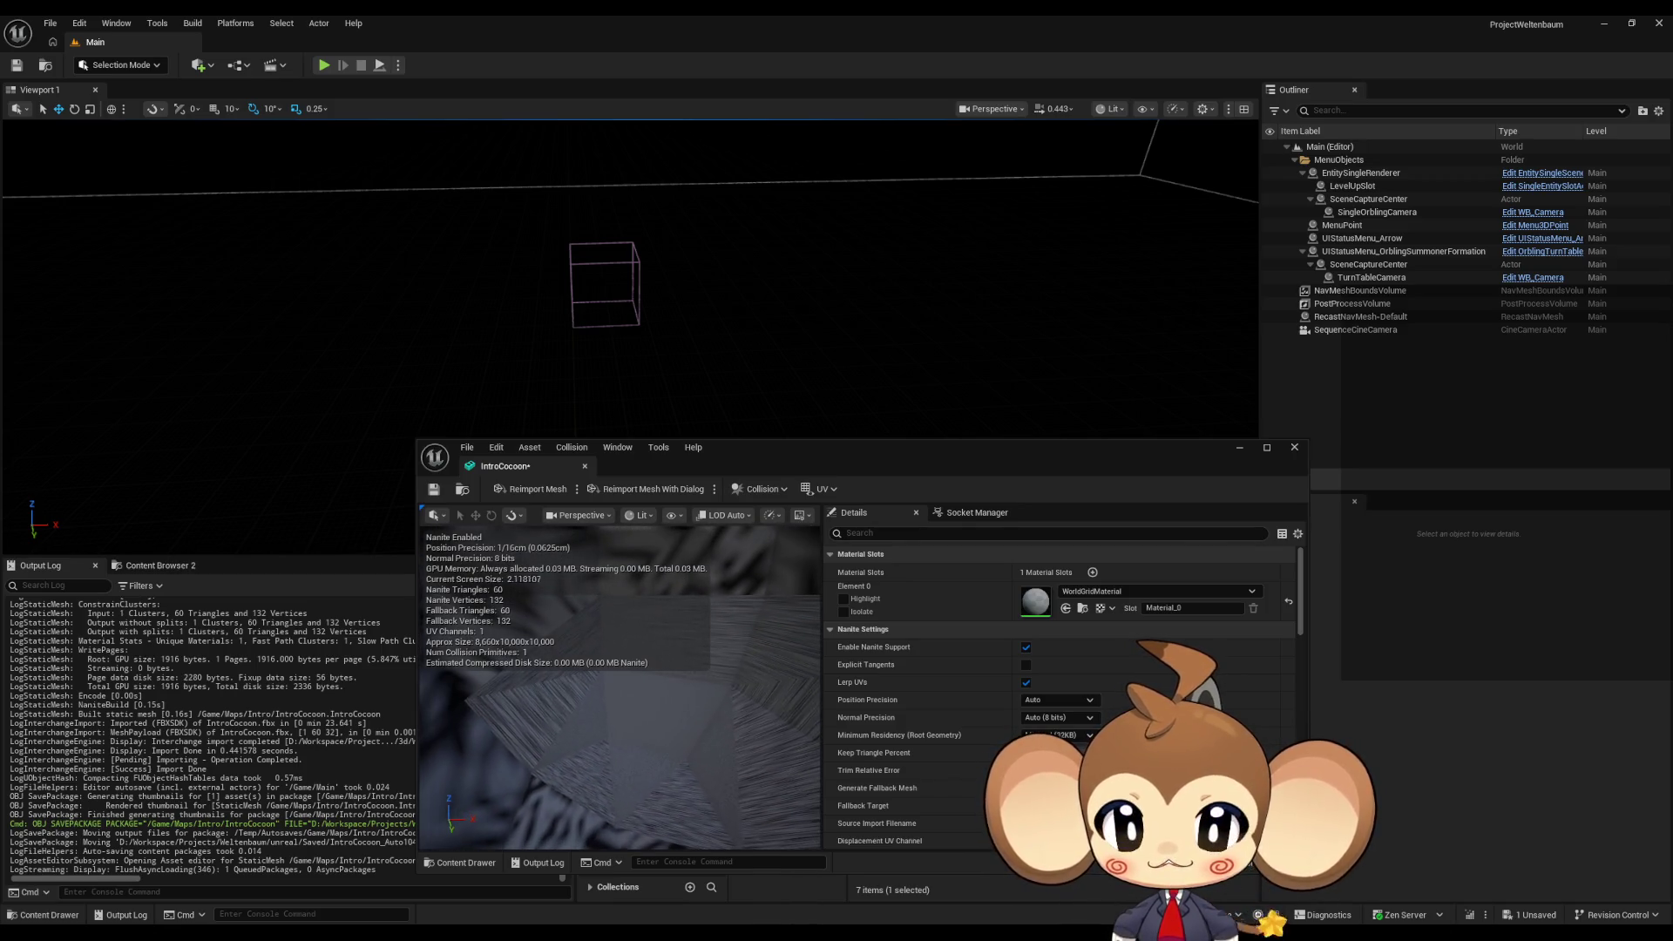
# - Create IntroCocoonMaterial in Maps/Intro and assign it to IntroCocoon's Element 0 slot
pyautogui.moveTo(840, 455)
pyautogui.mouseDown()
pyautogui.moveTo(875, 164)
pyautogui.moveTo(739, 143)
pyautogui.moveTo(688, 183)
pyautogui.moveTo(651, 153)
pyautogui.mouseUp()
pyautogui.rightClick(1022, 785)
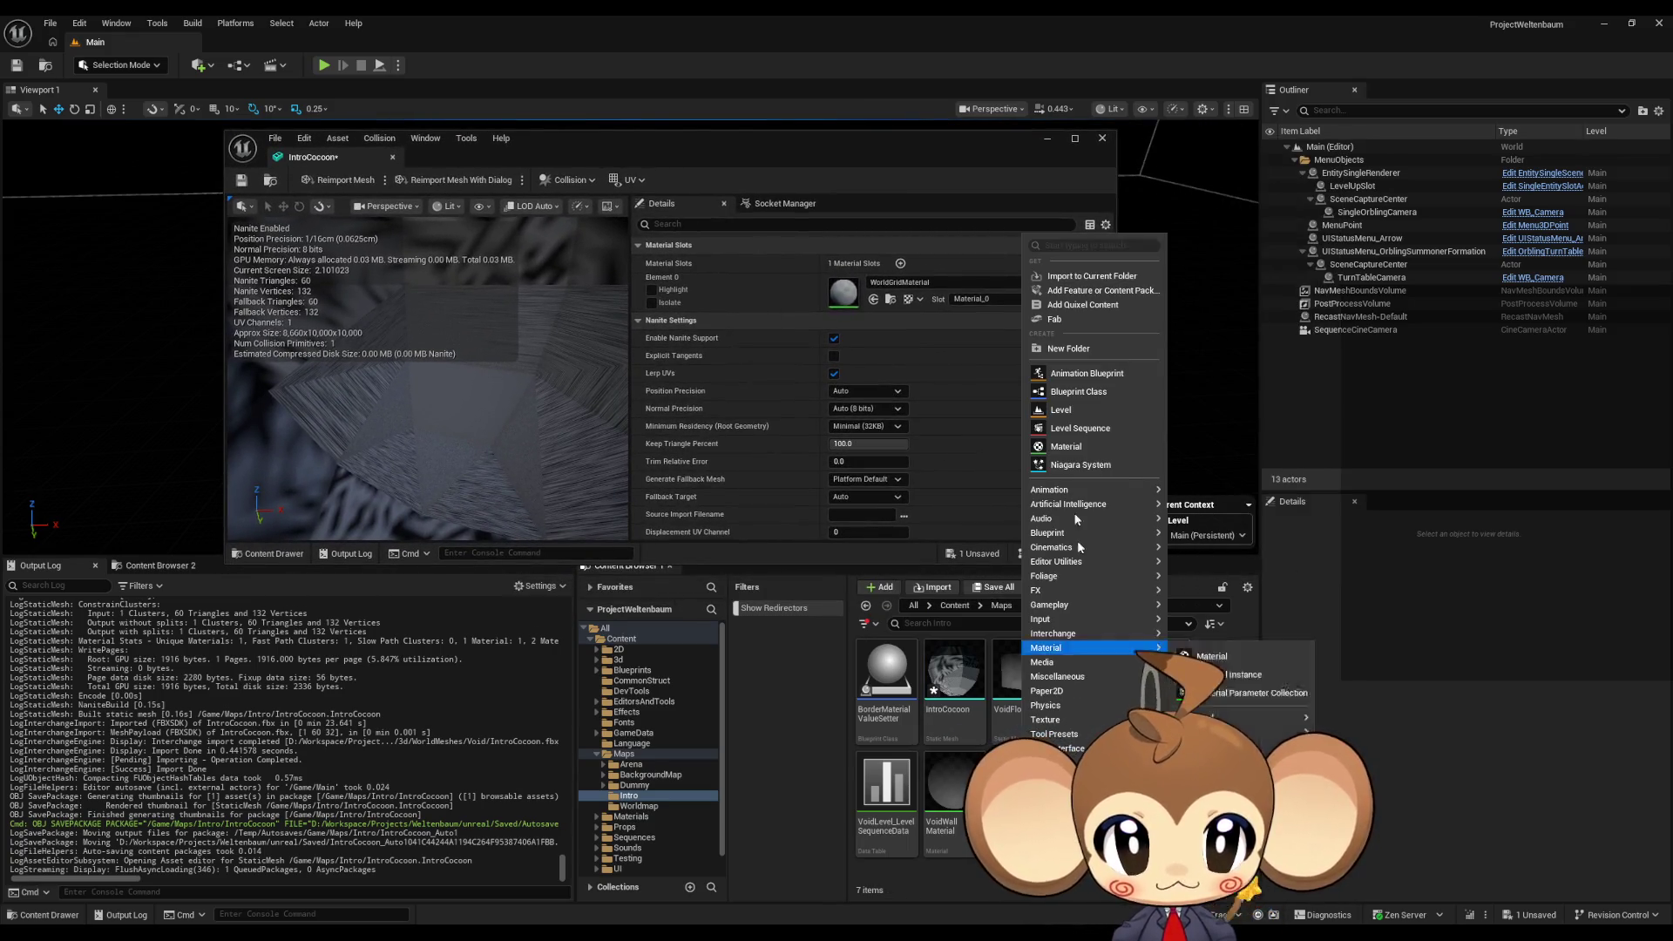
pyautogui.click(1067, 447)
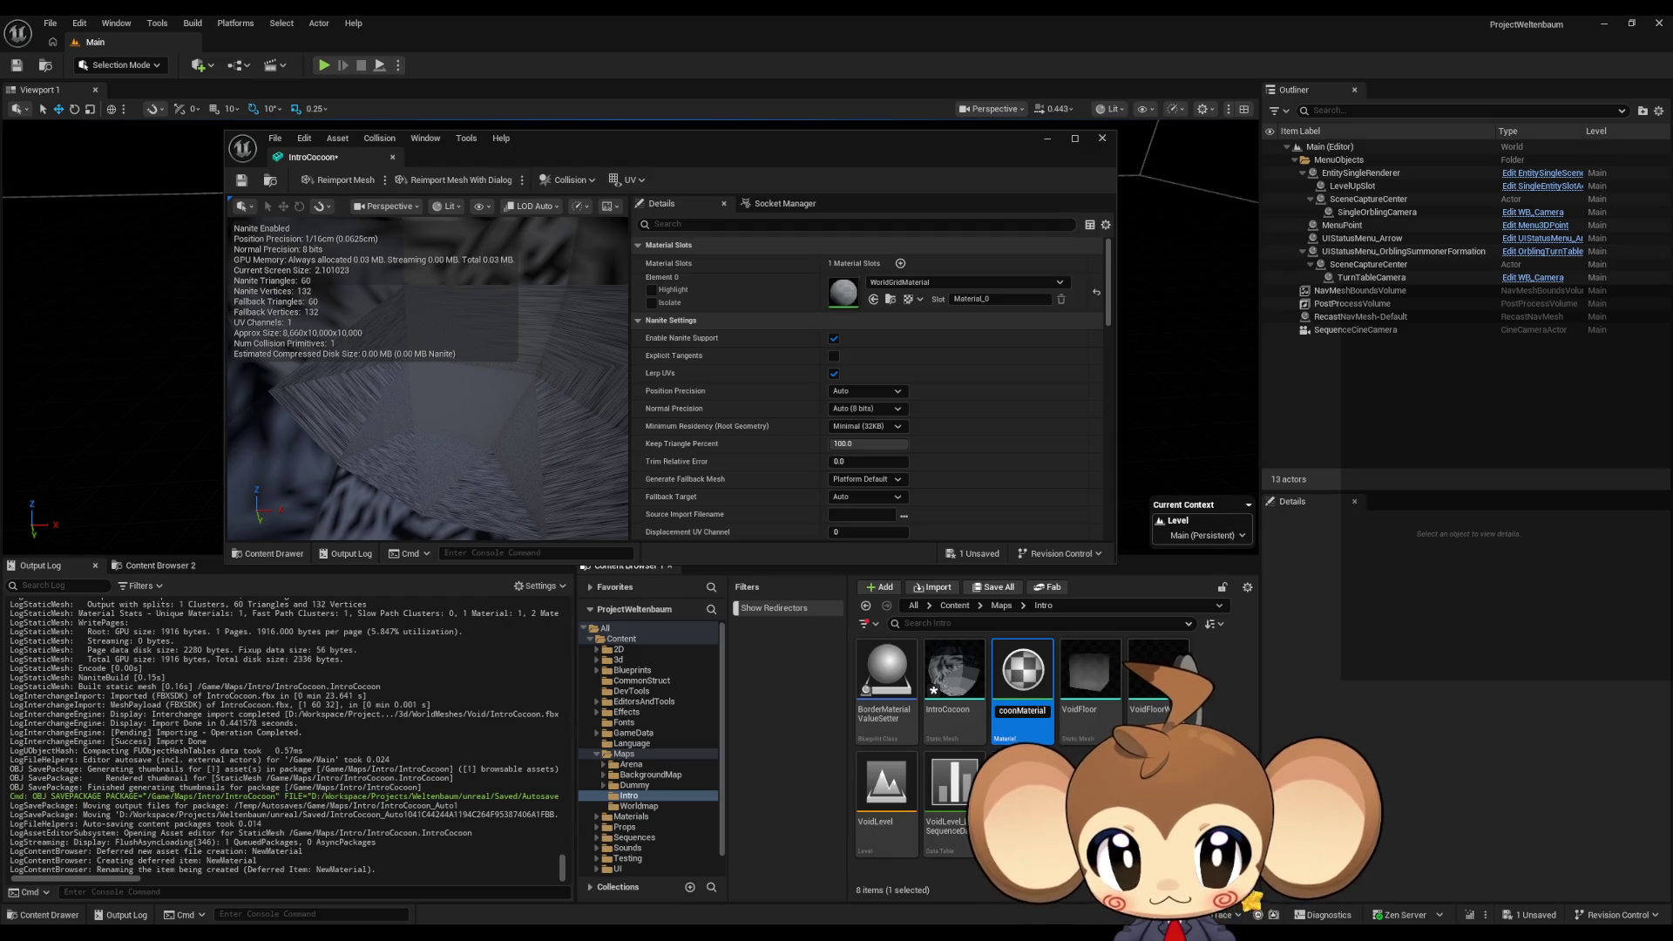
pyautogui.press('Return')
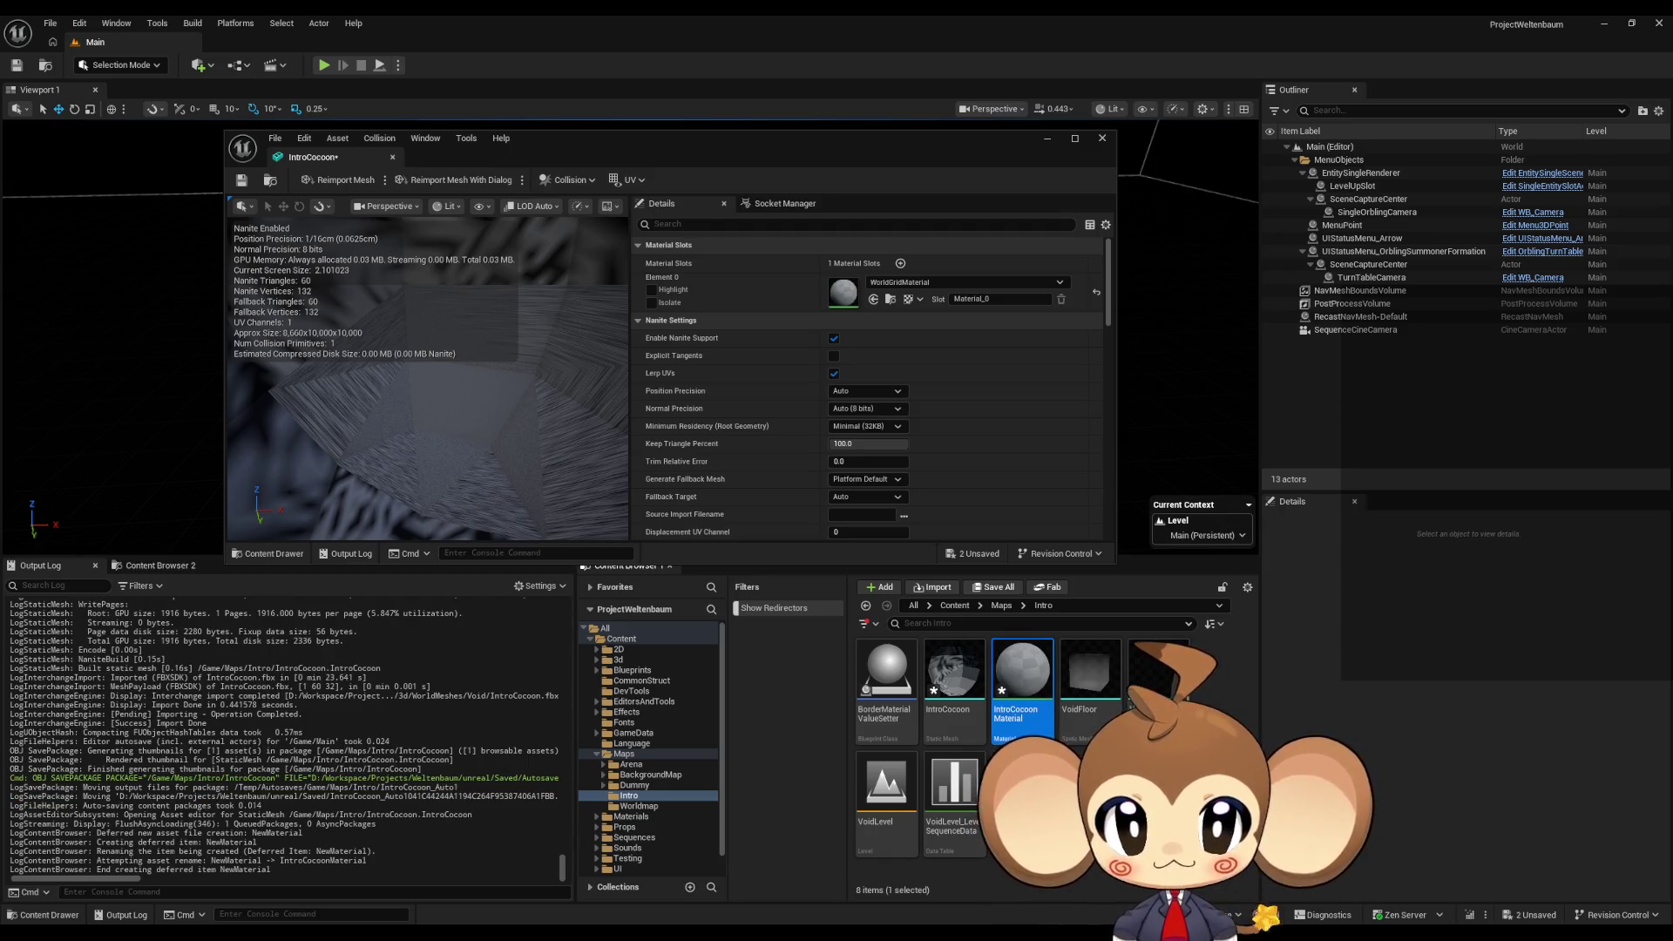
pyautogui.moveTo(1022, 672)
pyautogui.mouseDown()
pyautogui.moveTo(897, 348)
pyautogui.moveTo(867, 313)
pyautogui.moveTo(871, 289)
pyautogui.mouseUp()
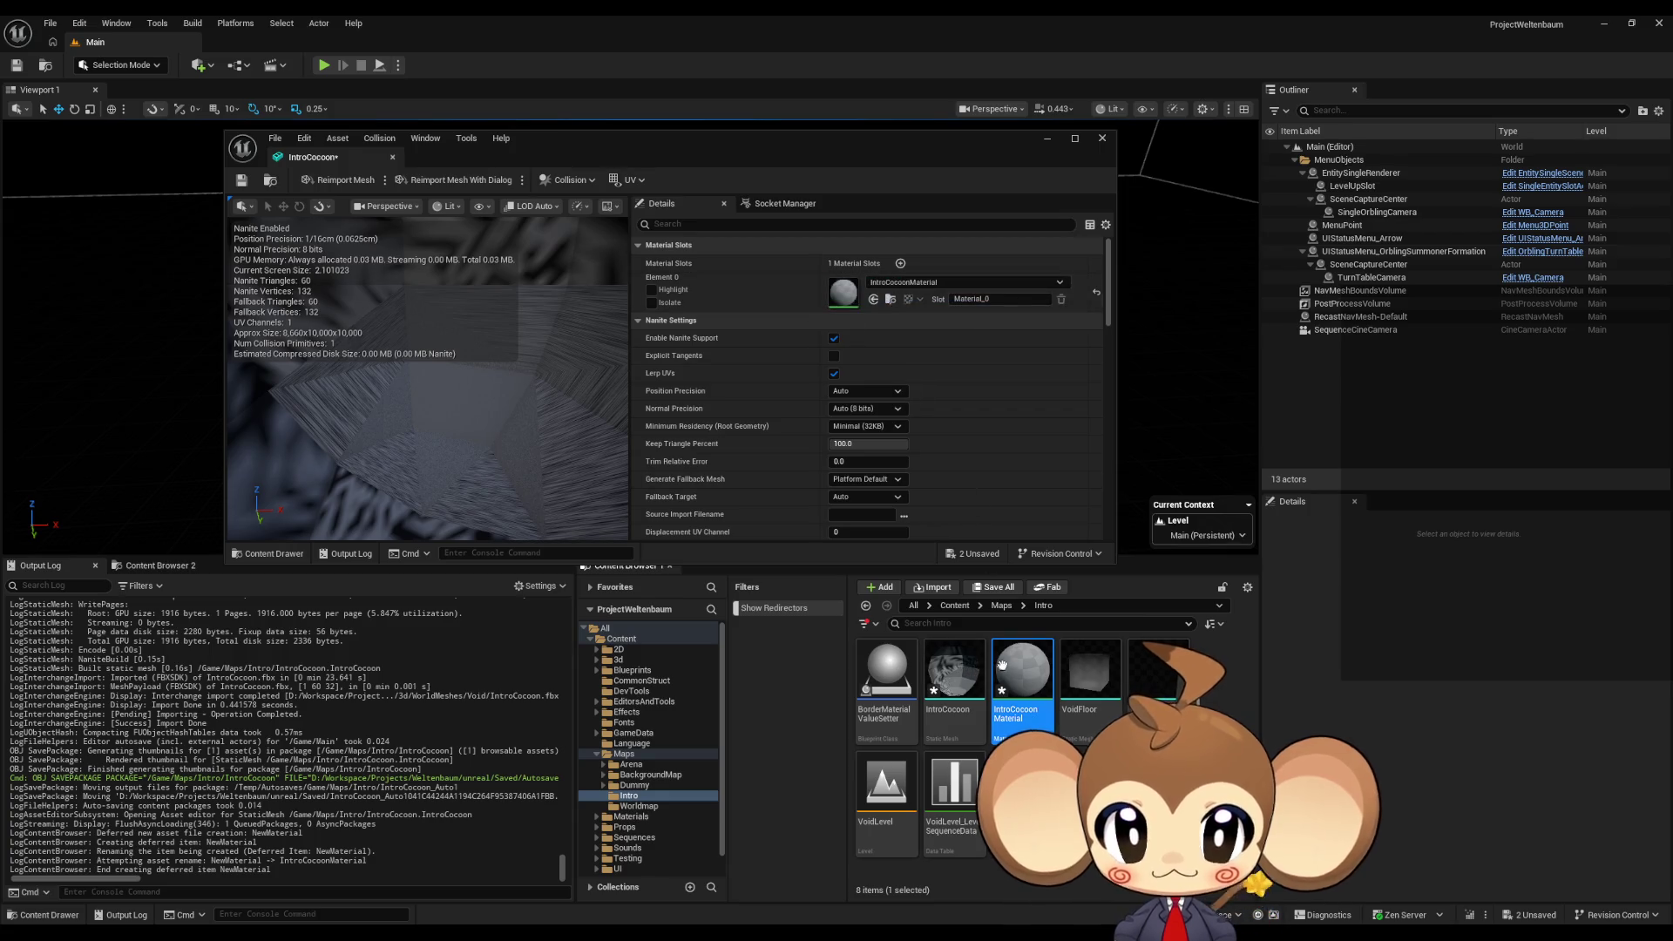
pyautogui.doubleClick(1024, 671)
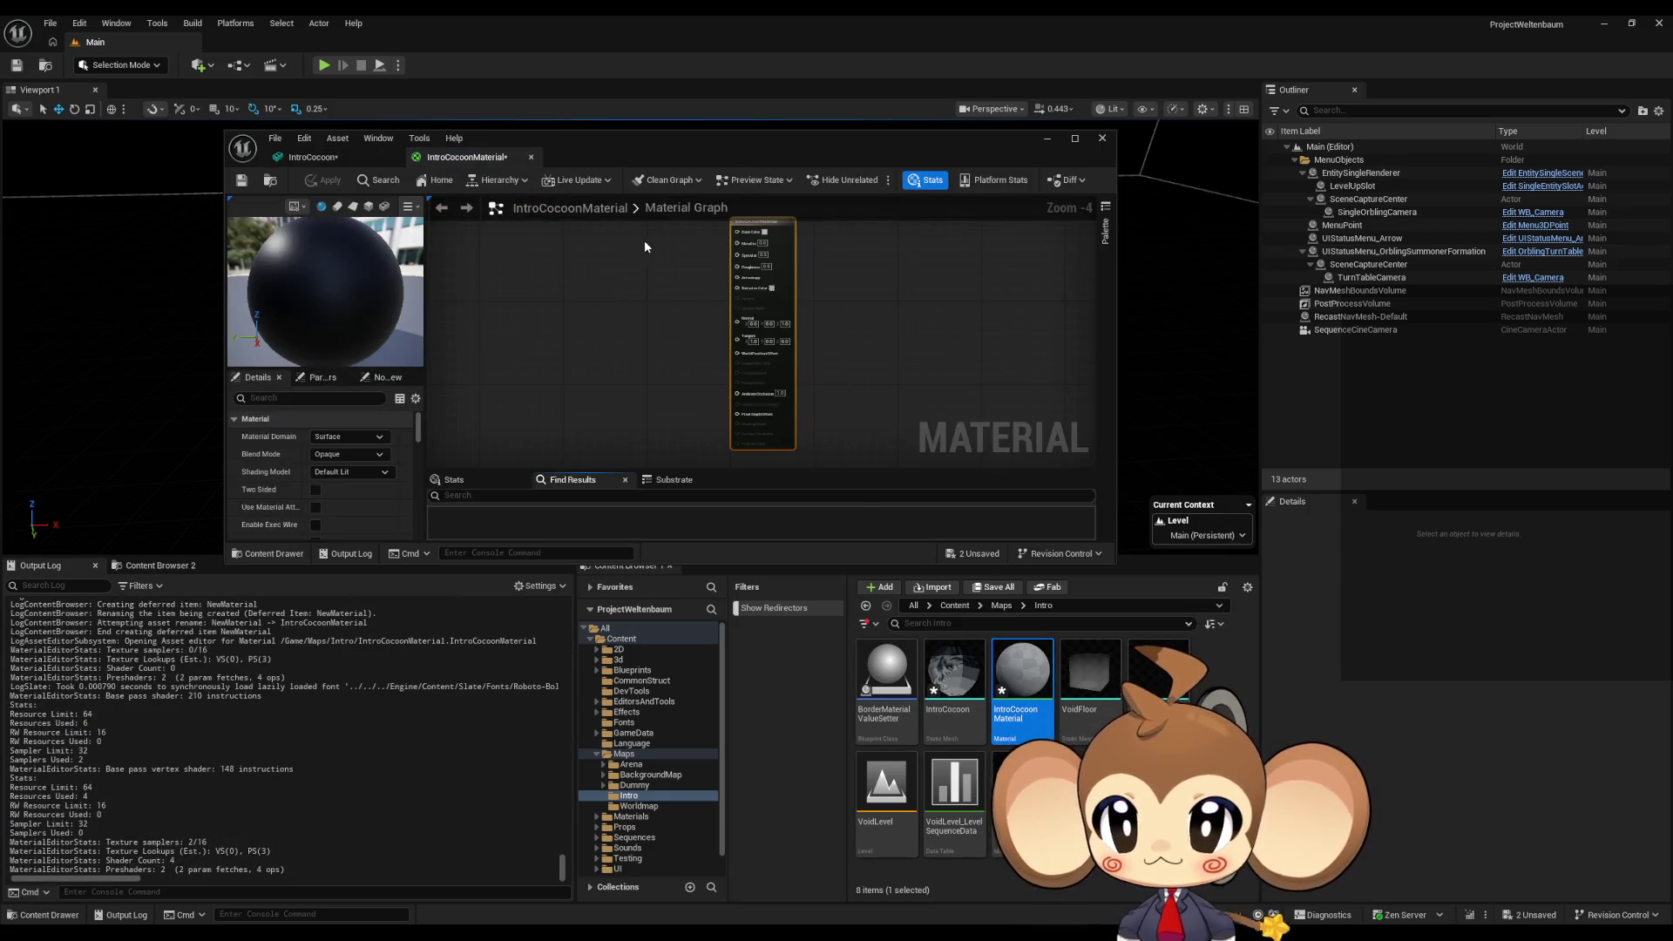
# - Float the material editor into its own enlarged window and set Blend Mode to Masked
pyautogui.moveTo(453, 162)
pyautogui.mouseDown()
pyautogui.moveTo(887, 305)
pyautogui.moveTo(958, 298)
pyautogui.mouseUp()
pyautogui.moveTo(594, 141)
pyautogui.mouseDown()
pyautogui.moveTo(581, 115)
pyautogui.moveTo(369, 116)
pyautogui.mouseUp()
pyautogui.moveTo(1081, 281); pyautogui.dragTo(711, 127)
pyautogui.moveTo(1003, 397); pyautogui.dragTo(1349, 767)
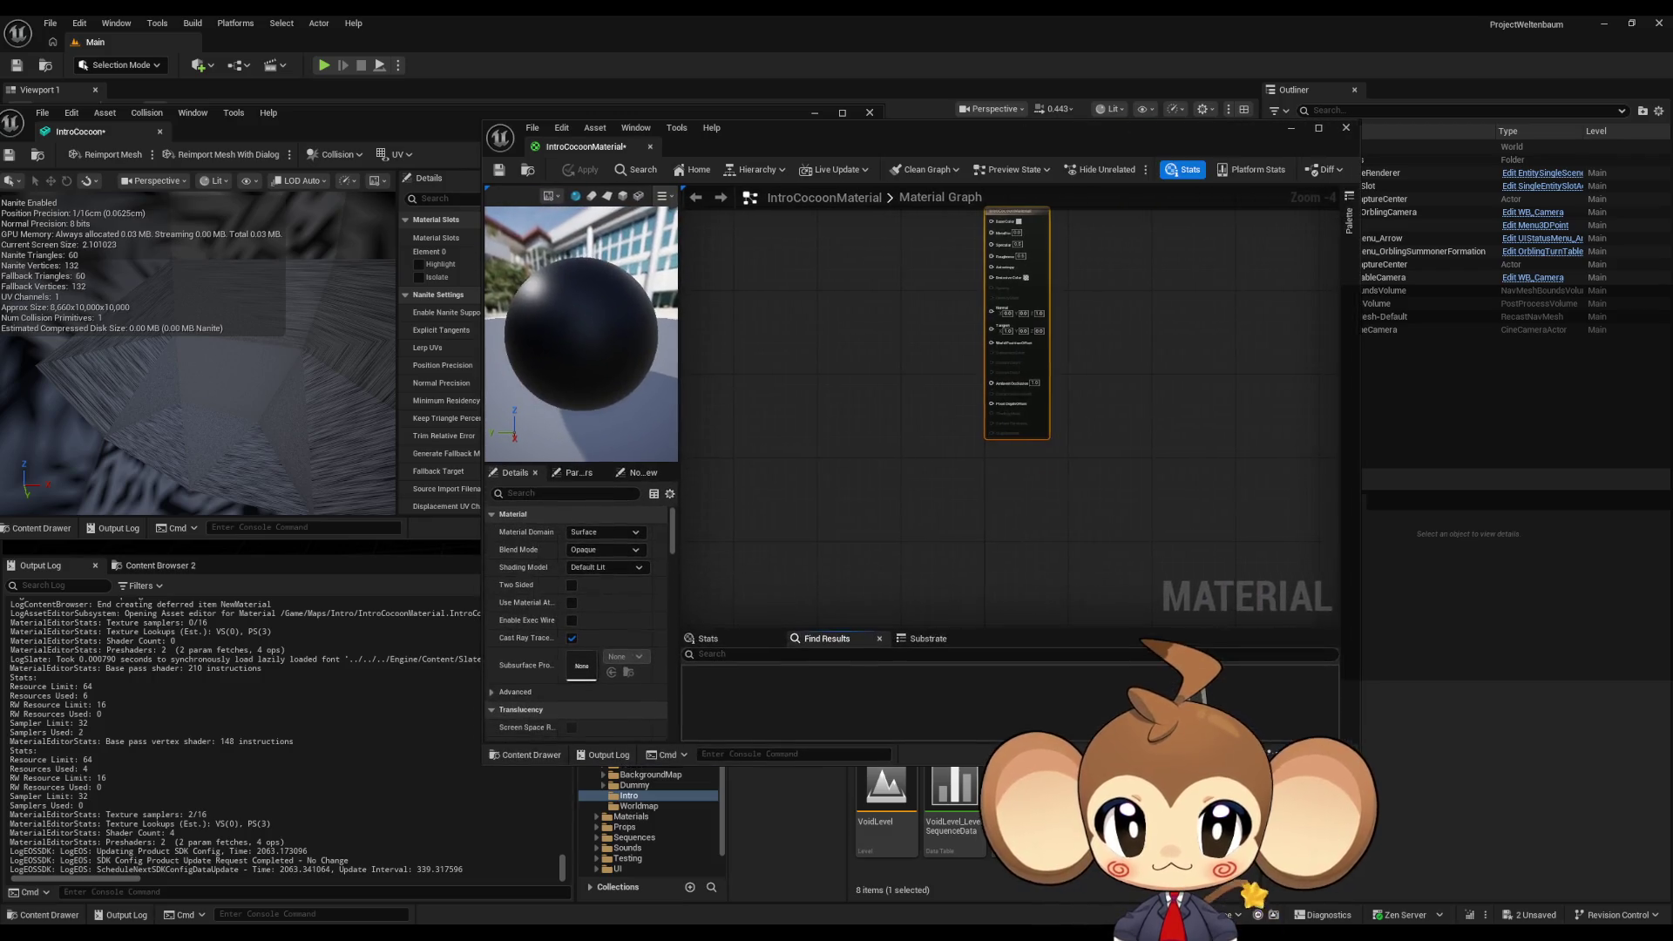
pyautogui.click(588, 548)
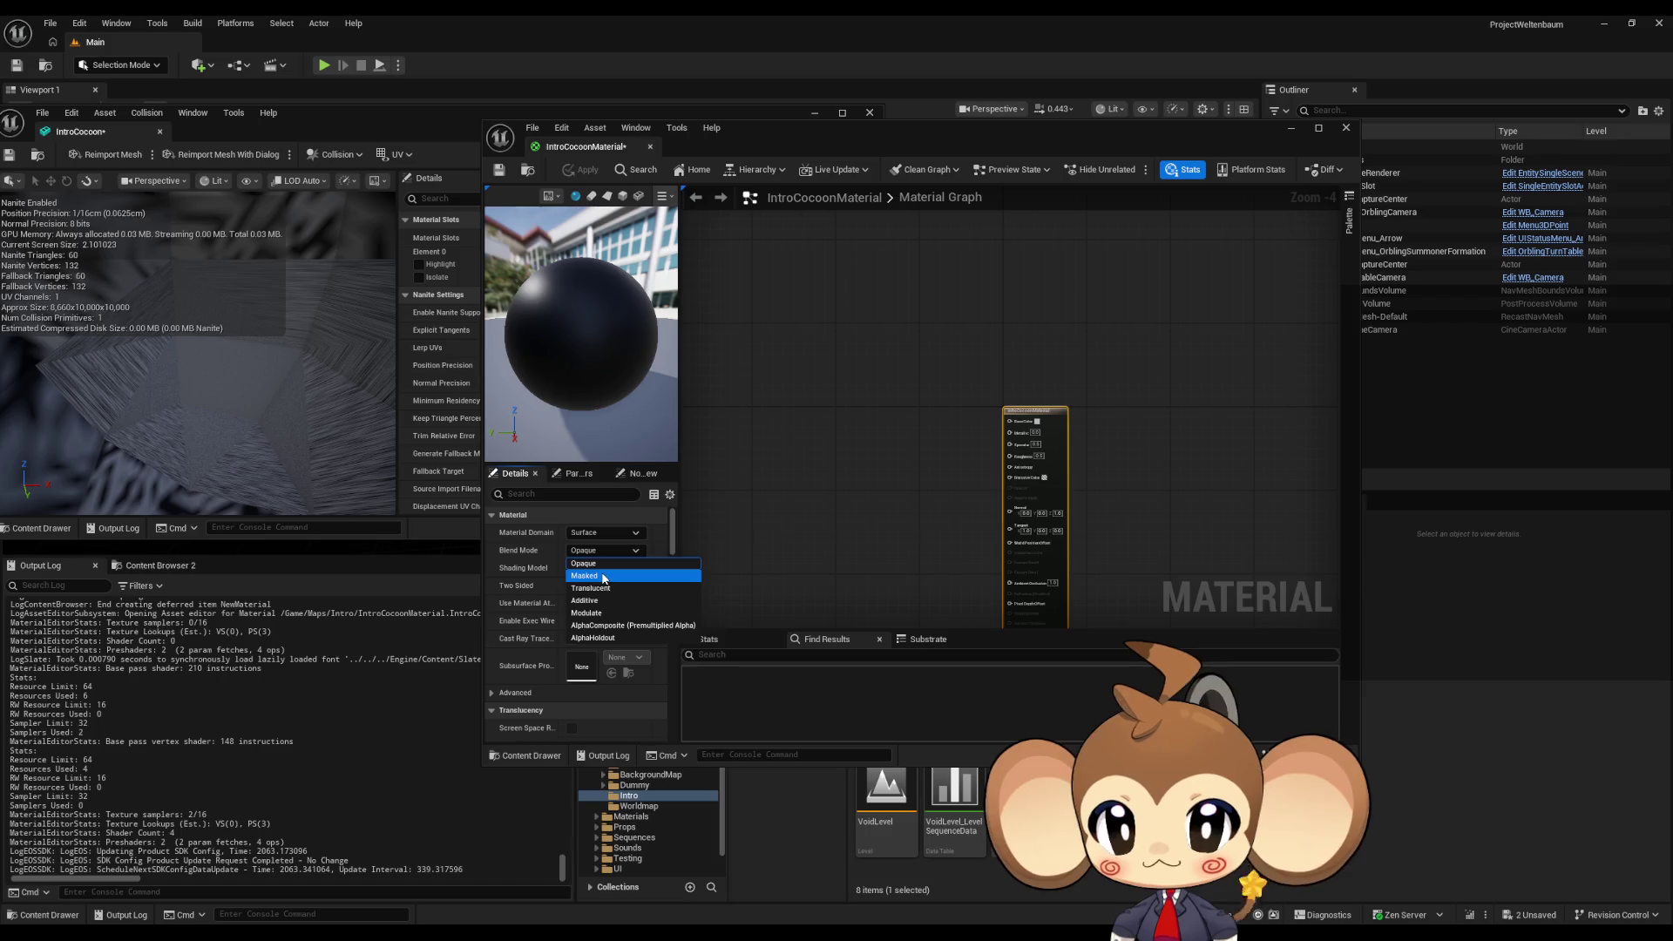
pyautogui.click(584, 575)
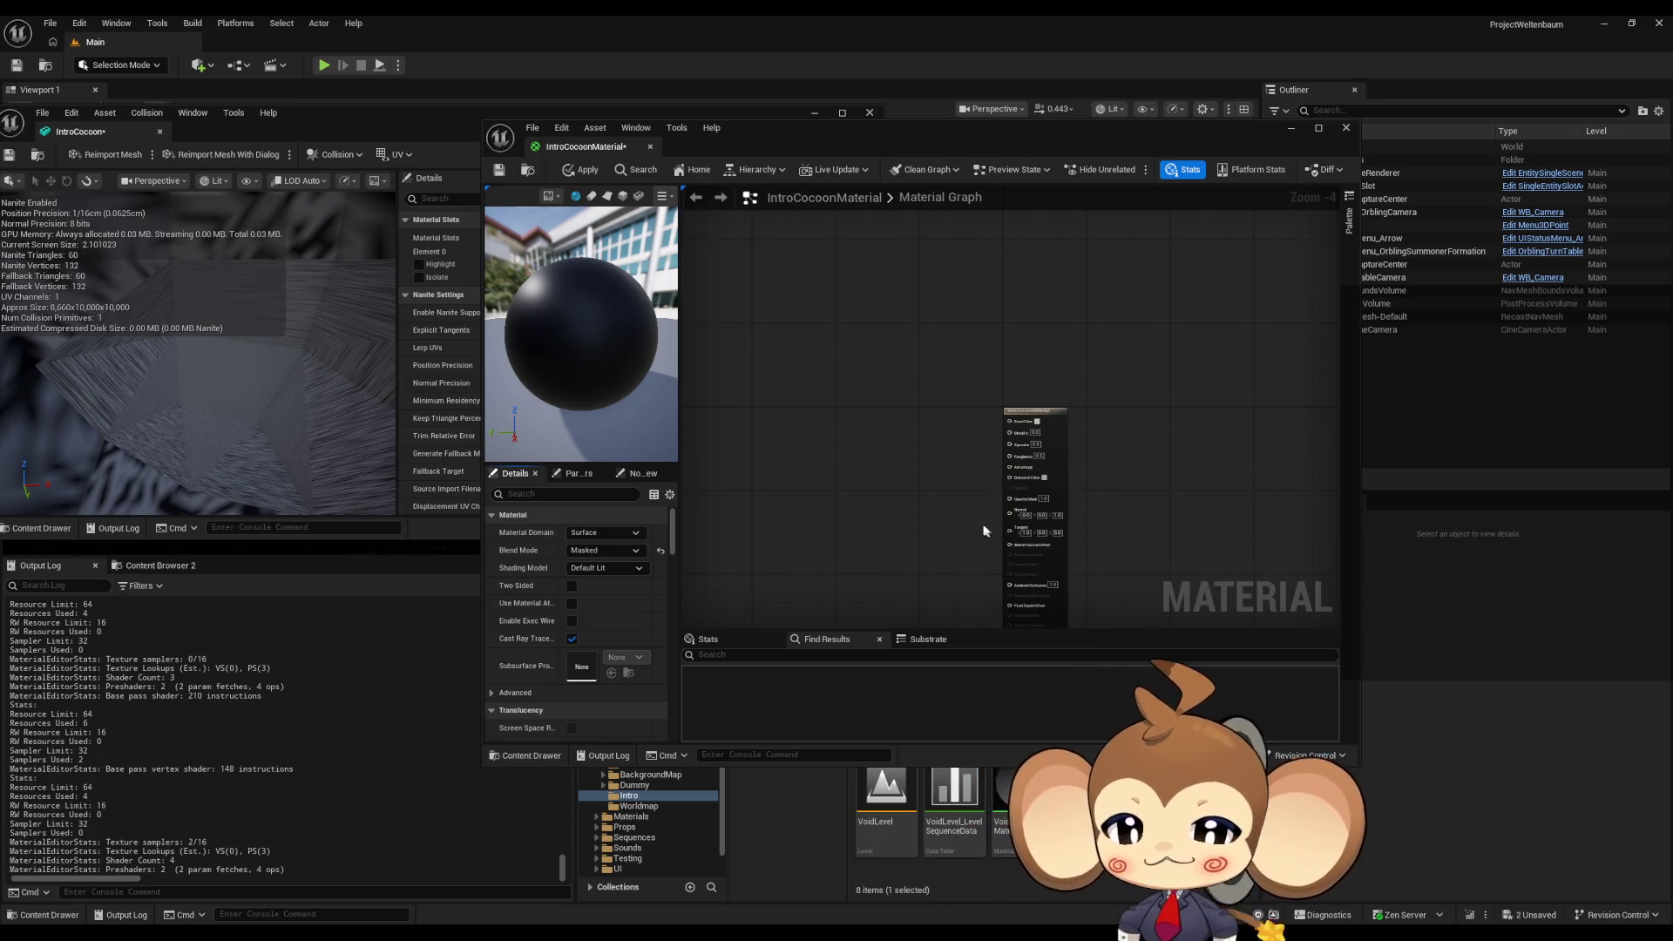
# - Pan and zoom the graph onto the output node's Emissive Color and Opacity Mask inputs
pyautogui.moveTo(987, 528); pyautogui.dragTo(907, 435)
pyautogui.scroll(3, 867, 395)
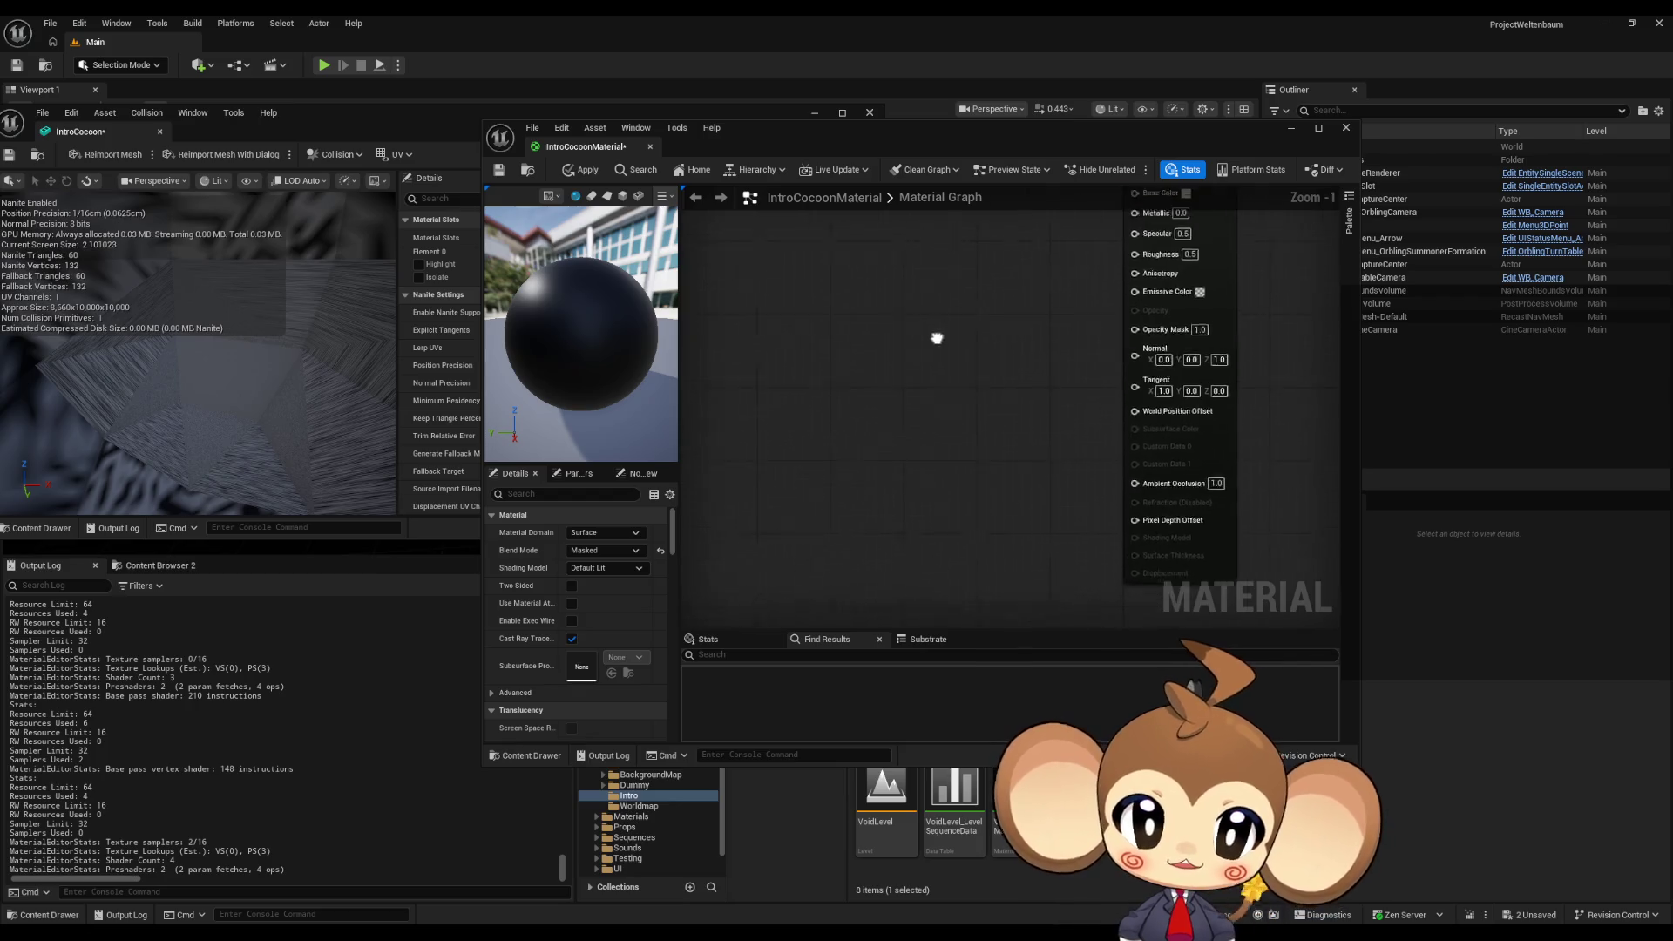
pyautogui.moveTo(947, 336)
pyautogui.mouseDown()
pyautogui.moveTo(1001, 351)
pyautogui.moveTo(965, 405)
pyautogui.mouseUp()
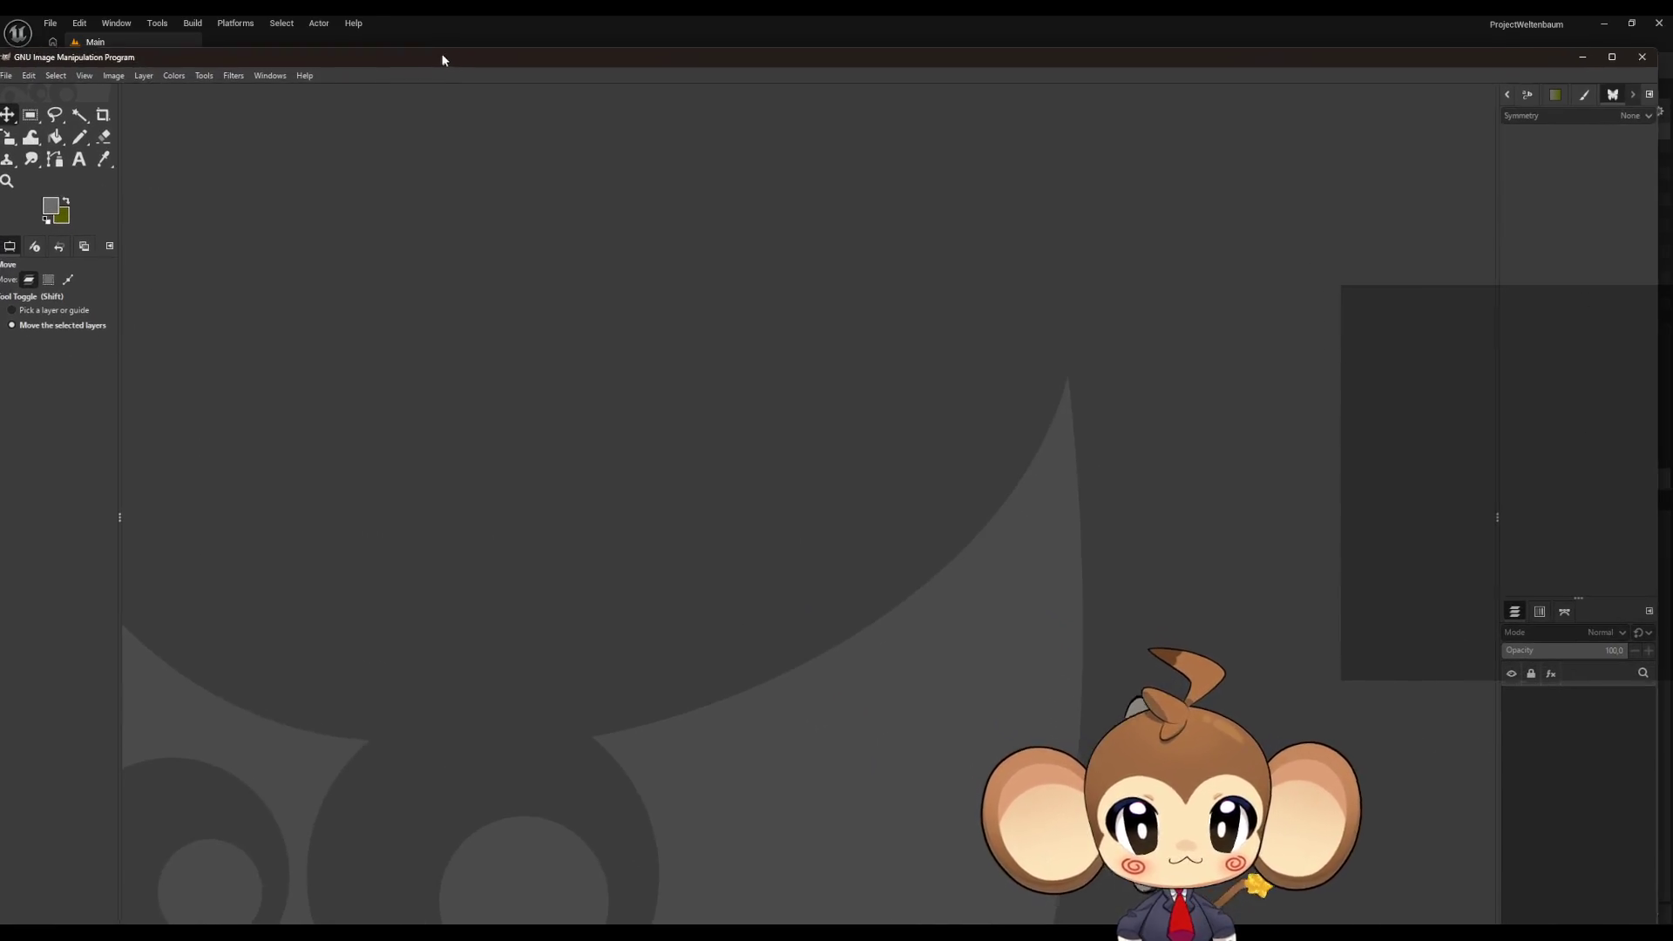
# - Create a new GIMP image 128 × 128 pixels
pyautogui.click(12, 40)
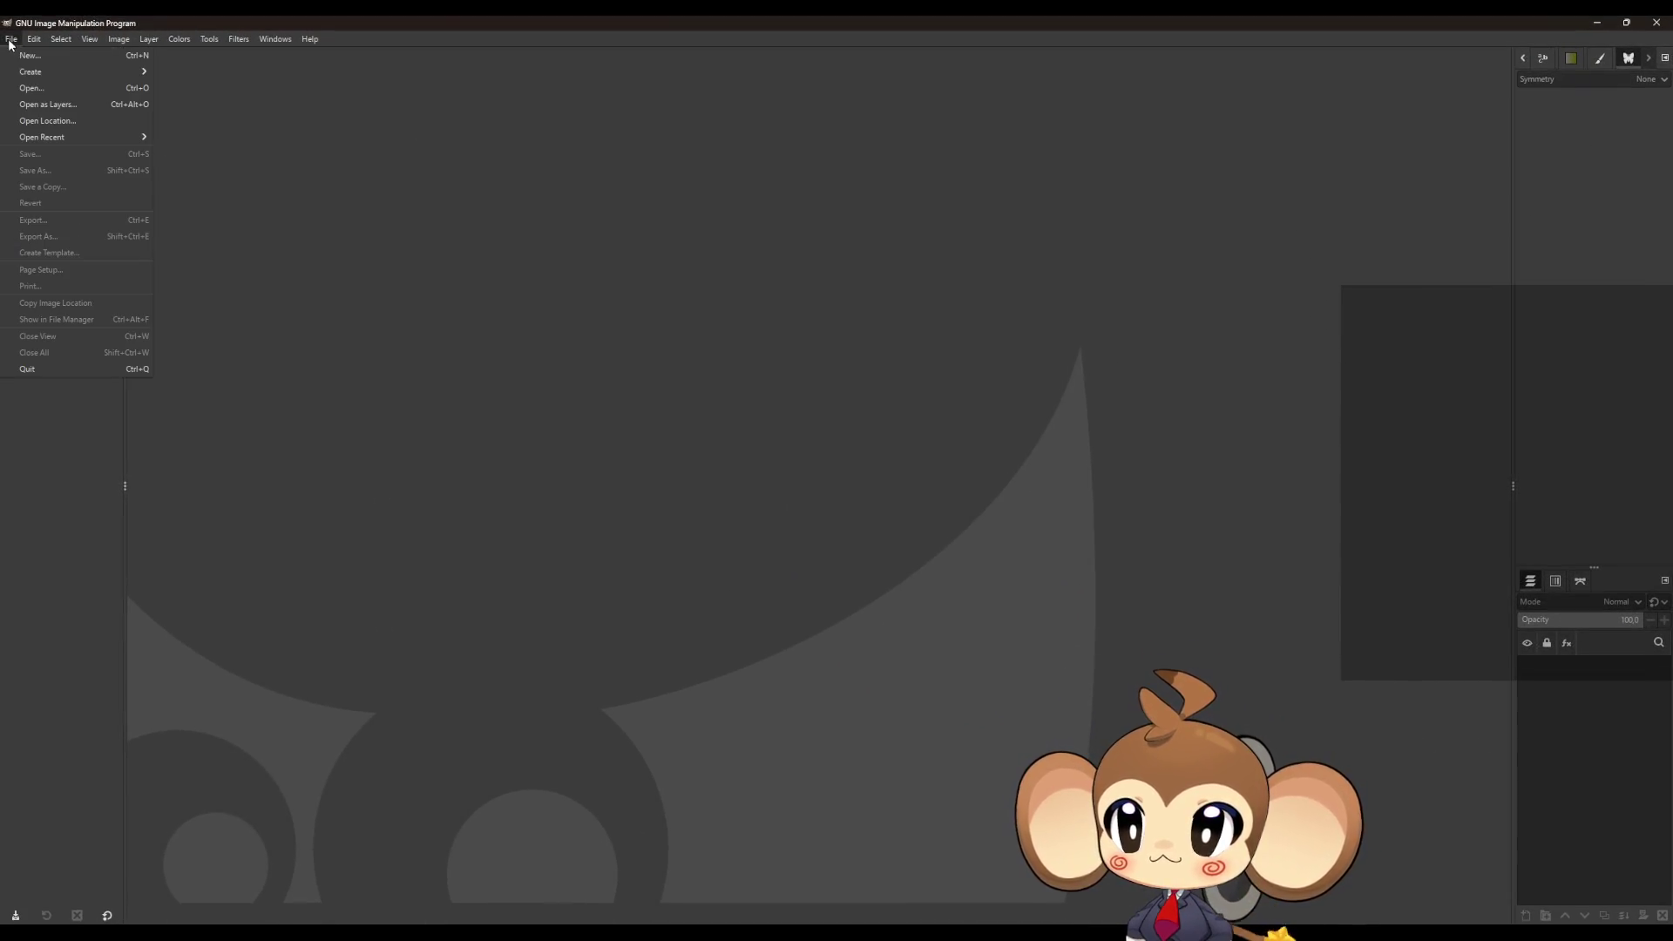
pyautogui.click(37, 61)
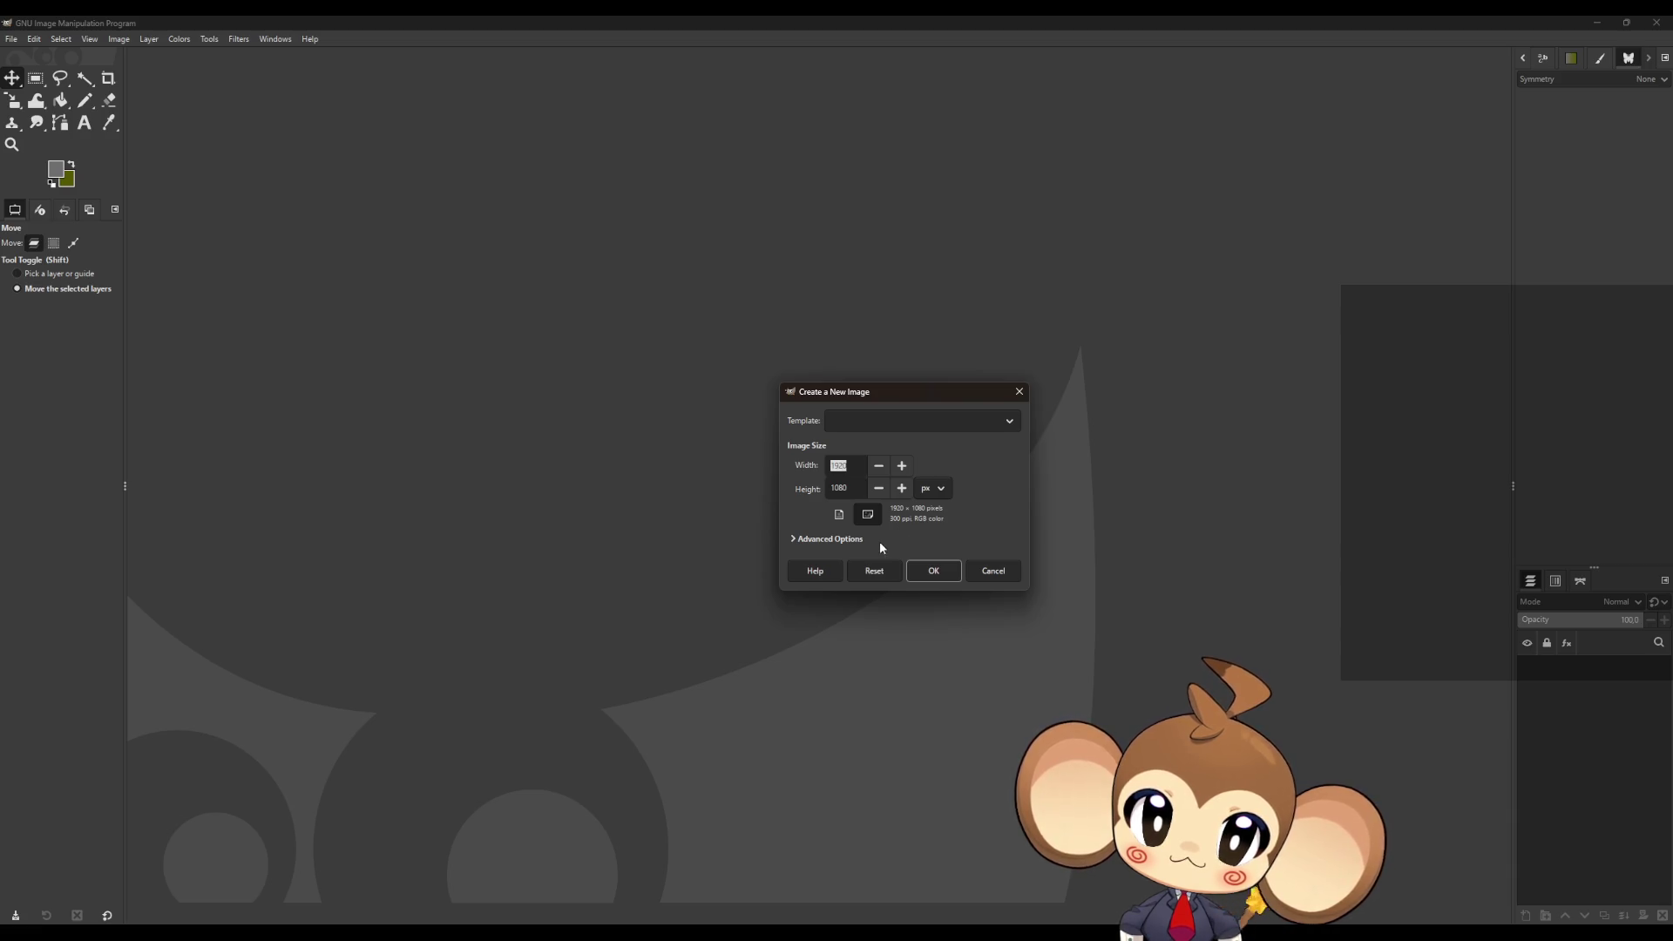
pyautogui.write('64')
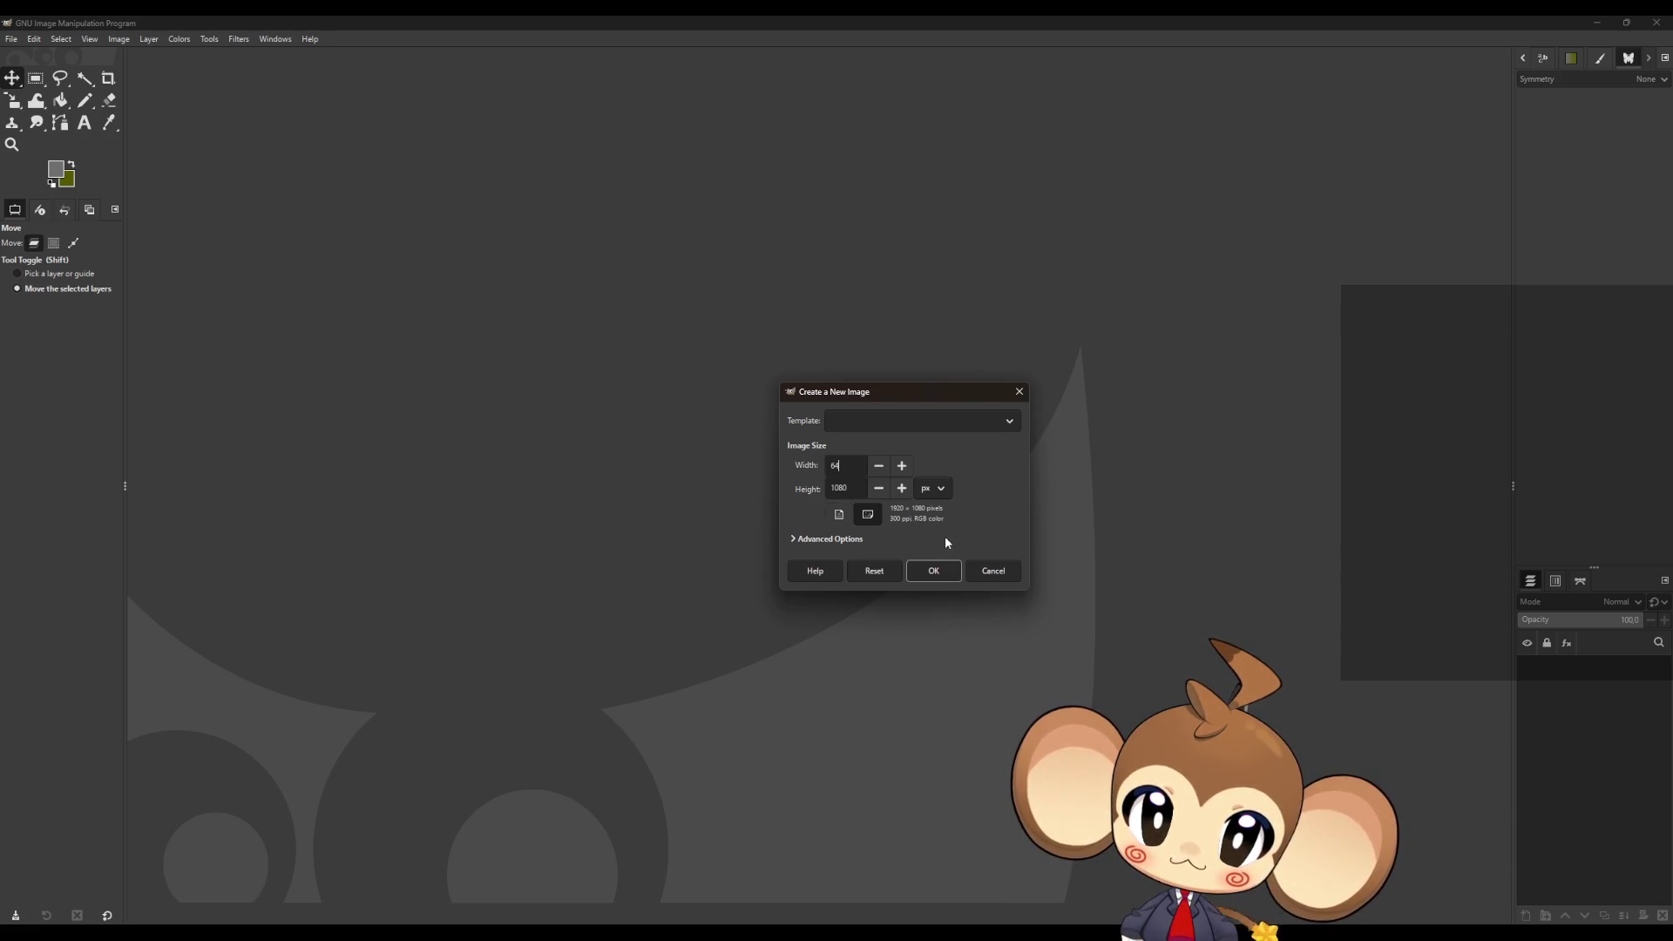
pyautogui.press('BackSpace')
pyautogui.press('BackSpace')
pyautogui.write('128')
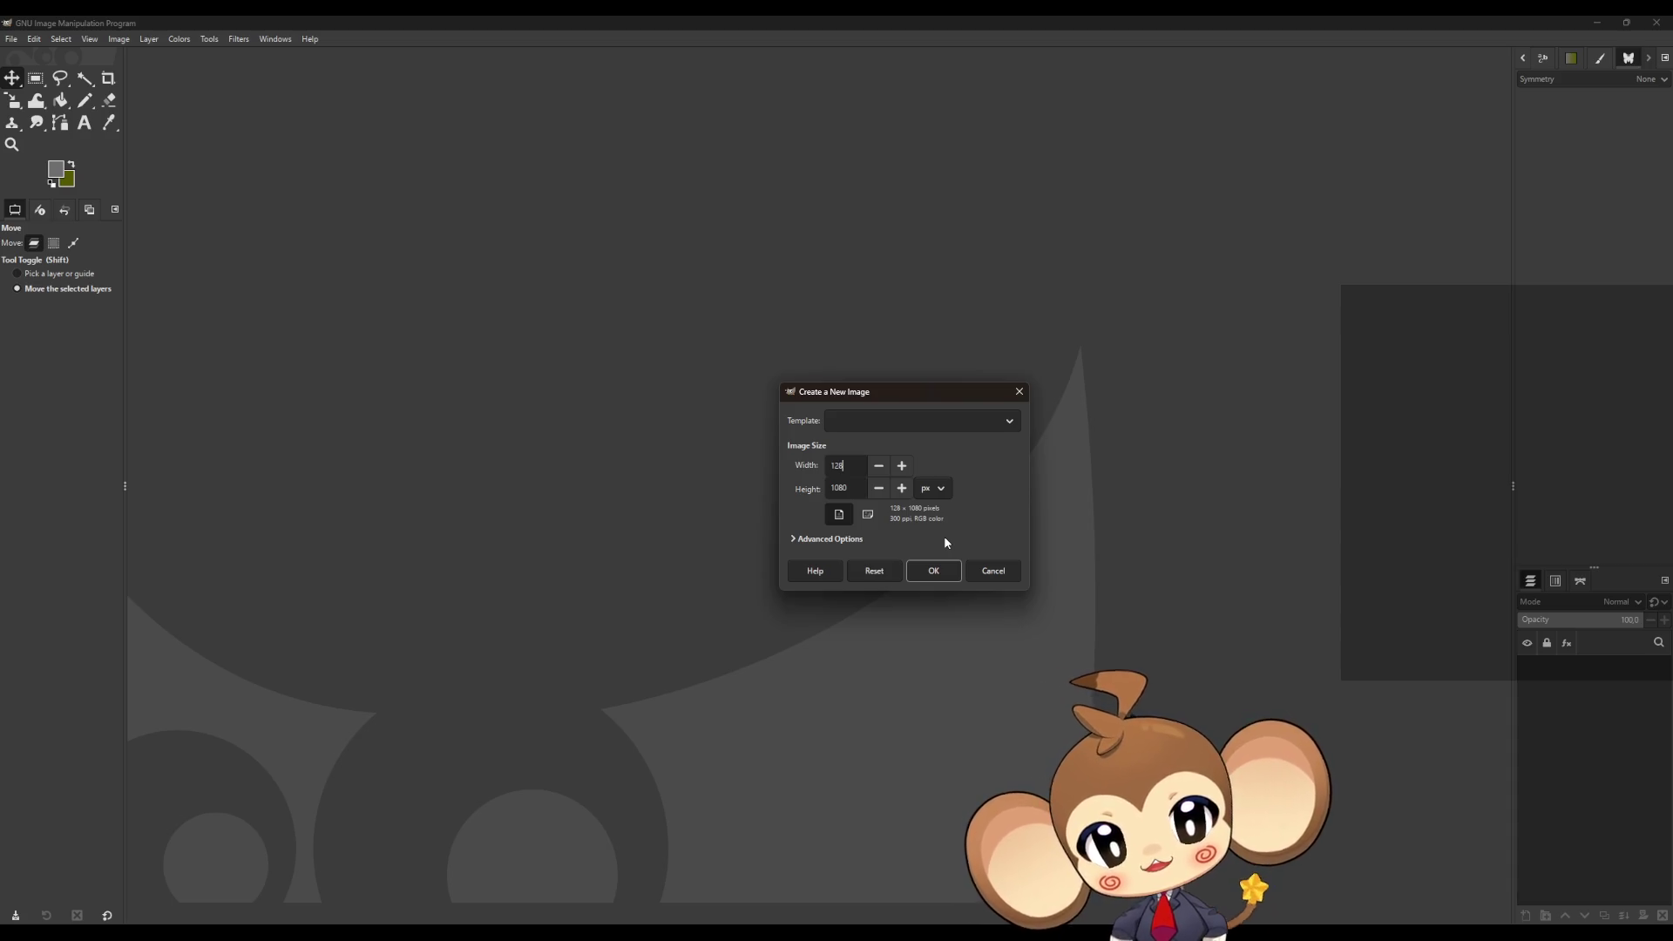
pyautogui.press('Tab')
pyautogui.write('128')
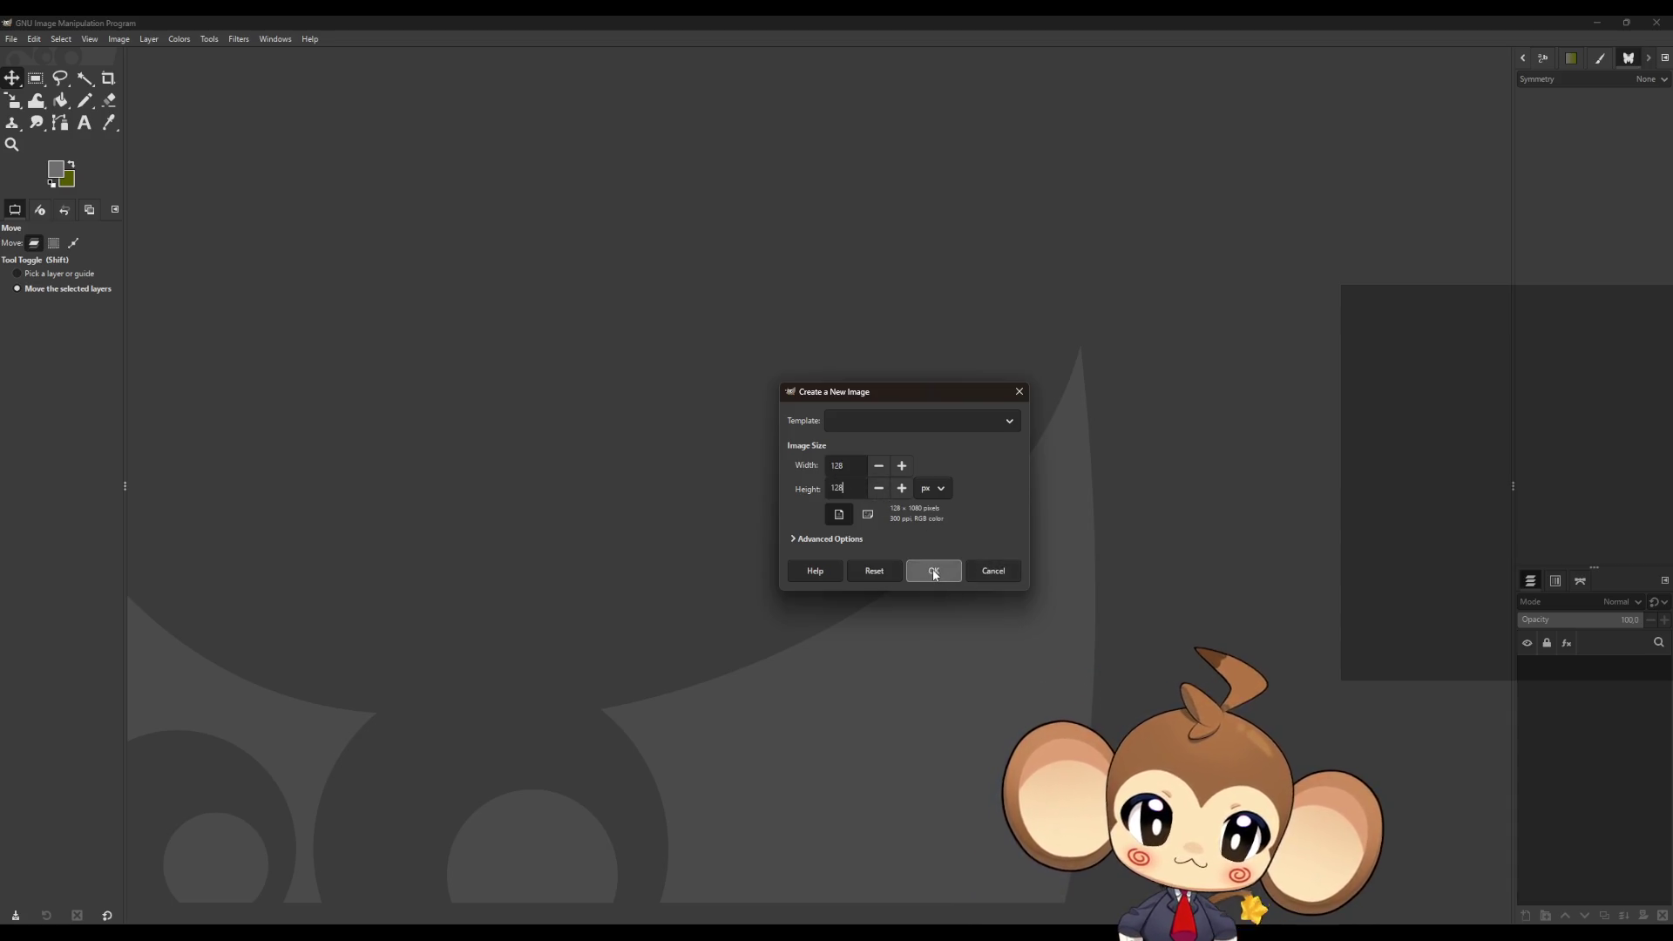
pyautogui.click(933, 570)
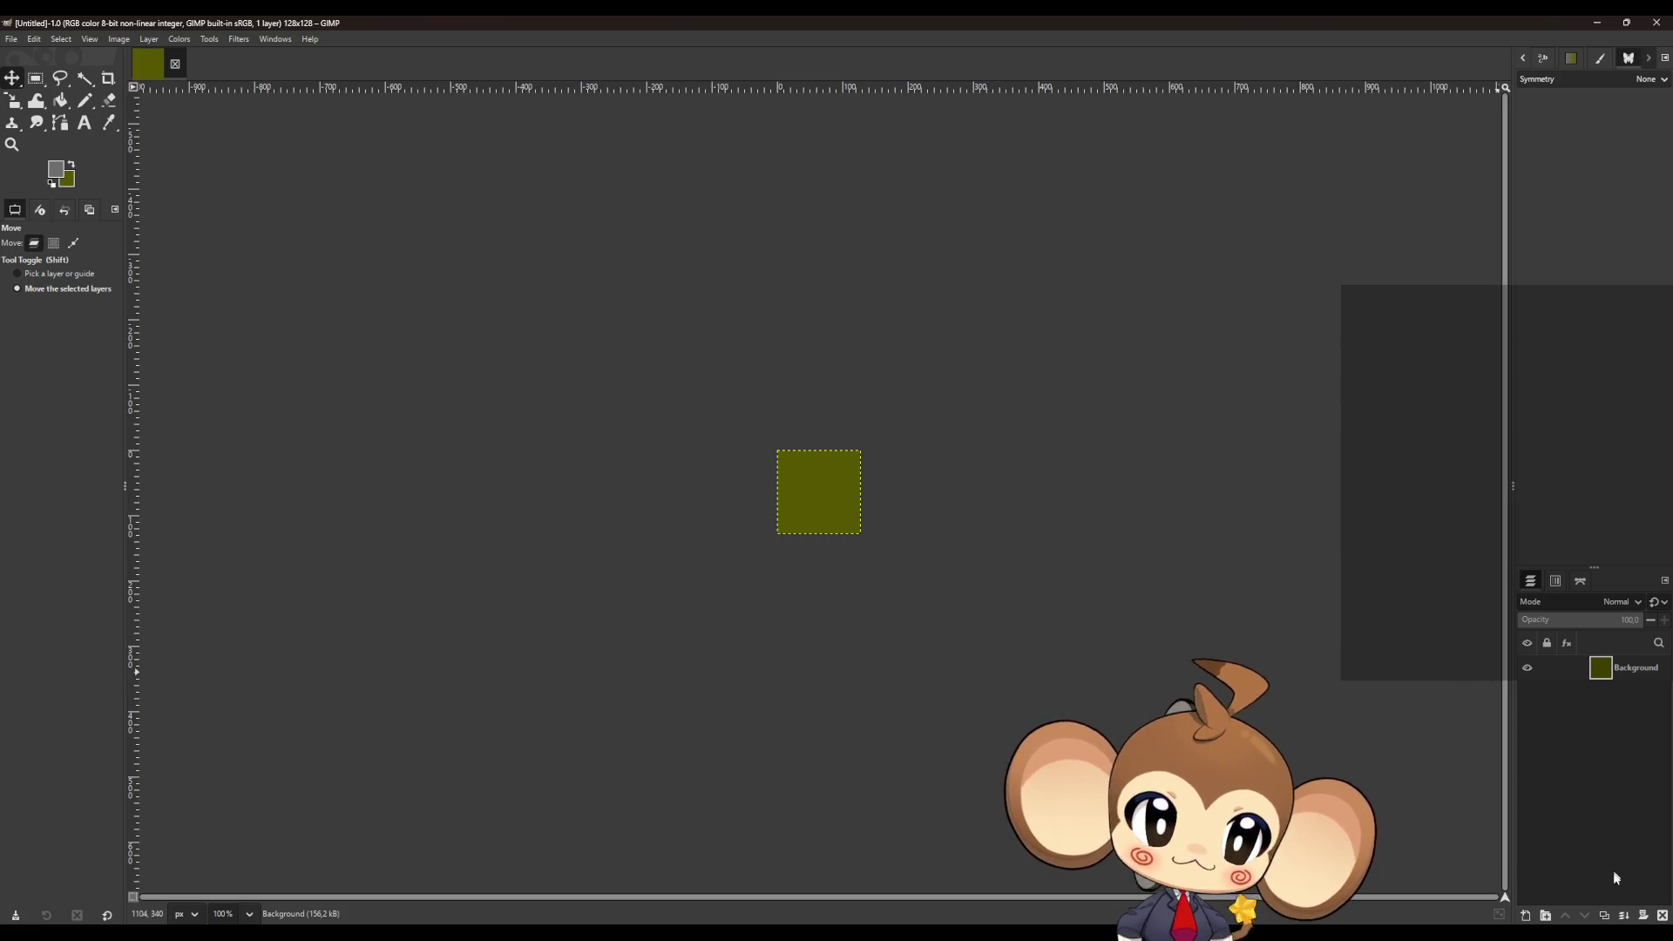
# - Replace the Background with a transparent layer and bucket-fill it white
pyautogui.click(1664, 915)
pyautogui.click(1525, 915)
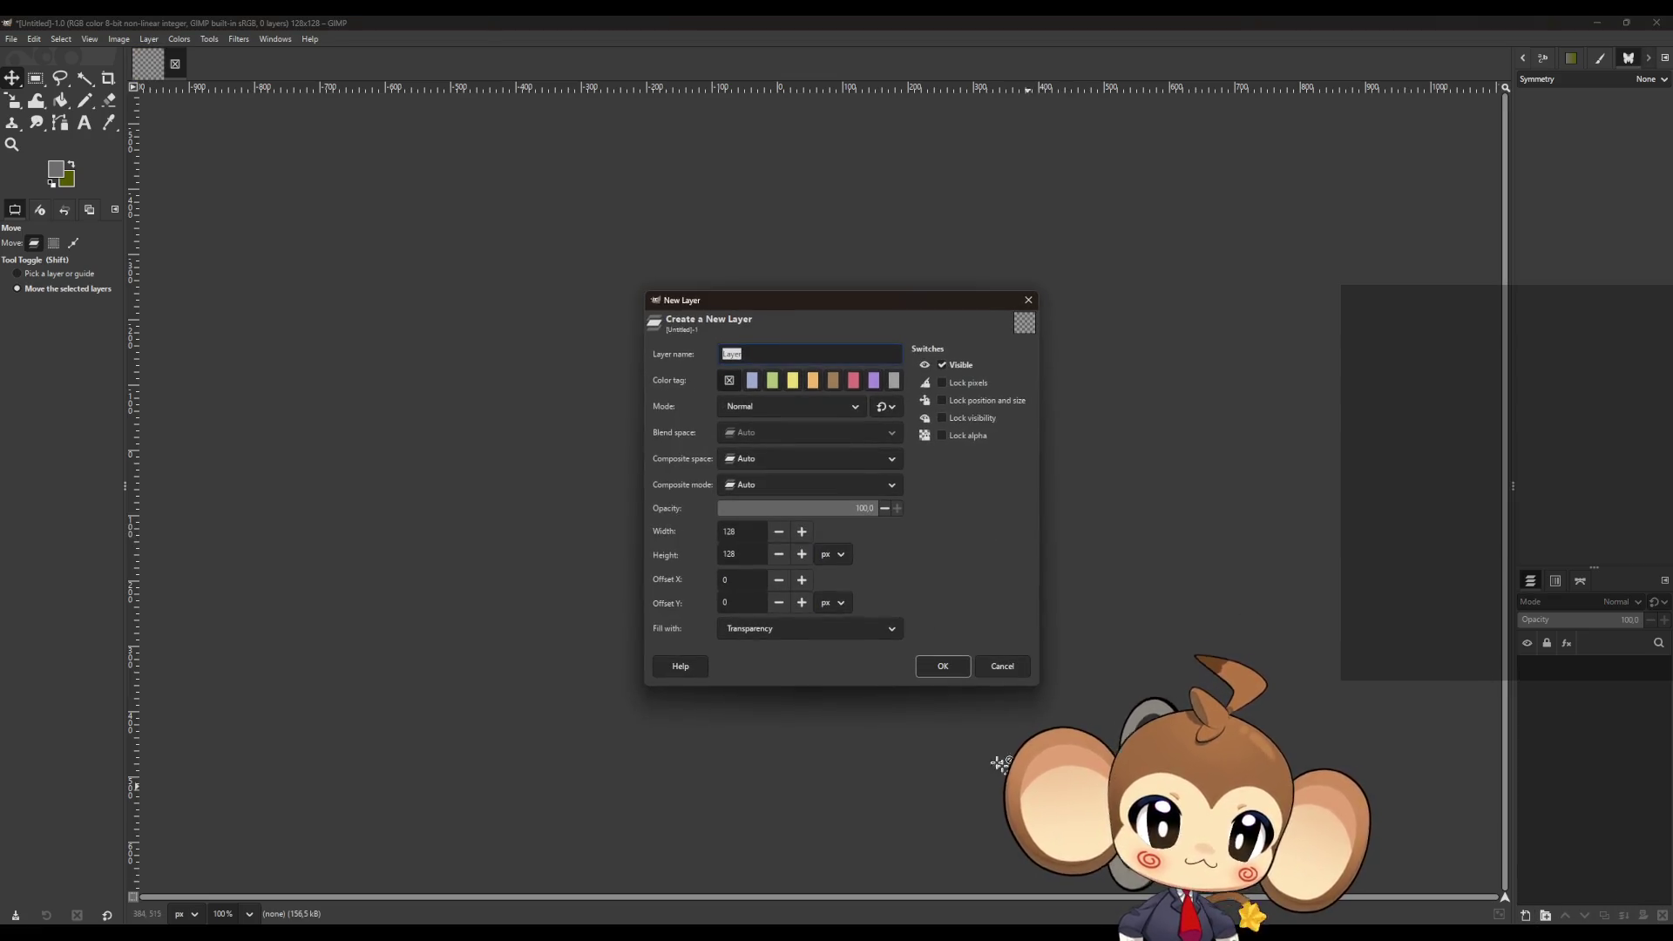
pyautogui.click(944, 666)
pyautogui.scroll(10, 830, 549)
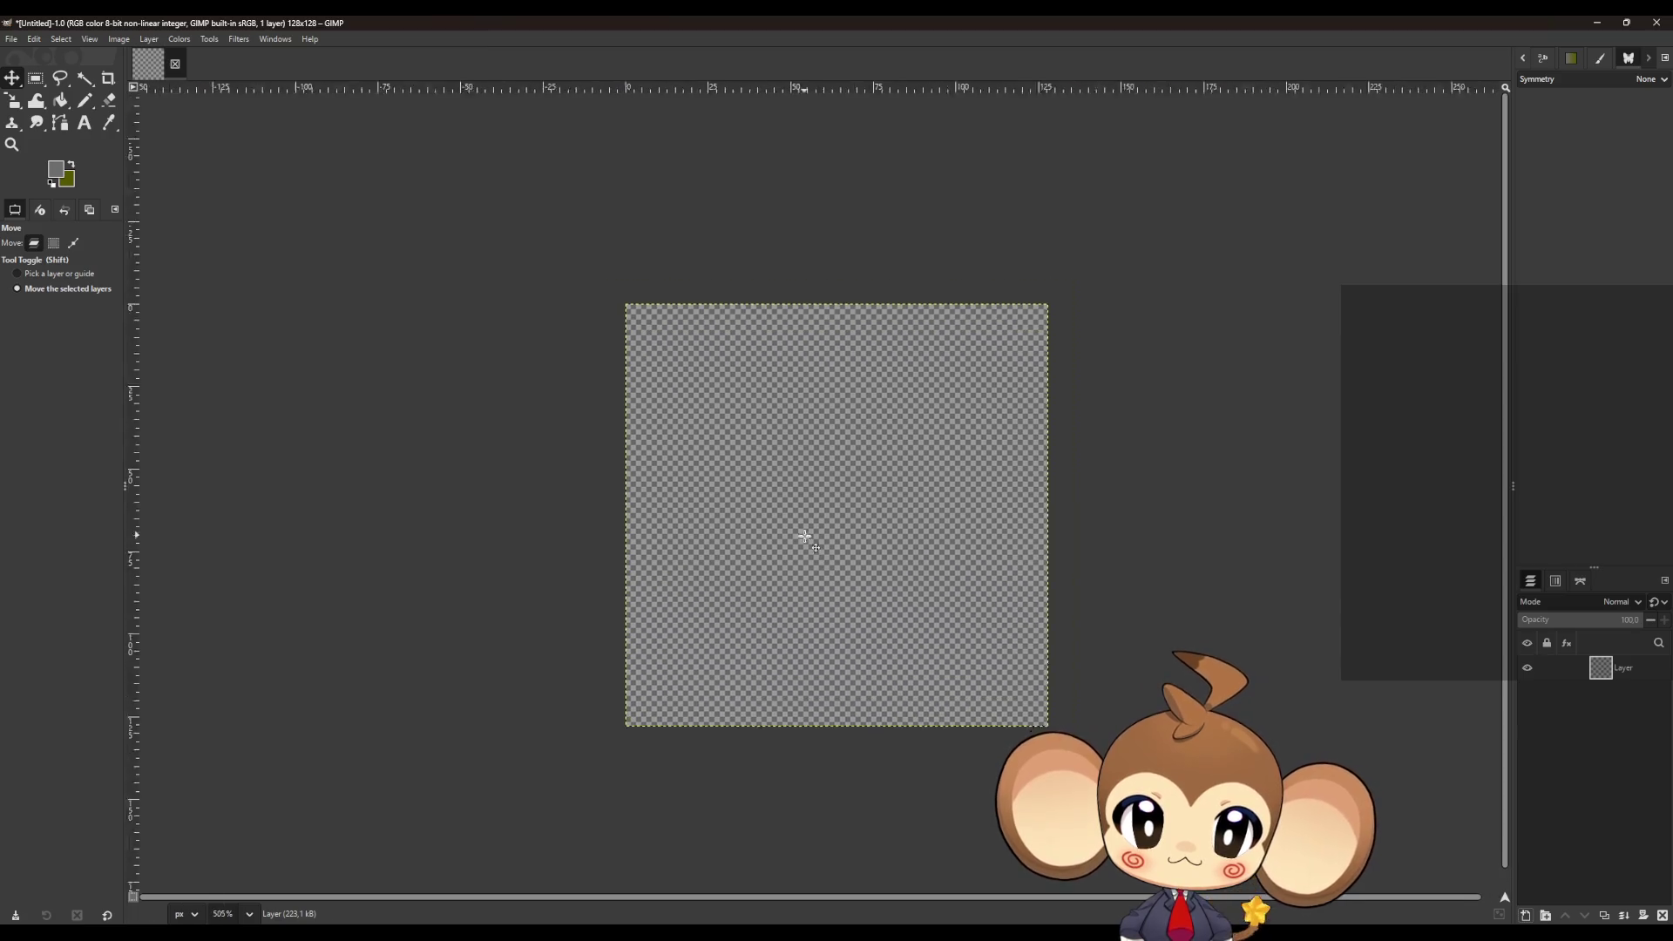
pyautogui.scroll(1, 1013, 691)
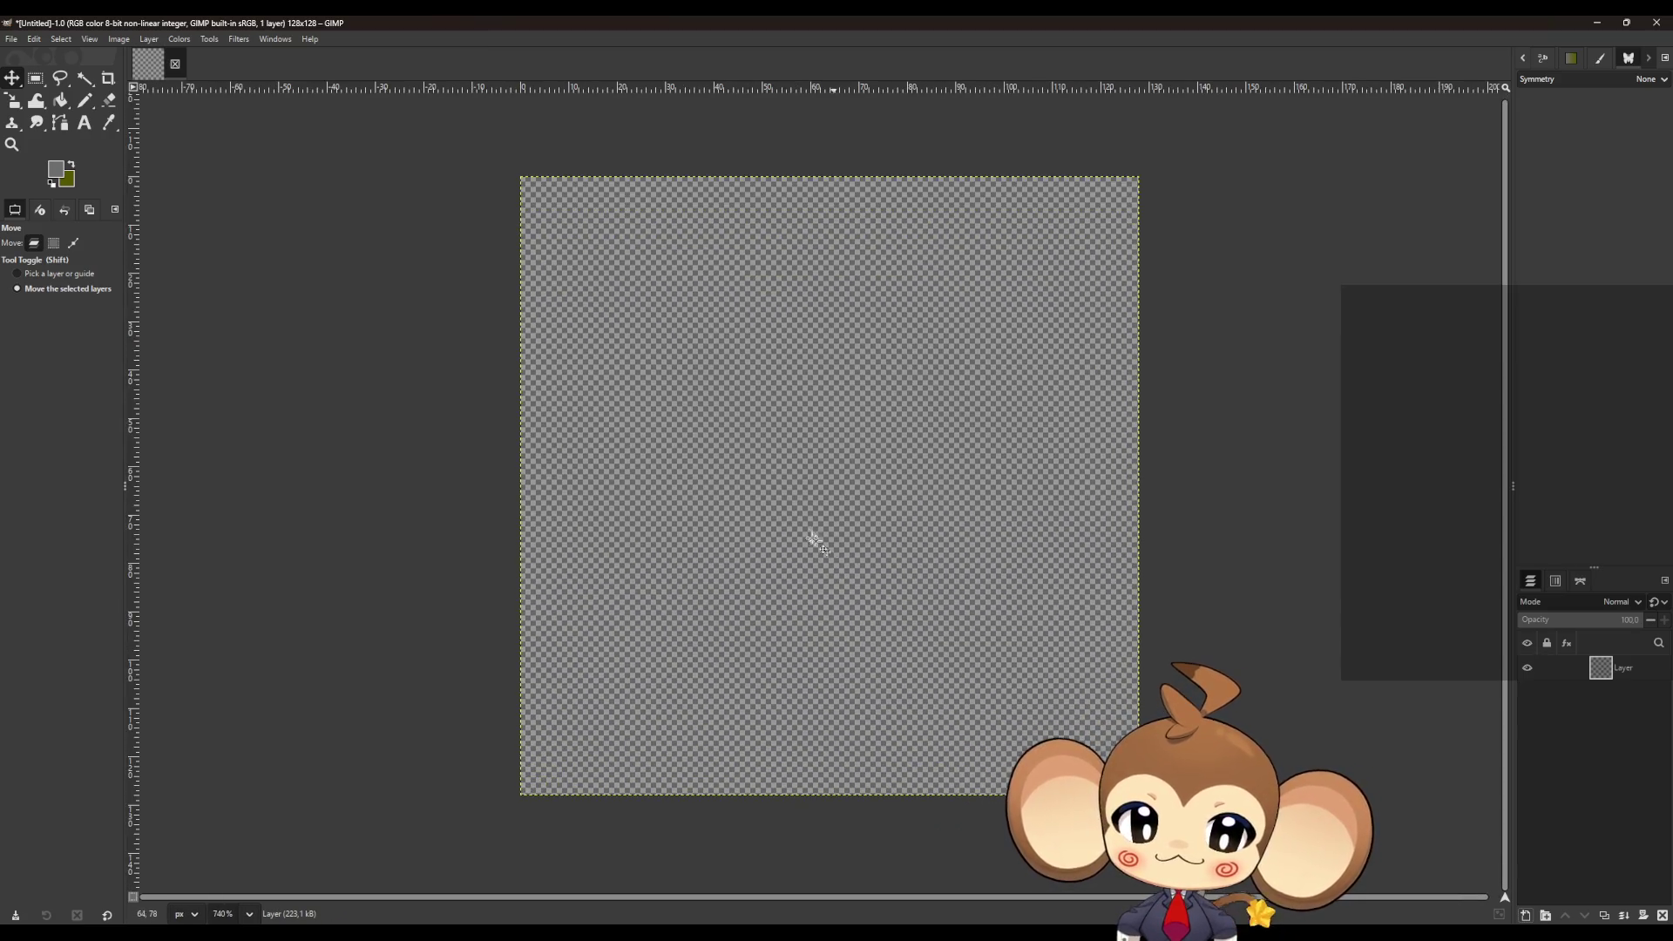
pyautogui.click(63, 103)
pyautogui.click(58, 181)
pyautogui.click(931, 637)
pyautogui.click(1089, 697)
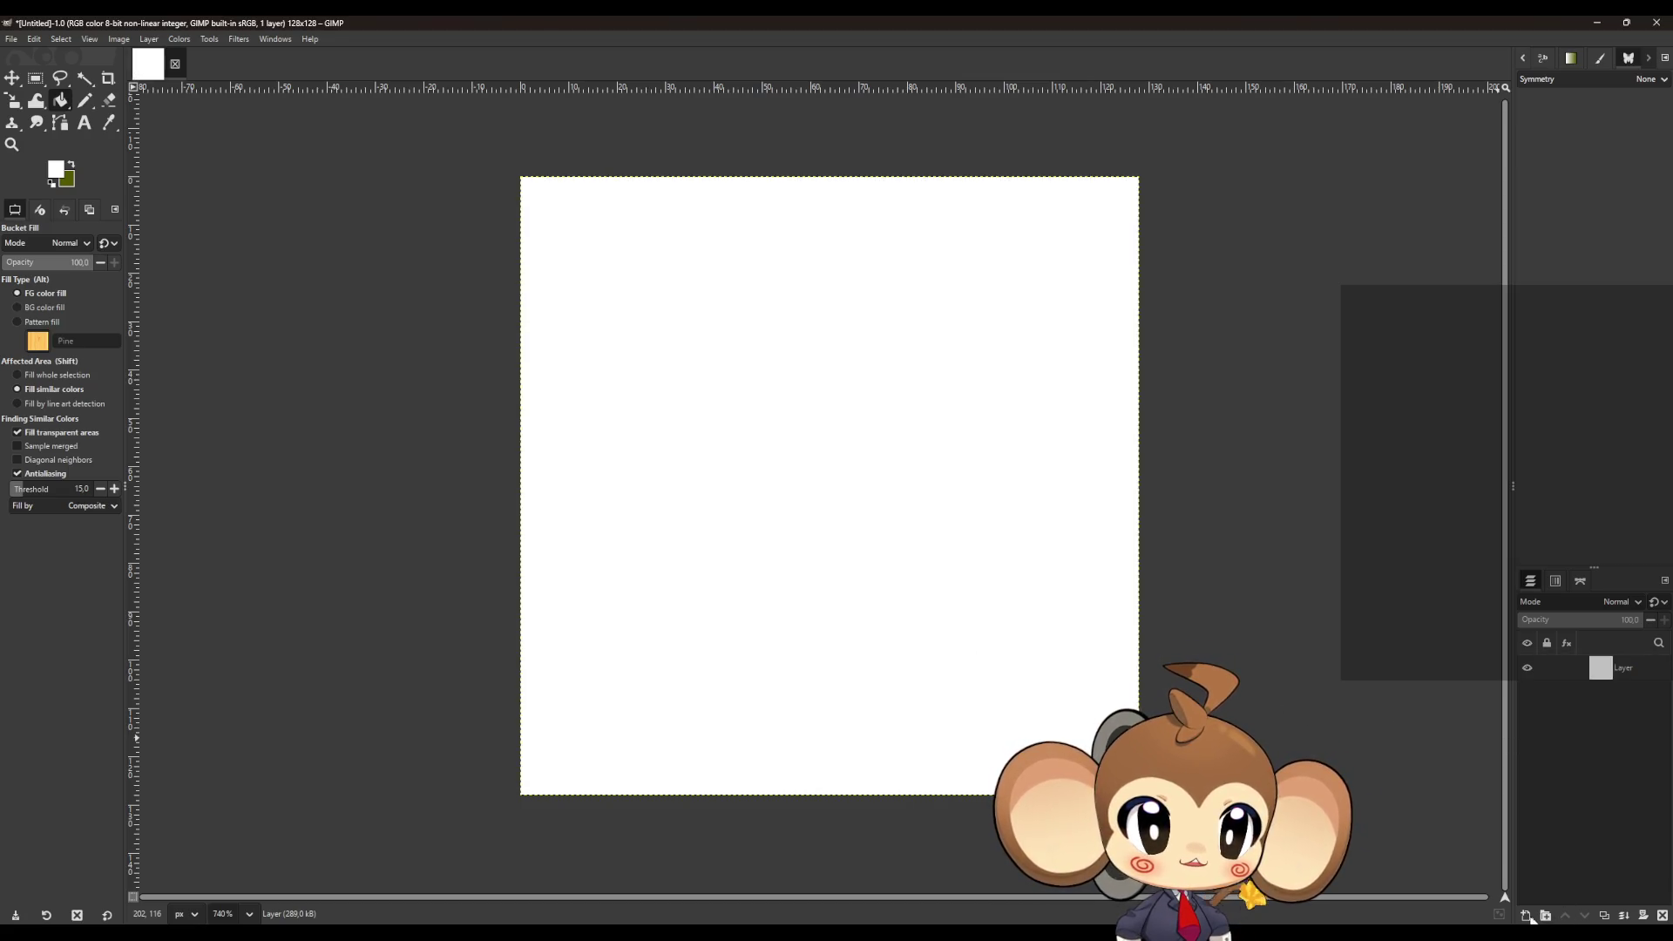
# - Add a new transparent Layer #1 above the white layer
pyautogui.click(1527, 916)
pyautogui.click(944, 666)
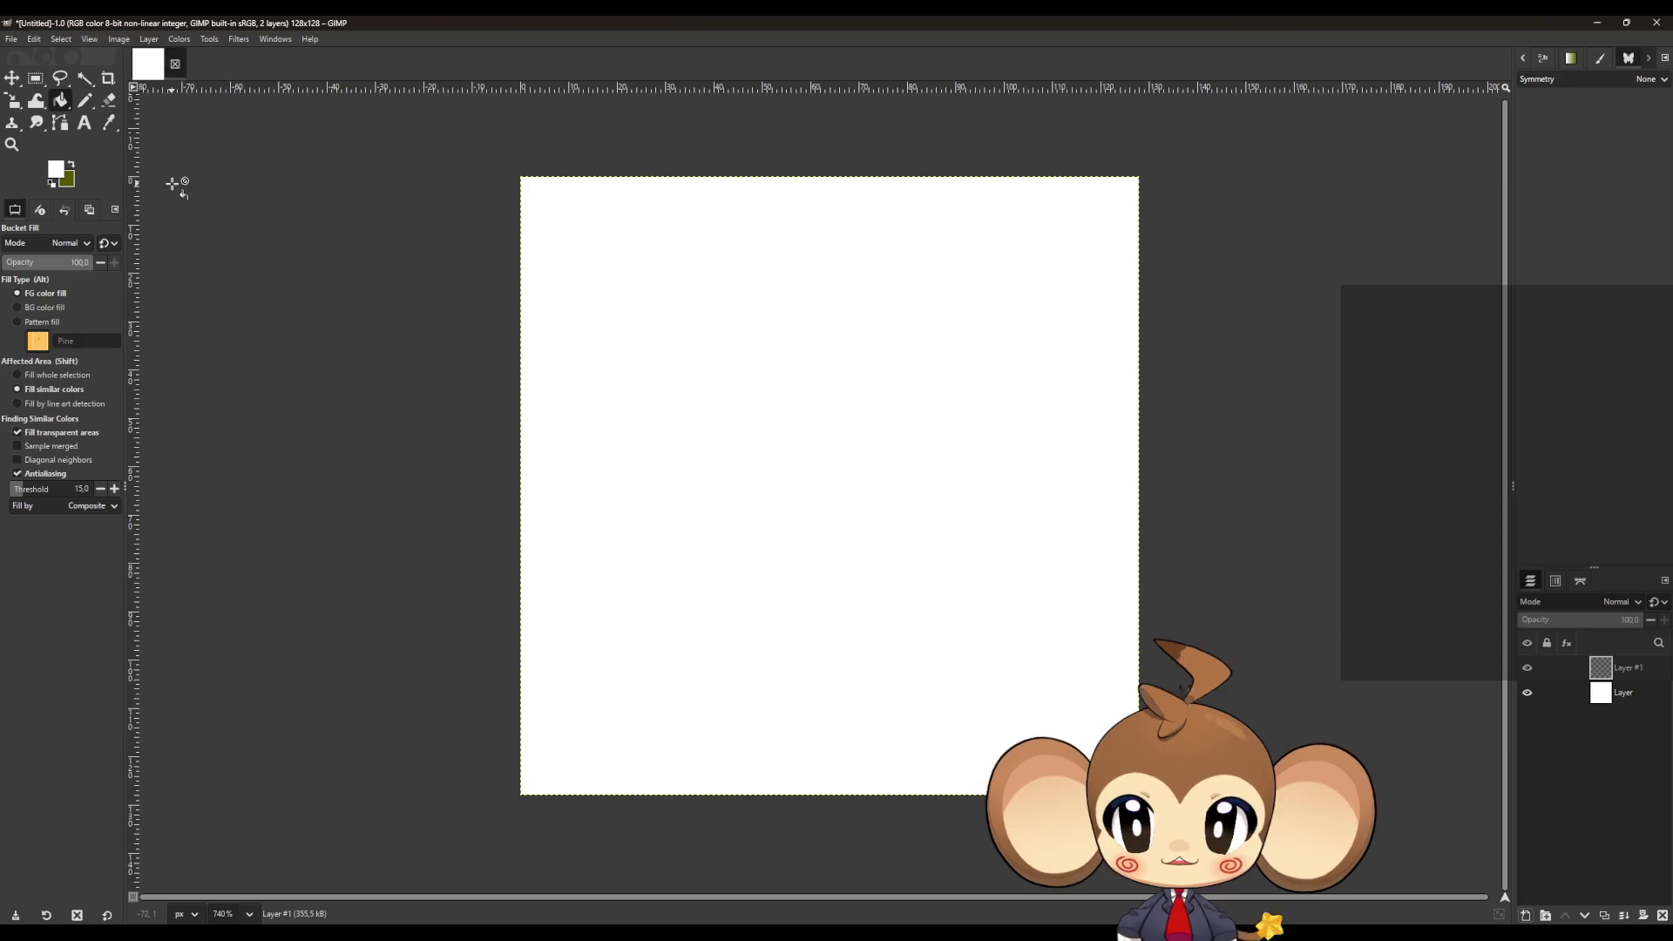
pyautogui.click(57, 172)
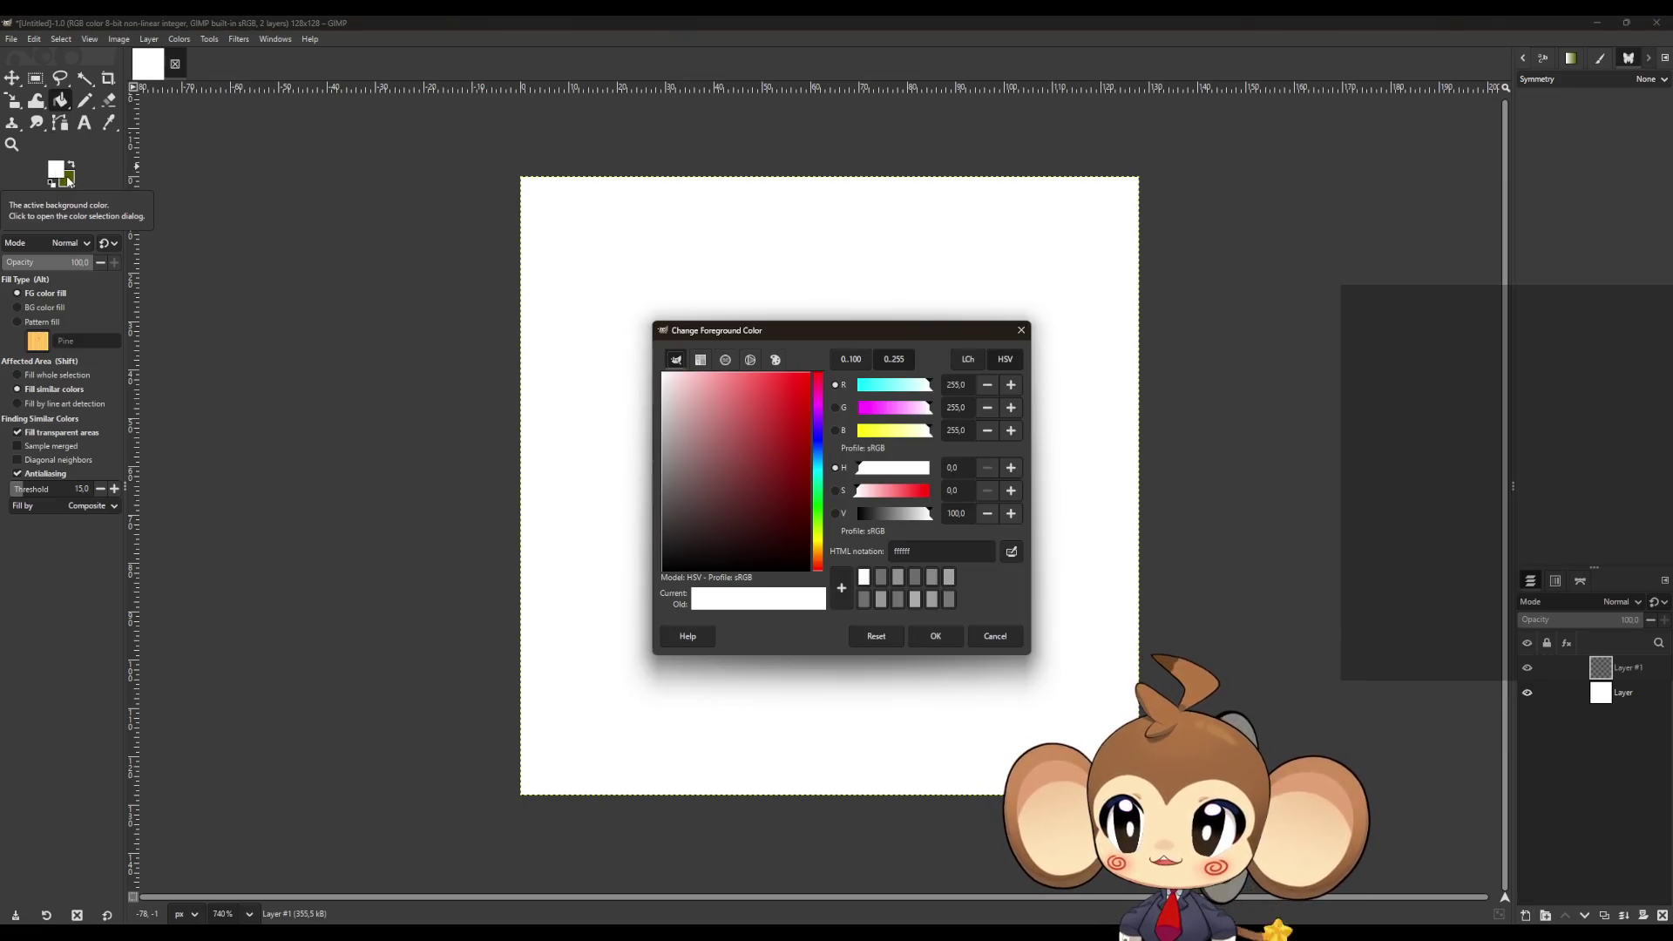
# - Select the Pencil tool and set the foreground colour to black
pyautogui.click(1021, 331)
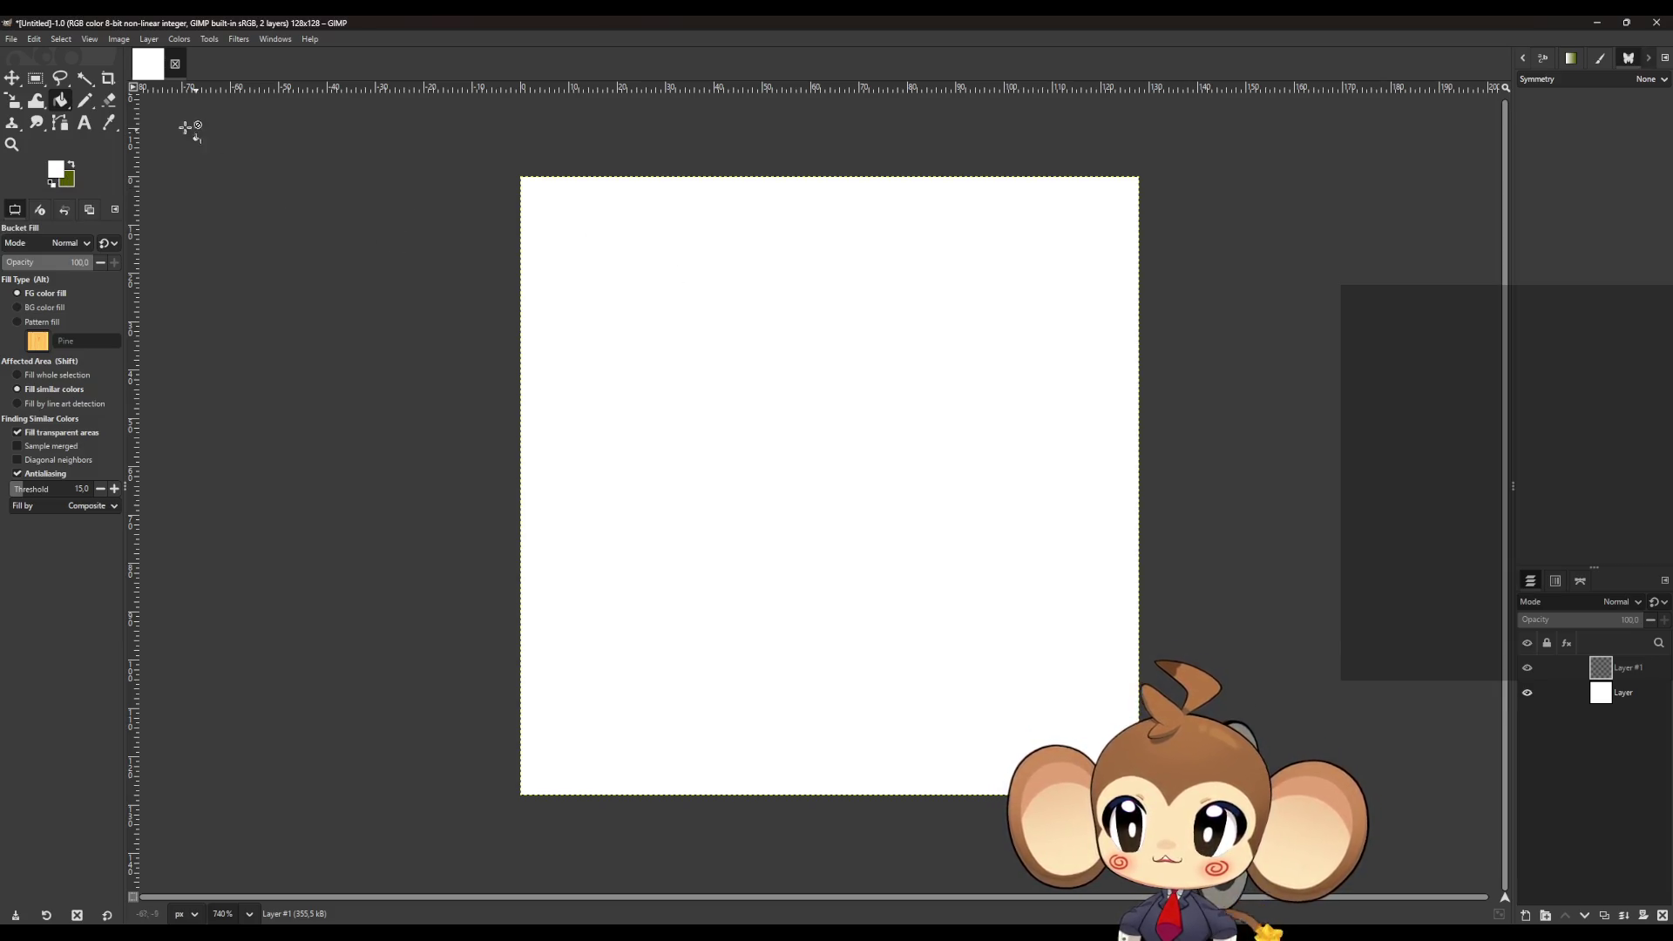
pyautogui.click(87, 100)
pyautogui.click(71, 164)
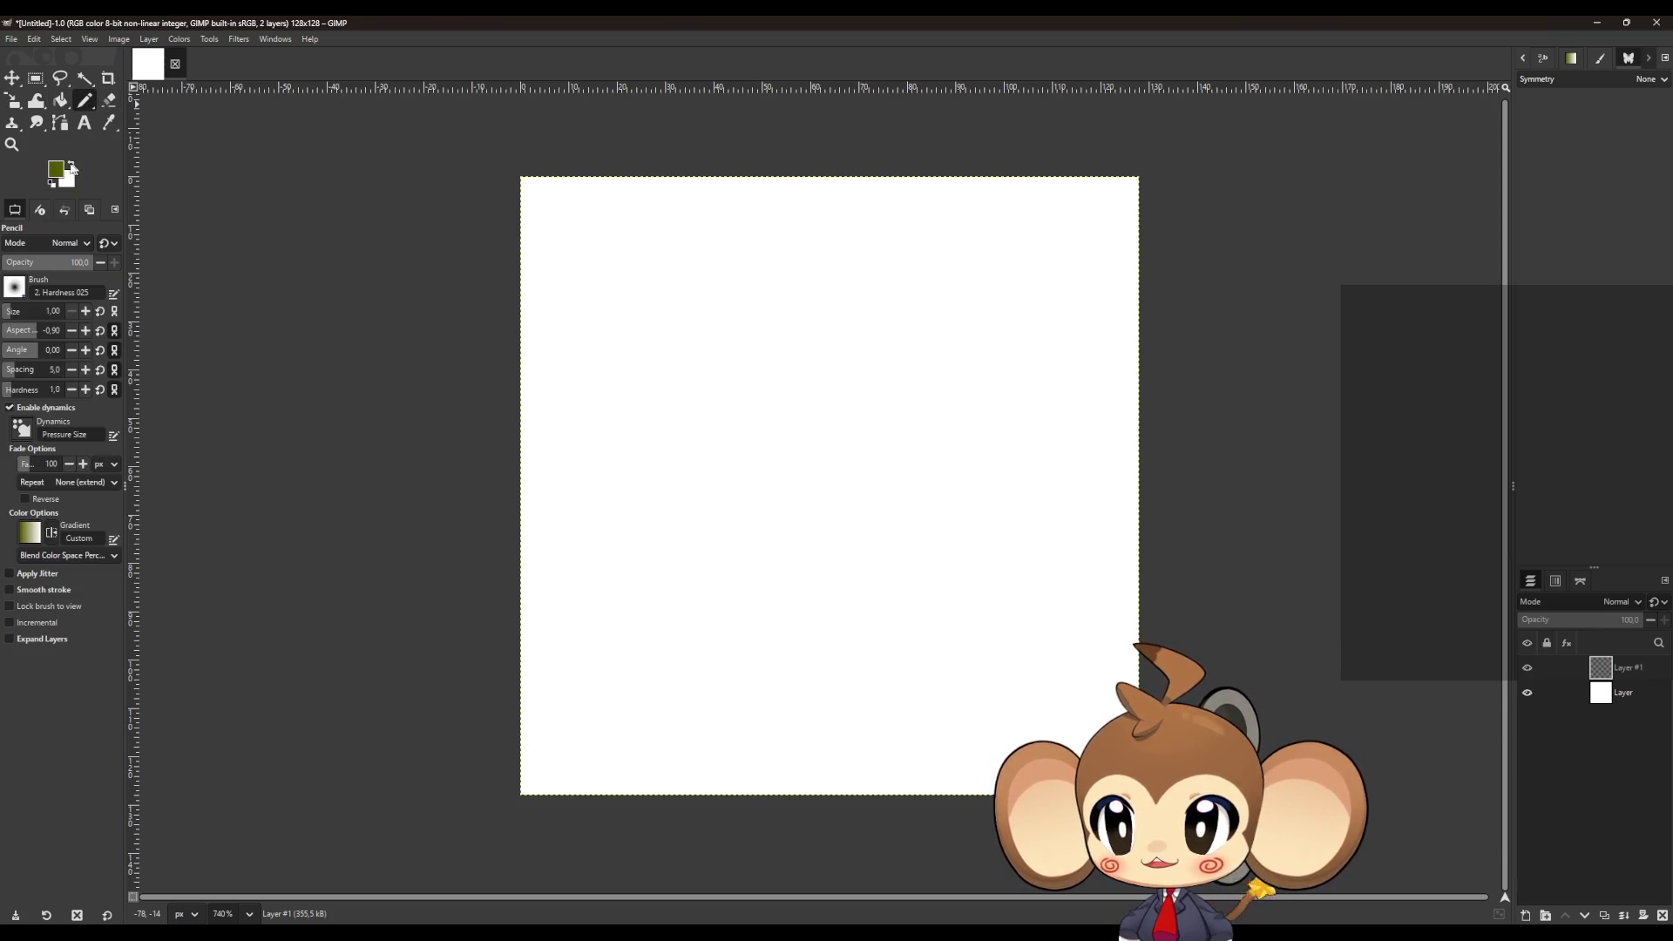
pyautogui.click(56, 170)
pyautogui.click(663, 568)
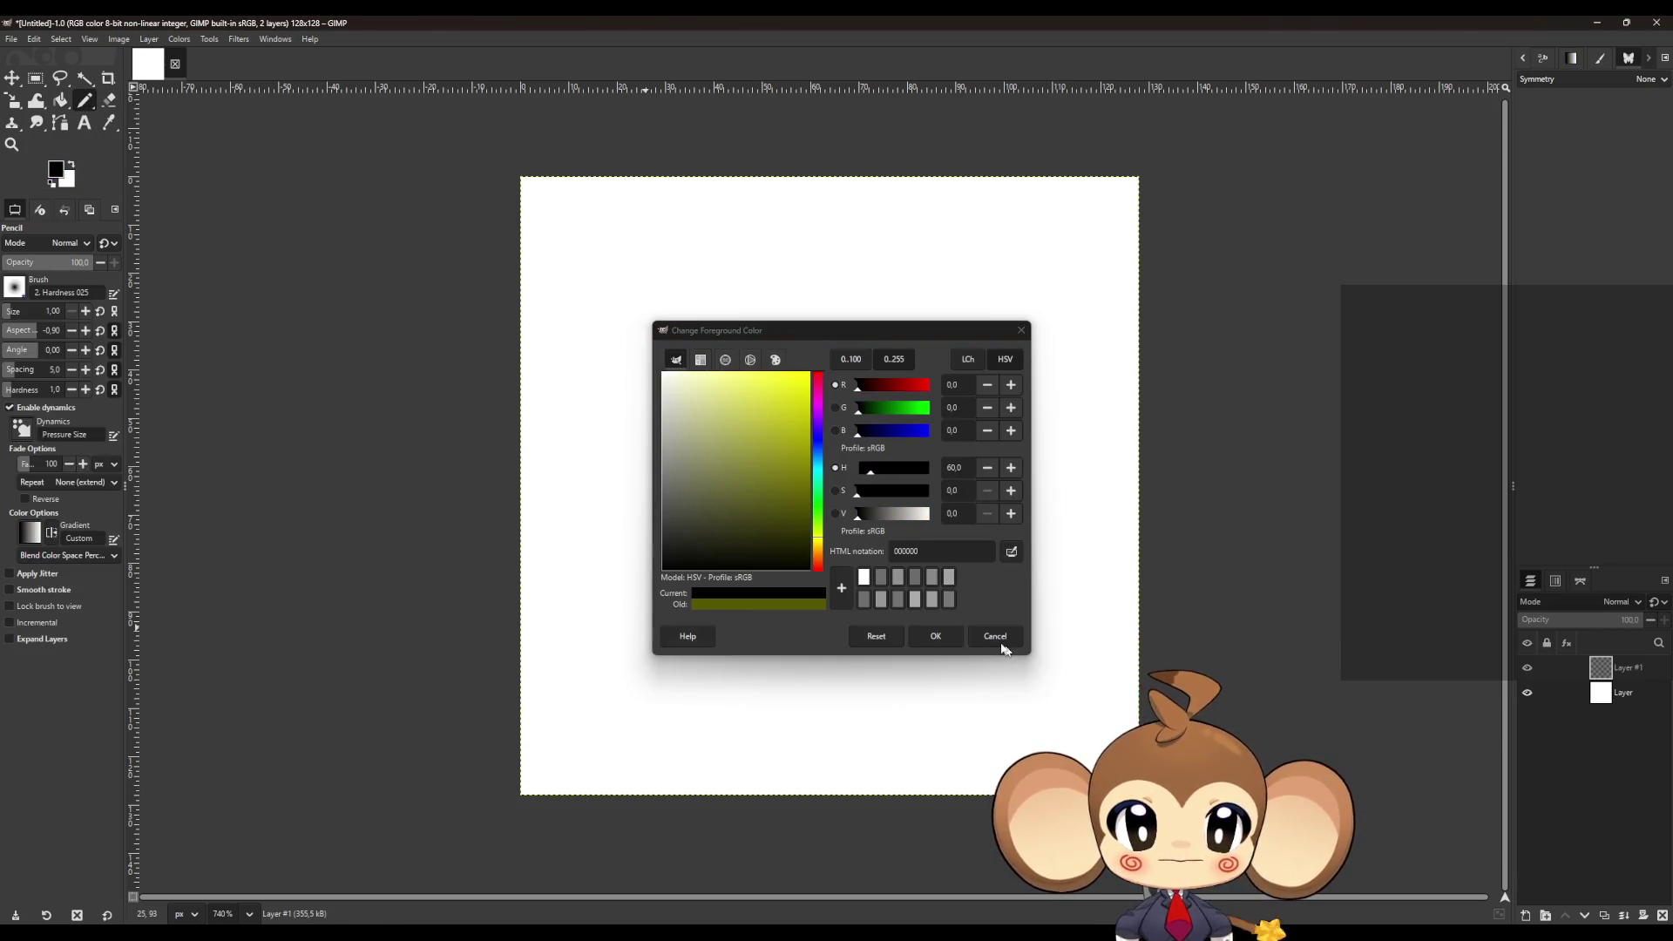
pyautogui.click(936, 636)
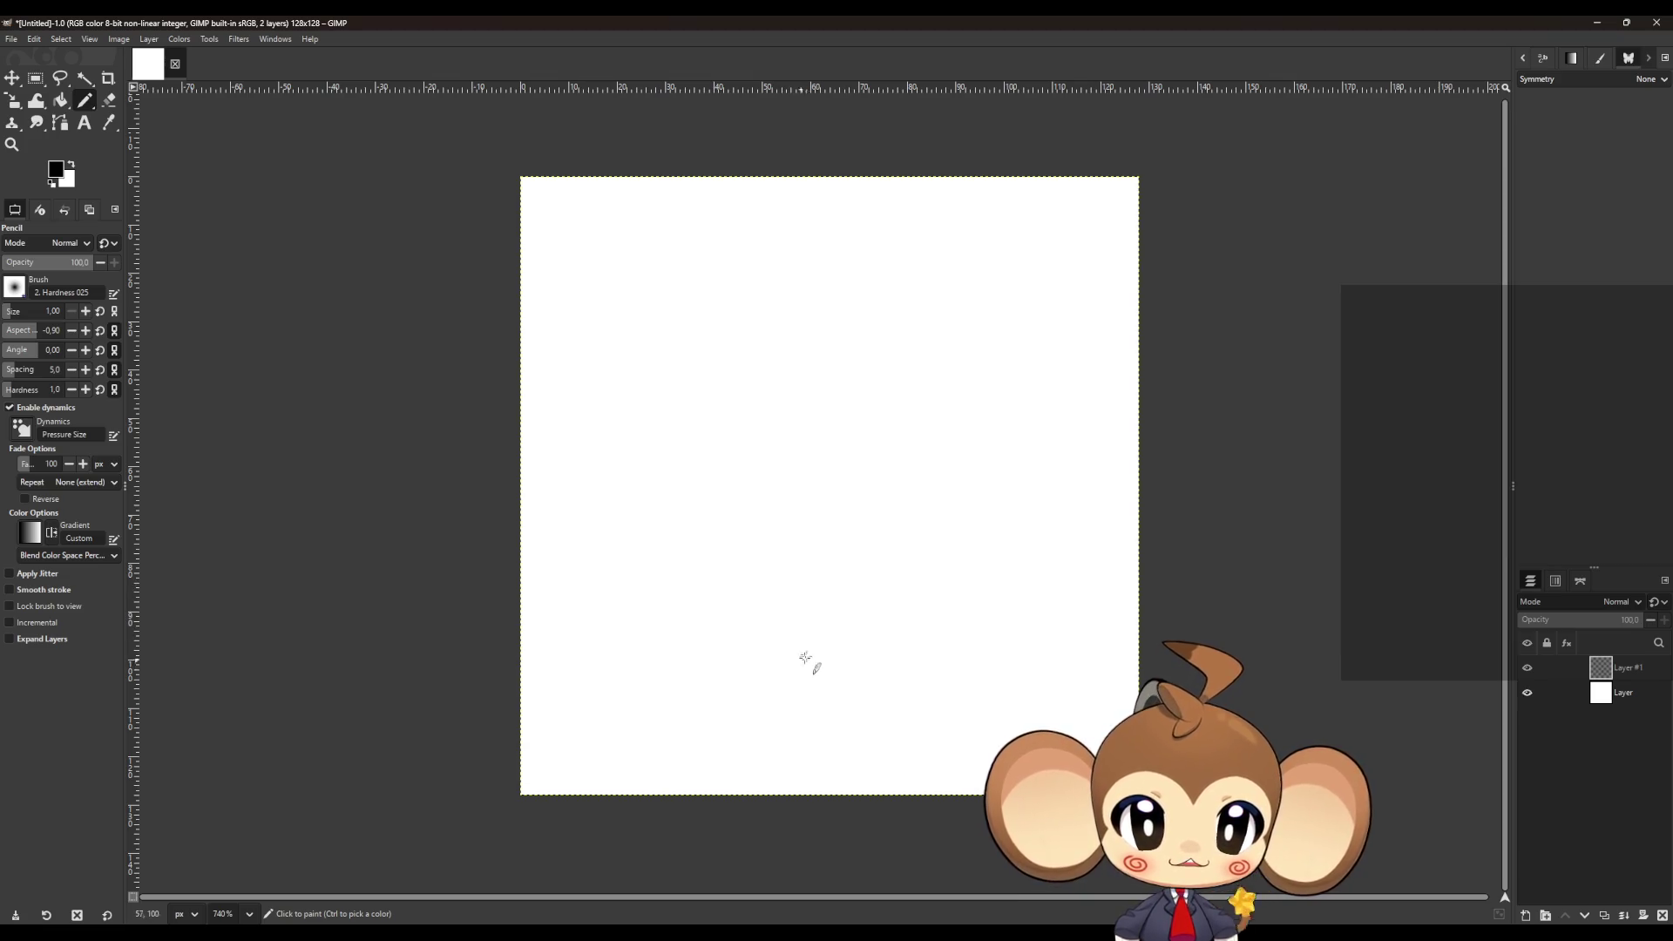
# - Draw a leaf outline in the lower middle of the canvas and Bucket Fill it solid black
pyautogui.moveTo(858, 649)
pyautogui.mouseDown()
pyautogui.moveTo(818, 655)
pyautogui.moveTo(785, 626)
pyautogui.moveTo(852, 584)
pyautogui.moveTo(861, 610)
pyautogui.moveTo(811, 621)
pyautogui.moveTo(890, 573)
pyautogui.moveTo(882, 613)
pyautogui.moveTo(797, 651)
pyautogui.mouseUp()
pyautogui.hotkey('ctrl', 'z')
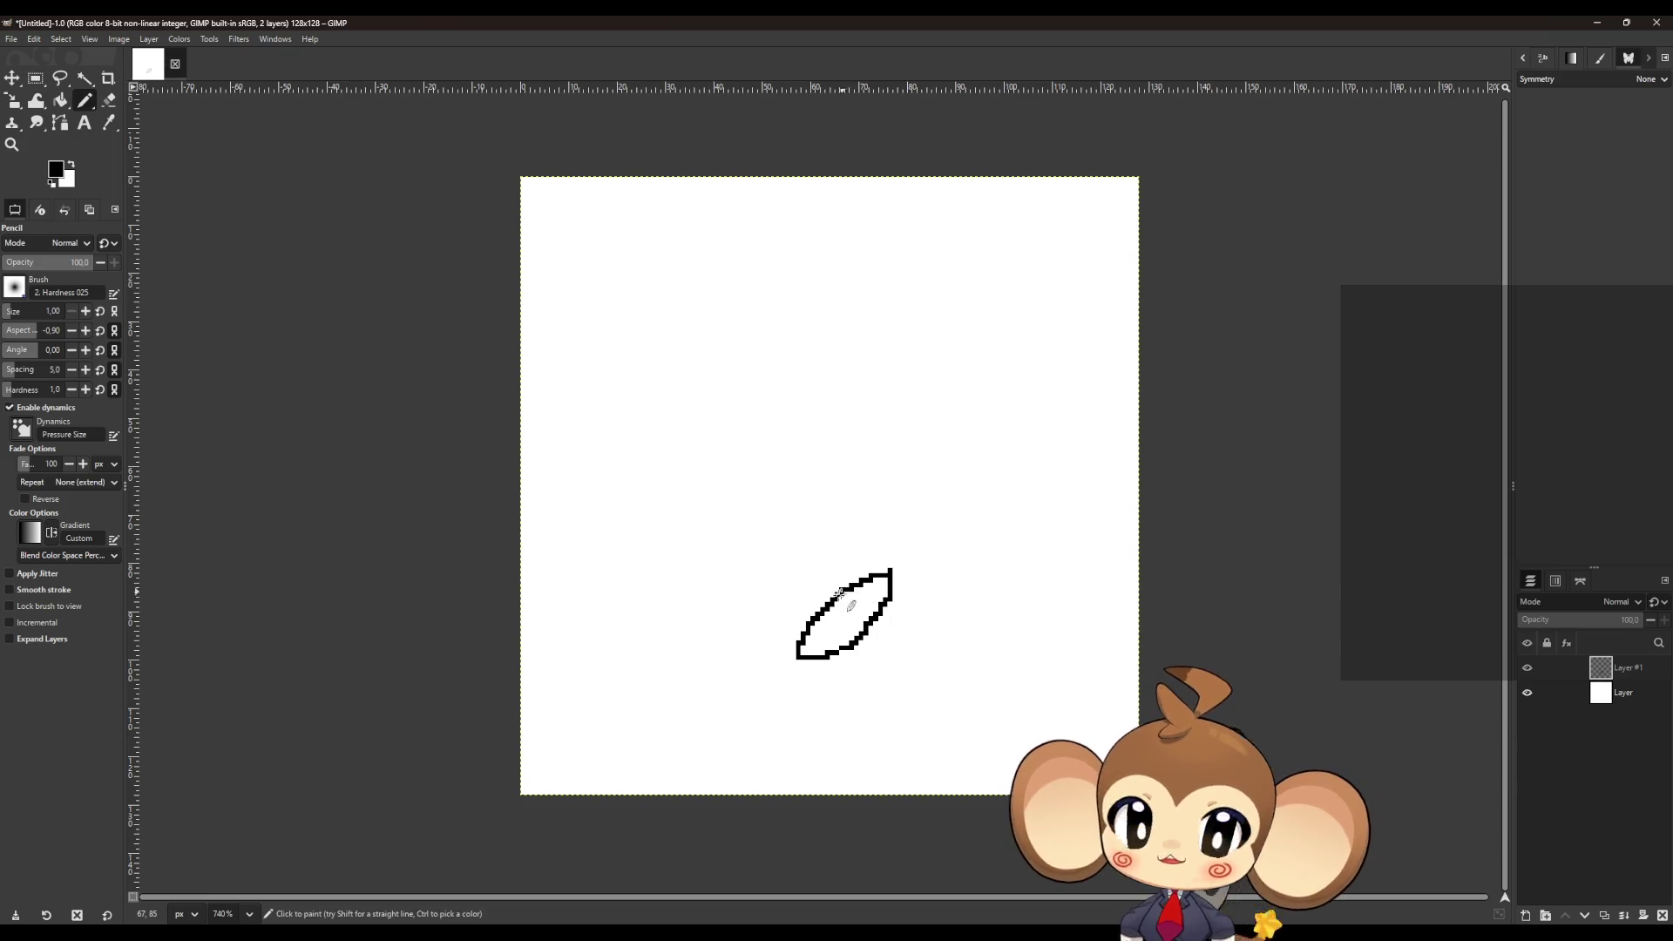
pyautogui.press('b')
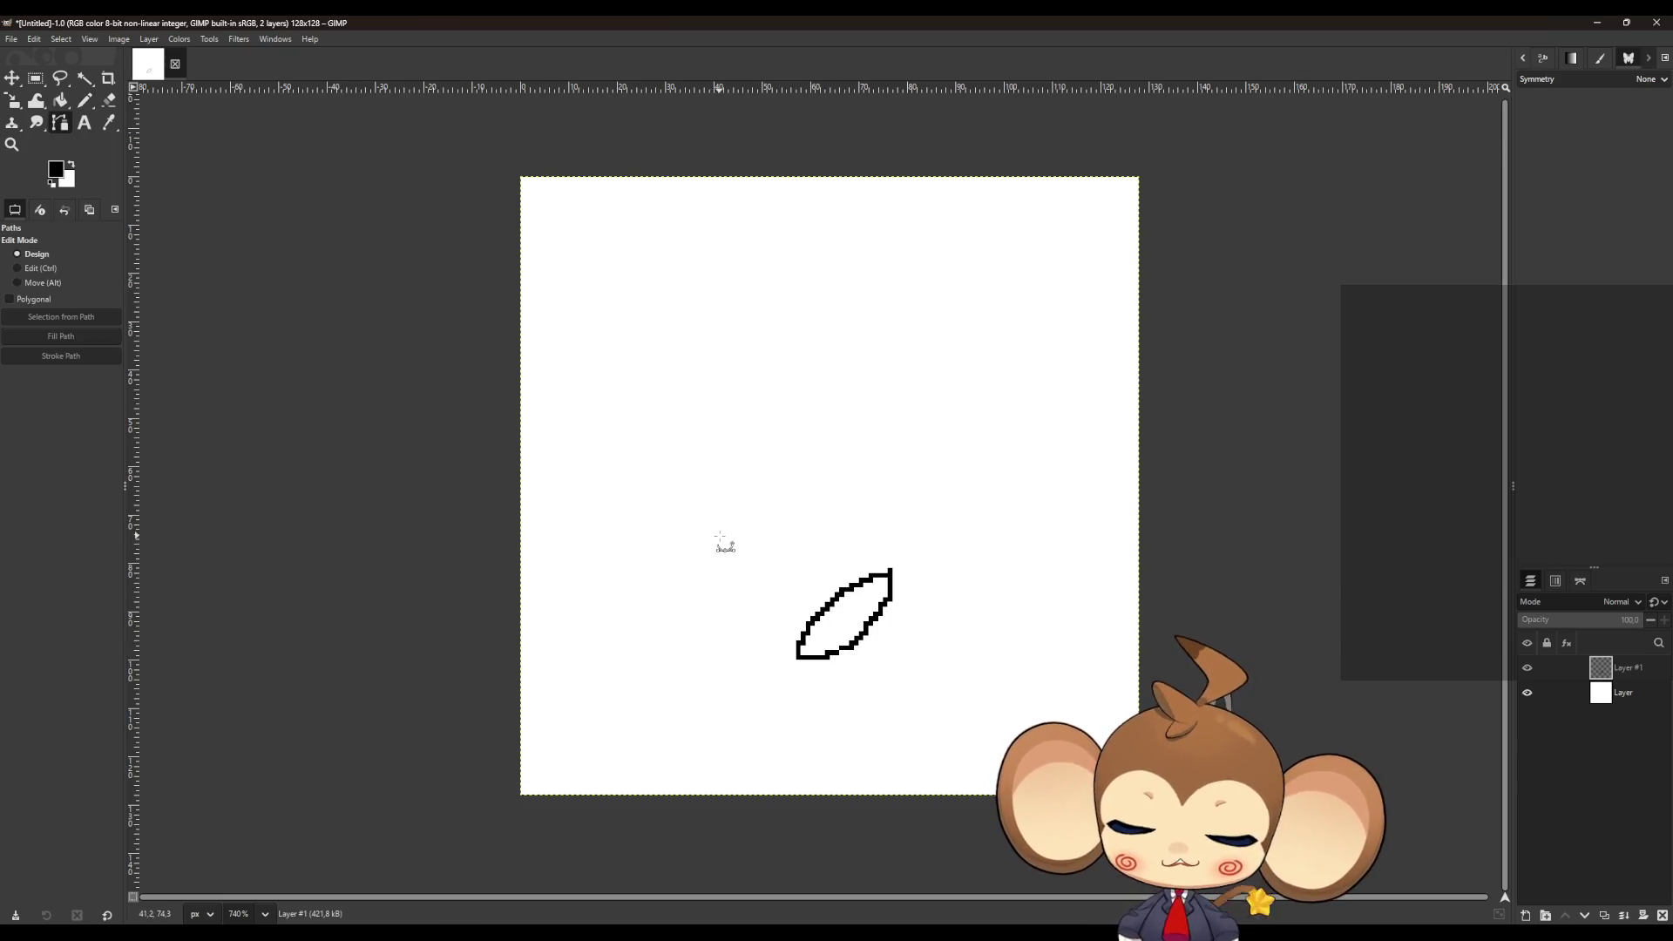
pyautogui.hotkey('shift', 'b')
pyautogui.click(861, 629)
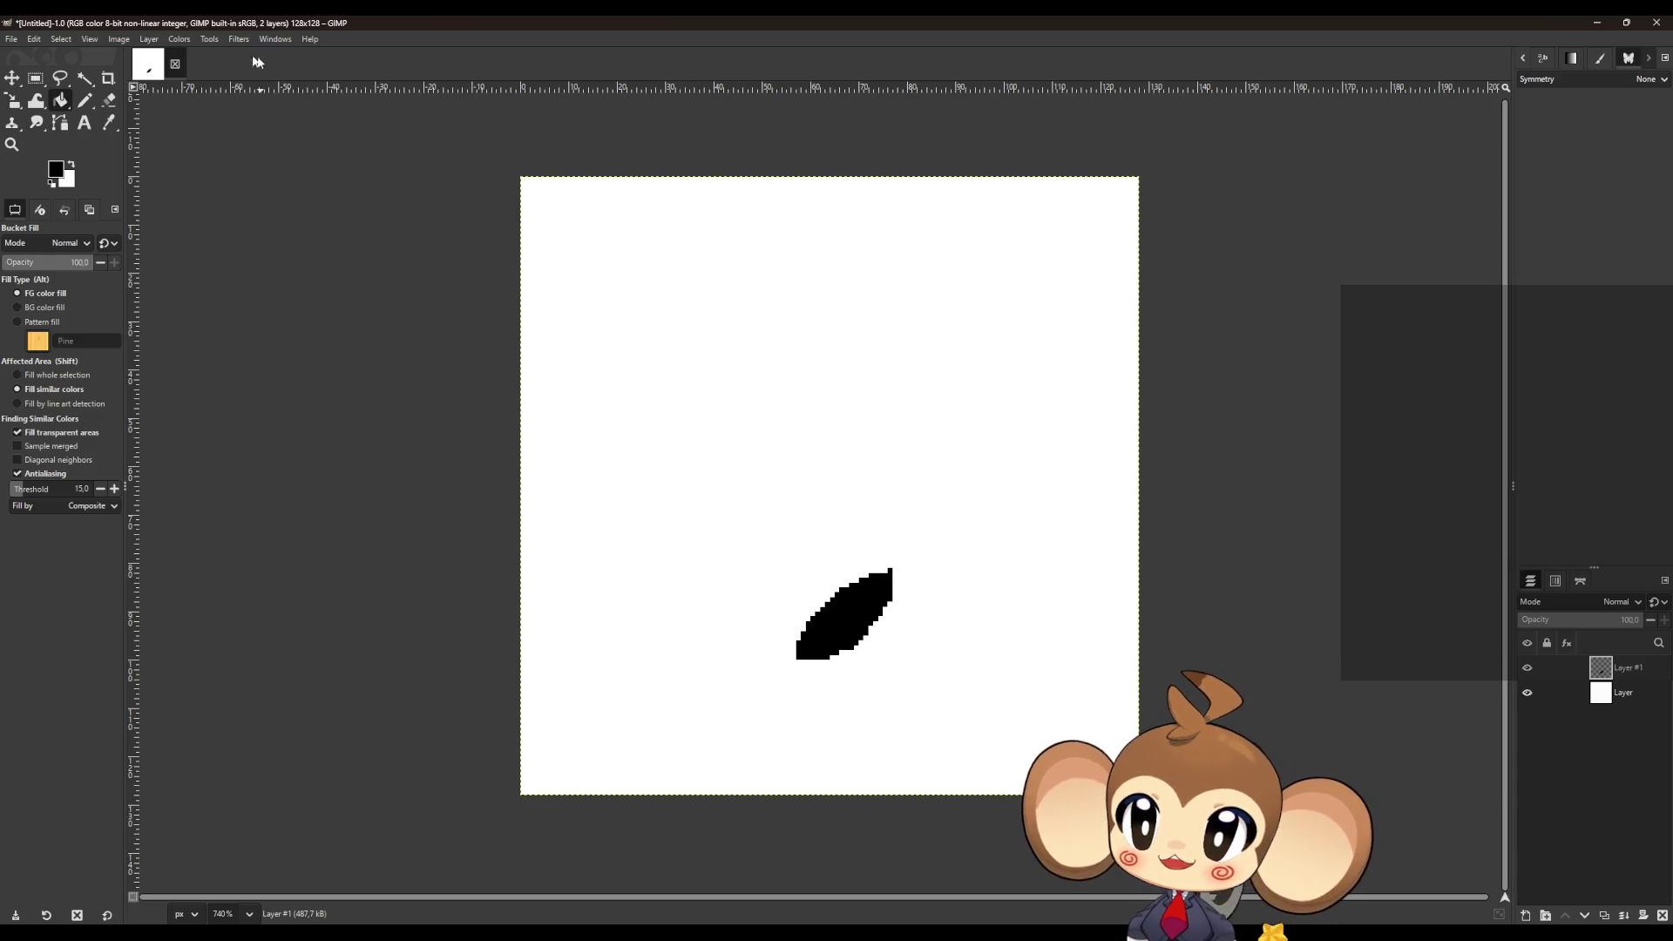
# - Erase the stray pixel tip at the top of the leaf
pyautogui.click(110, 101)
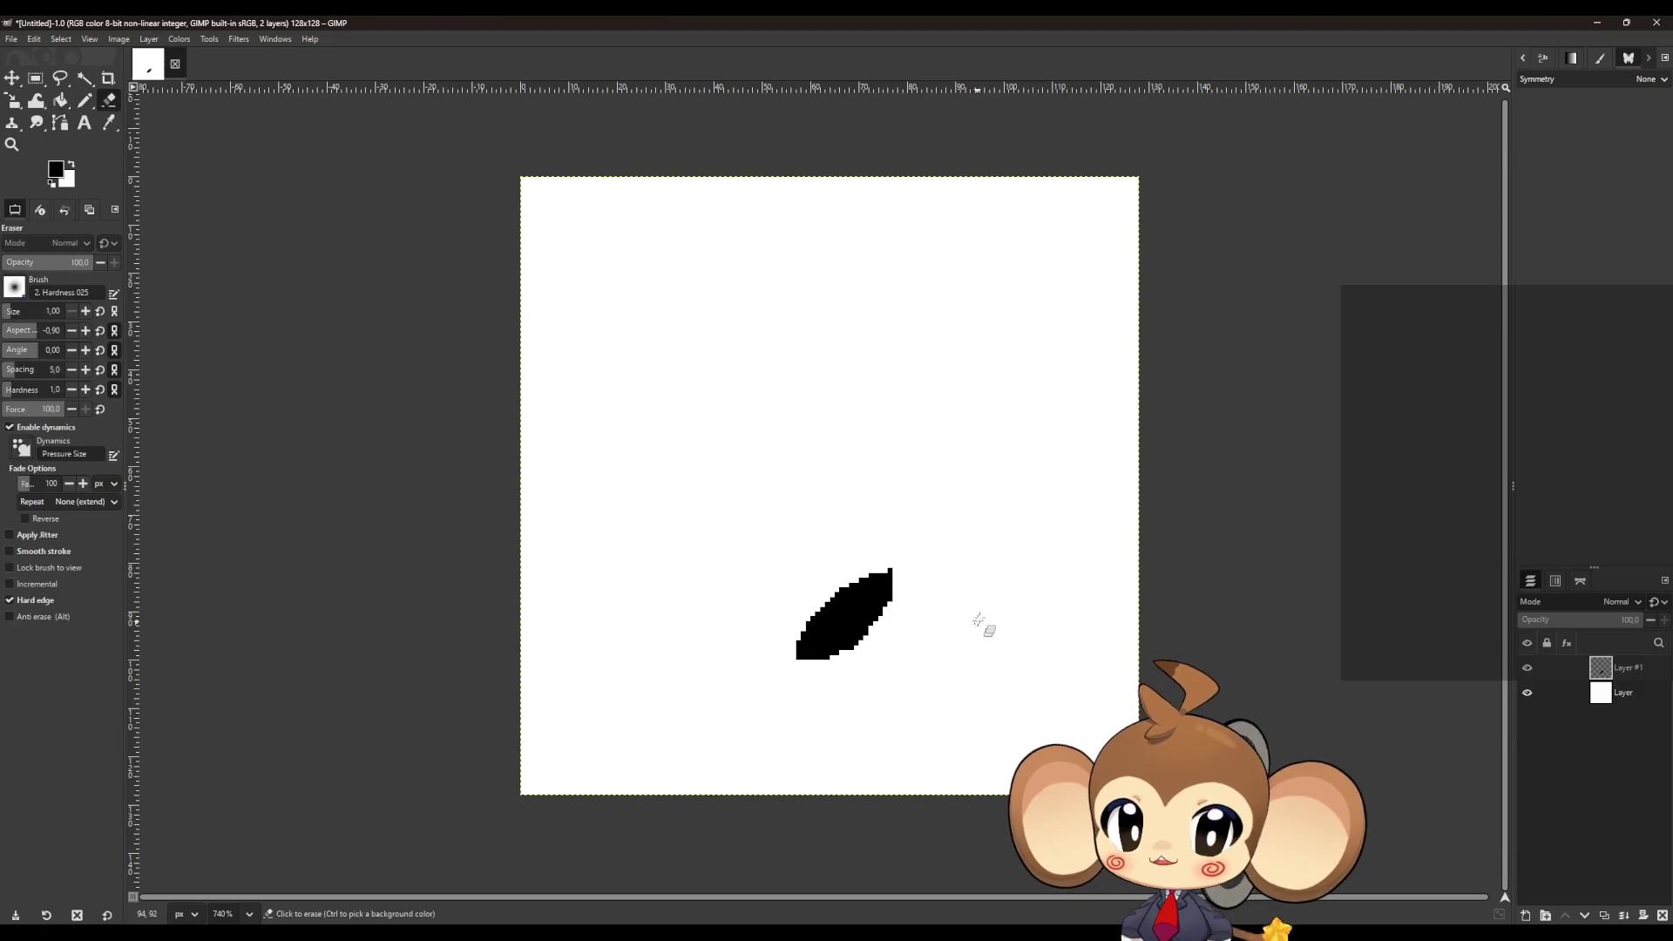
pyautogui.click(889, 571)
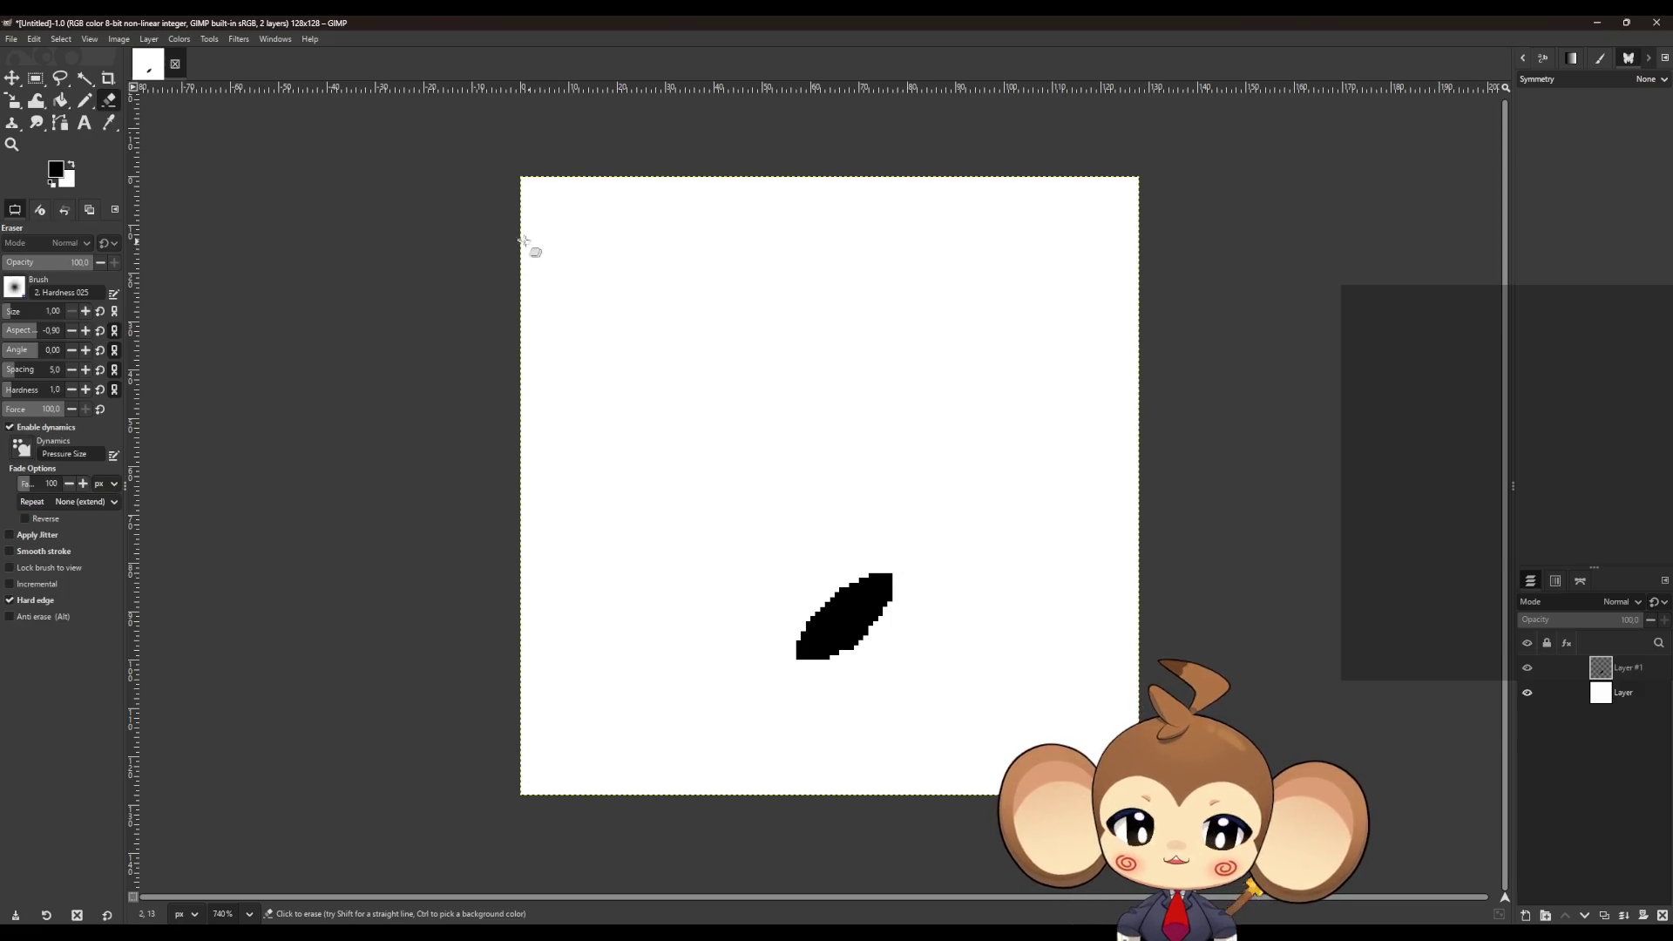
pyautogui.click(247, 40)
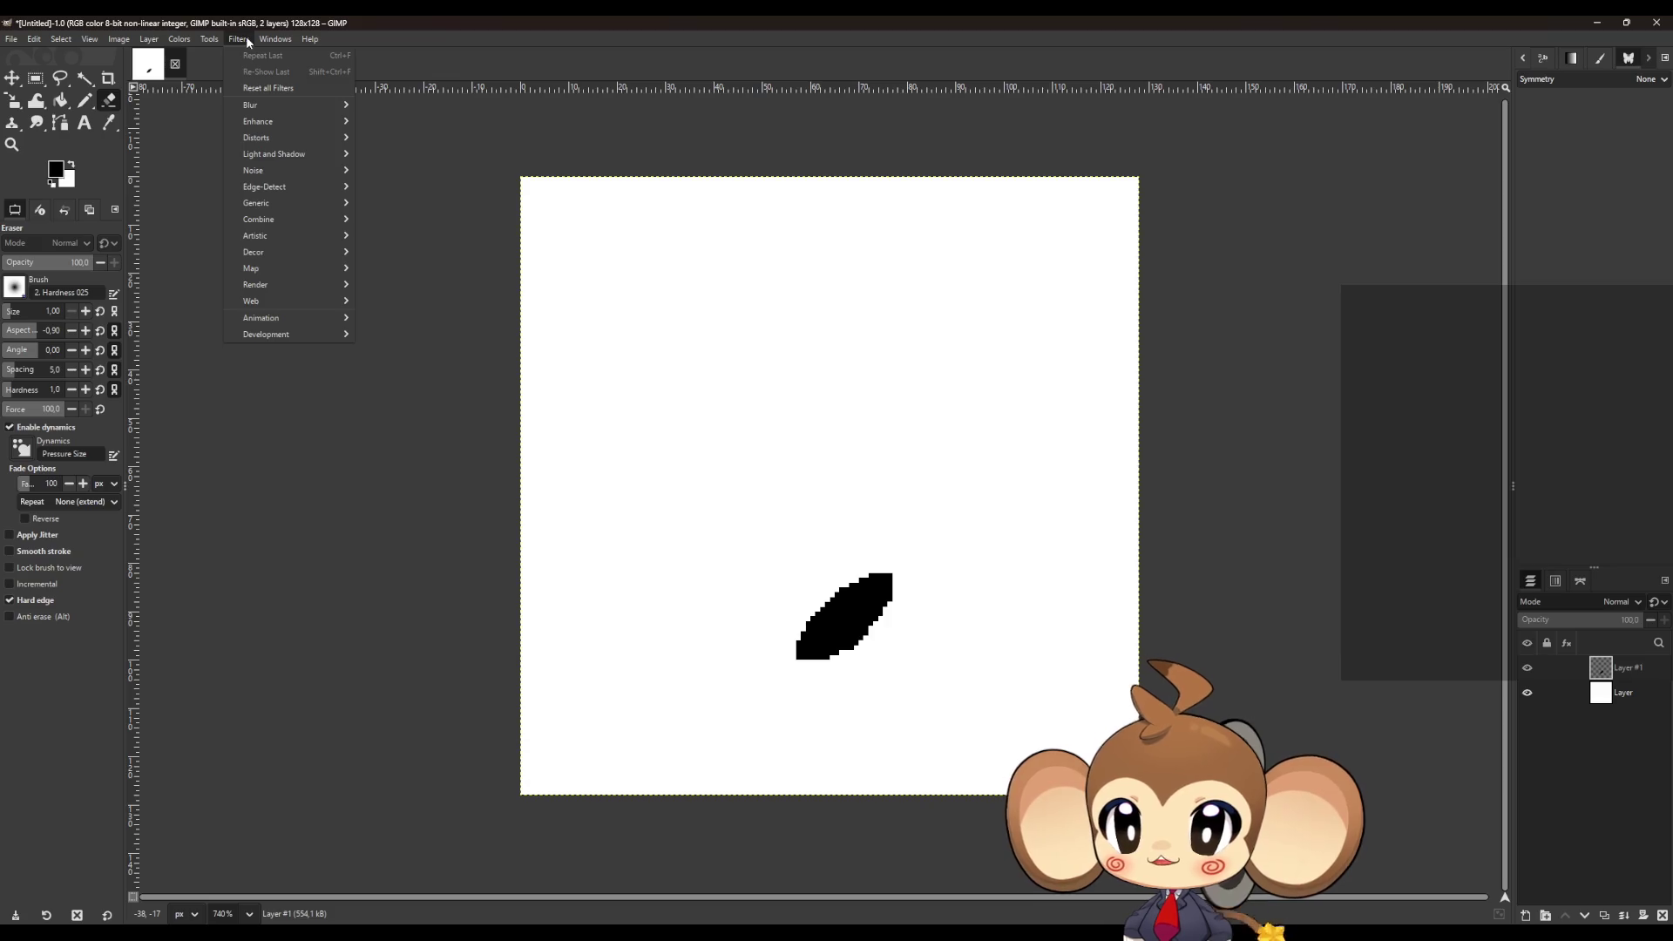
# - Preview a Gaussian Blur on the leaf, cancel it to keep it sharp, and return to the Pencil
pyautogui.moveTo(258, 103)
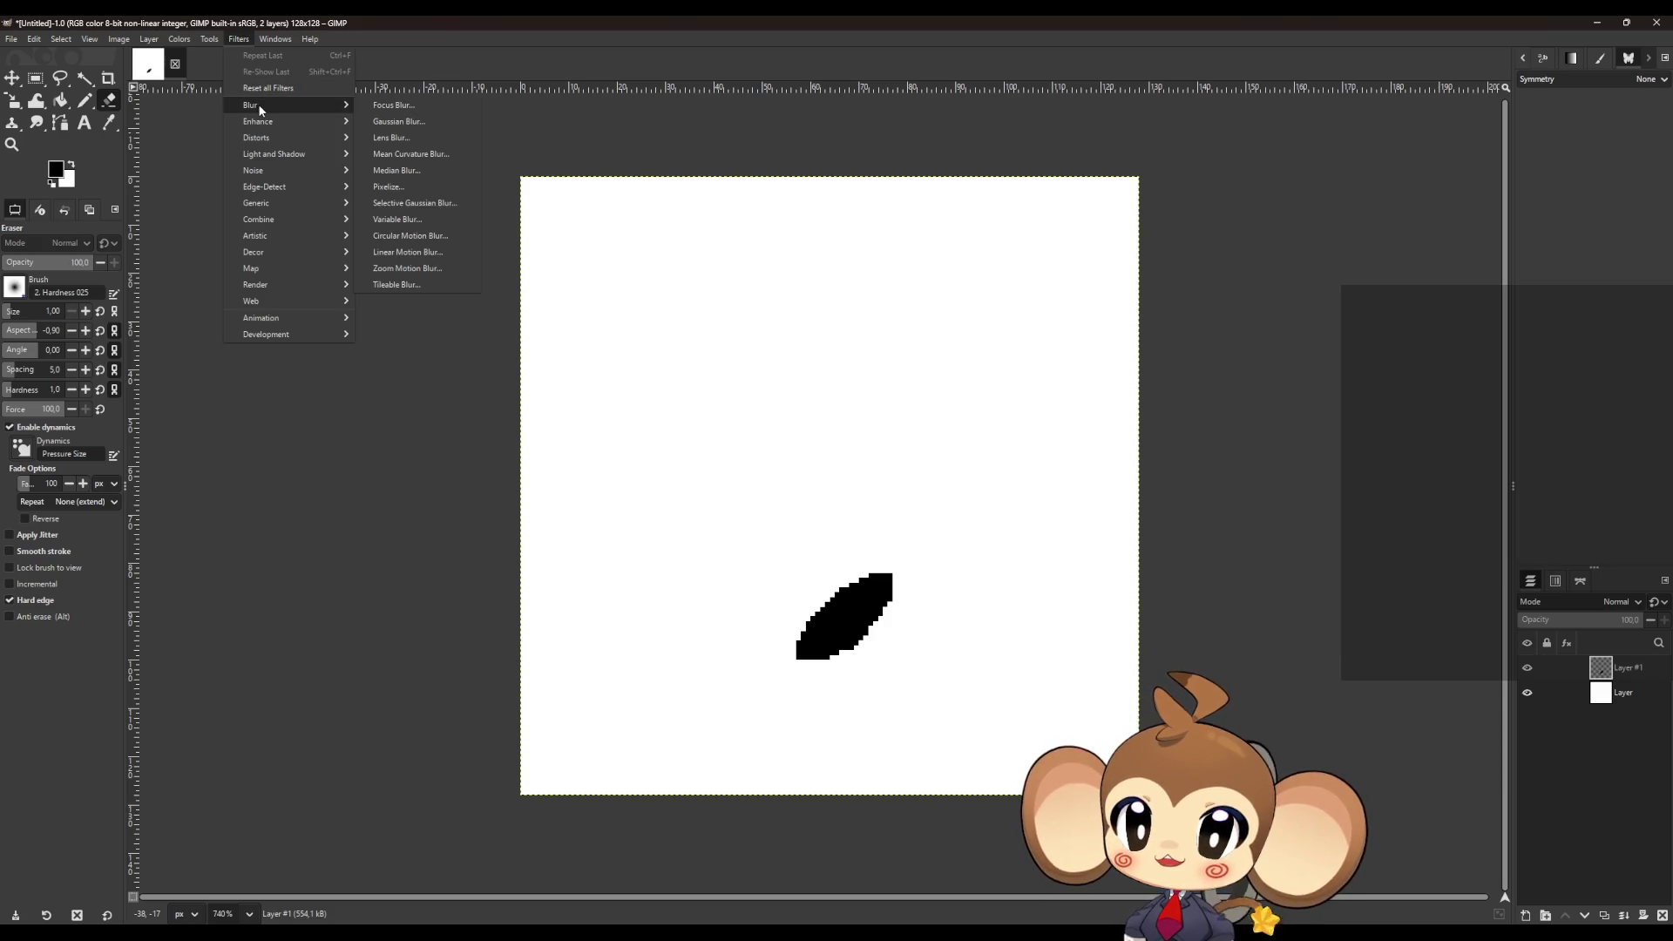
pyautogui.click(411, 121)
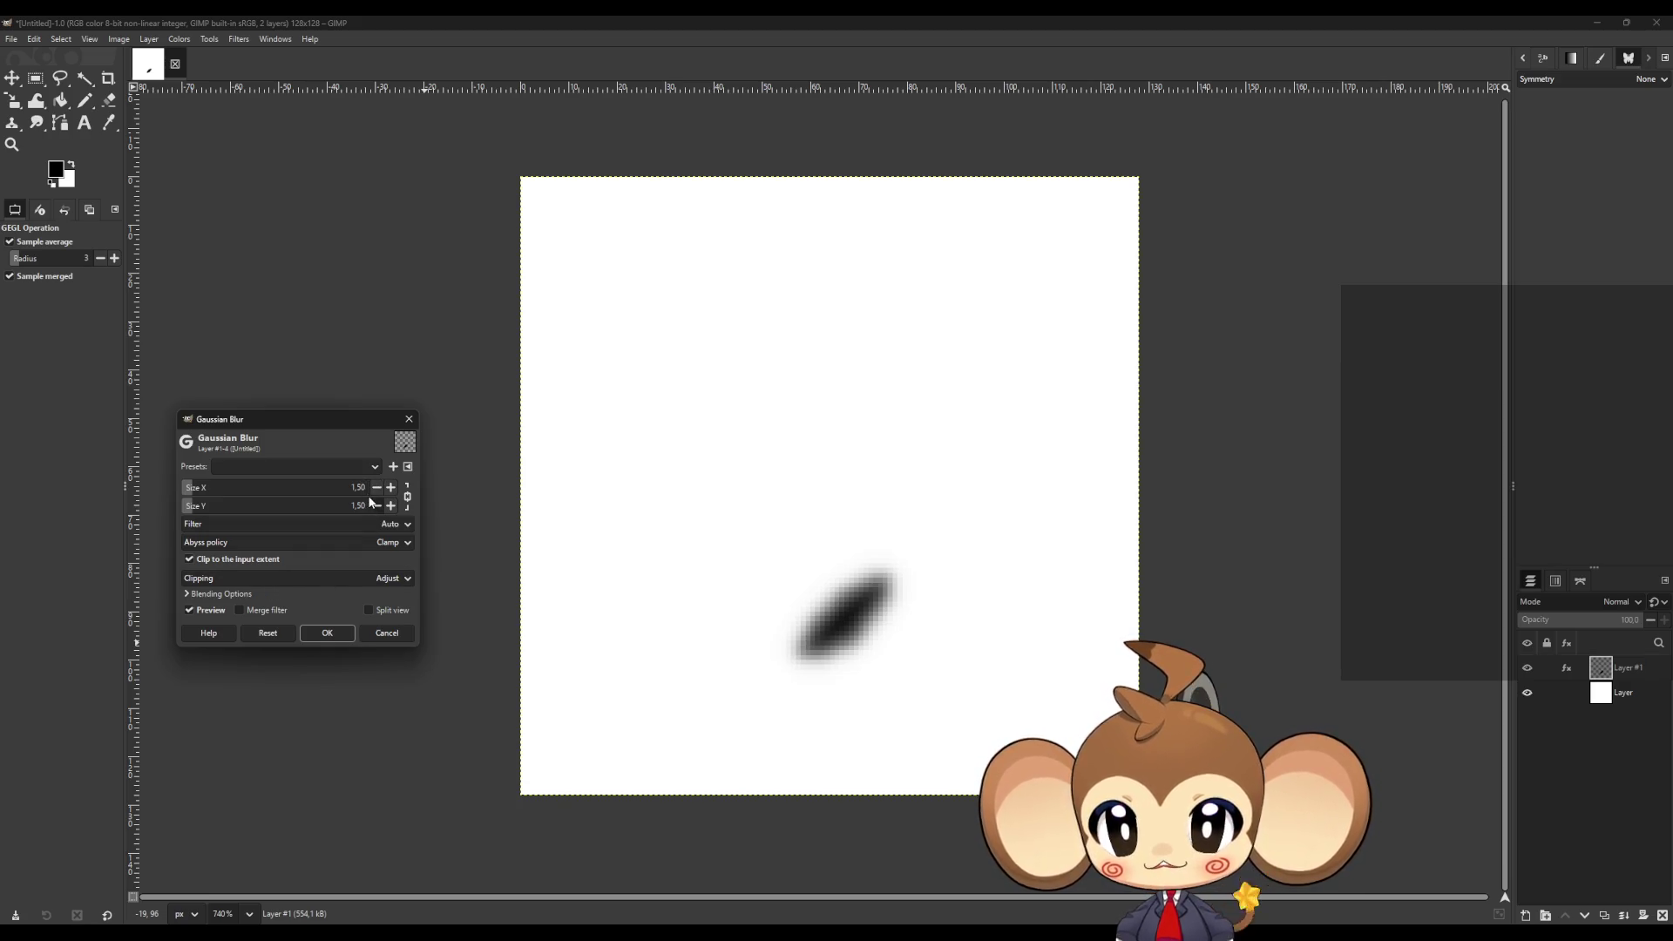
pyautogui.click(388, 634)
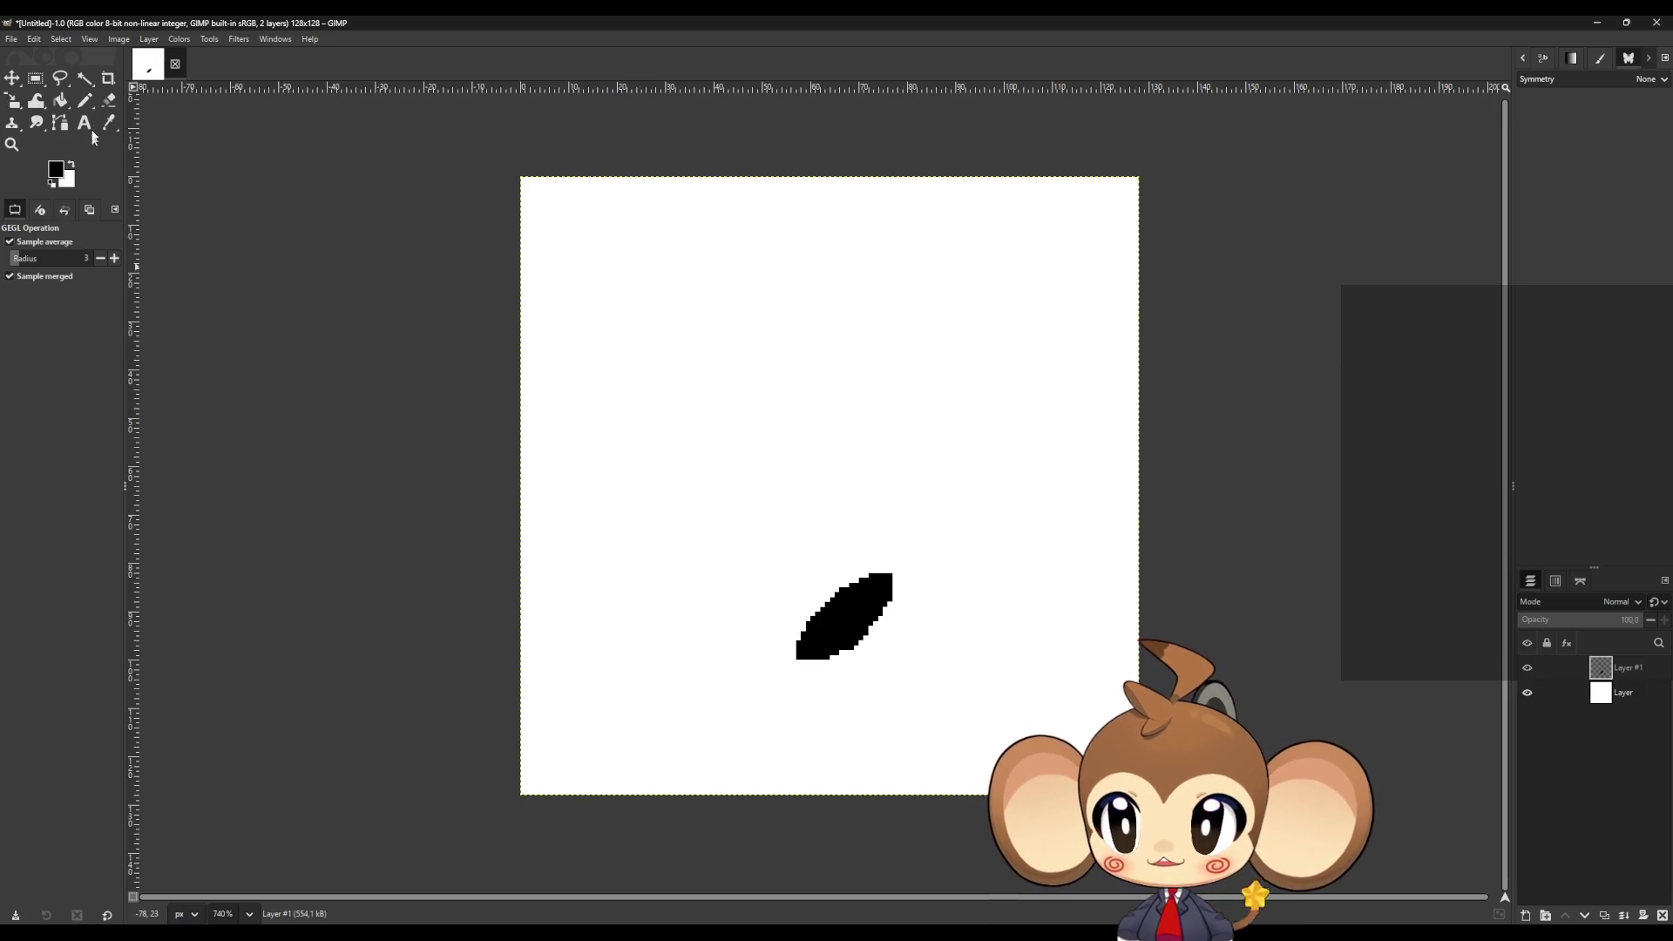
pyautogui.click(84, 100)
# - Outline a larger leaf around the black one and fill the ring solid black
pyautogui.moveTo(775, 677)
pyautogui.mouseDown()
pyautogui.moveTo(811, 582)
pyautogui.moveTo(874, 548)
pyautogui.moveTo(921, 568)
pyautogui.moveTo(841, 672)
pyautogui.moveTo(769, 682)
pyautogui.mouseUp()
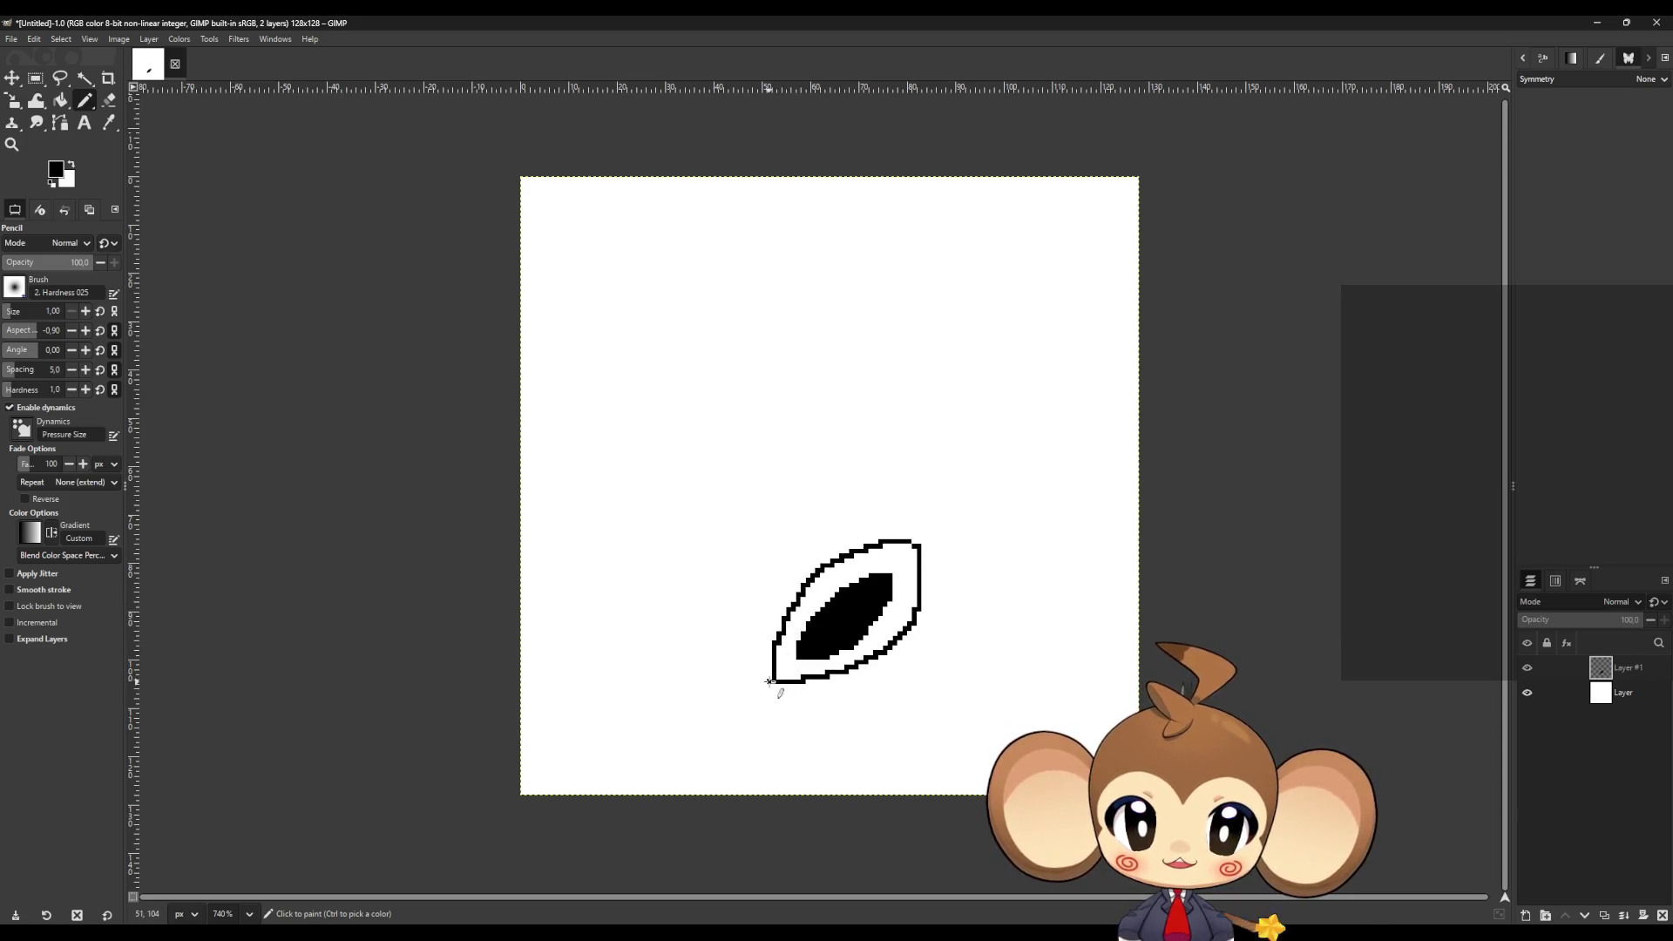
pyautogui.click(60, 100)
pyautogui.click(905, 568)
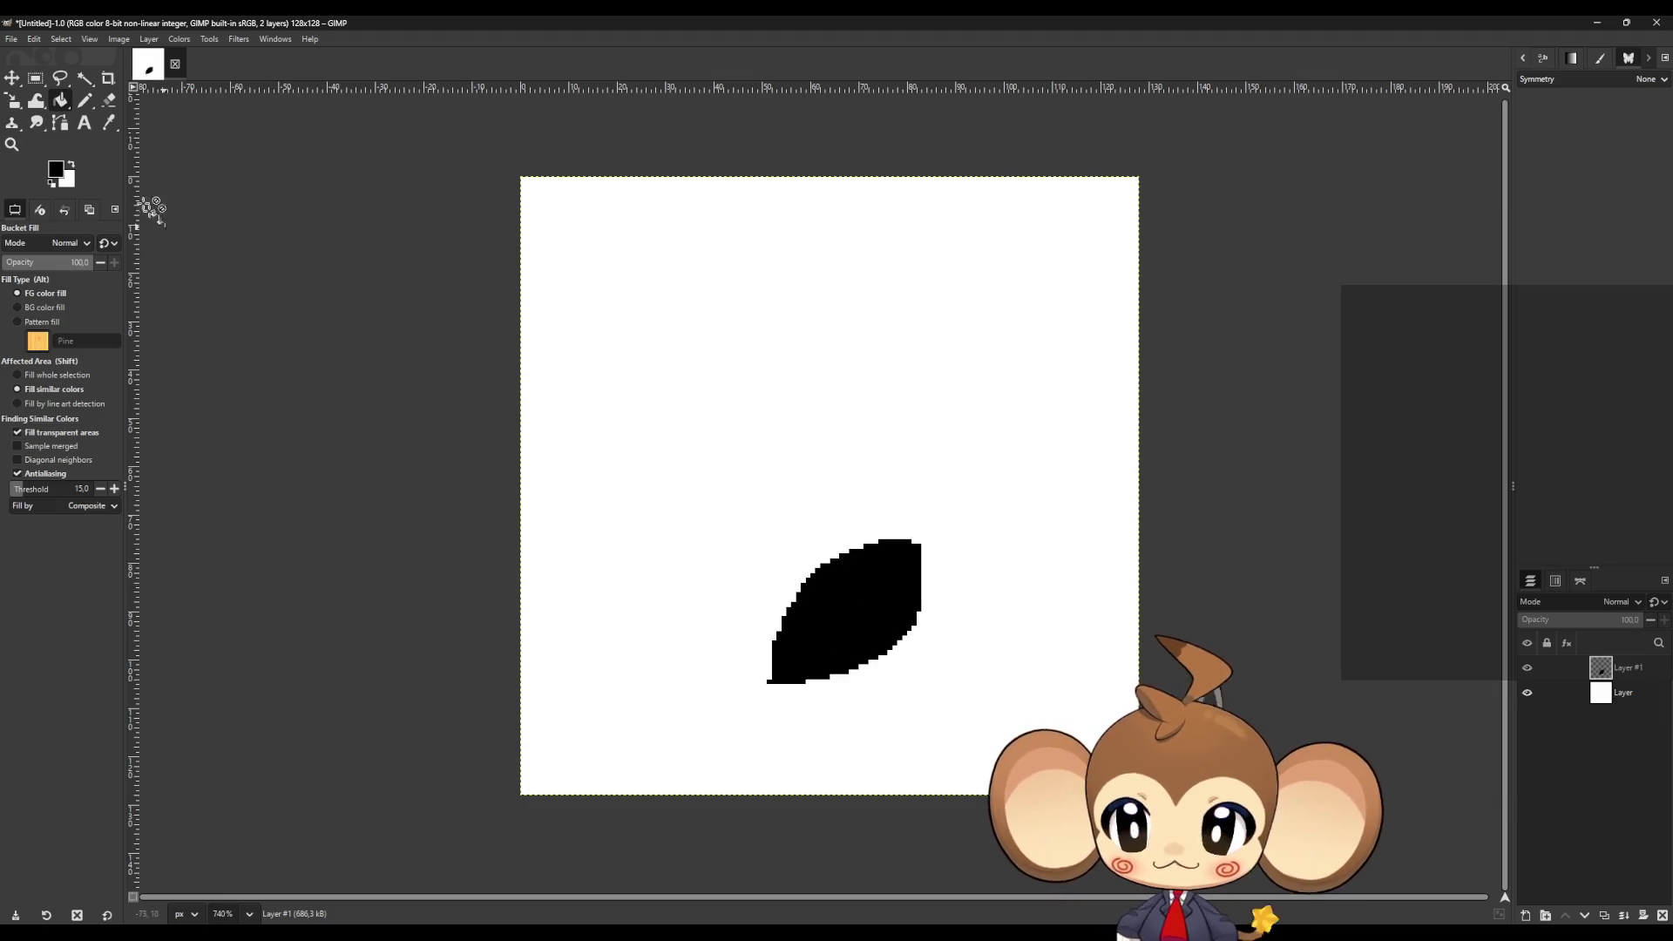
pyautogui.click(108, 100)
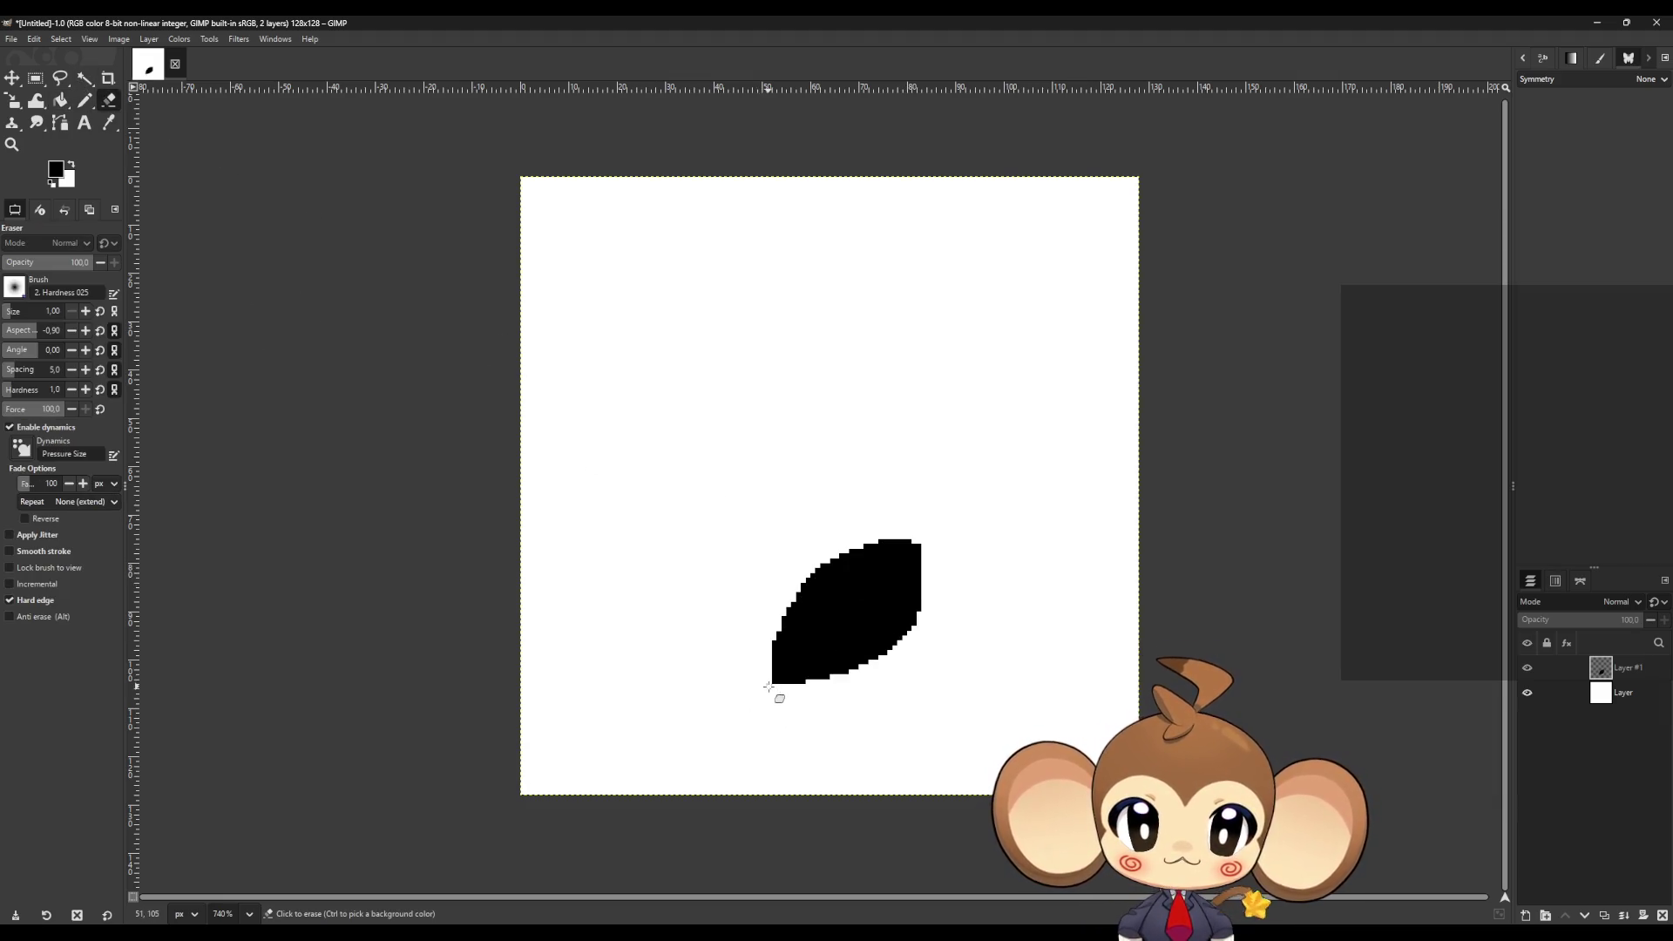
# - Soften the leaf's edges with a Gaussian Blur of size 2.00
pyautogui.click(238, 39)
pyautogui.moveTo(273, 123)
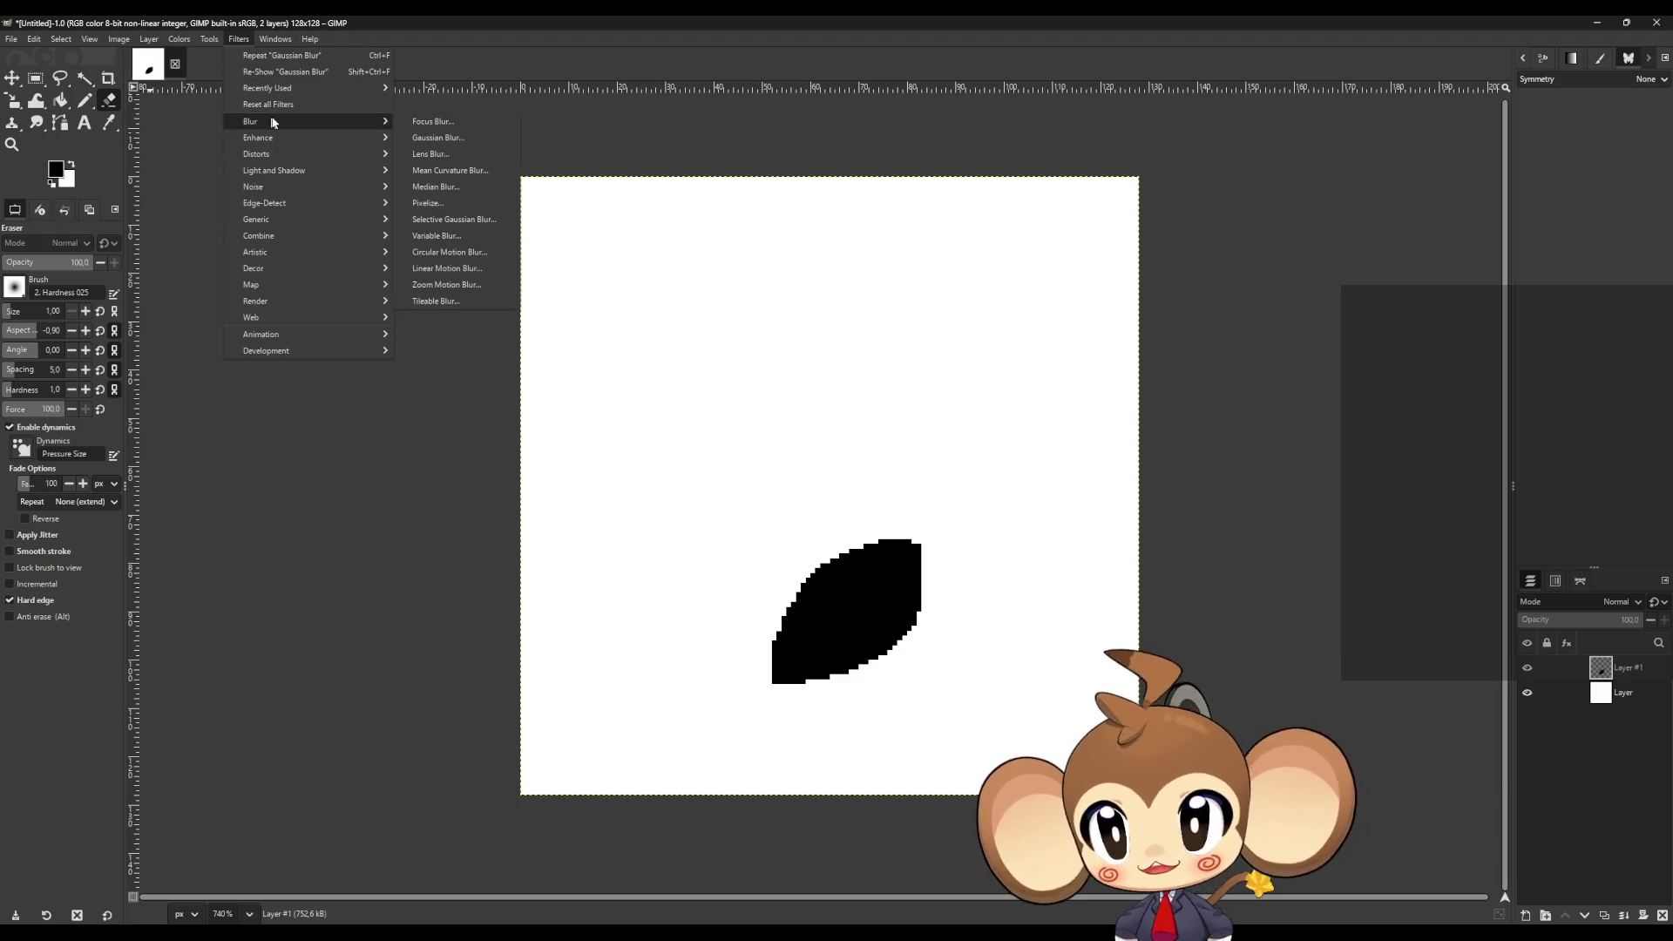
pyautogui.click(452, 141)
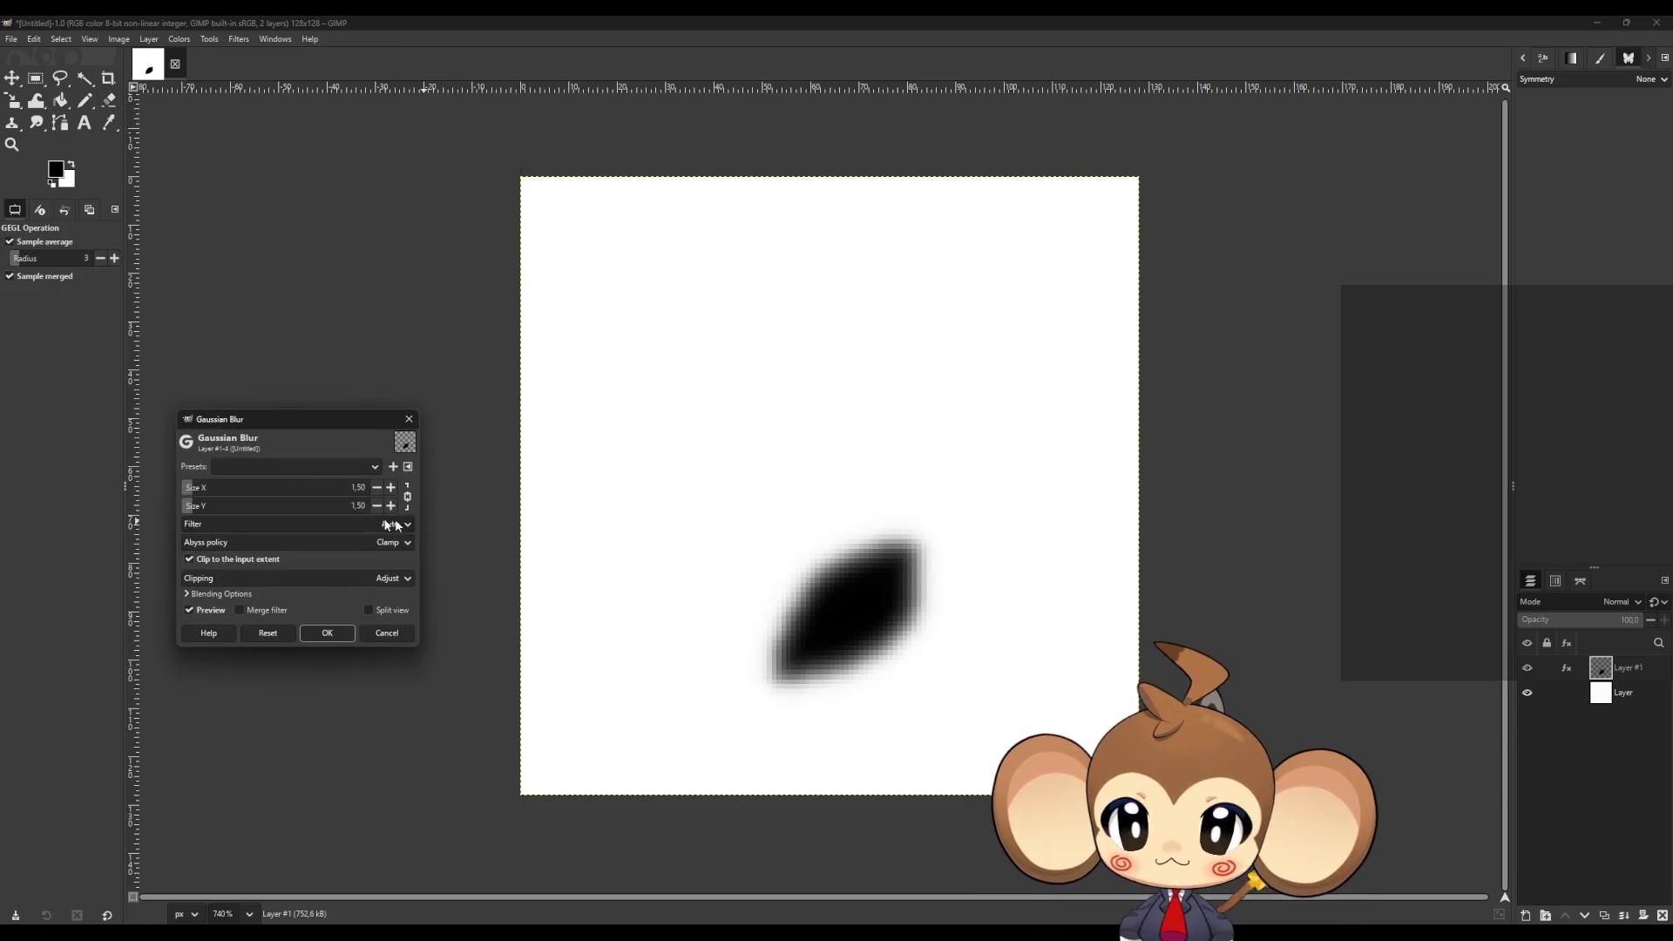
pyautogui.click(393, 491)
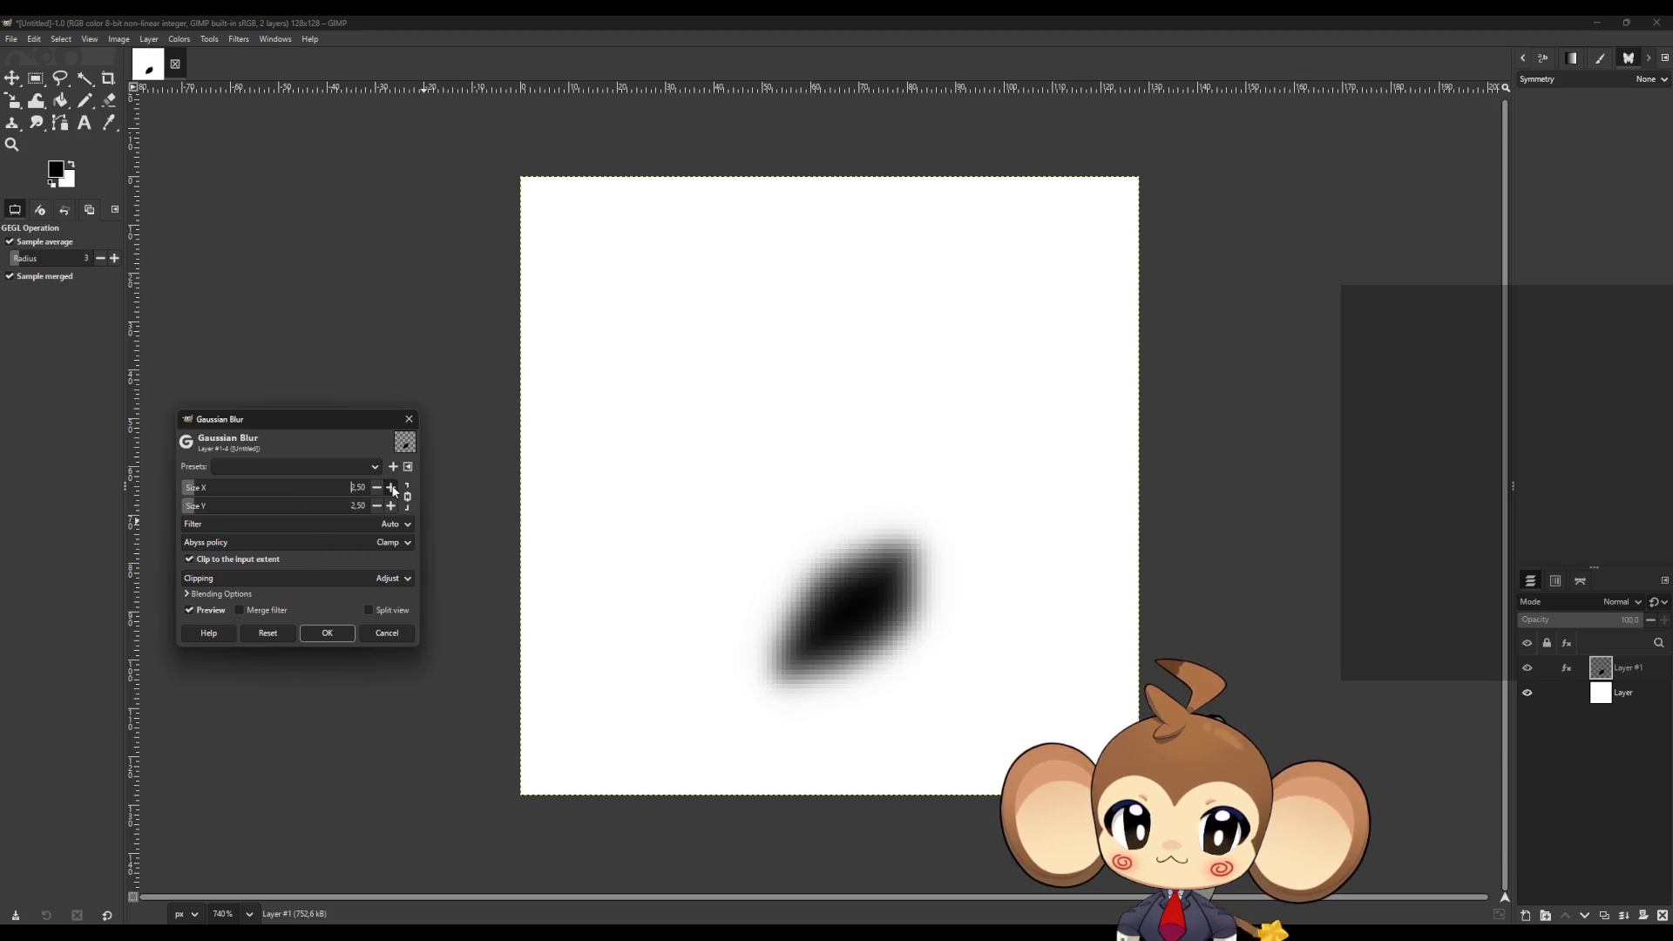
pyautogui.click(393, 491)
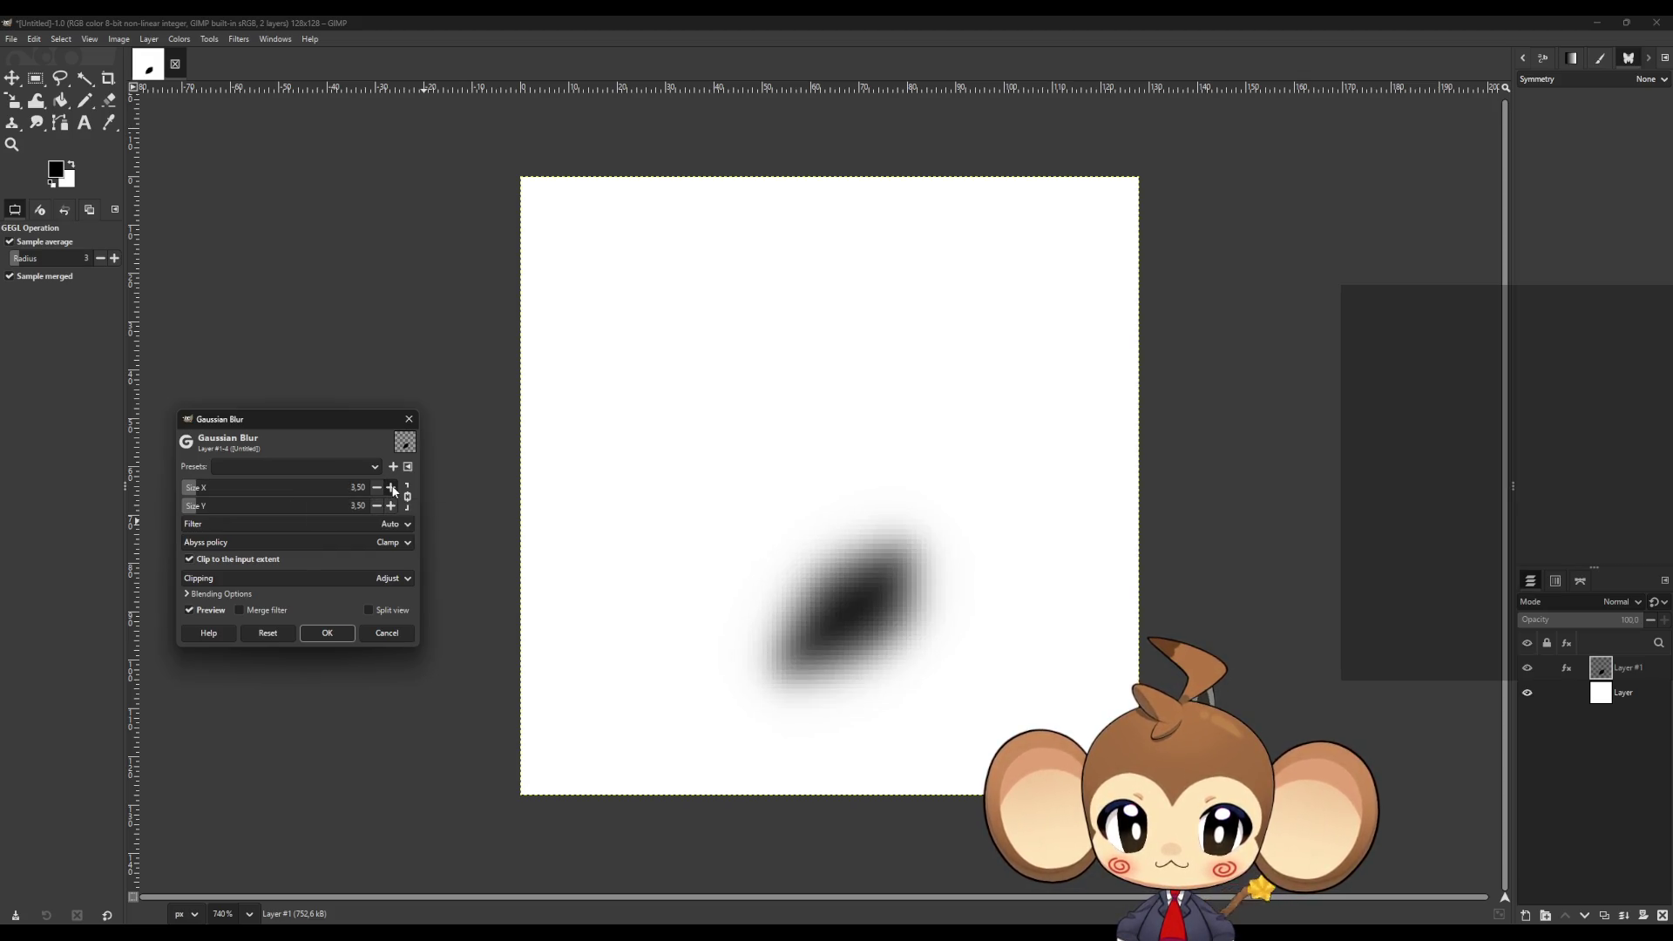
pyautogui.click(378, 490)
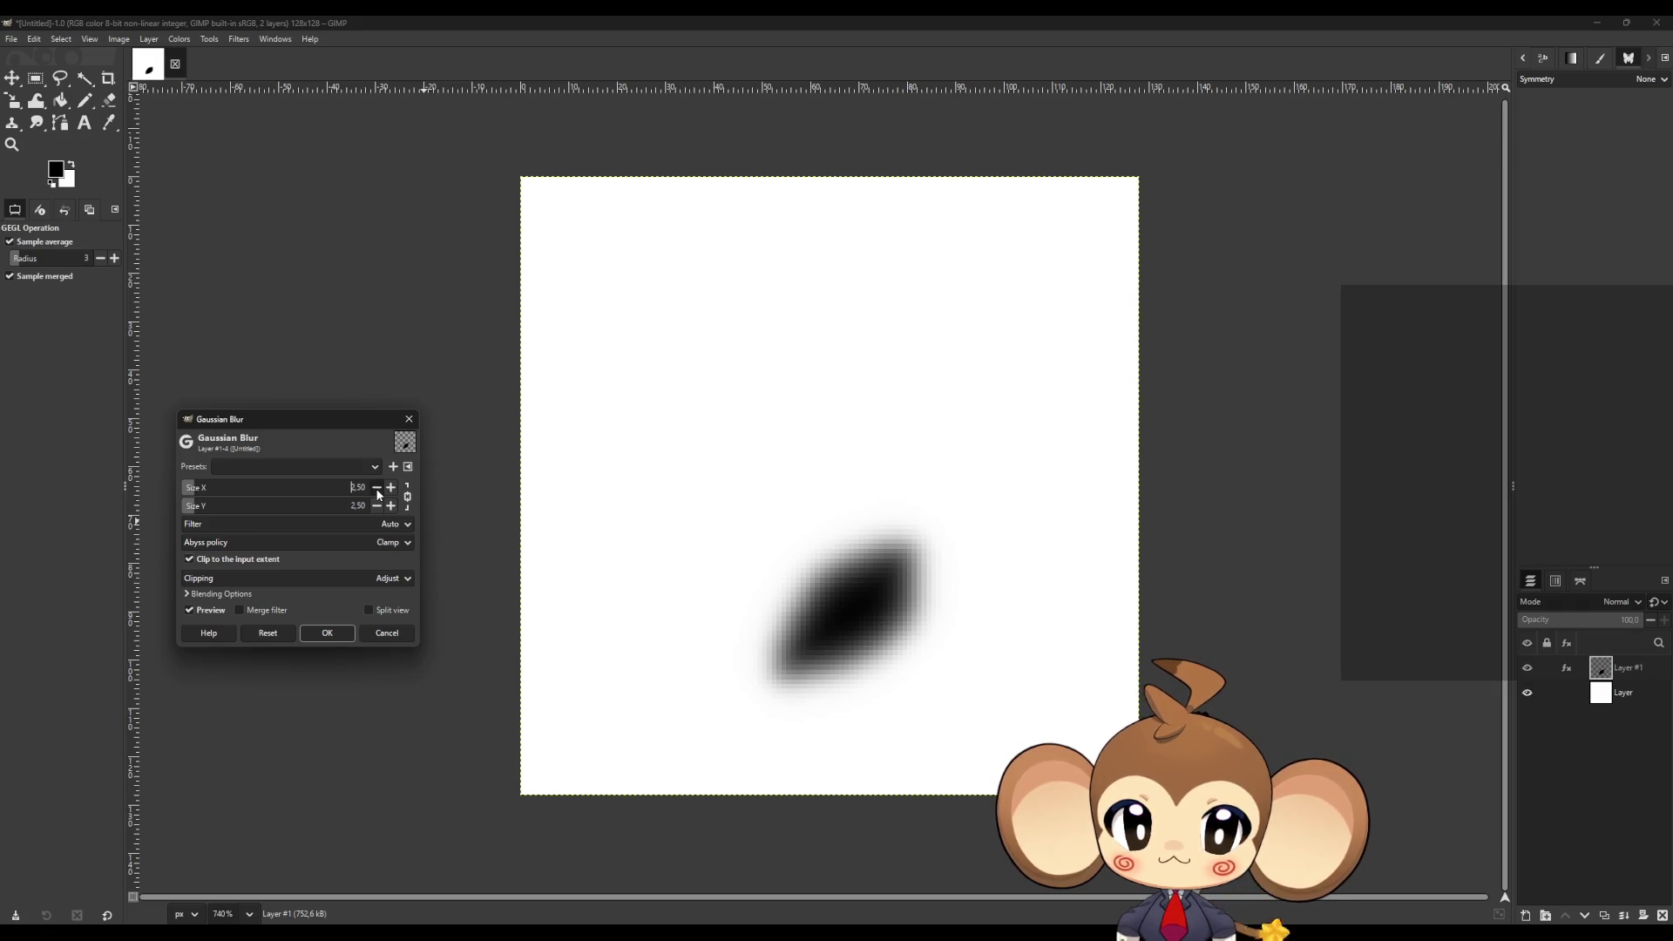
pyautogui.click(377, 490)
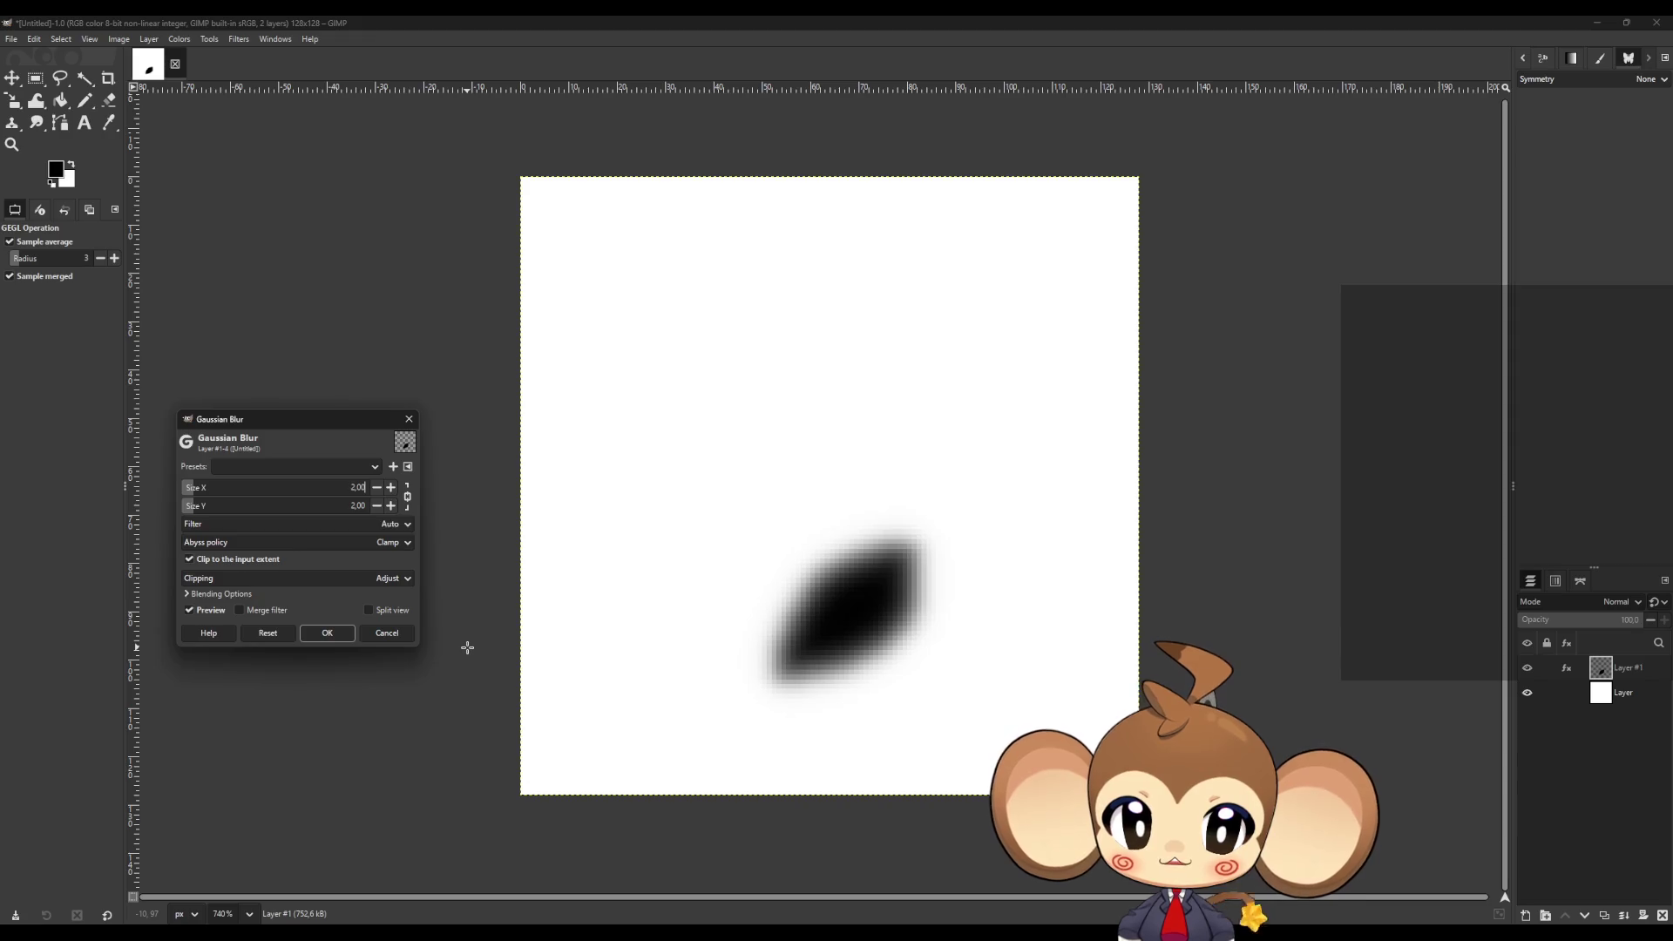
pyautogui.click(333, 637)
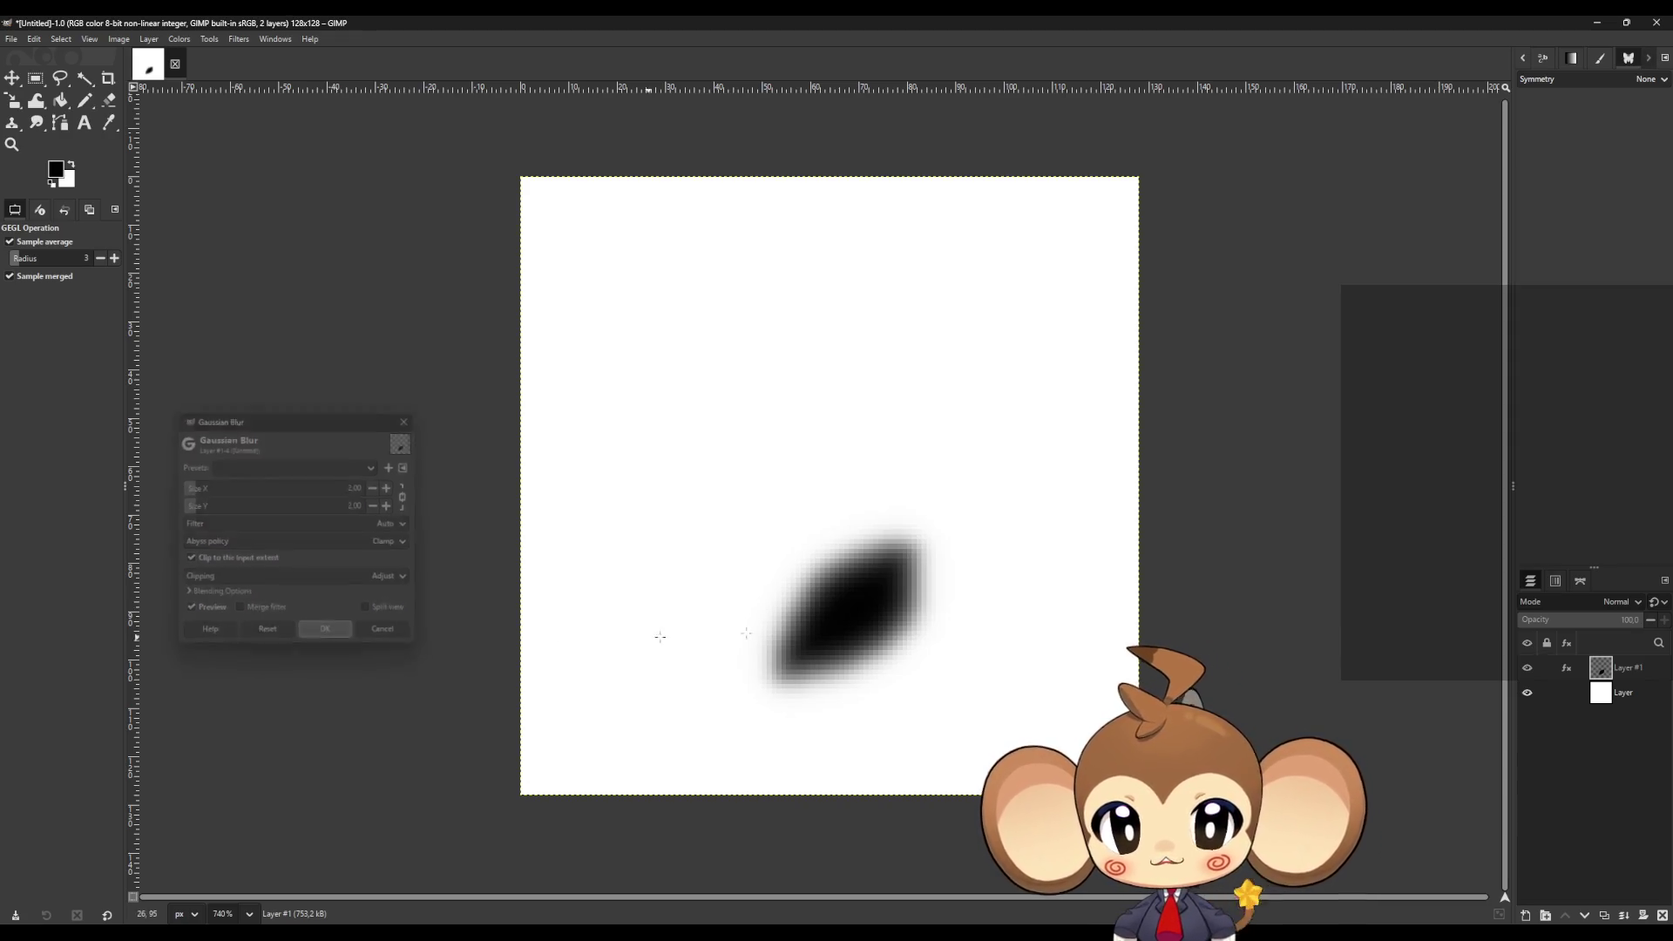
# - In Export As, browse to D:/Workspace/Projects/Weltenbaum/2D/Effects and create an Intro folder
pyautogui.click(7, 42)
pyautogui.click(58, 231)
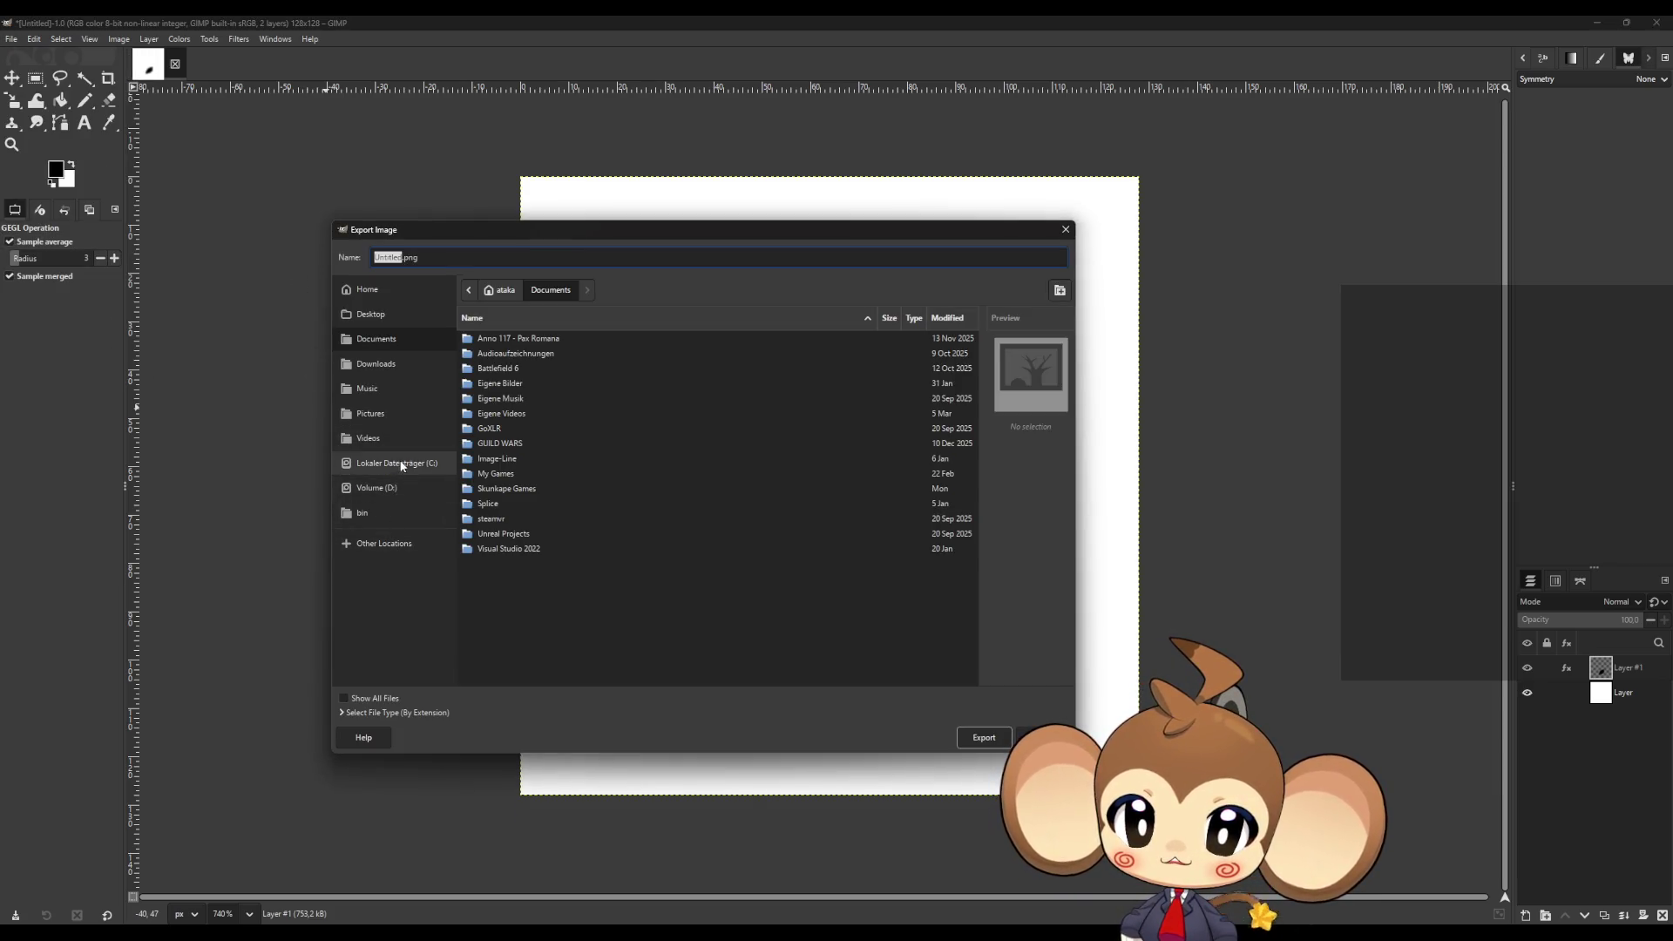
pyautogui.click(394, 488)
pyautogui.doubleClick(505, 472)
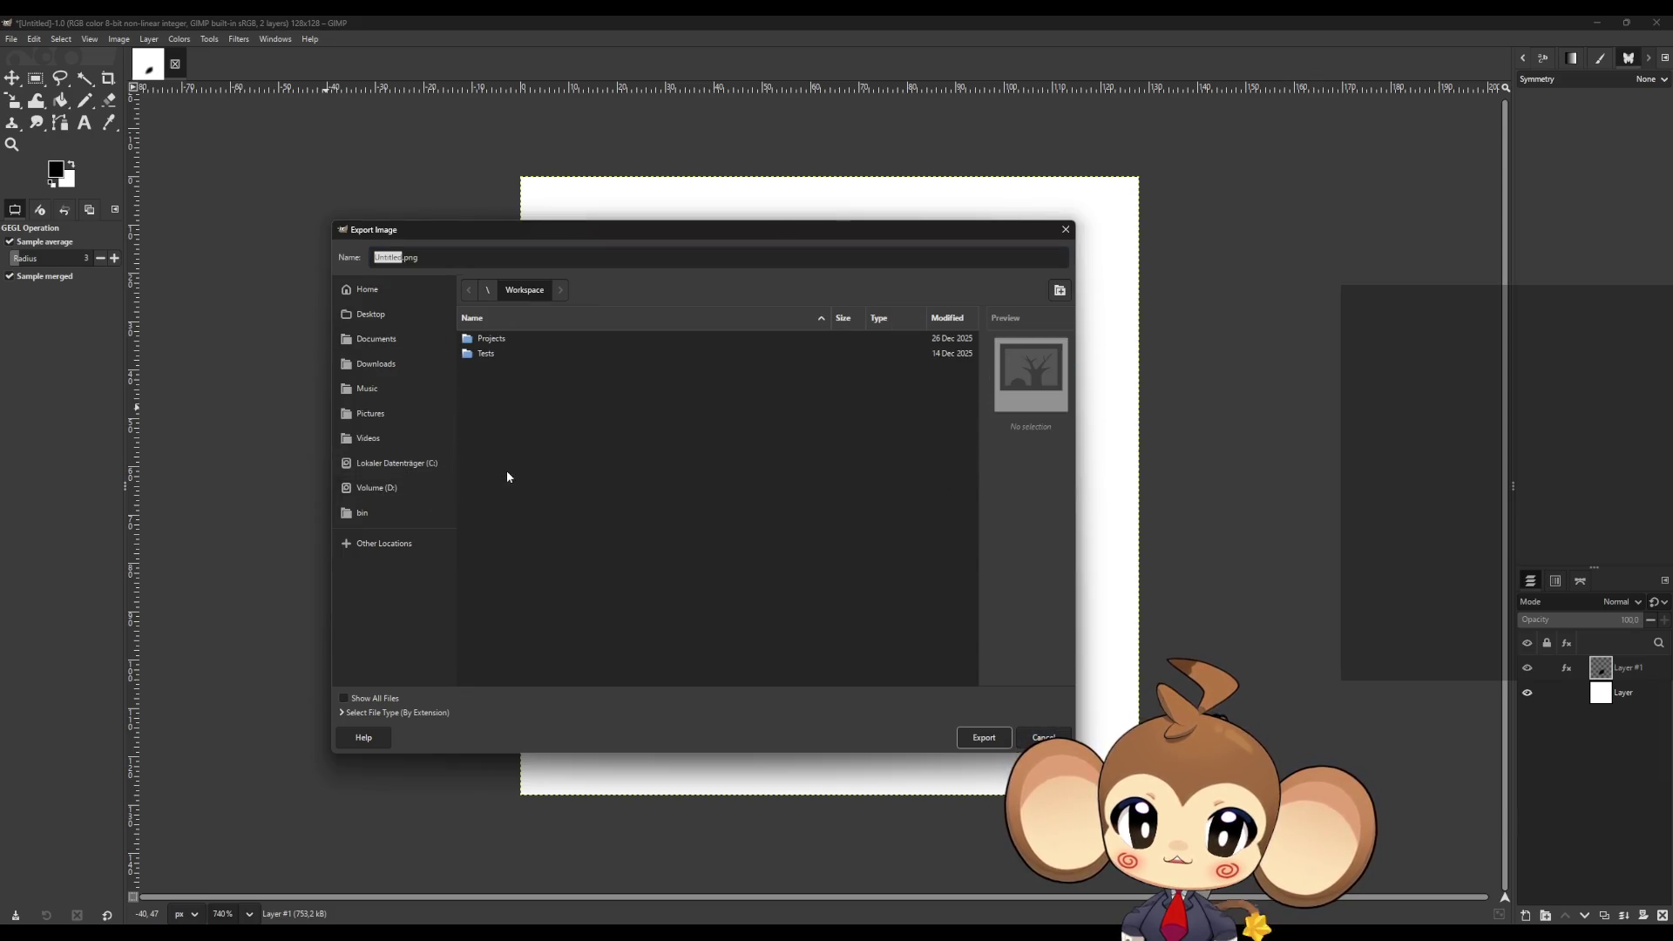
pyautogui.doubleClick(492, 340)
pyautogui.doubleClick(488, 385)
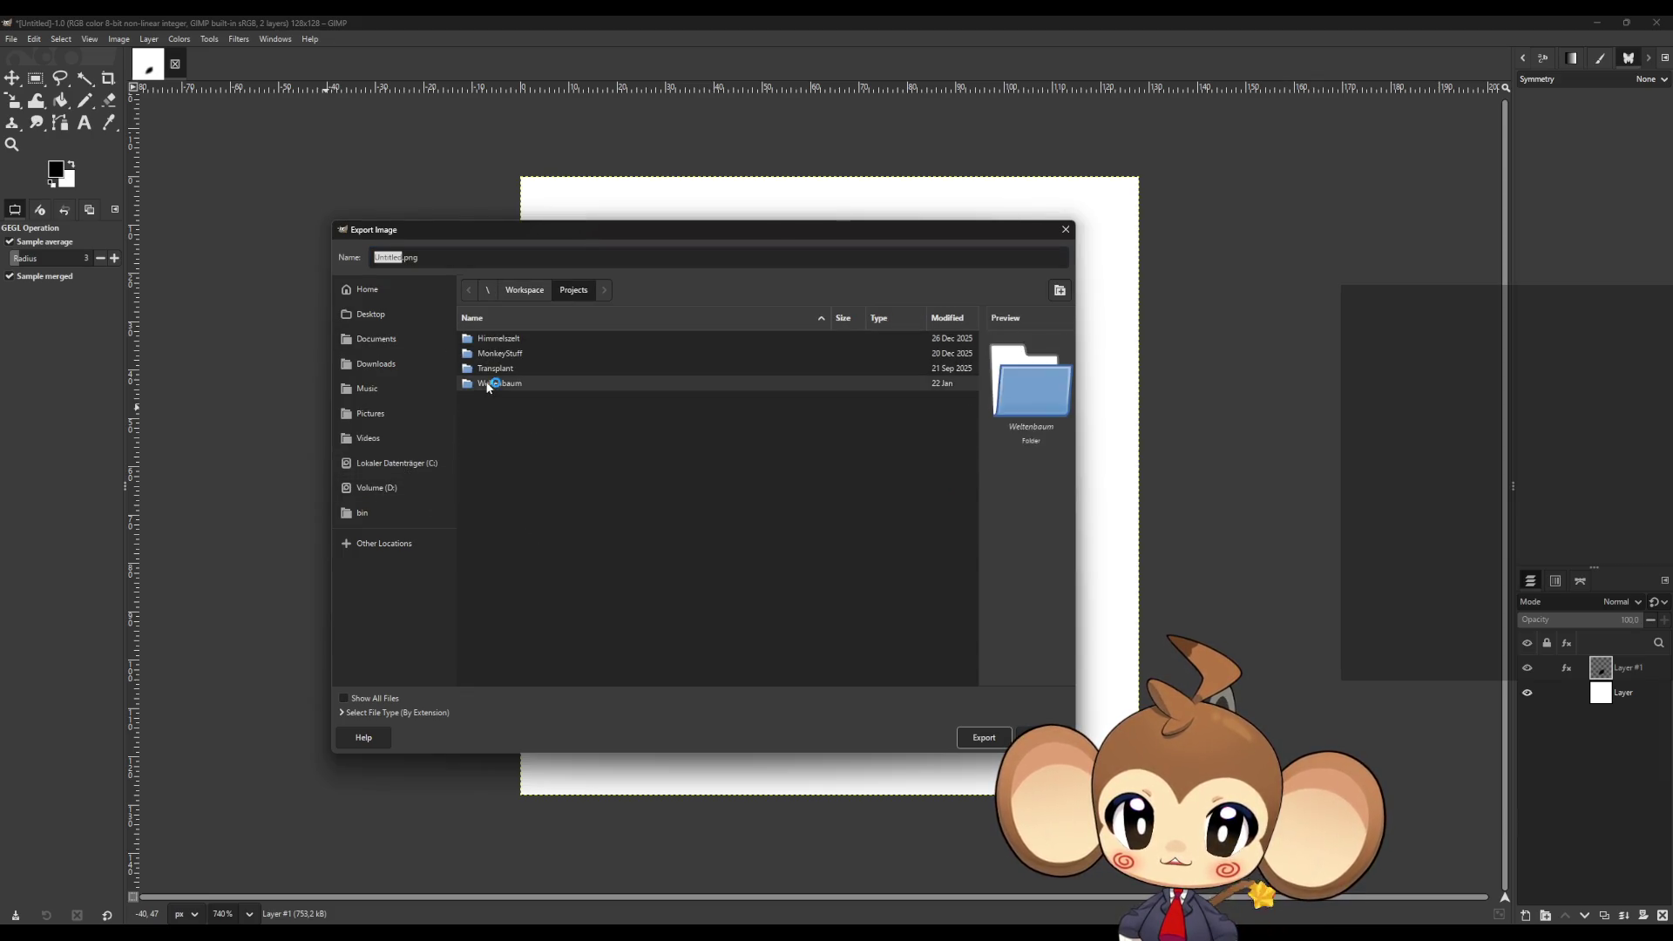
pyautogui.doubleClick(486, 338)
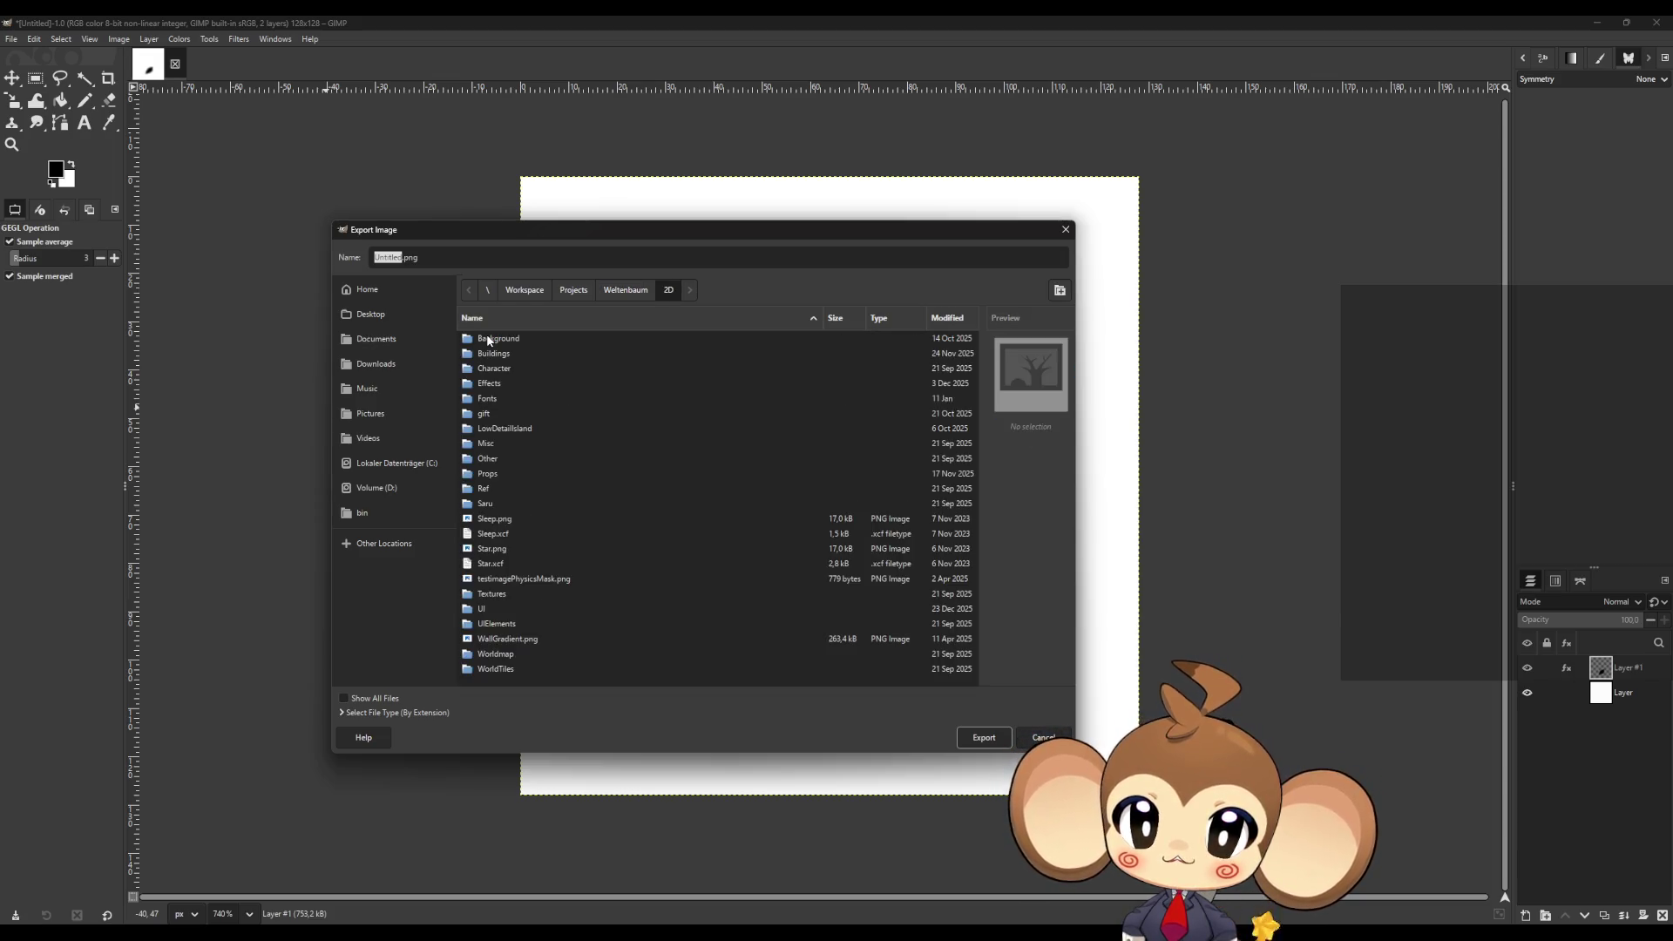
pyautogui.doubleClick(490, 387)
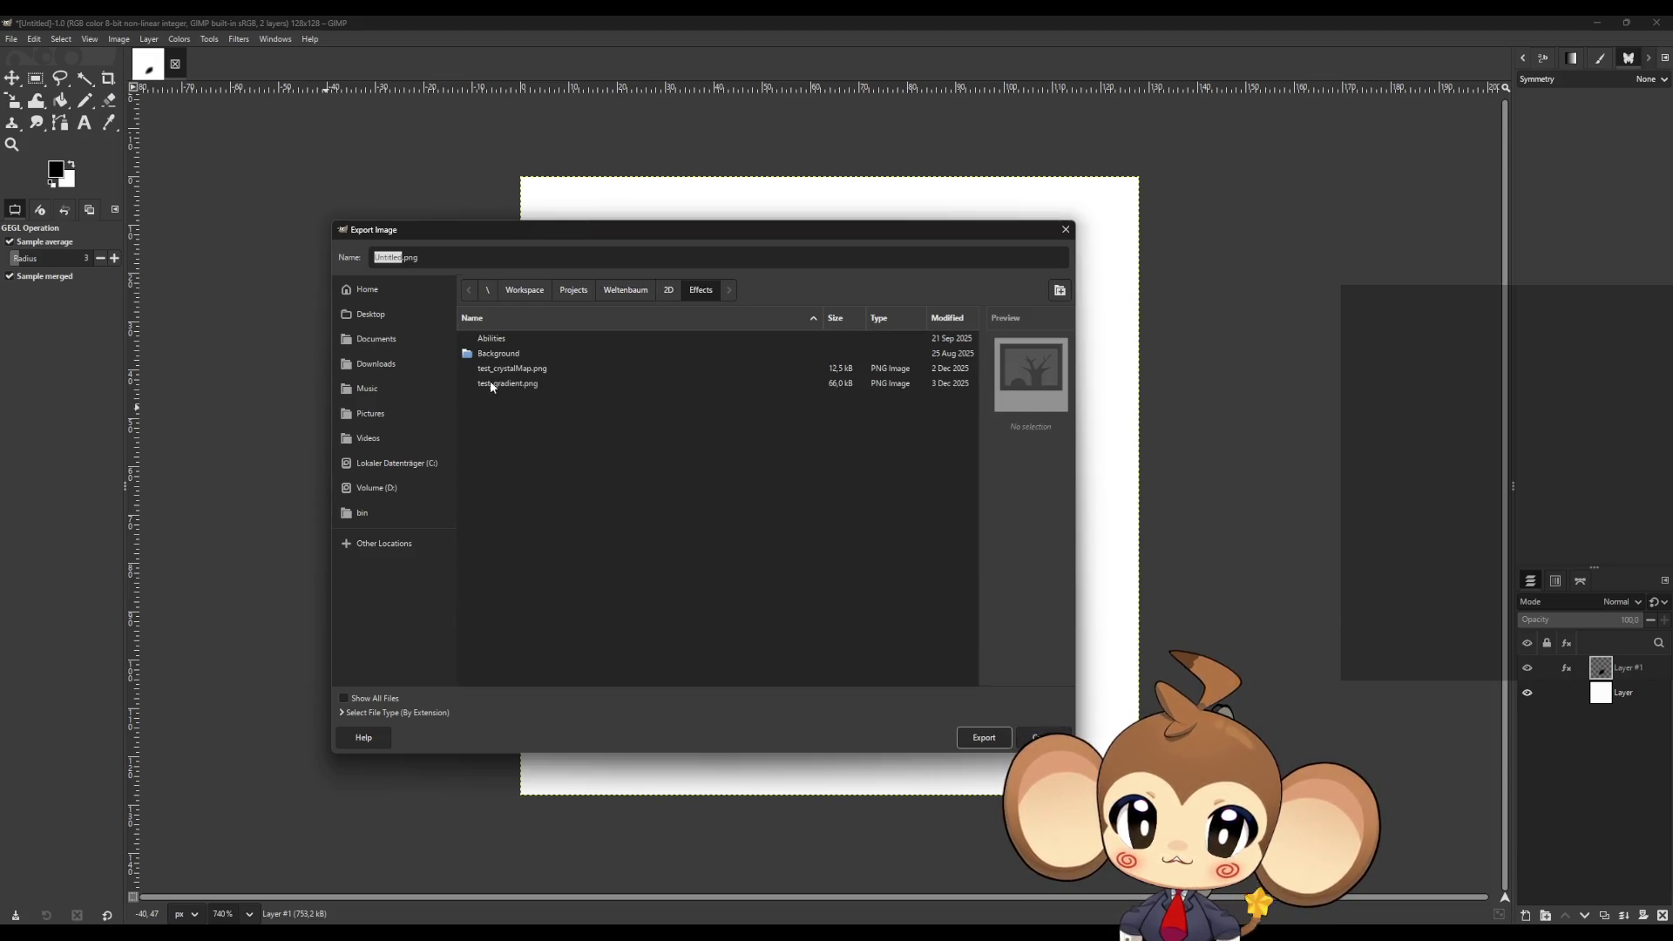
pyautogui.rightClick(515, 431)
pyautogui.press('Escape')
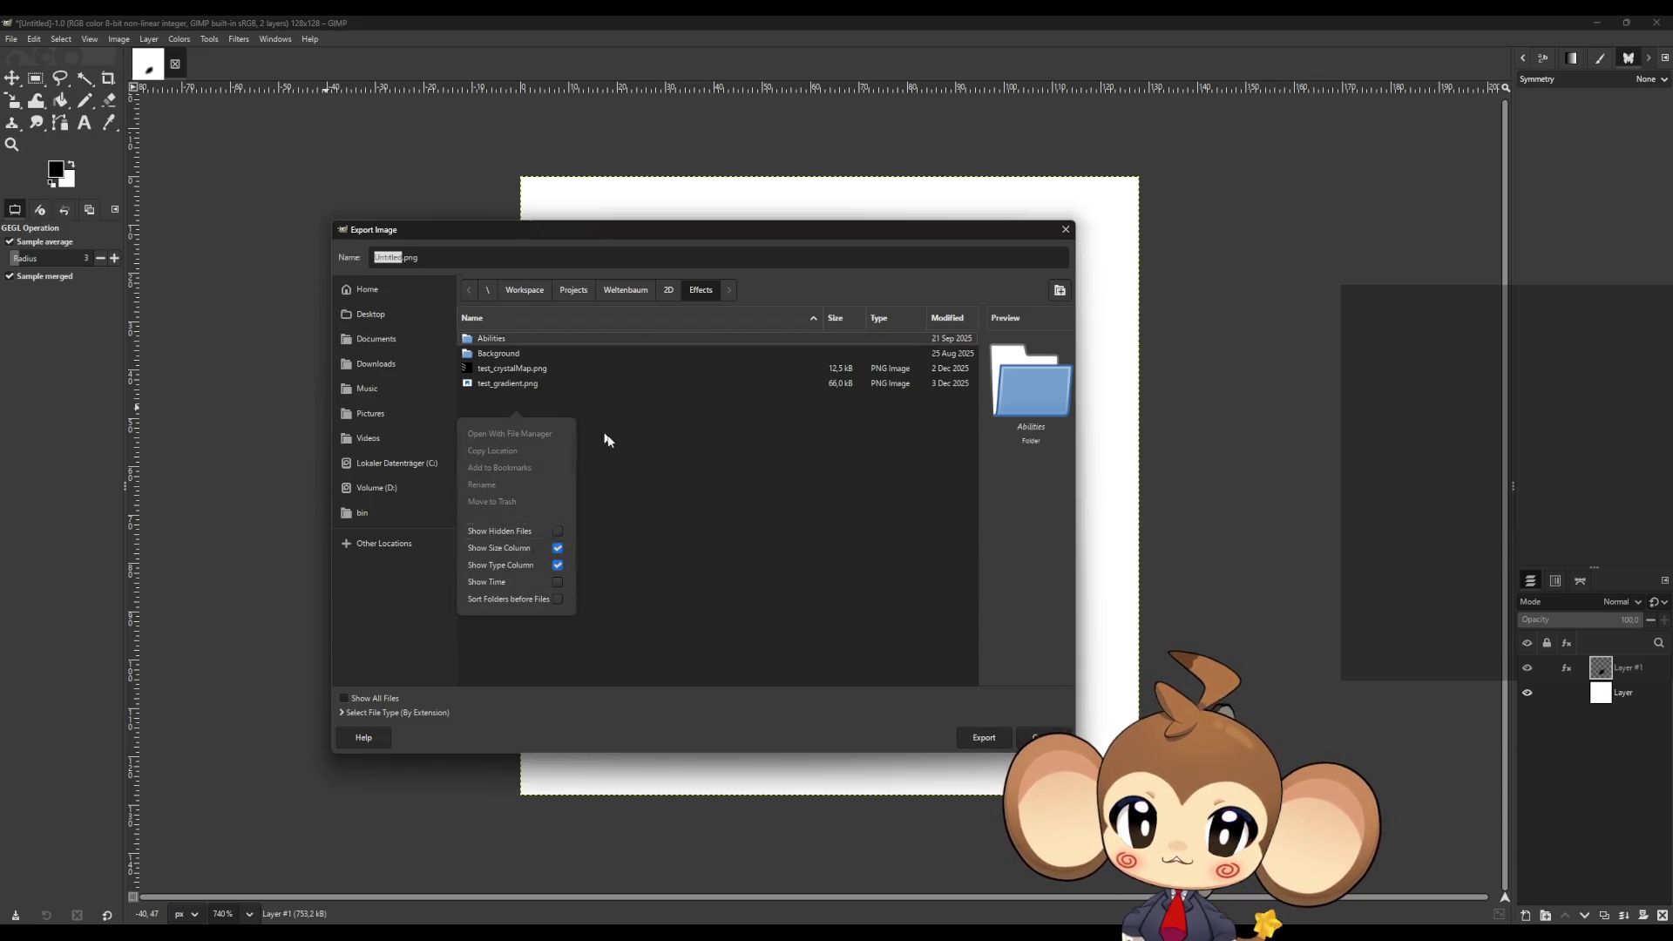
pyautogui.click(1059, 290)
pyautogui.write('Intro')
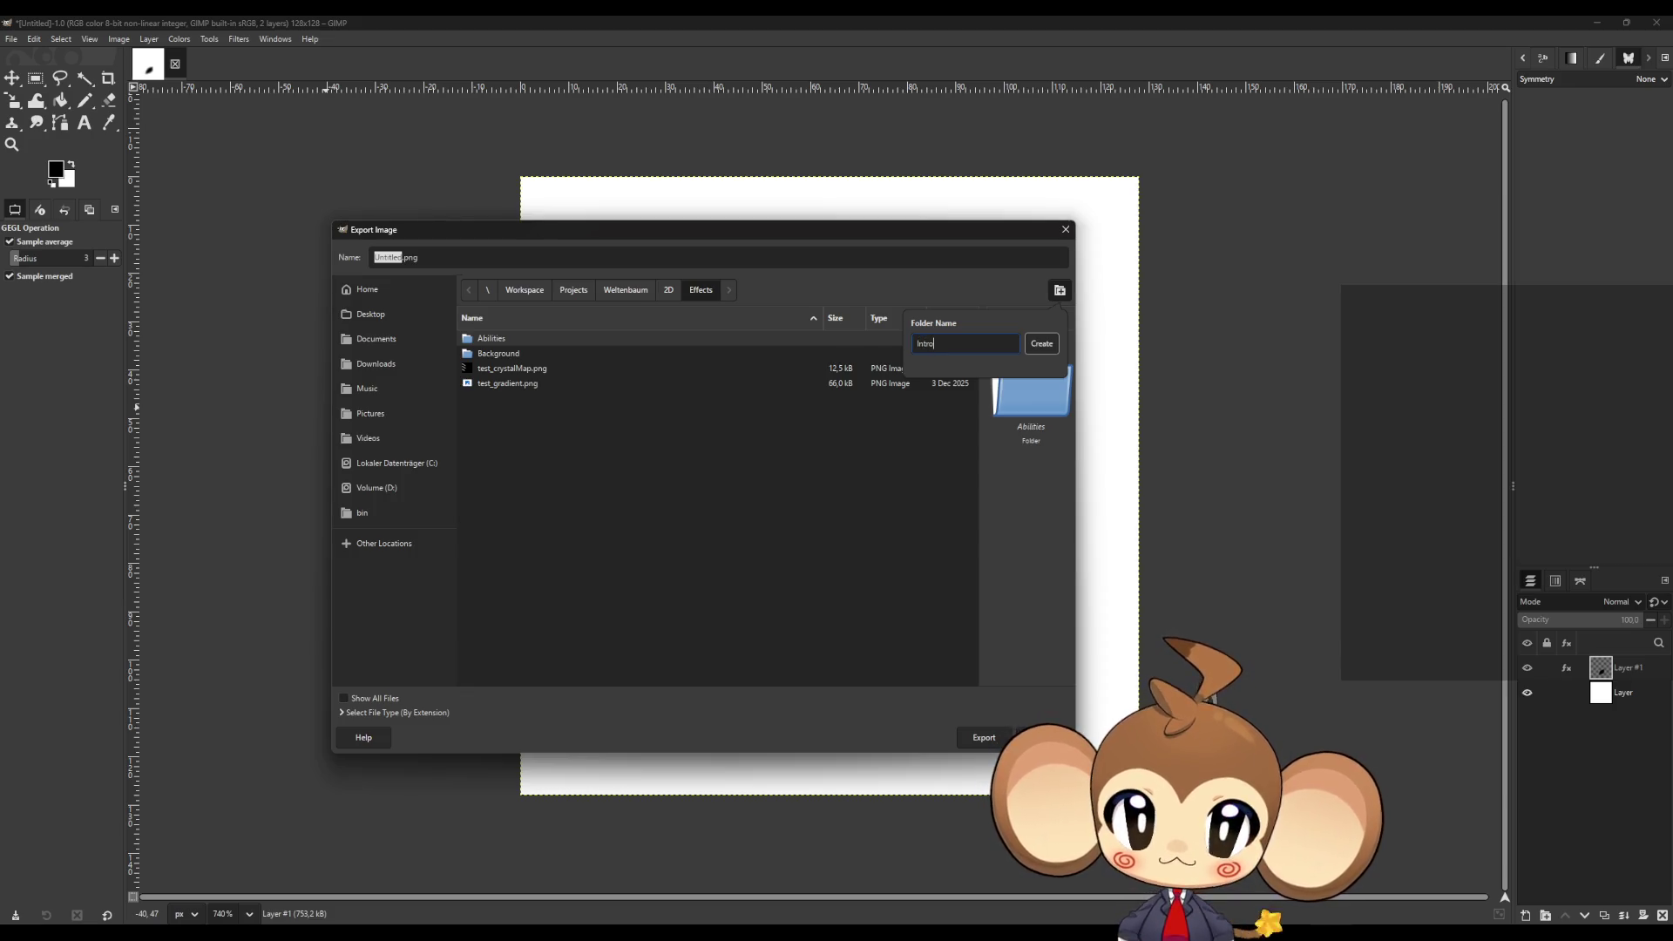
pyautogui.click(1042, 344)
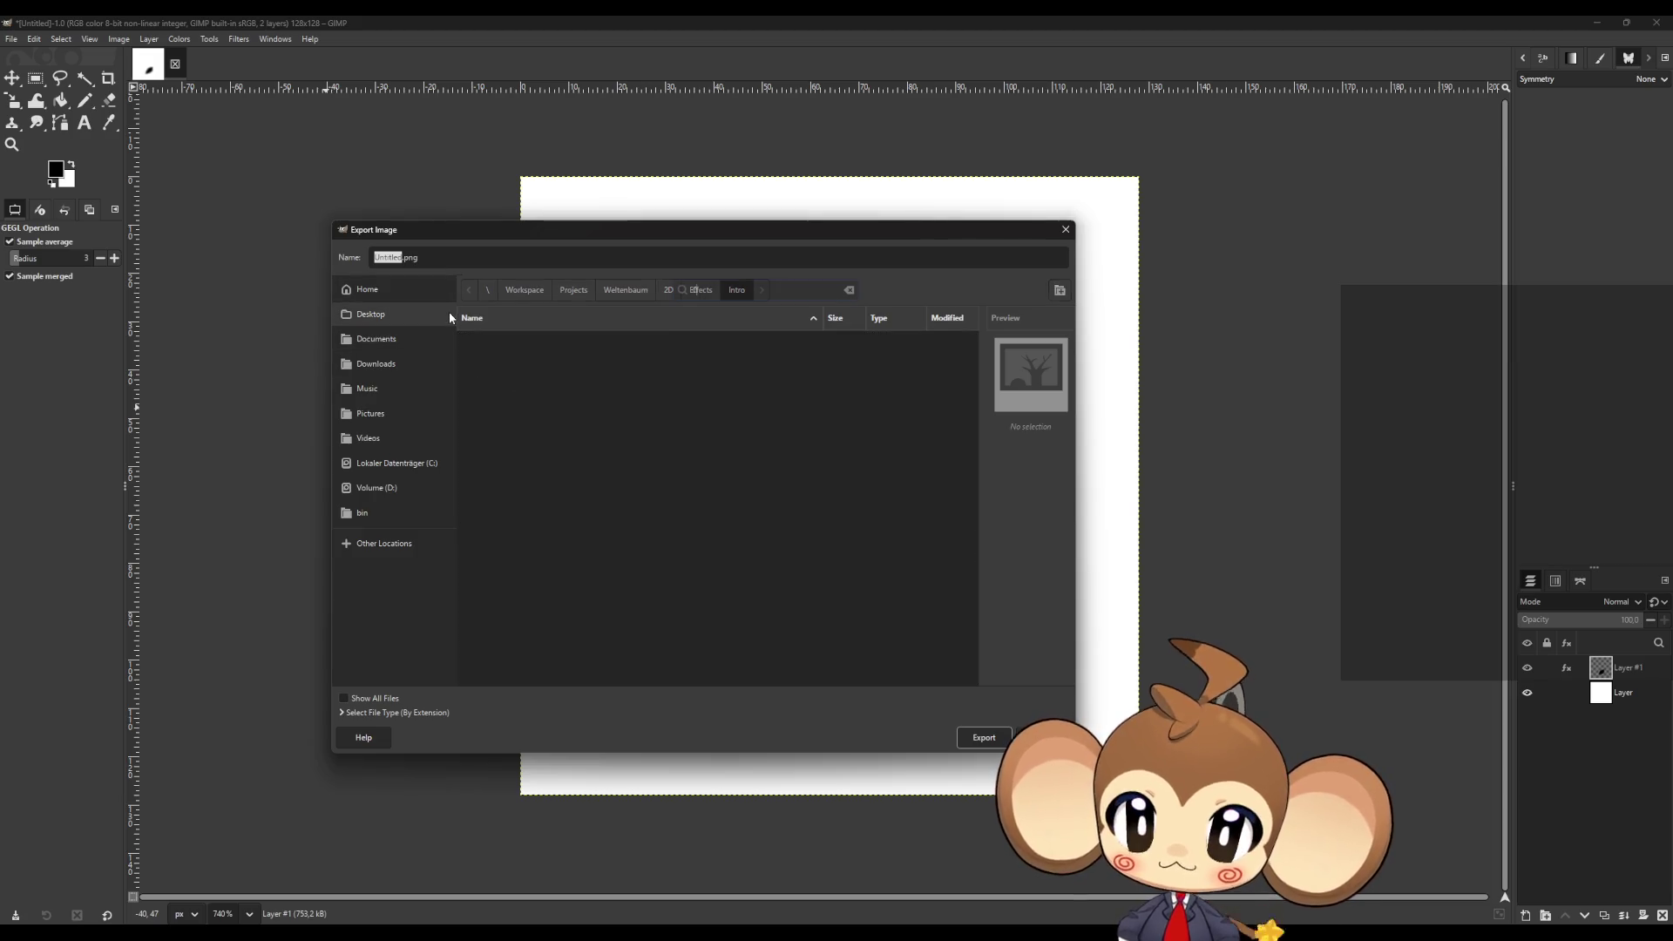
# - Export the image as CocoonFadeMap.png into Intro with default PNG settings
pyautogui.write('c')
pyautogui.press('BackSpace')
pyautogui.click(397, 258)
pyautogui.doubleClick(396, 258)
pyautogui.write('Coco')
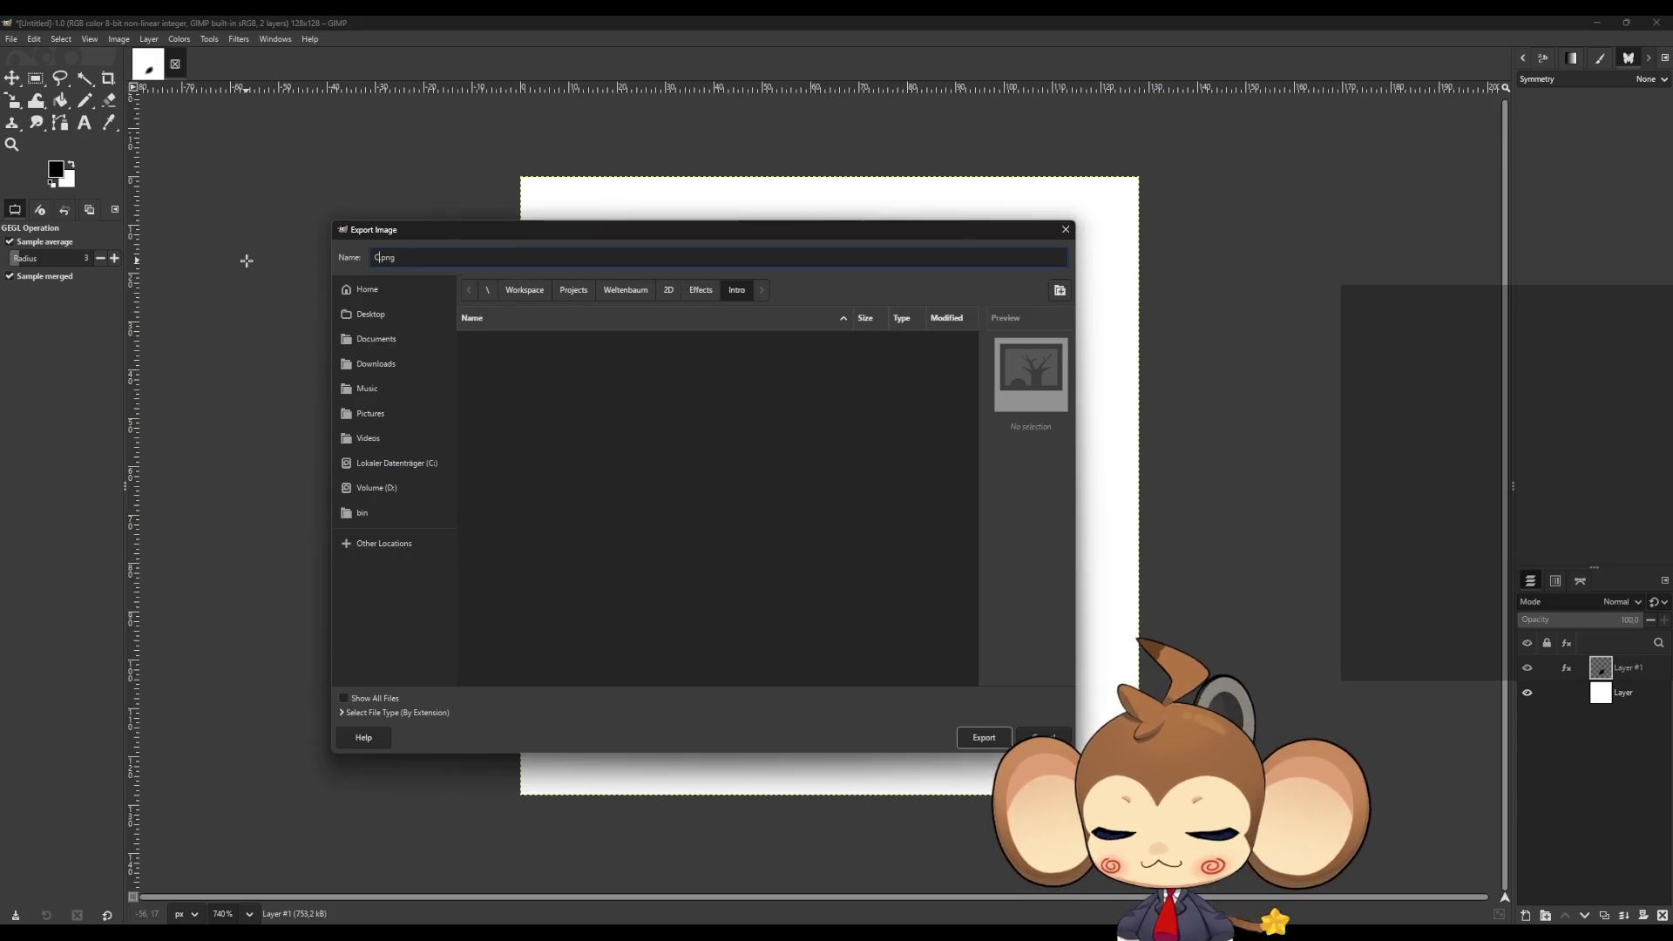
pyautogui.write('onFac')
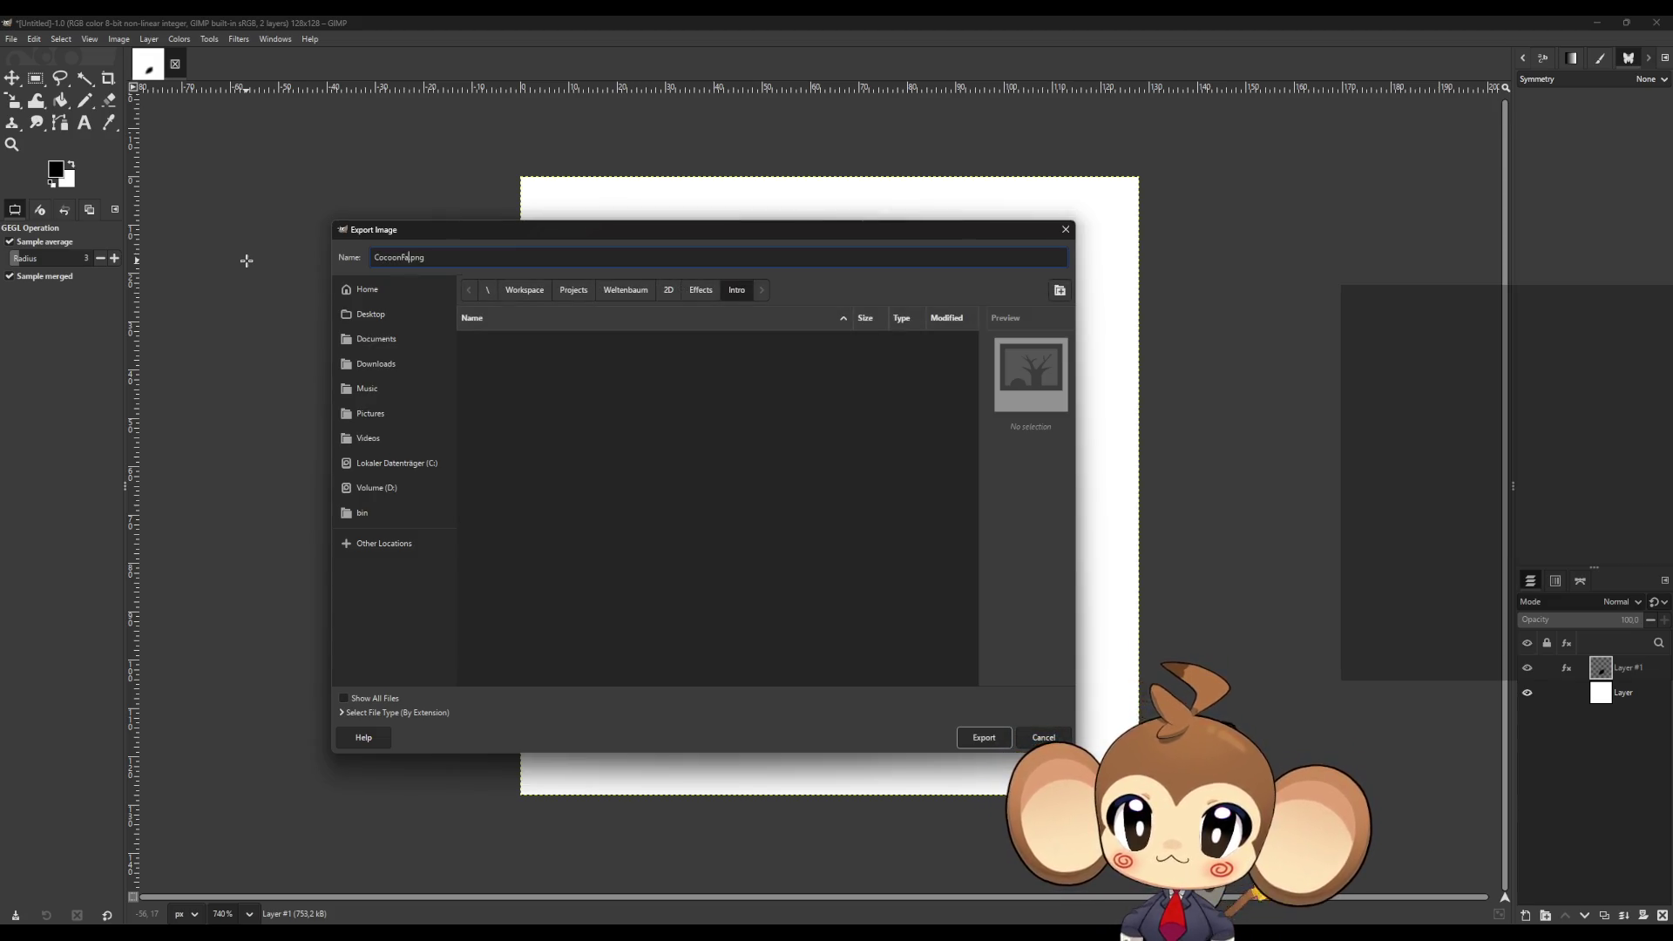
pyautogui.write('de')
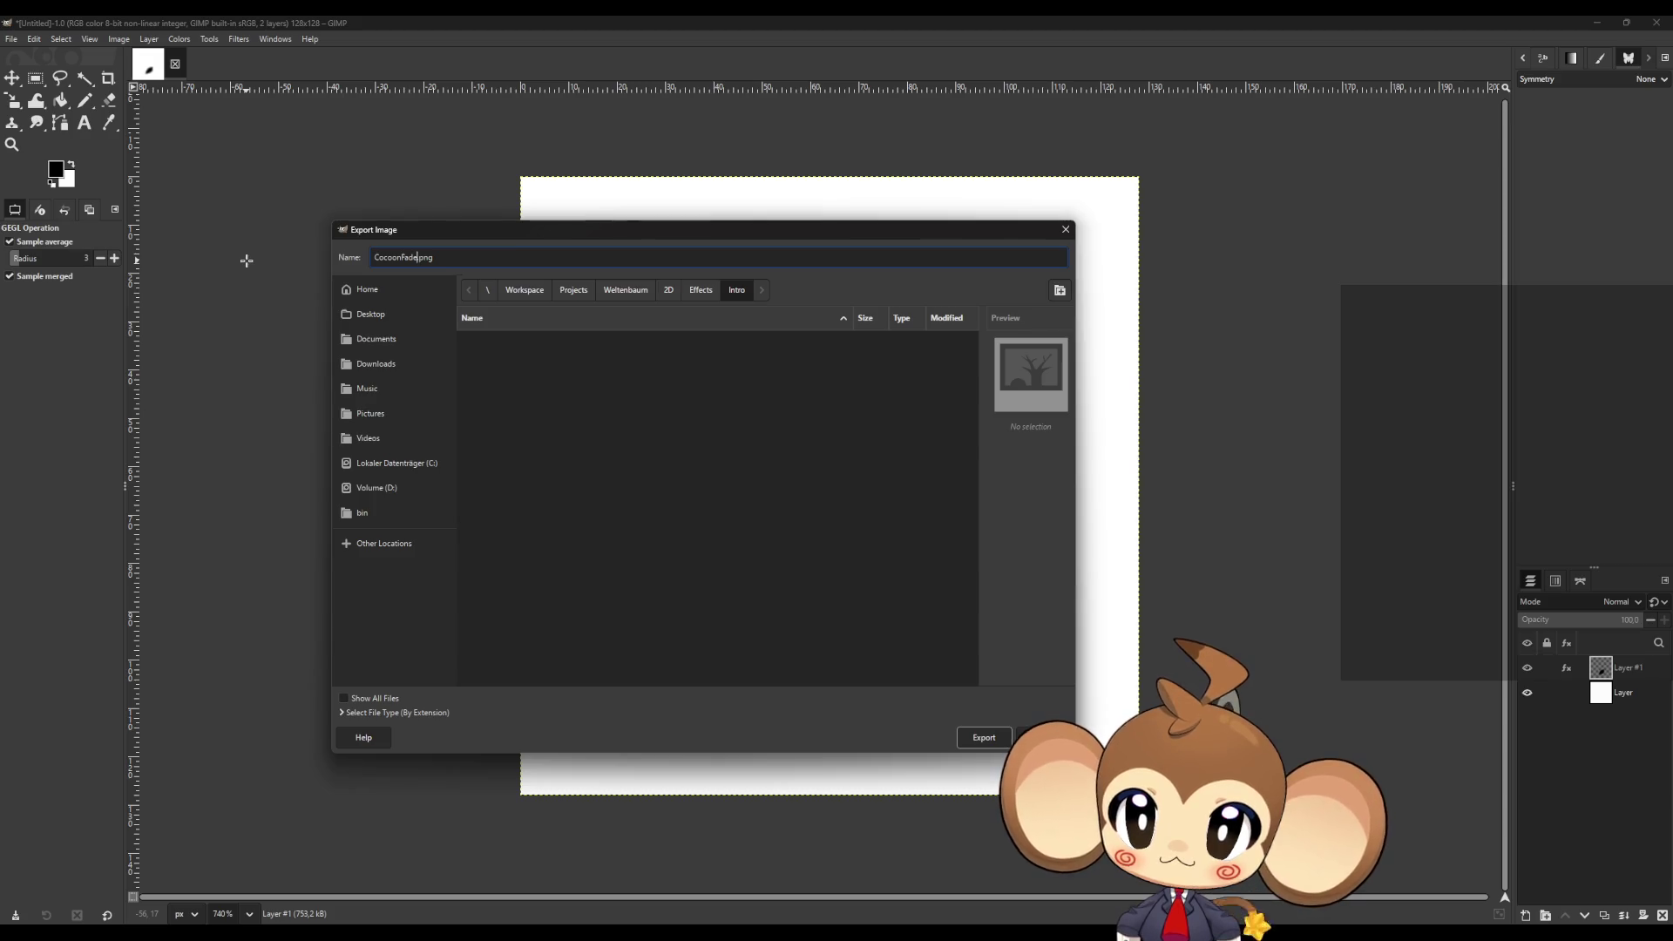
pyautogui.write('Map')
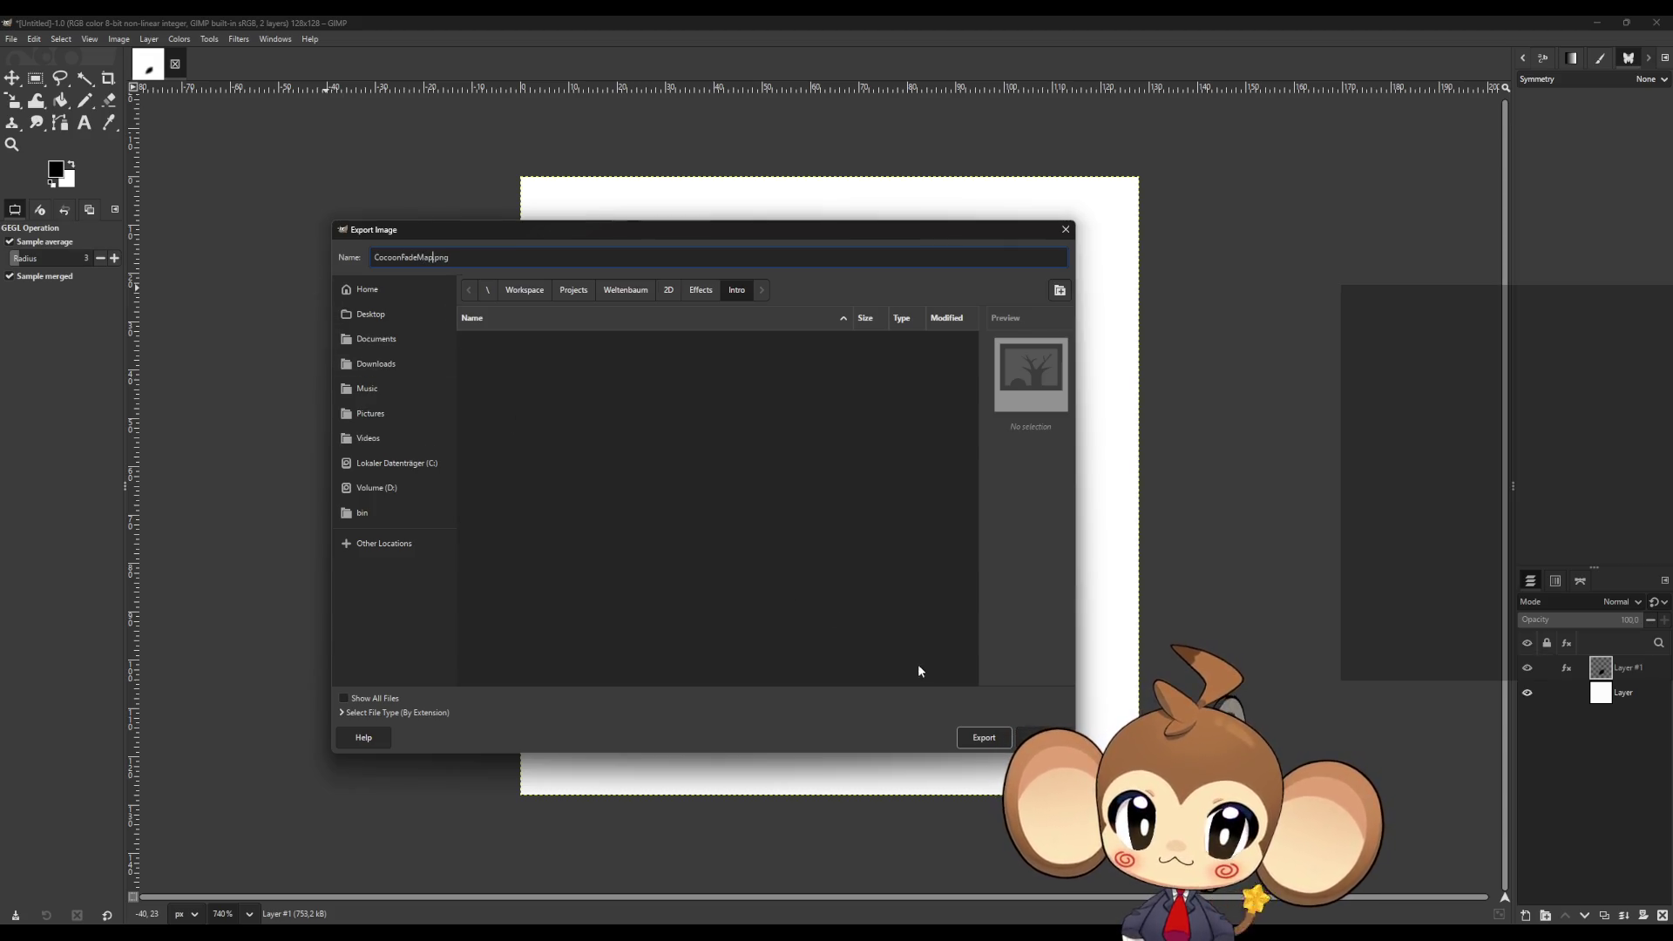
pyautogui.click(973, 738)
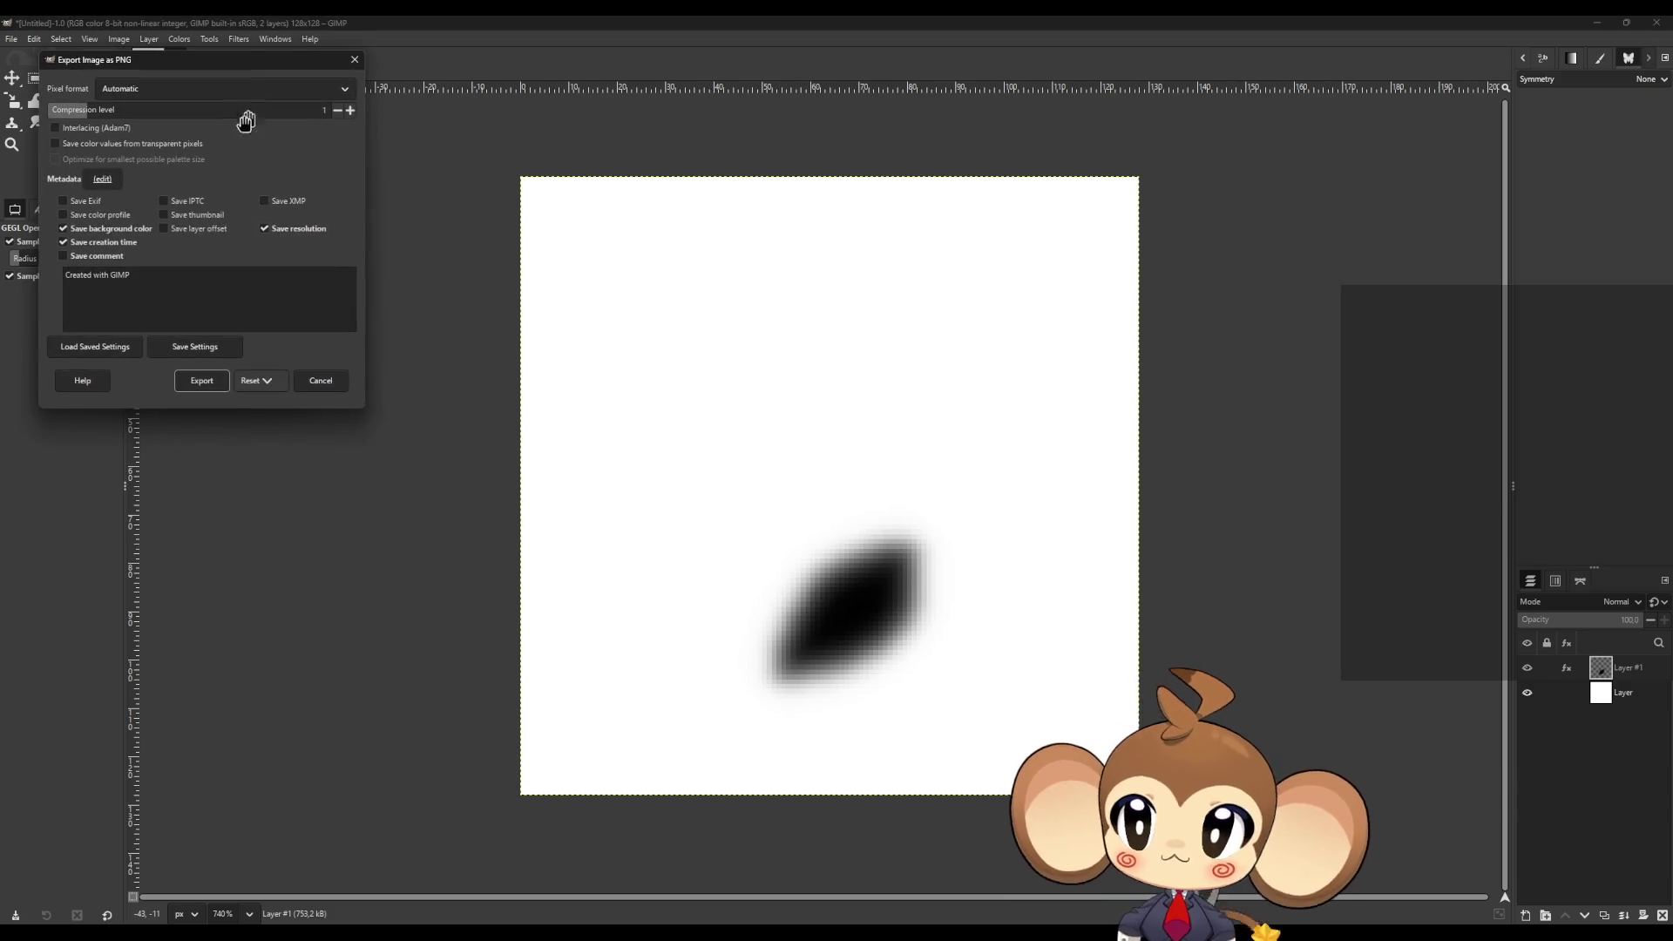
pyautogui.click(205, 381)
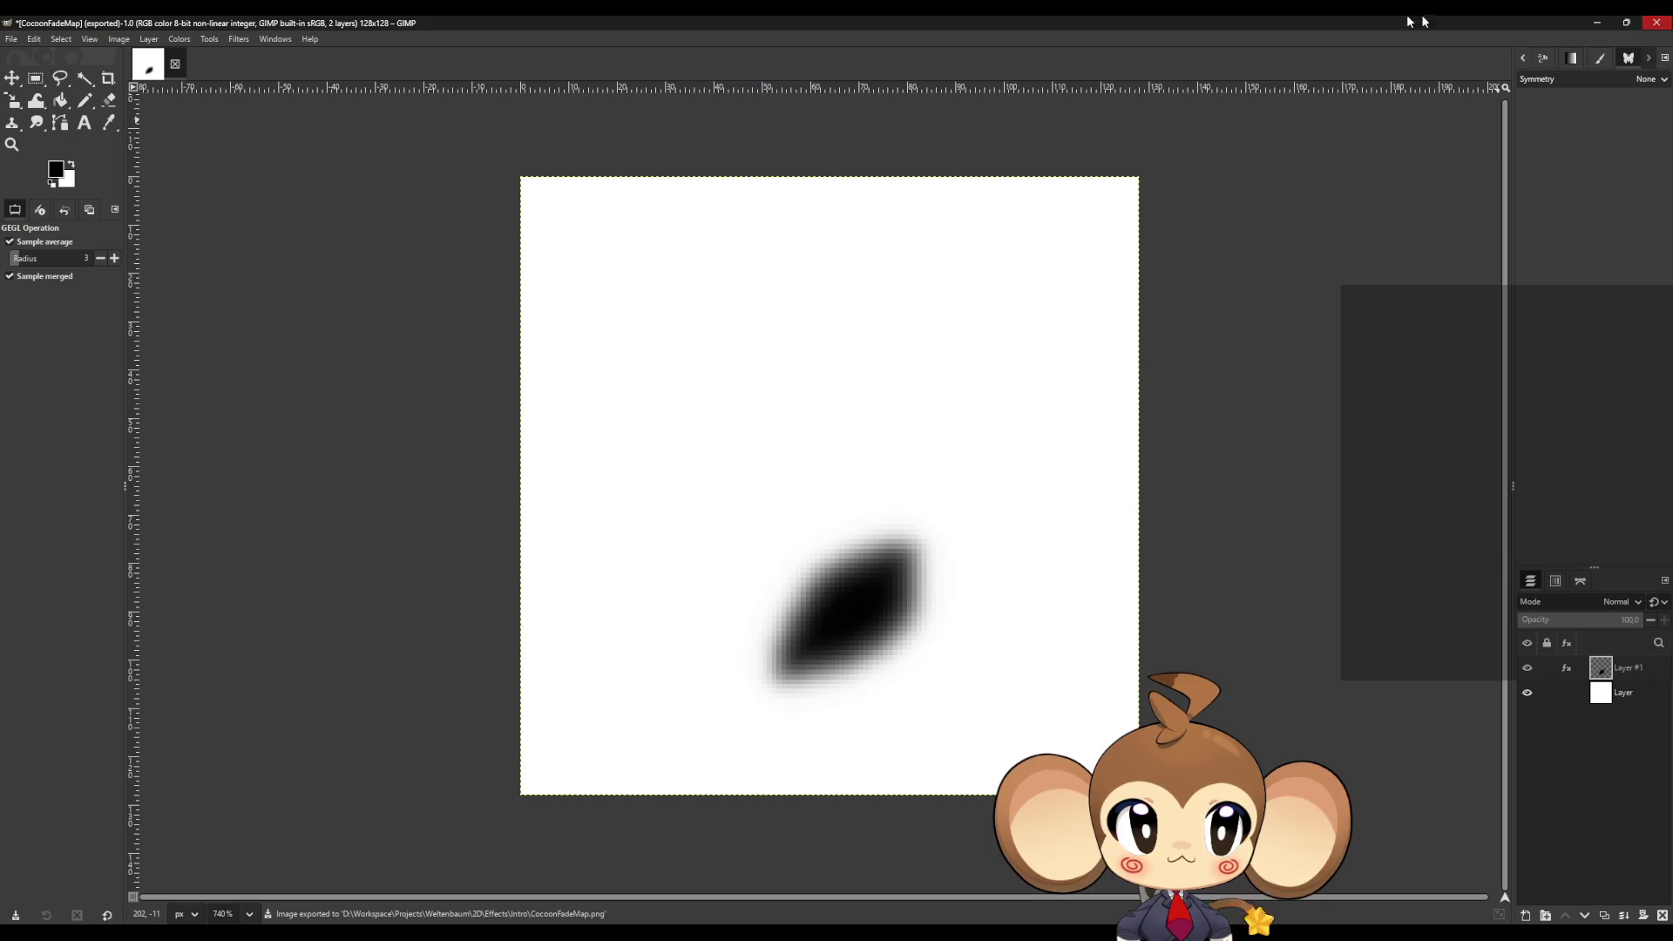
# - Save the GIMP working file into the same Effects/Intro folder
pyautogui.hotkey('ctrl', 's')
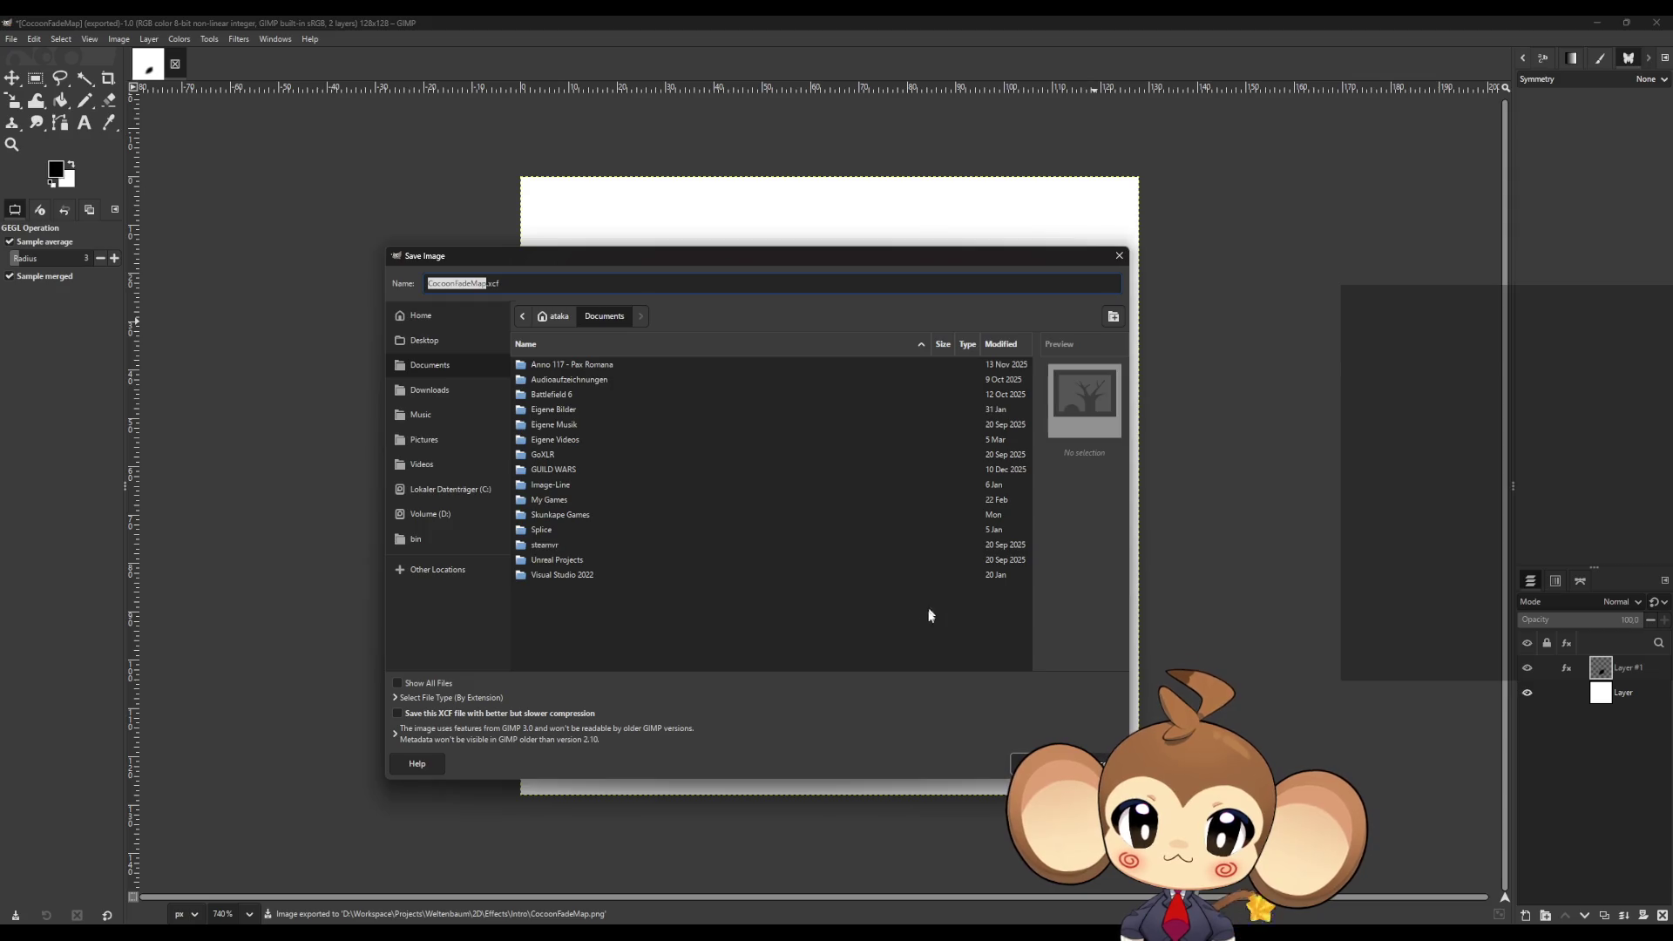
pyautogui.click(429, 513)
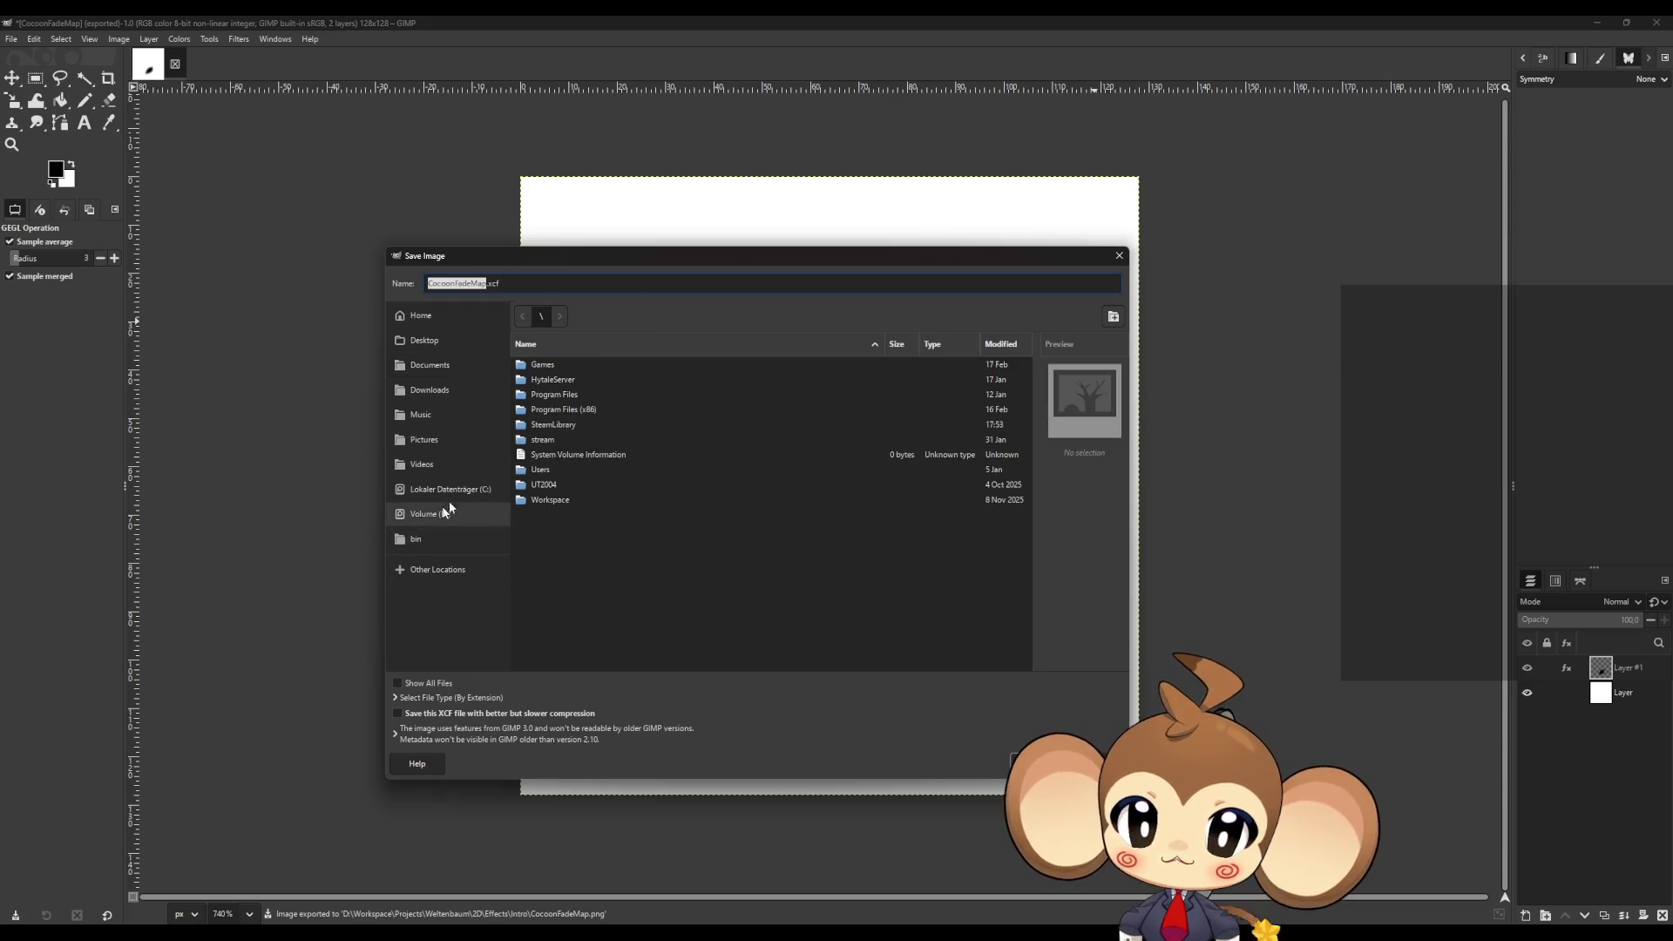
pyautogui.click(549, 501)
pyautogui.doubleClick(549, 501)
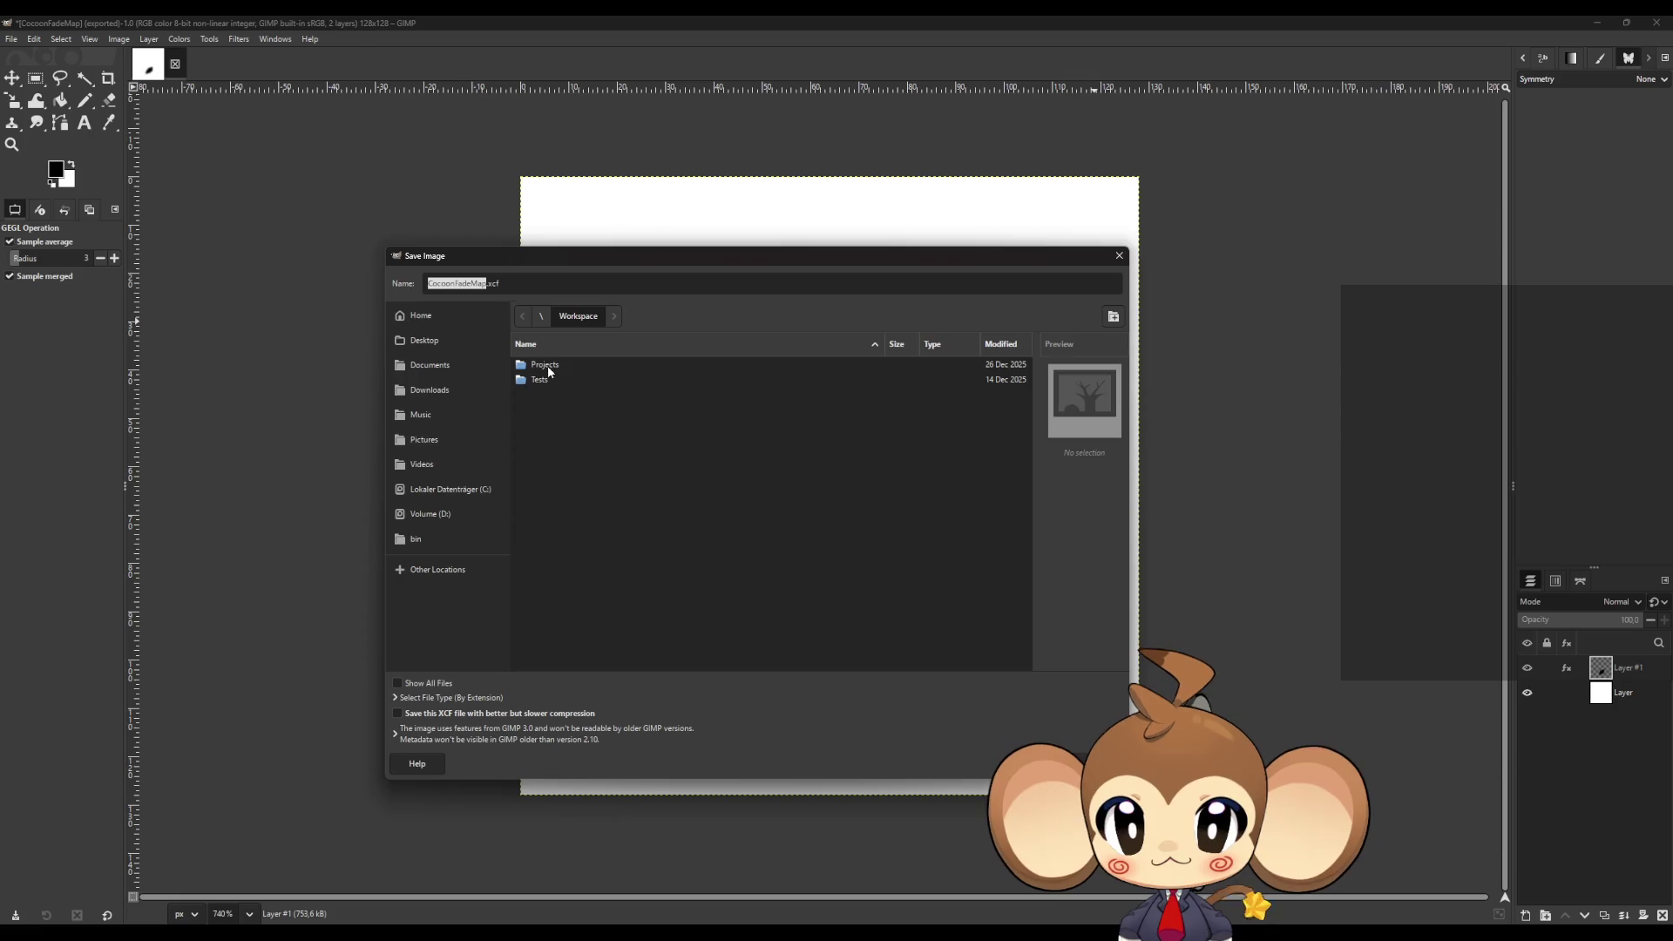
pyautogui.doubleClick(547, 364)
pyautogui.doubleClick(544, 409)
pyautogui.doubleClick(547, 364)
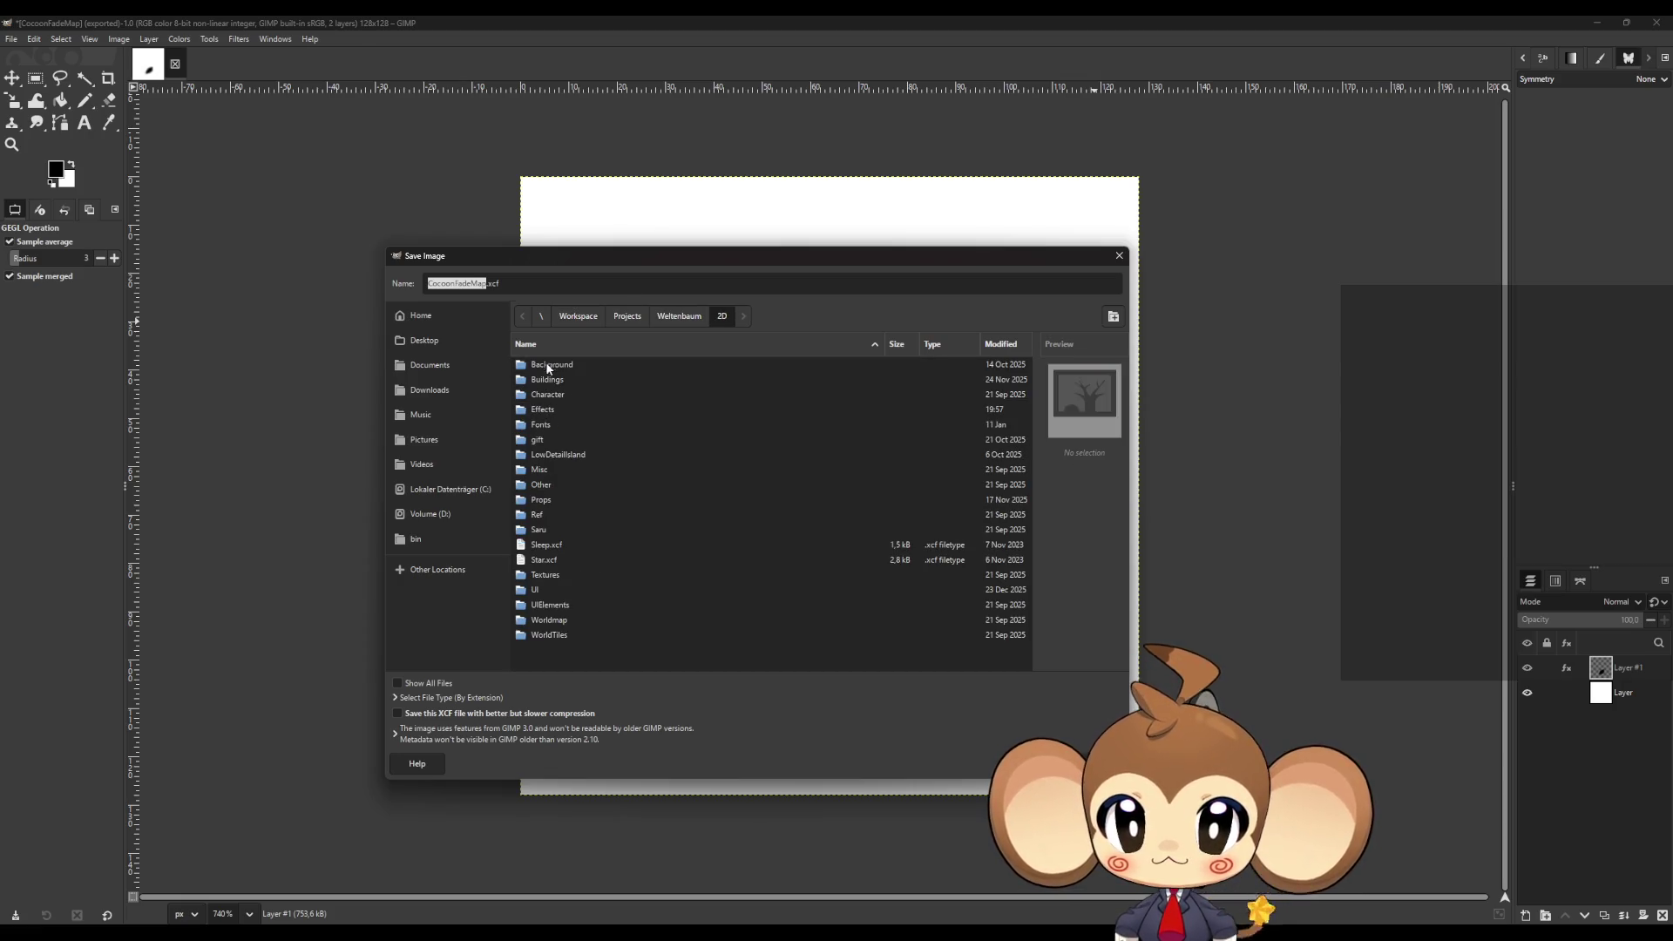
pyautogui.doubleClick(545, 408)
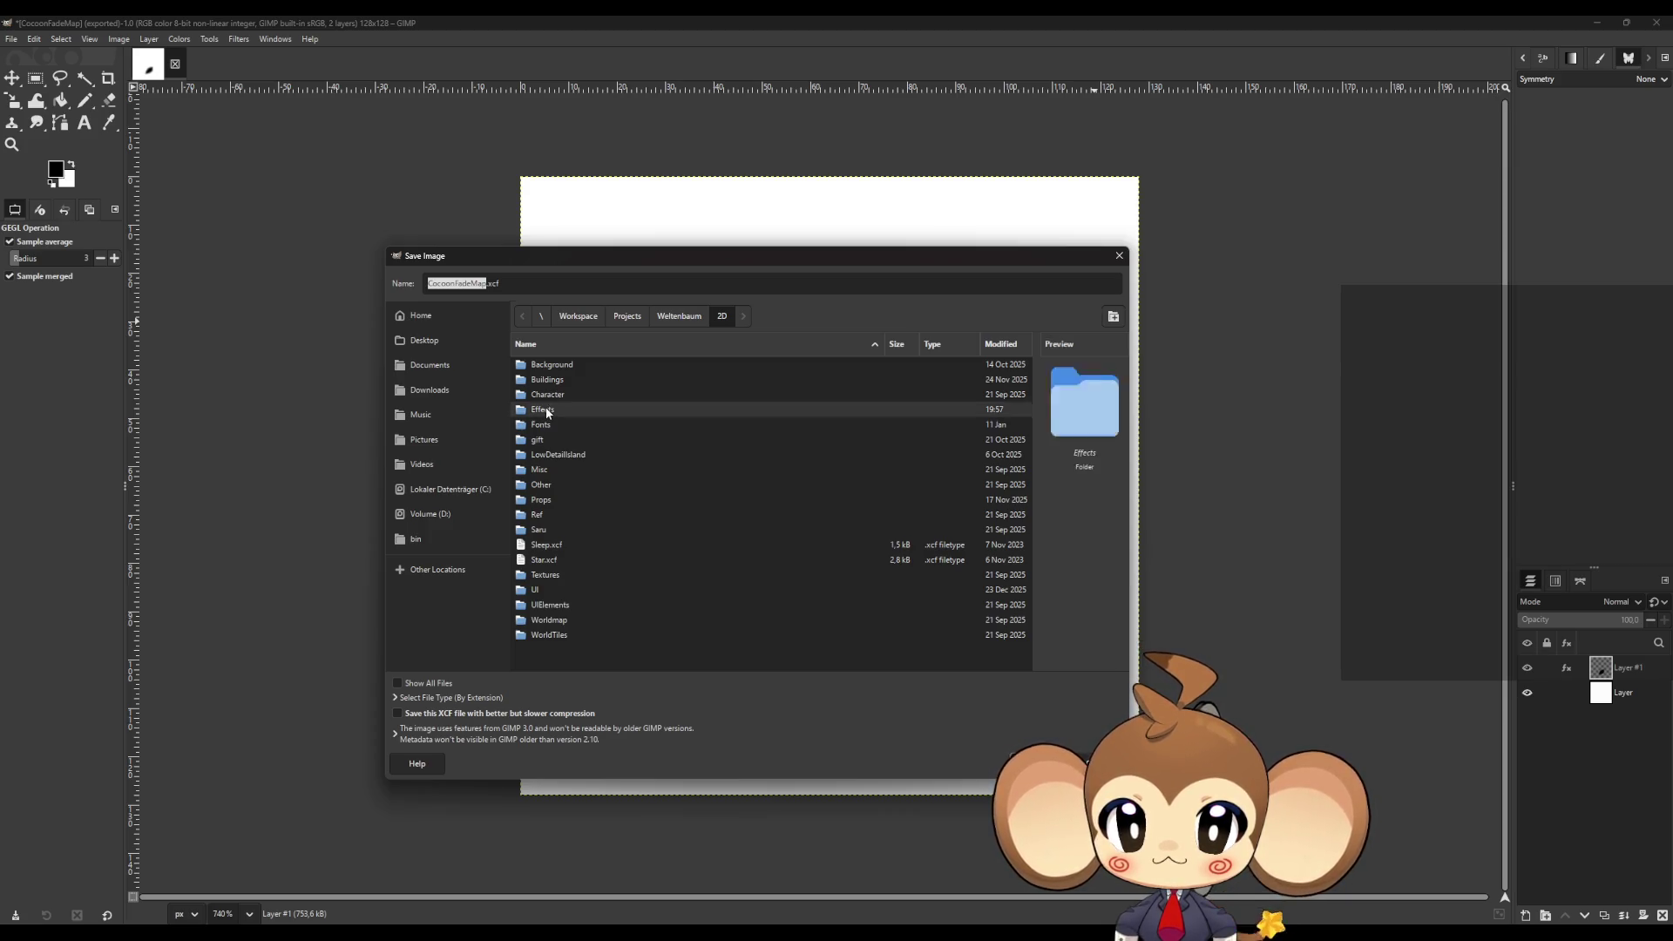
pyautogui.doubleClick(551, 366)
pyautogui.press('Return')
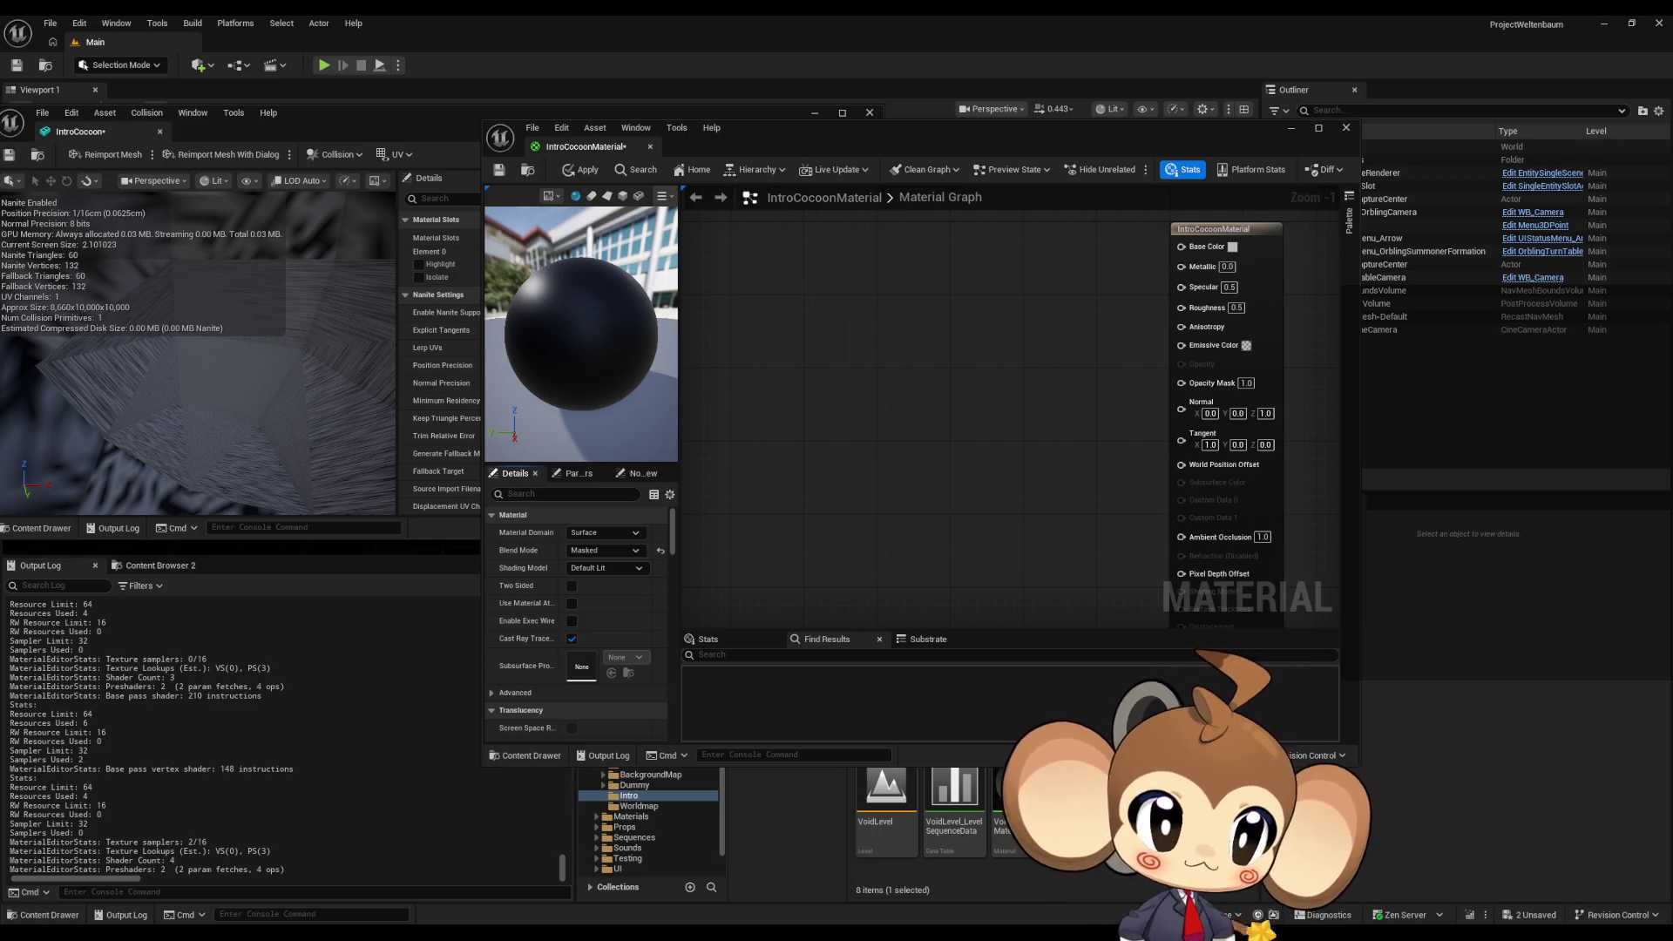
# - Import CocoonFadeMap.png into the Intro content folder and move the material editor aside
pyautogui.moveTo(837, 34); pyautogui.dragTo(889, 810)
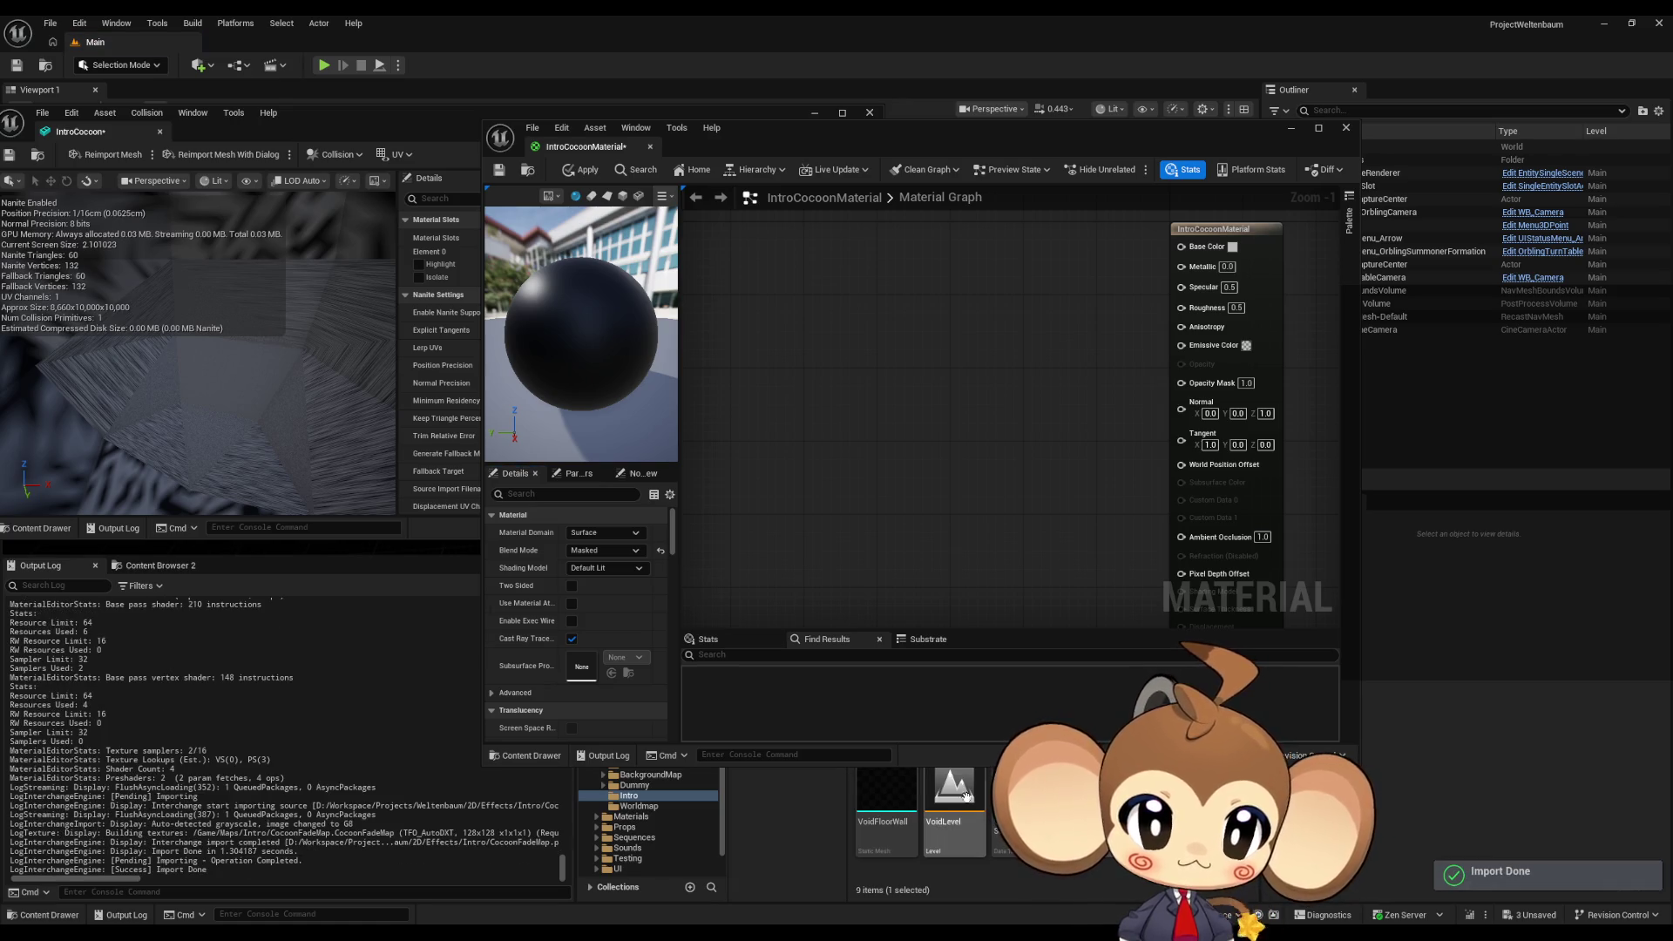
pyautogui.moveTo(1015, 142)
pyautogui.mouseDown()
pyautogui.moveTo(610, 89)
pyautogui.moveTo(984, 95)
pyautogui.mouseUp()
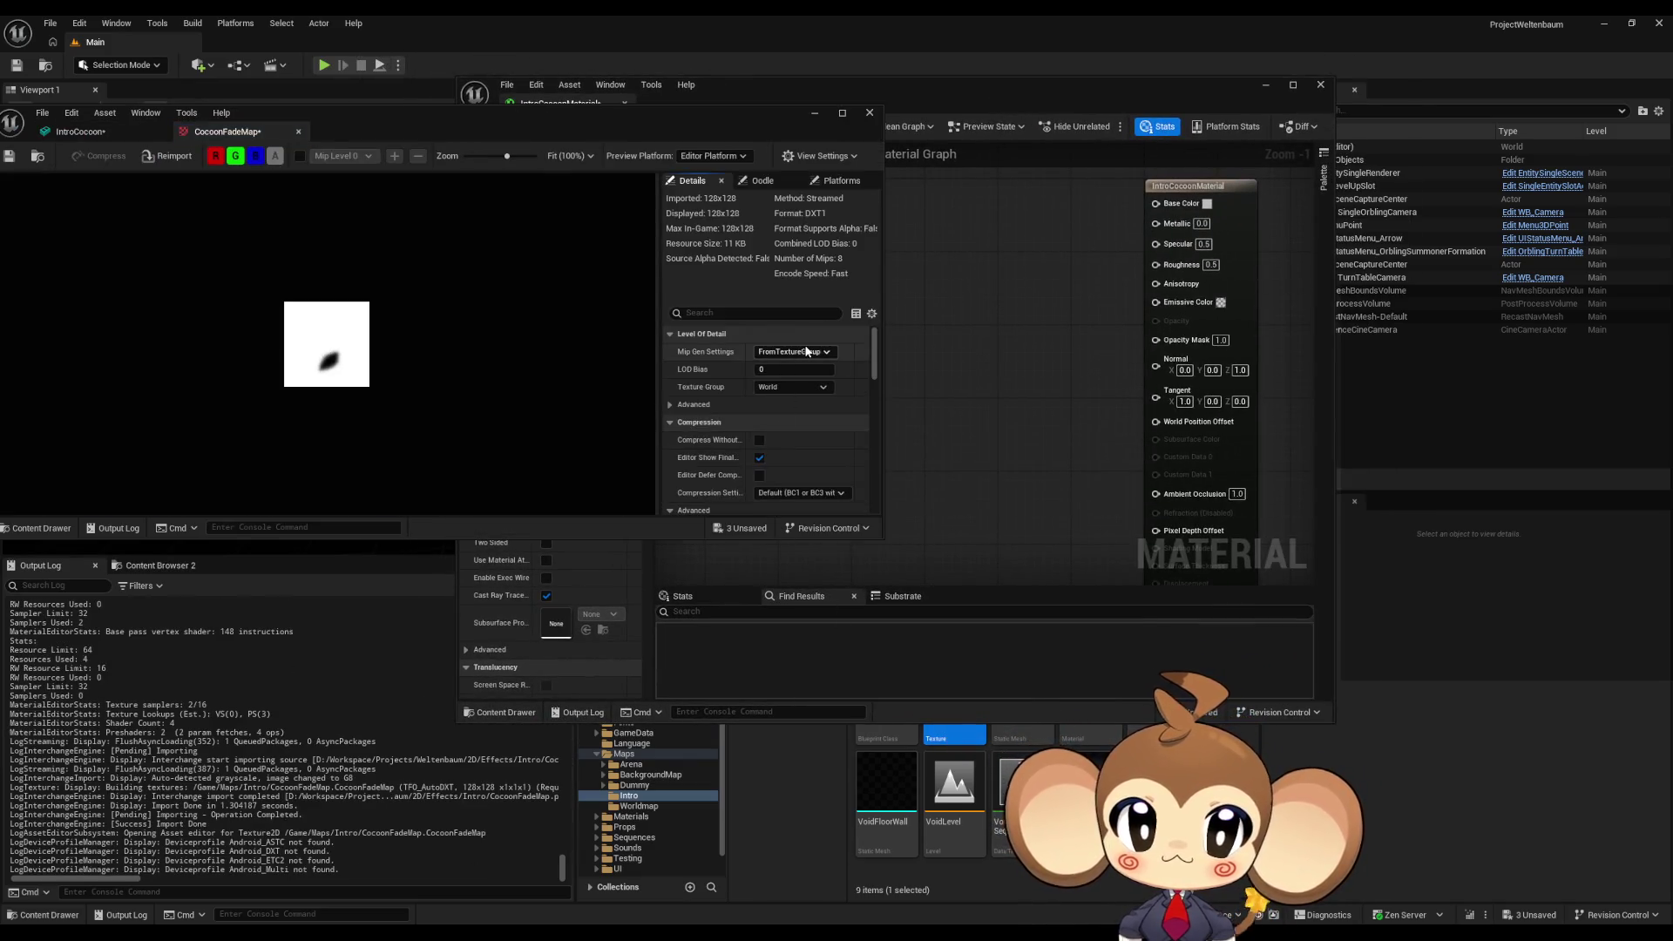
# - Set CocoonFadeMap to NoMipmaps and VectorDisplacementmap compression, keeping the World texture group
pyautogui.click(802, 352)
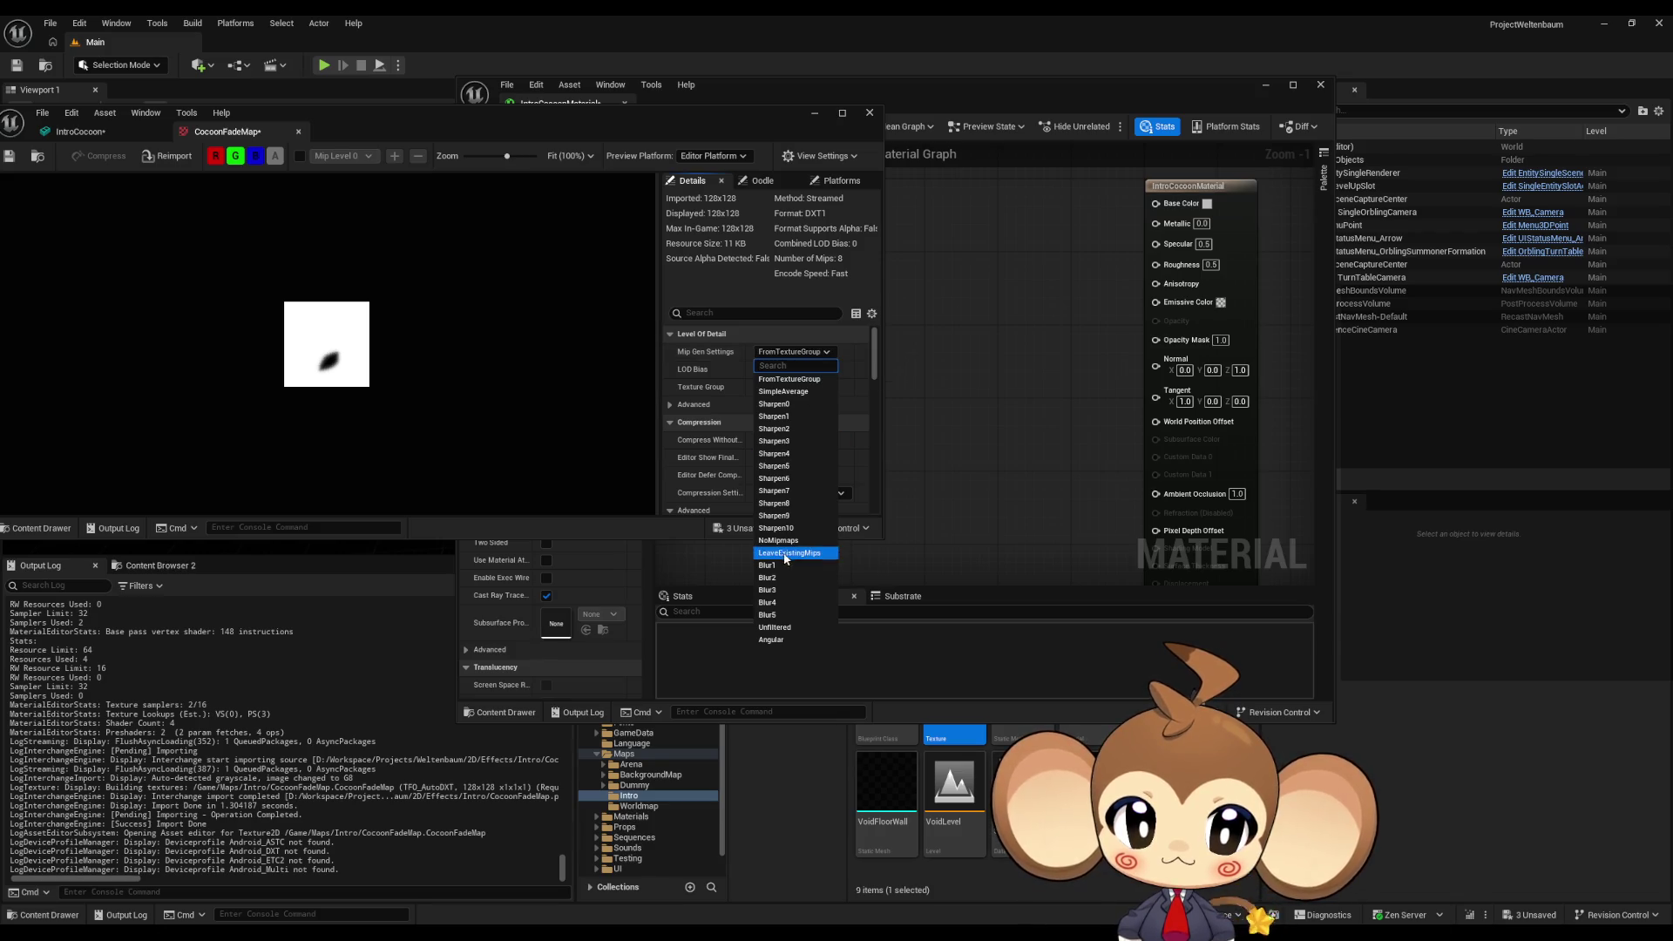
pyautogui.click(778, 540)
pyautogui.click(785, 387)
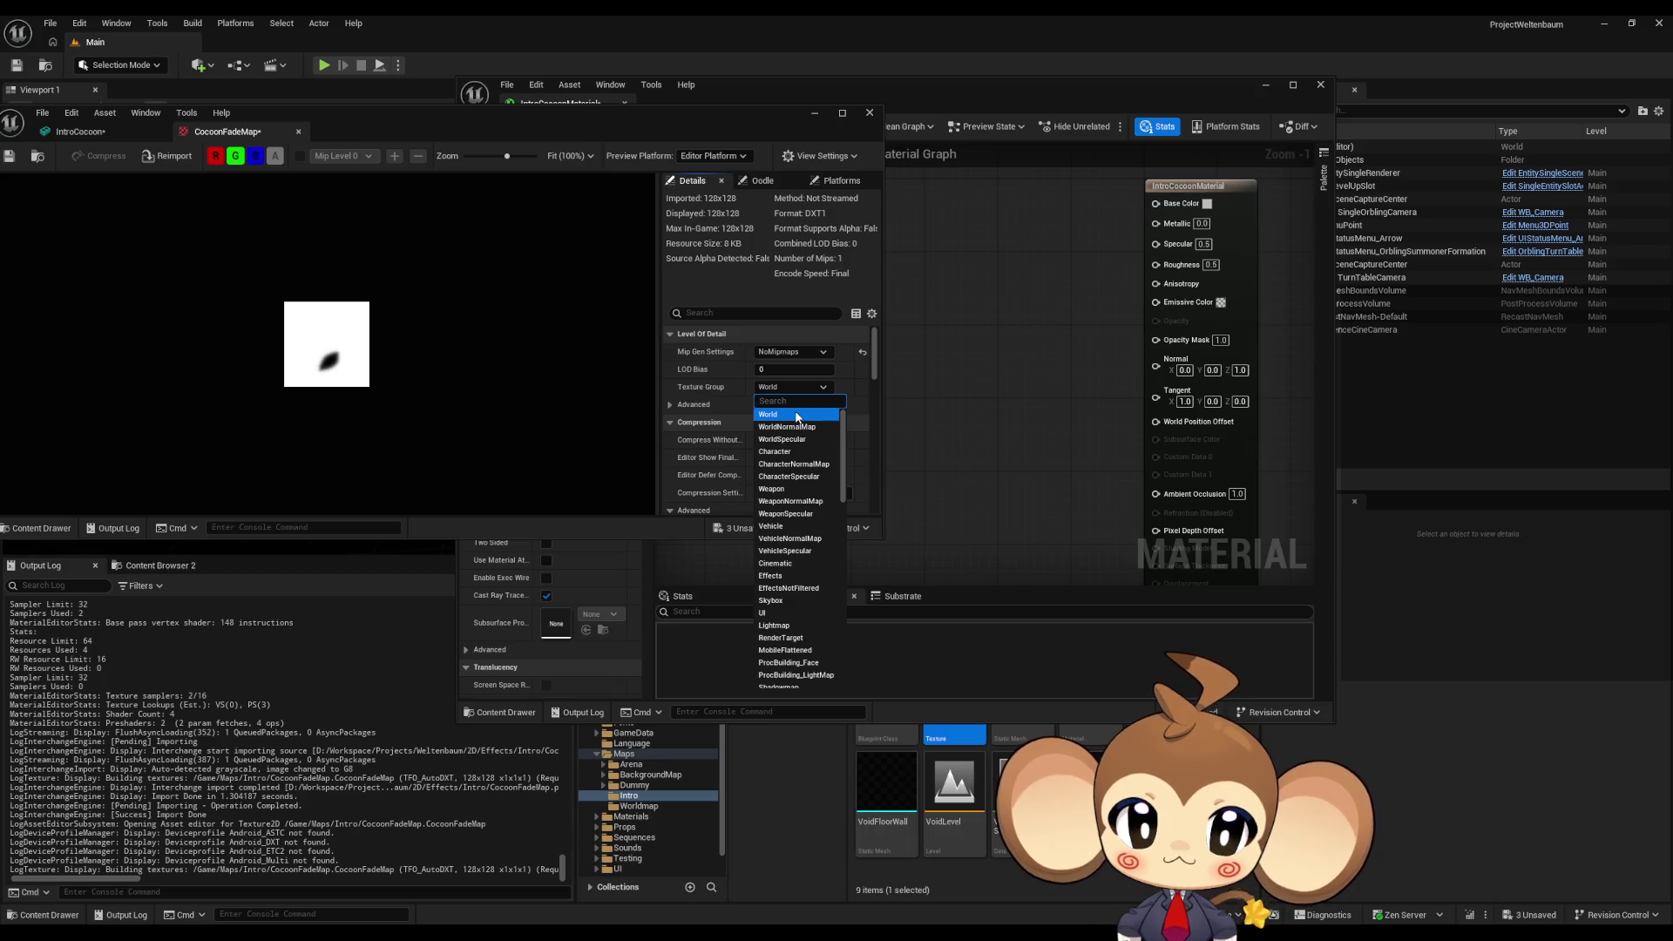
pyautogui.click(796, 415)
pyautogui.scroll(-1, 817, 448)
pyautogui.scroll(-2, 816, 441)
pyautogui.click(793, 430)
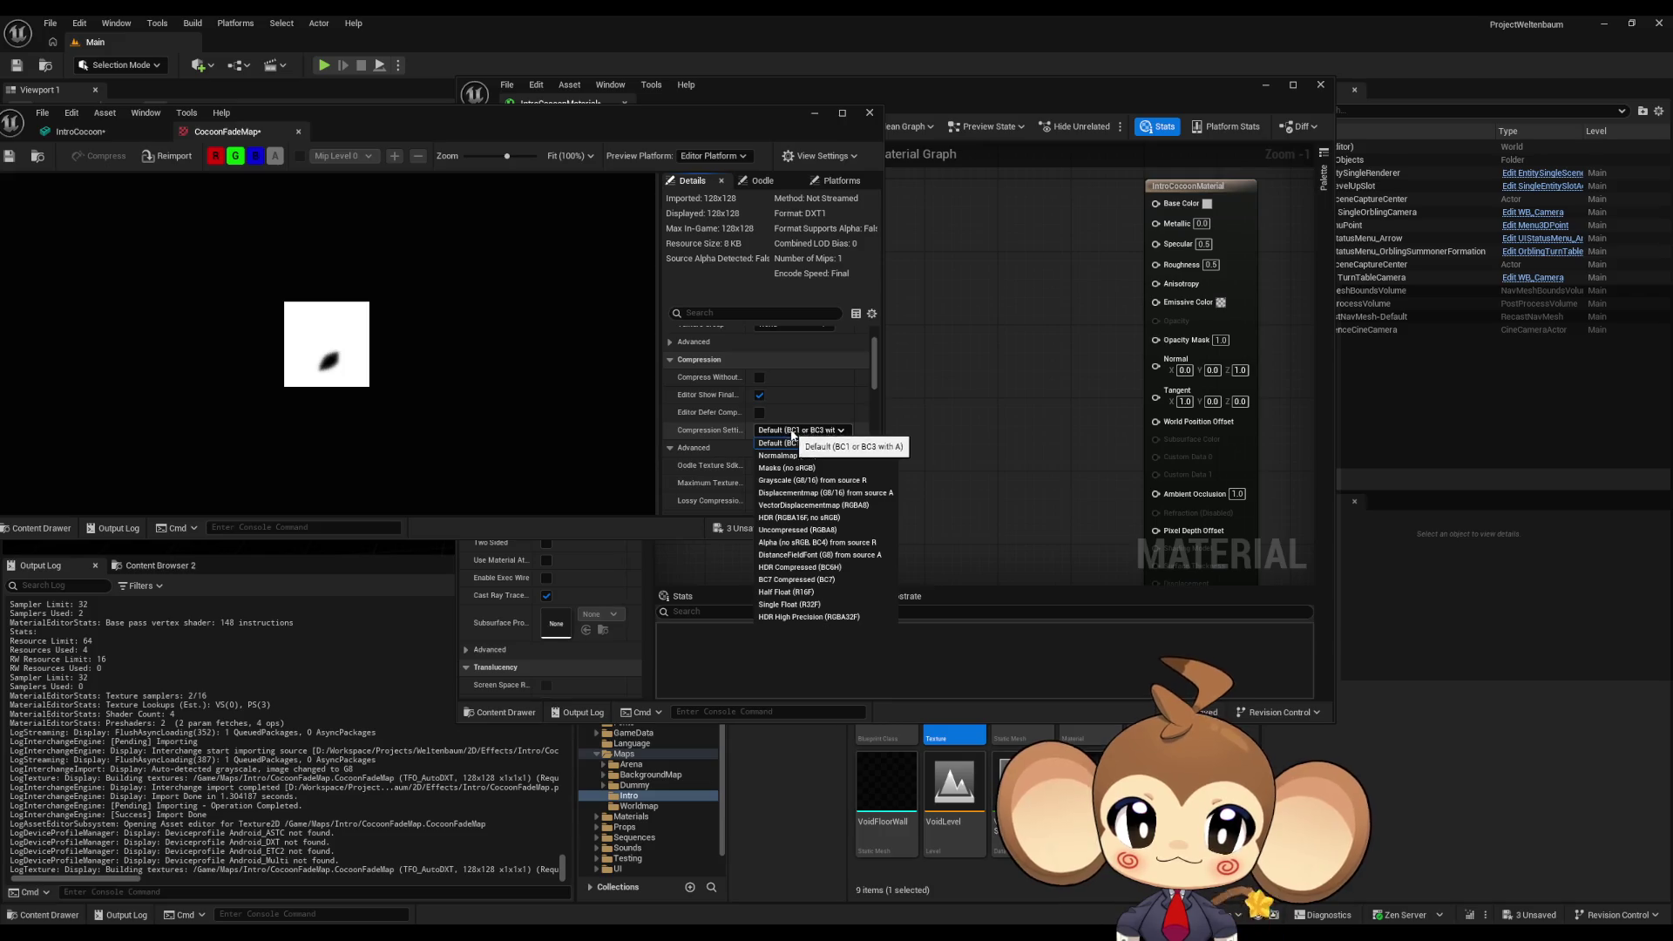
pyautogui.click(852, 505)
# - Set the texture filter to Nearest, save and close the texture, returning to the cocoon material
pyautogui.scroll(-4, 817, 434)
pyautogui.scroll(-8, 813, 423)
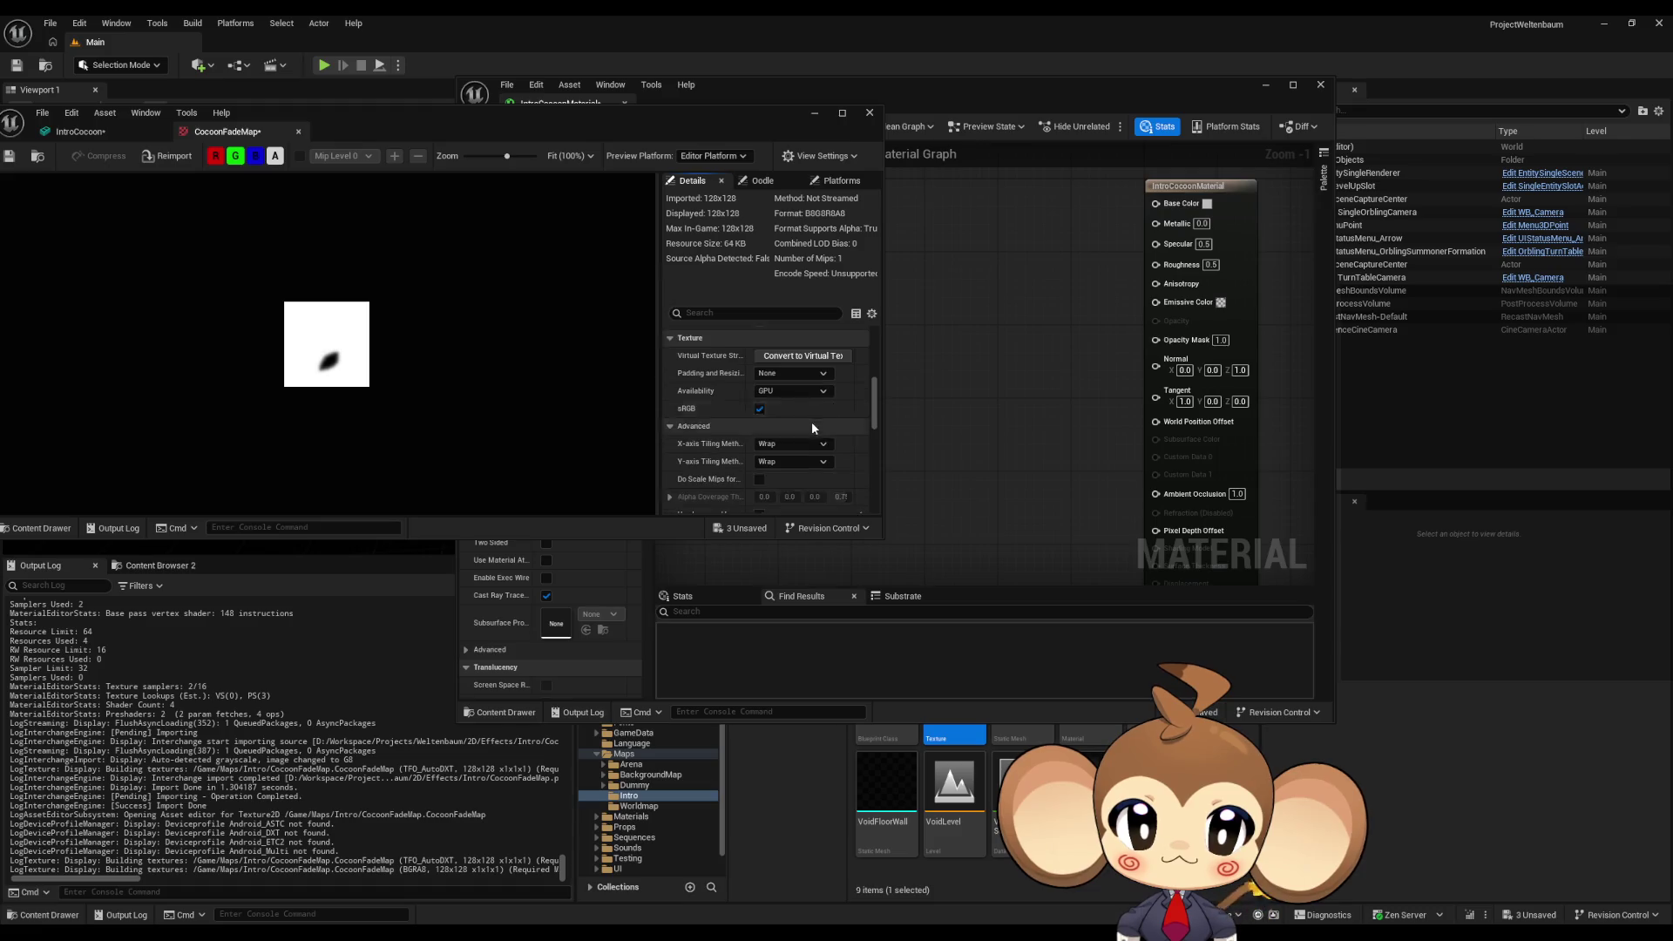
pyautogui.scroll(-5, 814, 424)
pyautogui.click(791, 445)
pyautogui.click(789, 462)
pyautogui.click(8, 156)
pyautogui.middleClick(200, 139)
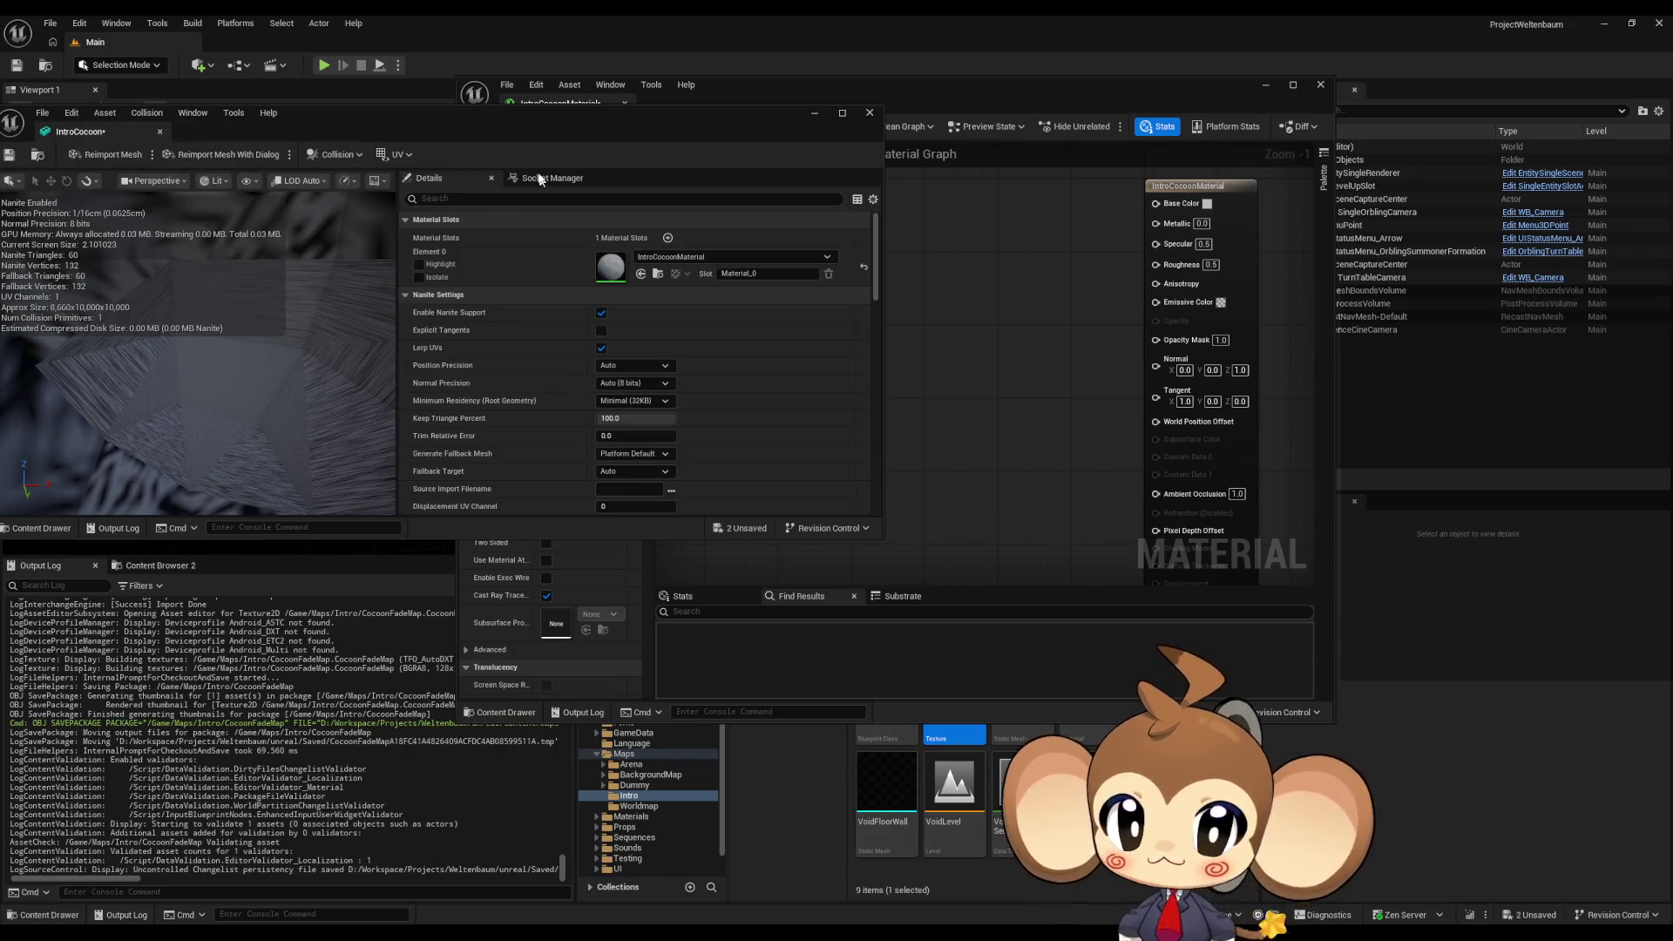
pyautogui.click(1064, 361)
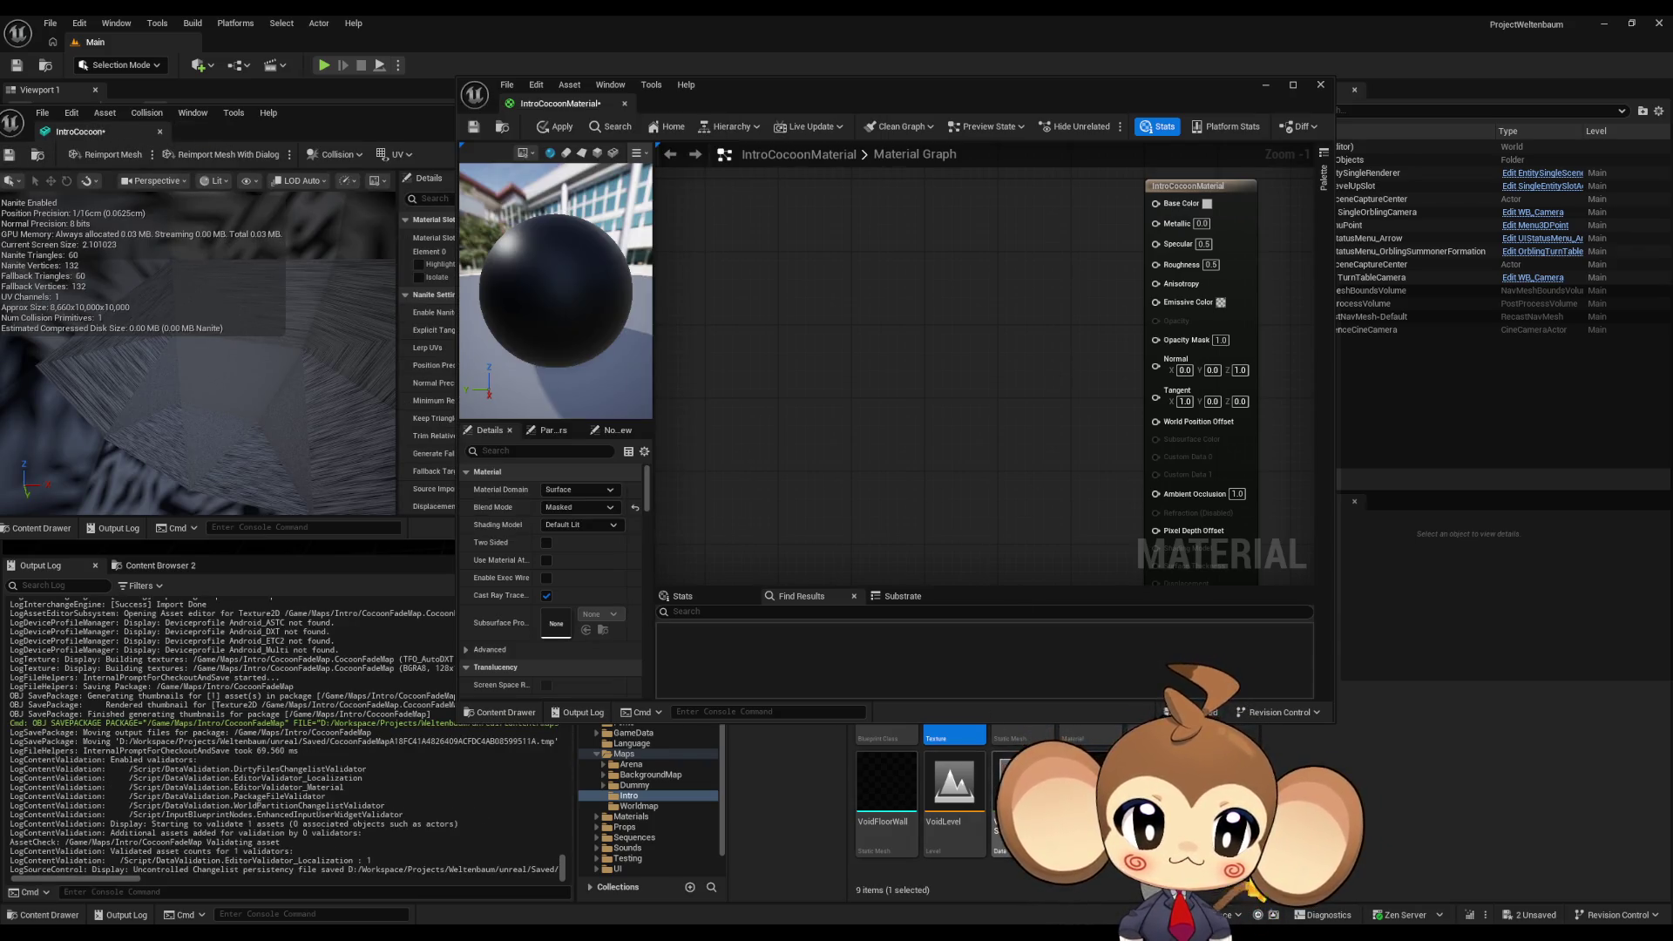
# - Add a CocoonFadeMap Texture Sample, wire its RGB into Opacity Mask, apply, and inspect the mesh preview
pyautogui.moveTo(952, 738); pyautogui.dragTo(764, 420)
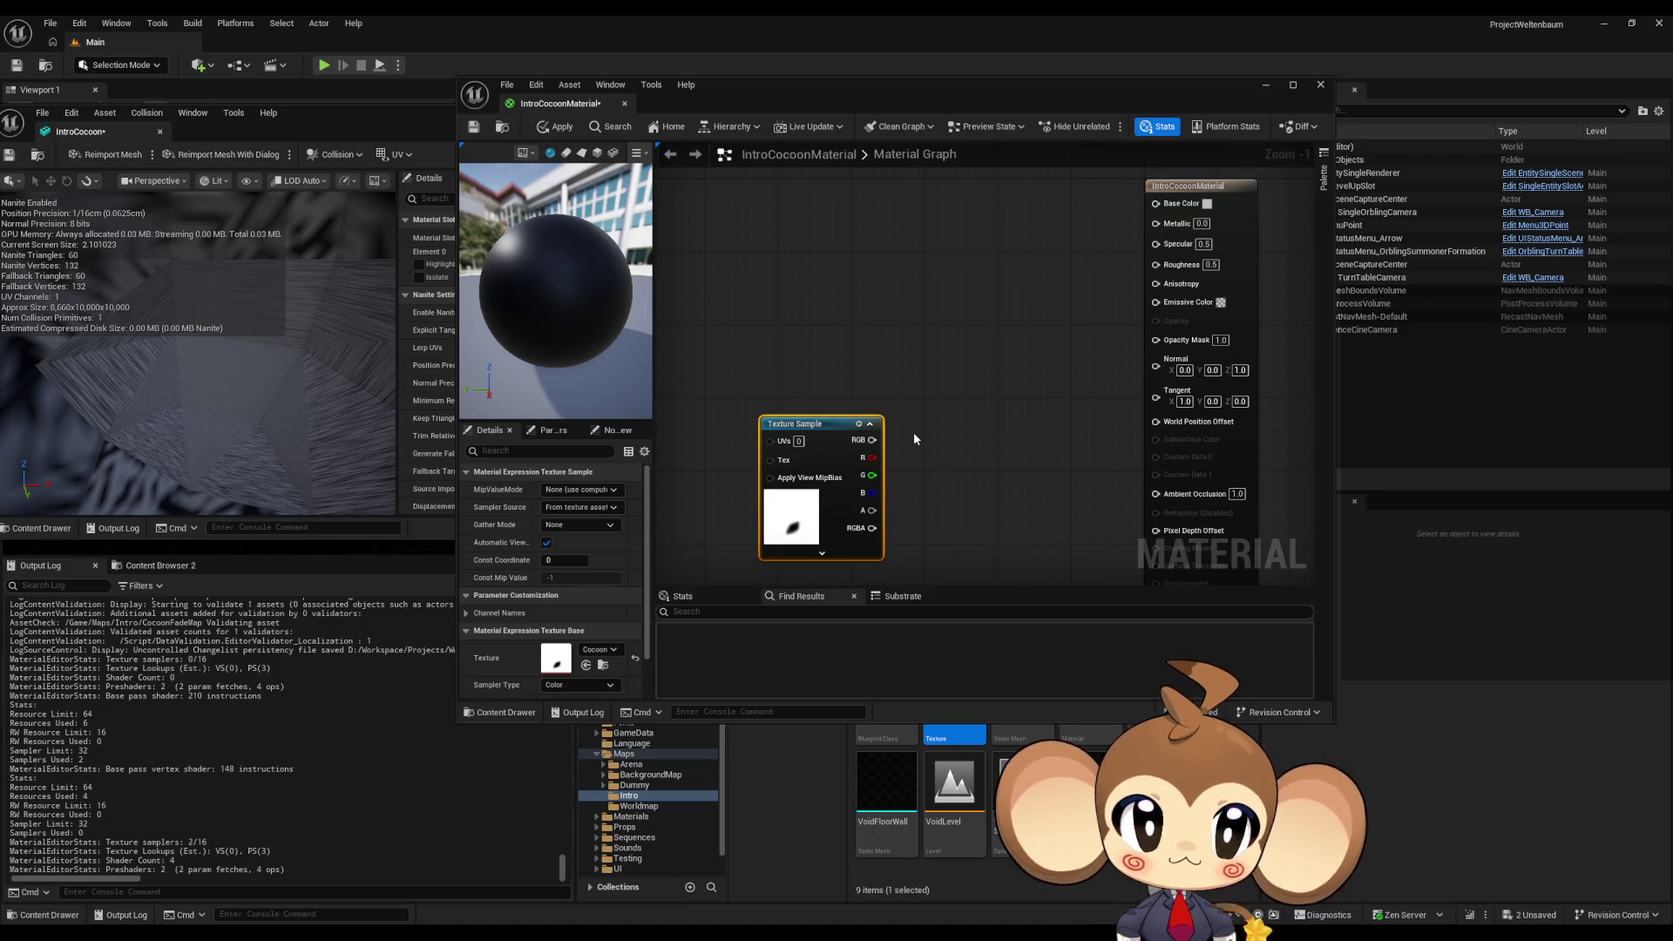
pyautogui.moveTo(871, 440); pyautogui.dragTo(1156, 339)
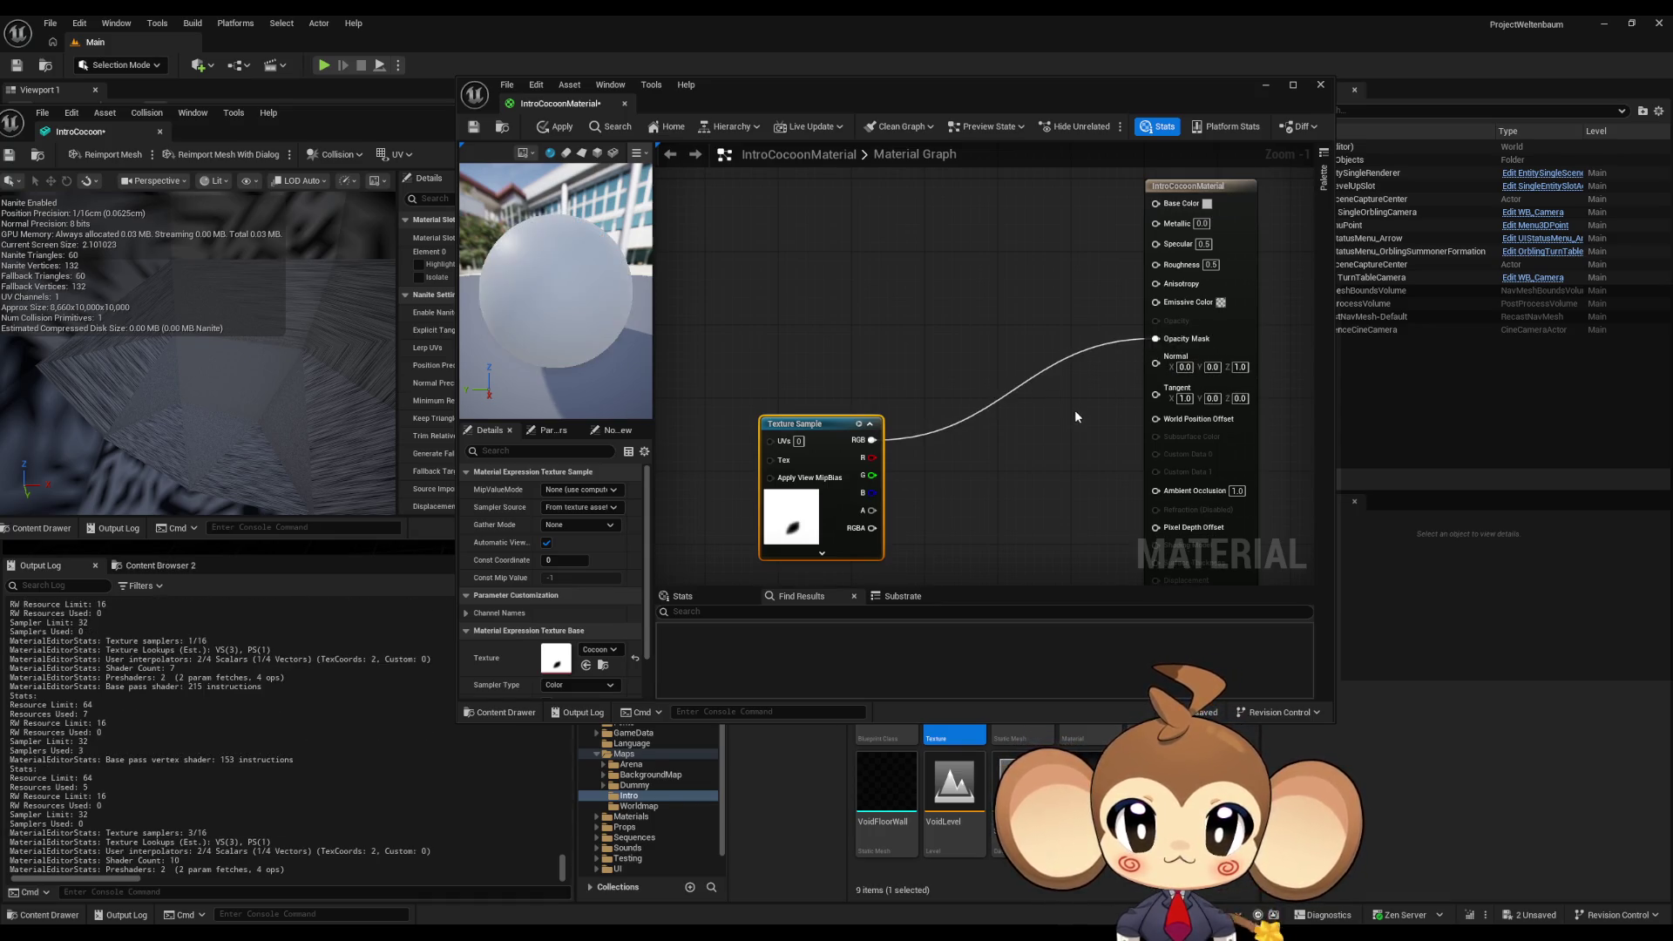
pyautogui.click(558, 128)
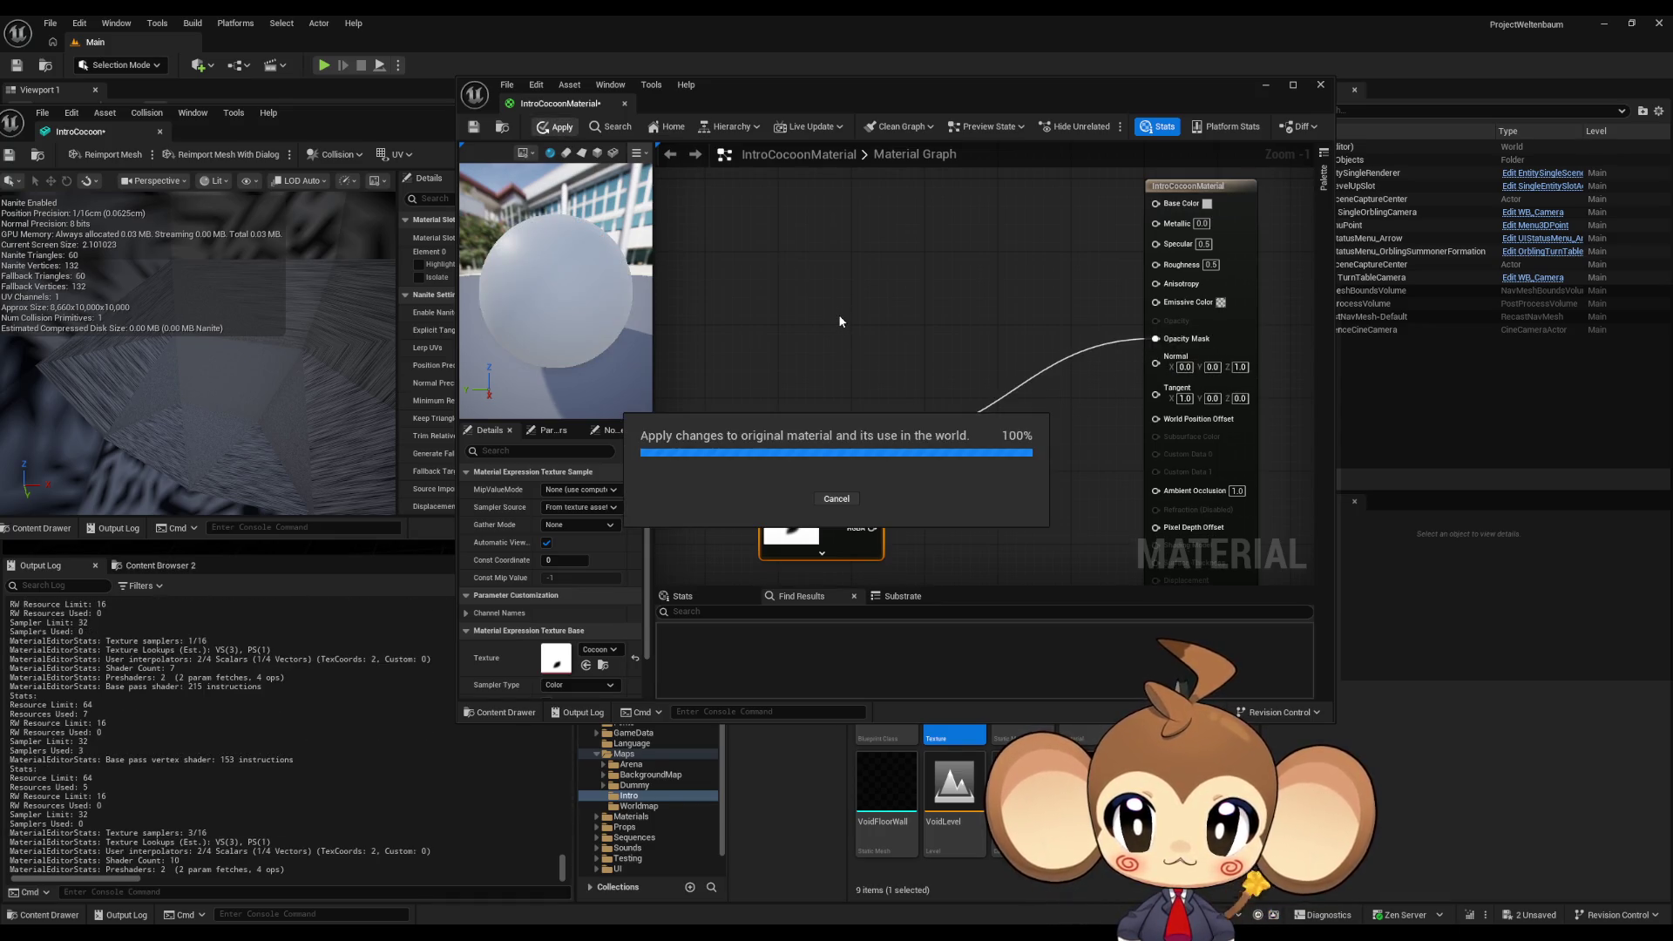
pyautogui.click(216, 384)
pyautogui.moveTo(216, 384)
pyautogui.mouseDown()
pyautogui.moveTo(202, 370)
pyautogui.moveTo(258, 400)
pyautogui.mouseUp()
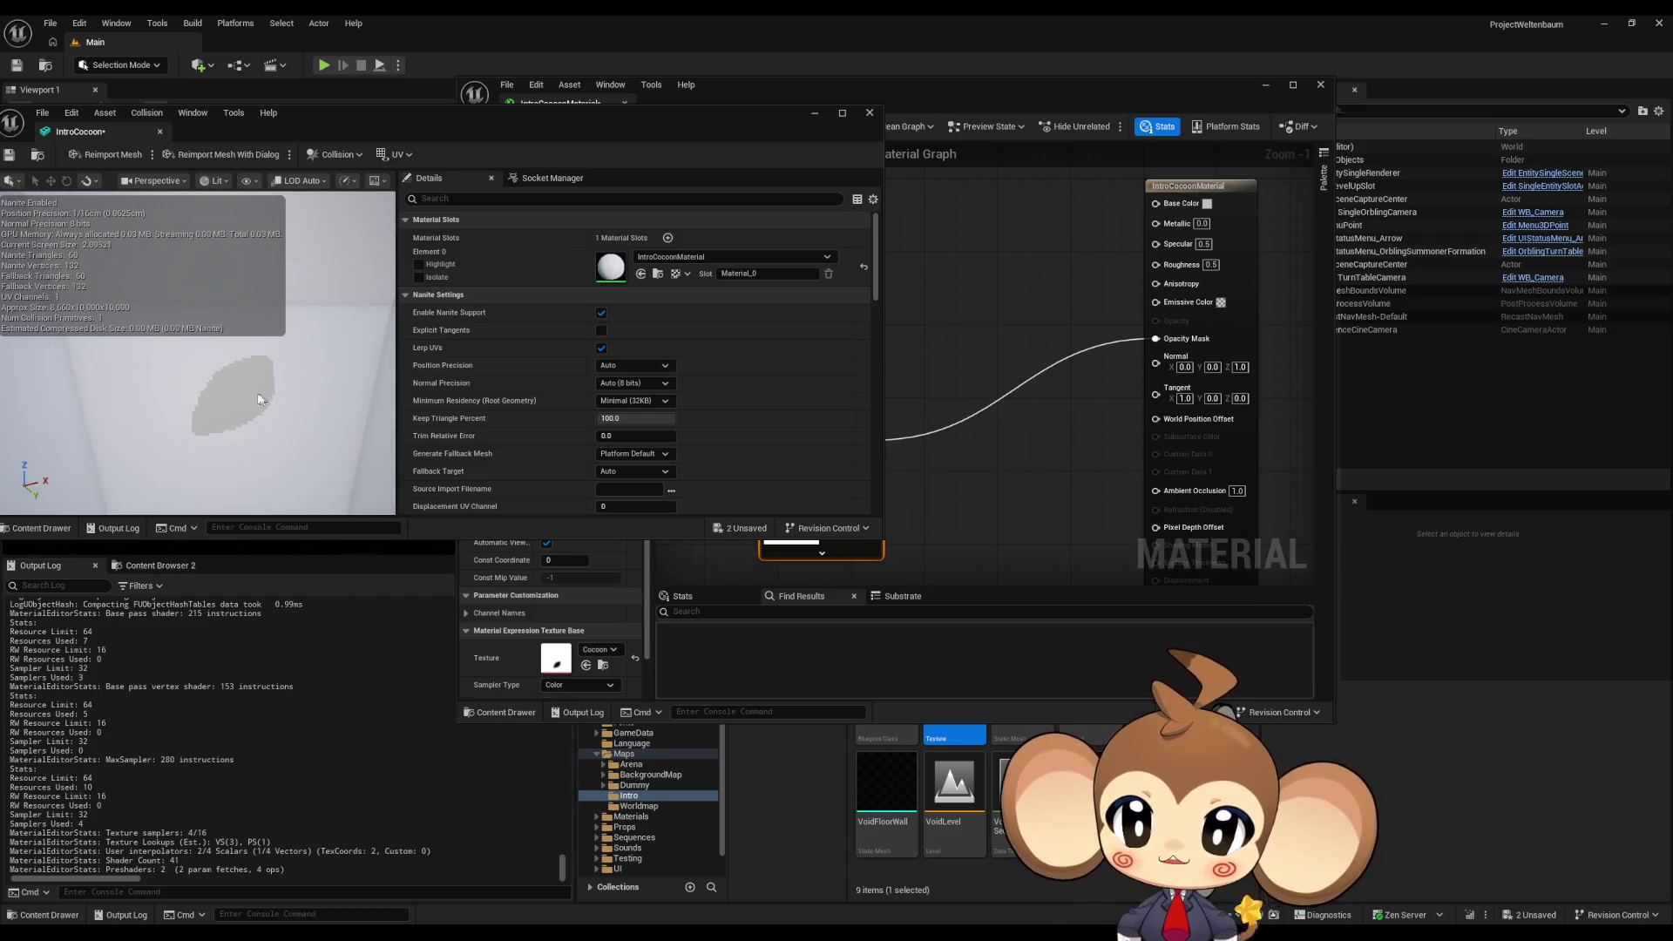
pyautogui.click(1002, 453)
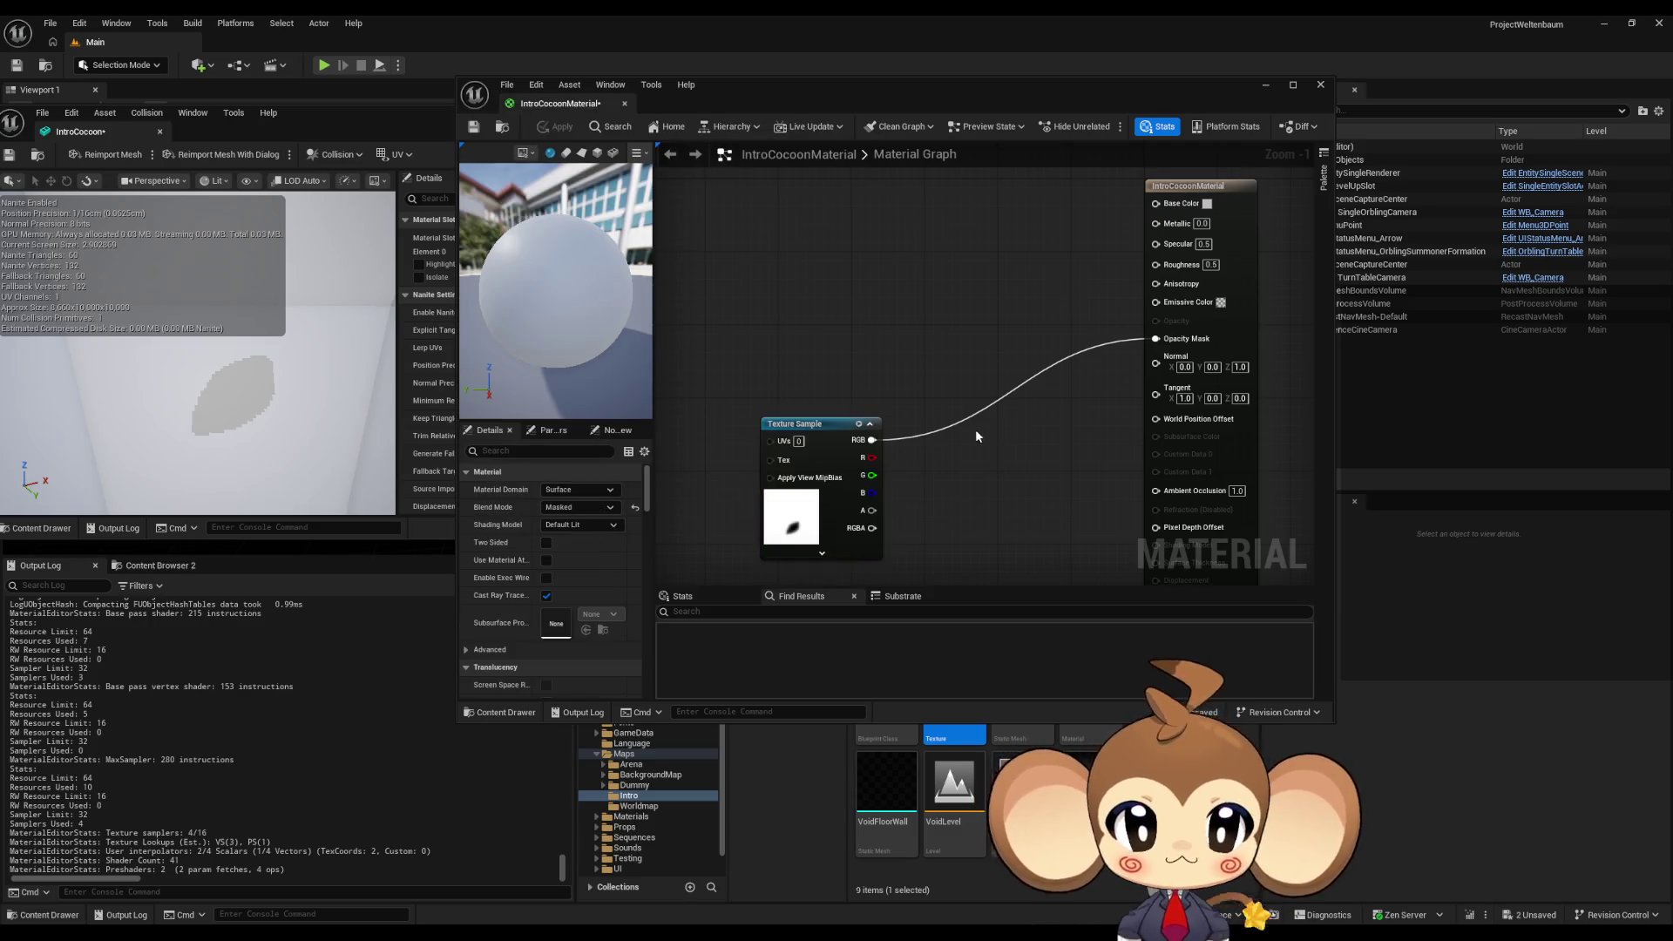
# - Insert an If node after the CocoonFadeMap RGB output, deleting a stray Constant node
pyautogui.moveTo(824, 427)
pyautogui.mouseDown()
pyautogui.moveTo(814, 357)
pyautogui.moveTo(796, 404)
pyautogui.mouseUp()
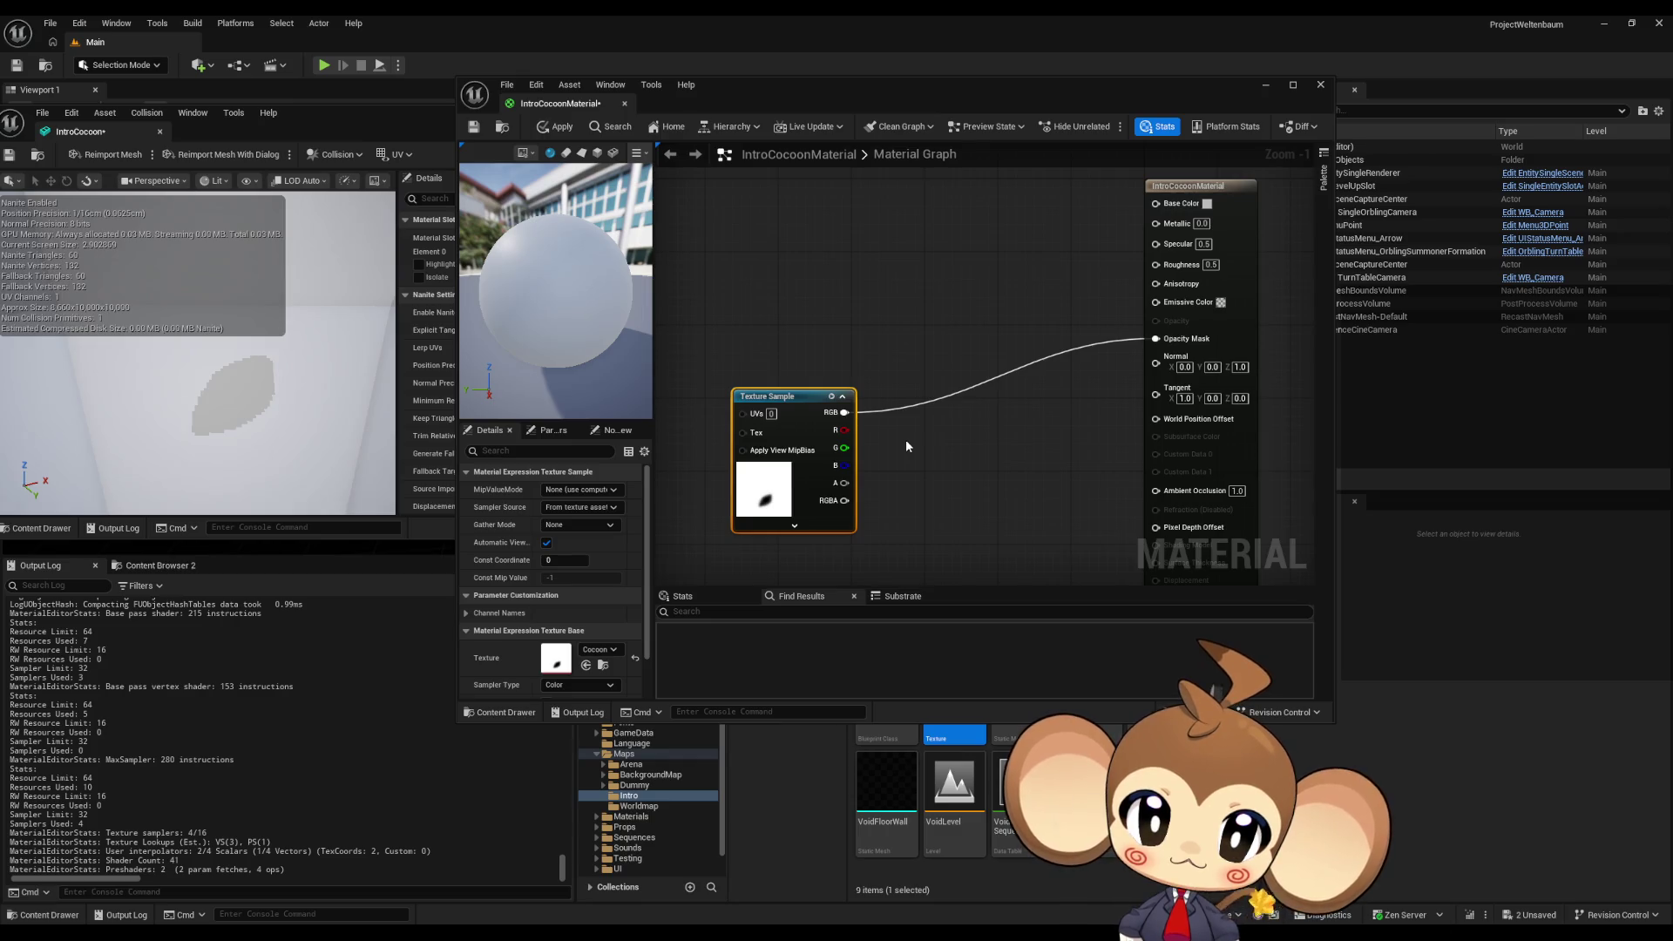
pyautogui.moveTo(844, 412)
pyautogui.mouseDown()
pyautogui.moveTo(926, 436)
pyautogui.moveTo(990, 403)
pyautogui.mouseUp()
pyautogui.write('if')
pyautogui.press('Return')
pyautogui.click(807, 504)
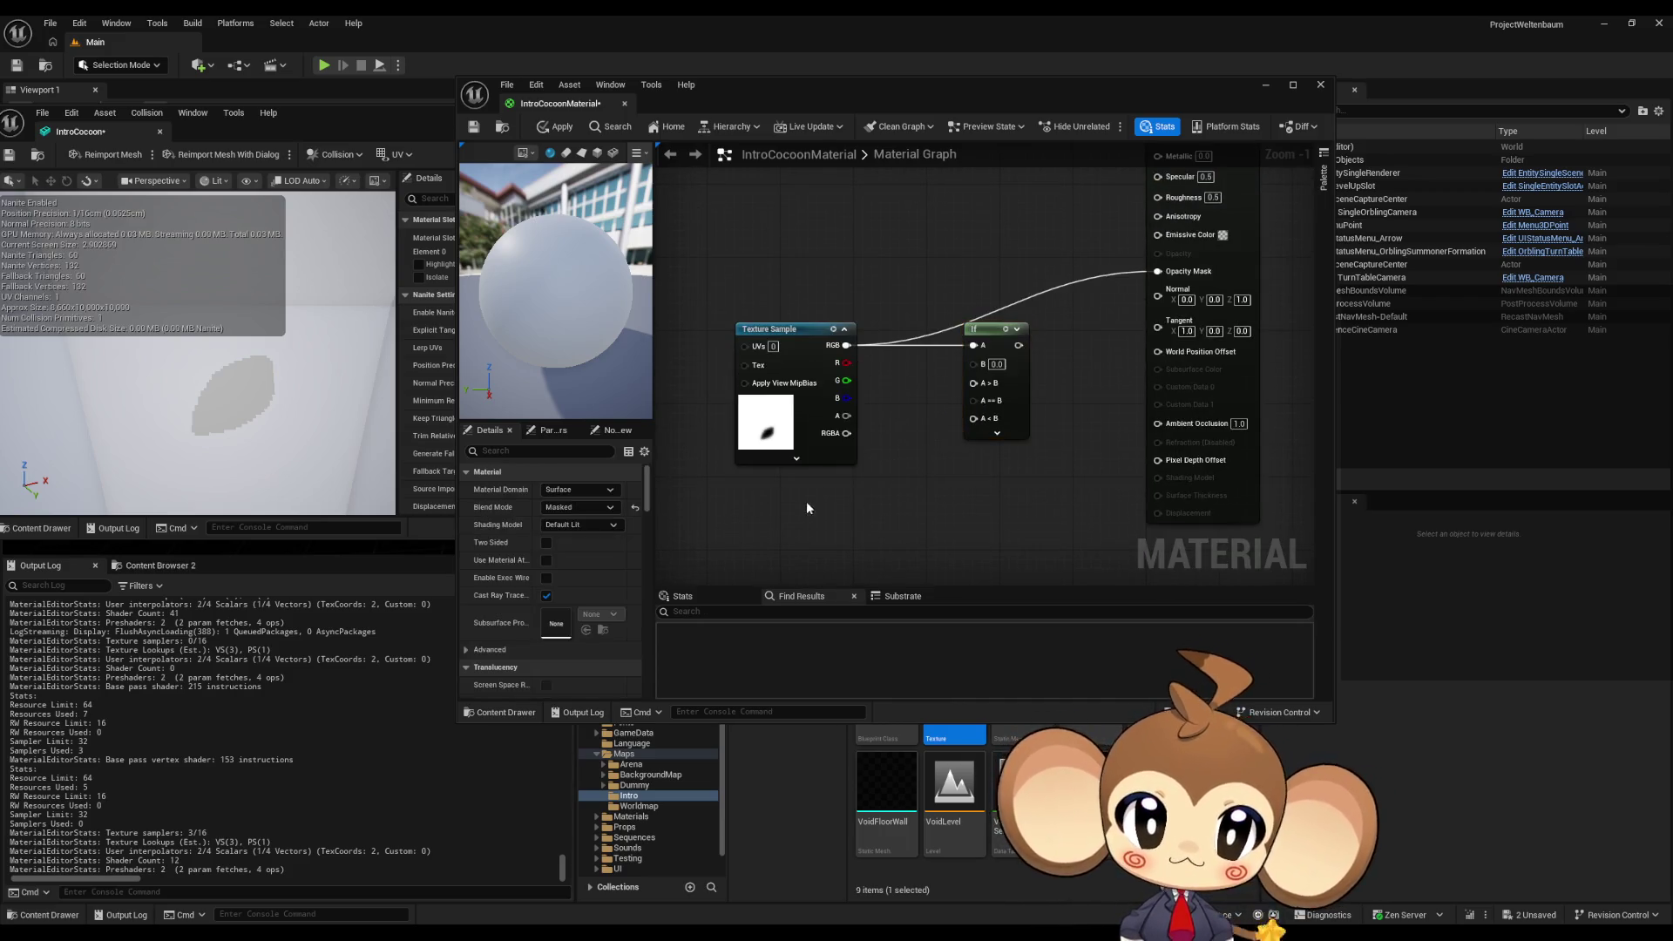
pyautogui.click(797, 510)
pyautogui.moveTo(777, 496); pyautogui.dragTo(882, 536)
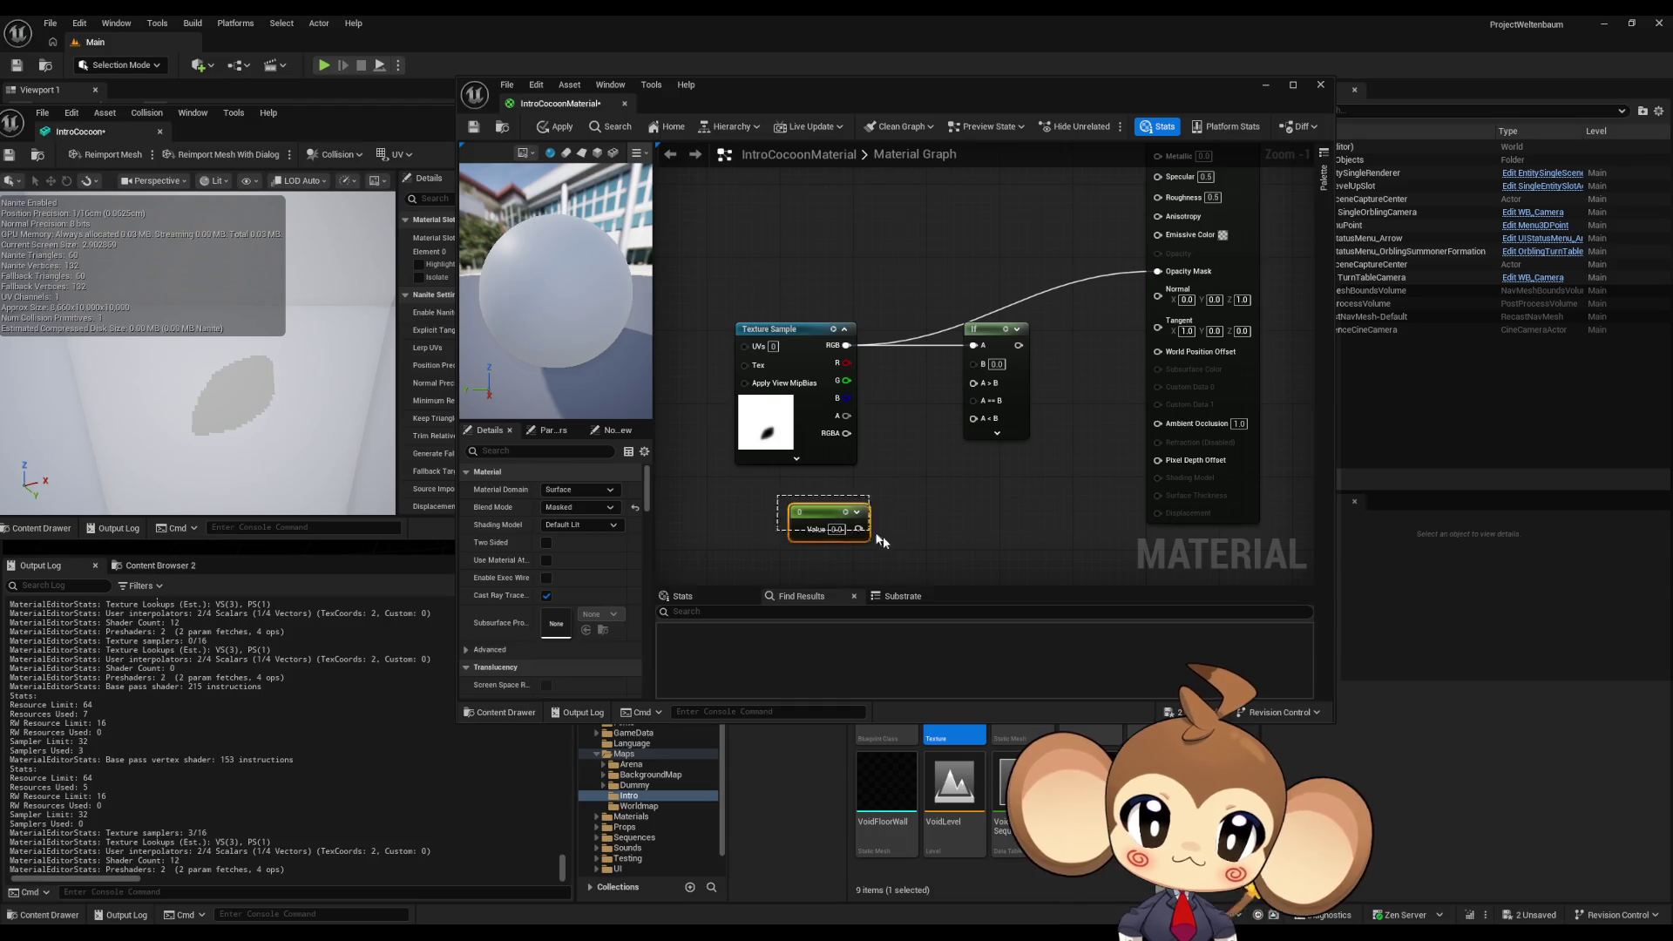
pyautogui.press('Delete')
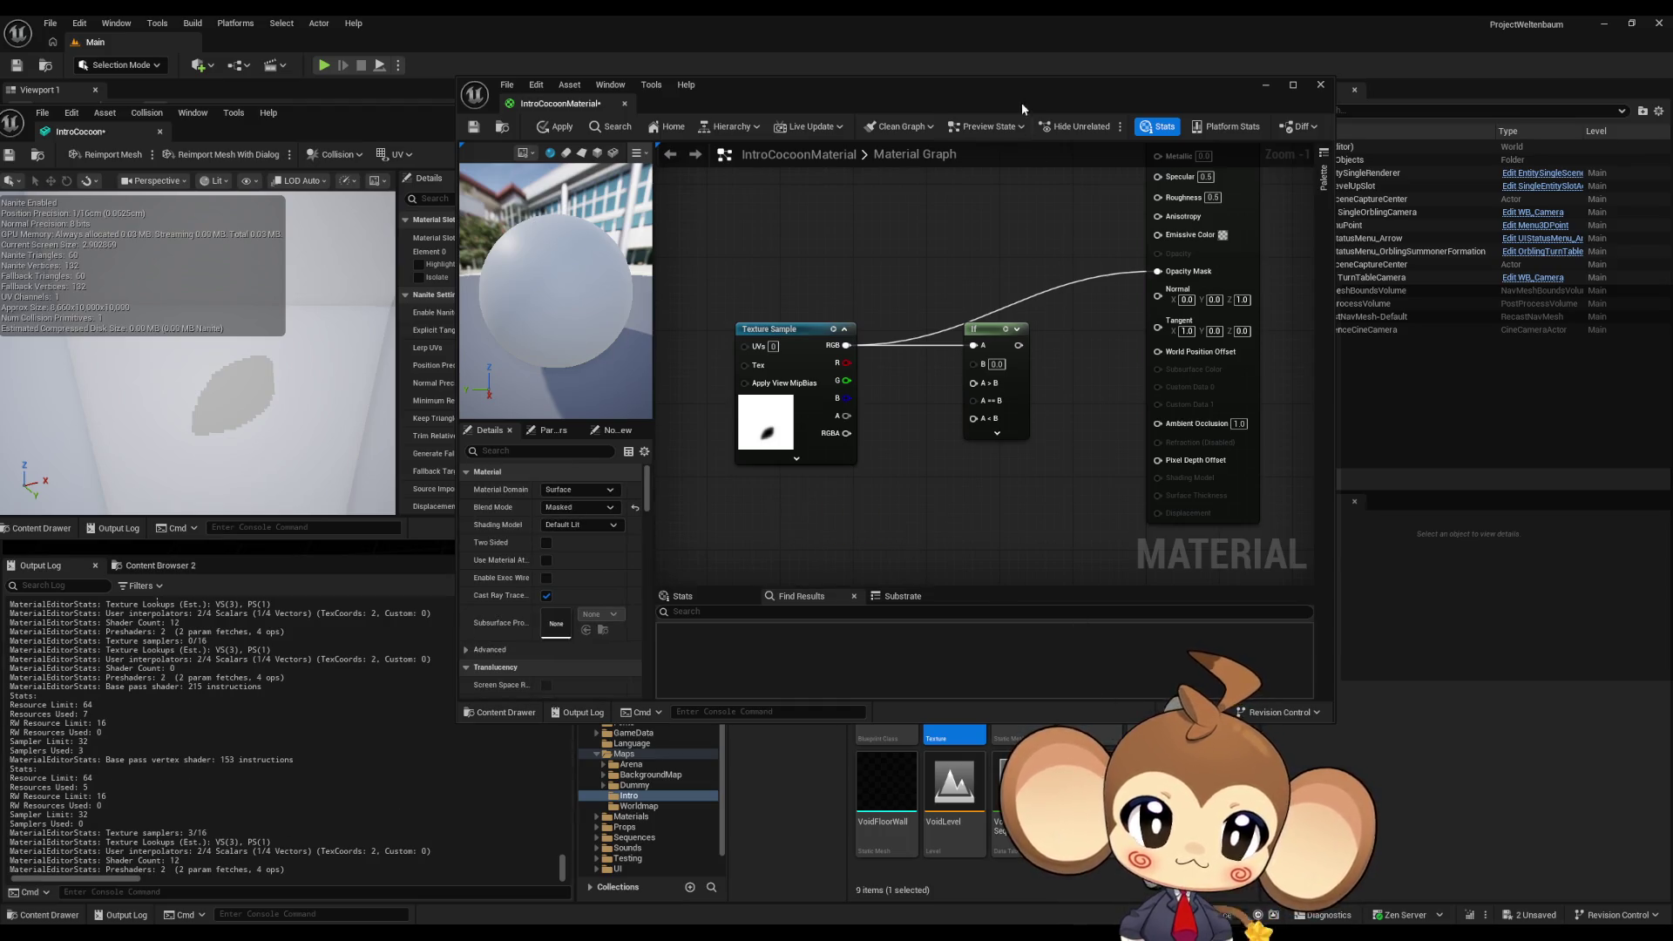
pyautogui.moveTo(1024, 94); pyautogui.dragTo(536, 90)
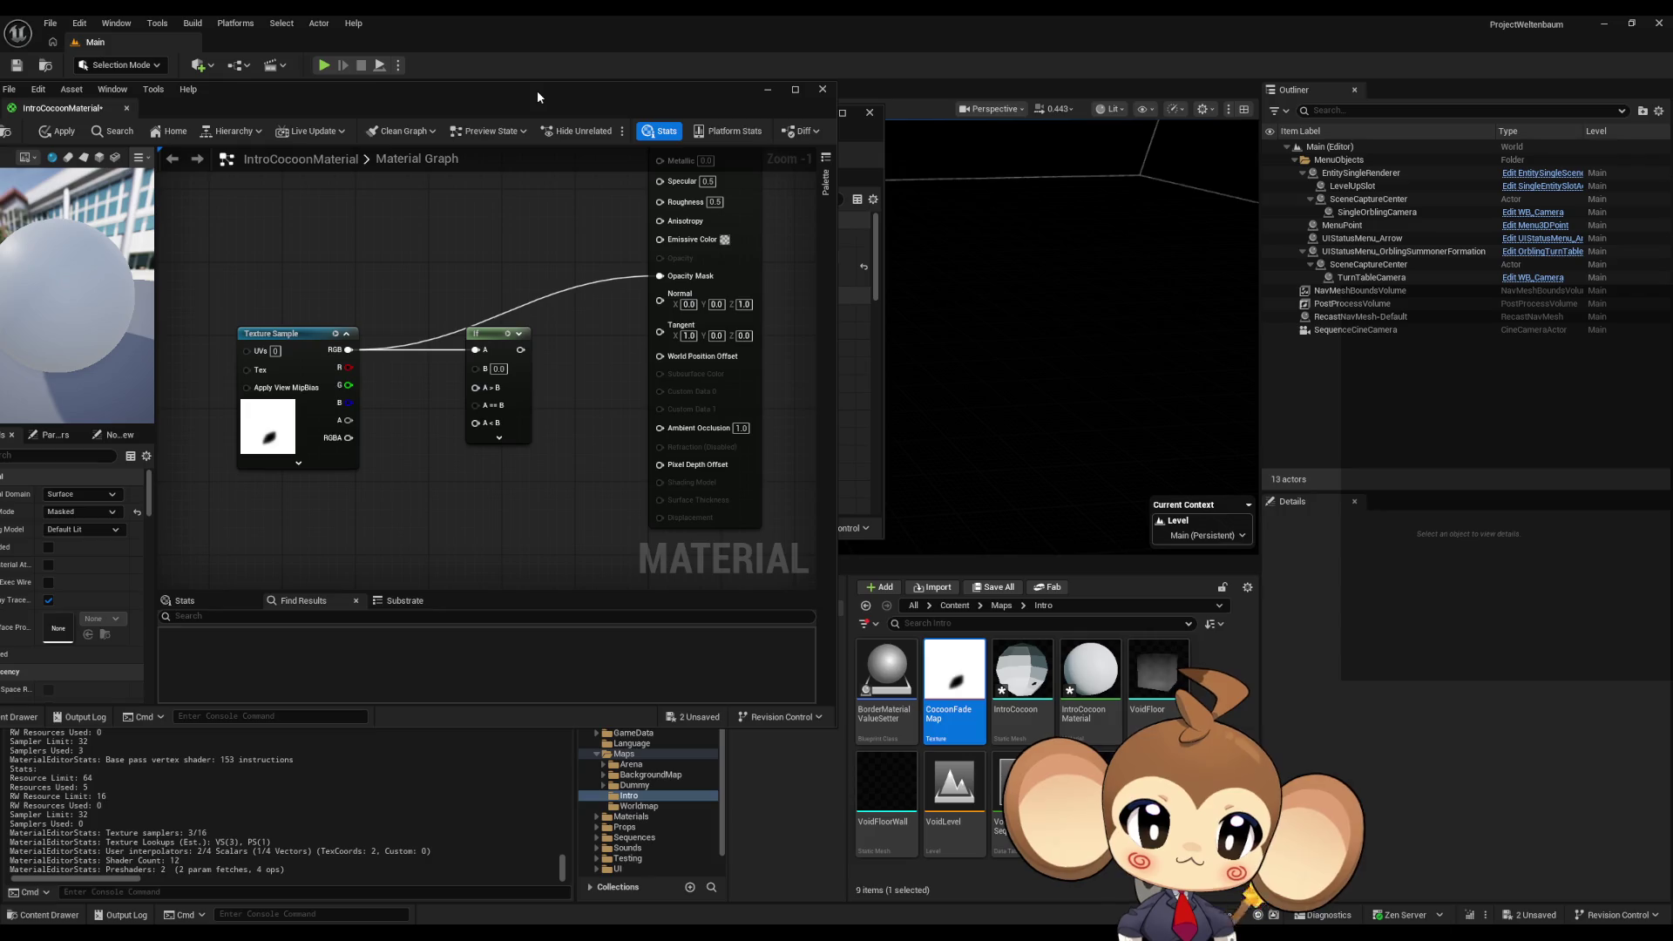
# - Open the VoidLevel level sequence data table and browse into Content/3d/Crystals
pyautogui.doubleClick(1016, 788)
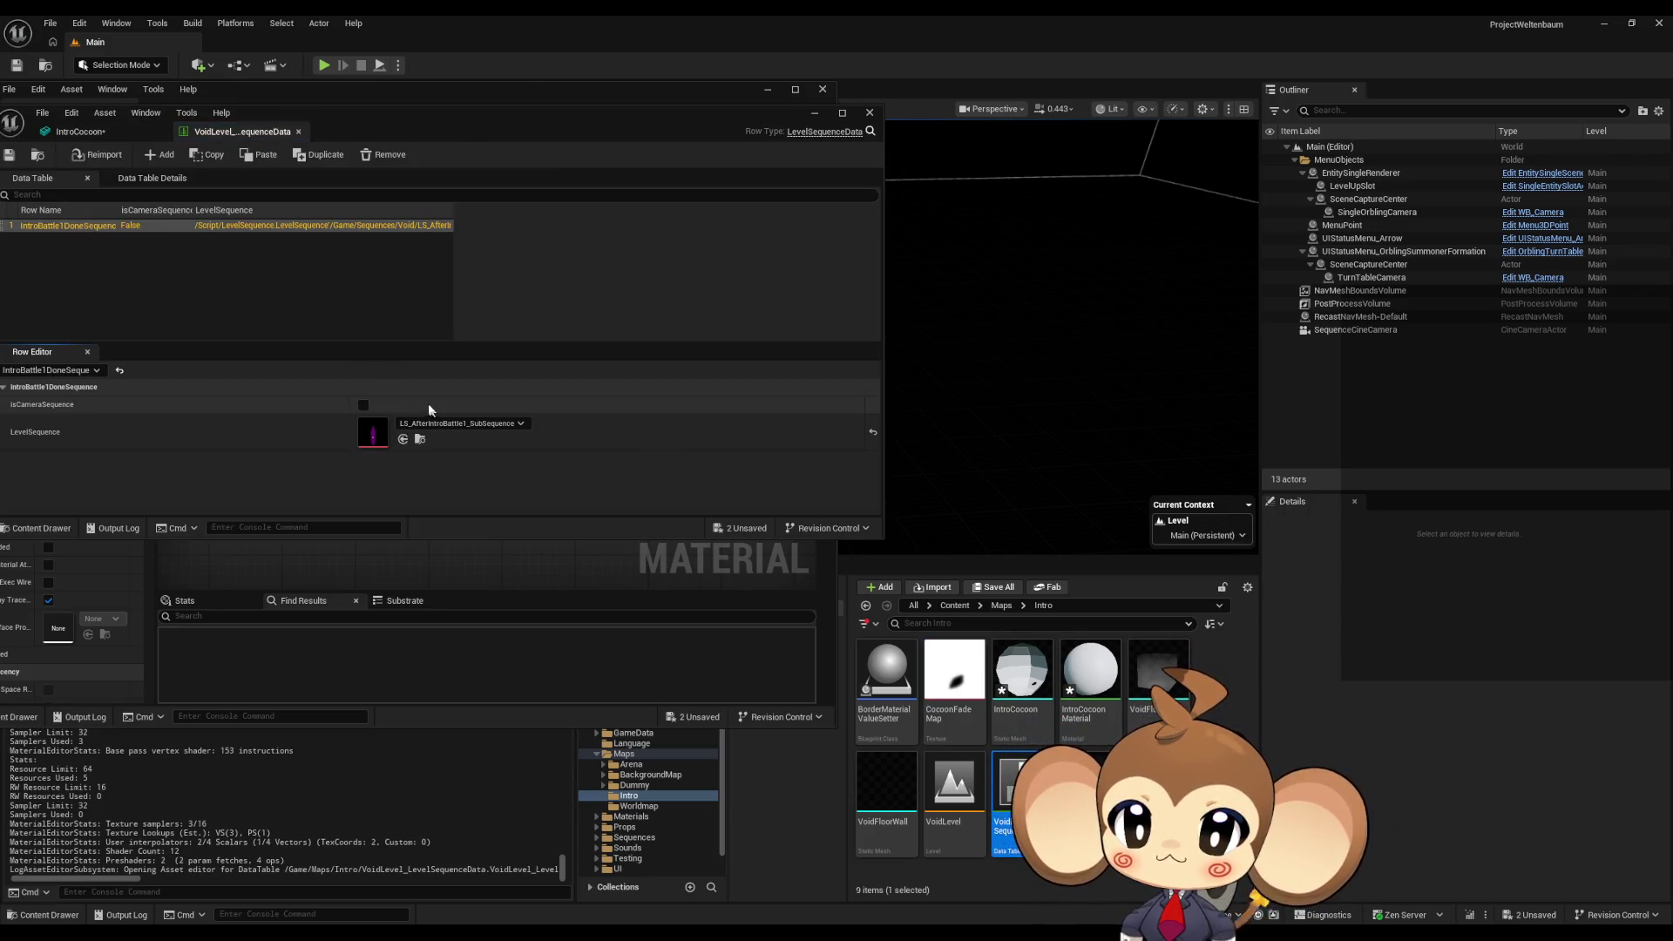
pyautogui.moveTo(354, 122); pyautogui.dragTo(470, 126)
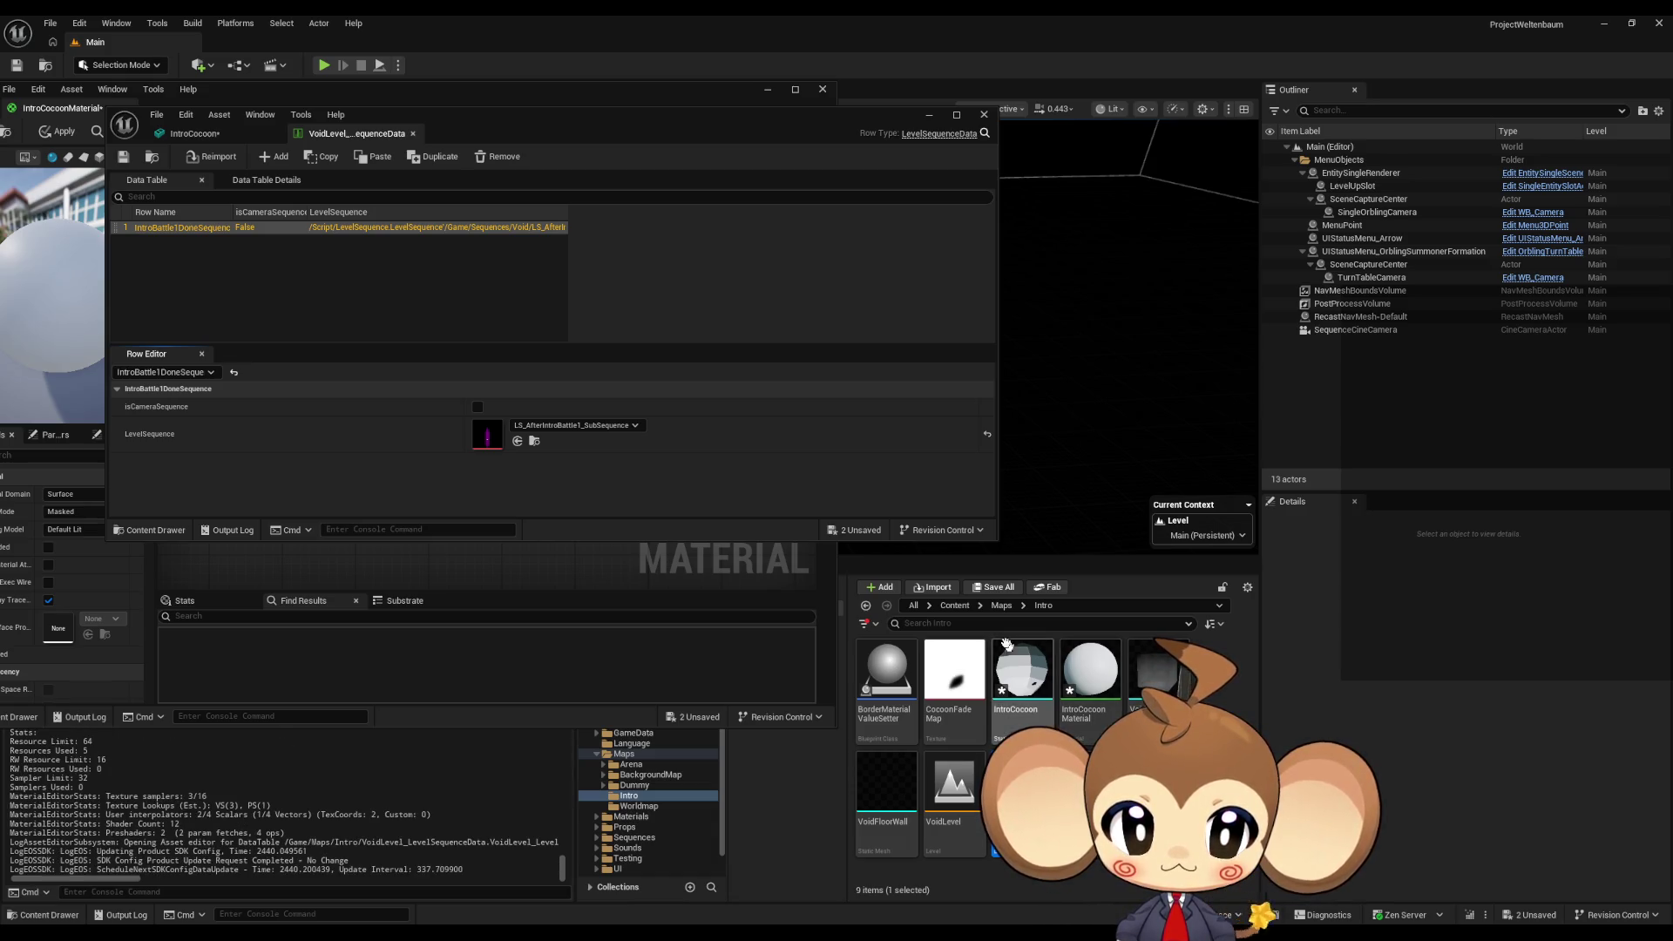
pyautogui.click(954, 605)
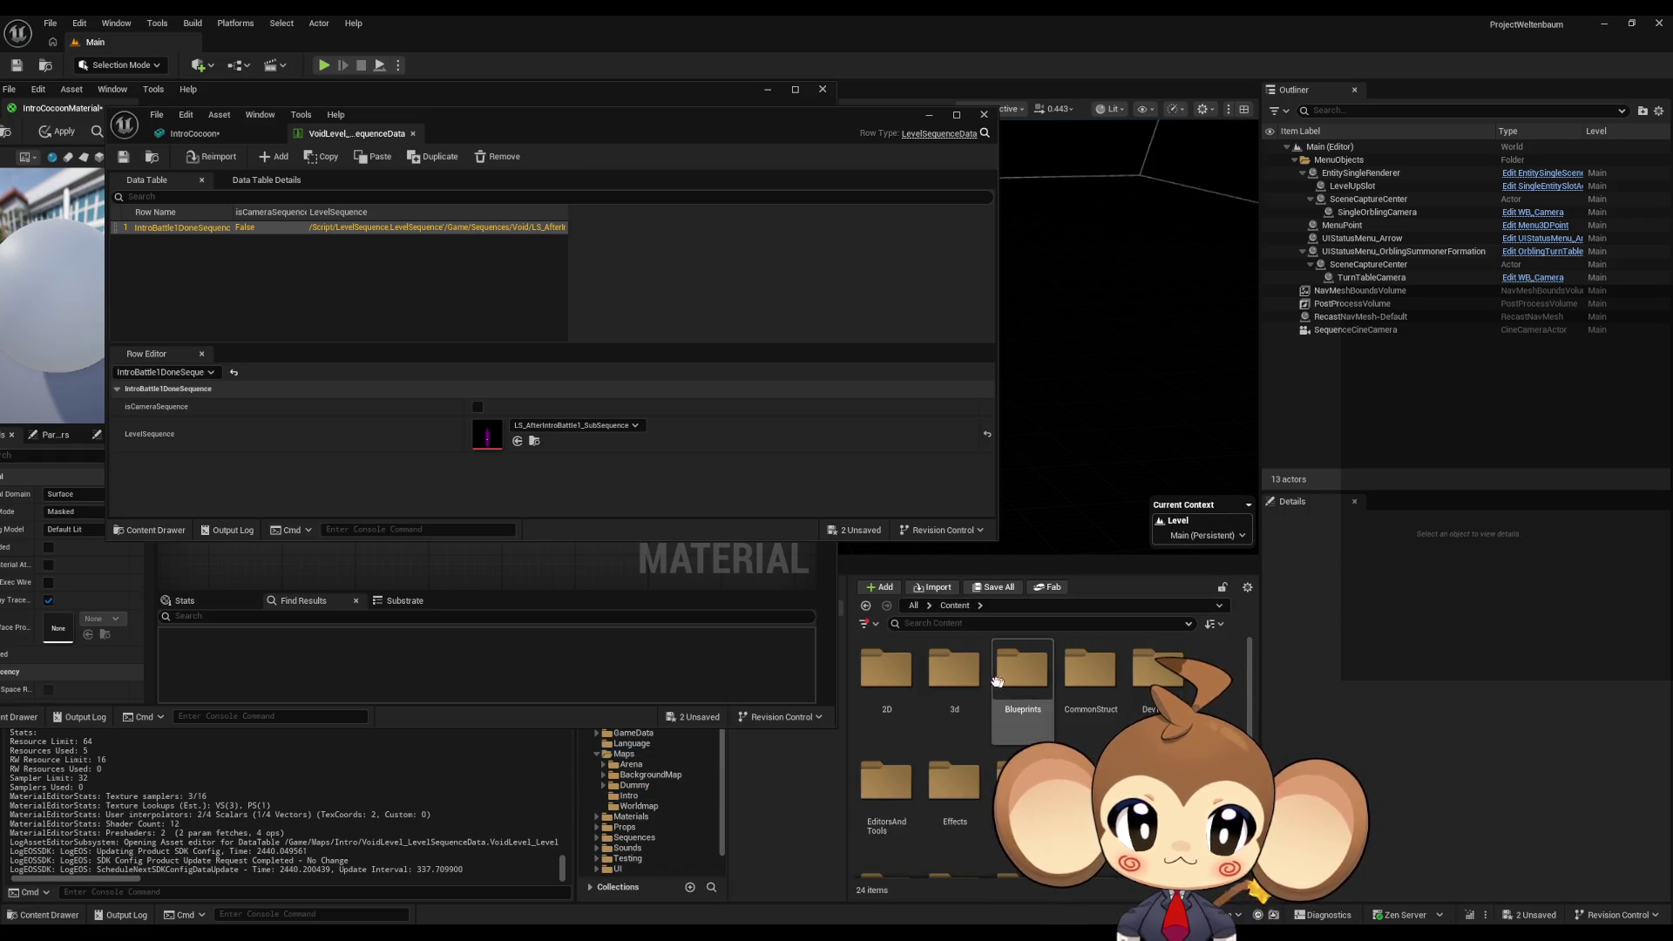
pyautogui.doubleClick(955, 673)
pyautogui.doubleClick(1039, 679)
# - Open CrystalTransitionParameterCollection from IntroCrystal/SequenceHelperCrystal to view its parameters
pyautogui.doubleClick(886, 669)
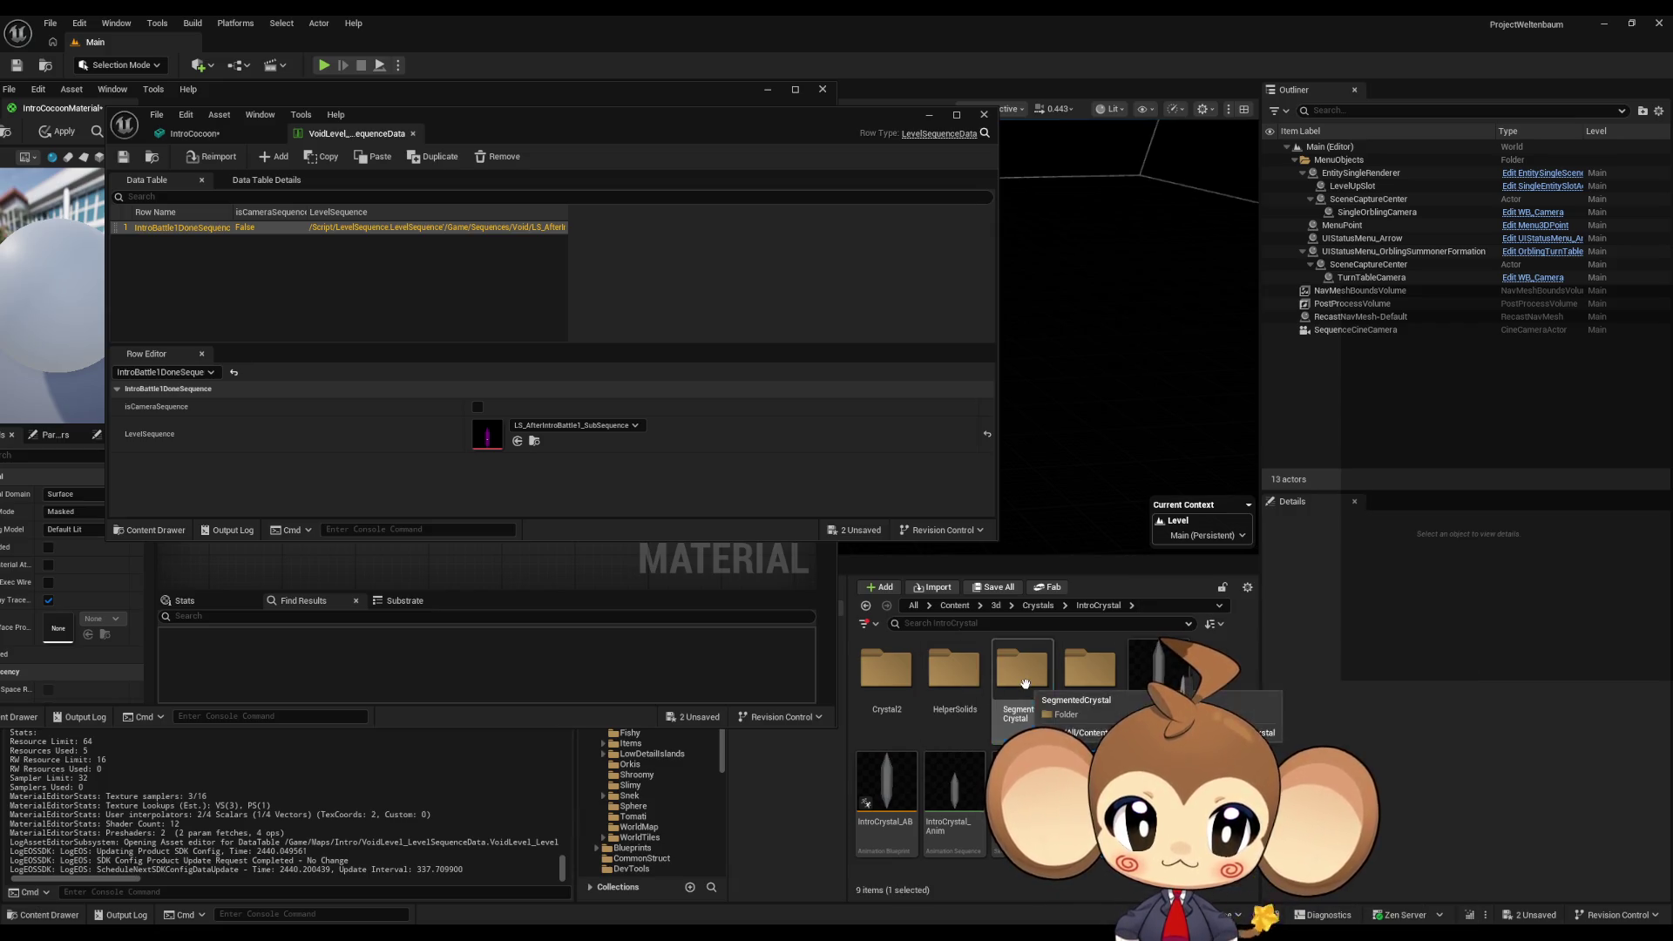
pyautogui.doubleClick(1025, 682)
pyautogui.click(1066, 604)
pyautogui.doubleClick(1092, 672)
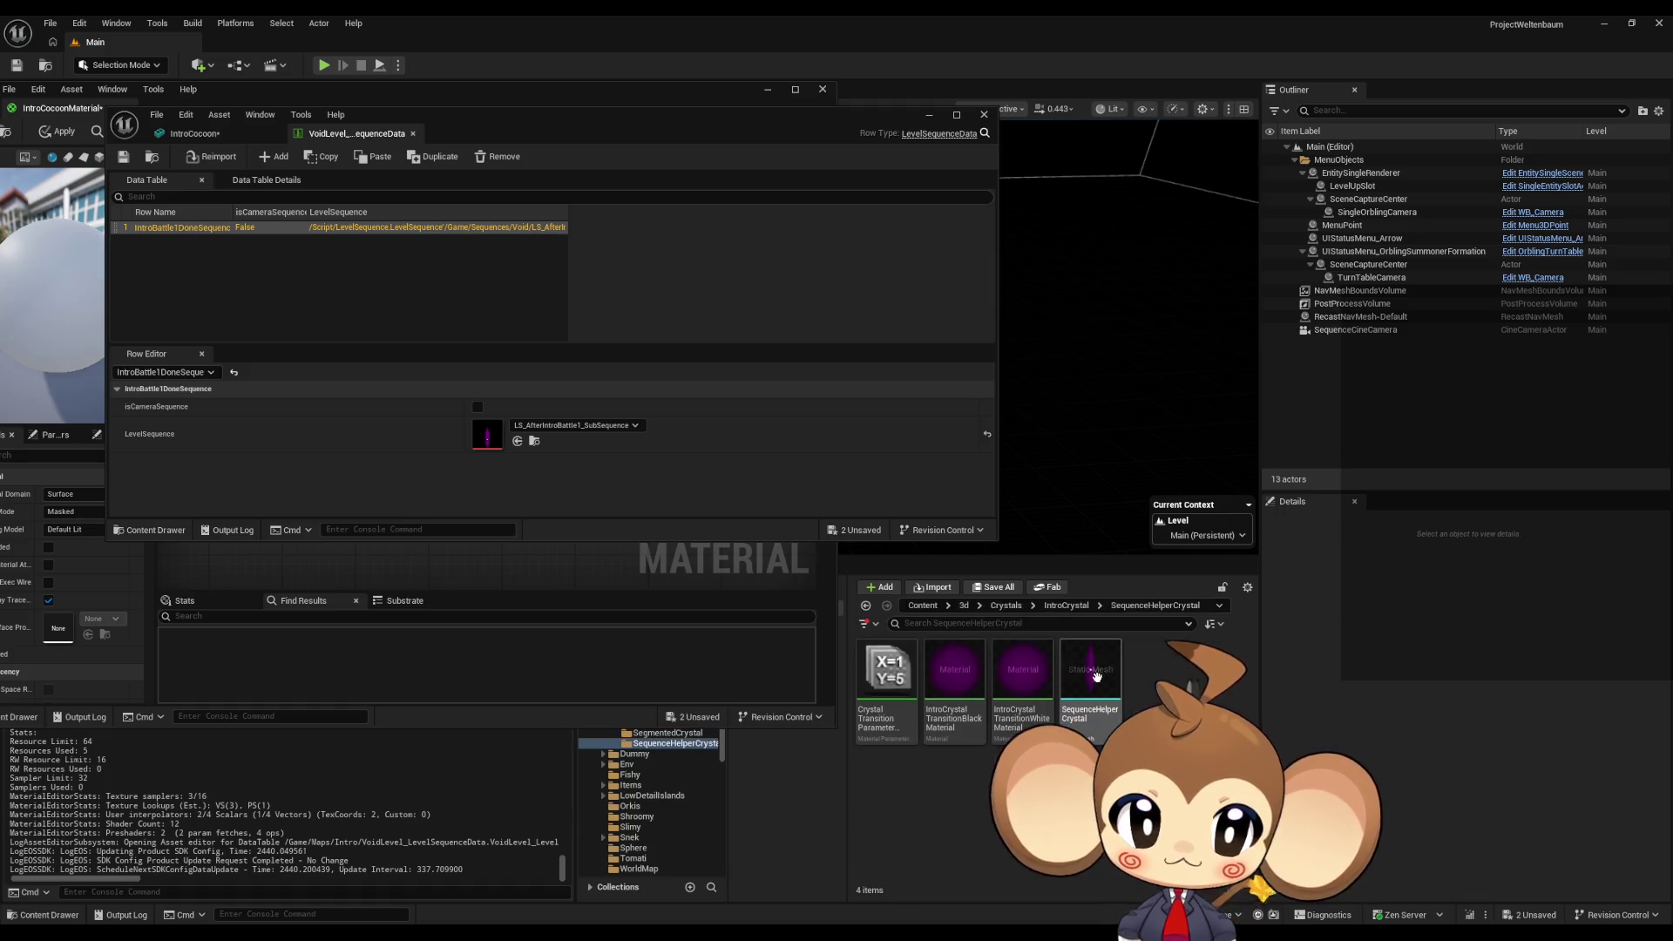
pyautogui.click(892, 686)
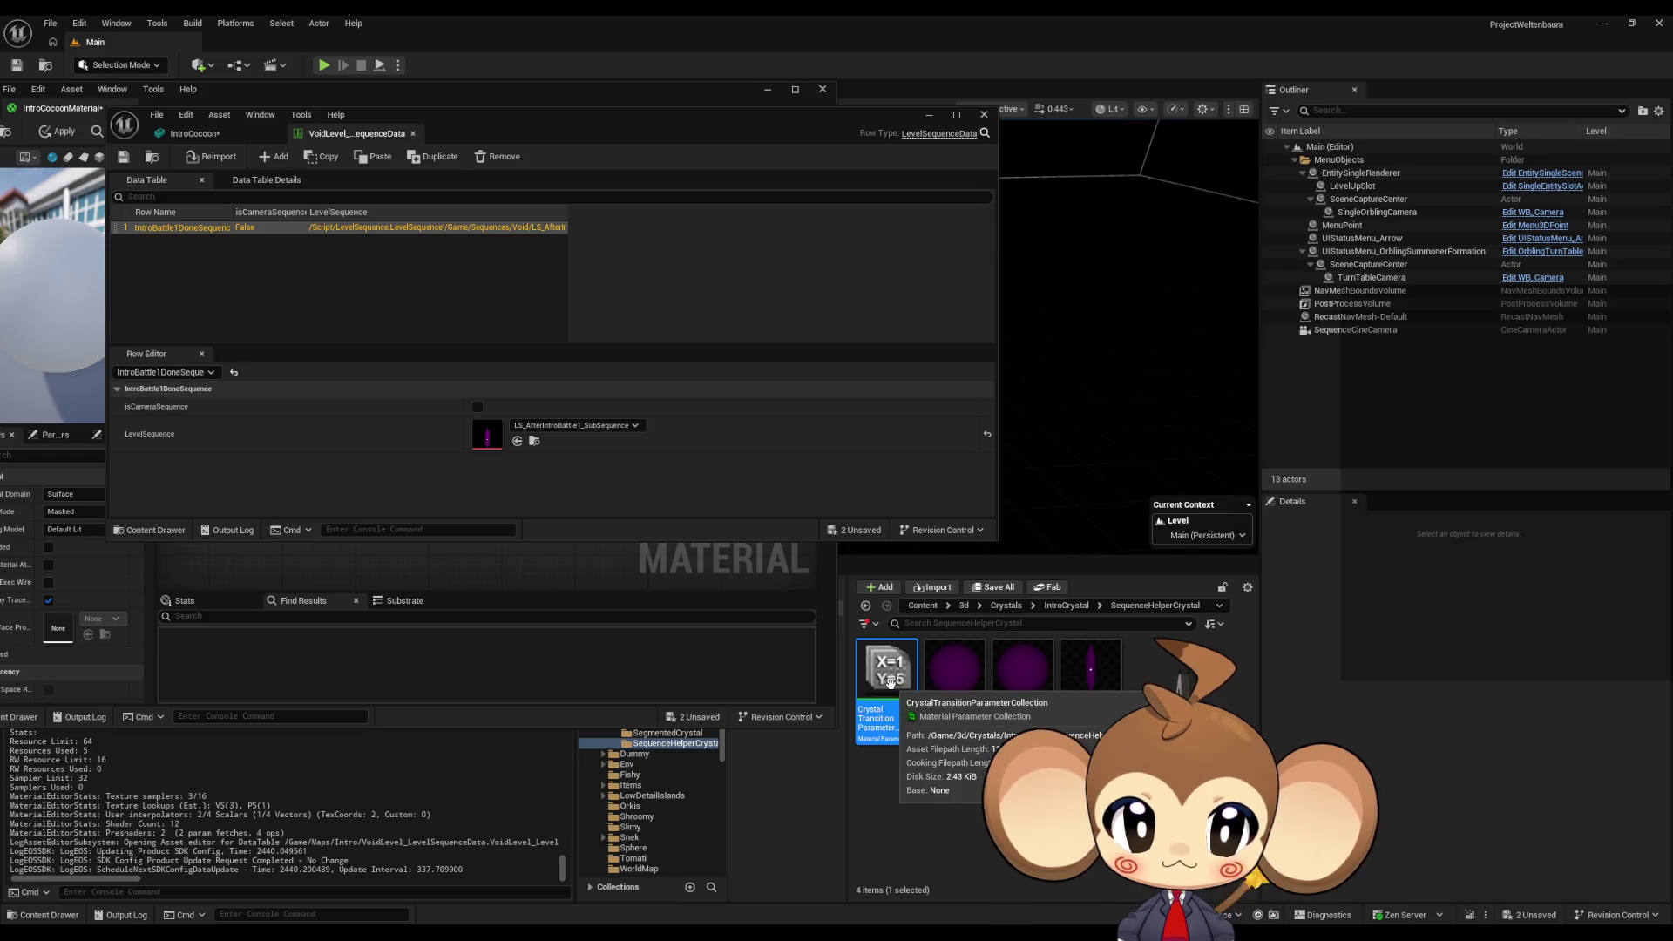
pyautogui.doubleClick(893, 686)
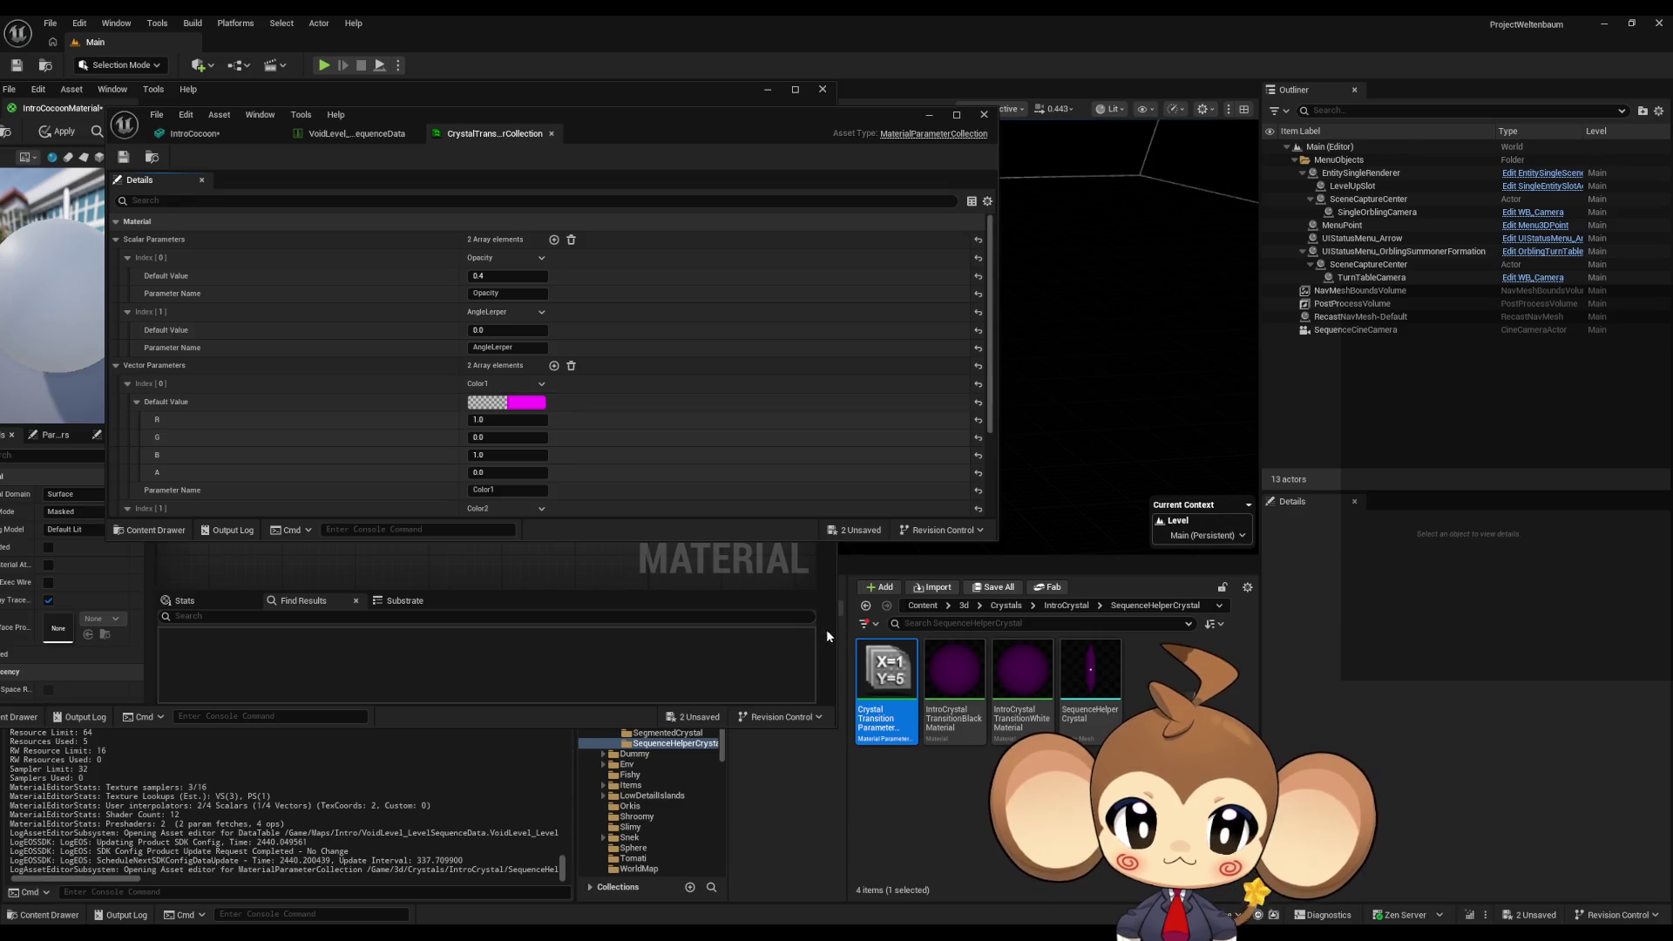
pyautogui.moveTo(835, 630); pyautogui.dragTo(565, 617)
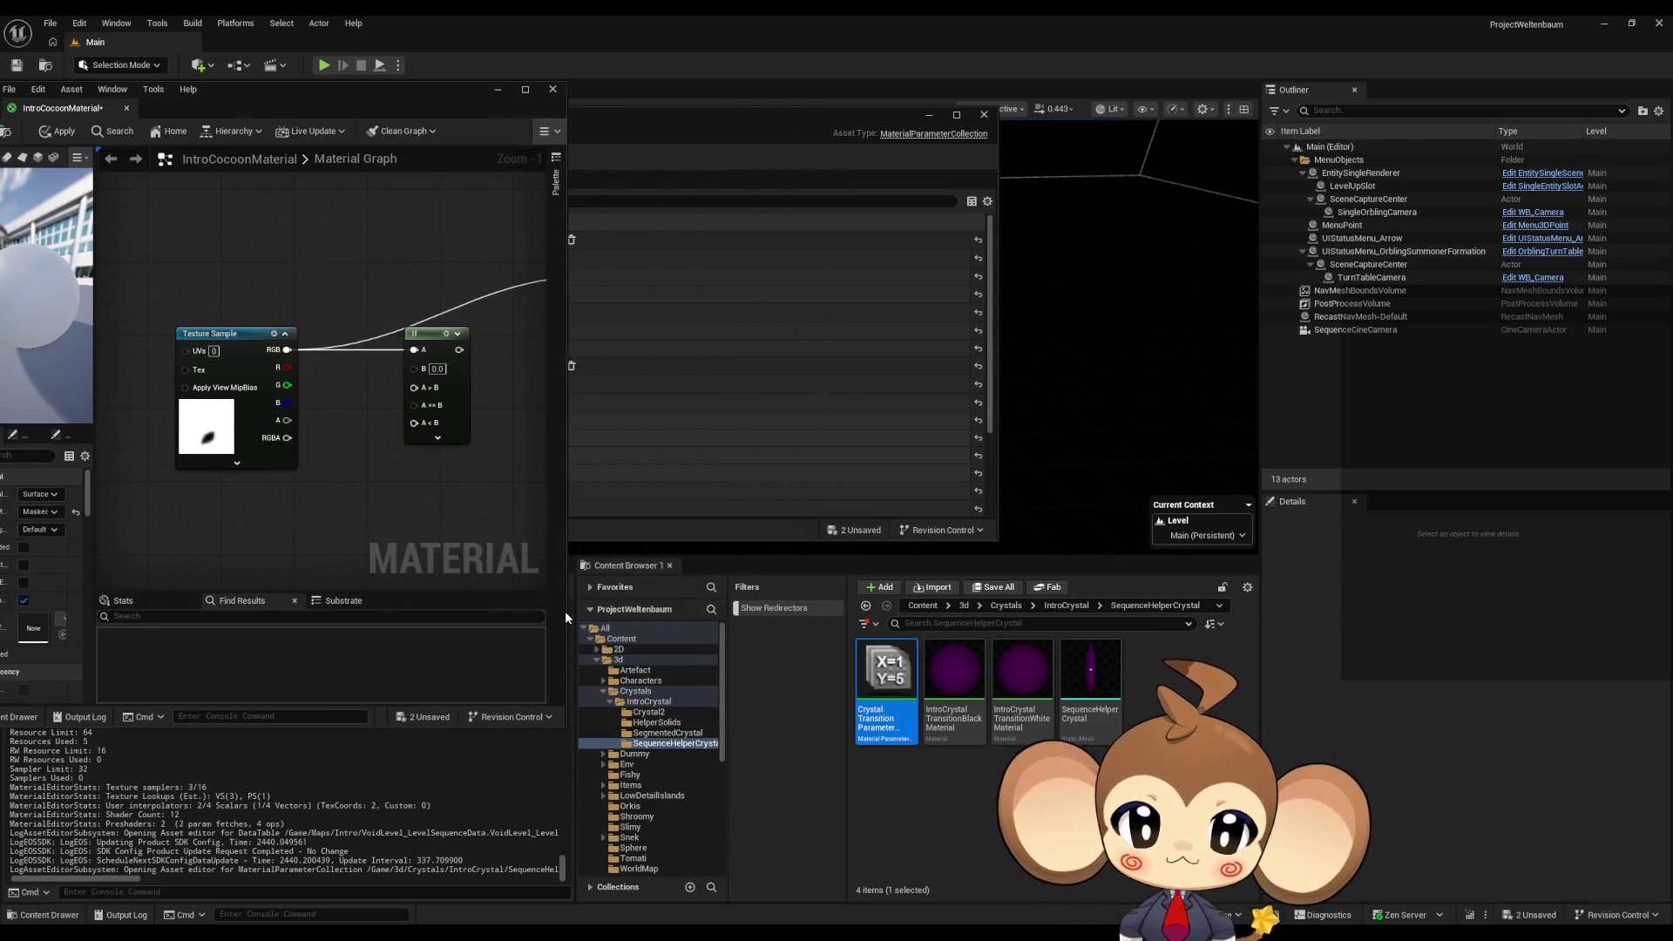
# - Move CrystalTransitionParameterCollection into Maps/Intro and view that folder's assets
pyautogui.click(602, 692)
pyautogui.click(602, 692)
pyautogui.scroll(-6, 632, 715)
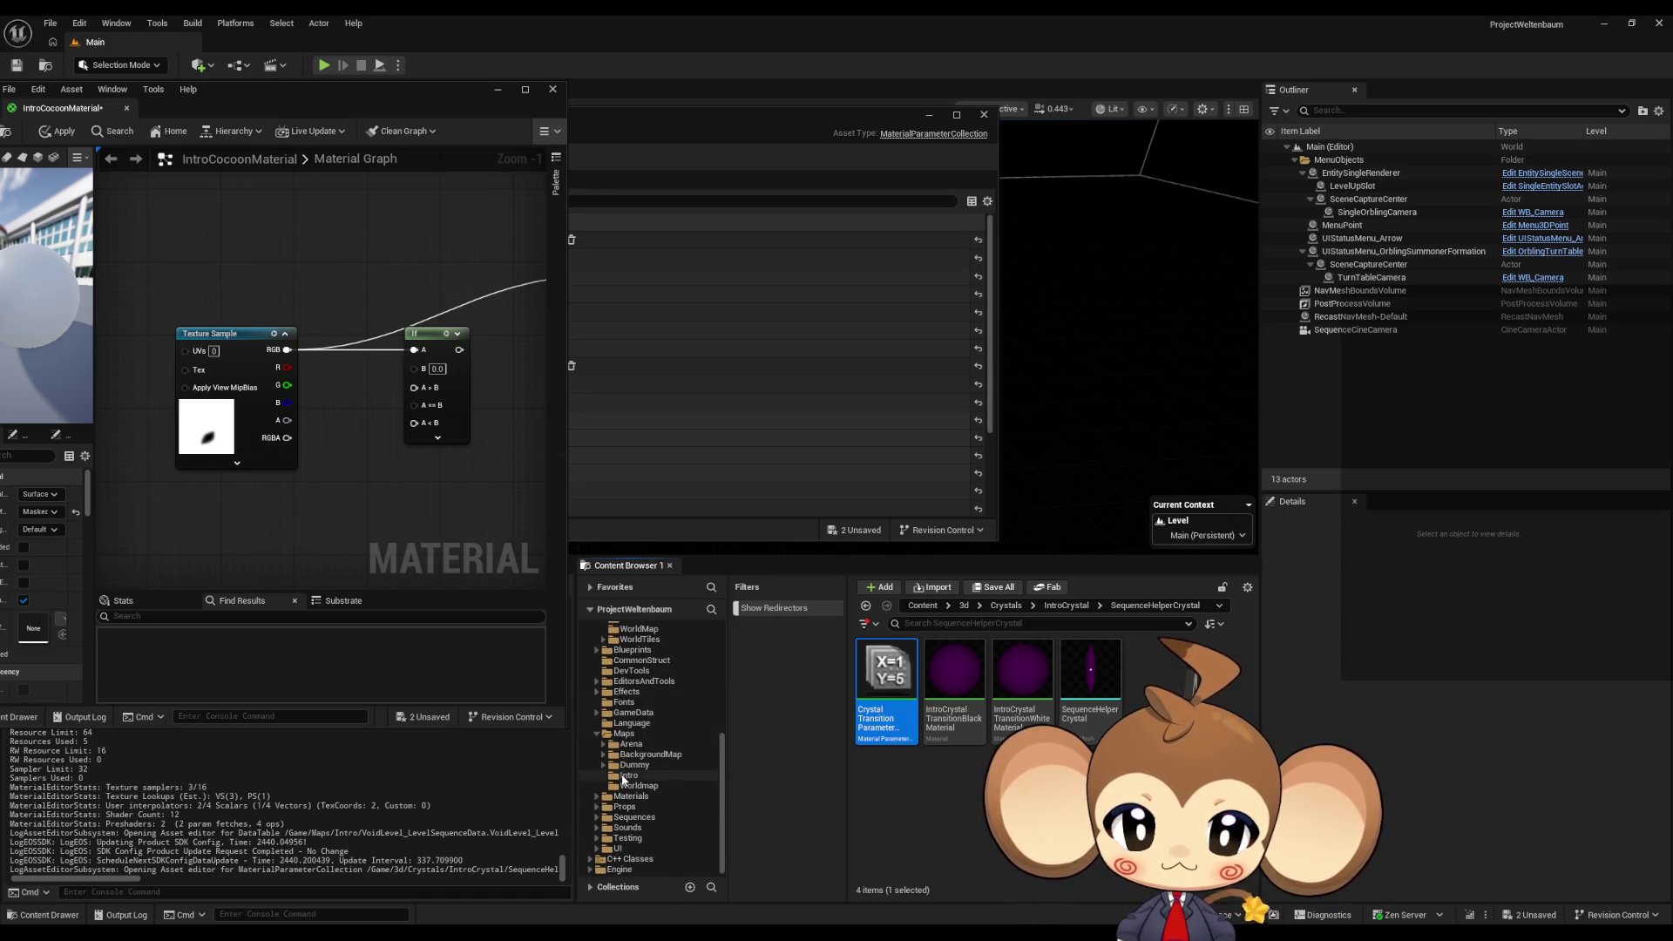
pyautogui.moveTo(880, 685)
pyautogui.mouseDown()
pyautogui.moveTo(740, 754)
pyautogui.moveTo(632, 774)
pyautogui.mouseUp()
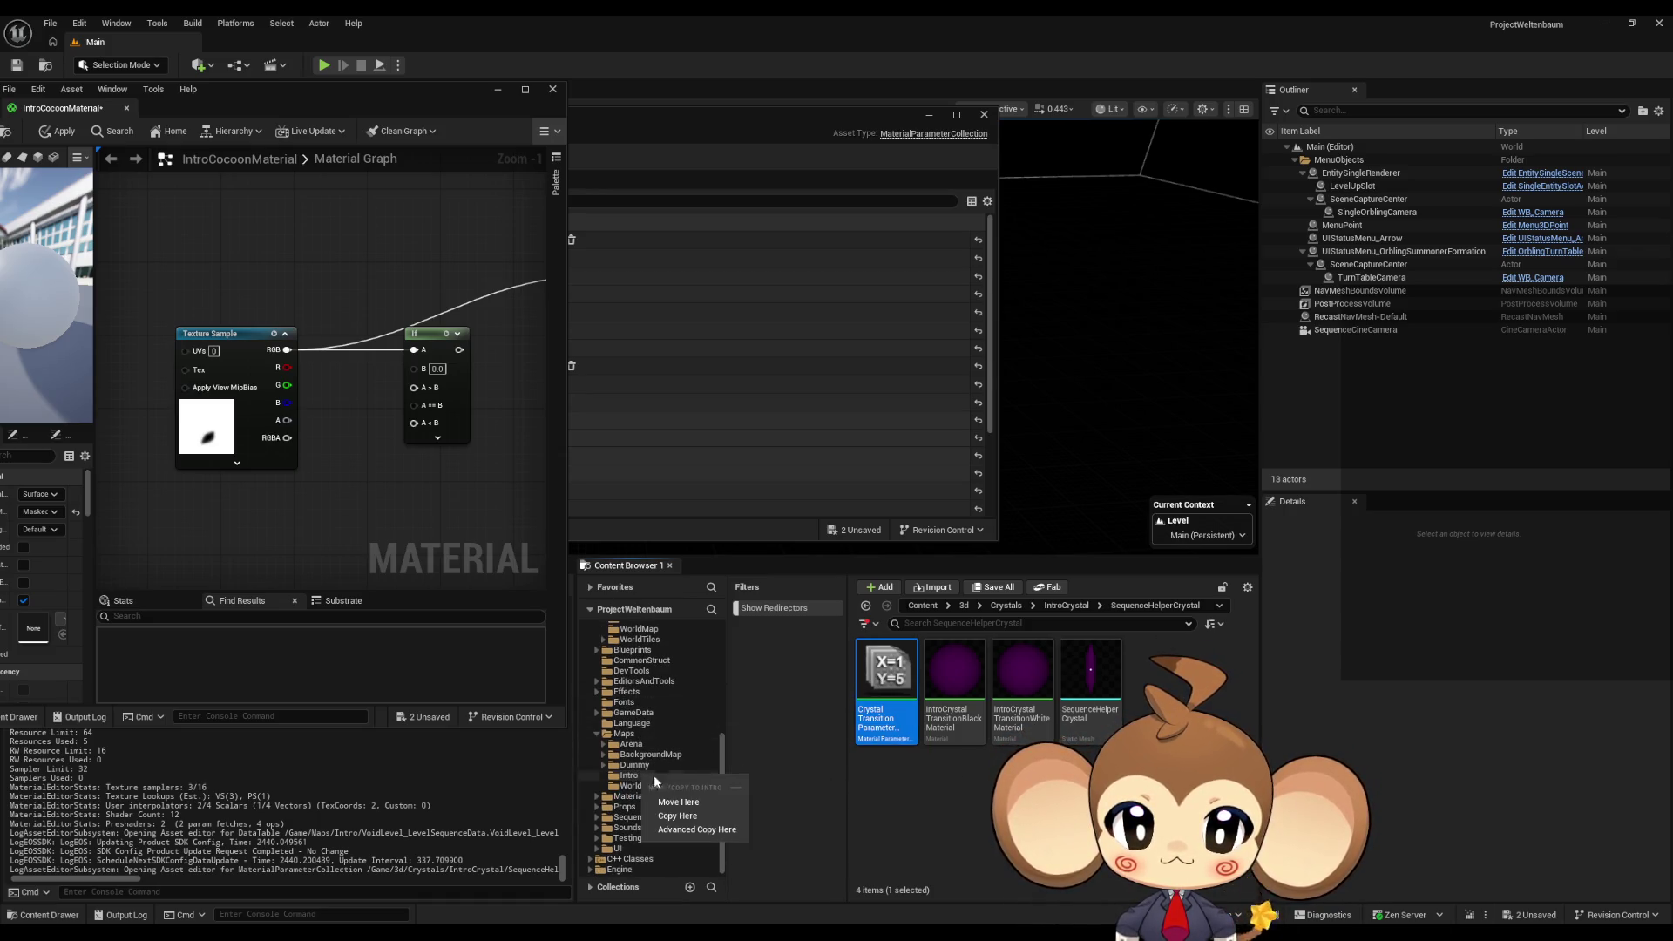
pyautogui.click(688, 798)
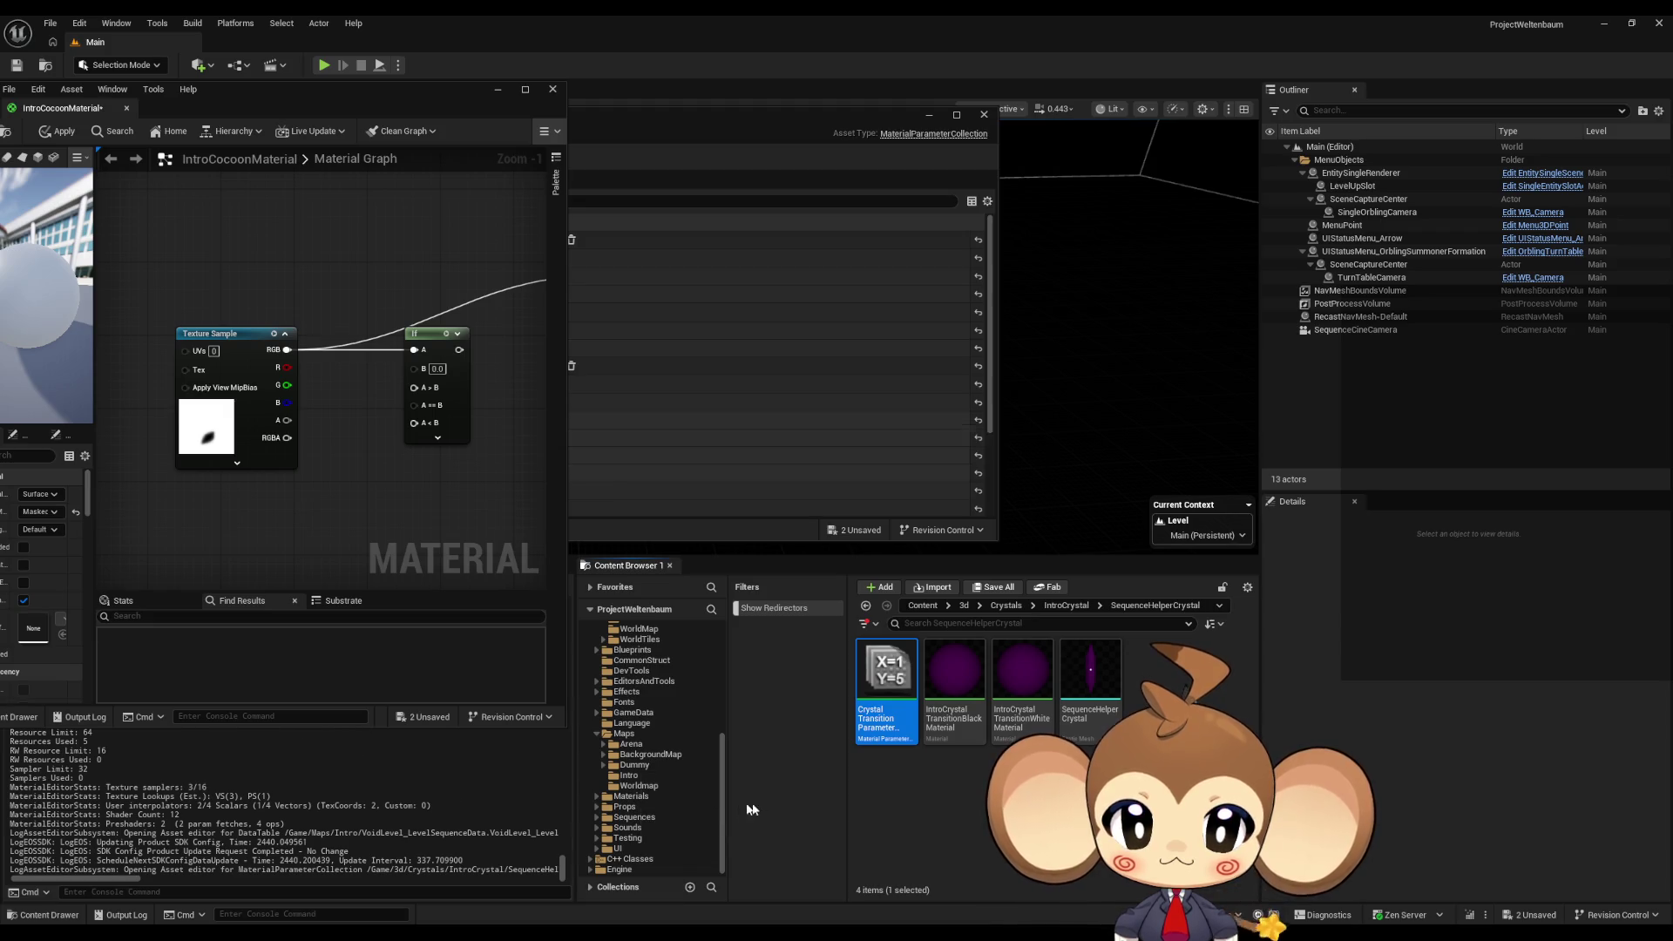
pyautogui.click(630, 775)
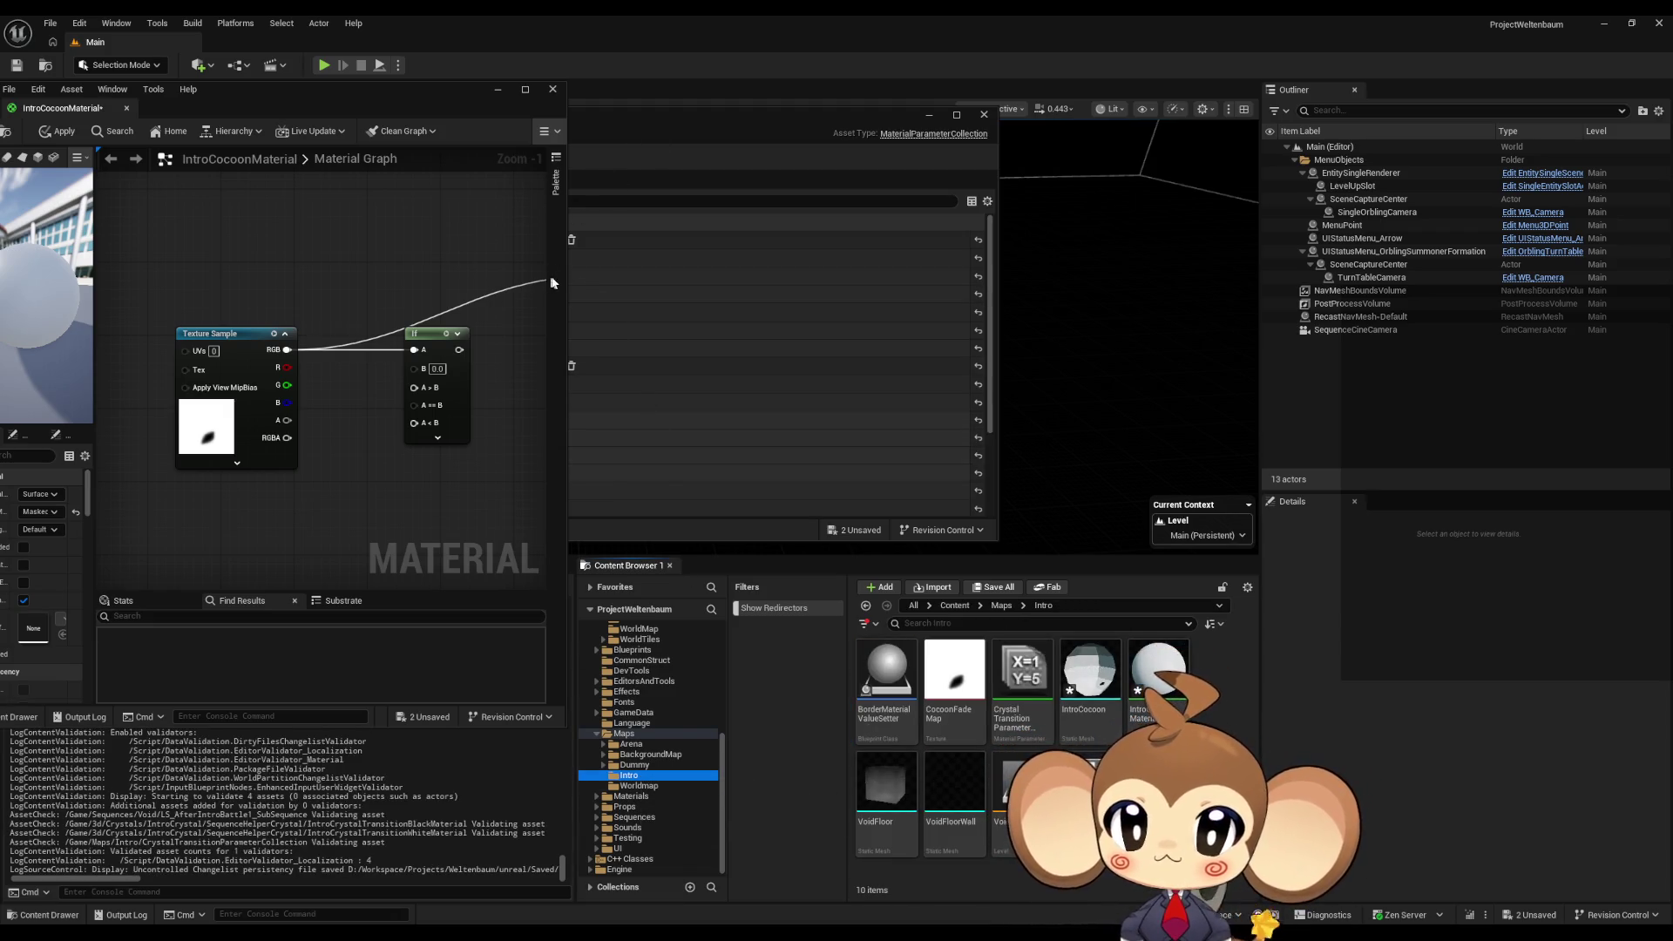
pyautogui.moveTo(563, 275); pyautogui.dragTo(851, 319)
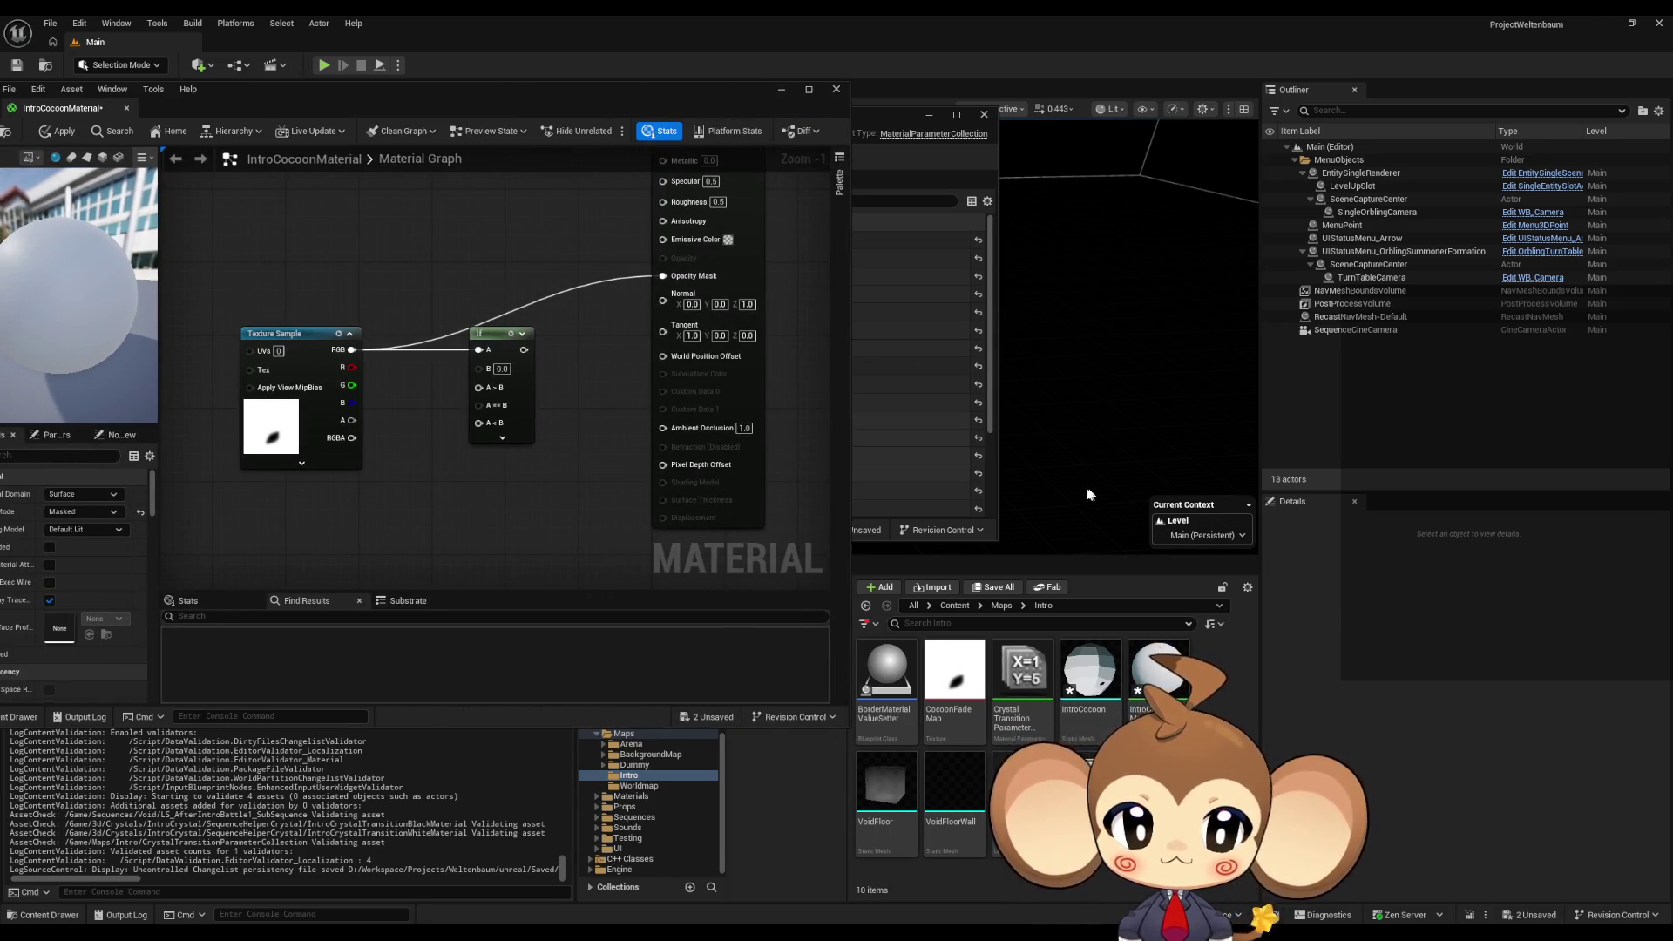
# - Add a third scalar parameter named CocoonOpen to the CrystalTransition collection and save it
pyautogui.doubleClick(1023, 675)
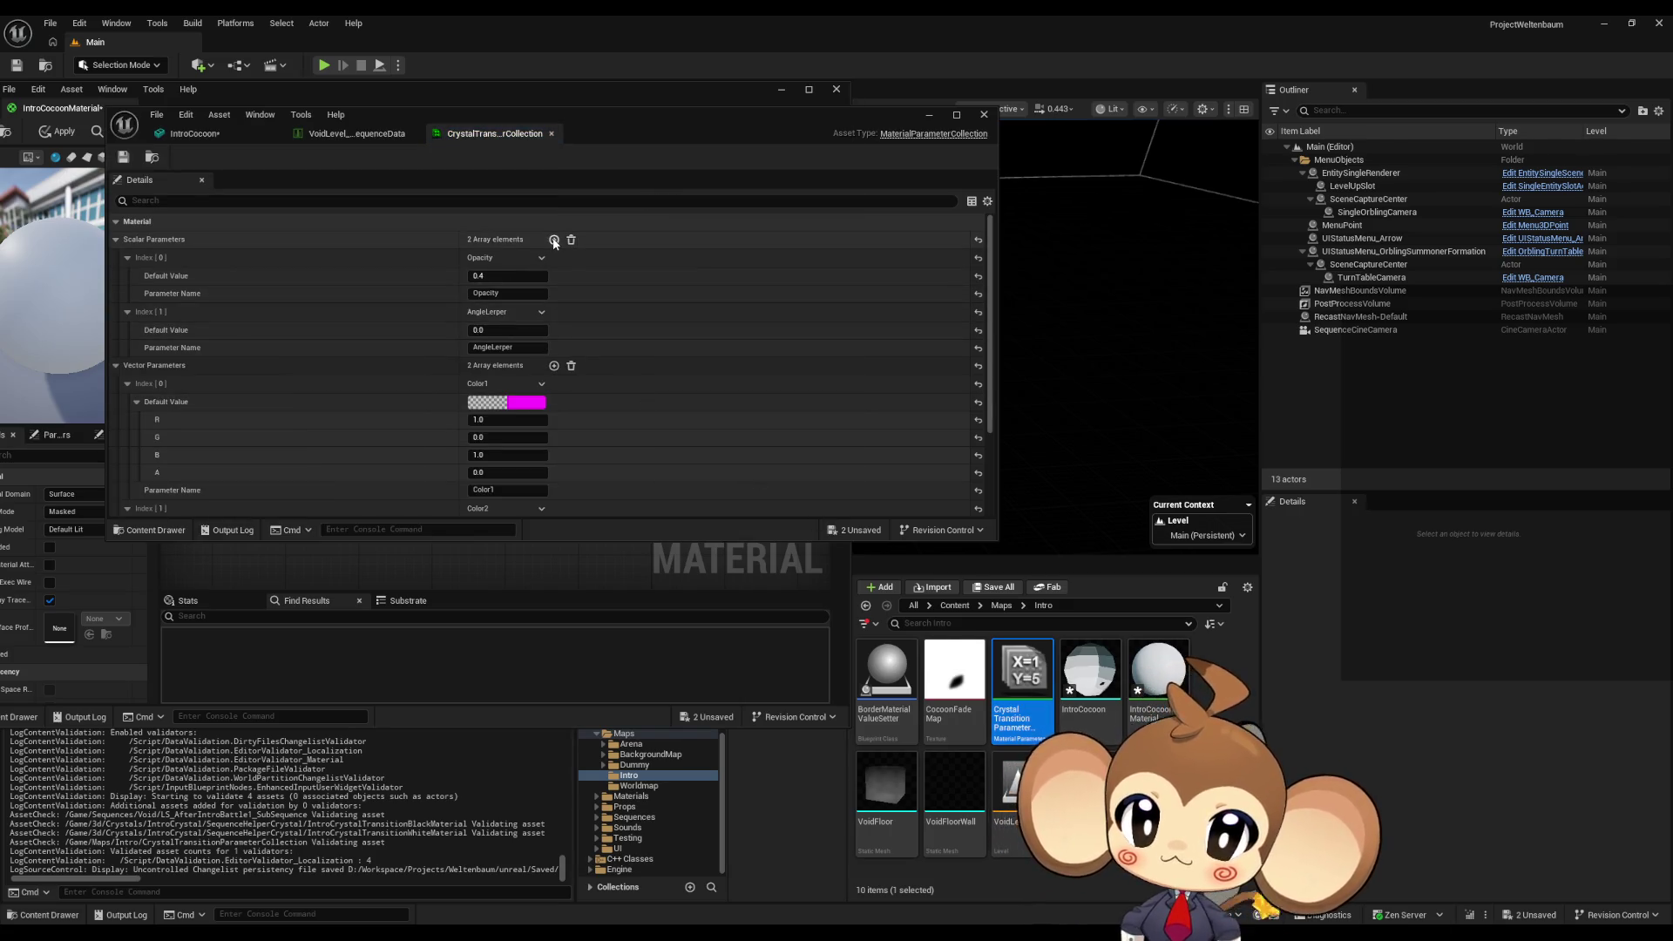
pyautogui.click(554, 241)
pyautogui.click(509, 401)
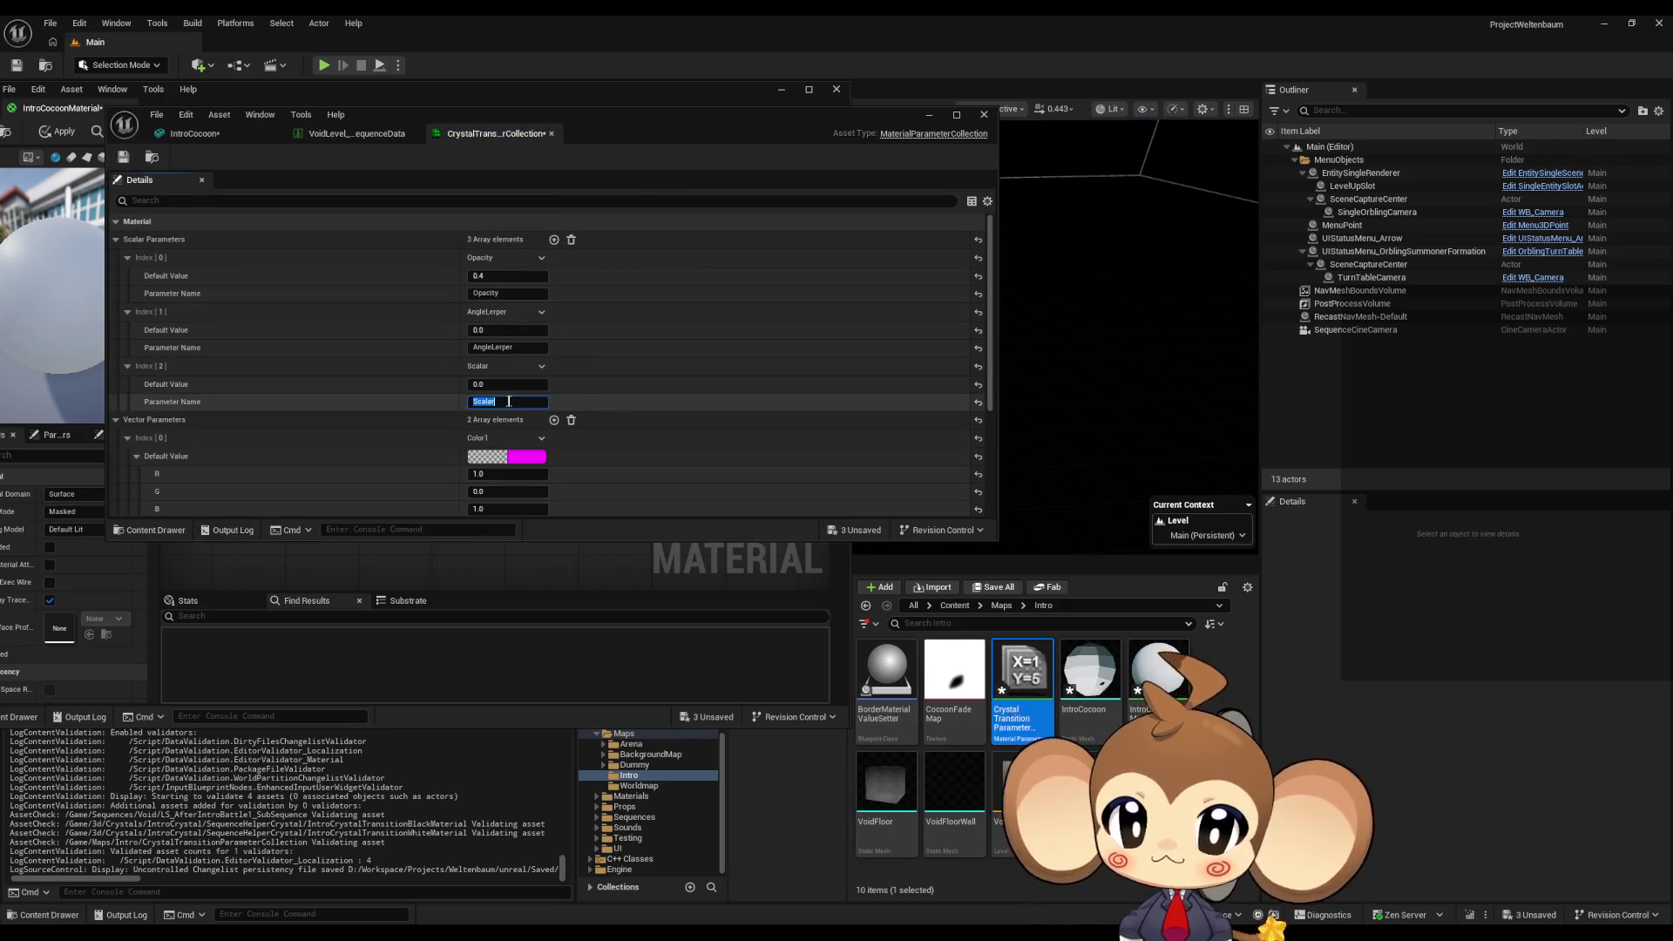
pyautogui.write('CocoonOpen')
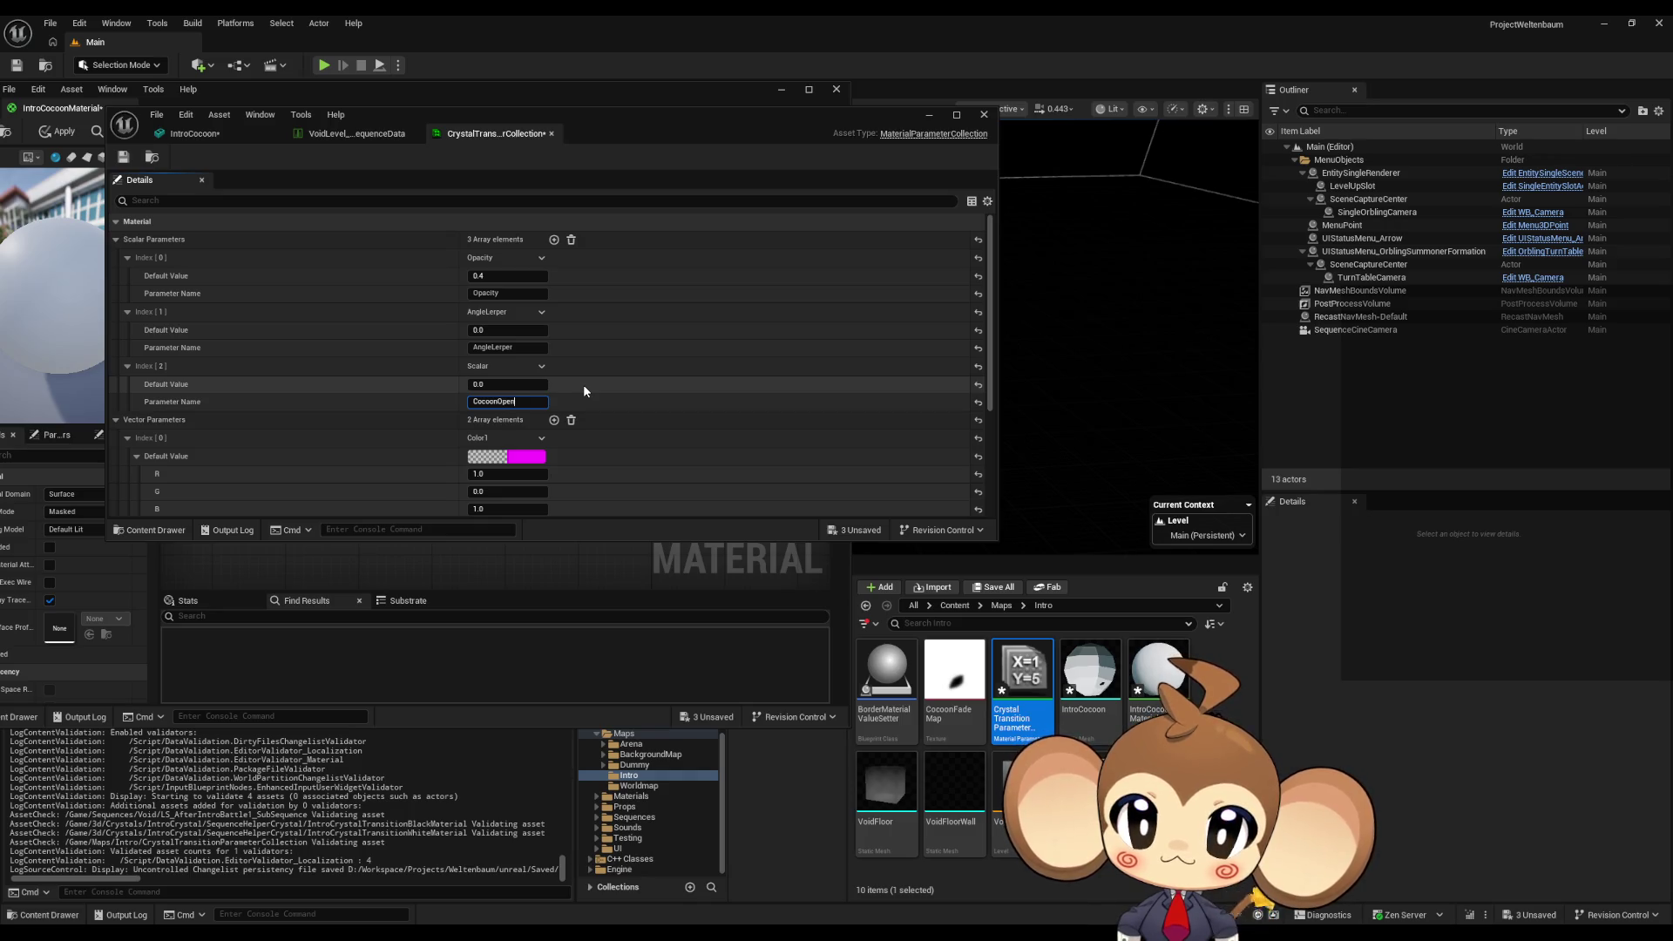
pyautogui.press('Return')
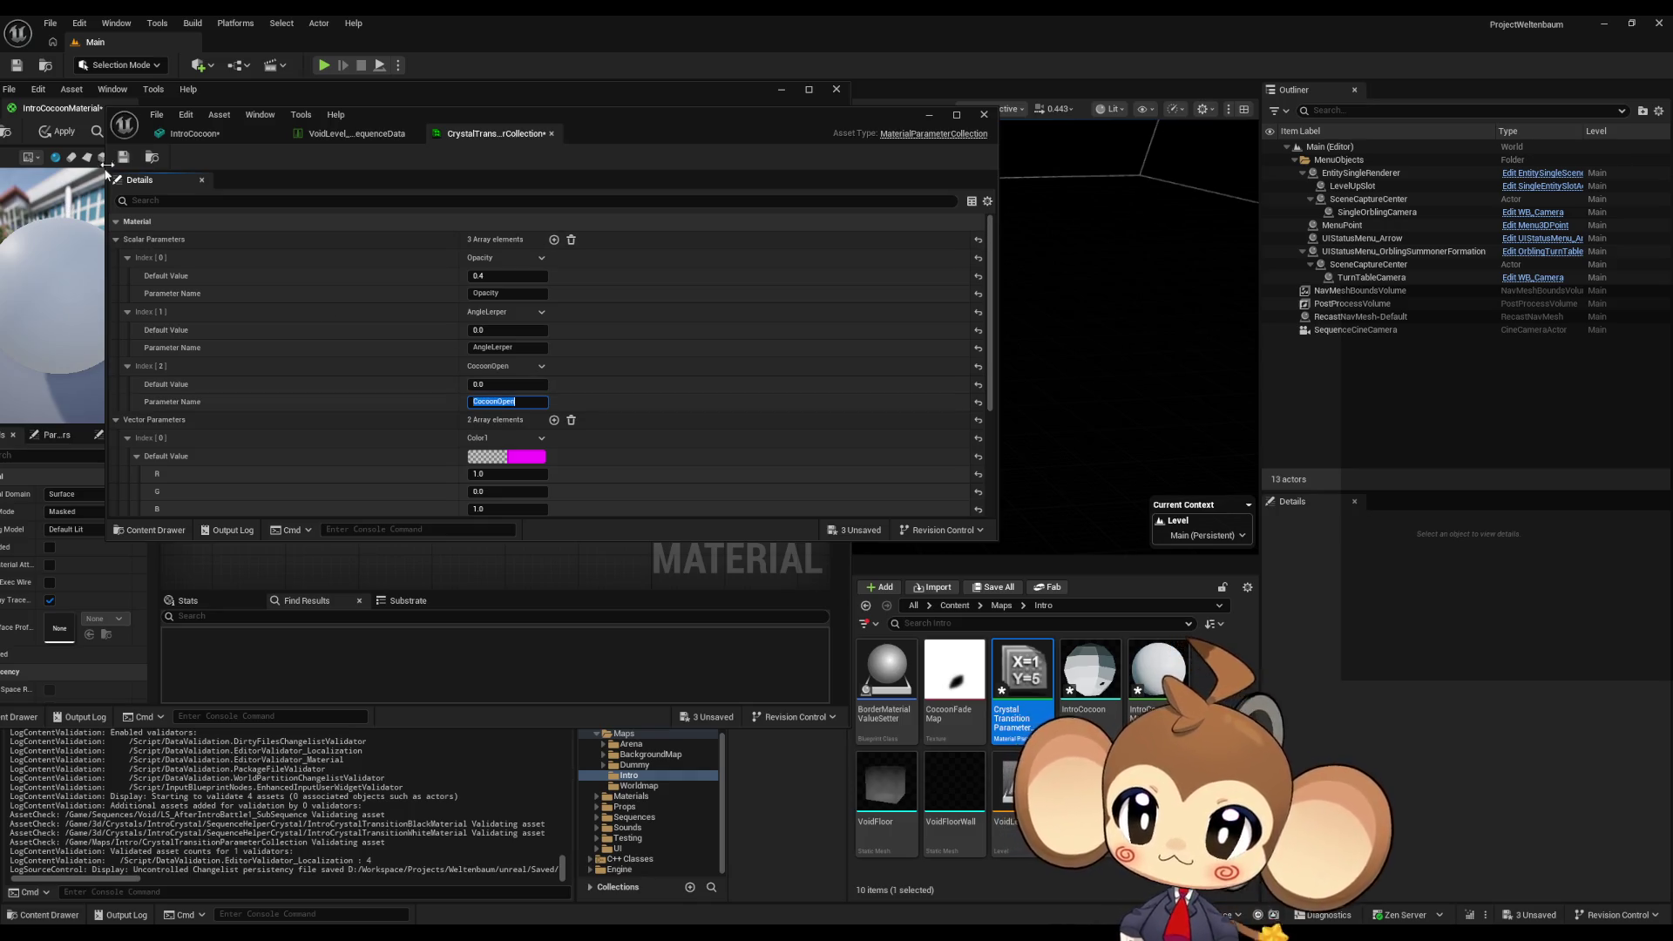
pyautogui.click(120, 160)
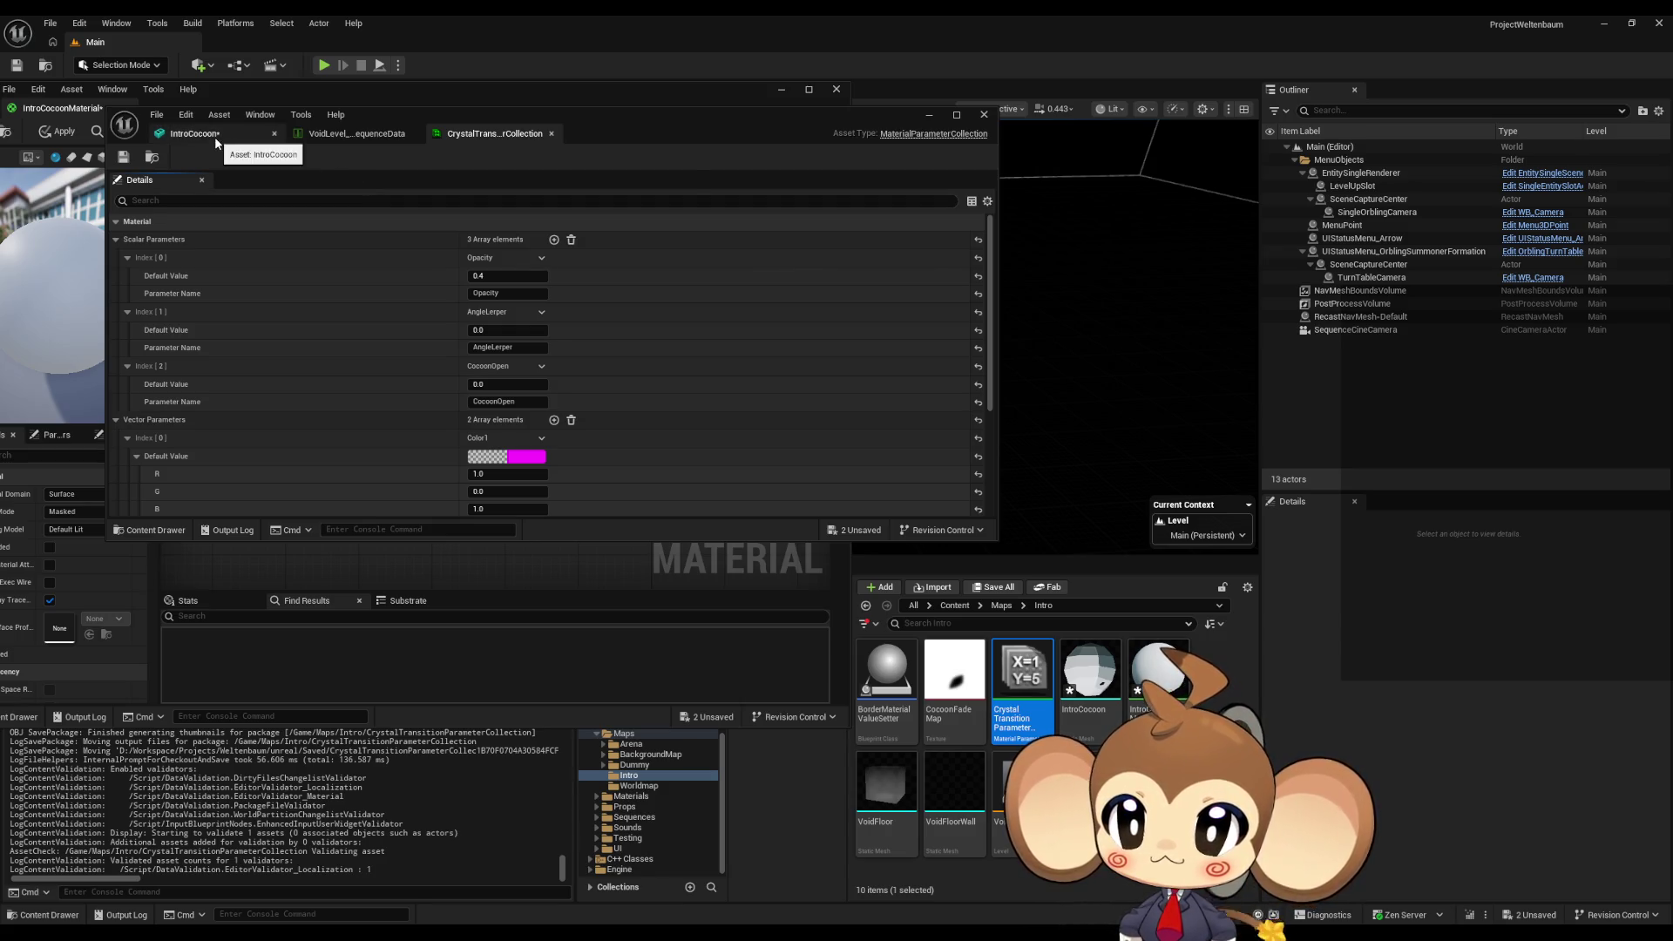
# - Set the IntroCocoon mesh's Collision Presets to NoCollision, keeping complexity at Project Default
pyautogui.click(216, 135)
pyautogui.click(356, 135)
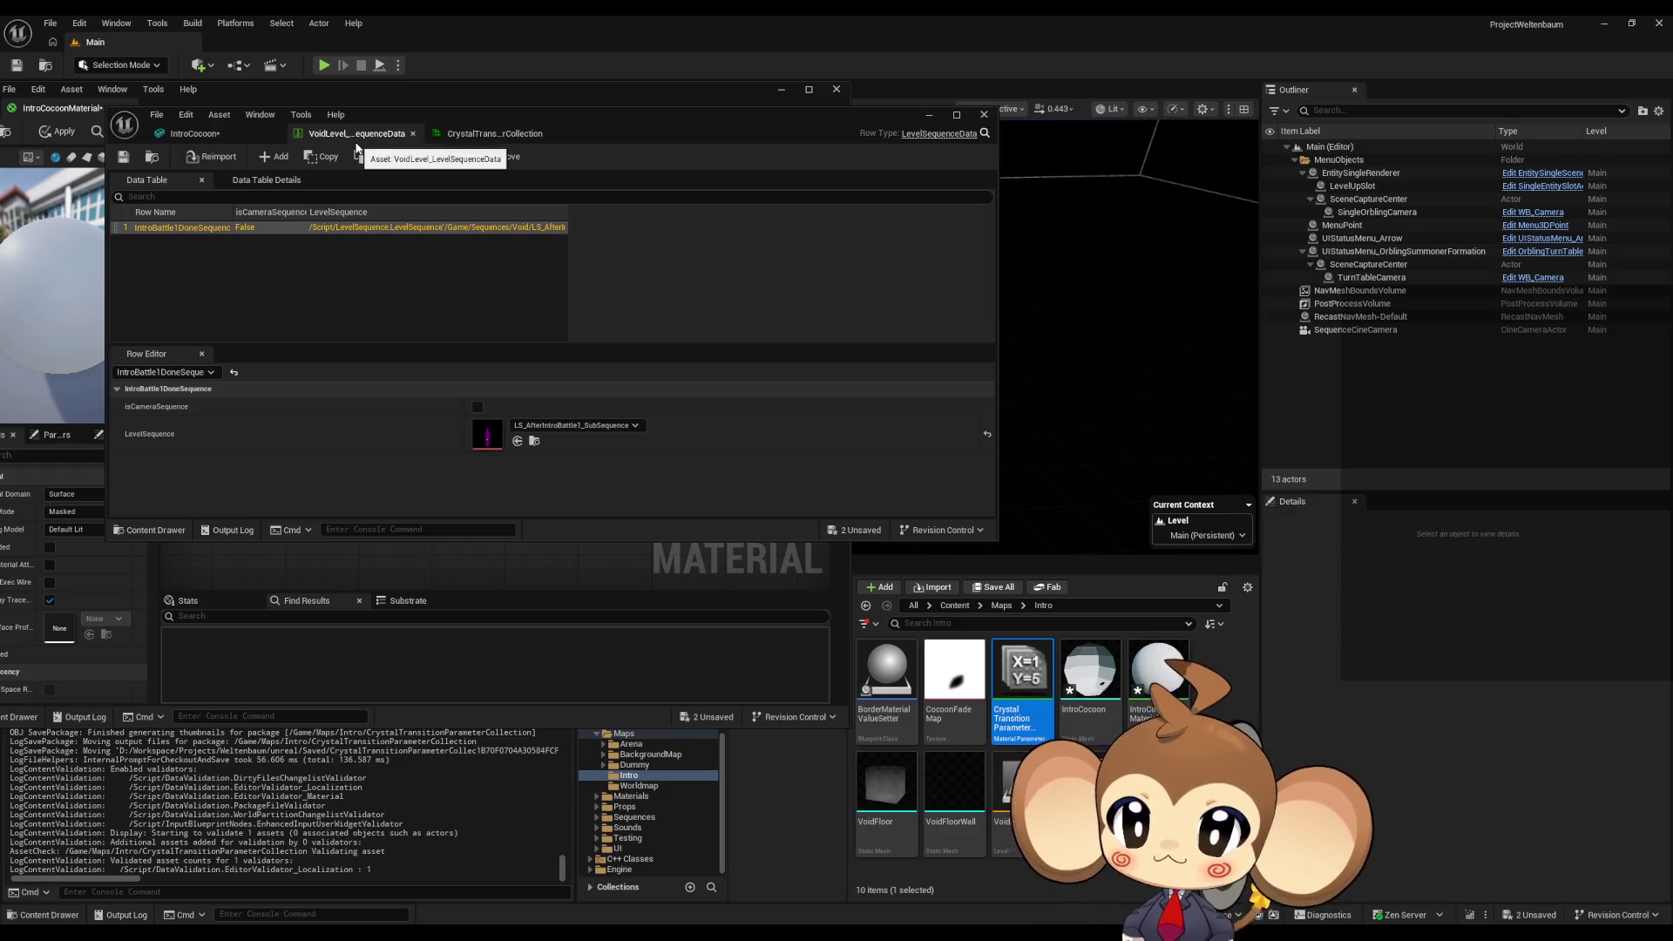
pyautogui.click(217, 136)
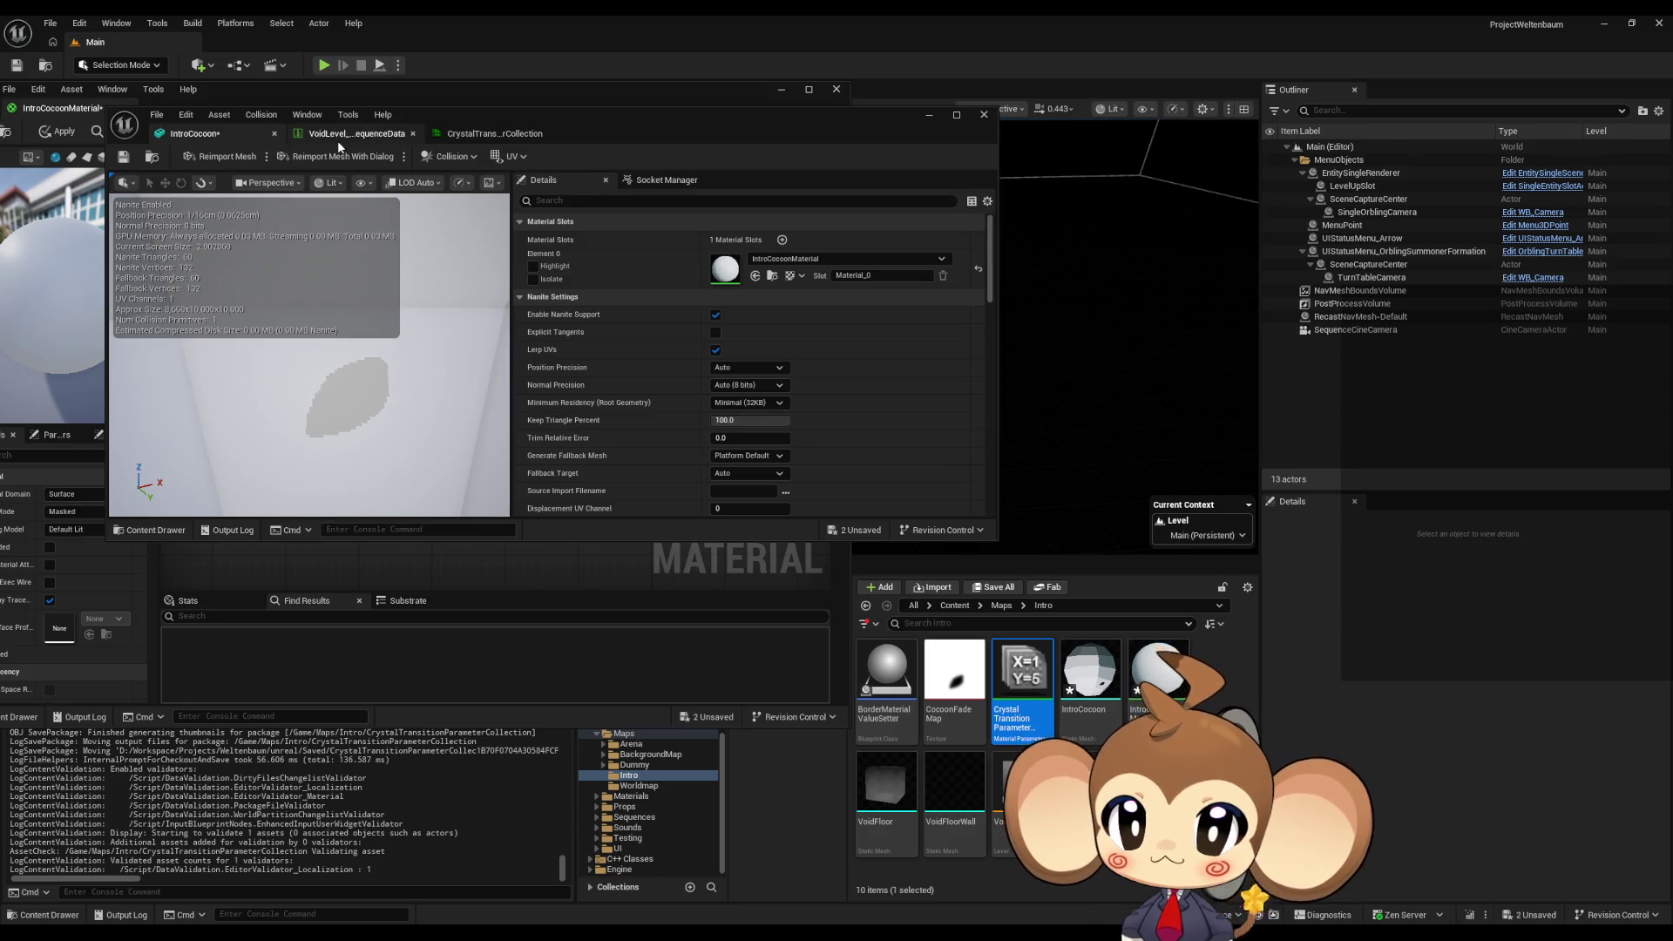
pyautogui.scroll(-10, 872, 383)
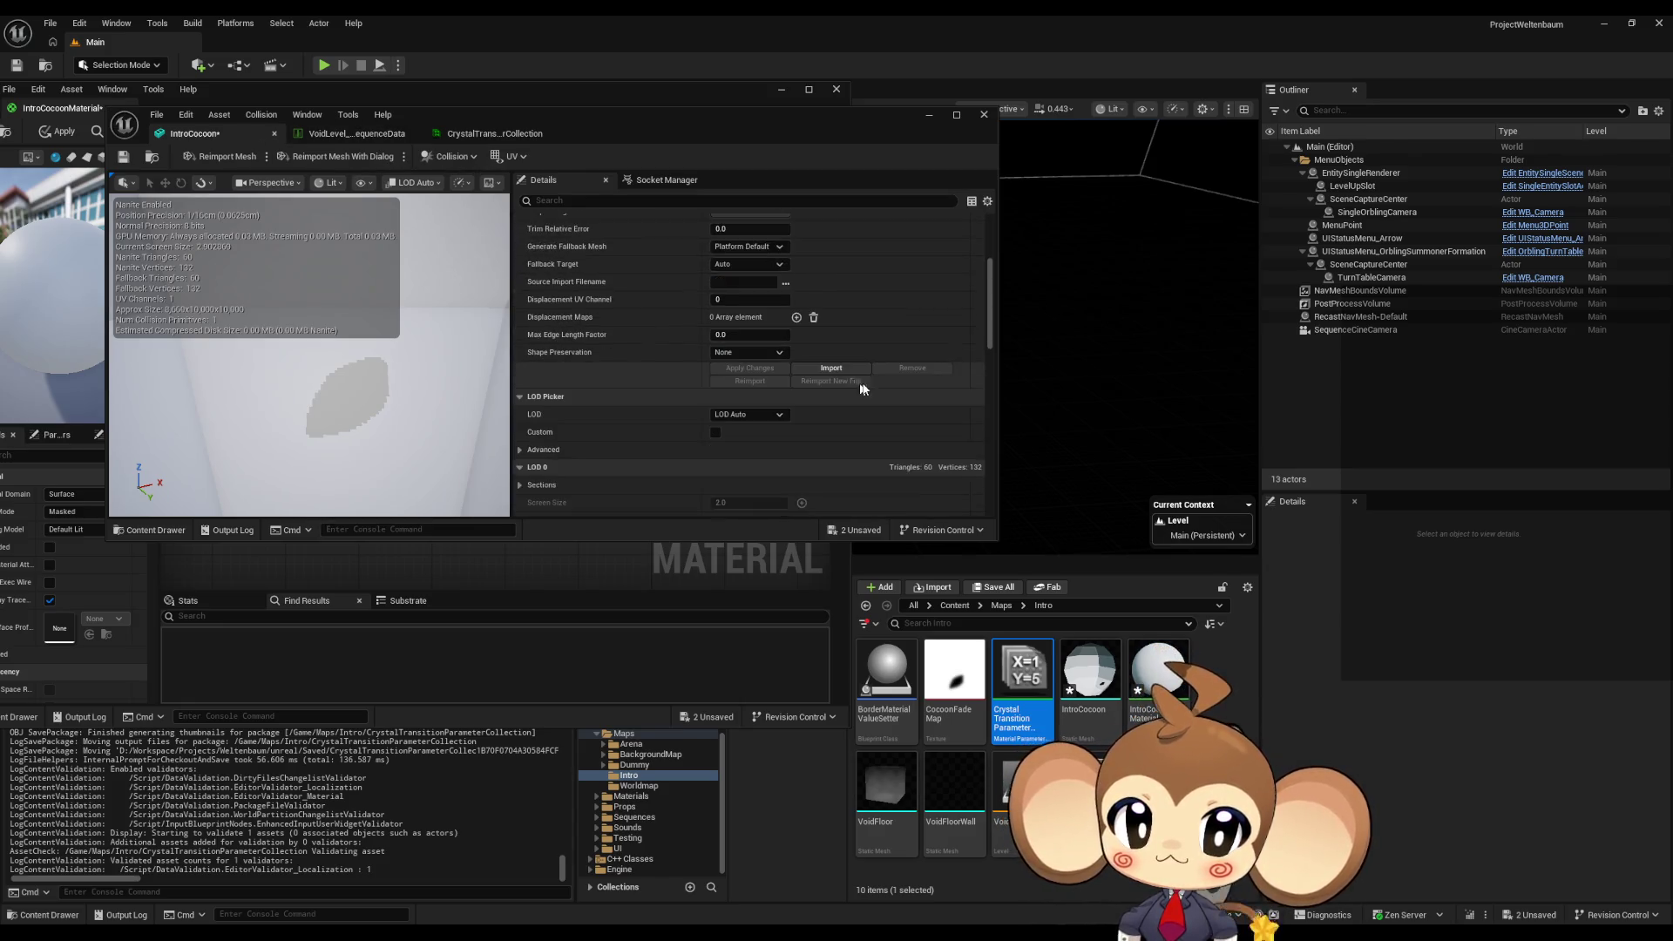
pyautogui.scroll(-10, 872, 387)
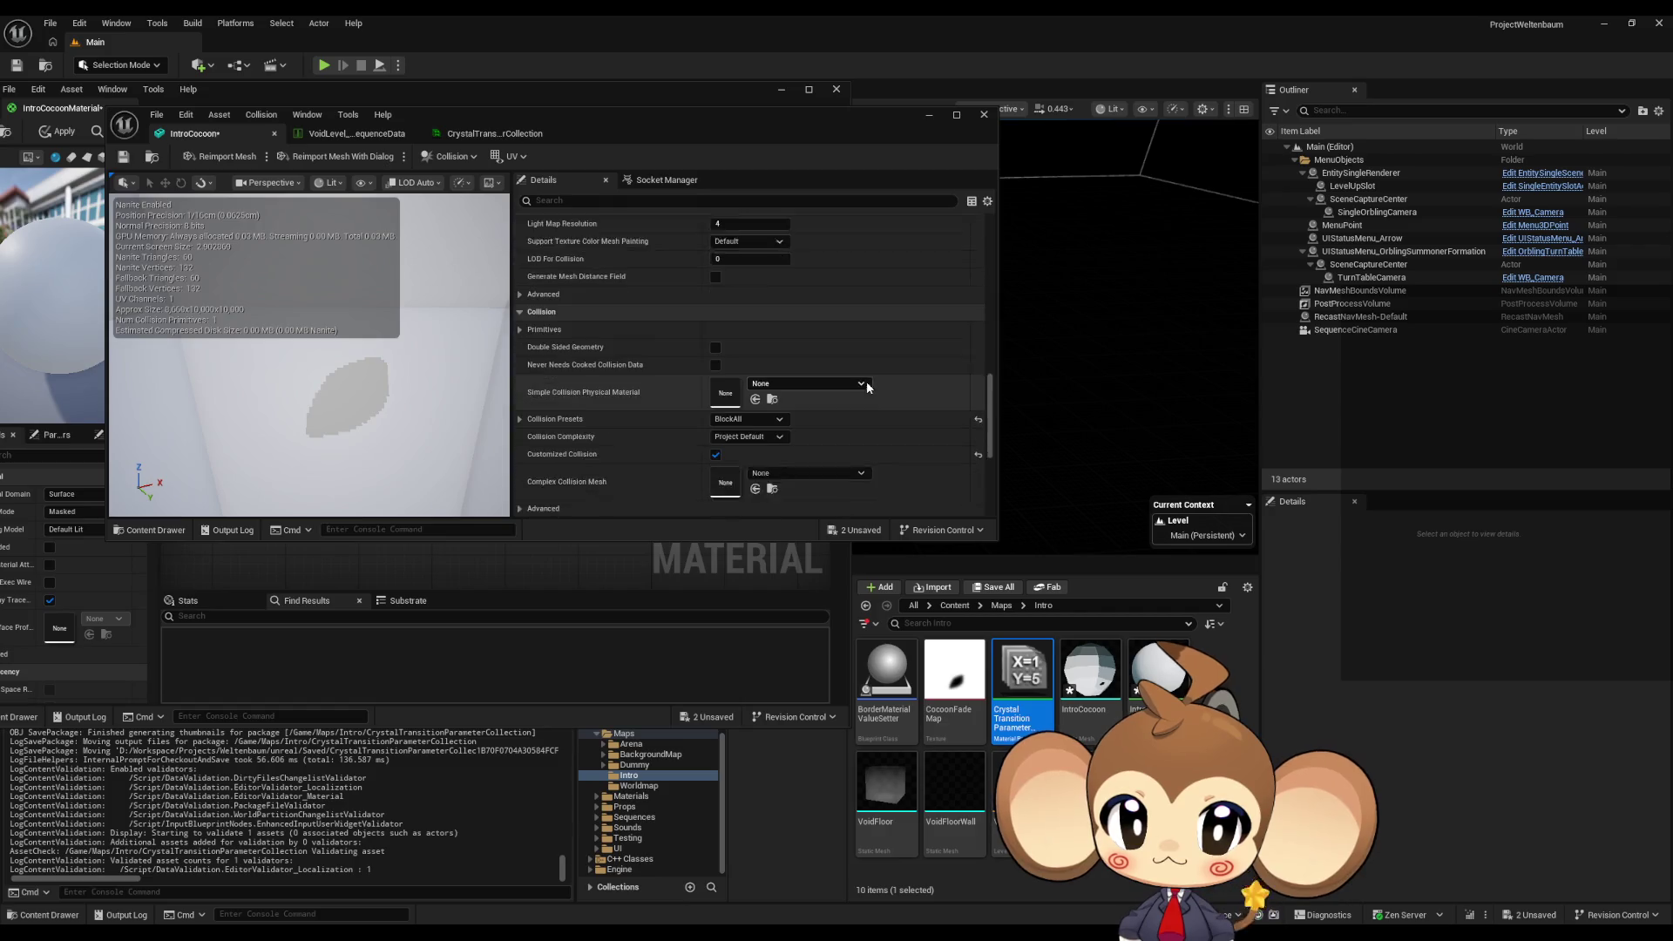
pyautogui.click(744, 376)
pyautogui.click(734, 387)
pyautogui.click(745, 358)
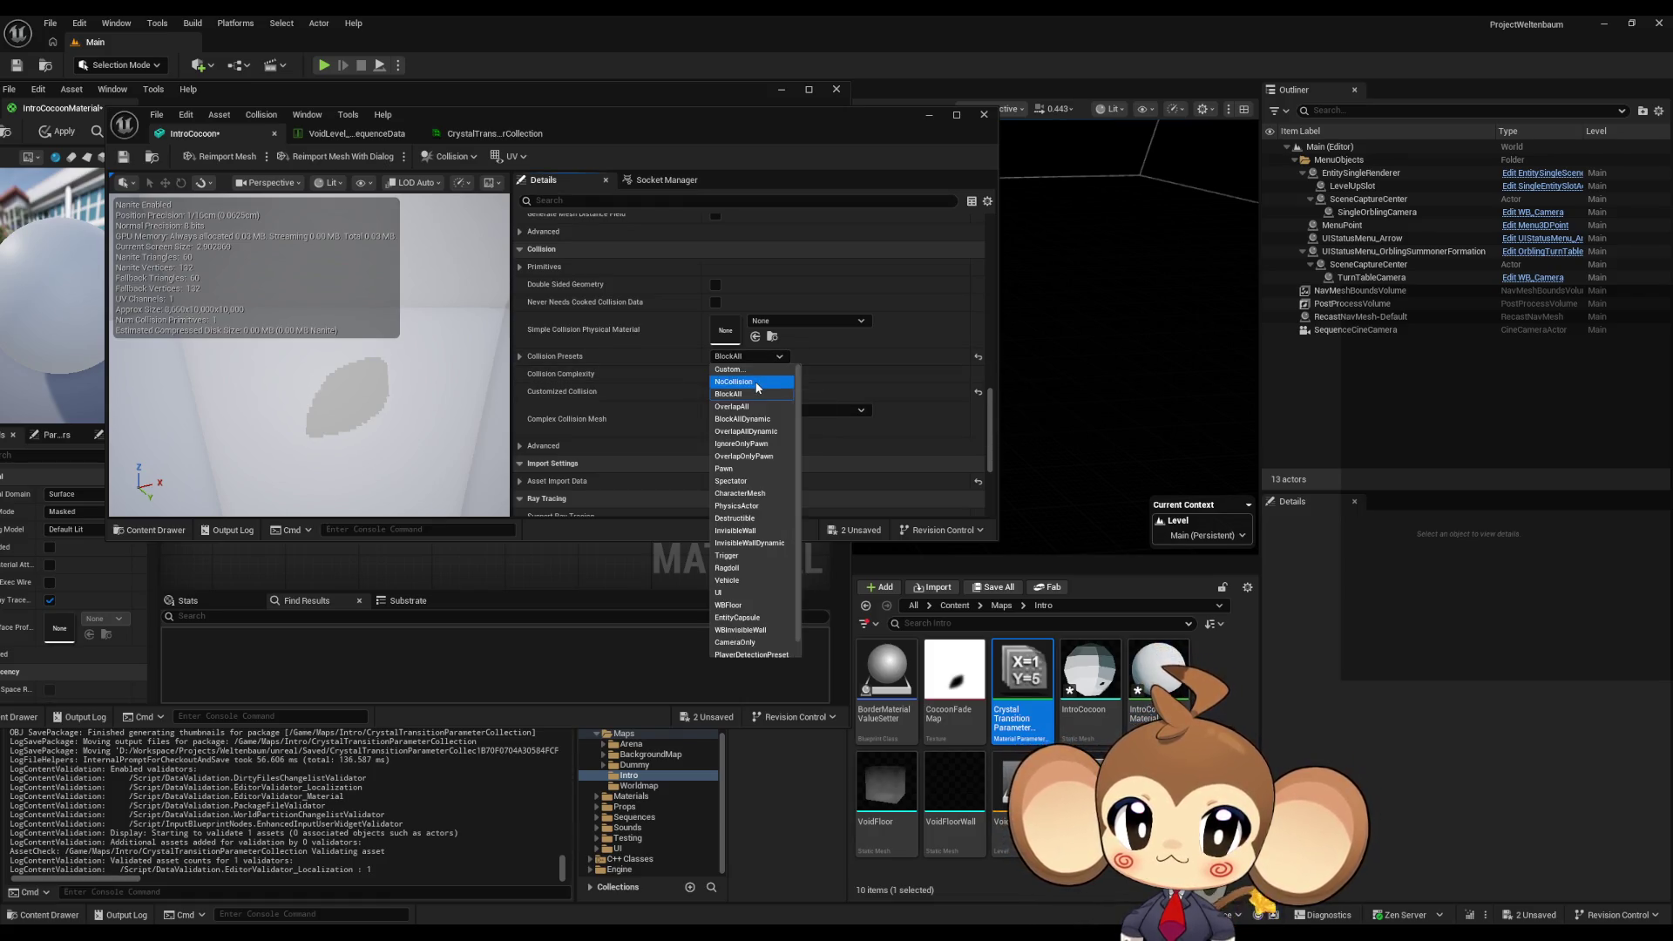
pyautogui.click(754, 381)
# - Save the IntroCocoon mesh and switch to the VoidLevel sequence data
pyautogui.click(123, 157)
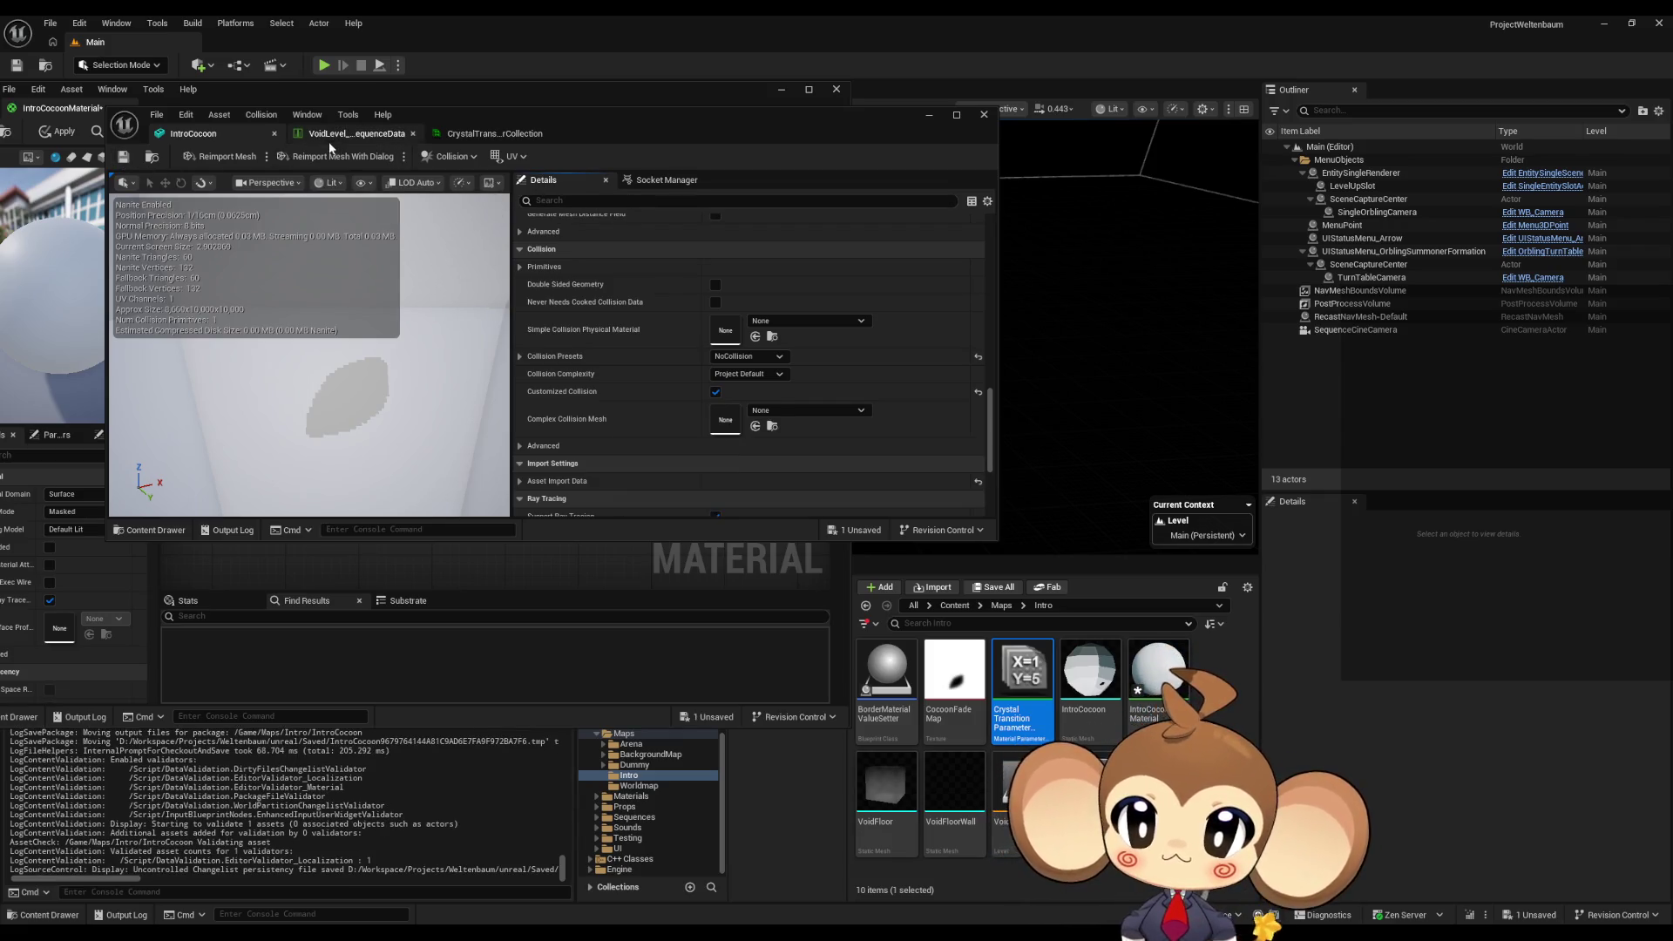
pyautogui.click(324, 140)
pyautogui.click(210, 134)
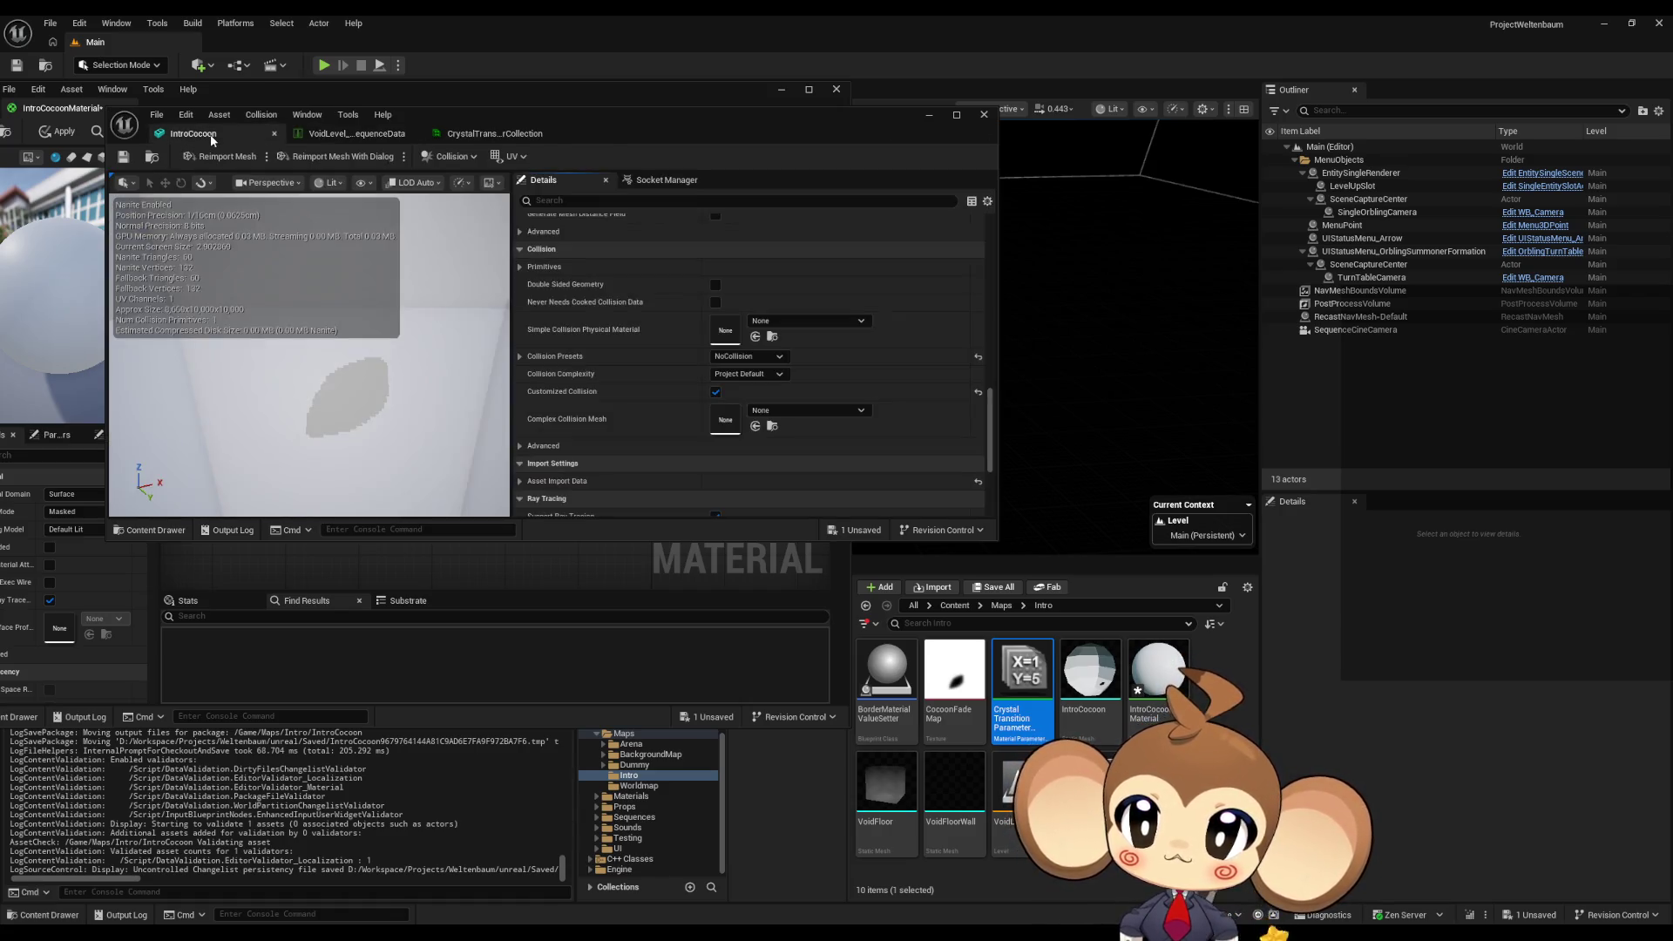
pyautogui.click(349, 137)
pyautogui.click(480, 137)
pyautogui.click(367, 138)
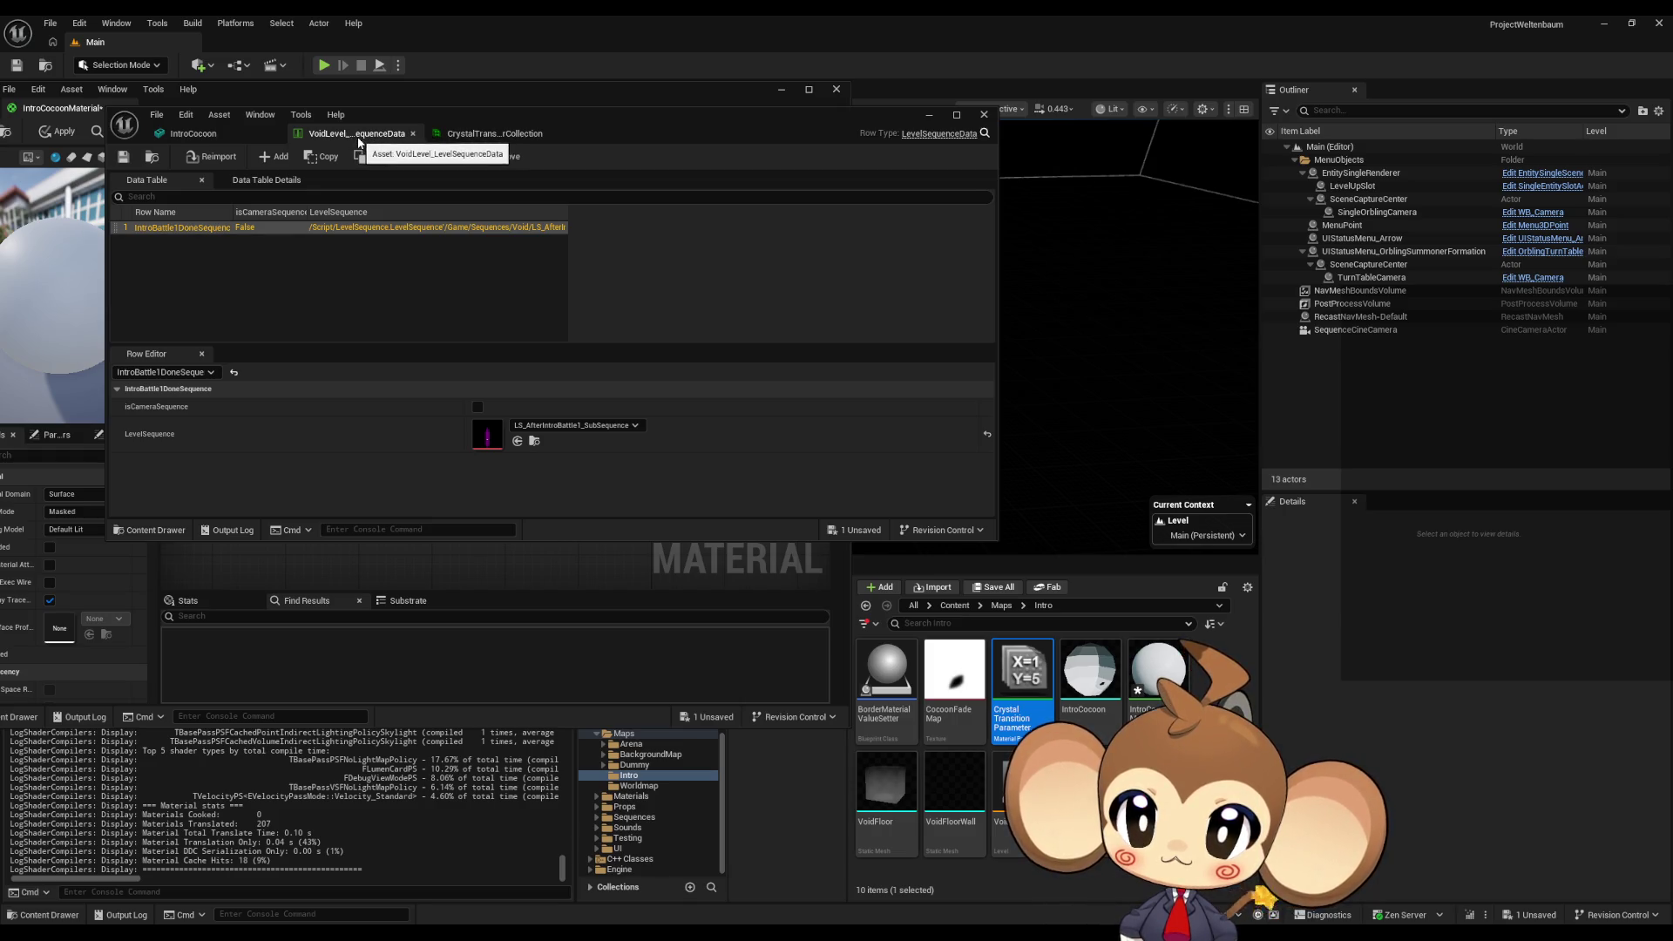
# - Close the VoidLevel sequence data and rearrange windows to show the IntroCocoonMaterial graph
pyautogui.click(412, 133)
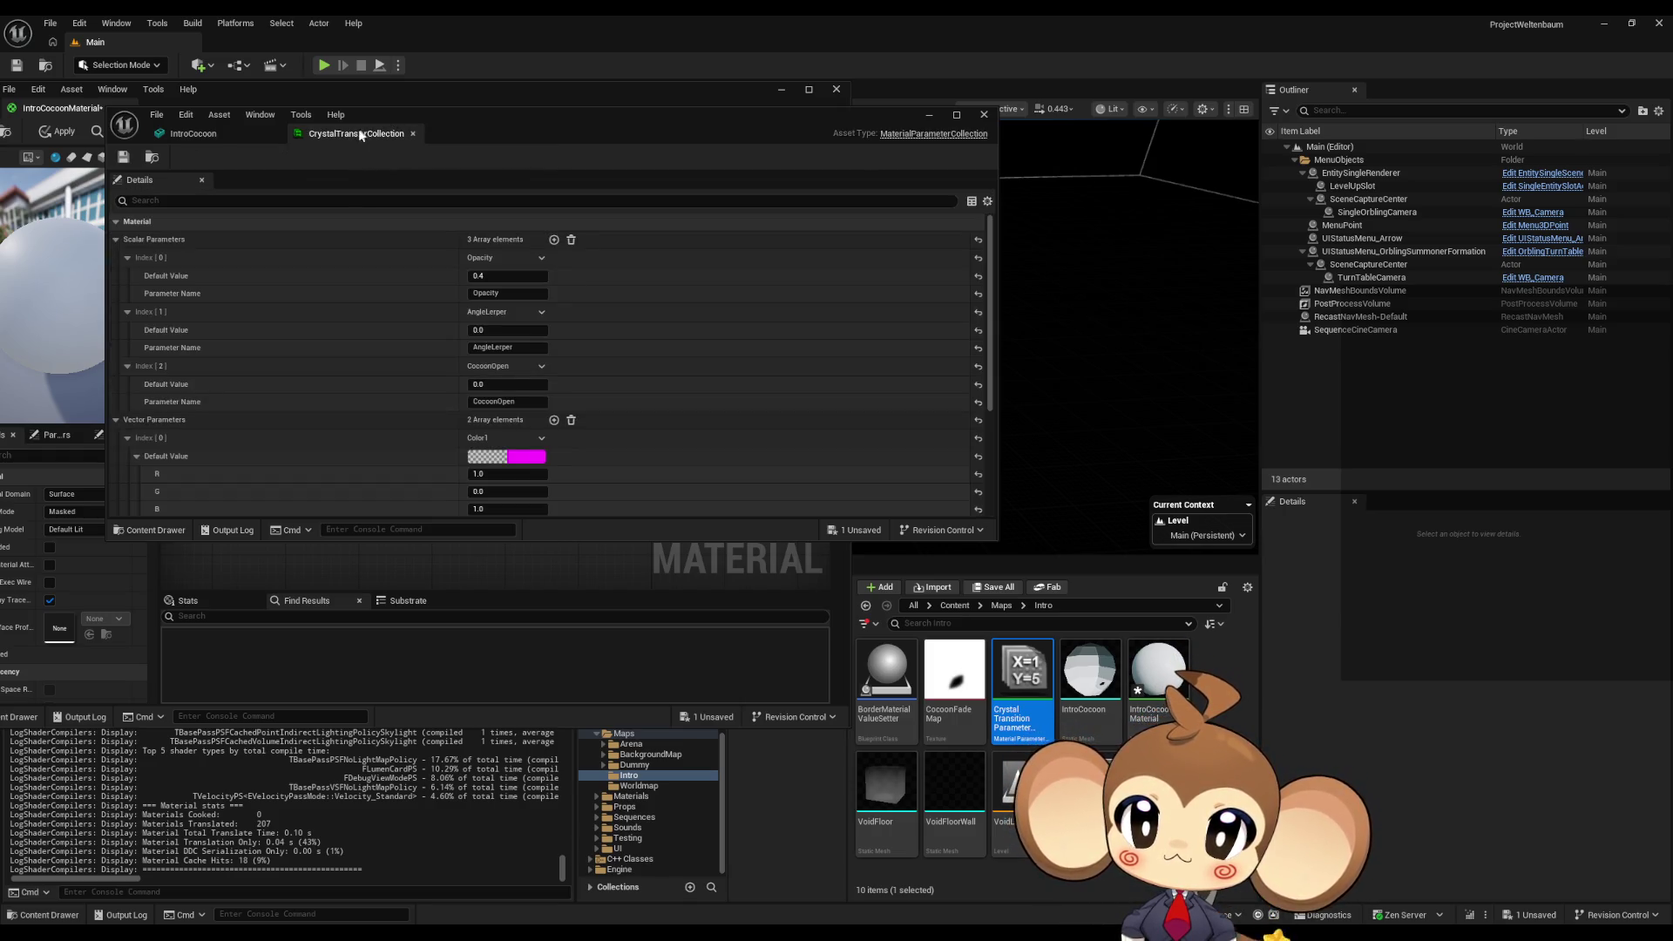
pyautogui.moveTo(358, 132)
pyautogui.mouseDown()
pyautogui.moveTo(374, 210)
pyautogui.moveTo(257, 144)
pyautogui.moveTo(251, 103)
pyautogui.mouseUp()
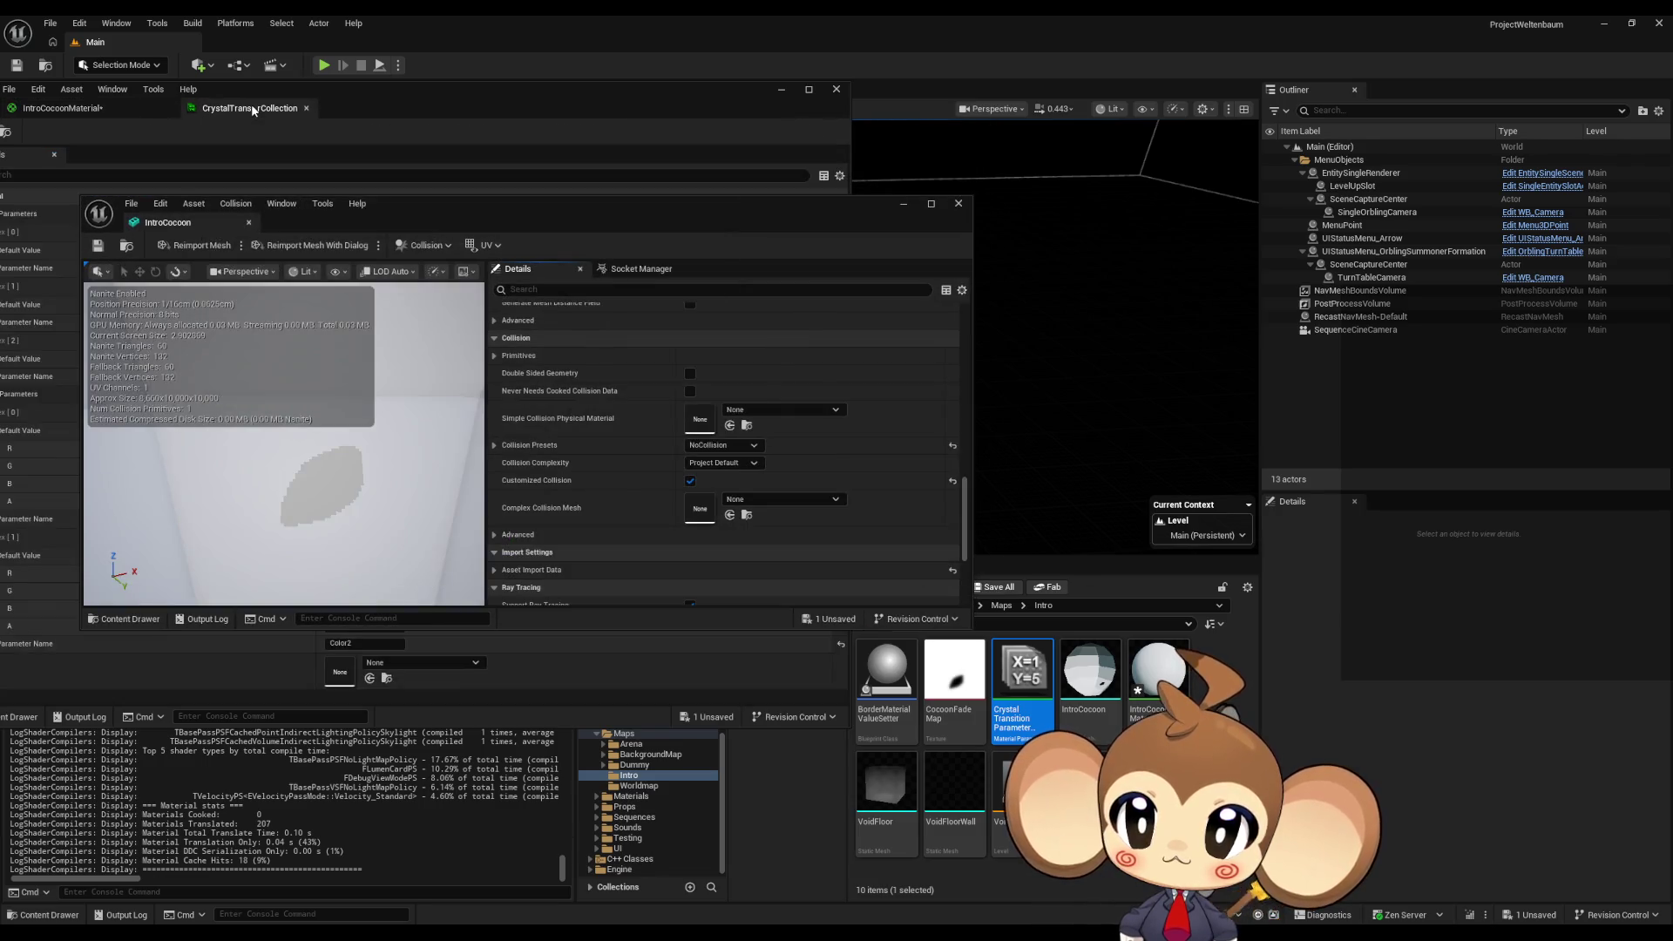
pyautogui.moveTo(414, 212); pyautogui.dragTo(336, 222)
pyautogui.moveTo(364, 108)
pyautogui.mouseDown()
pyautogui.moveTo(979, 166)
pyautogui.moveTo(961, 164)
pyautogui.mouseUp()
pyautogui.moveTo(310, 217); pyautogui.dragTo(315, 118)
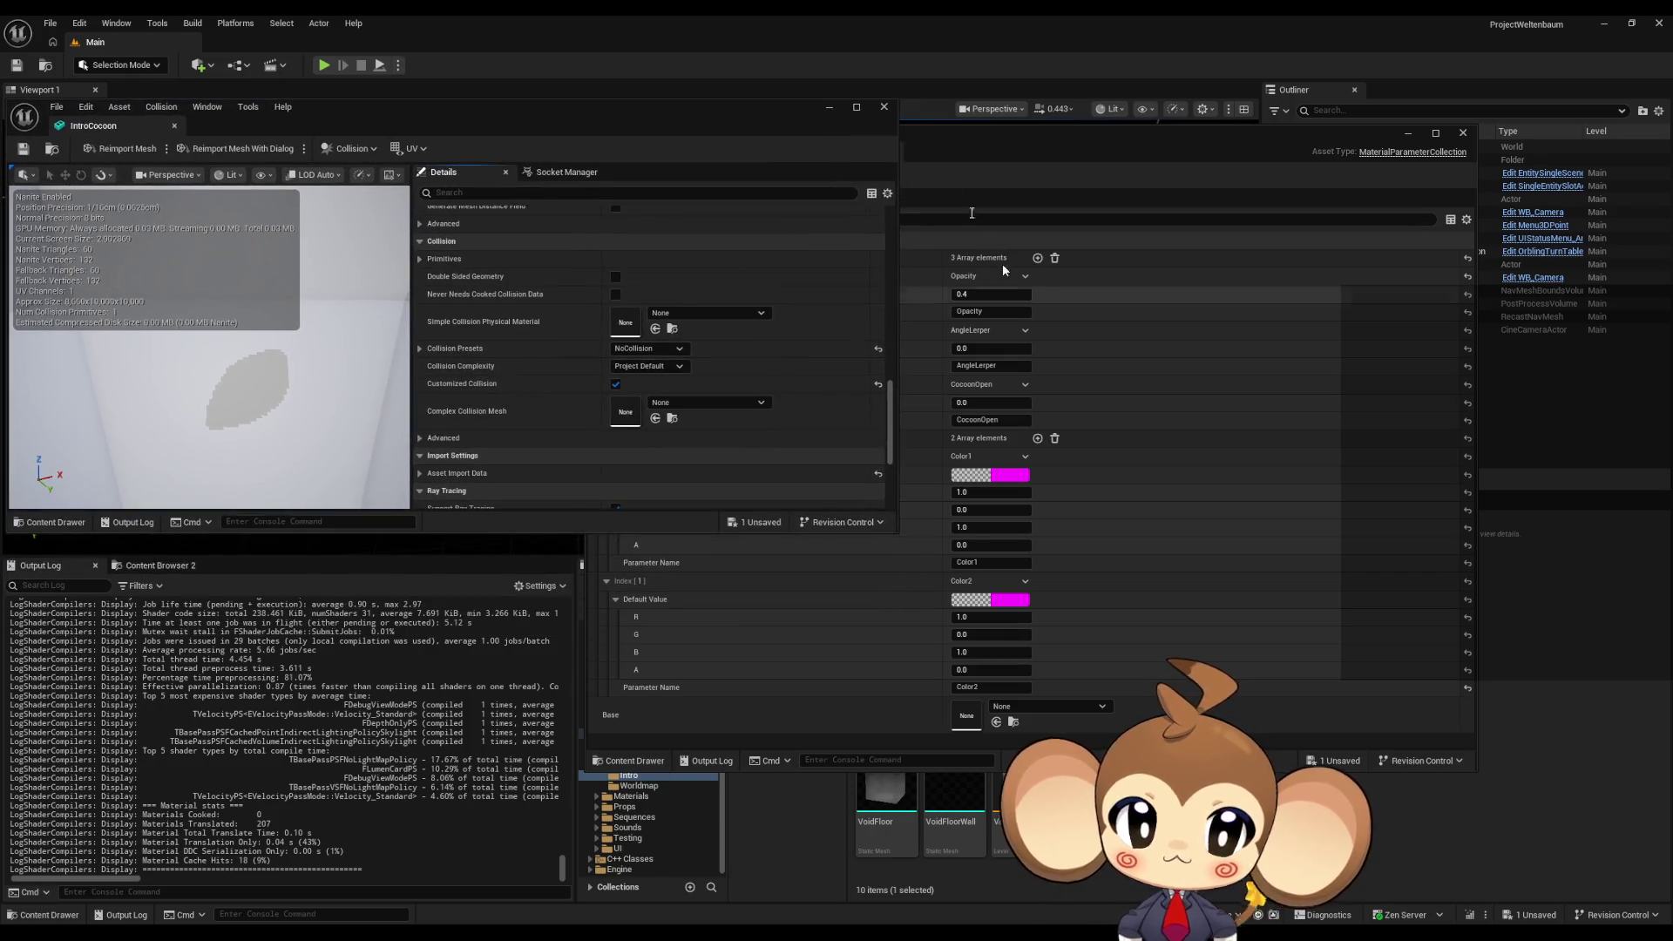
pyautogui.moveTo(946, 129); pyautogui.dragTo(905, 129)
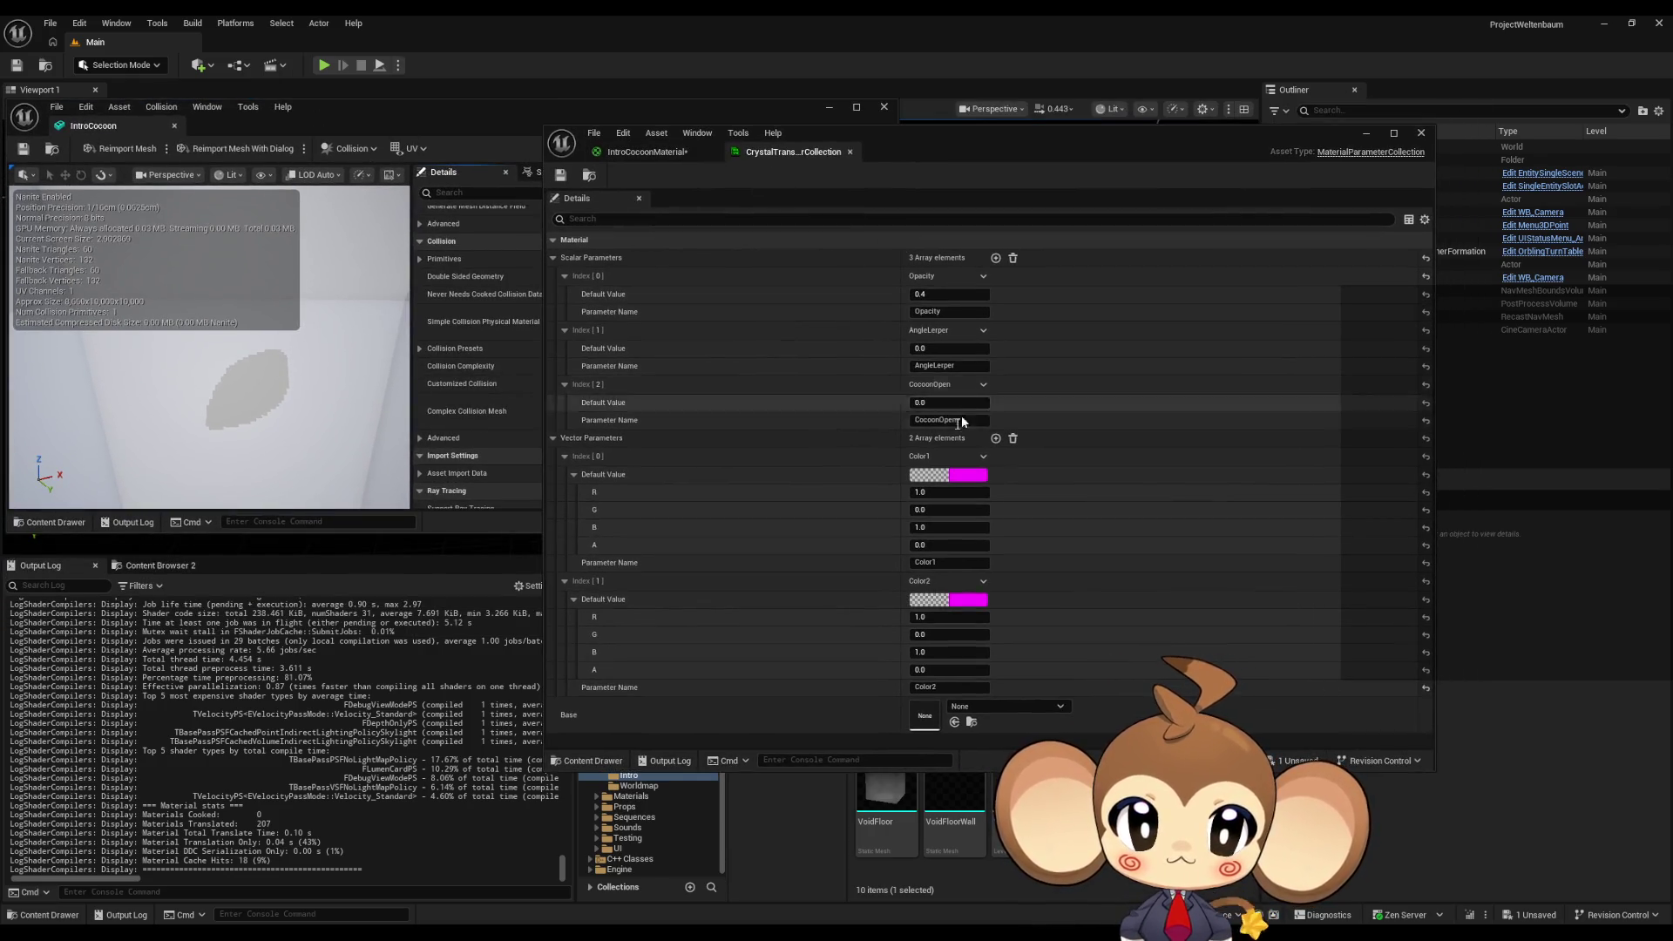
pyautogui.click(635, 154)
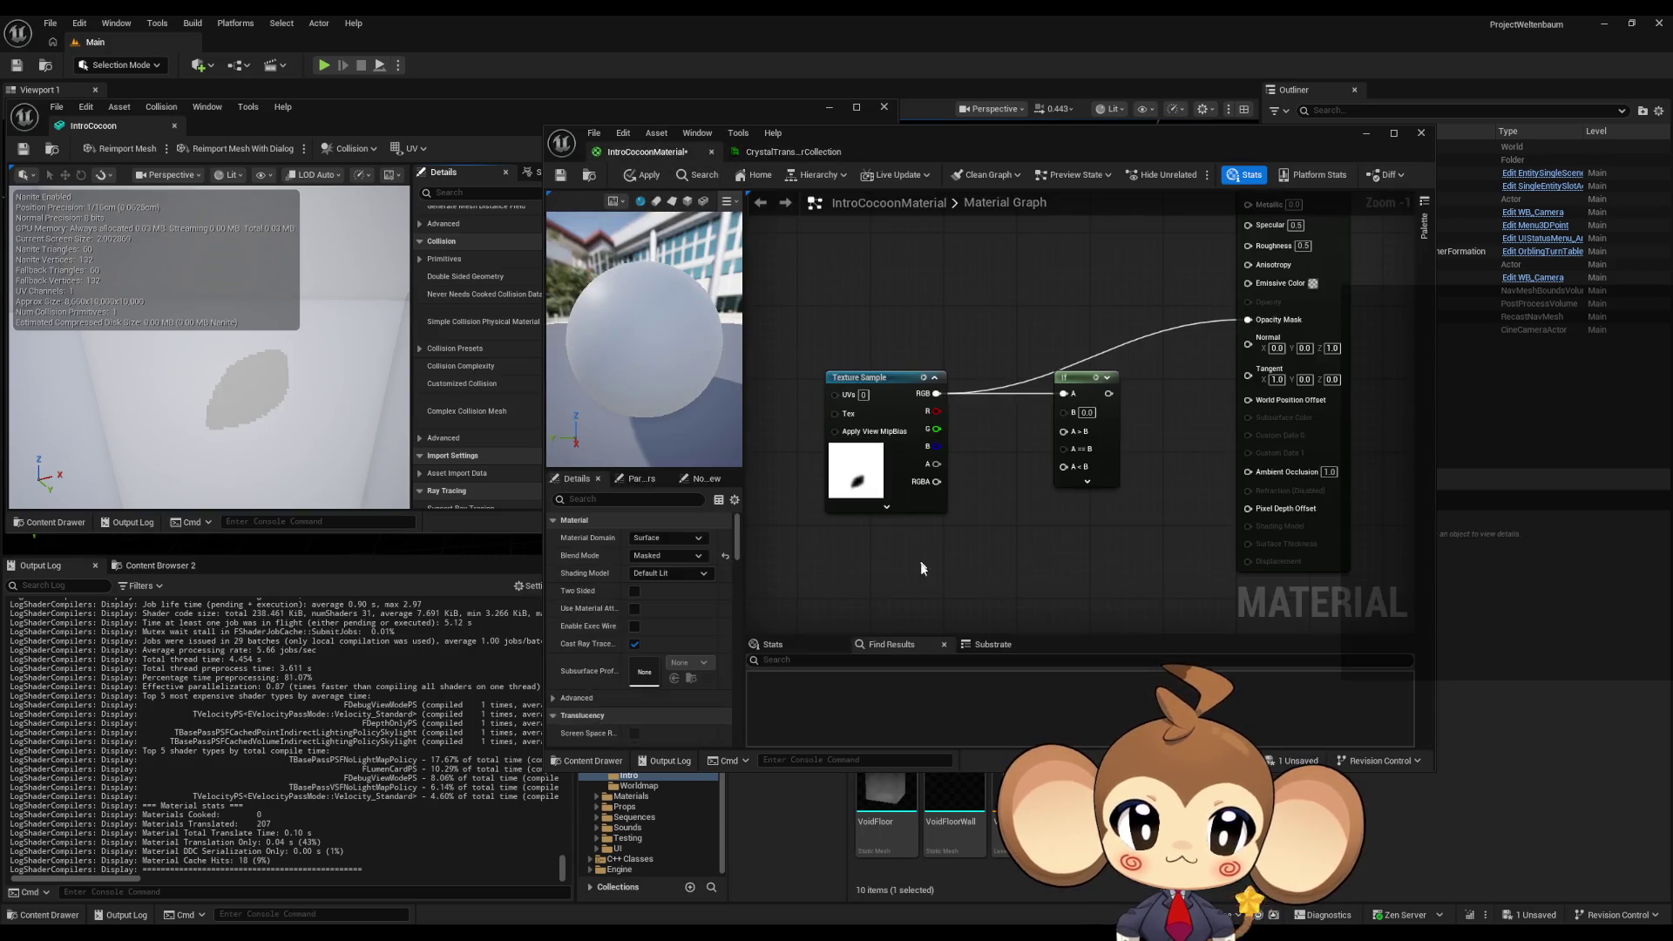
pyautogui.rightClick(900, 587)
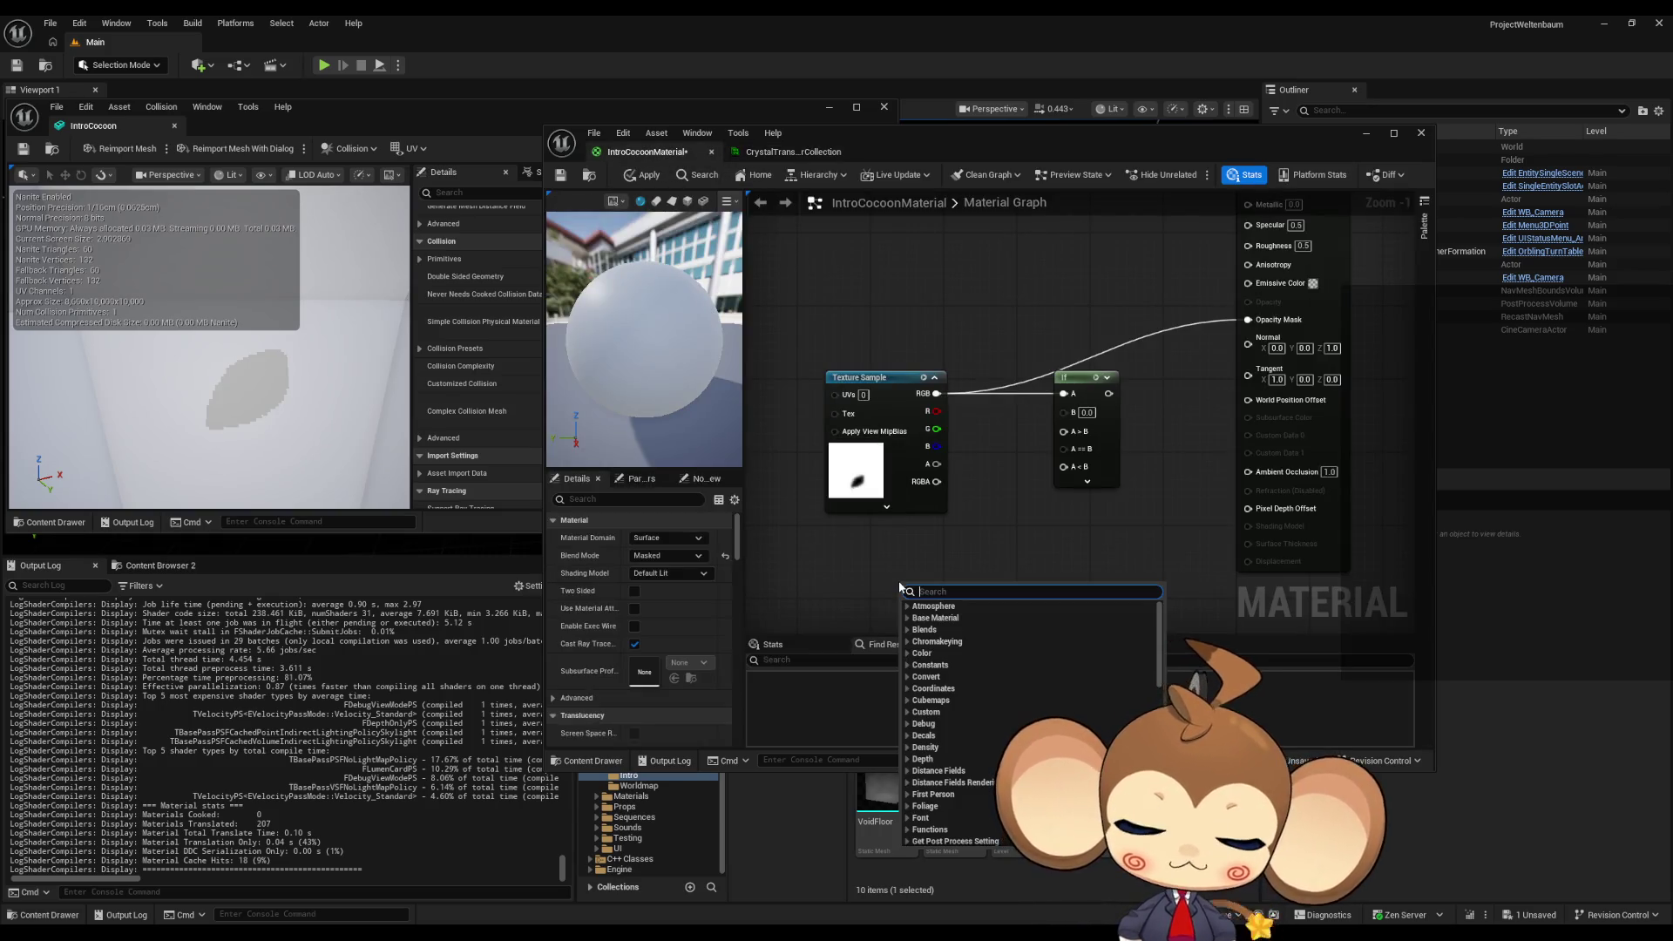
pyautogui.write('seq')
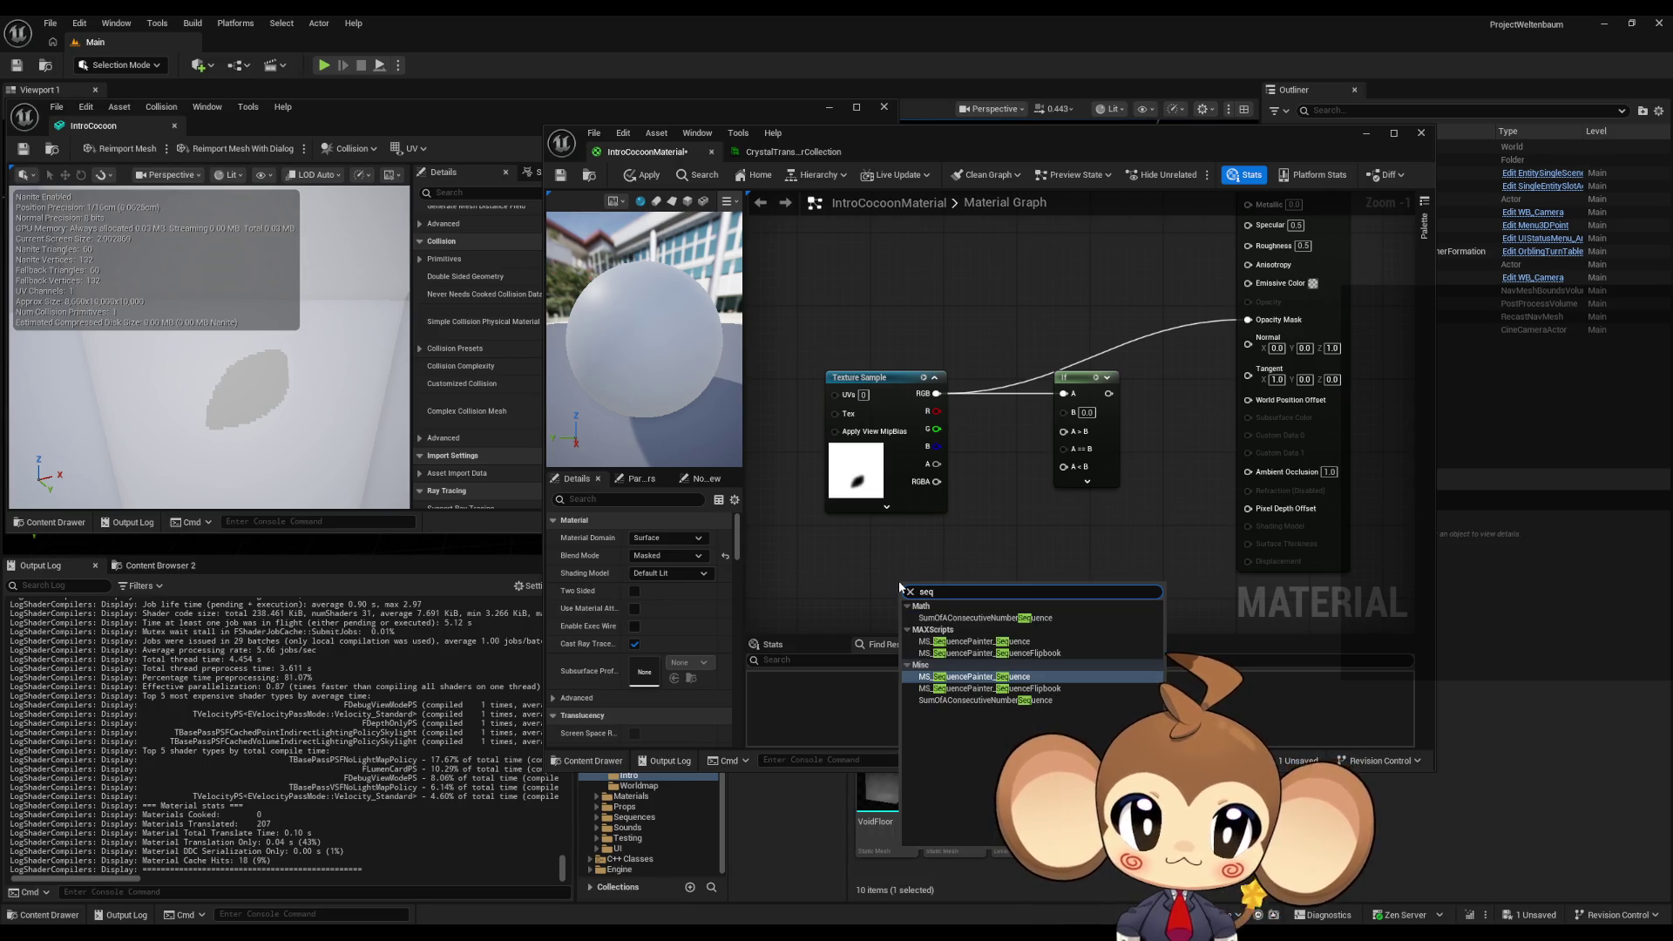
pyautogui.write('param')
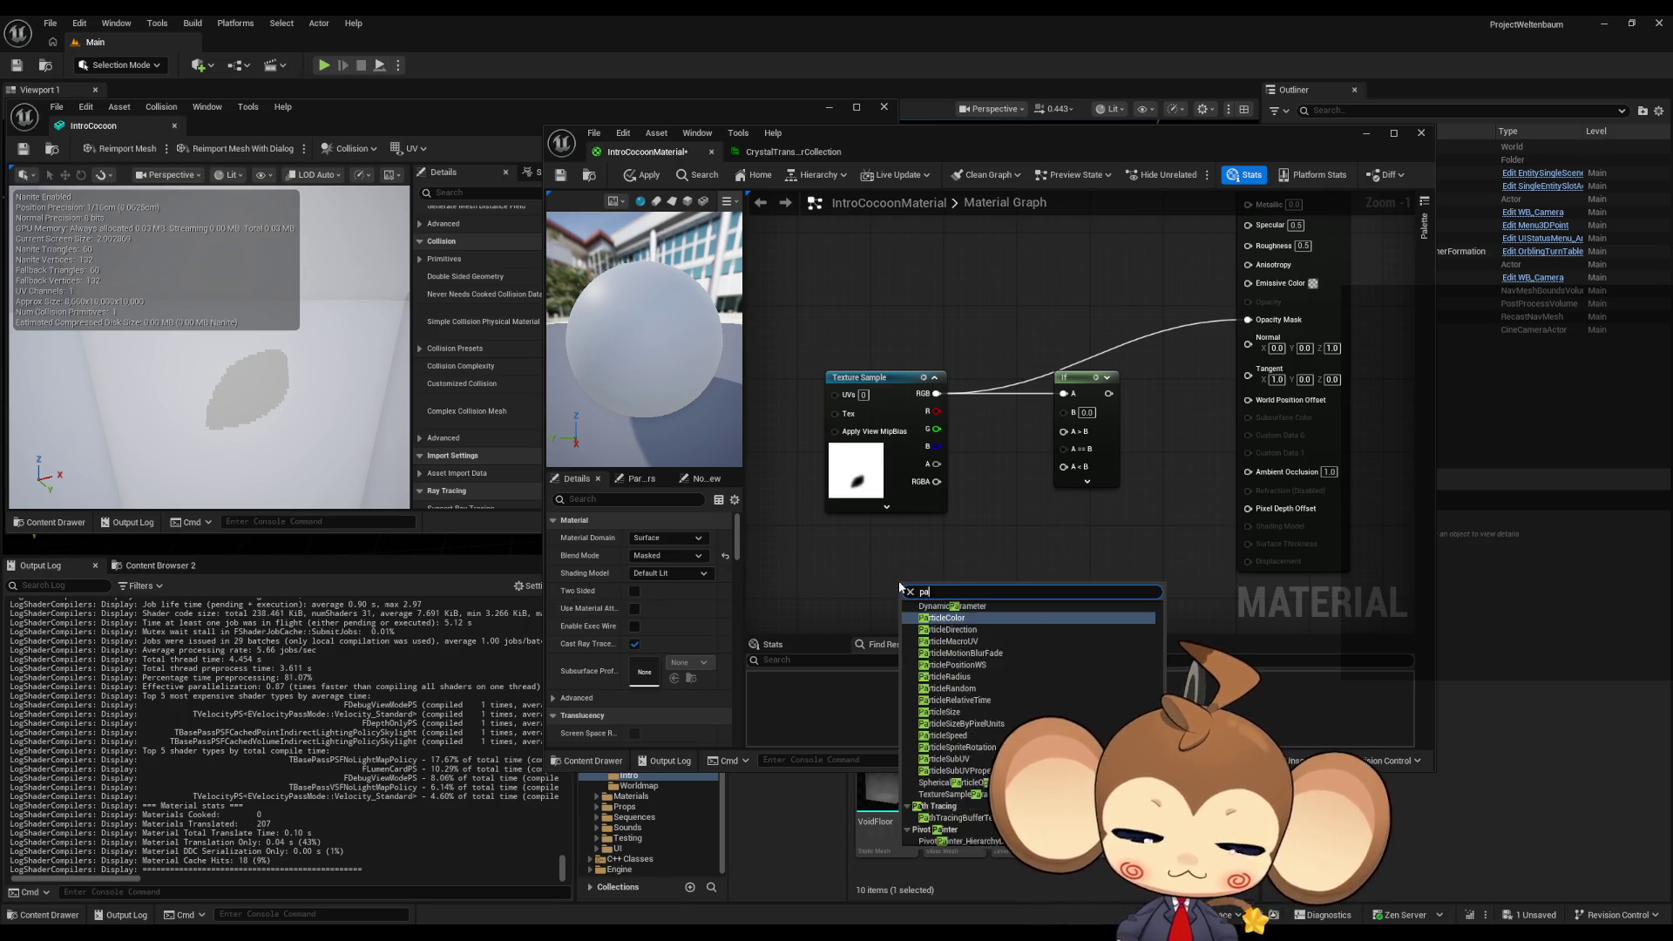
pyautogui.press('BackSpace')
pyautogui.write('meter')
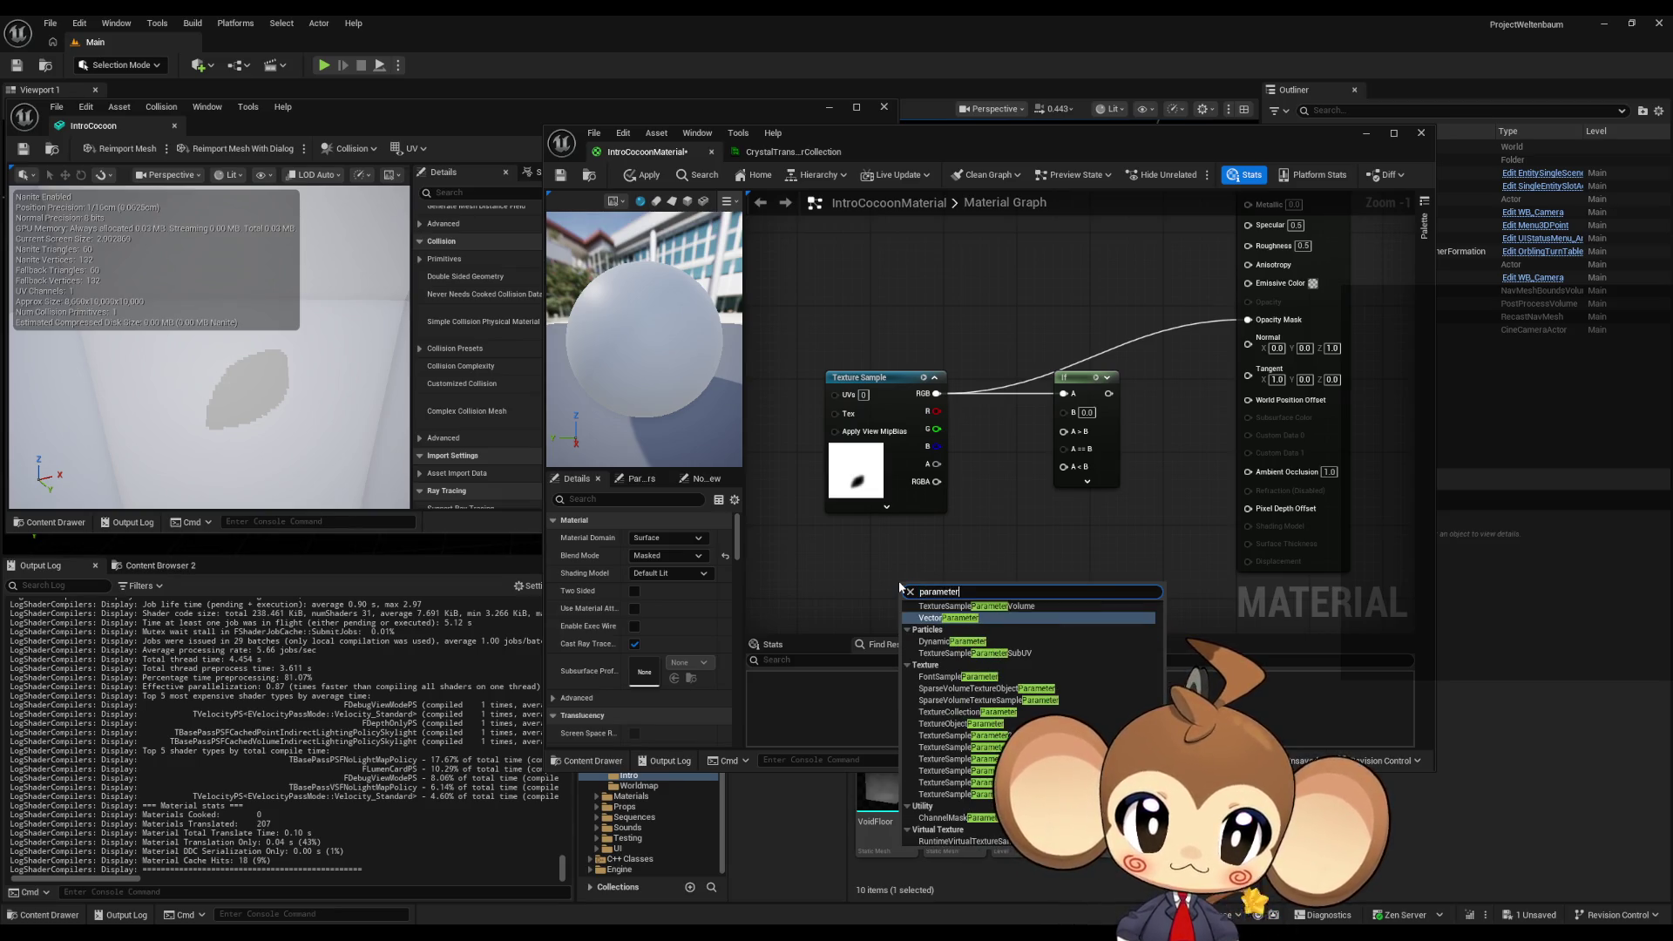
pyautogui.scroll(3, 998, 699)
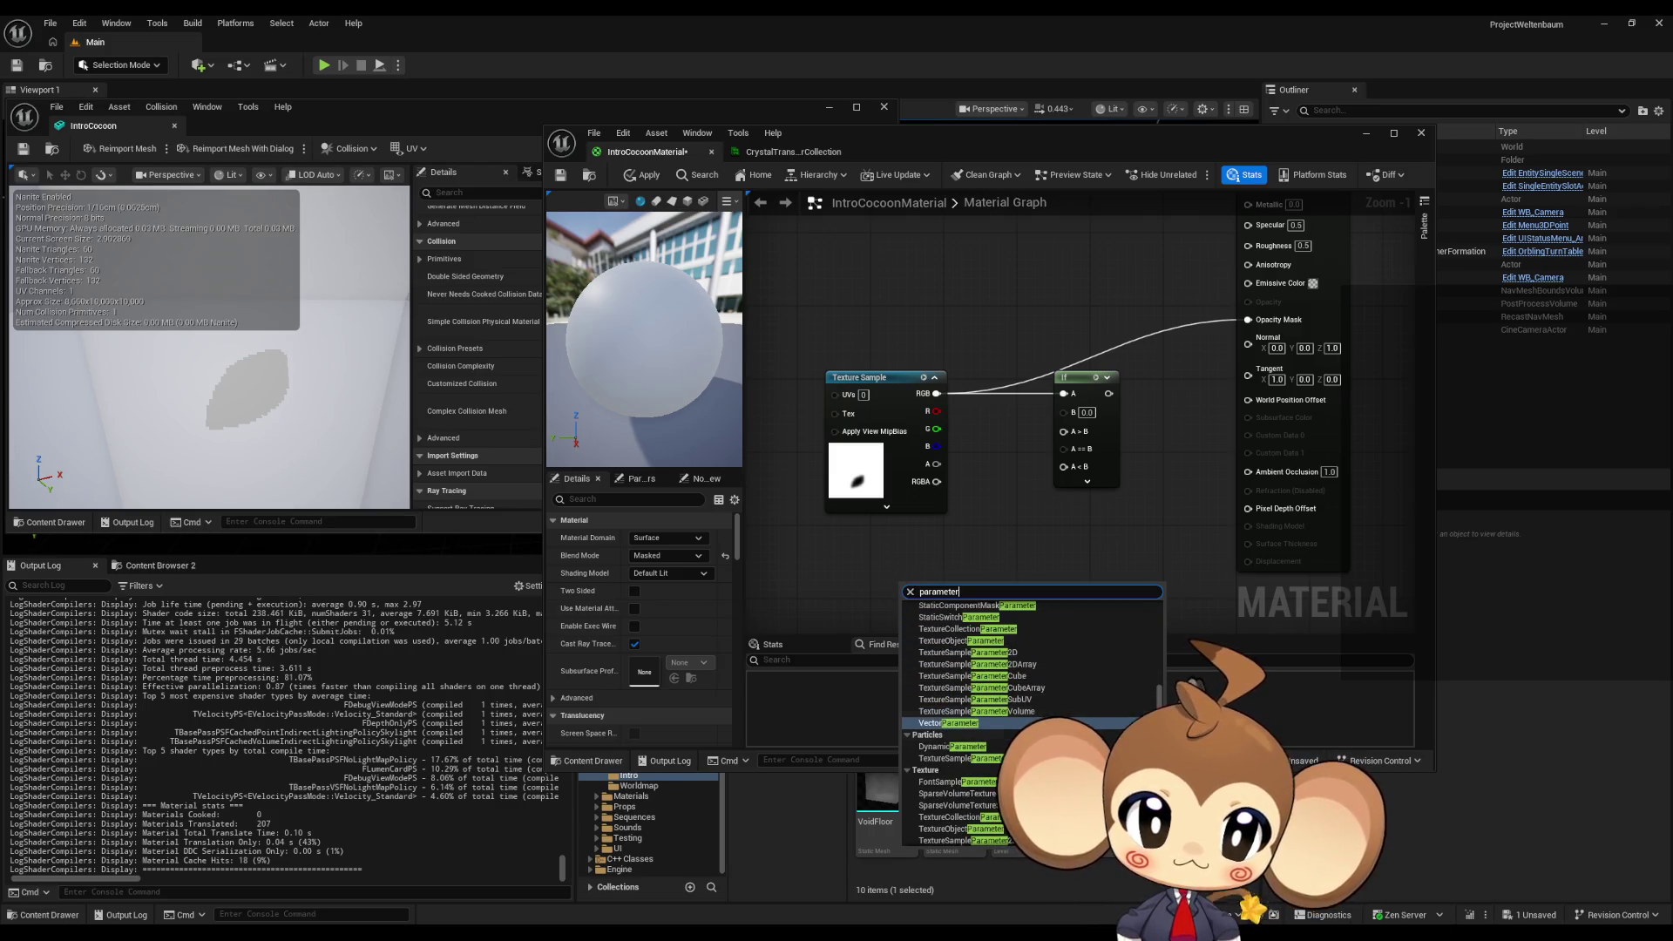
pyautogui.write('material')
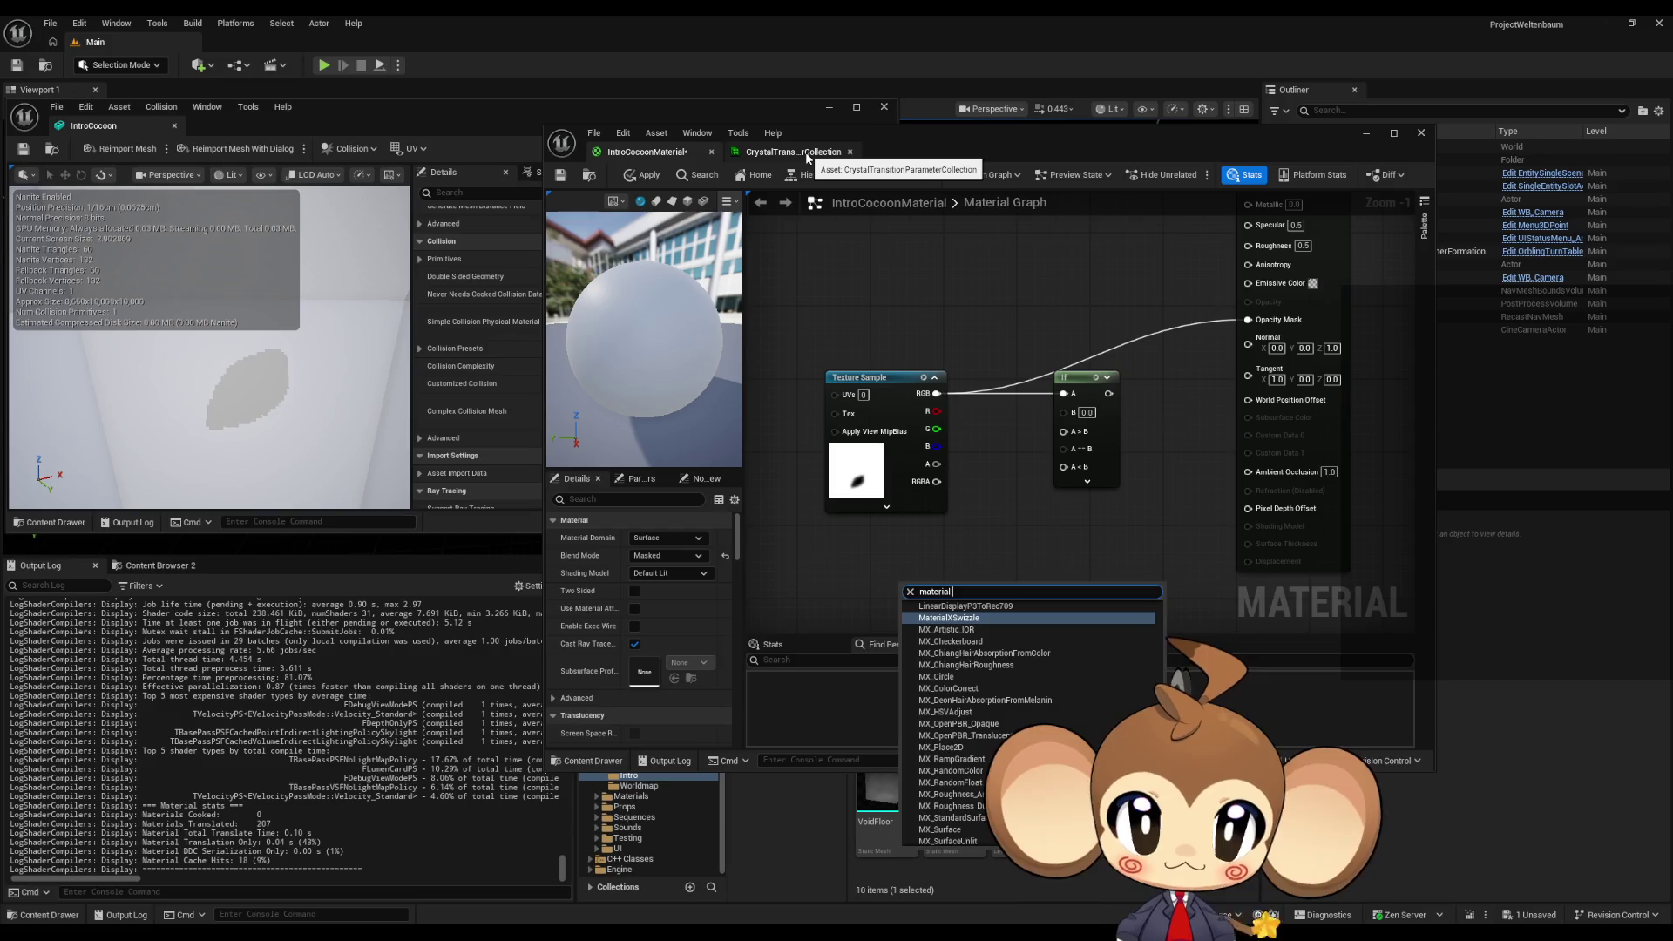
pyautogui.write(' para')
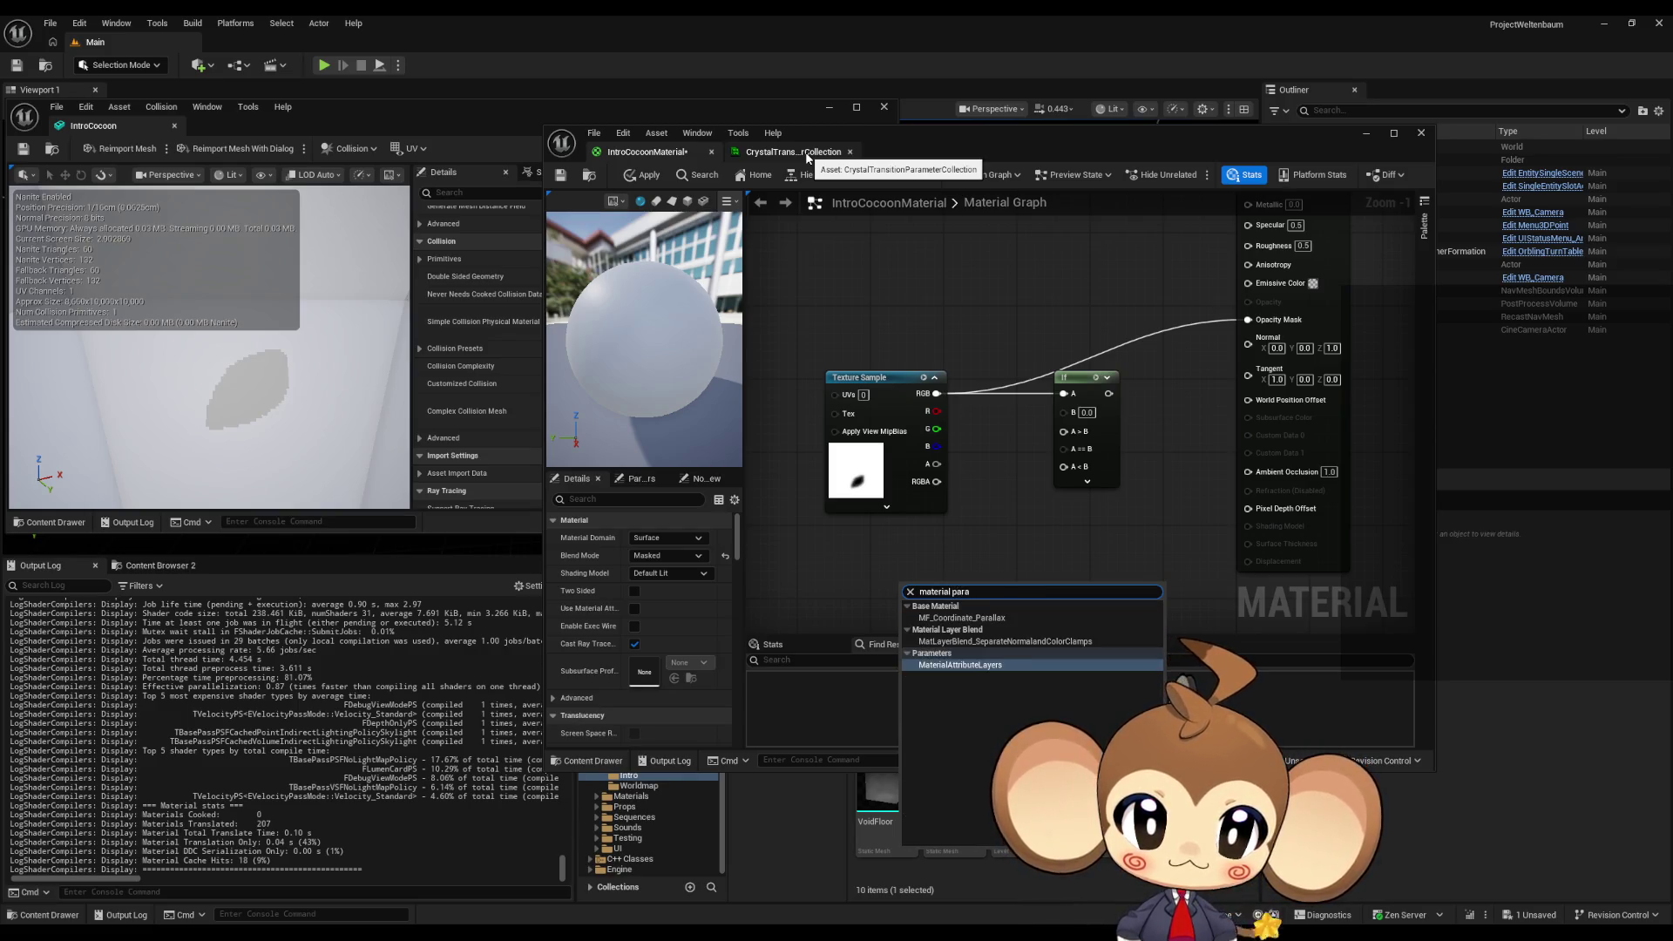
pyautogui.press('Up')
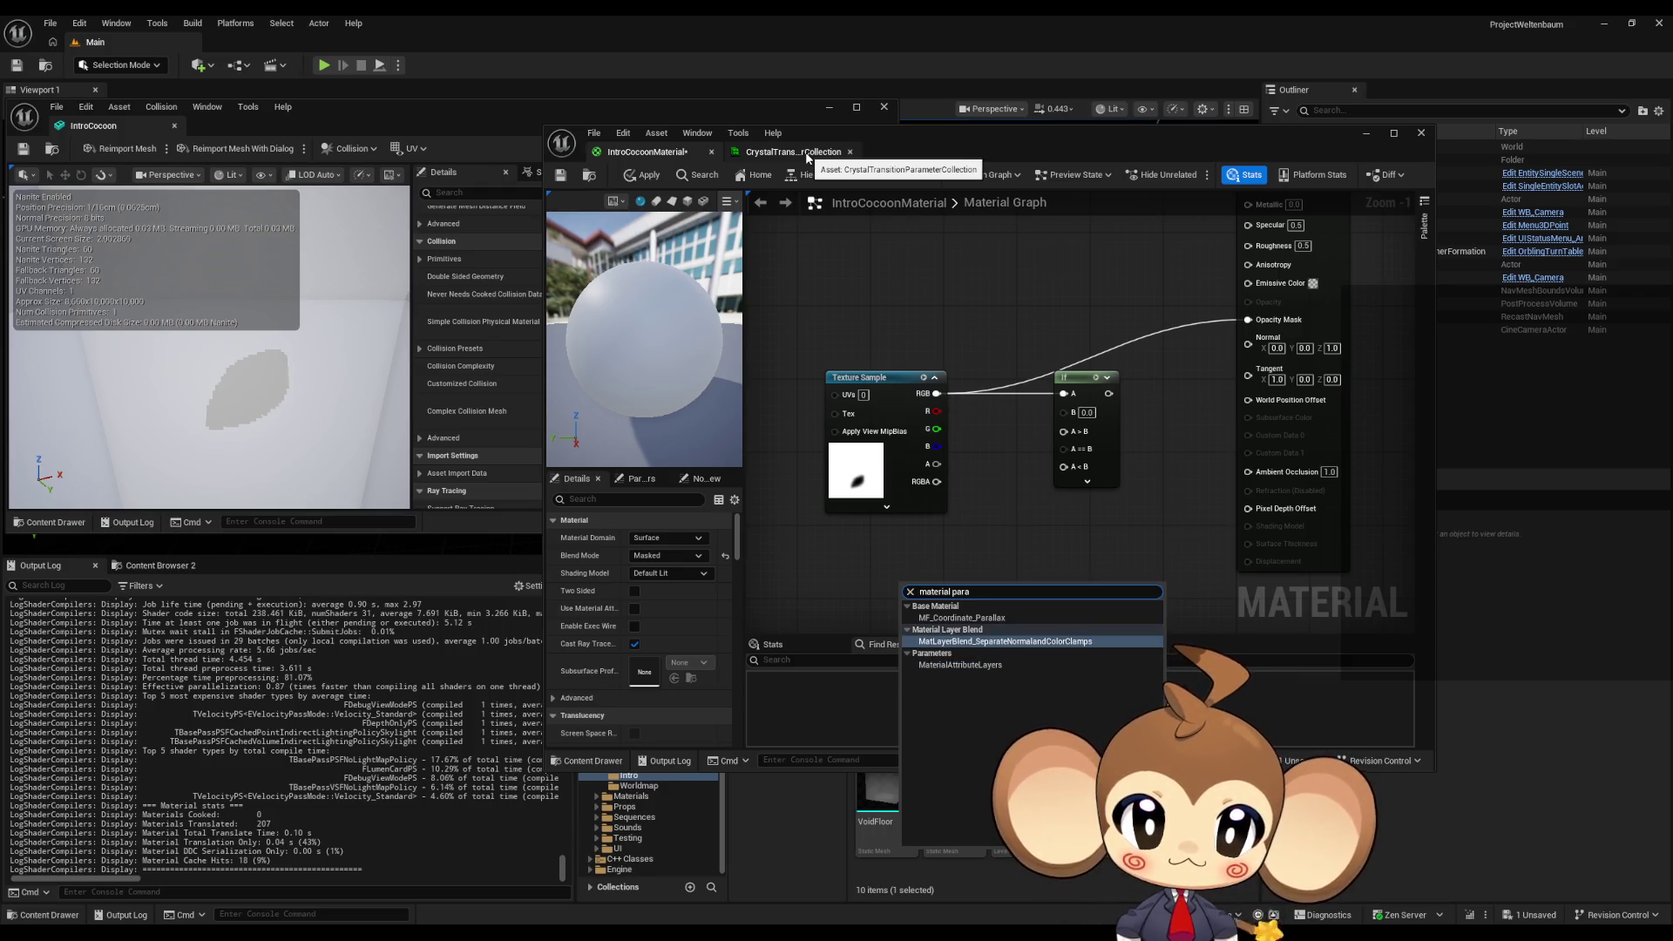
pyautogui.press('BackSpace')
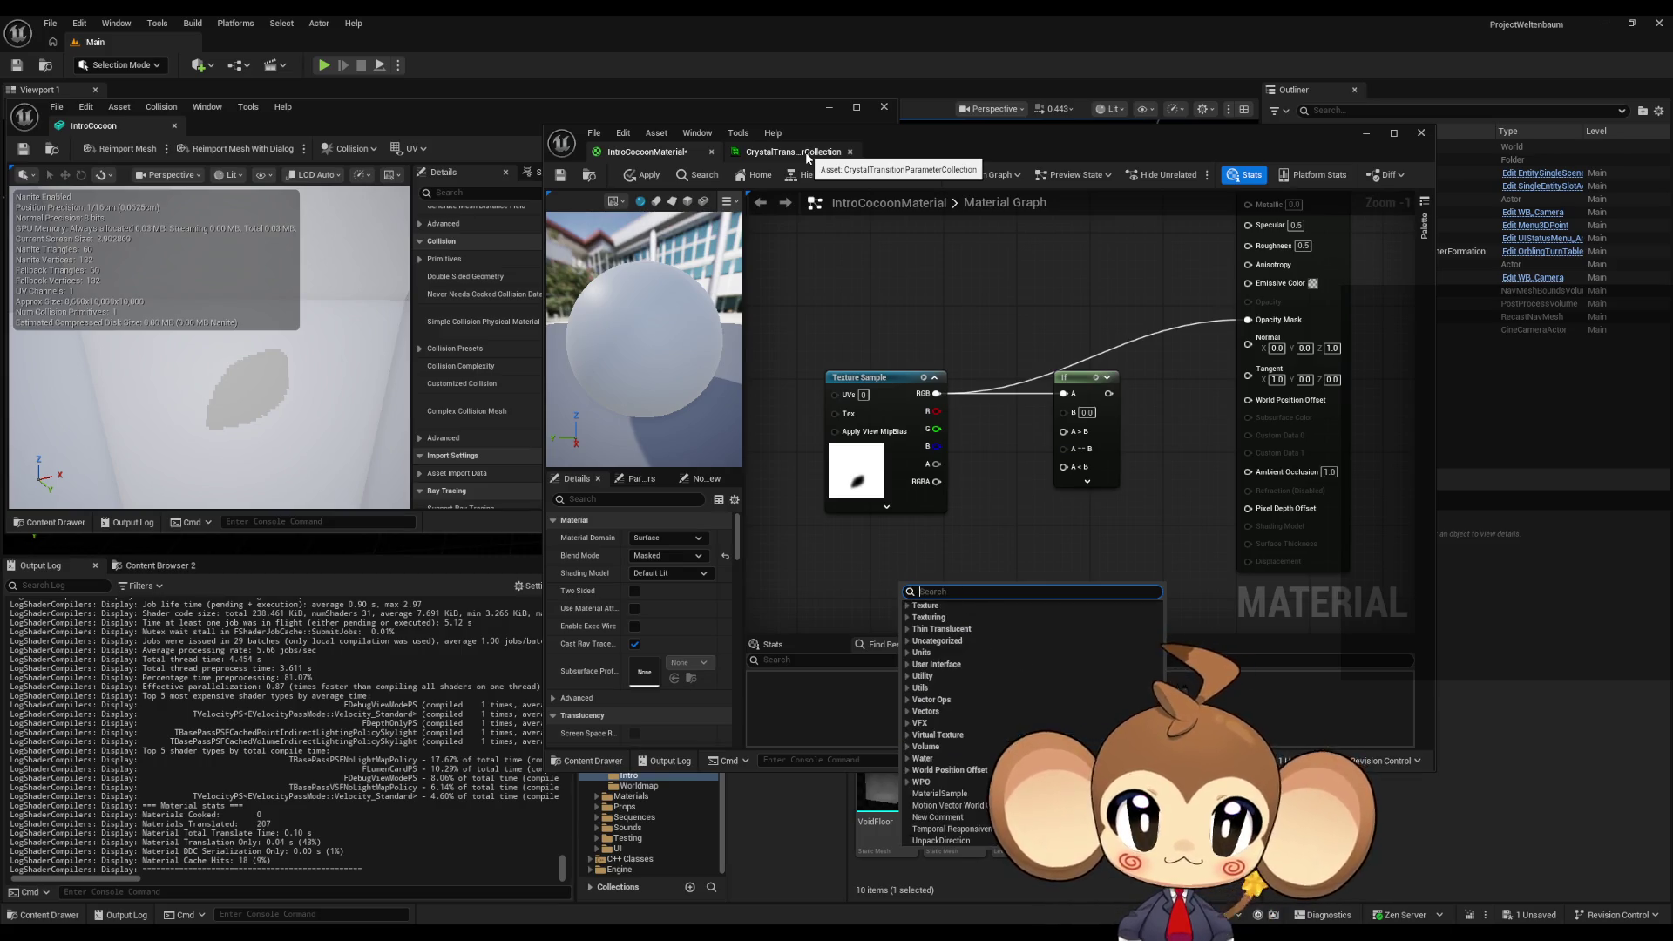
pyautogui.write('collection')
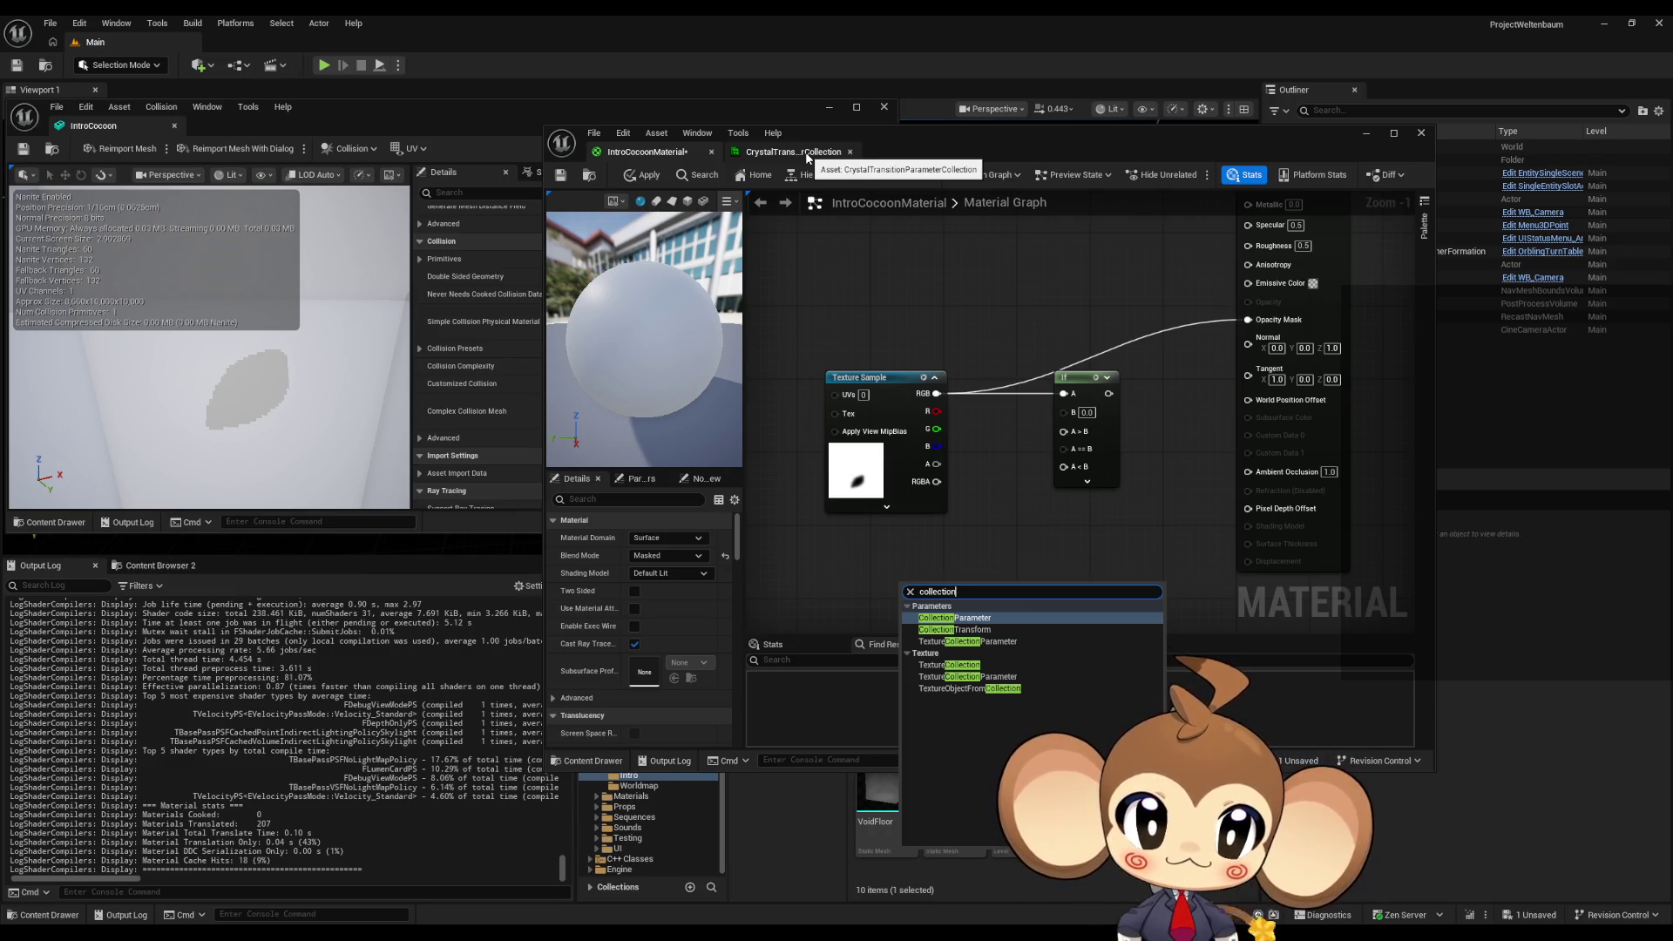
pyautogui.click(928, 319)
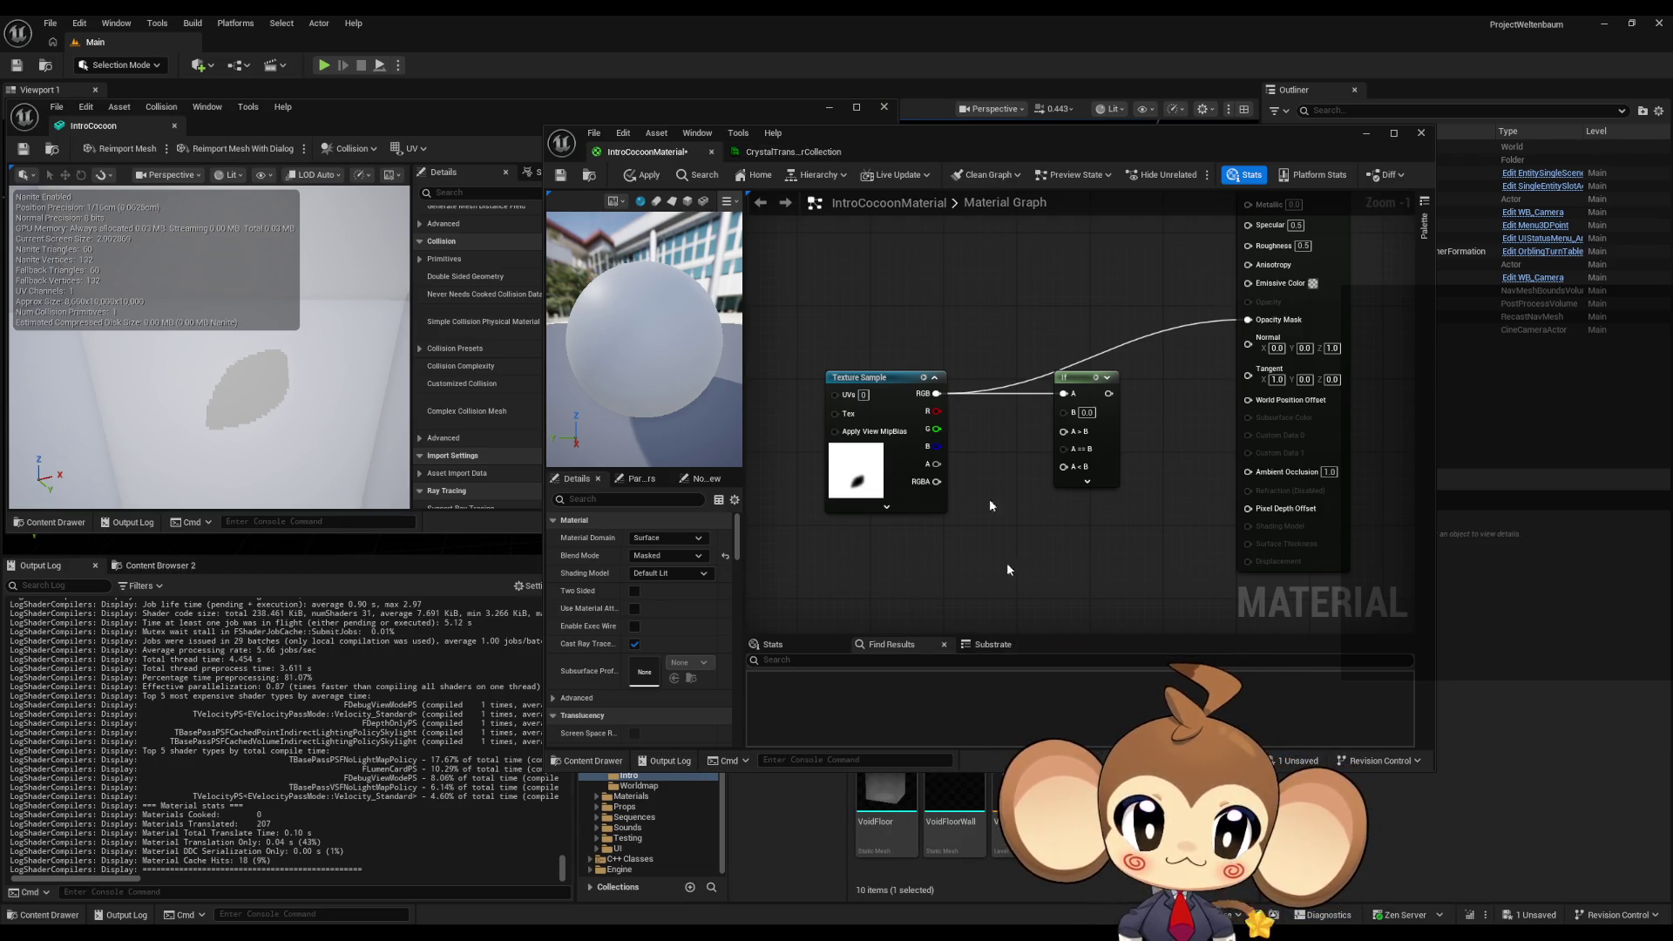
# - Paste IntroCrystalTransitionWhiteMaterial's Color1 collection parameter node into the IntroCocoonMaterial graph
pyautogui.moveTo(943, 145)
pyautogui.mouseDown()
pyautogui.moveTo(588, 10)
pyautogui.moveTo(722, 14)
pyautogui.moveTo(289, 462)
pyautogui.moveTo(284, 512)
pyautogui.mouseUp()
pyautogui.click(866, 605)
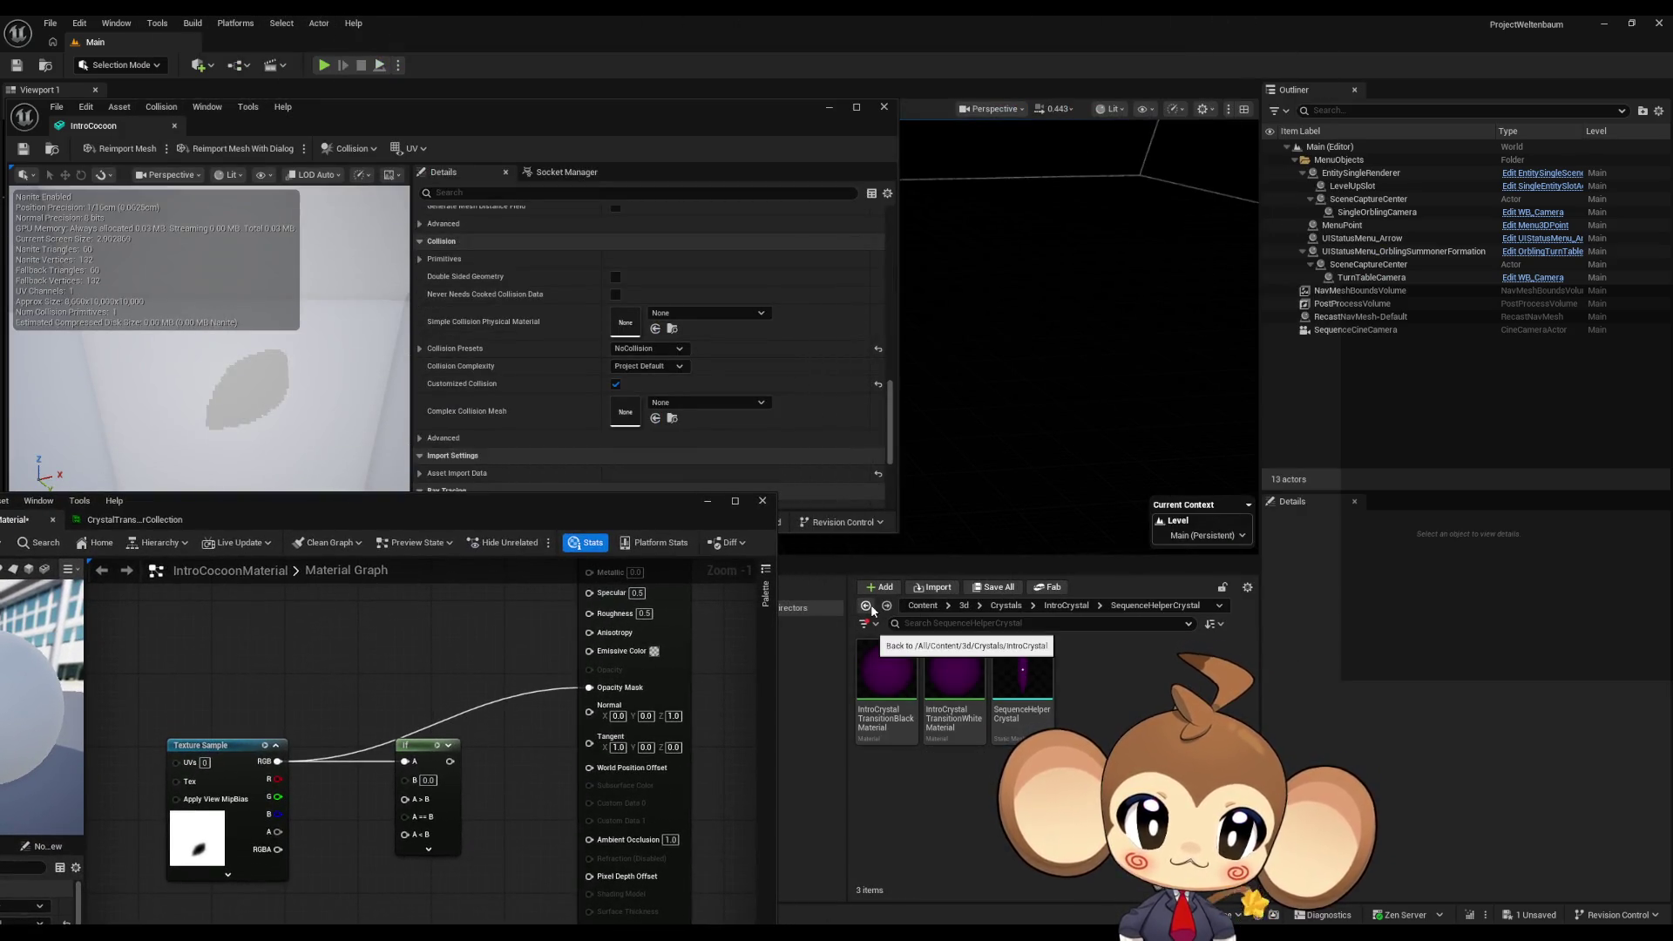
pyautogui.doubleClick(971, 679)
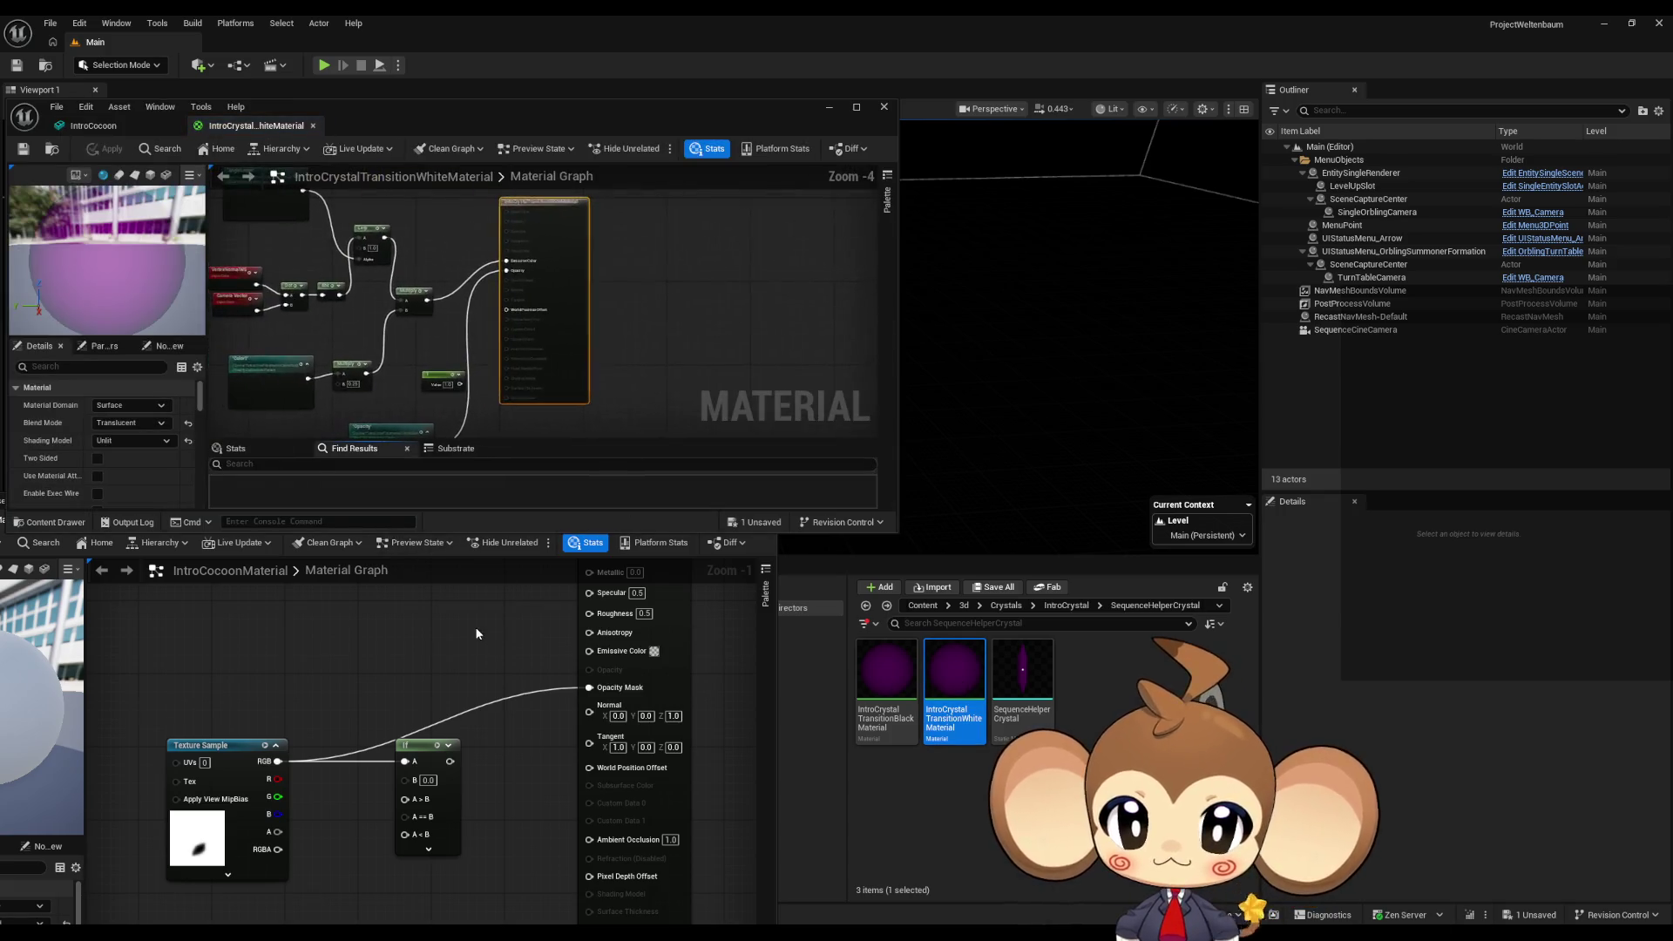
pyautogui.moveTo(467, 515); pyautogui.dragTo(984, 392)
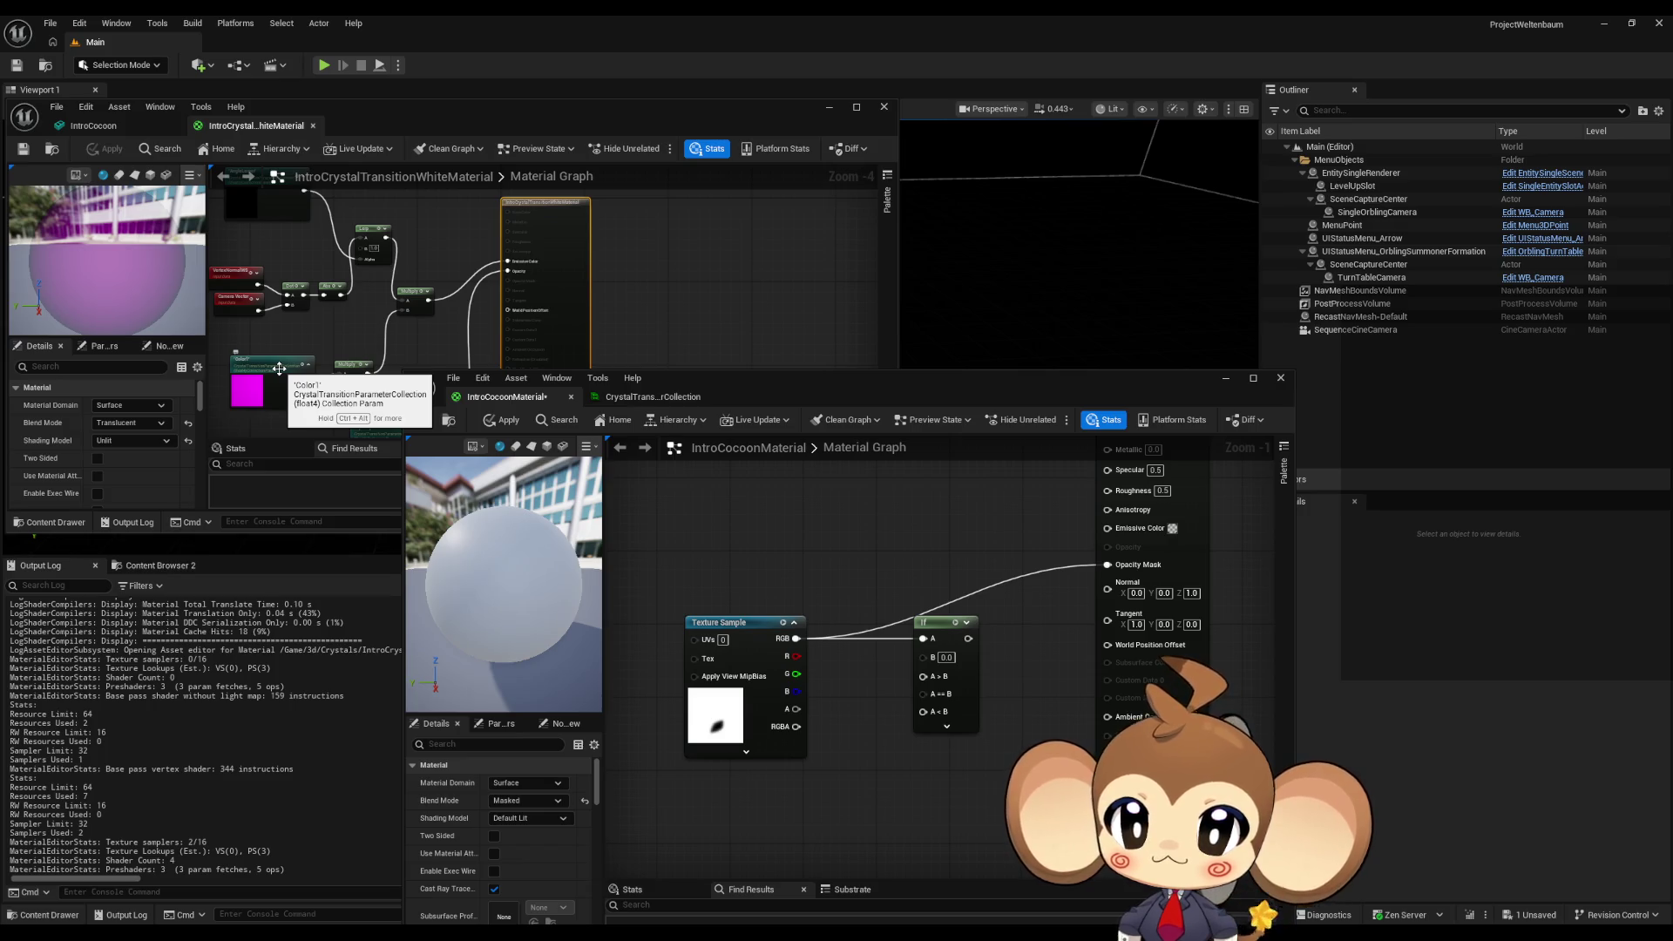
pyautogui.click(279, 368)
pyautogui.moveTo(736, 812)
pyautogui.mouseDown()
pyautogui.moveTo(737, 665)
pyautogui.moveTo(710, 680)
pyautogui.mouseUp()
pyautogui.hotkey('ctrl', 'v')
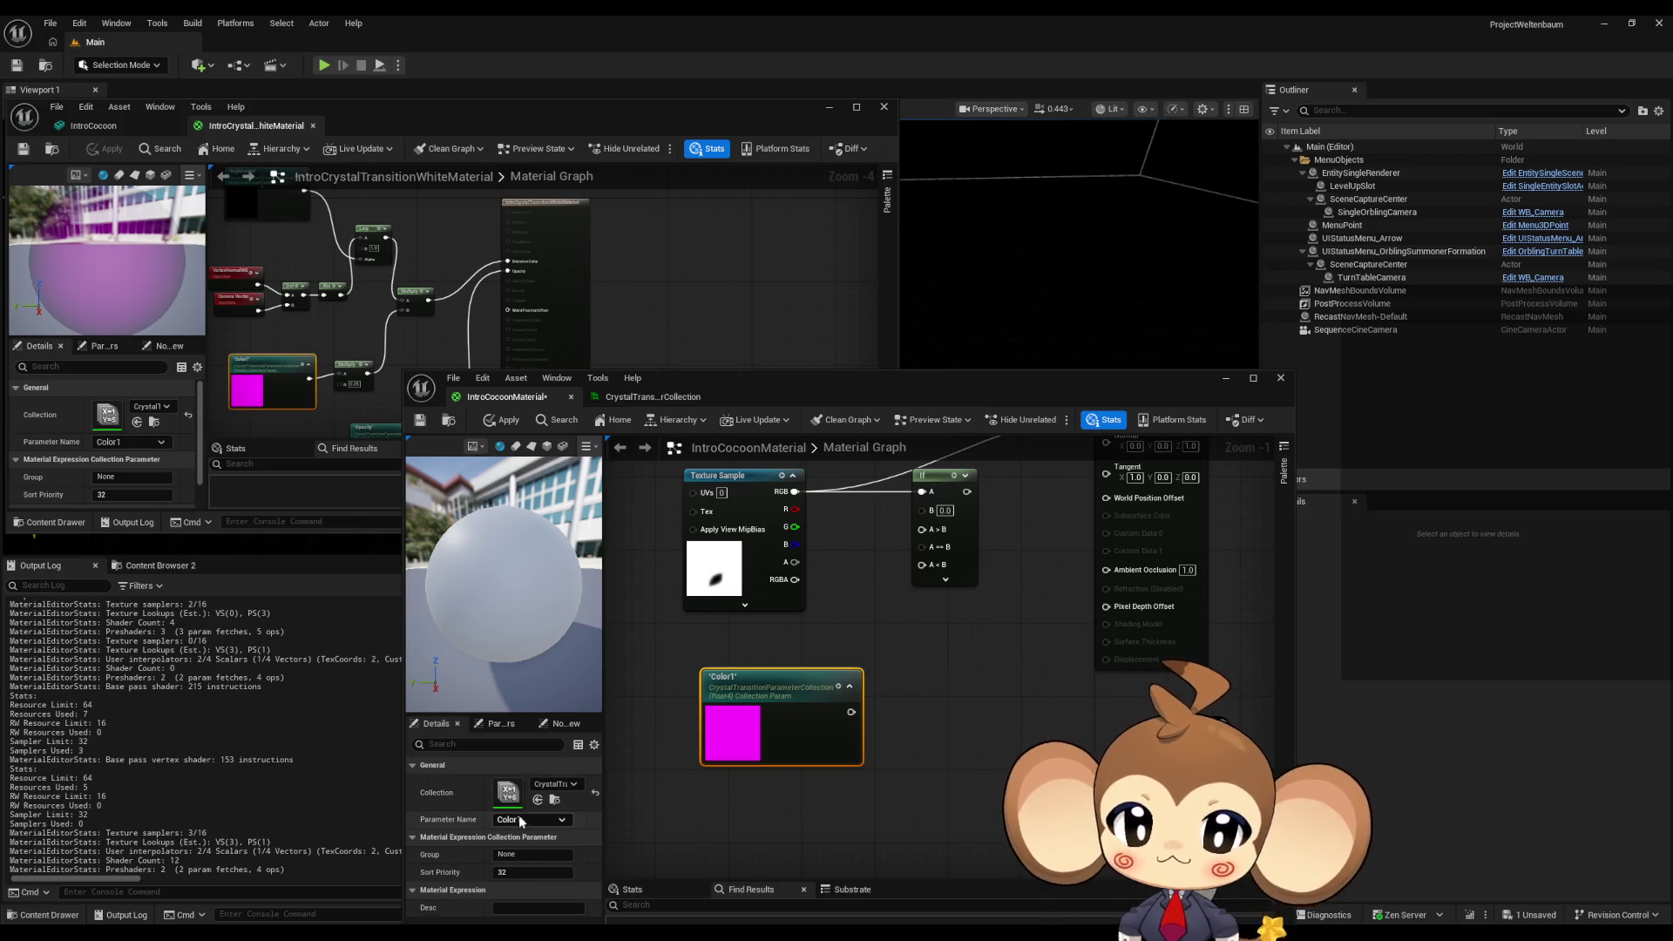
# - Switch the pasted node to CocoonOpen, wire it to the If node's B, and add a Constant
pyautogui.click(531, 820)
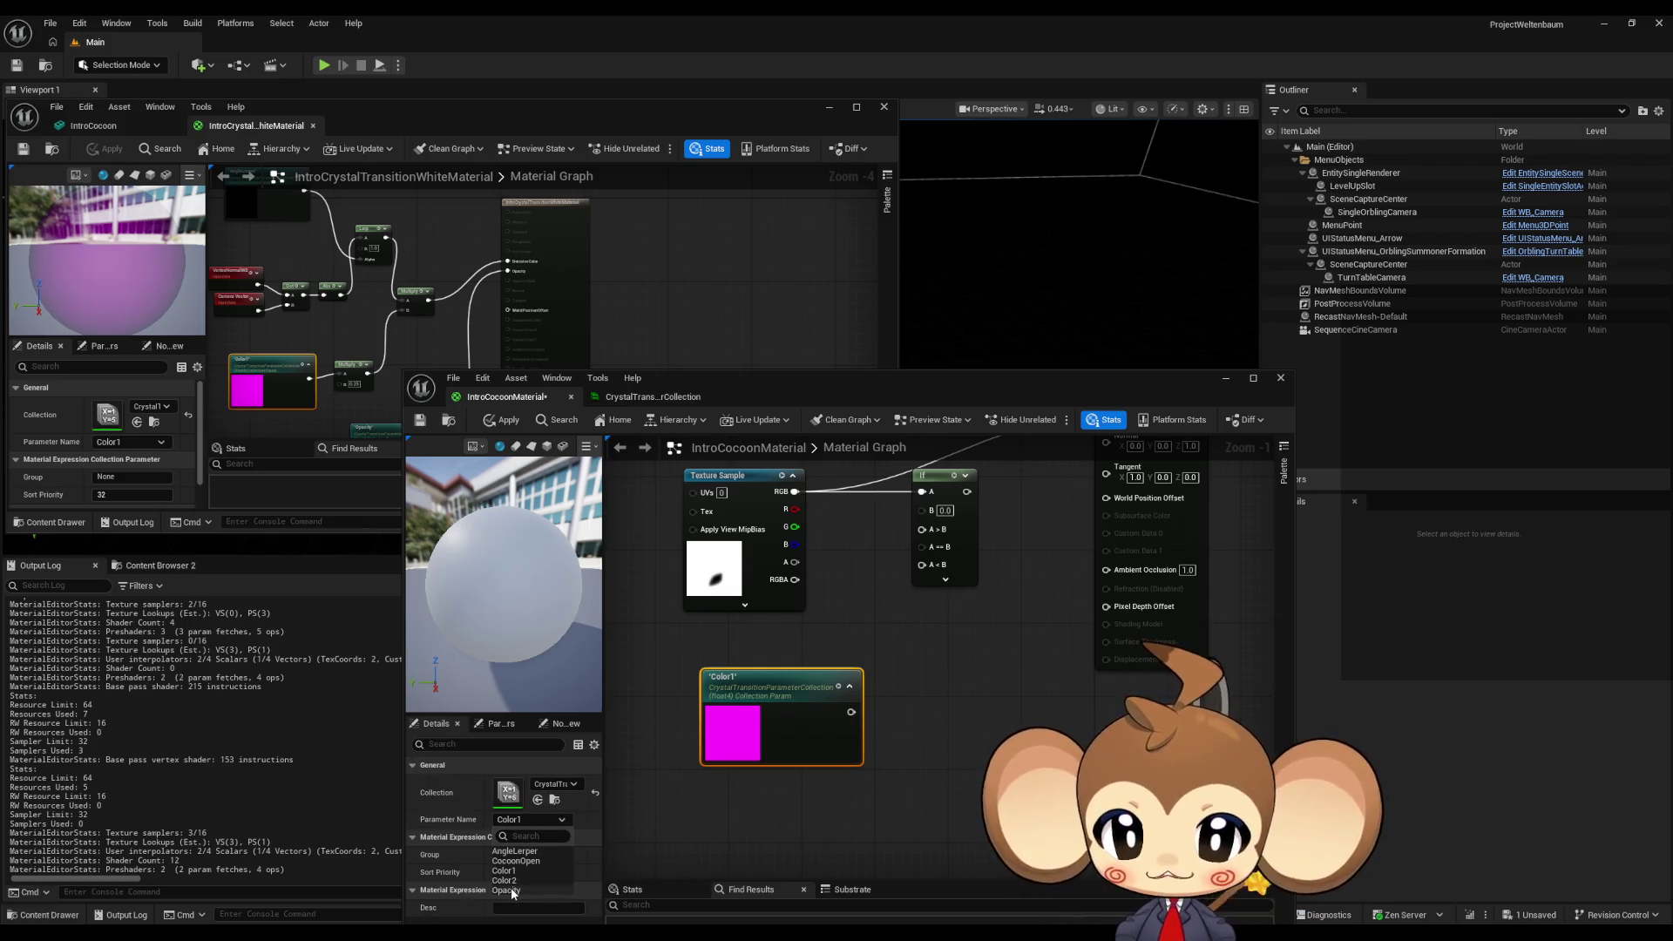
pyautogui.click(516, 861)
pyautogui.moveTo(854, 670)
pyautogui.mouseDown()
pyautogui.moveTo(869, 740)
pyautogui.moveTo(938, 579)
pyautogui.mouseUp()
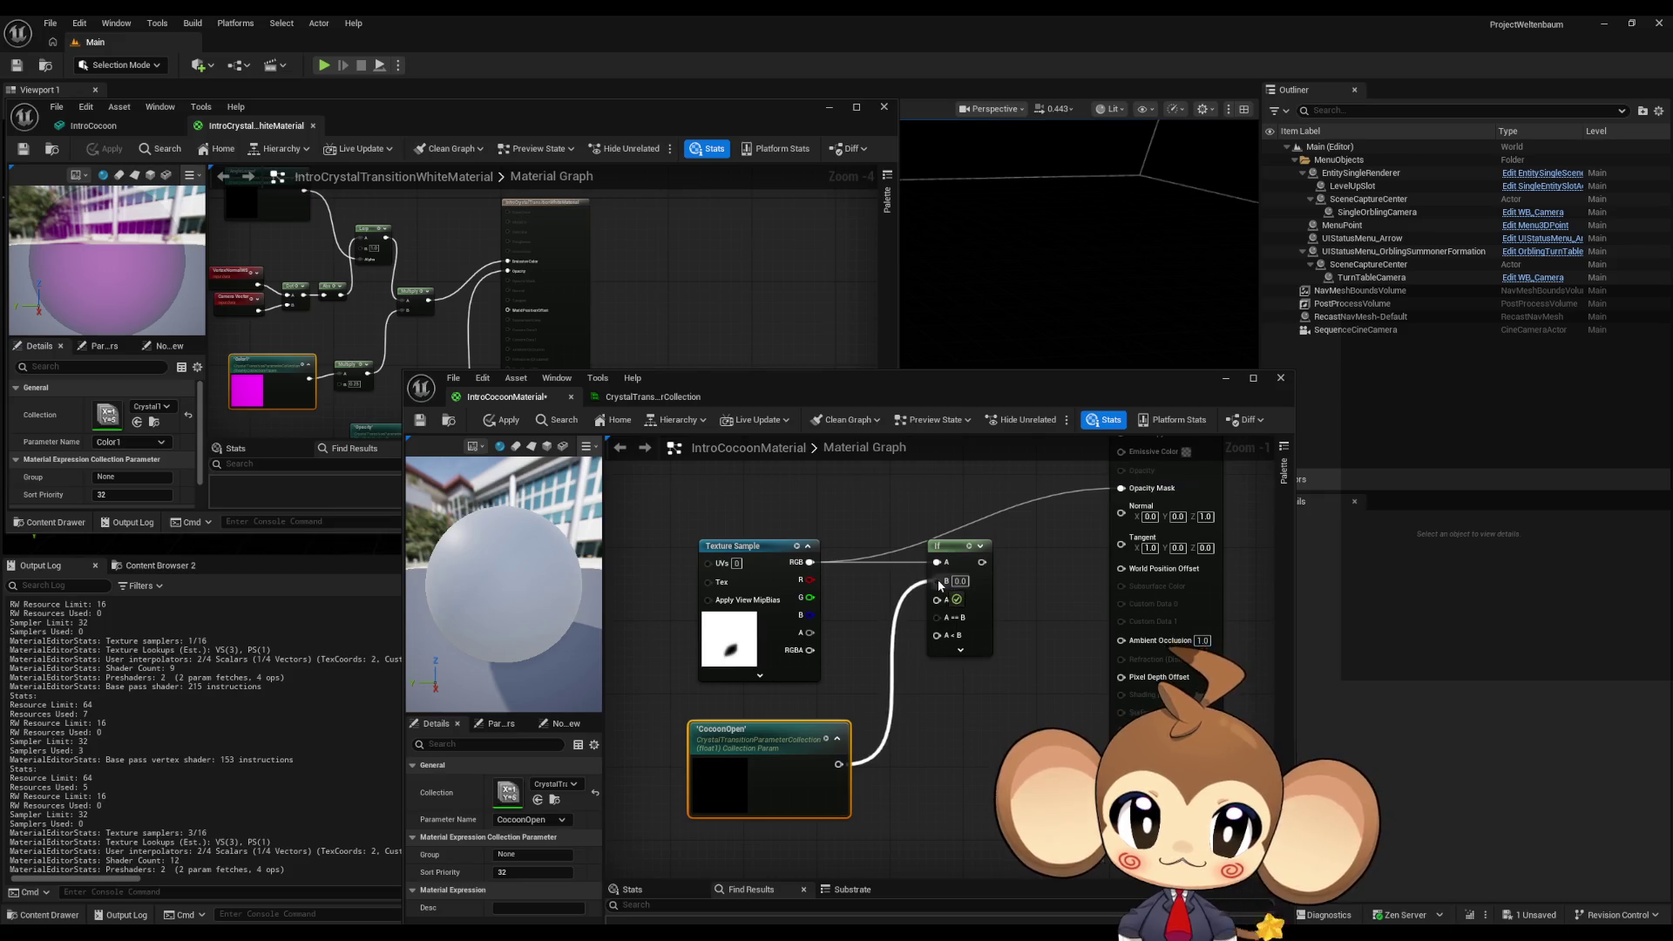
pyautogui.moveTo(1014, 677); pyautogui.dragTo(989, 686)
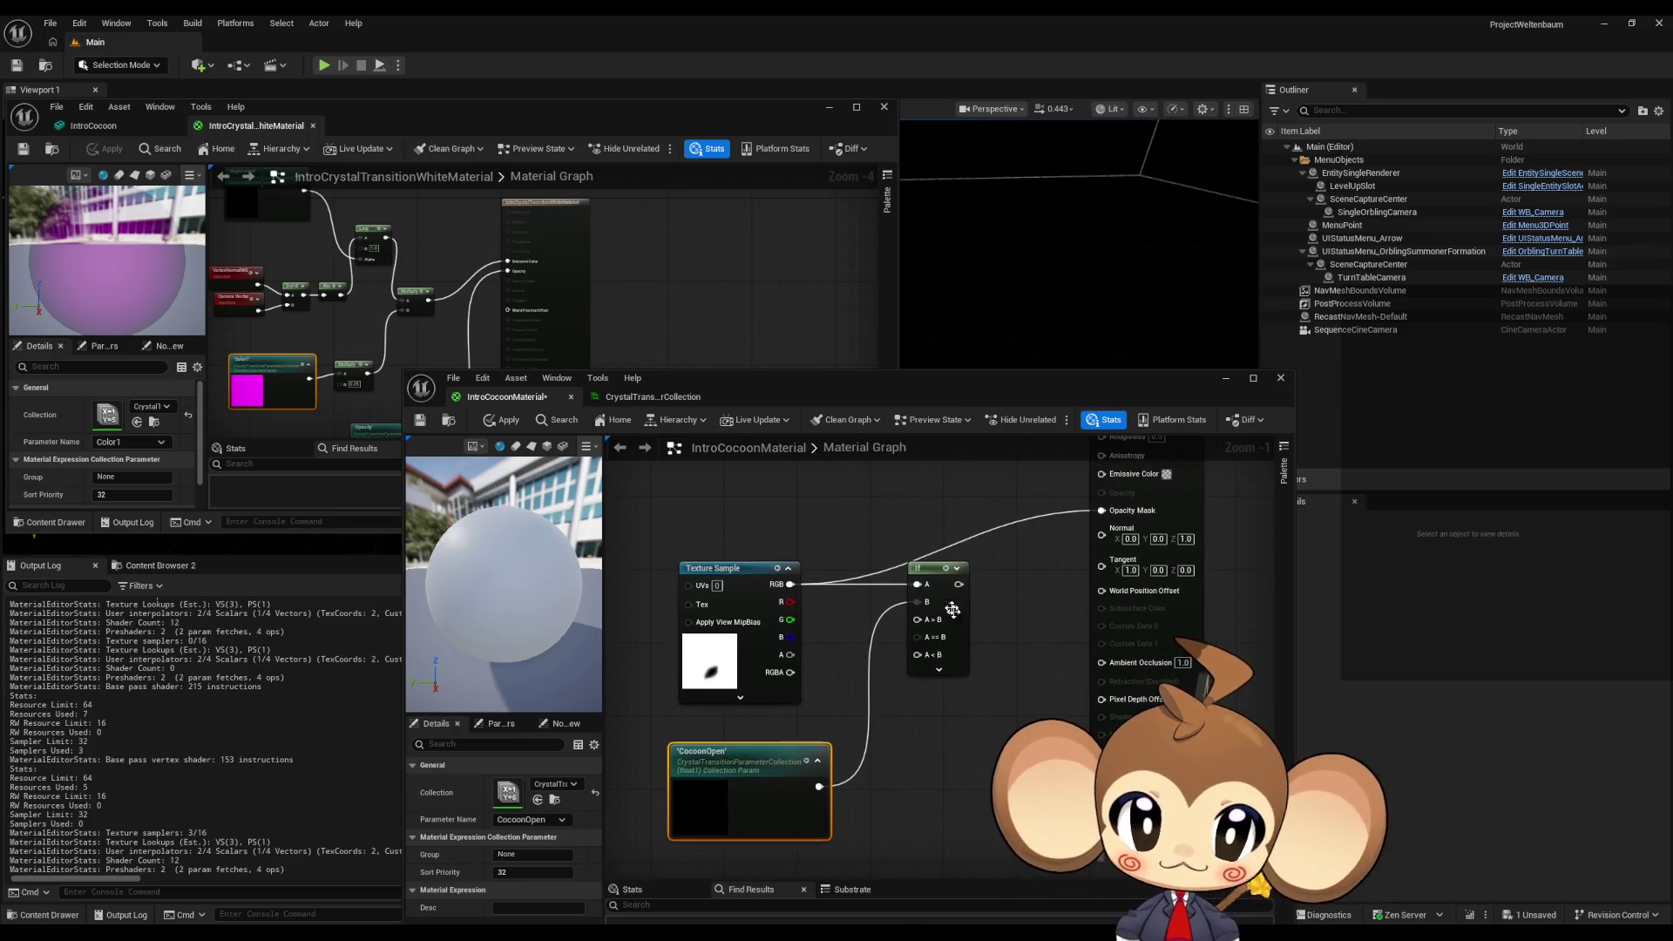
pyautogui.moveTo(941, 581); pyautogui.dragTo(958, 582)
pyautogui.moveTo(828, 754); pyautogui.dragTo(800, 727)
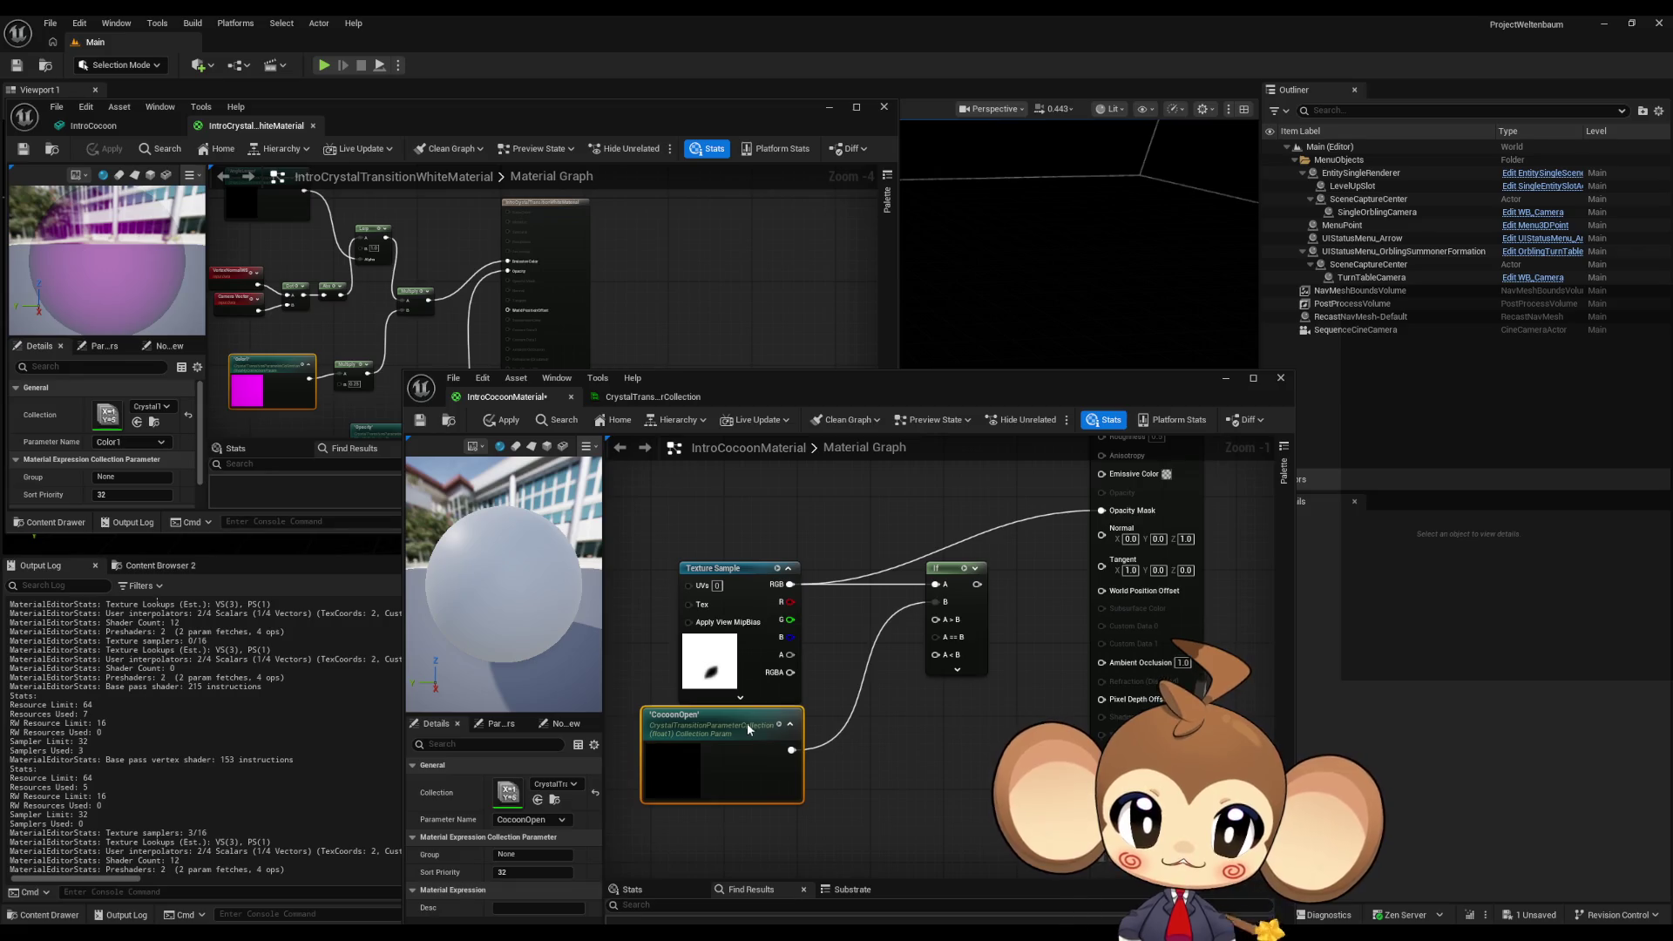
pyautogui.click(859, 720)
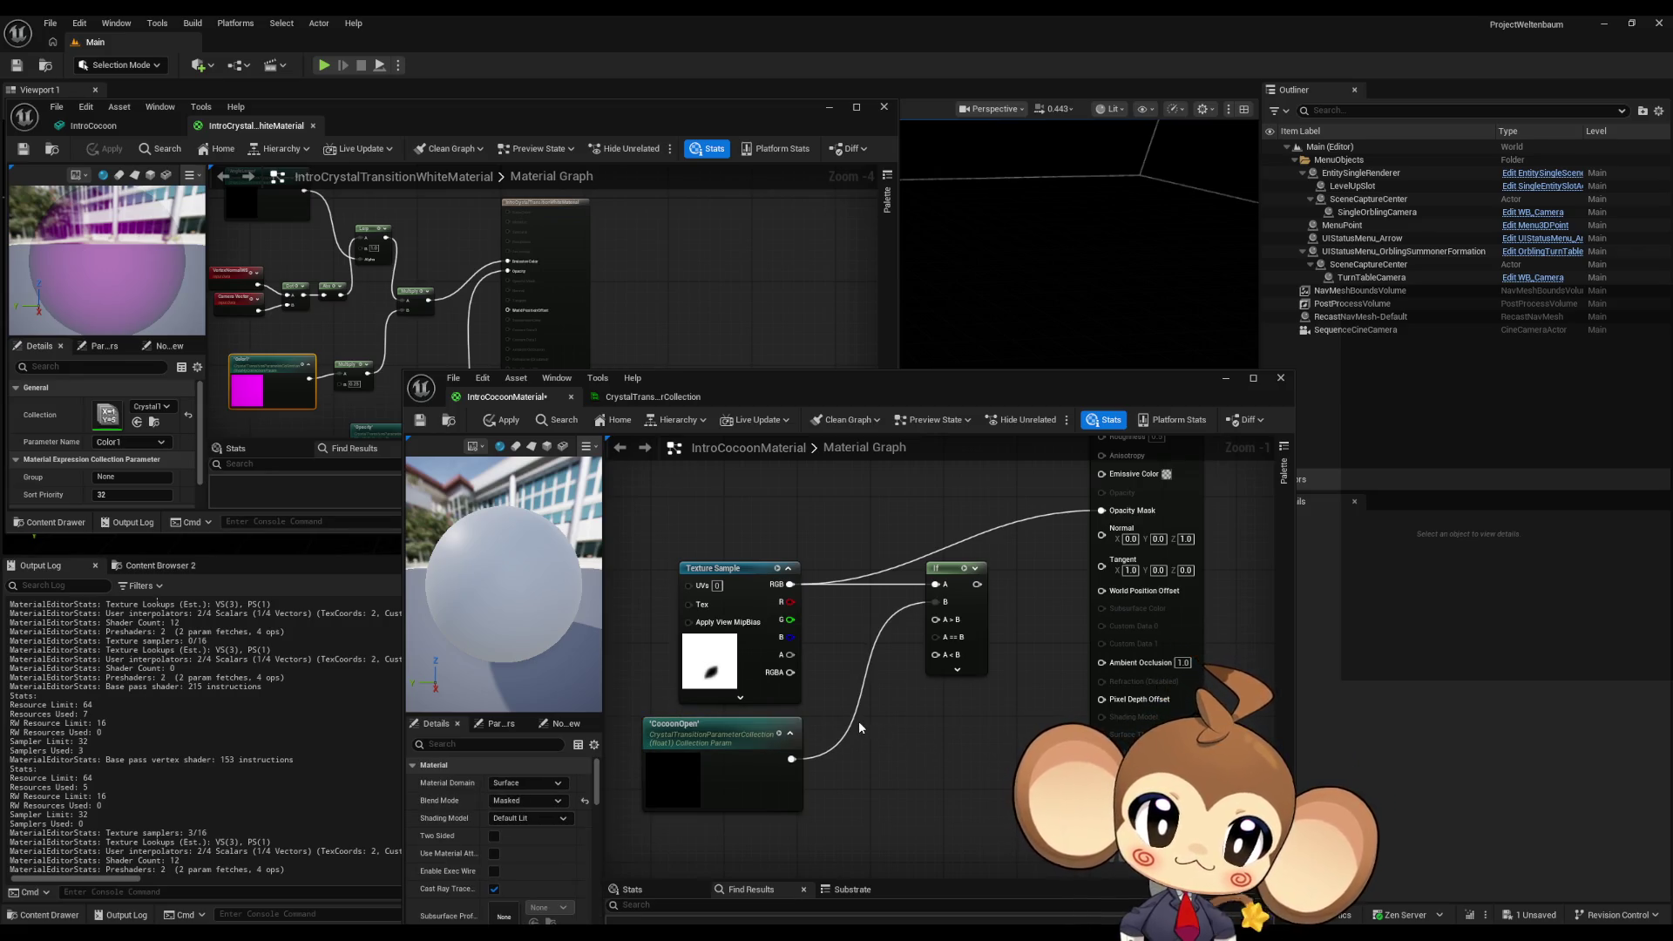
pyautogui.click(831, 626)
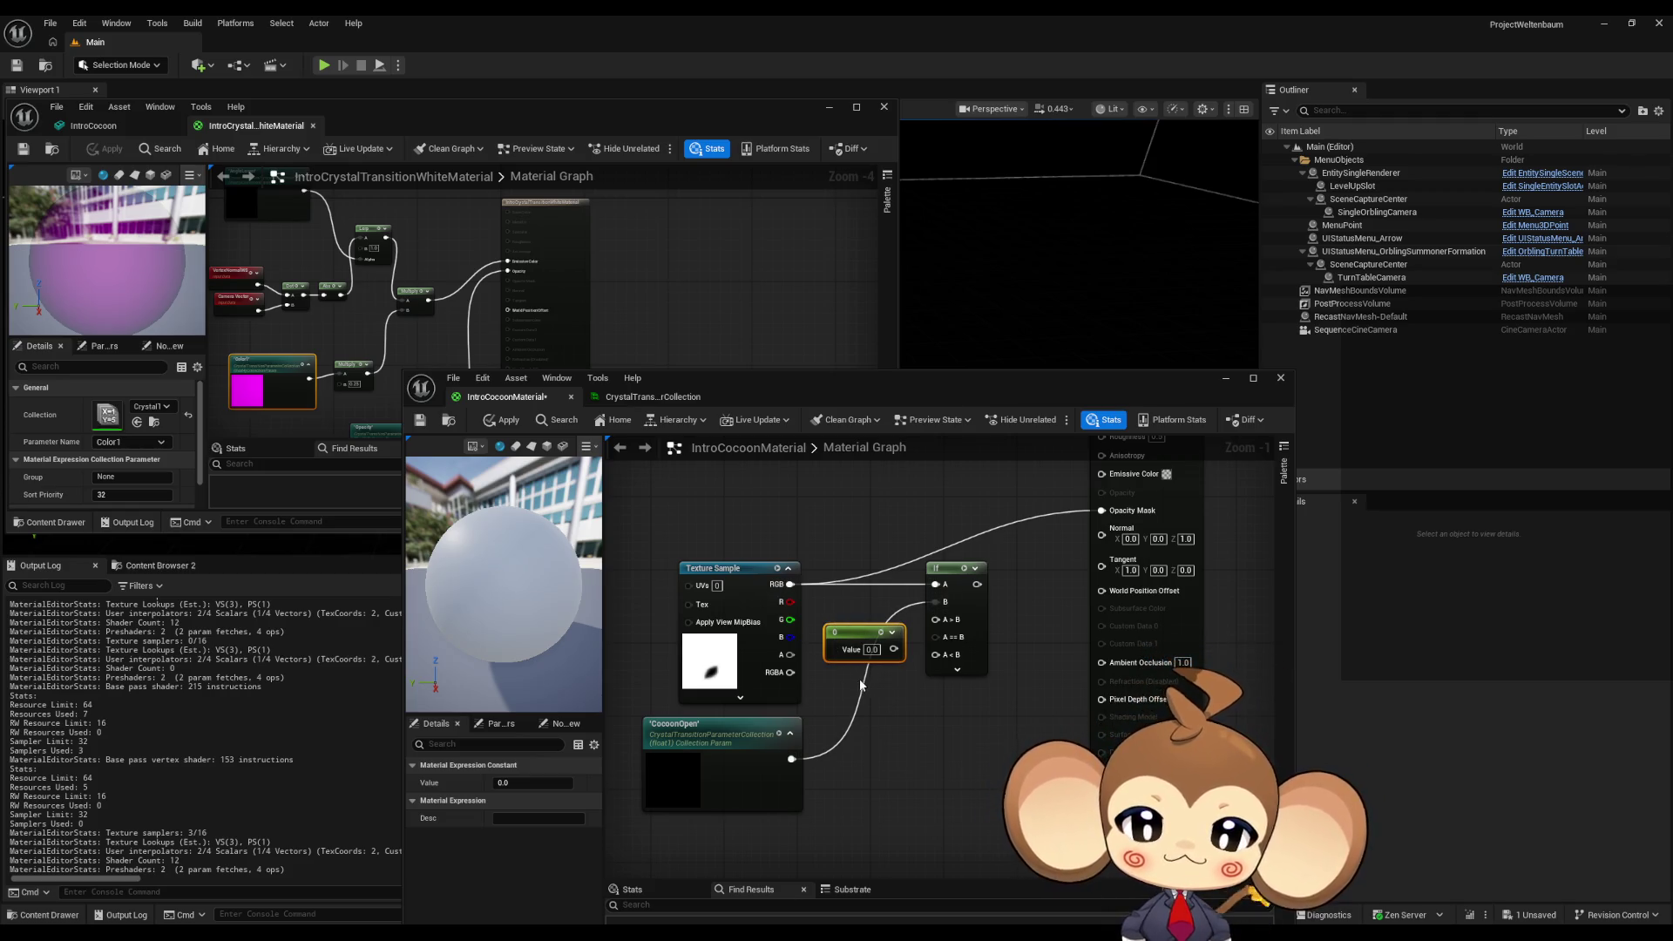
# - Replace the stray constant with a Constant 1 wired into the If node's A>B
pyautogui.press('Delete')
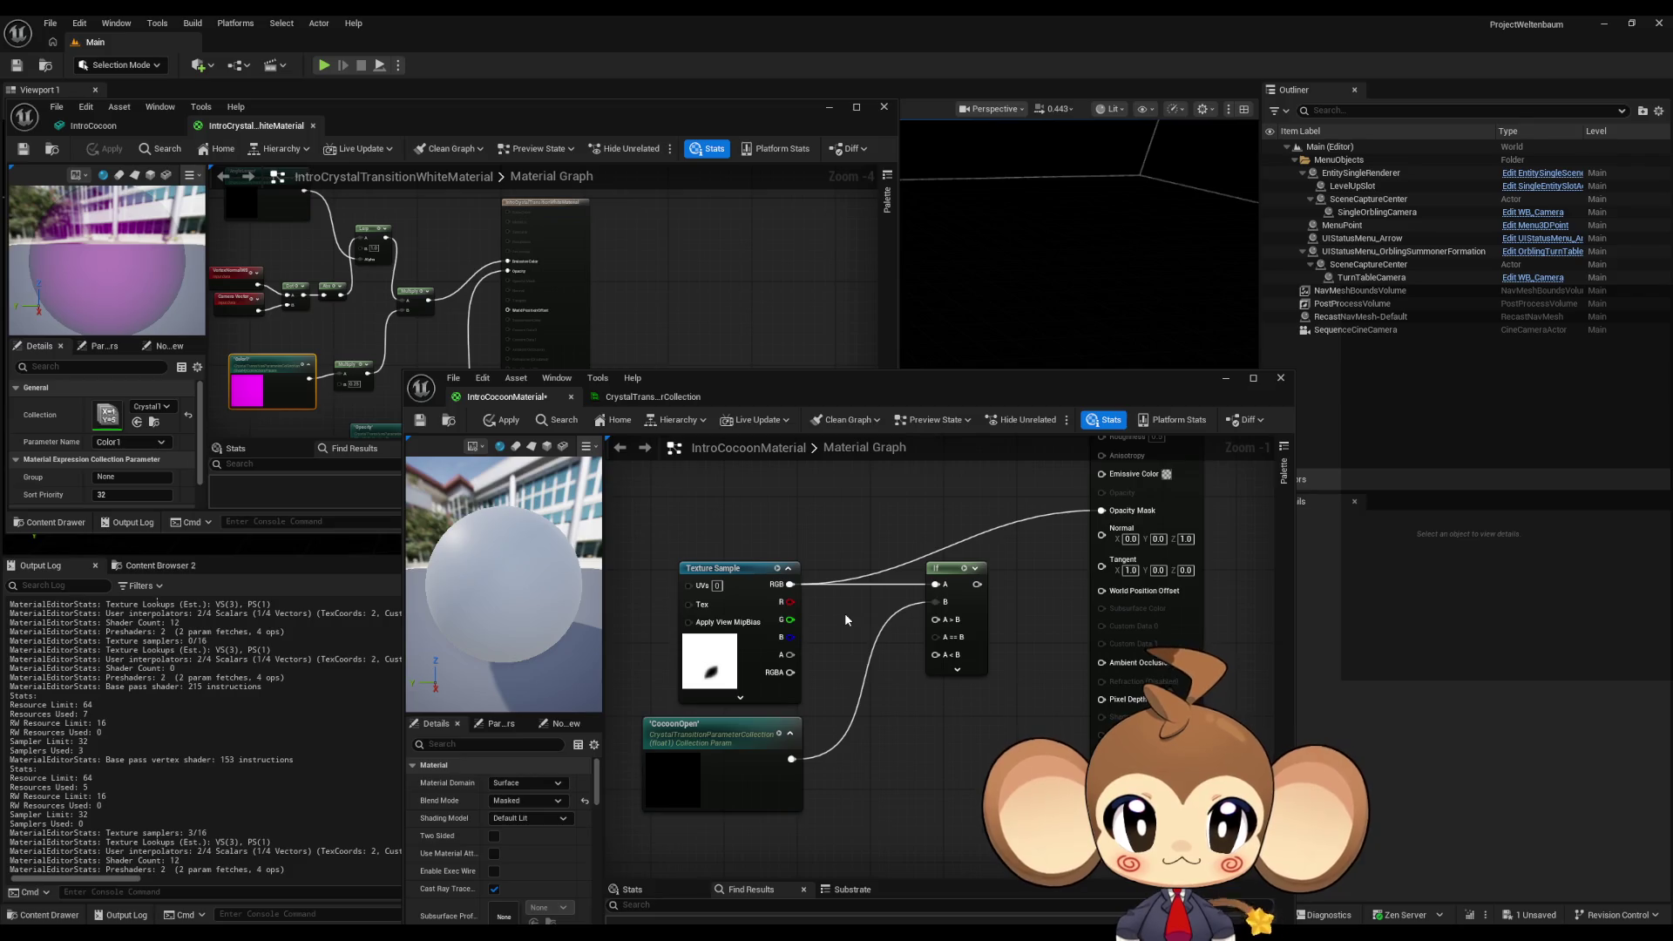
pyautogui.click(882, 730)
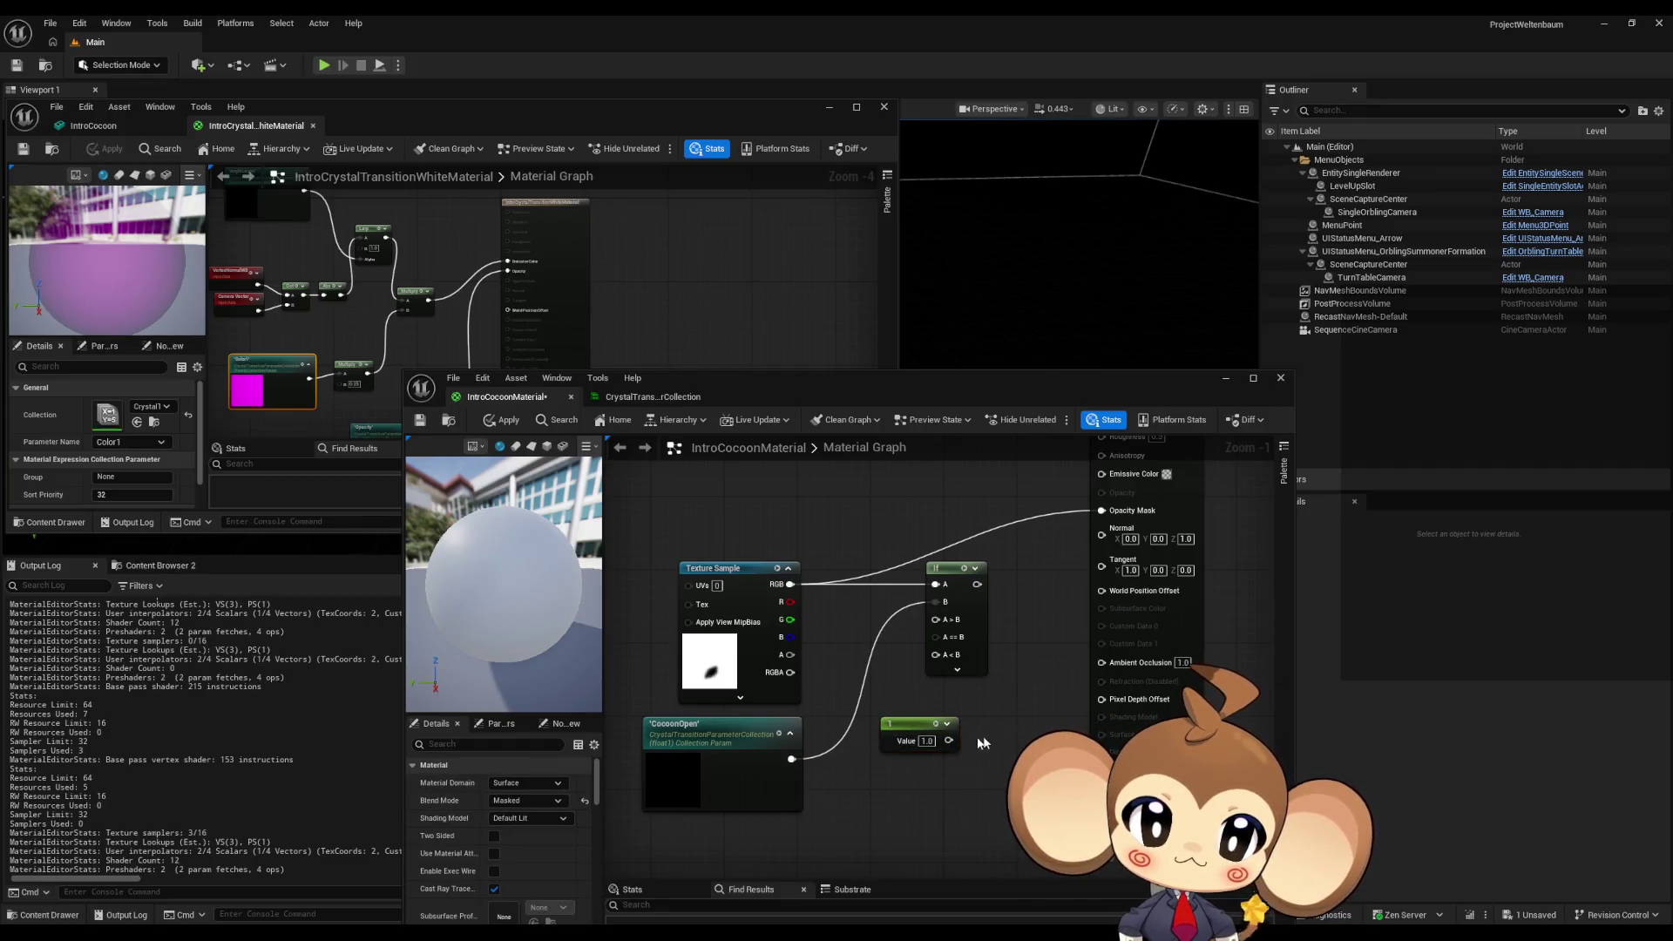
pyautogui.moveTo(936, 620); pyautogui.dragTo(951, 743)
pyautogui.moveTo(906, 723); pyautogui.dragTo(859, 621)
# - Wire a Constant 0 into the If node's A<B and apply the material
pyautogui.click(861, 740)
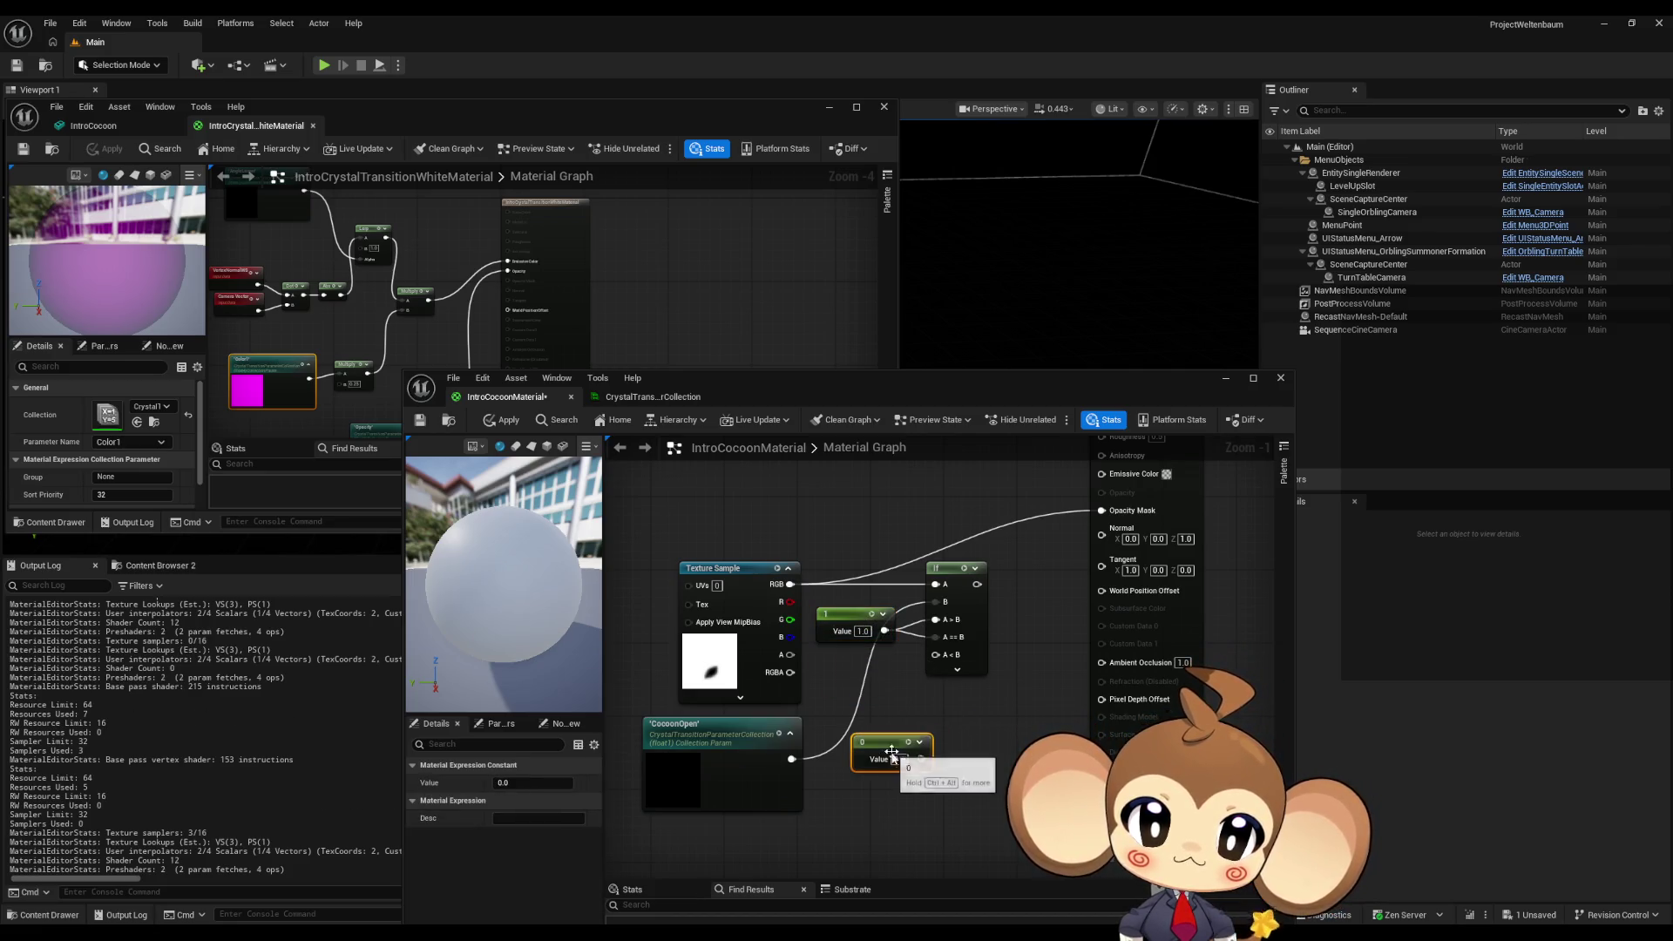
pyautogui.moveTo(921, 759); pyautogui.dragTo(935, 654)
pyautogui.moveTo(892, 751); pyautogui.dragTo(867, 678)
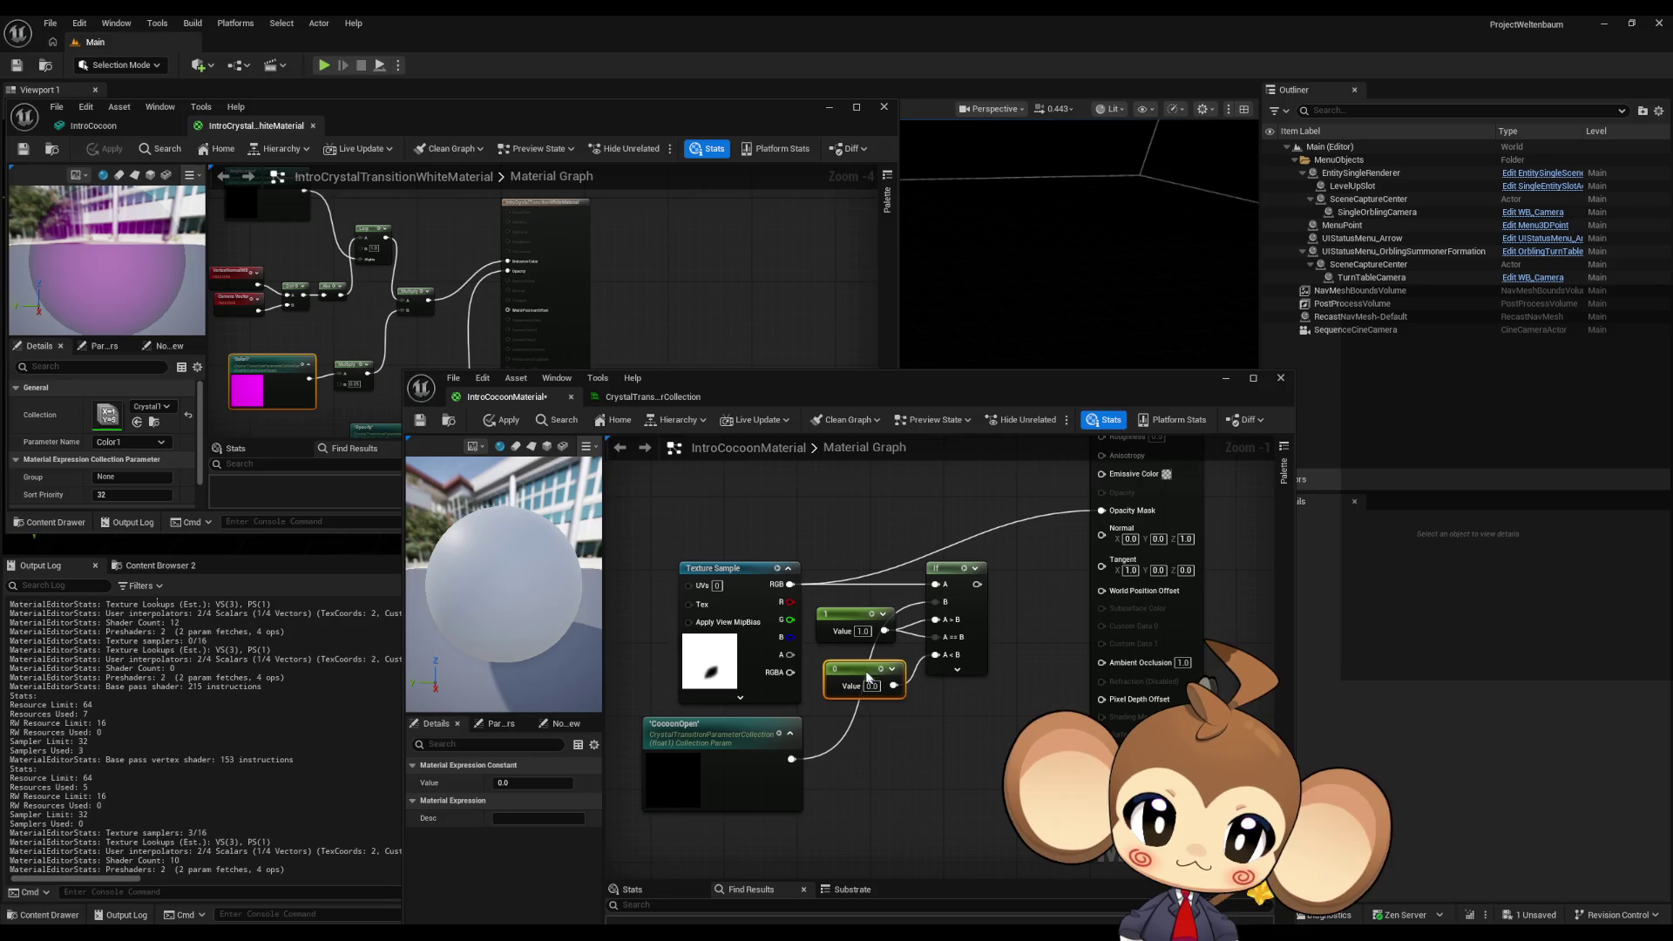
pyautogui.click(682, 545)
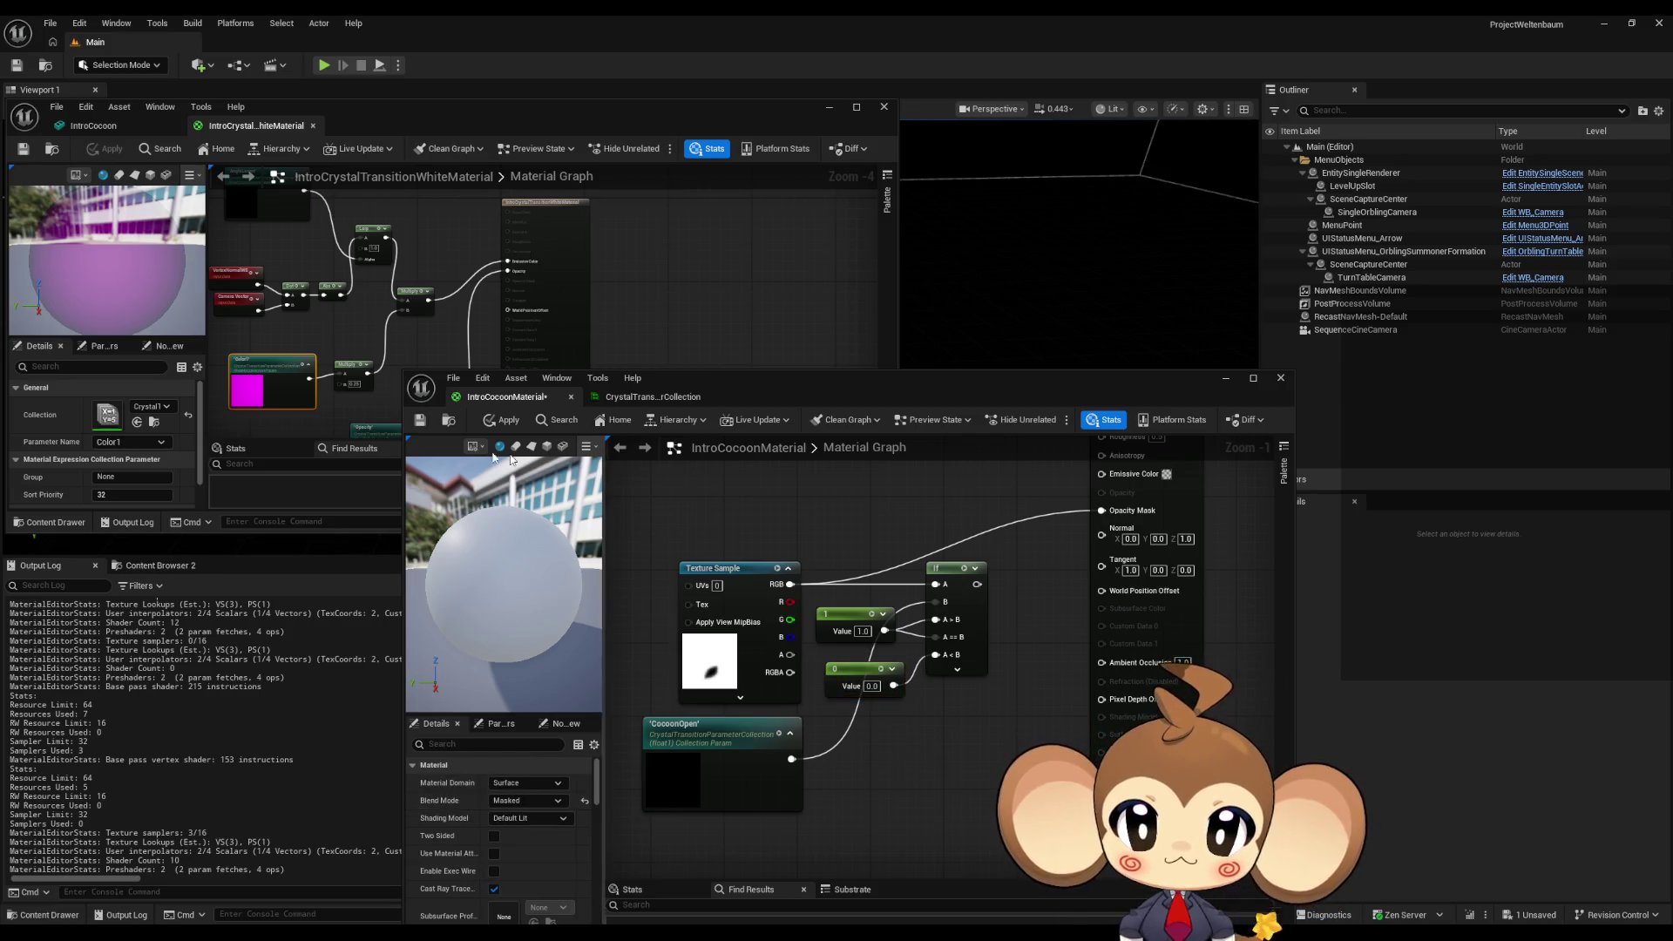
pyautogui.click(499, 421)
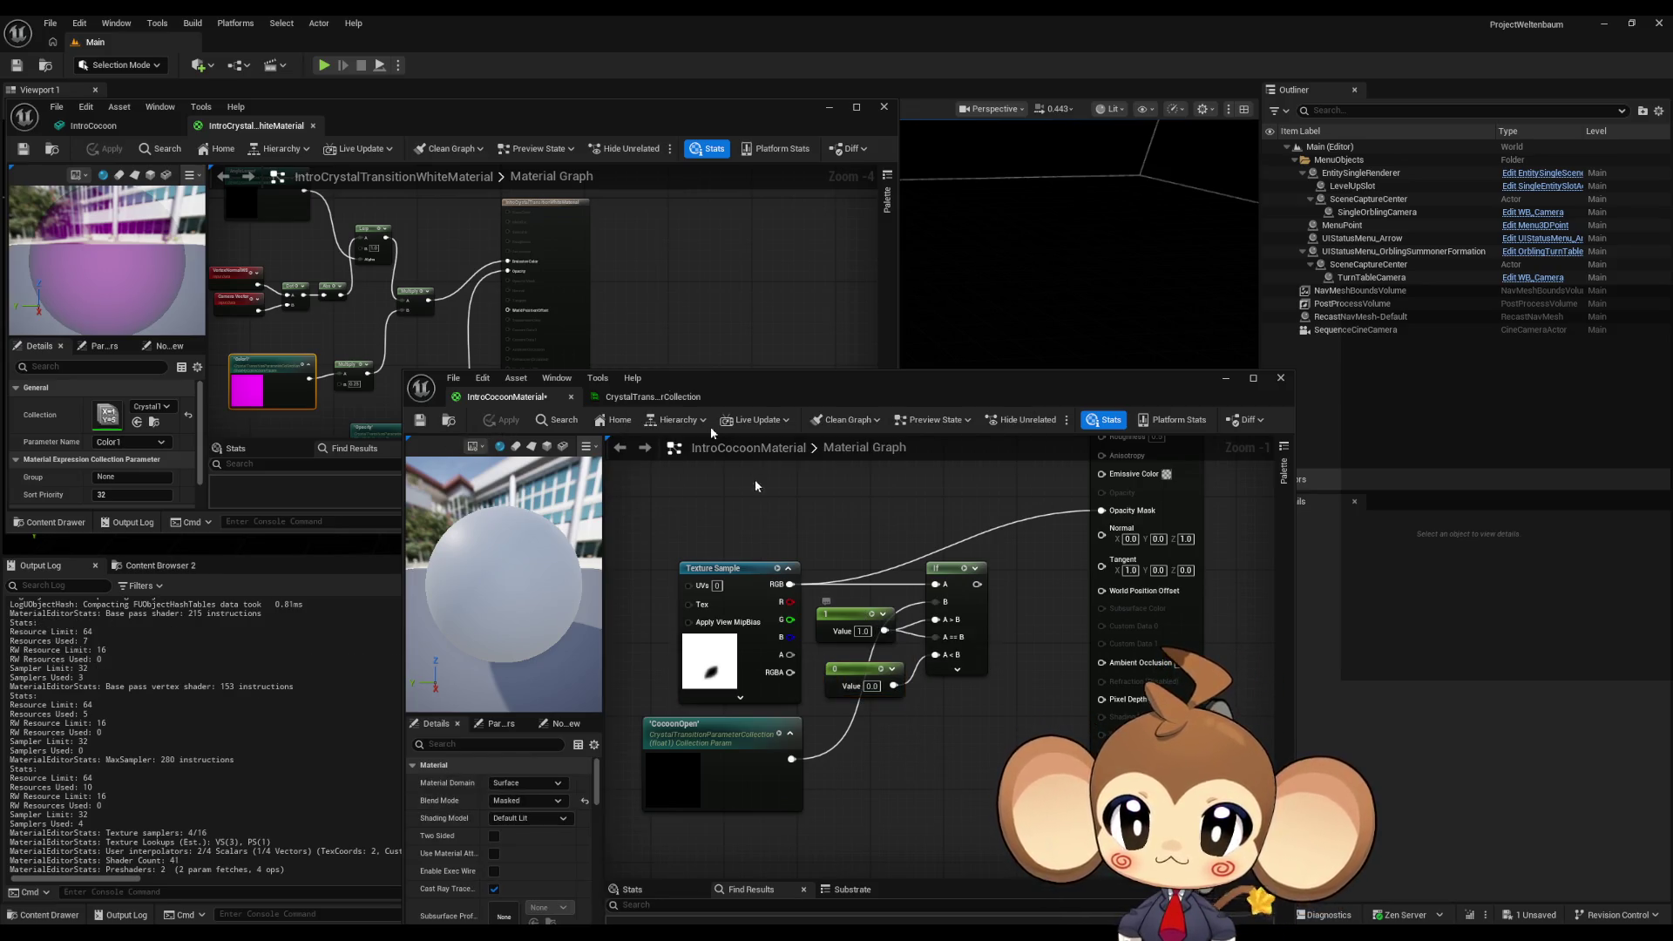
pyautogui.click(124, 126)
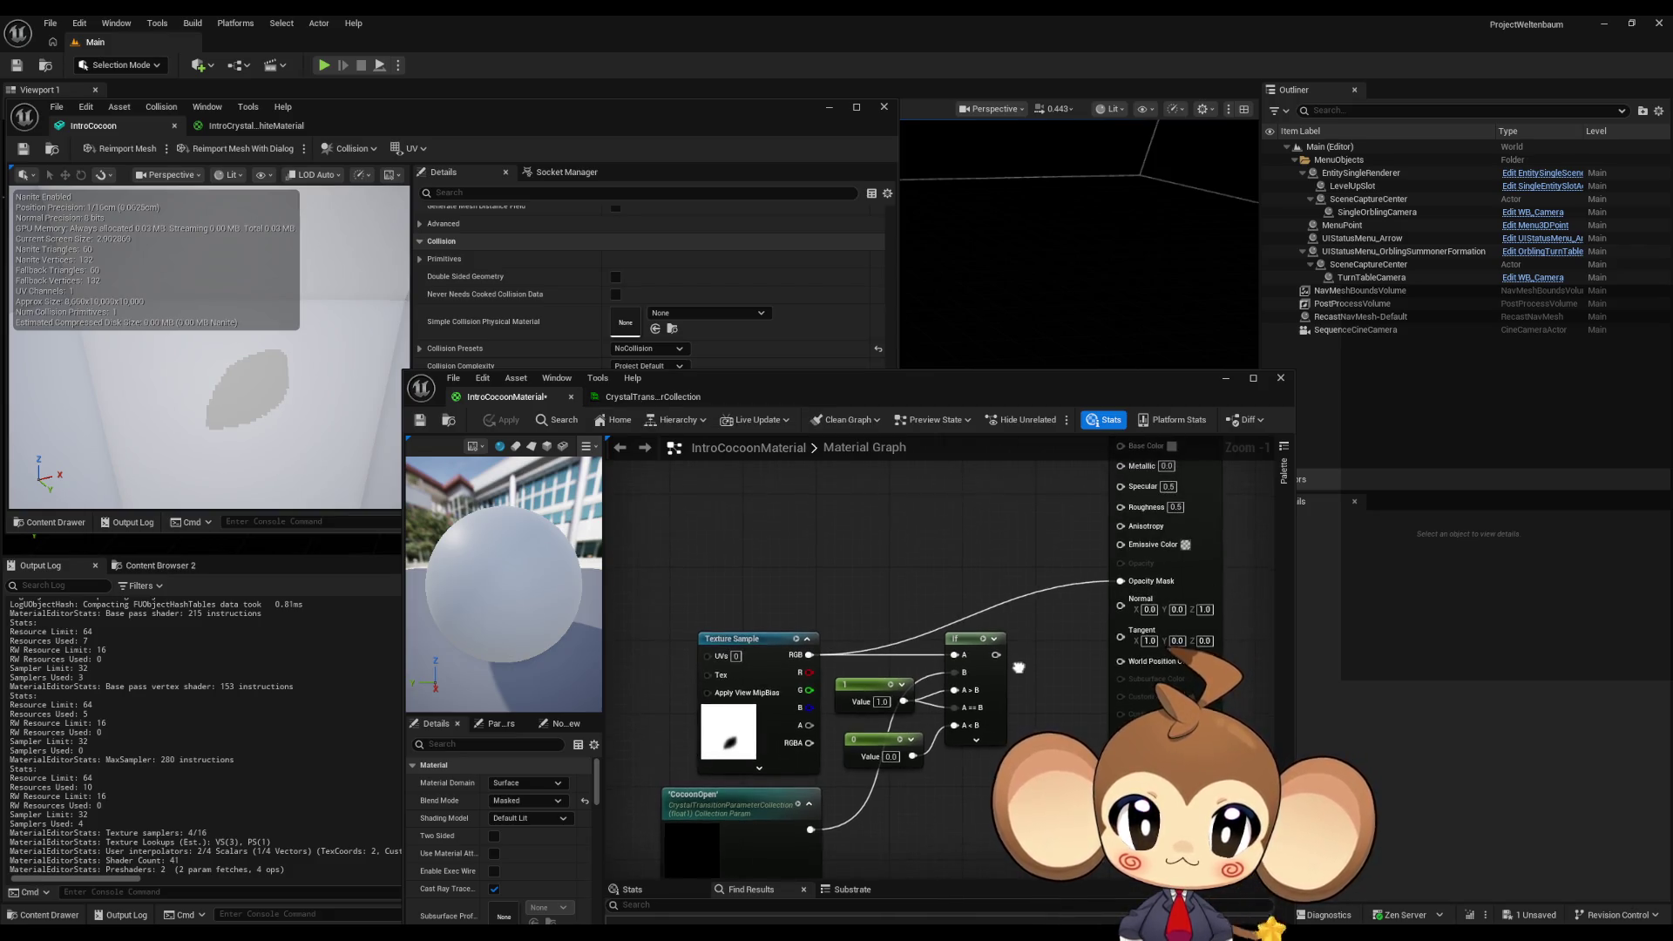
# - Raise CocoonOpen's default value in the parameter collection and save it
pyautogui.click(633, 398)
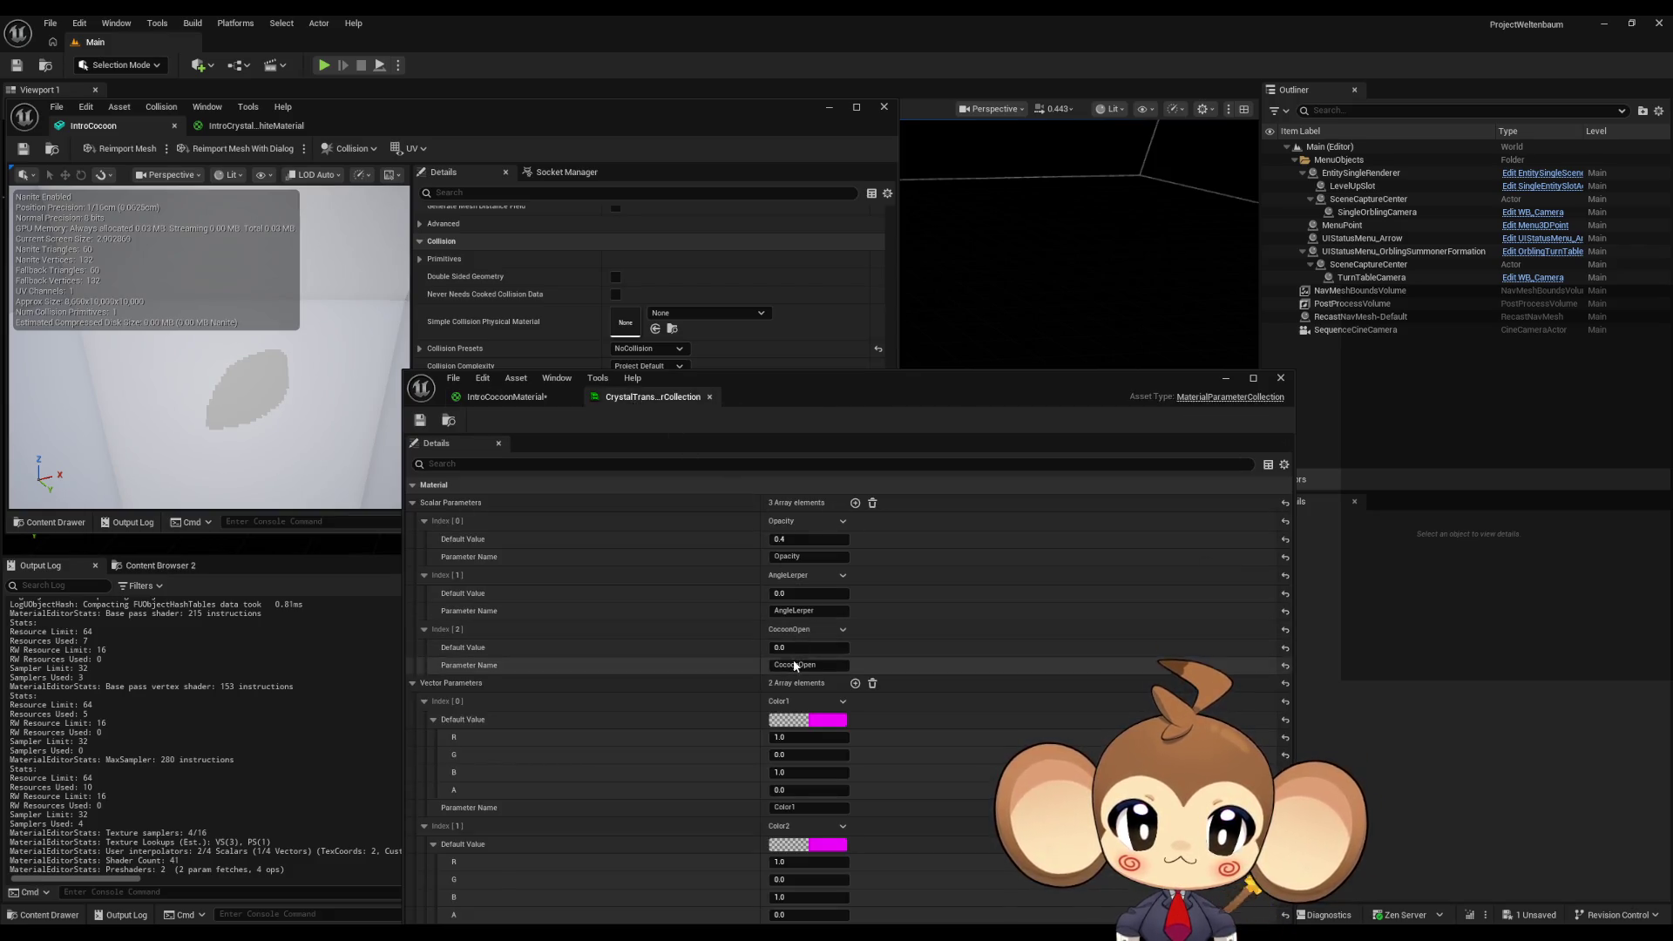
pyautogui.moveTo(782, 646); pyautogui.dragTo(841, 648)
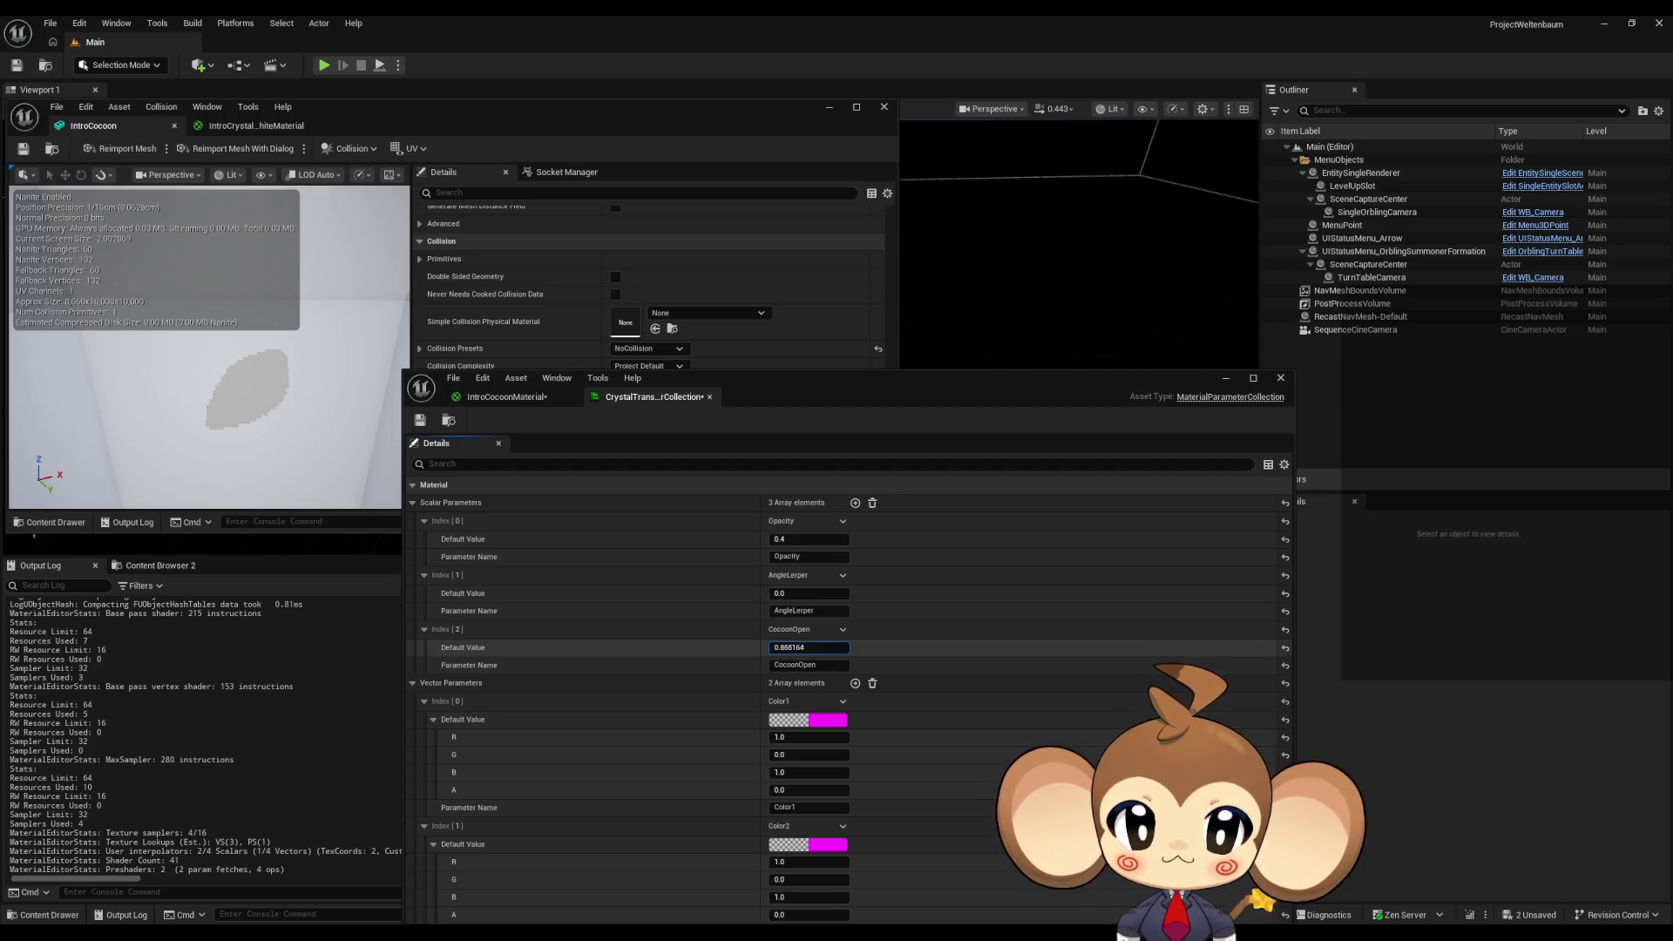
pyautogui.click(419, 422)
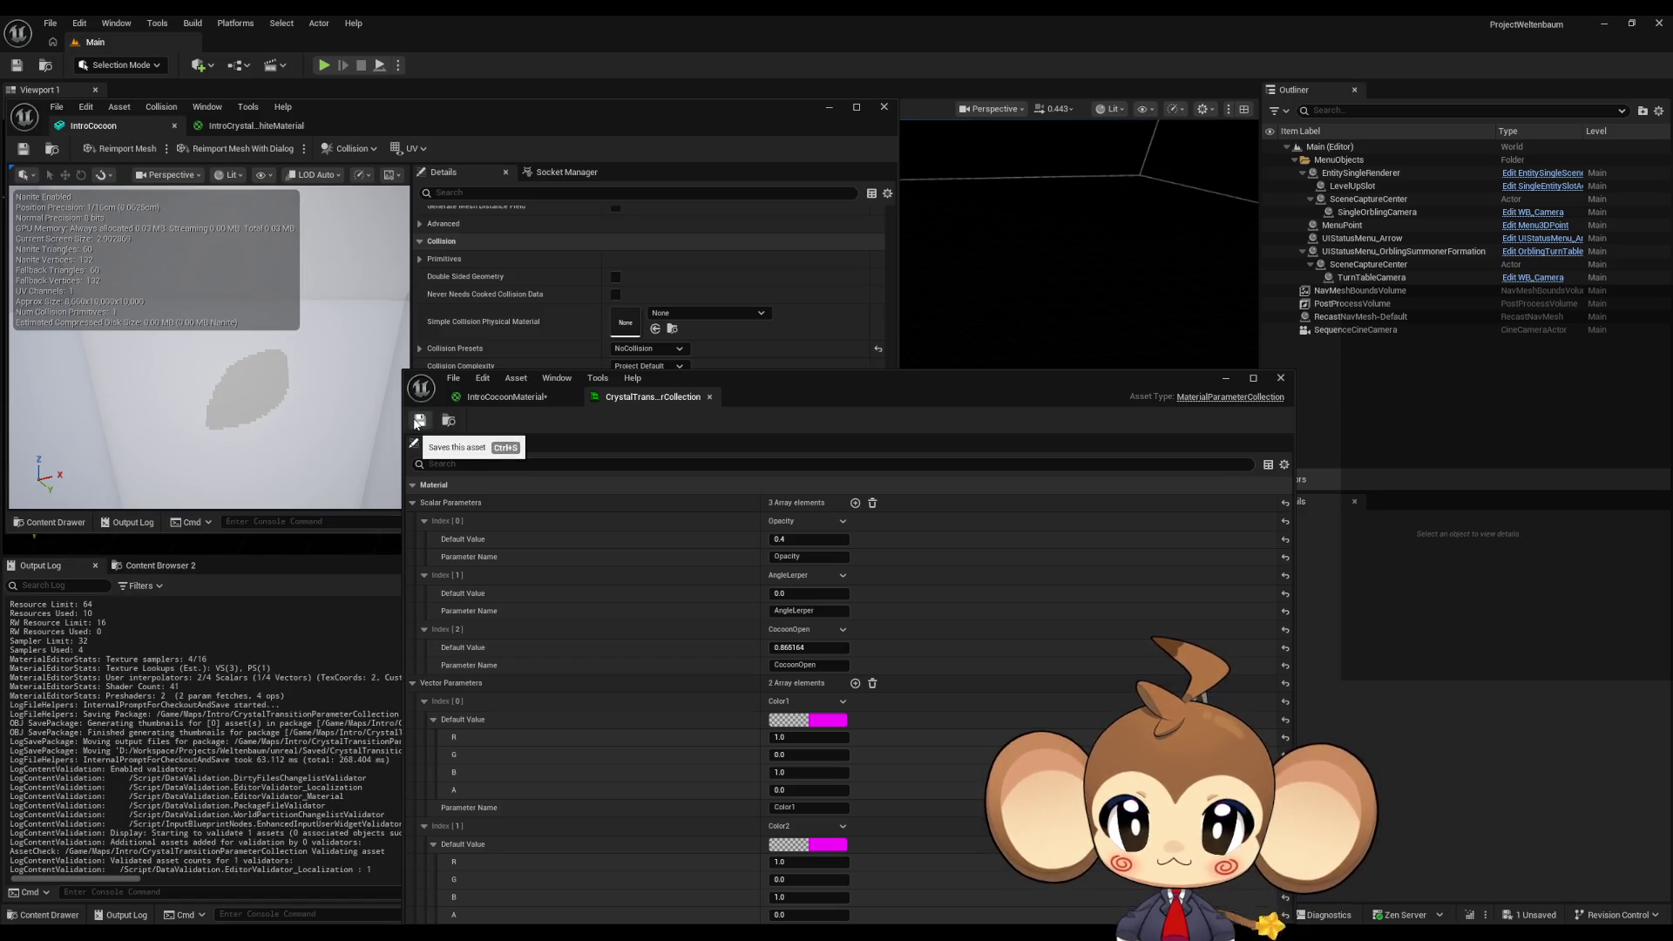
# - Connect the If node's output to Opacity Mask and apply the material
pyautogui.click(503, 397)
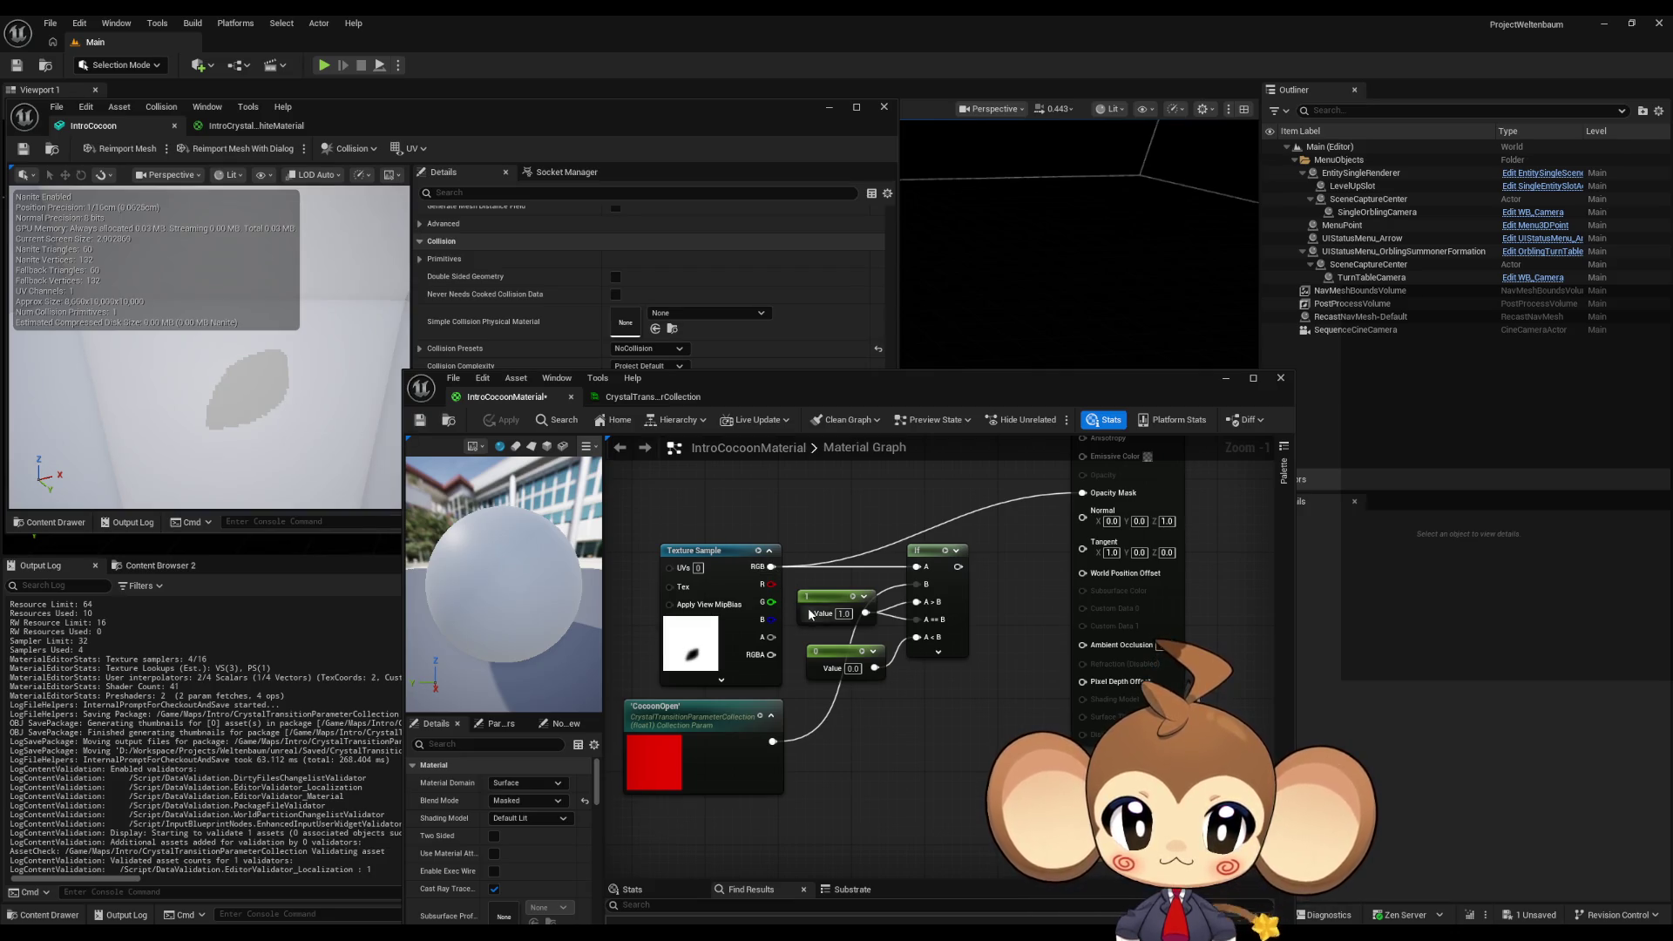
pyautogui.moveTo(958, 566); pyautogui.dragTo(1083, 493)
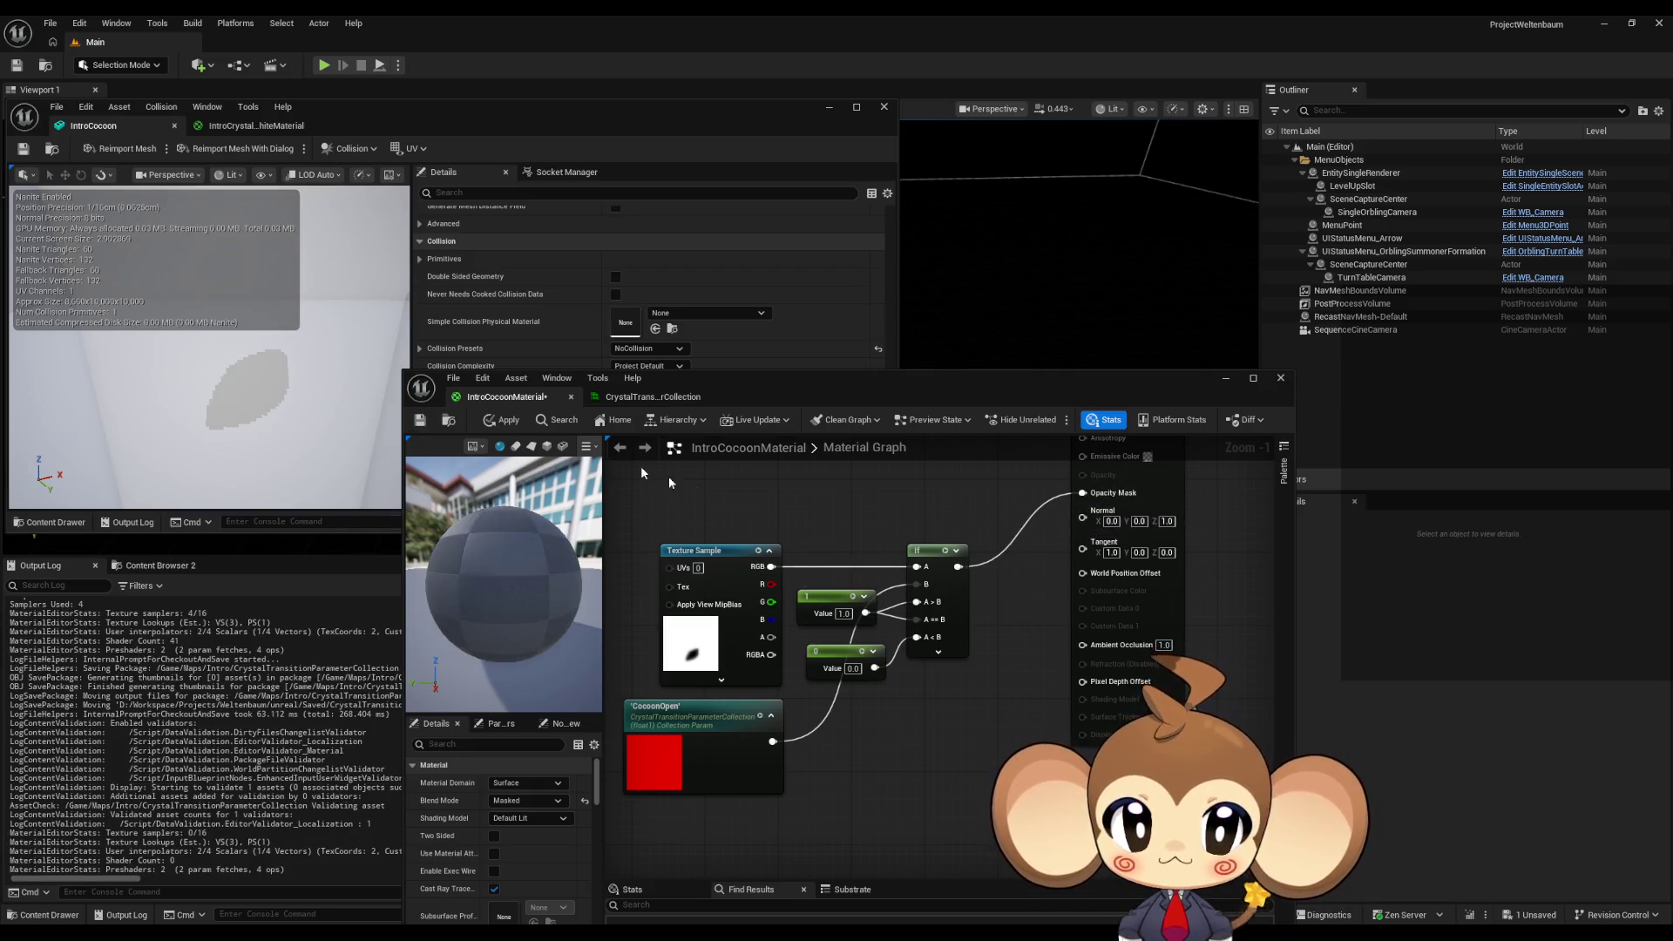
pyautogui.click(502, 419)
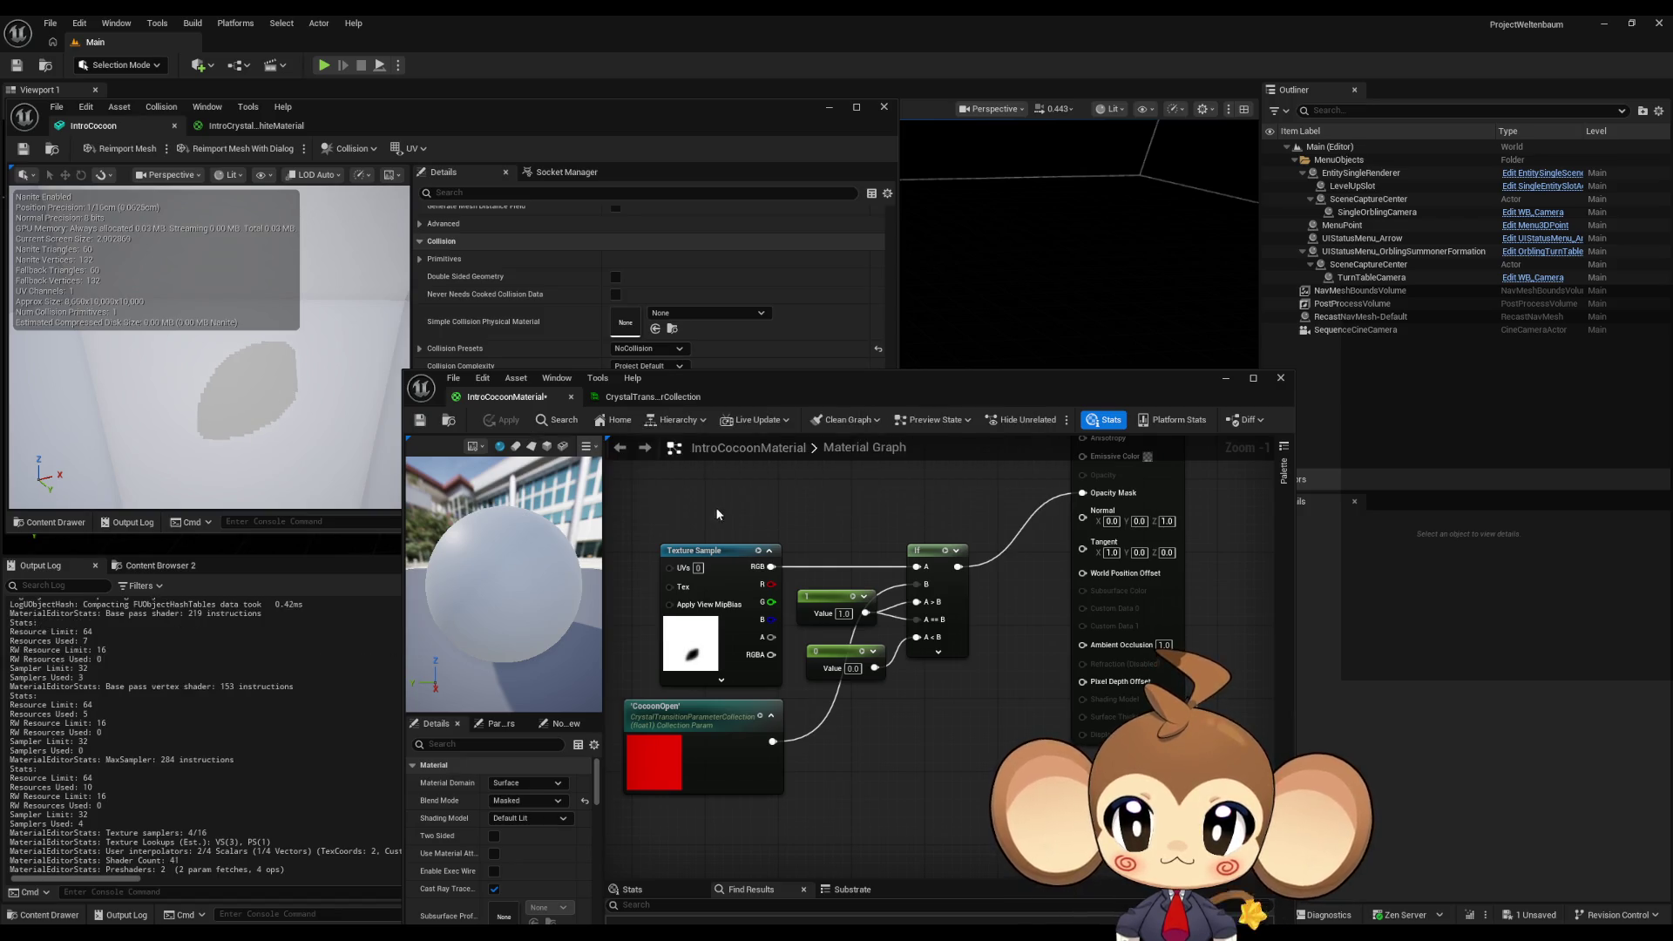
# - Test CocoonOpen values around 0.87 and 0.45, then reset it to 0.0
pyautogui.click(649, 397)
pyautogui.moveTo(810, 647)
pyautogui.mouseDown()
pyautogui.moveTo(791, 646)
pyautogui.moveTo(823, 646)
pyautogui.moveTo(805, 645)
pyautogui.mouseUp()
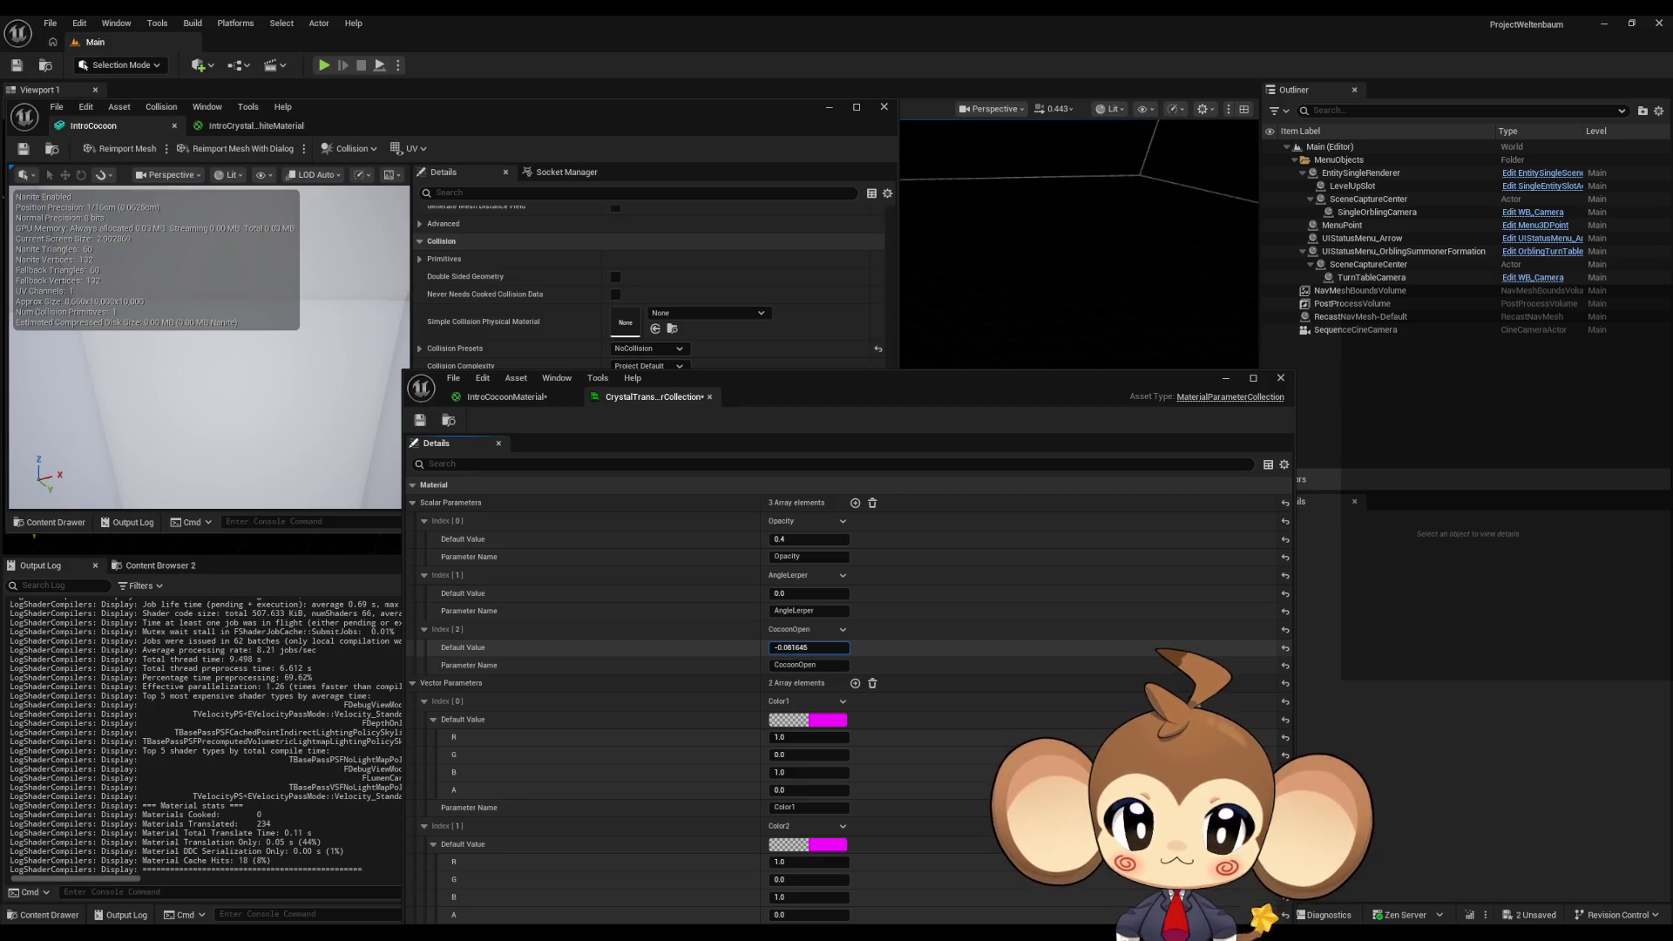
pyautogui.moveTo(805, 646); pyautogui.dragTo(803, 648)
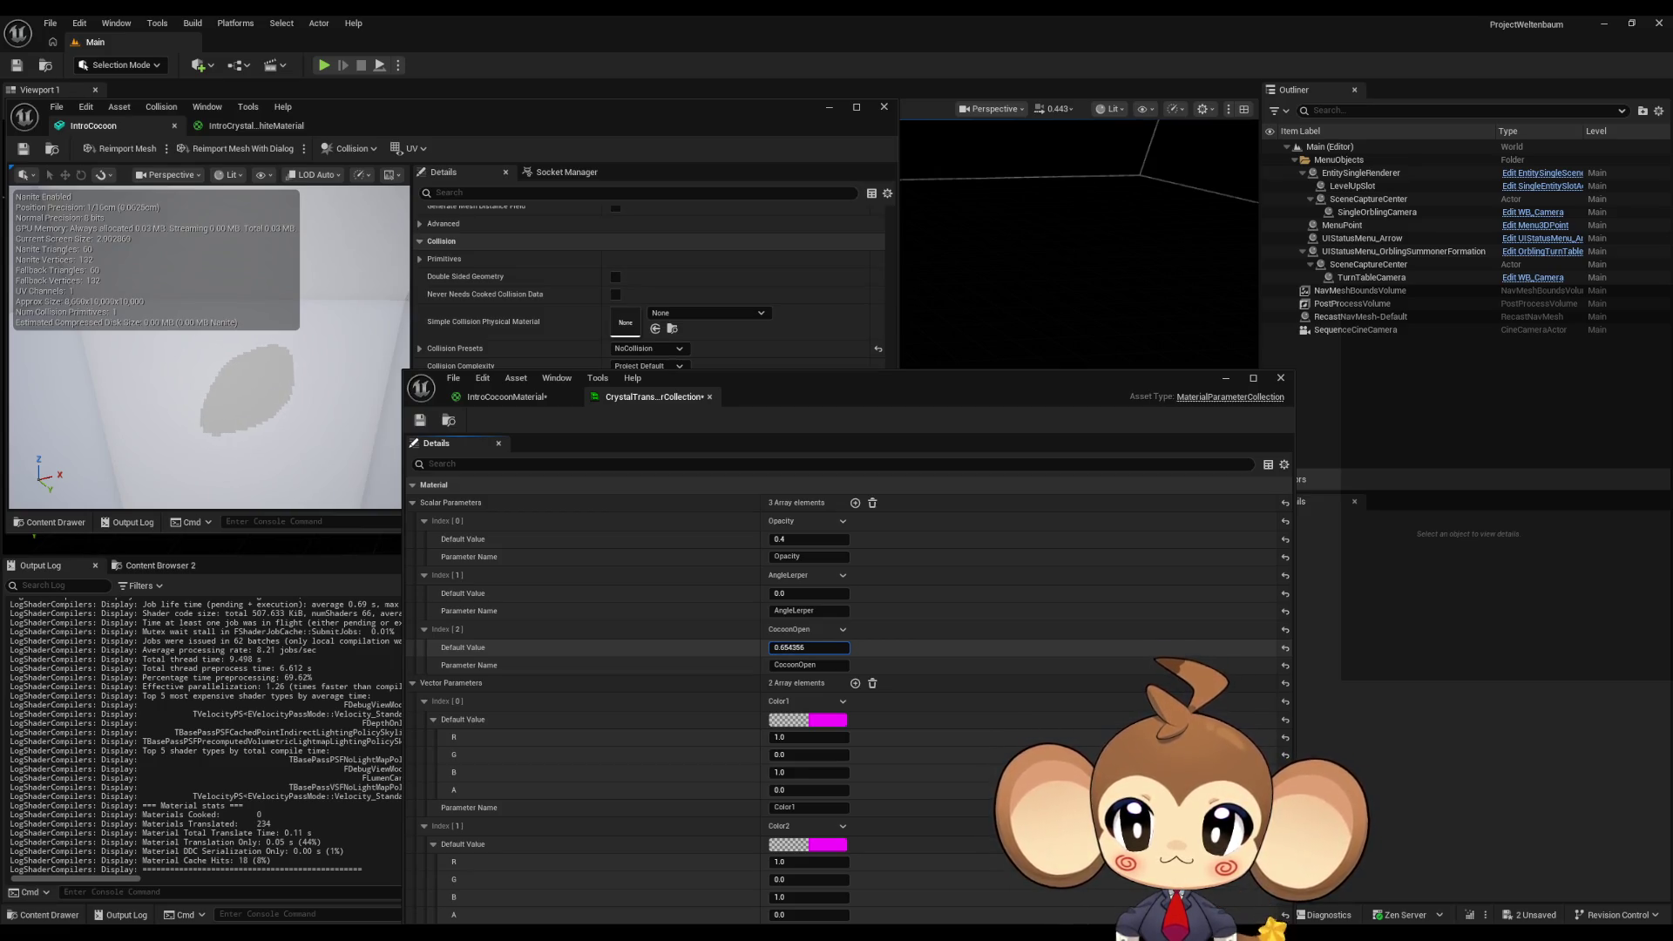
pyautogui.moveTo(807, 648); pyautogui.dragTo(812, 648)
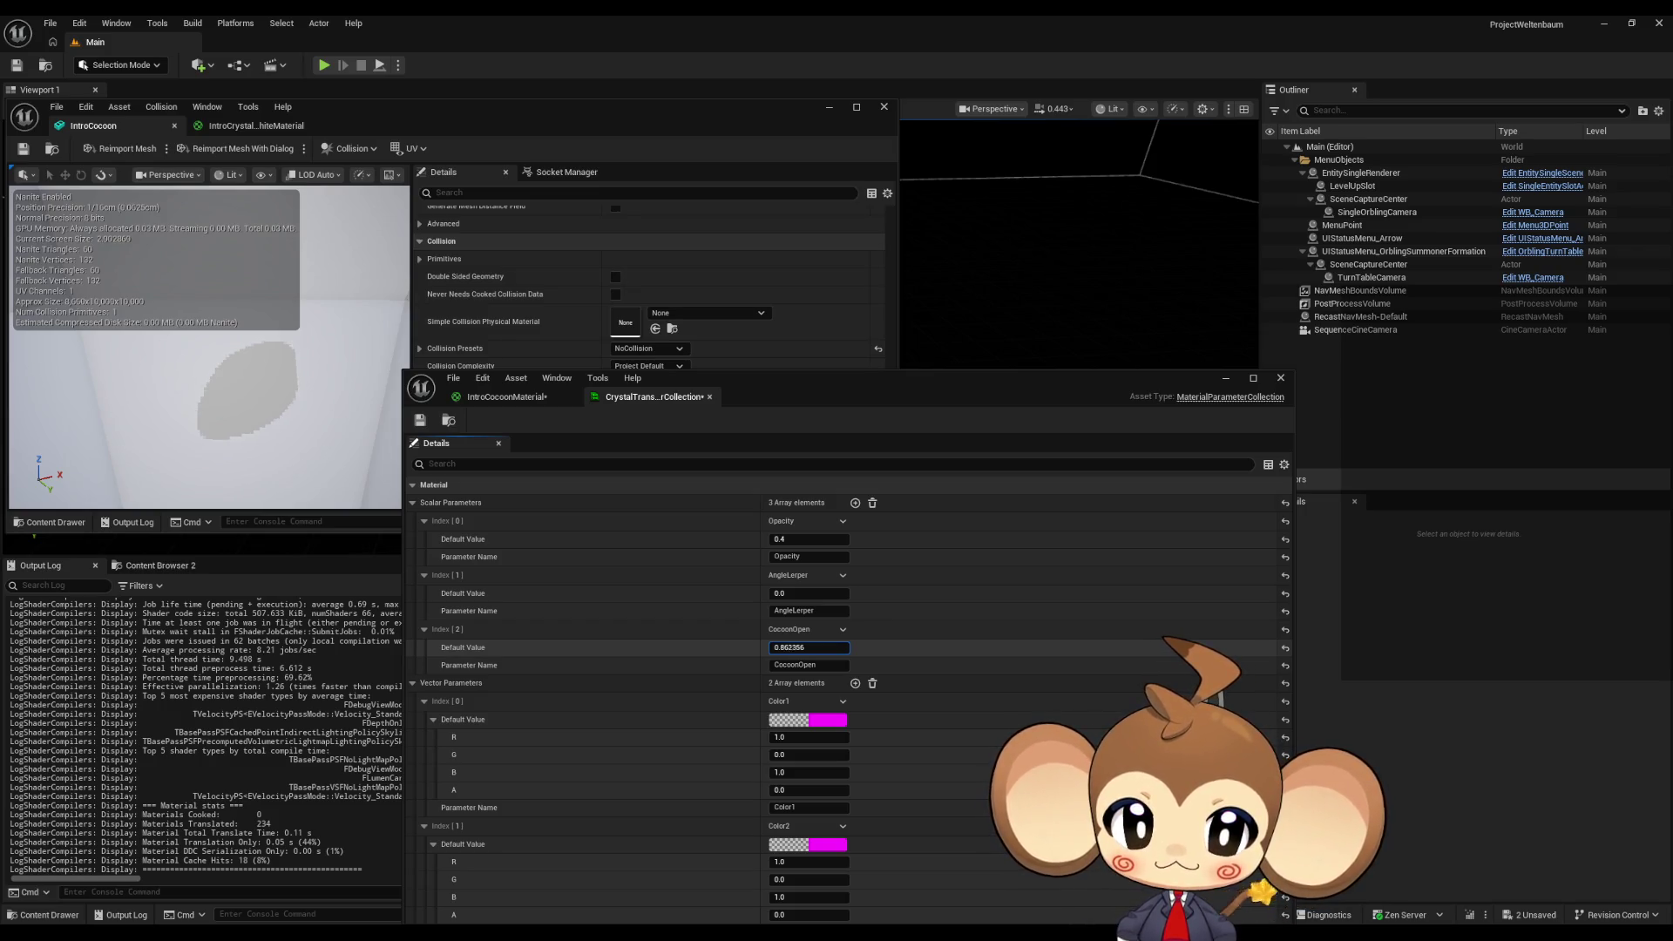
pyautogui.moveTo(807, 648); pyautogui.dragTo(793, 648)
pyautogui.click(800, 648)
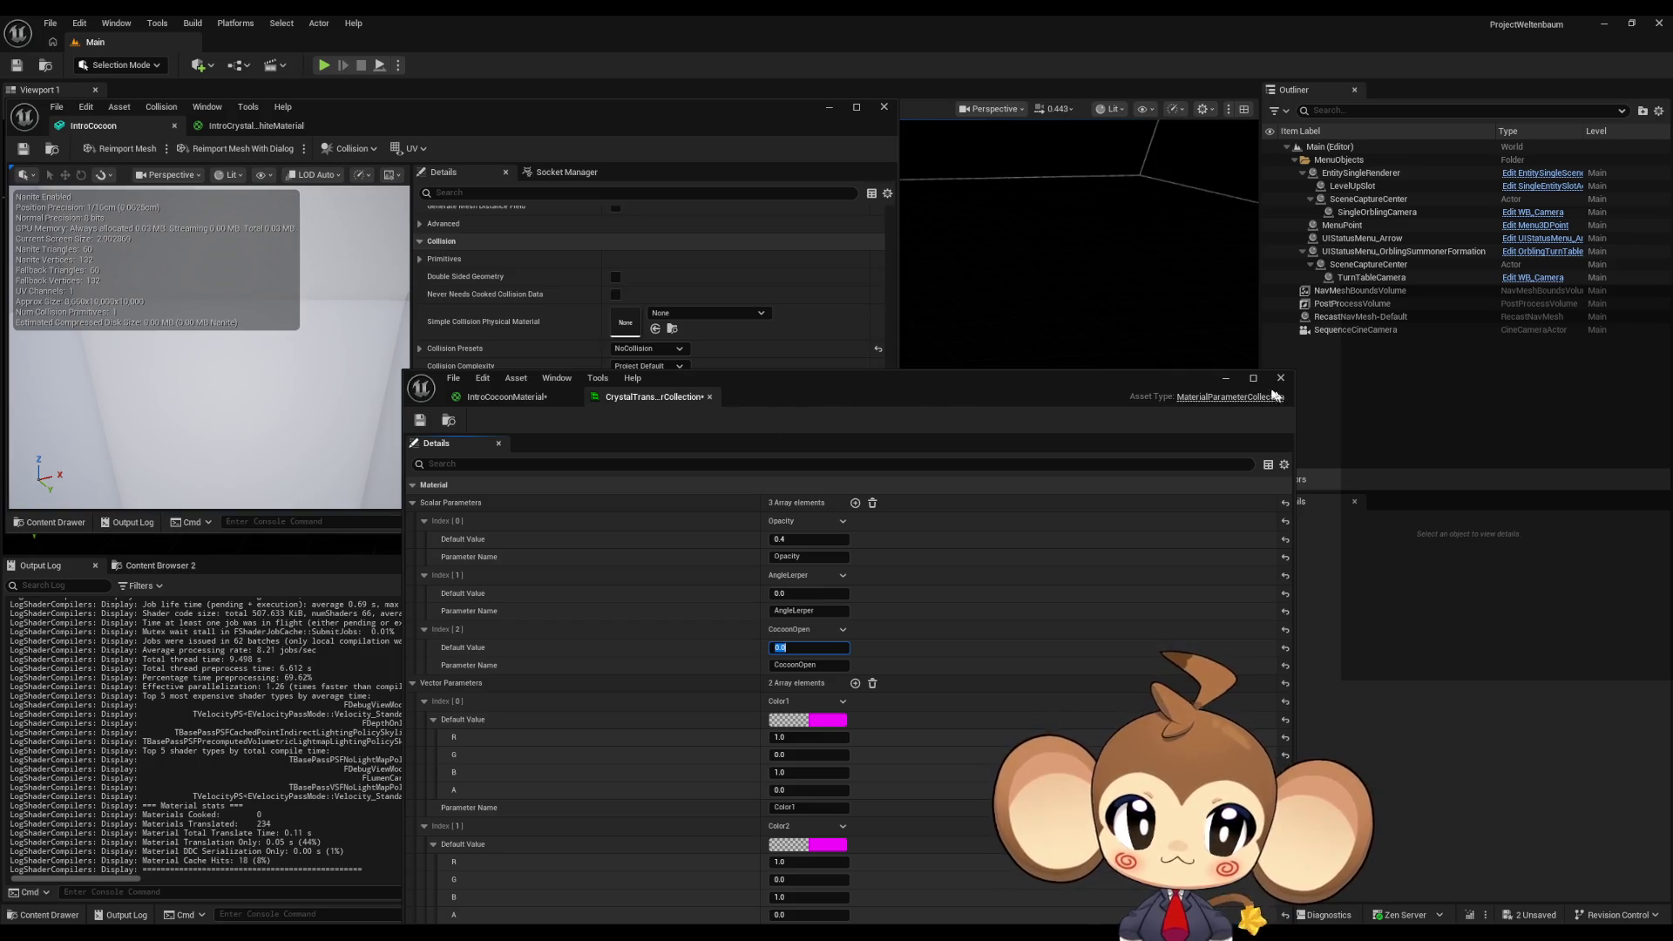
pyautogui.click(1227, 381)
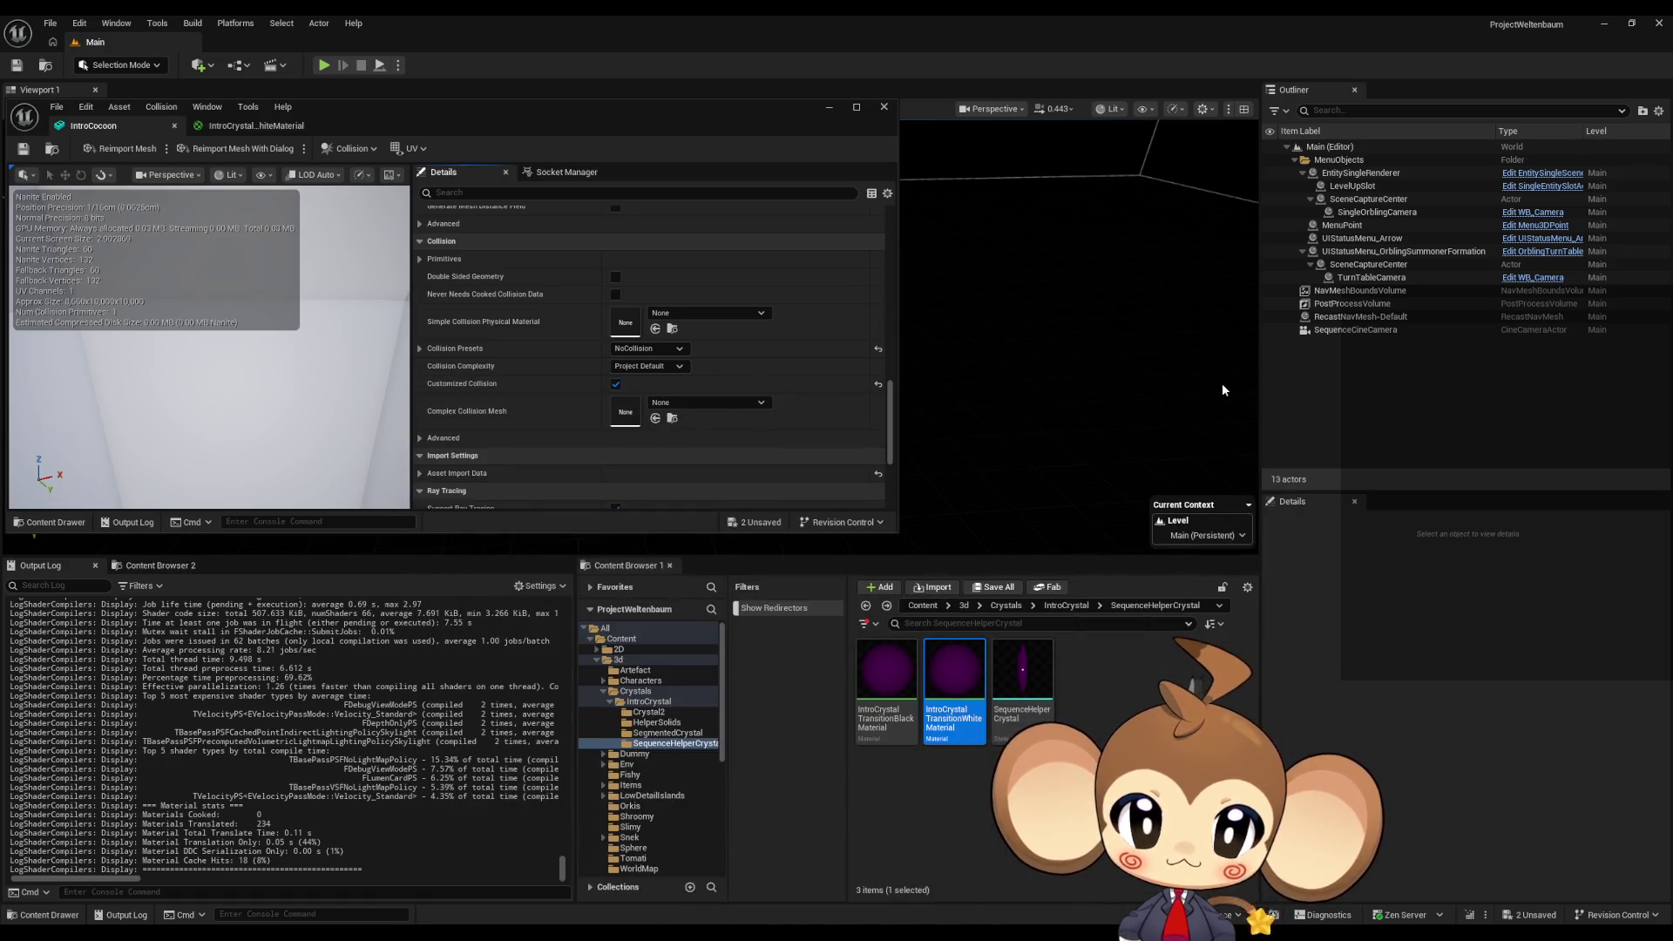
# - Dock the parameter collection into the upper editor and close IntroCrystalTransitionWhiteMaterial
pyautogui.moveTo(698, 929)
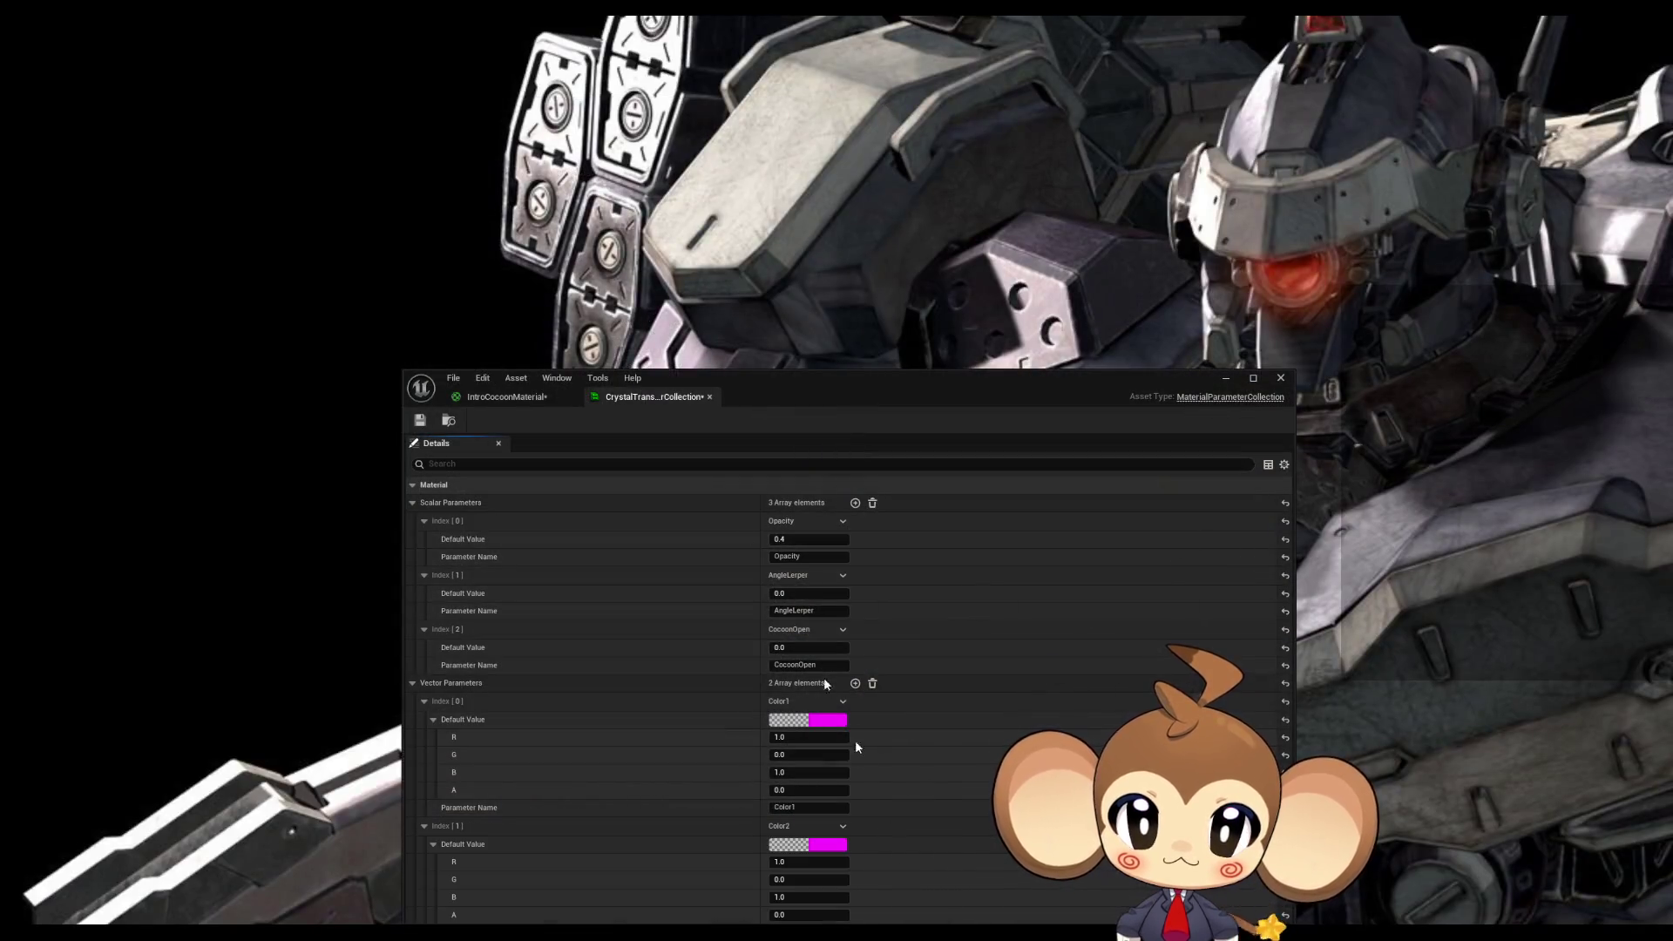
pyautogui.click(897, 872)
pyautogui.moveTo(637, 396)
pyautogui.mouseDown()
pyautogui.moveTo(650, 322)
pyautogui.moveTo(284, 123)
pyautogui.mouseUp()
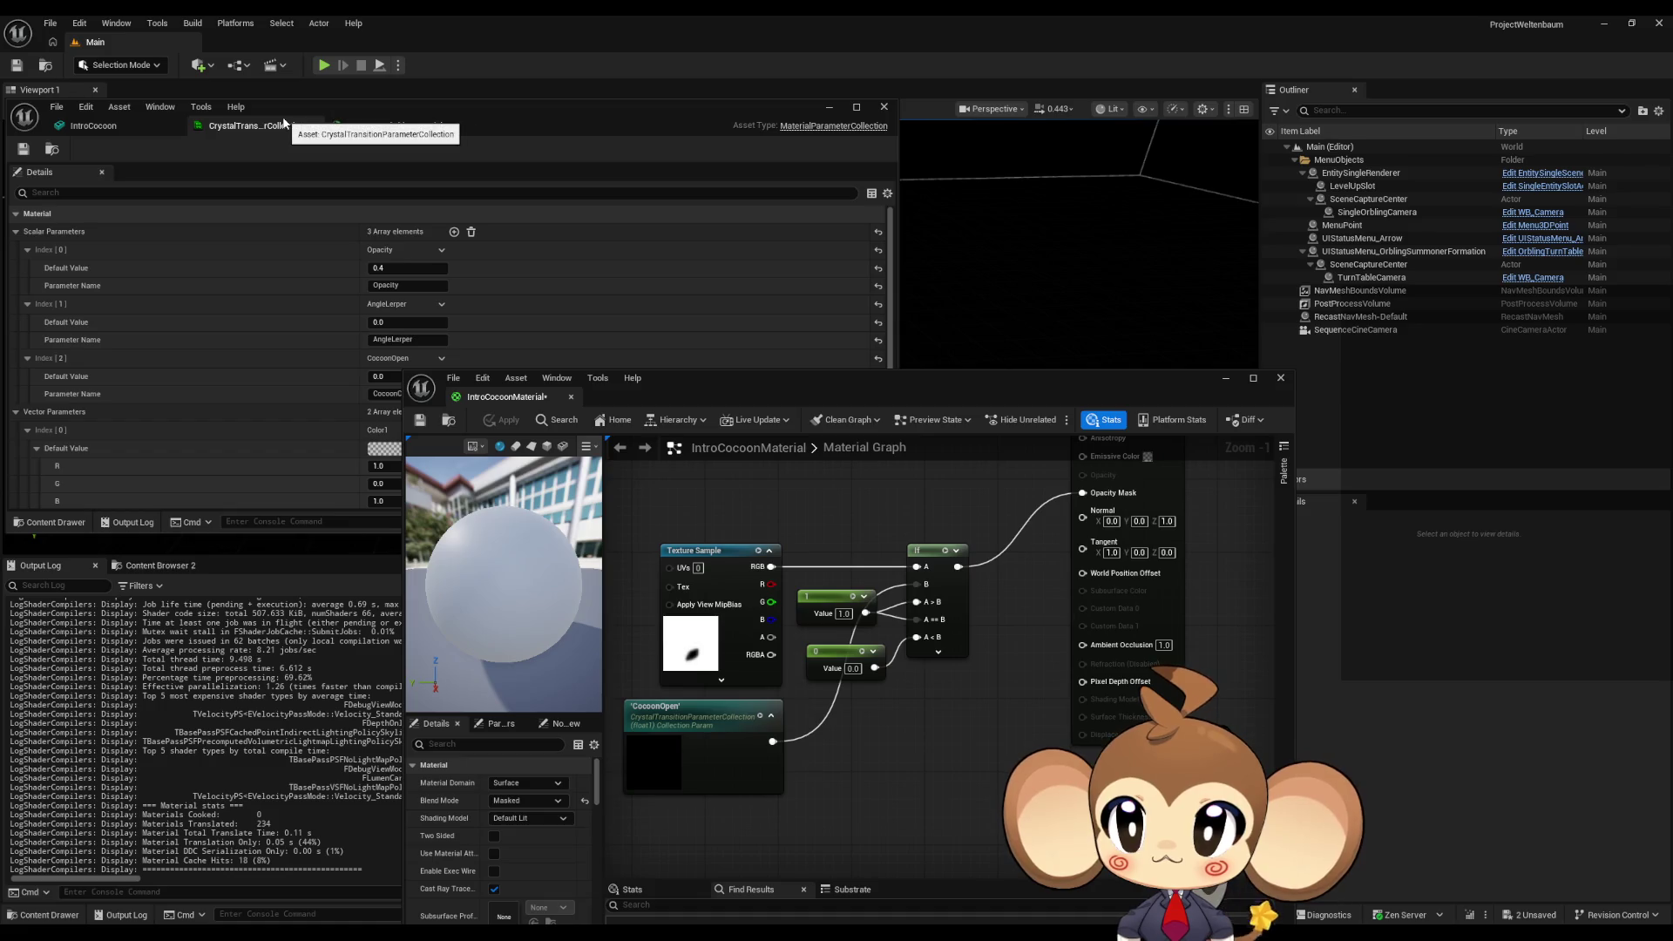
pyautogui.click(363, 127)
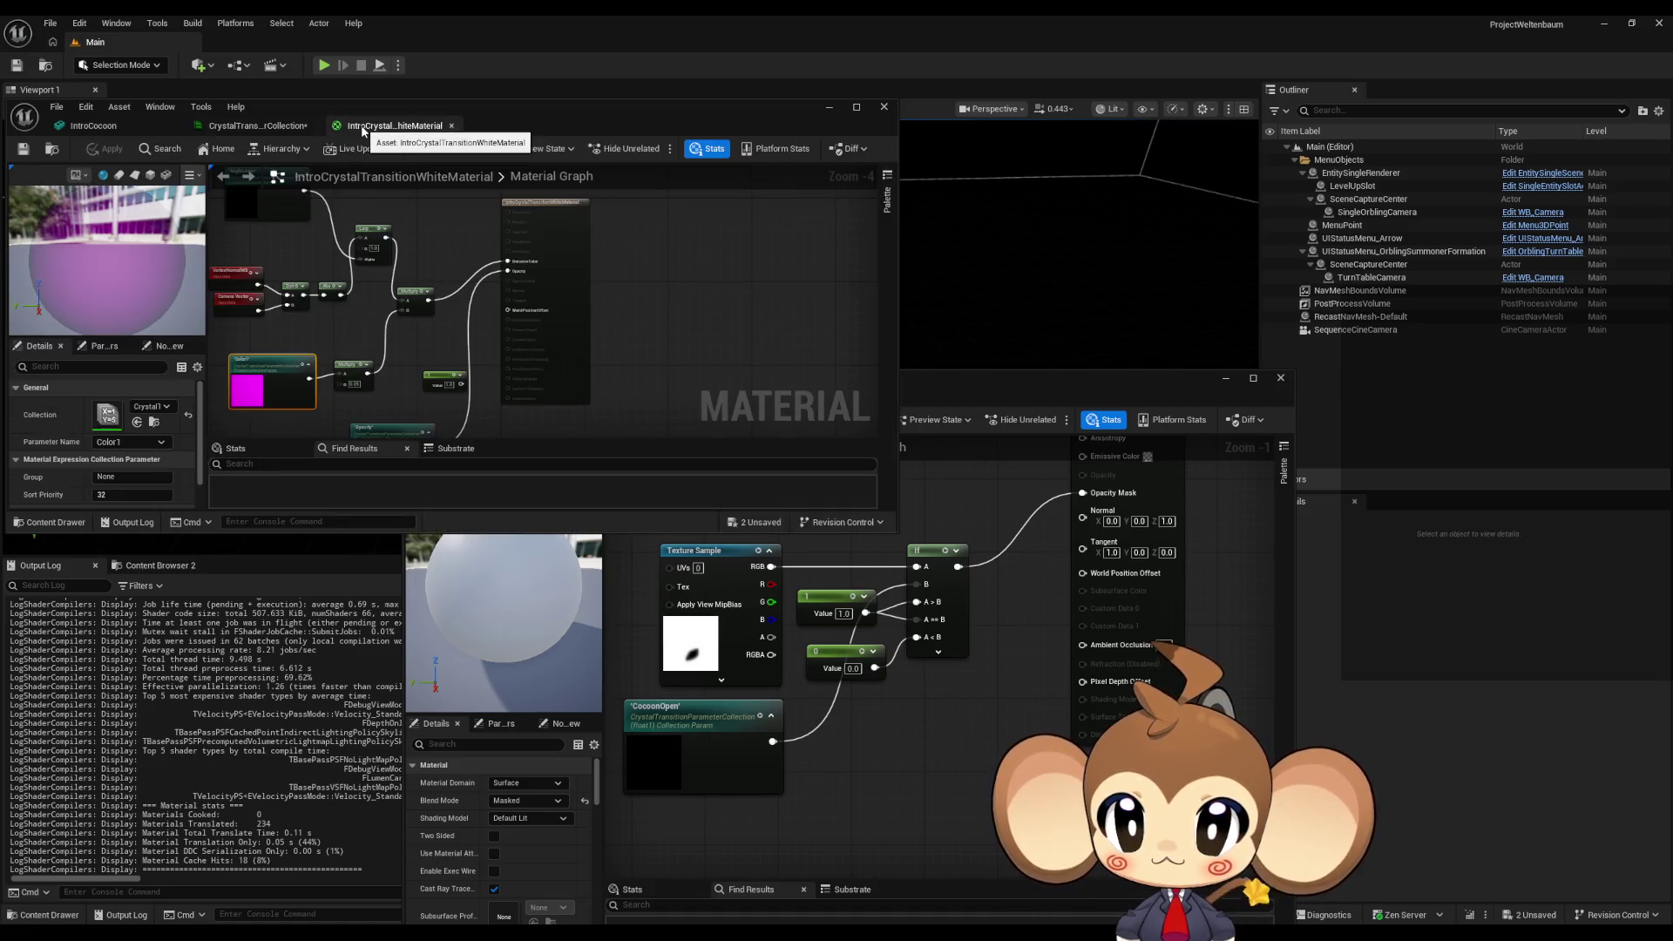
pyautogui.click(451, 126)
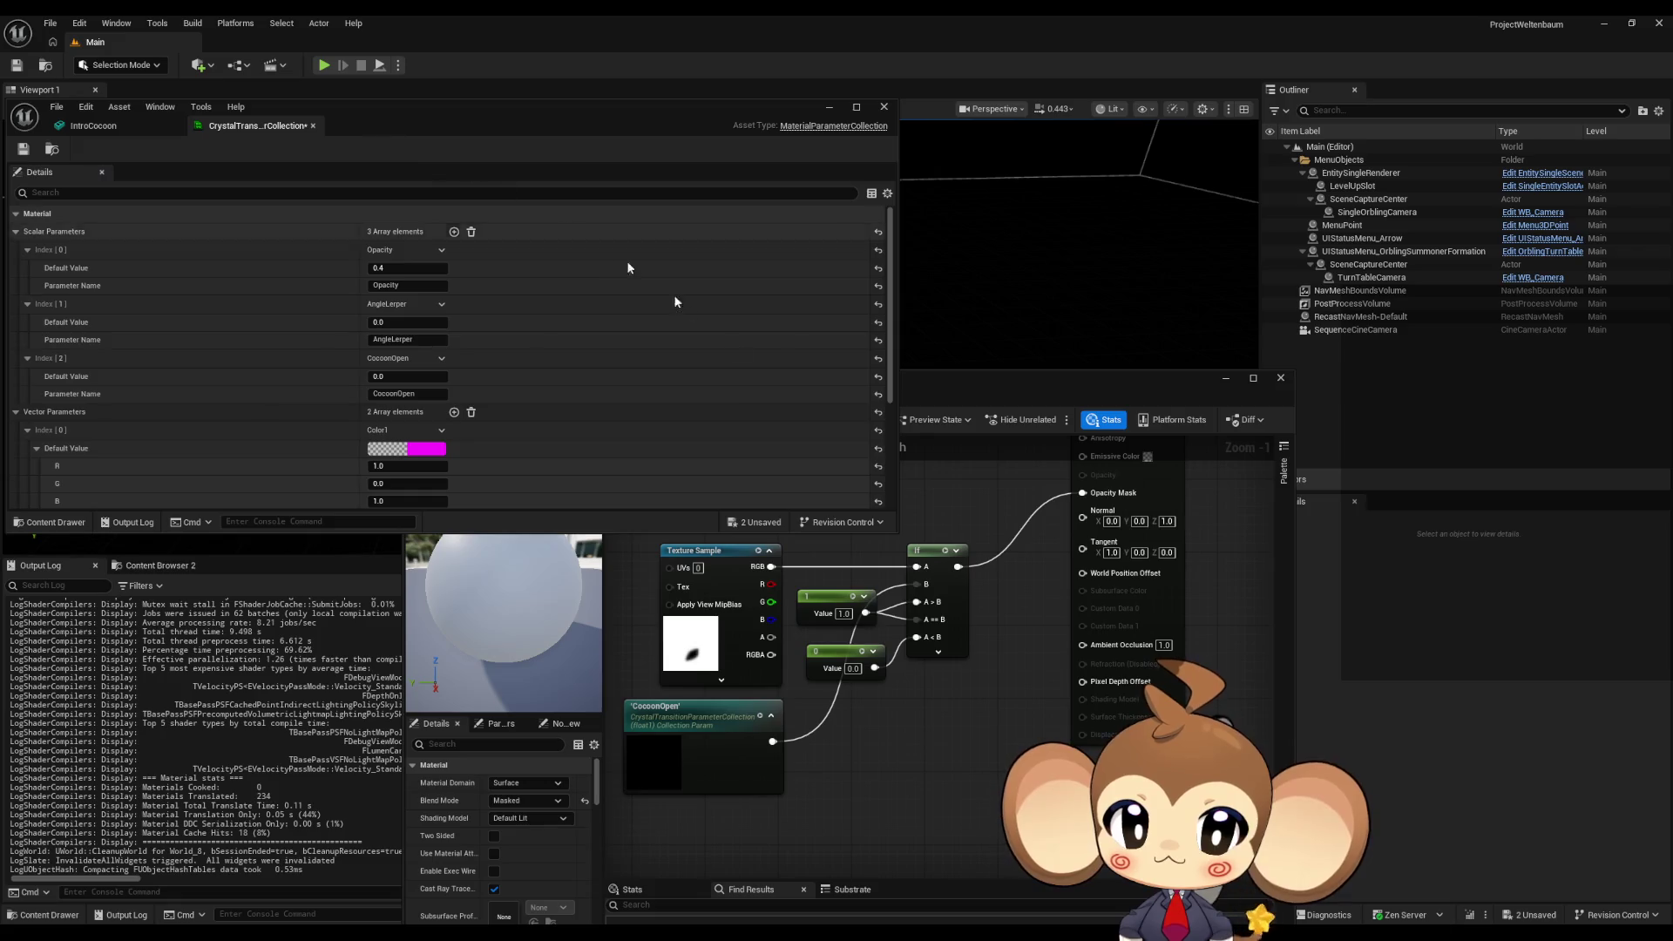
pyautogui.click(102, 125)
# - Maximize the cocoon material editor and set its Shading Model to Unlit
pyautogui.doubleClick(953, 379)
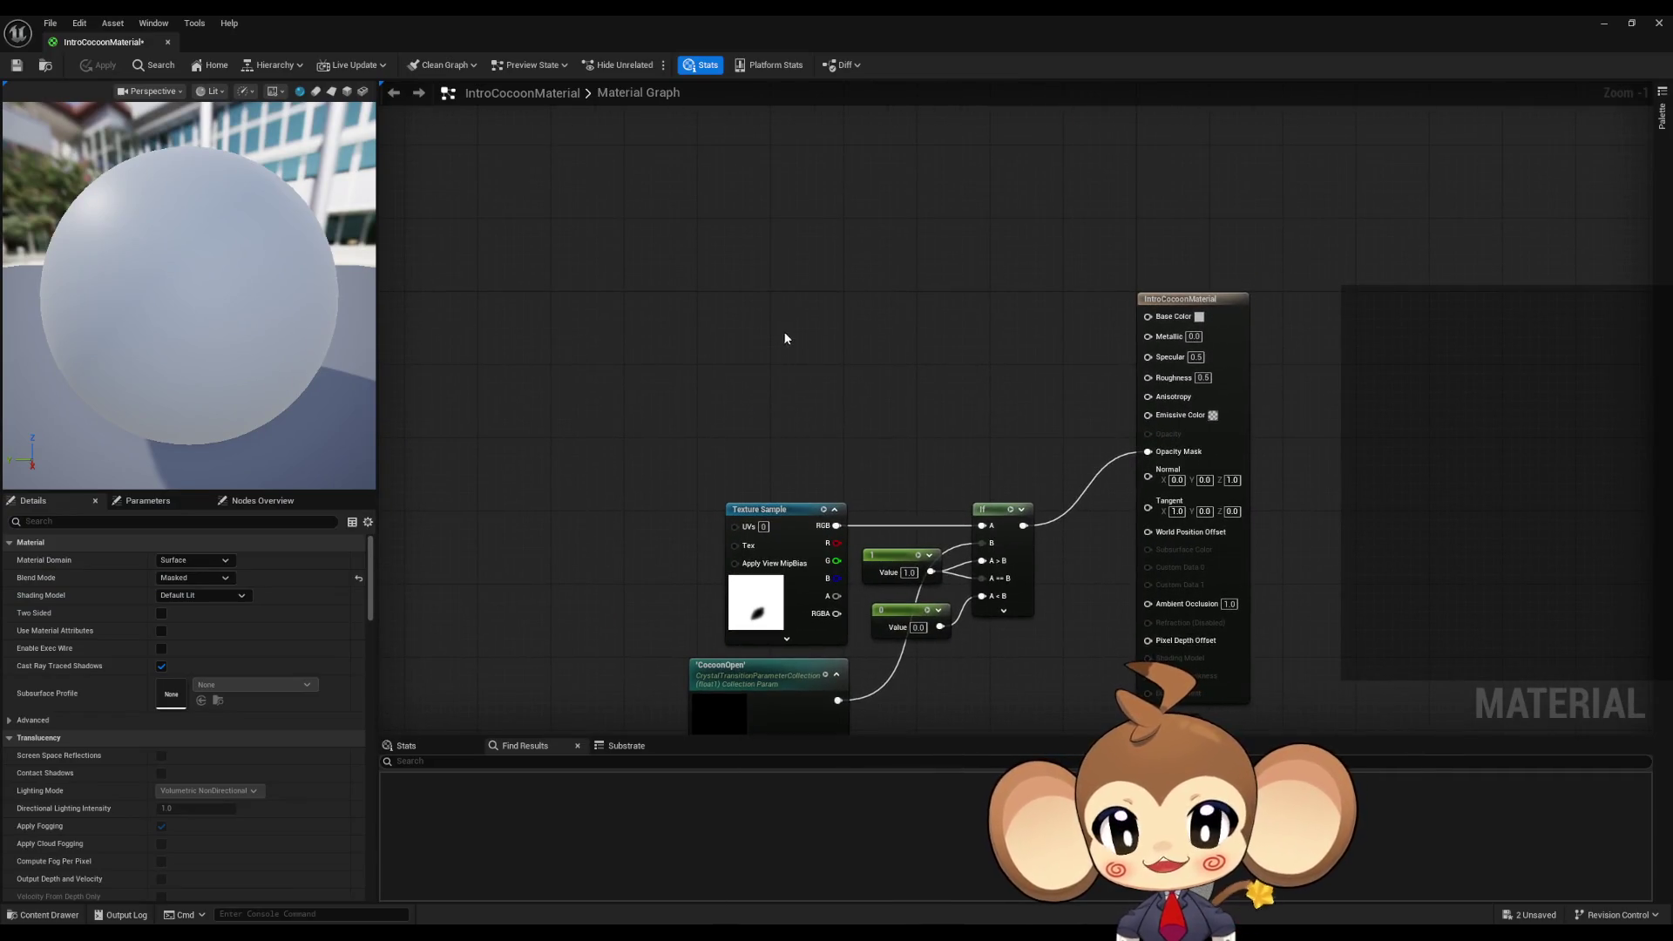
pyautogui.moveTo(251, 291)
pyautogui.mouseDown()
pyautogui.moveTo(270, 262)
pyautogui.moveTo(257, 301)
pyautogui.mouseUp()
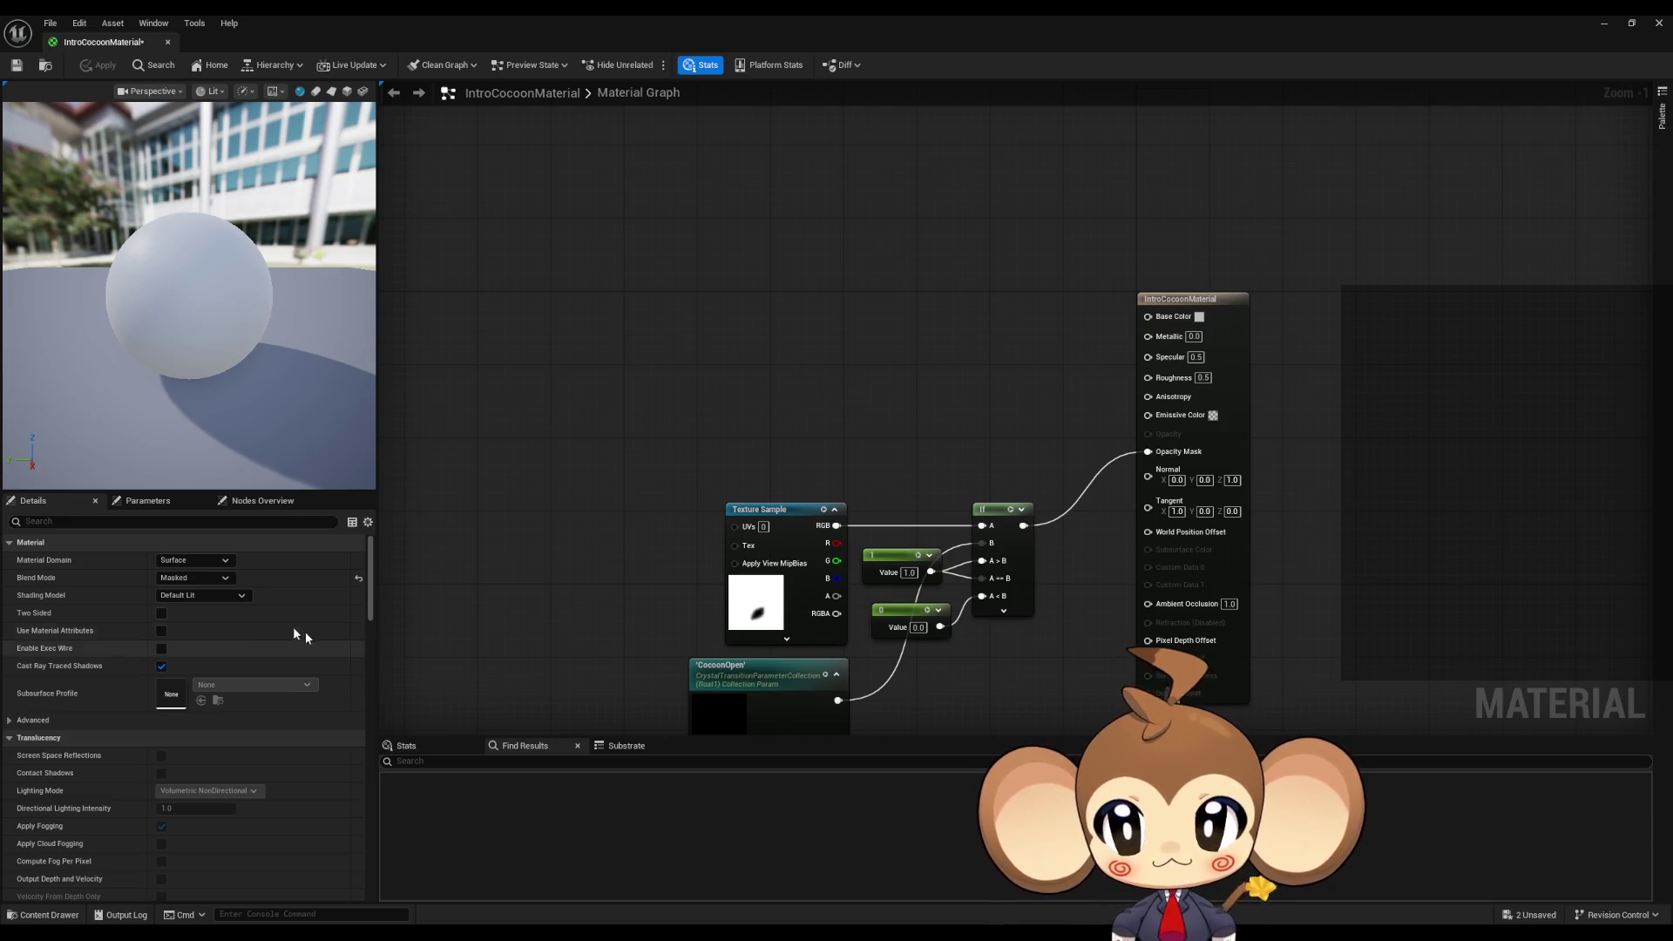
pyautogui.click(225, 594)
pyautogui.click(216, 607)
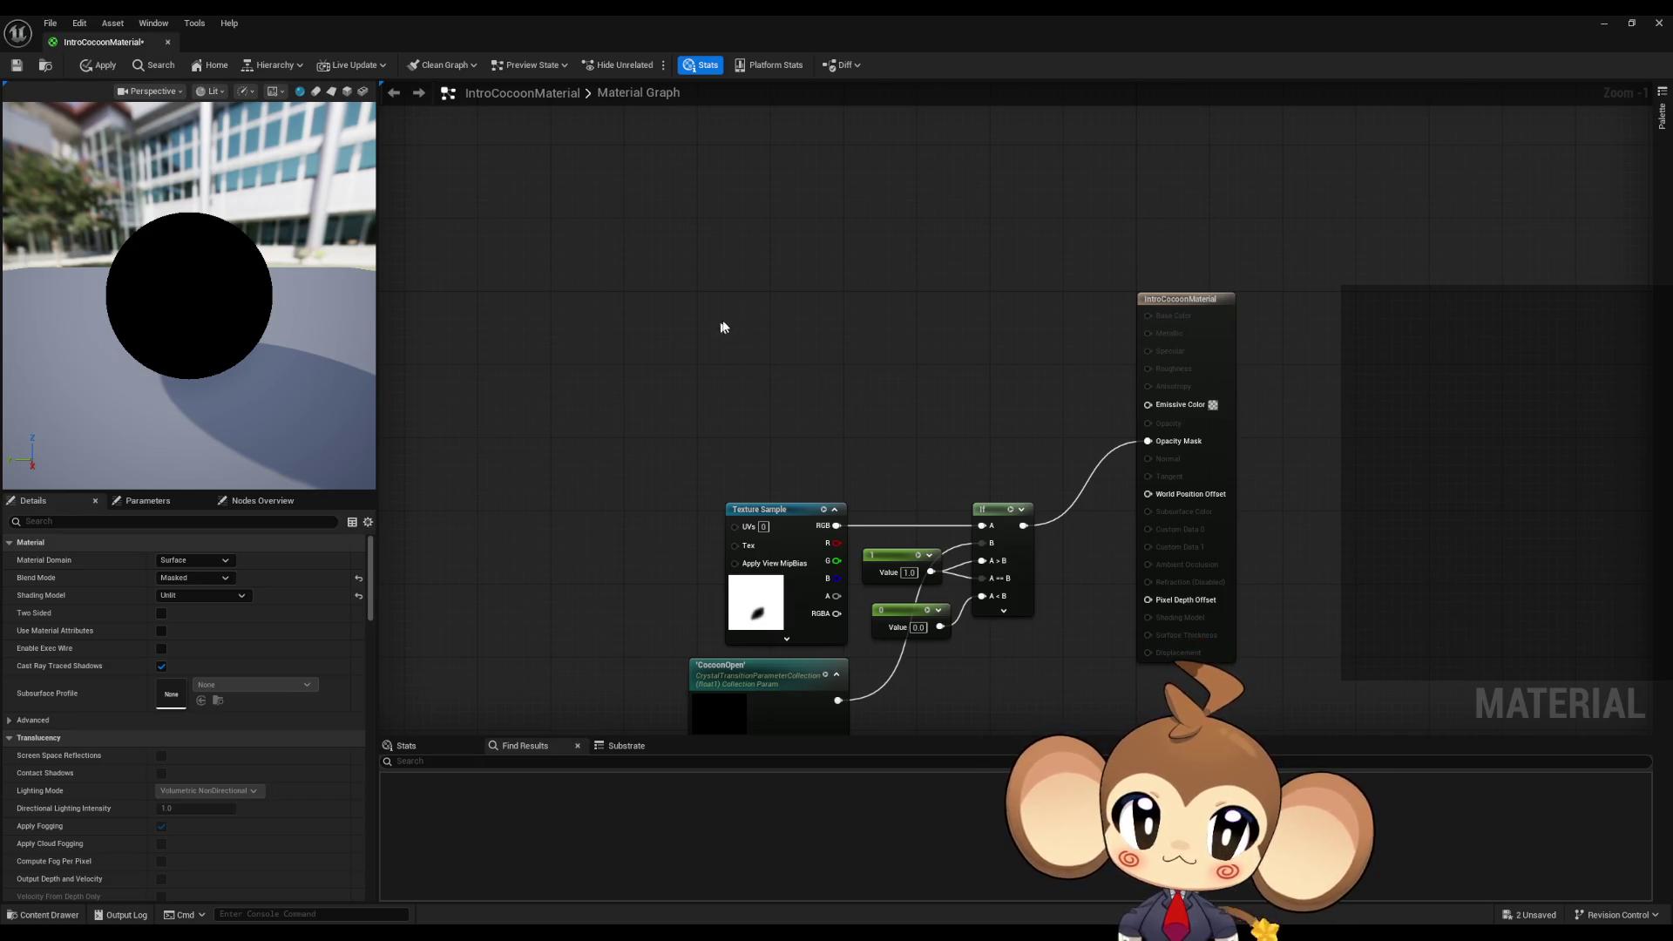
# - Feed a tan constant colour (0.302, 0.229, 0.129) into Emissive Color and apply
pyautogui.click(743, 305)
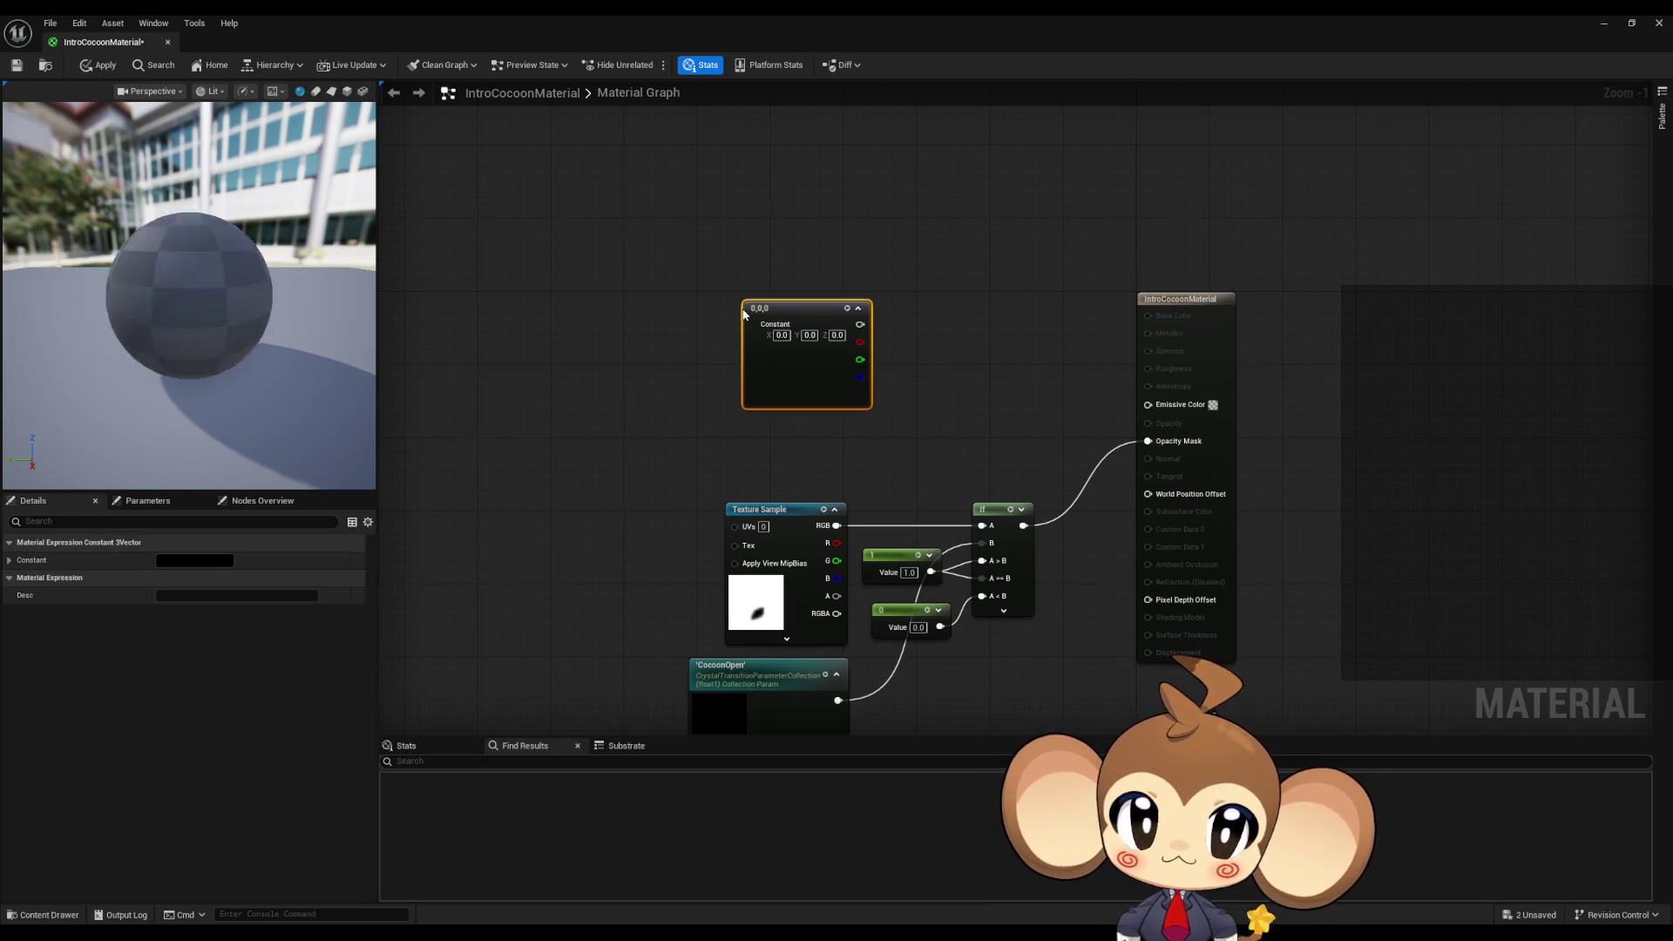
pyautogui.doubleClick(780, 387)
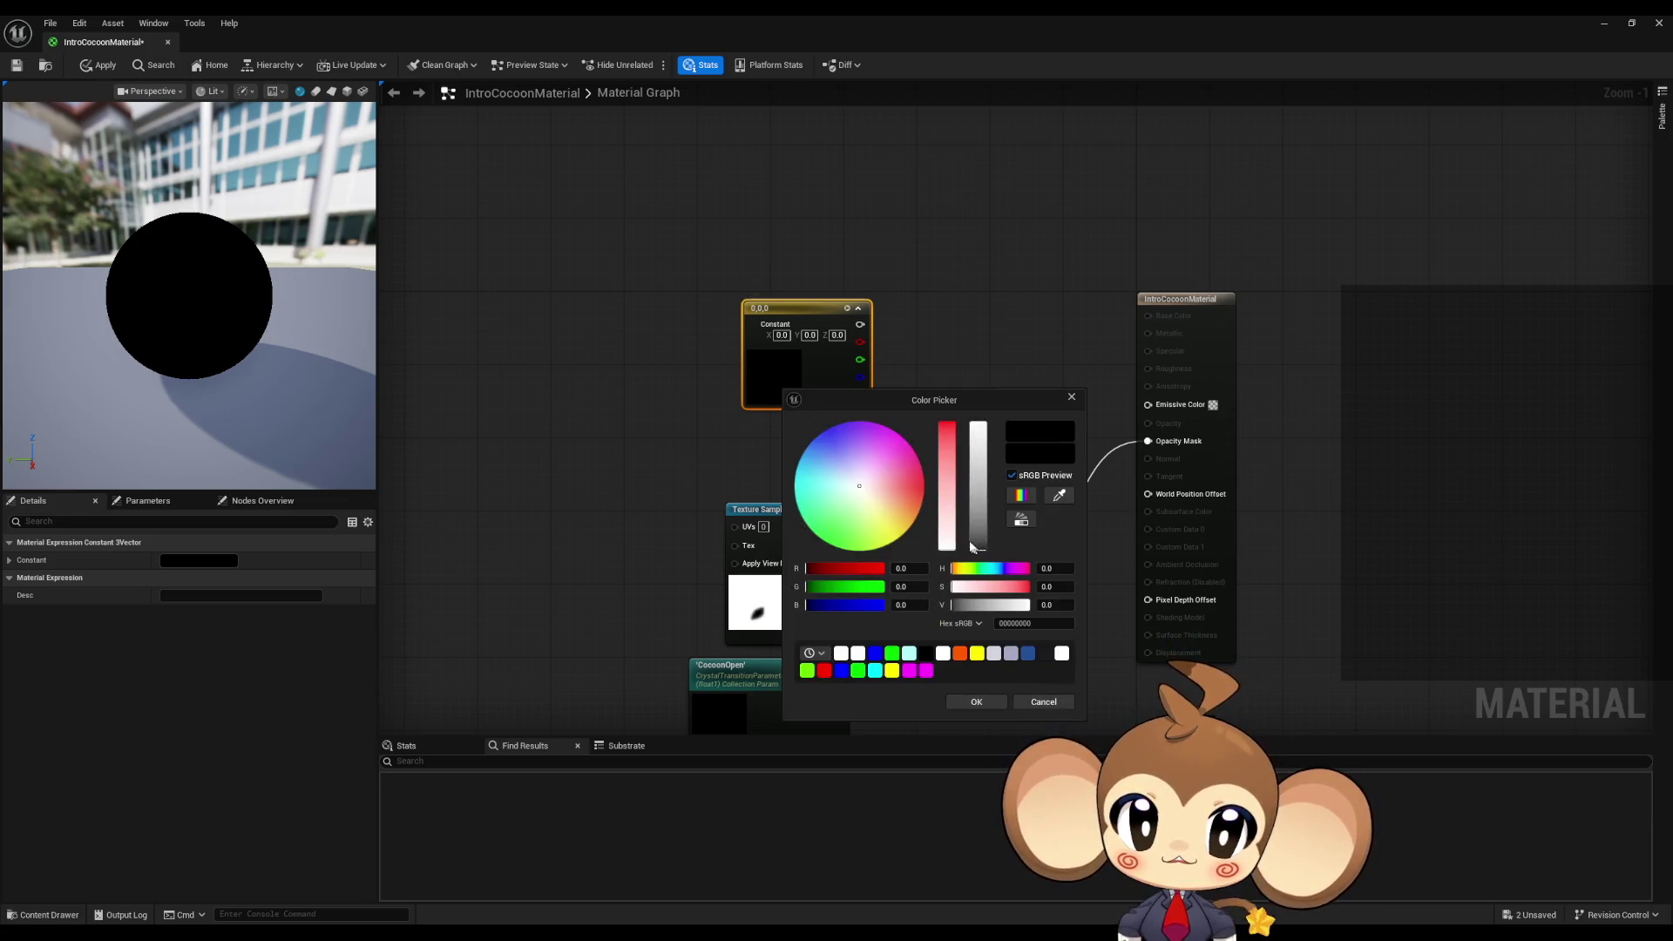
pyautogui.click(889, 509)
pyautogui.click(983, 510)
pyautogui.click(976, 701)
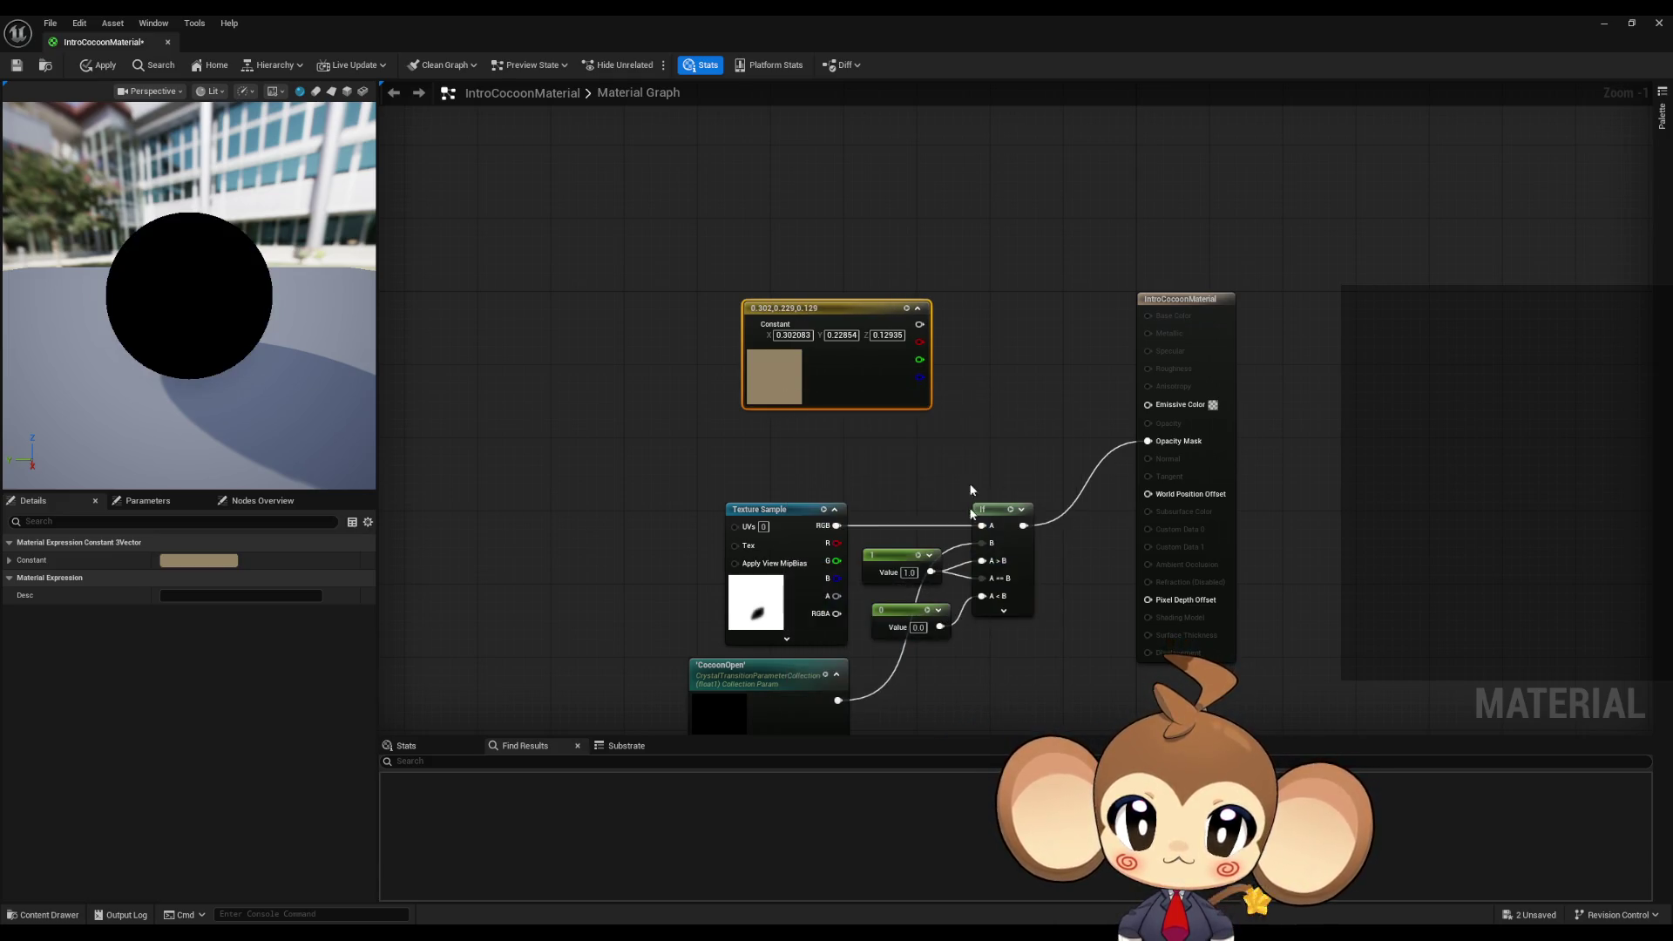
pyautogui.moveTo(920, 325); pyautogui.dragTo(1148, 404)
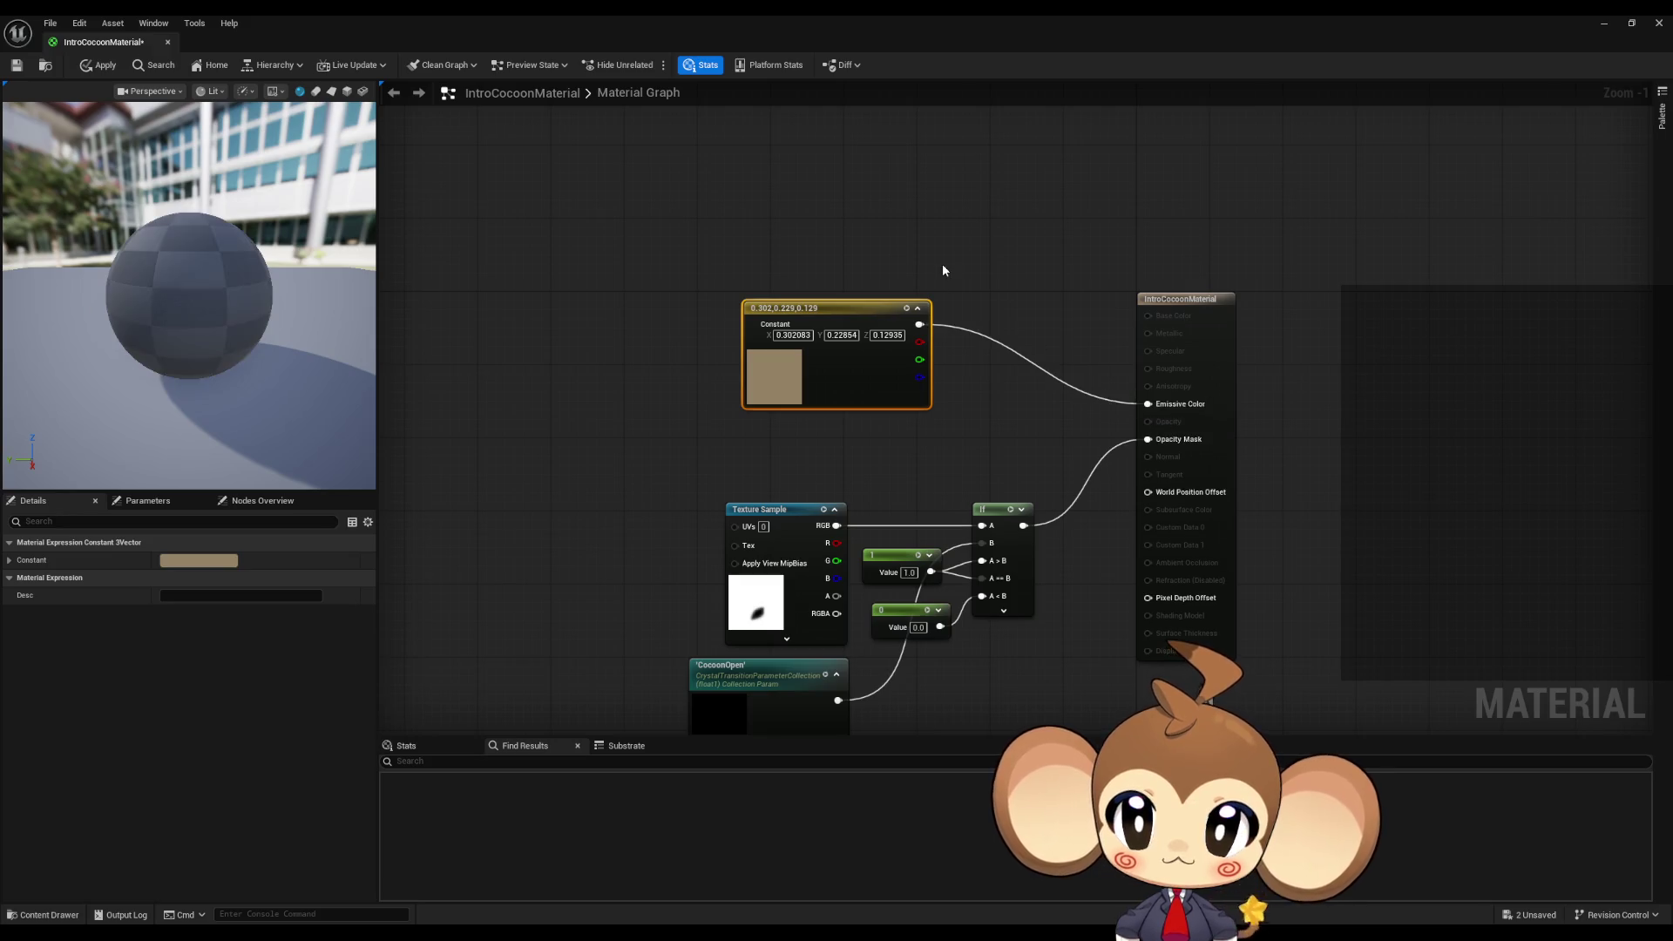
pyautogui.click(103, 65)
# - Float the material editor and tear the parameter collection out into its own window
pyautogui.doubleClick(405, 33)
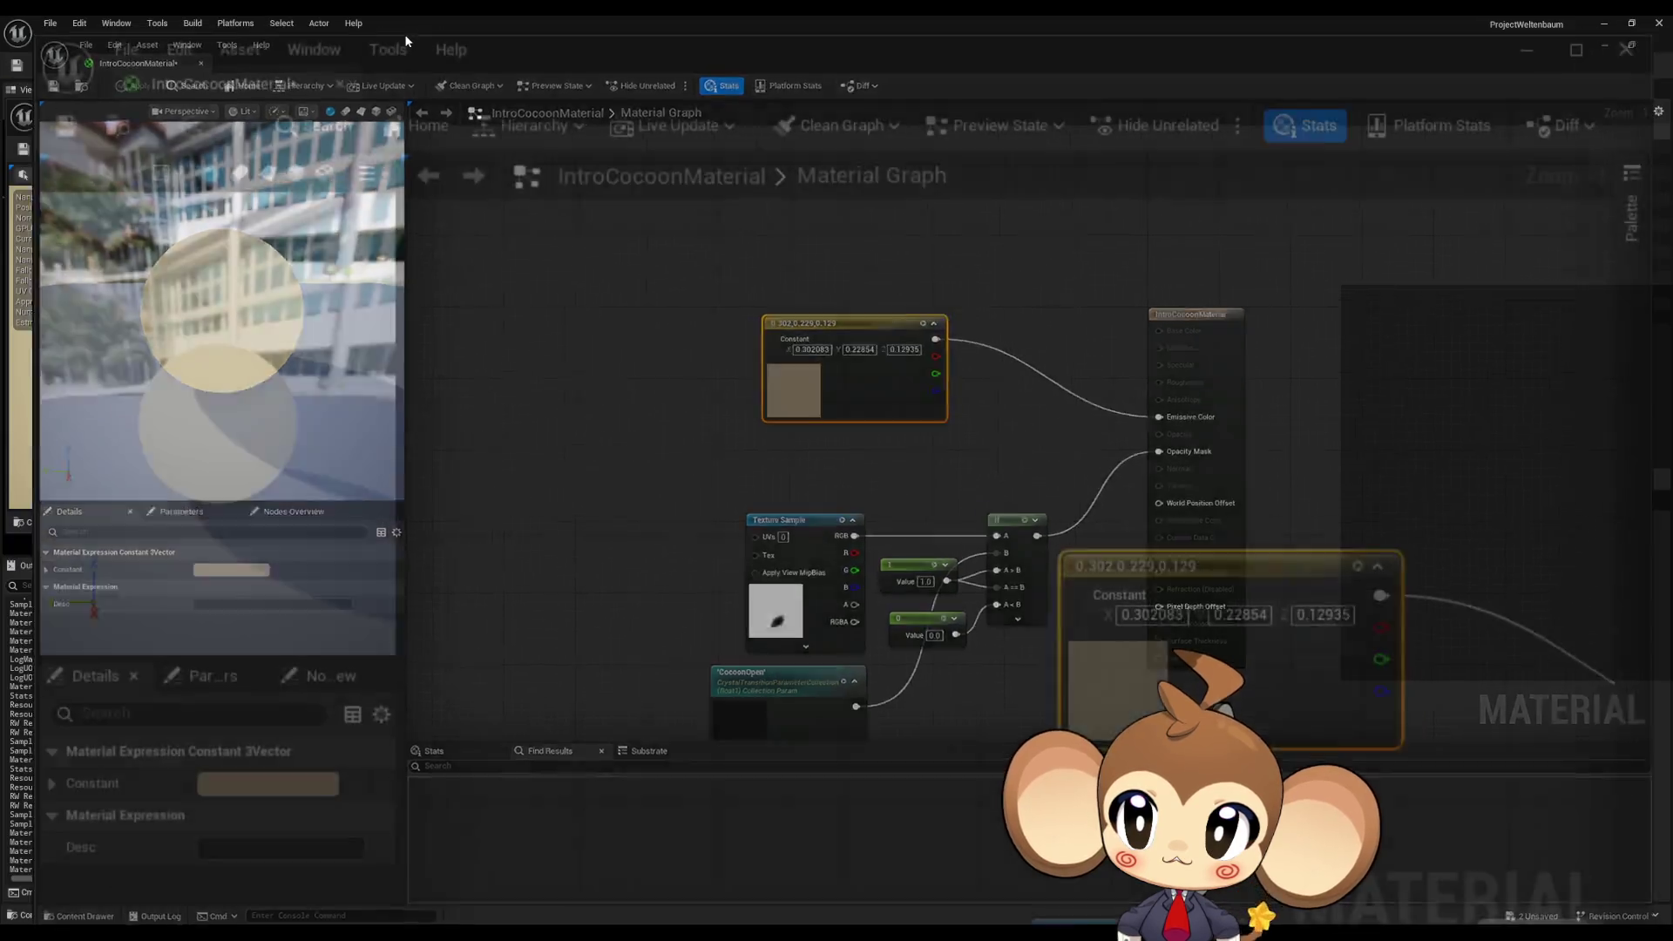
pyautogui.moveTo(814, 309); pyautogui.dragTo(929, 275)
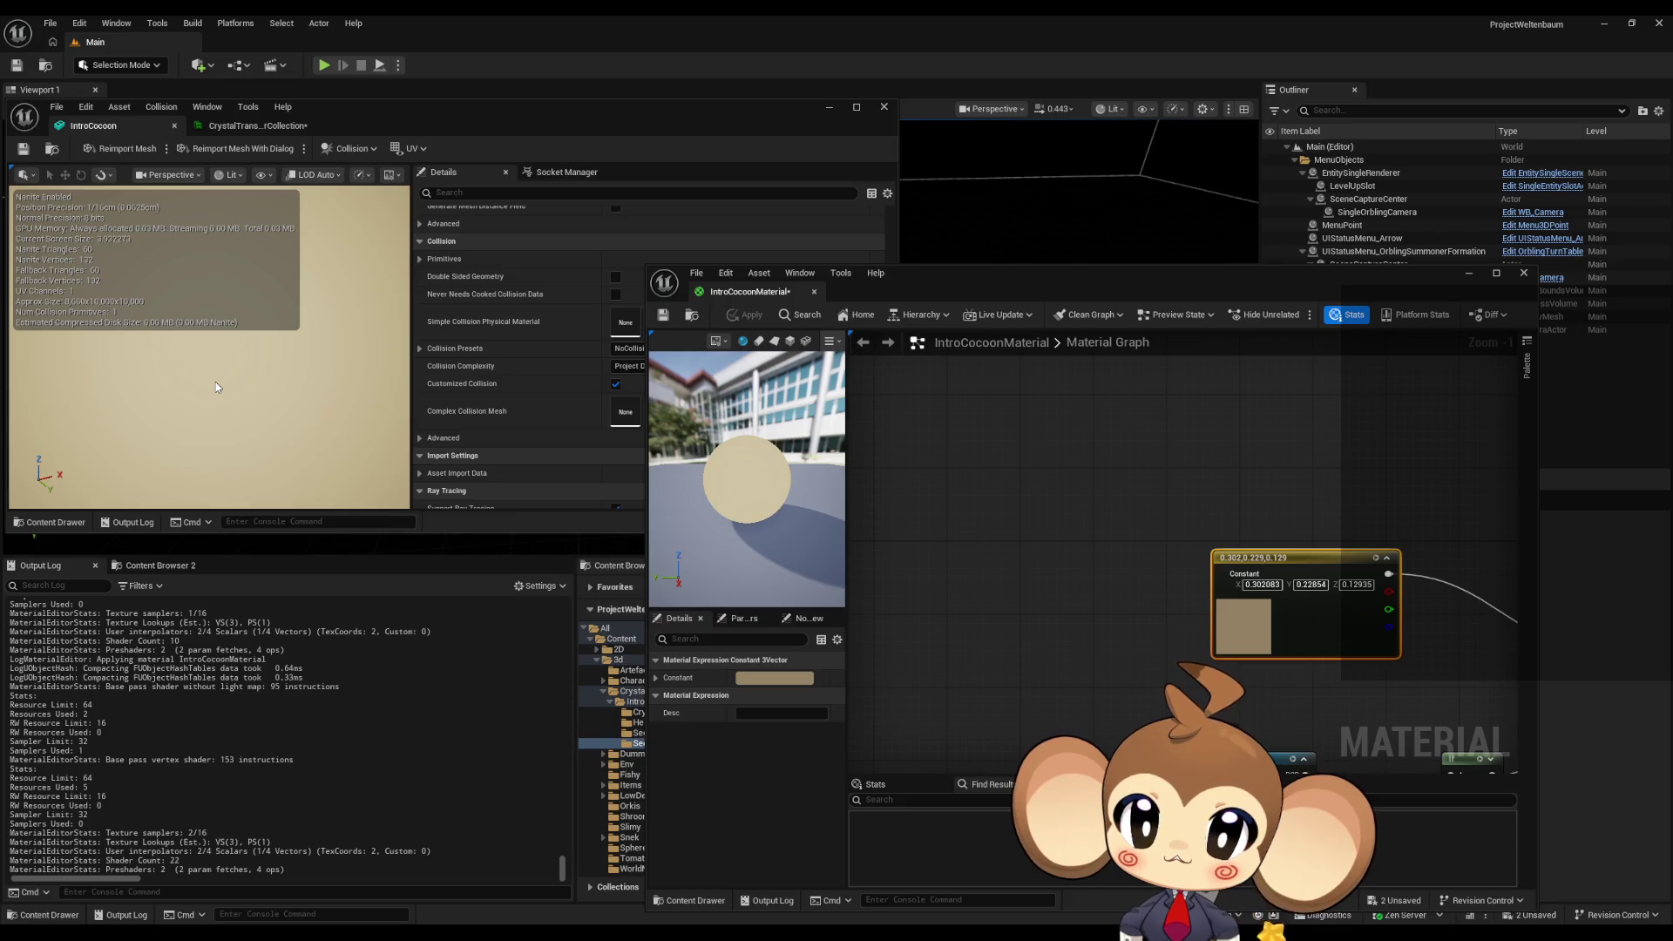
pyautogui.moveTo(257, 125); pyautogui.dragTo(924, 300)
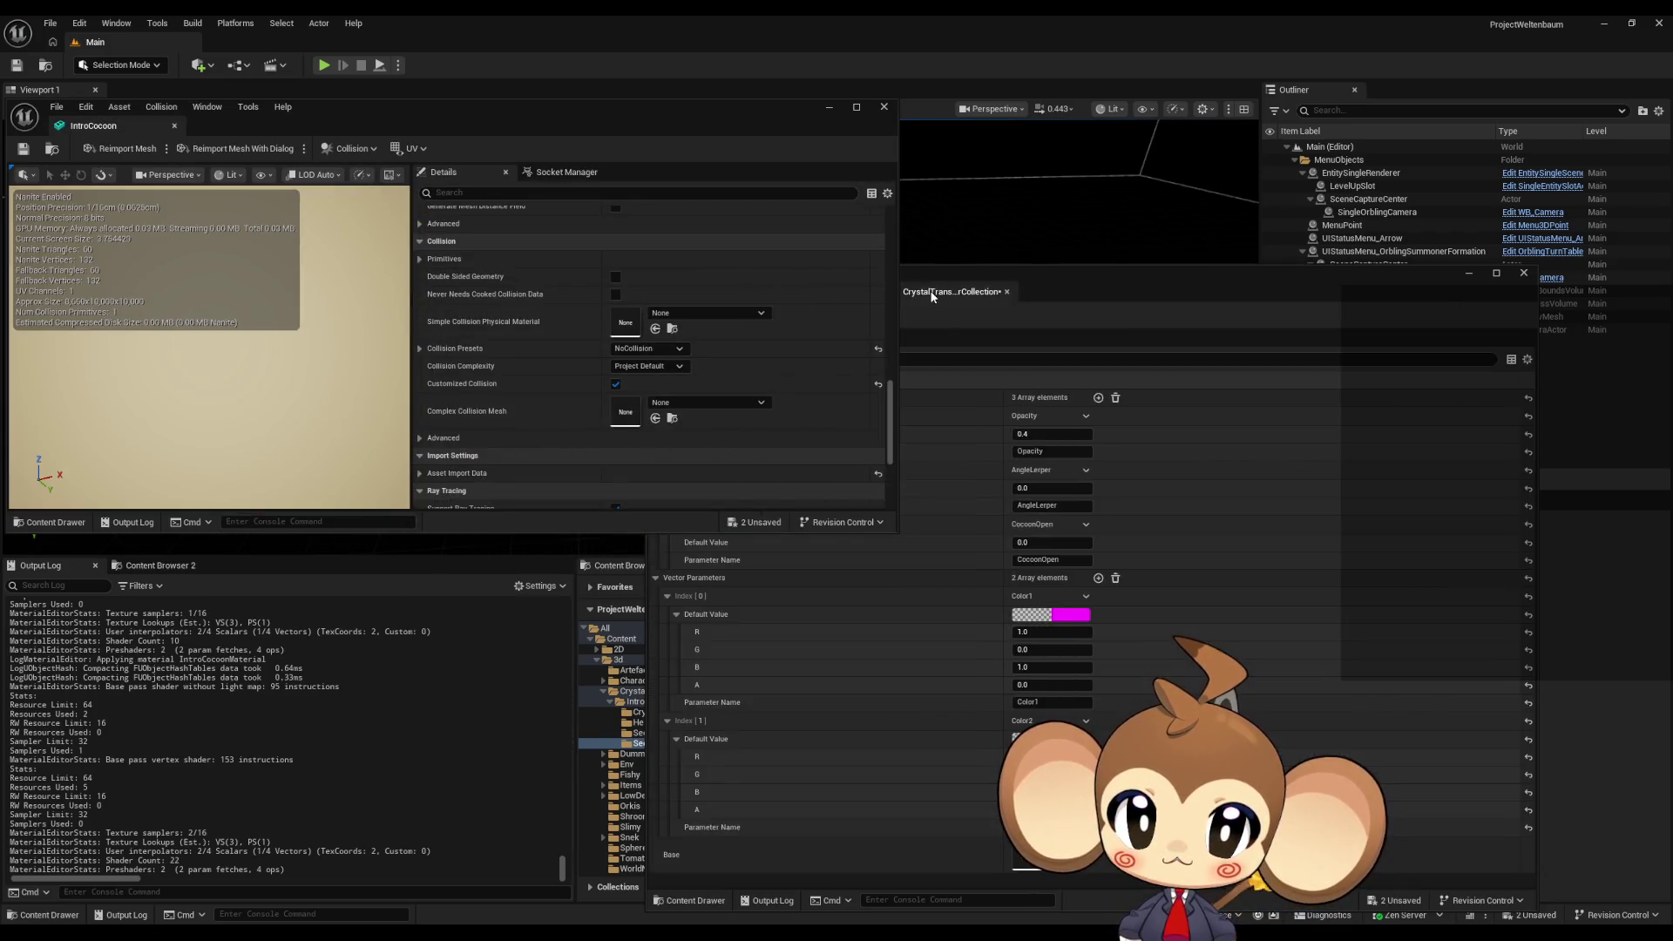
# - Raise CocoonOpen's default value to about 0.925 in the collection window
pyautogui.moveTo(1027, 545); pyautogui.dragTo(1067, 542)
pyautogui.click(296, 385)
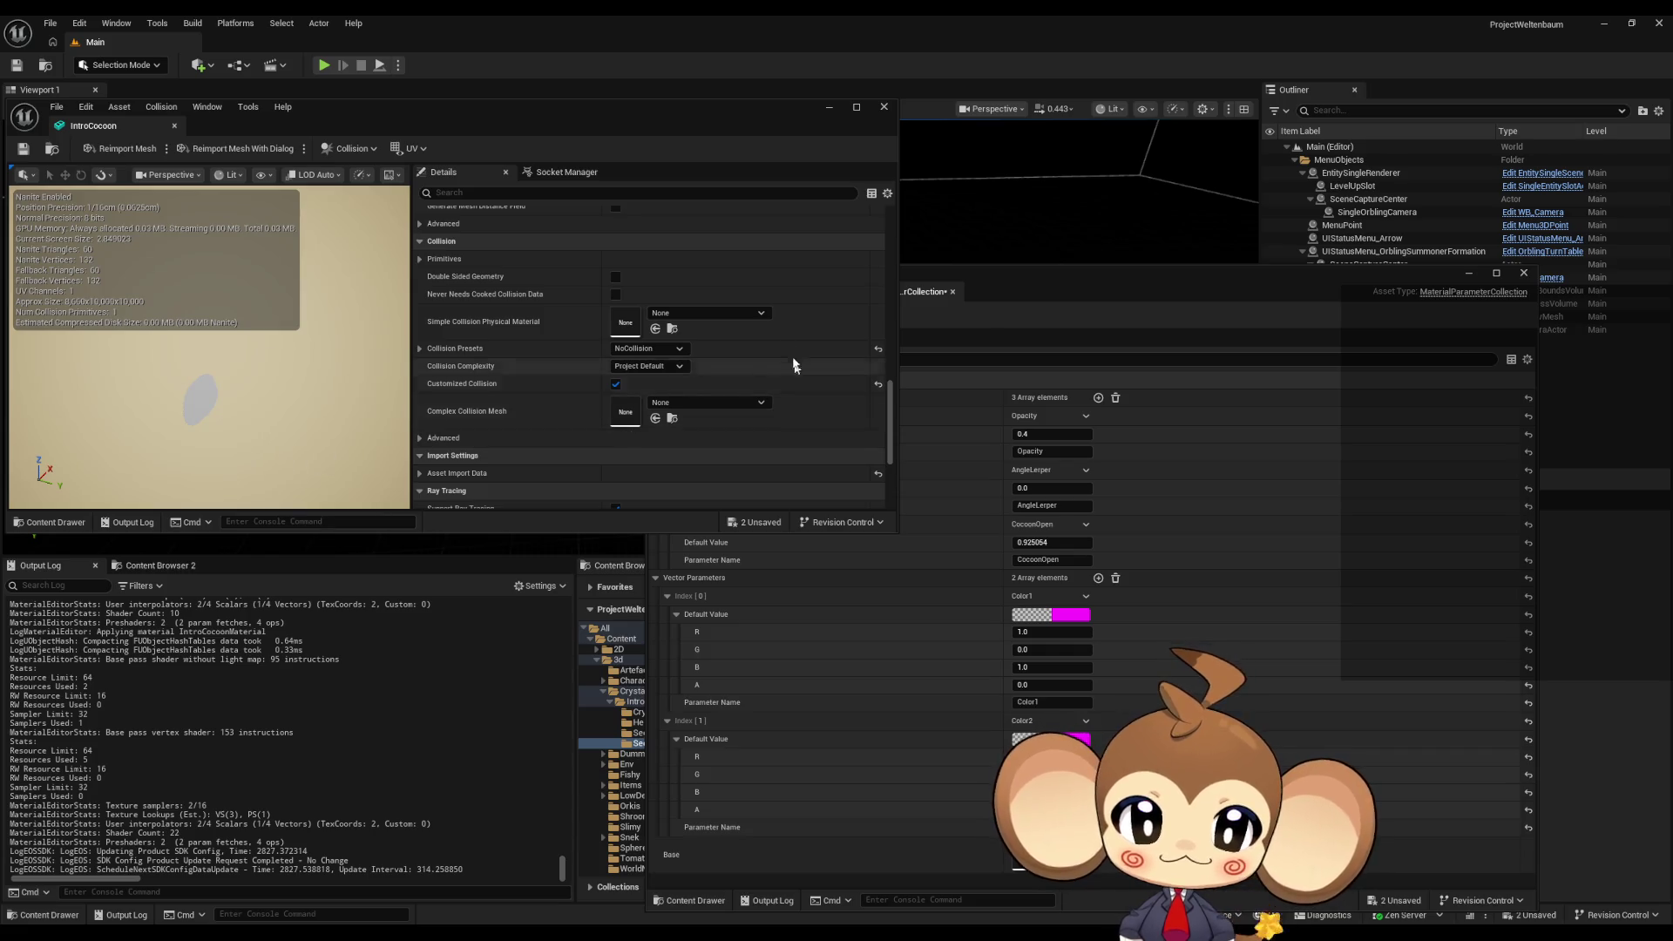
pyautogui.click(1044, 274)
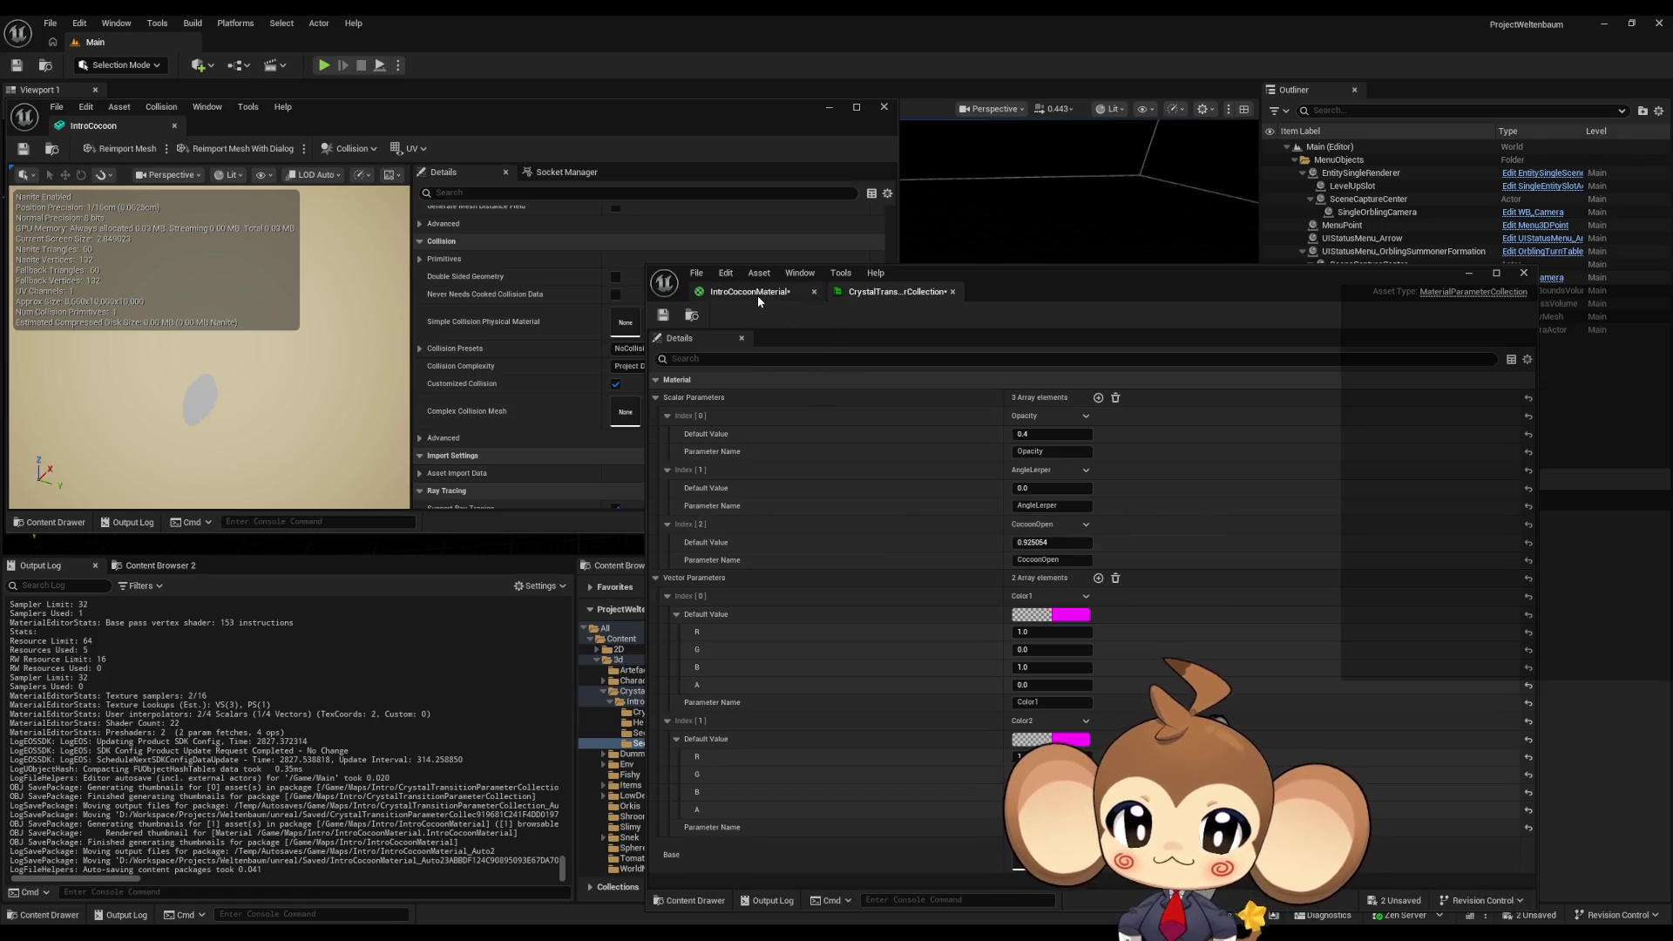
# - Darken the tan emissive constant to 0.151, 0.114, 0.0647 and apply the cocoon material
pyautogui.click(751, 292)
pyautogui.moveTo(1073, 564); pyautogui.dragTo(895, 442)
pyautogui.doubleClick(1062, 480)
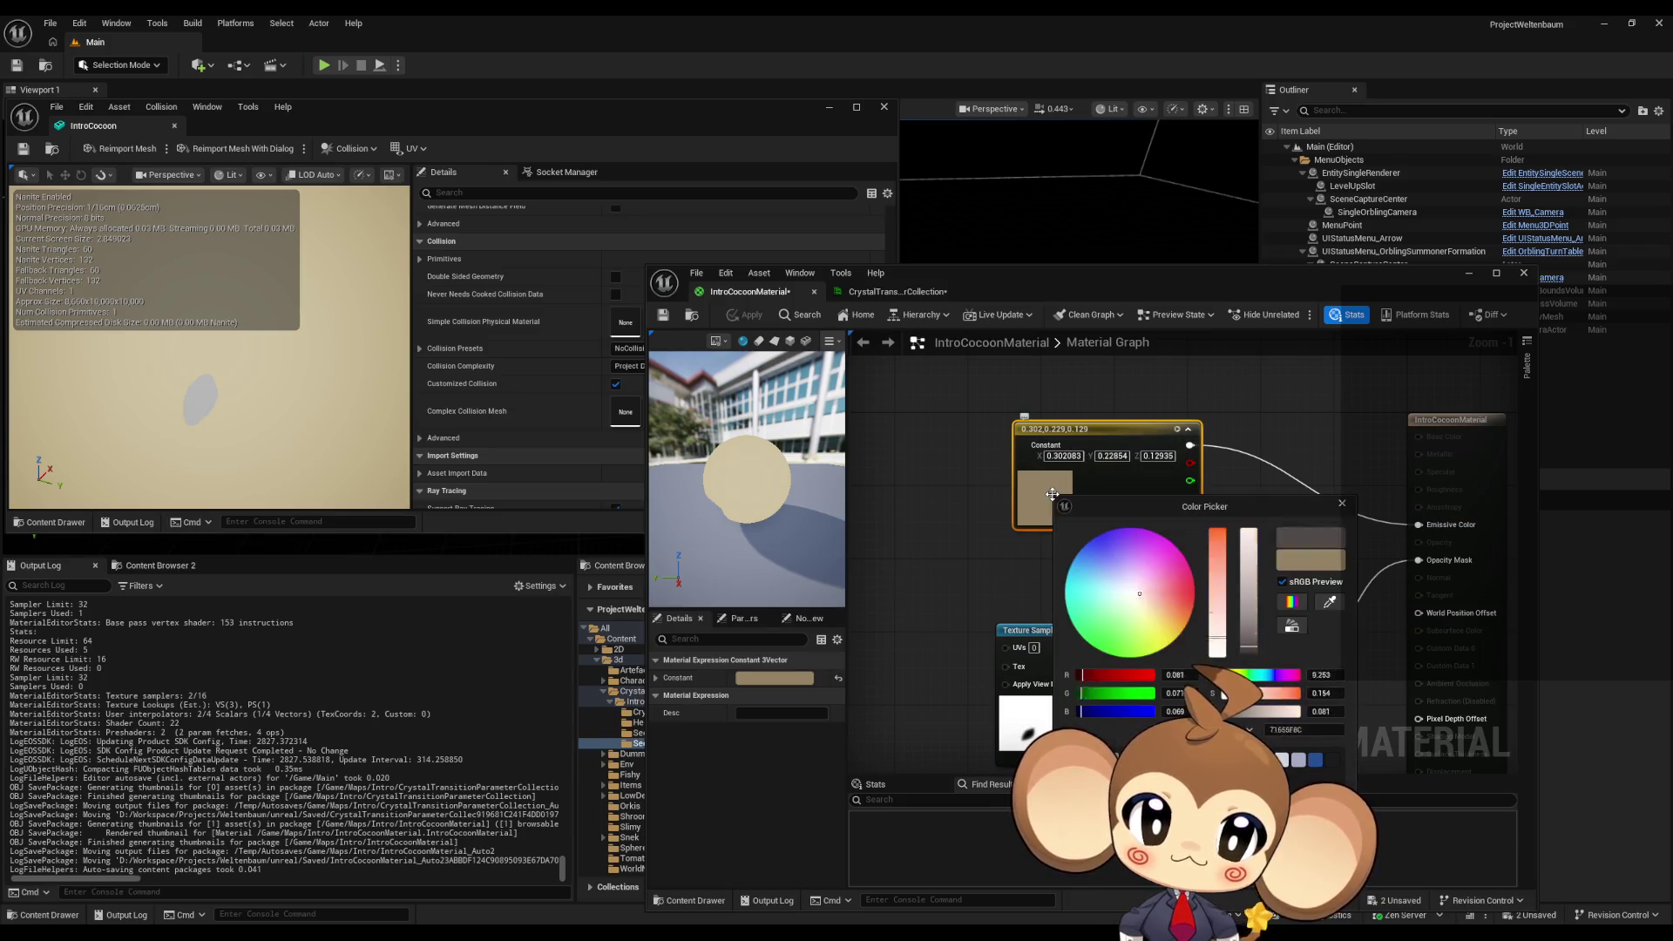
pyautogui.moveTo(1251, 602); pyautogui.dragTo(1254, 650)
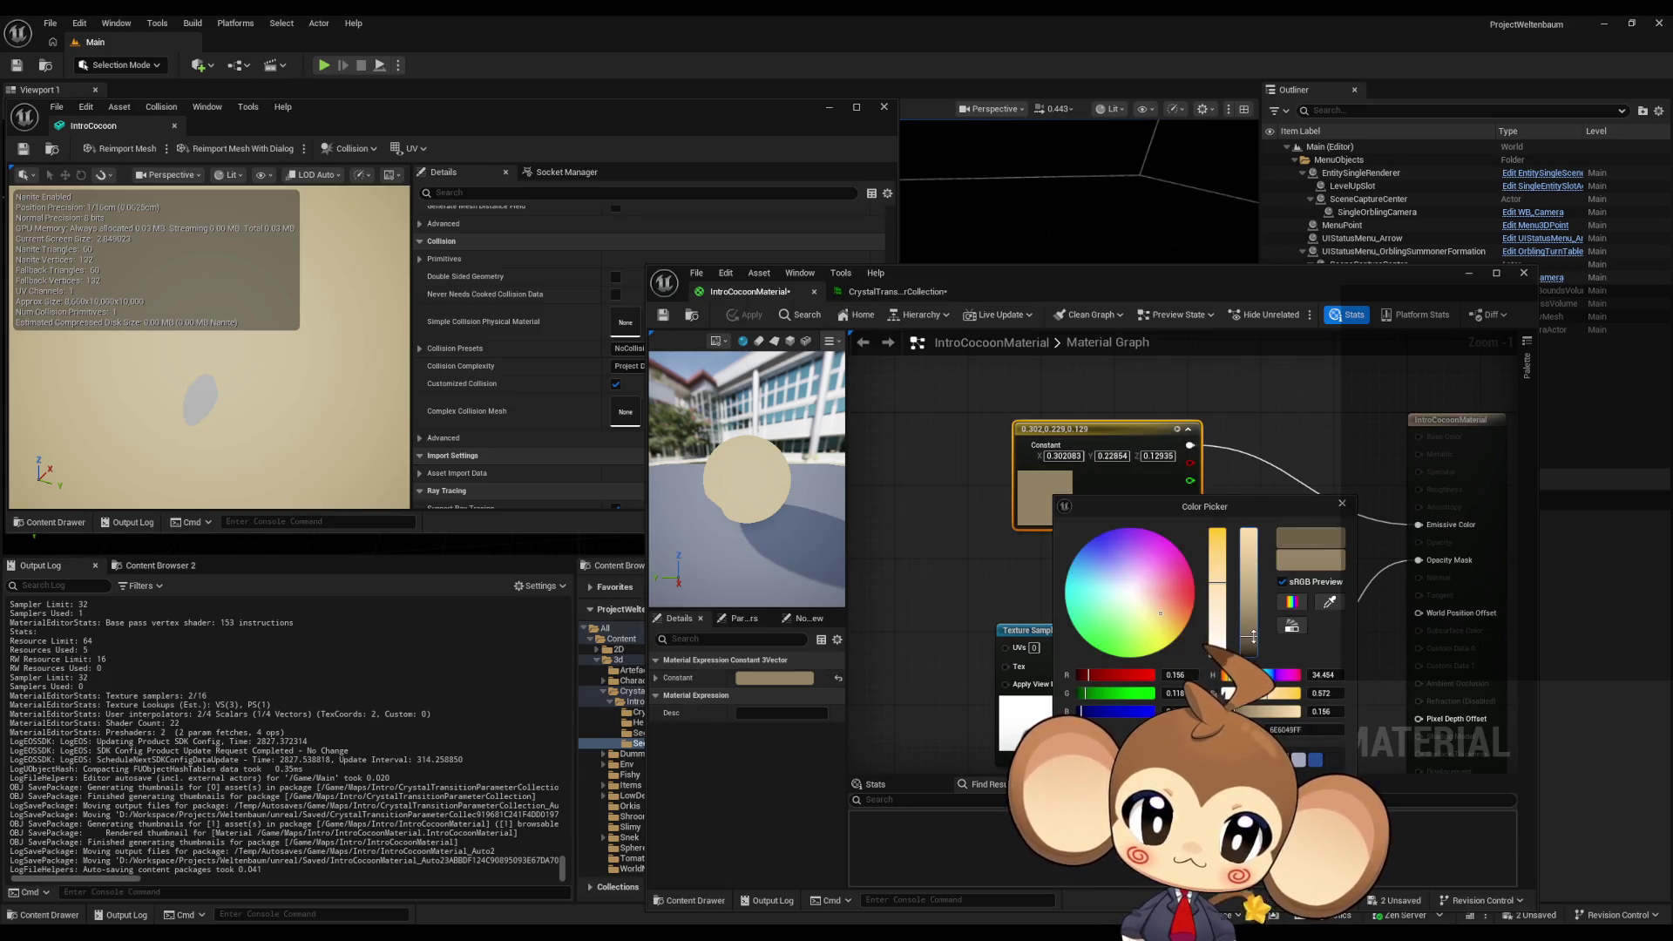
pyautogui.click(1266, 782)
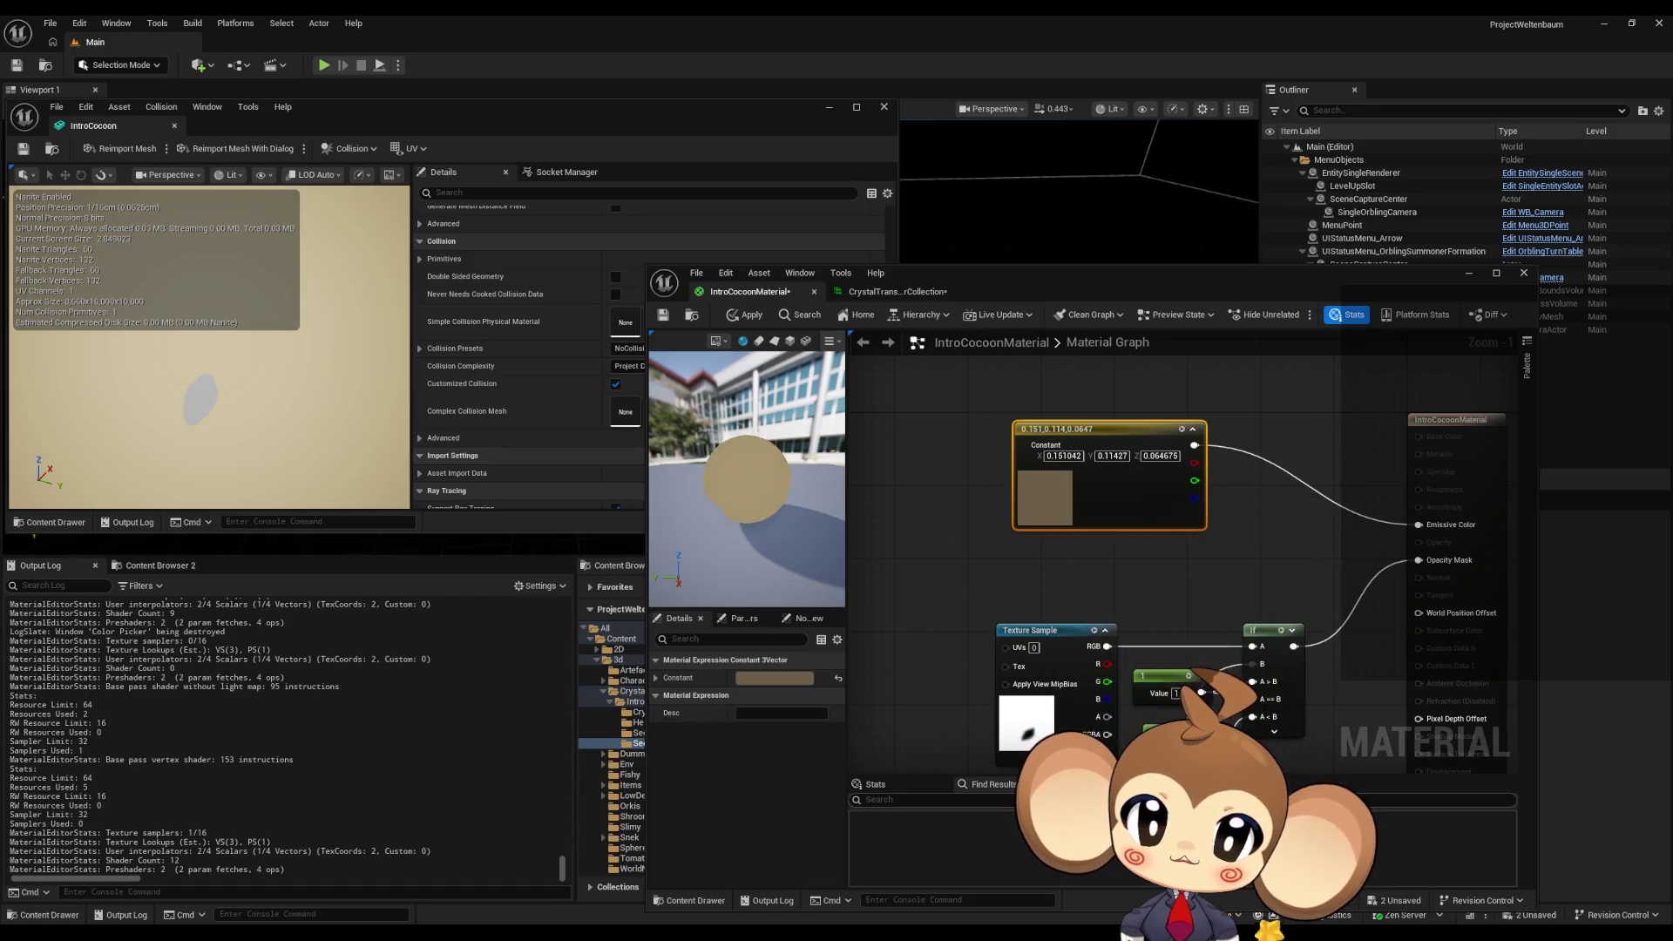
pyautogui.click(745, 315)
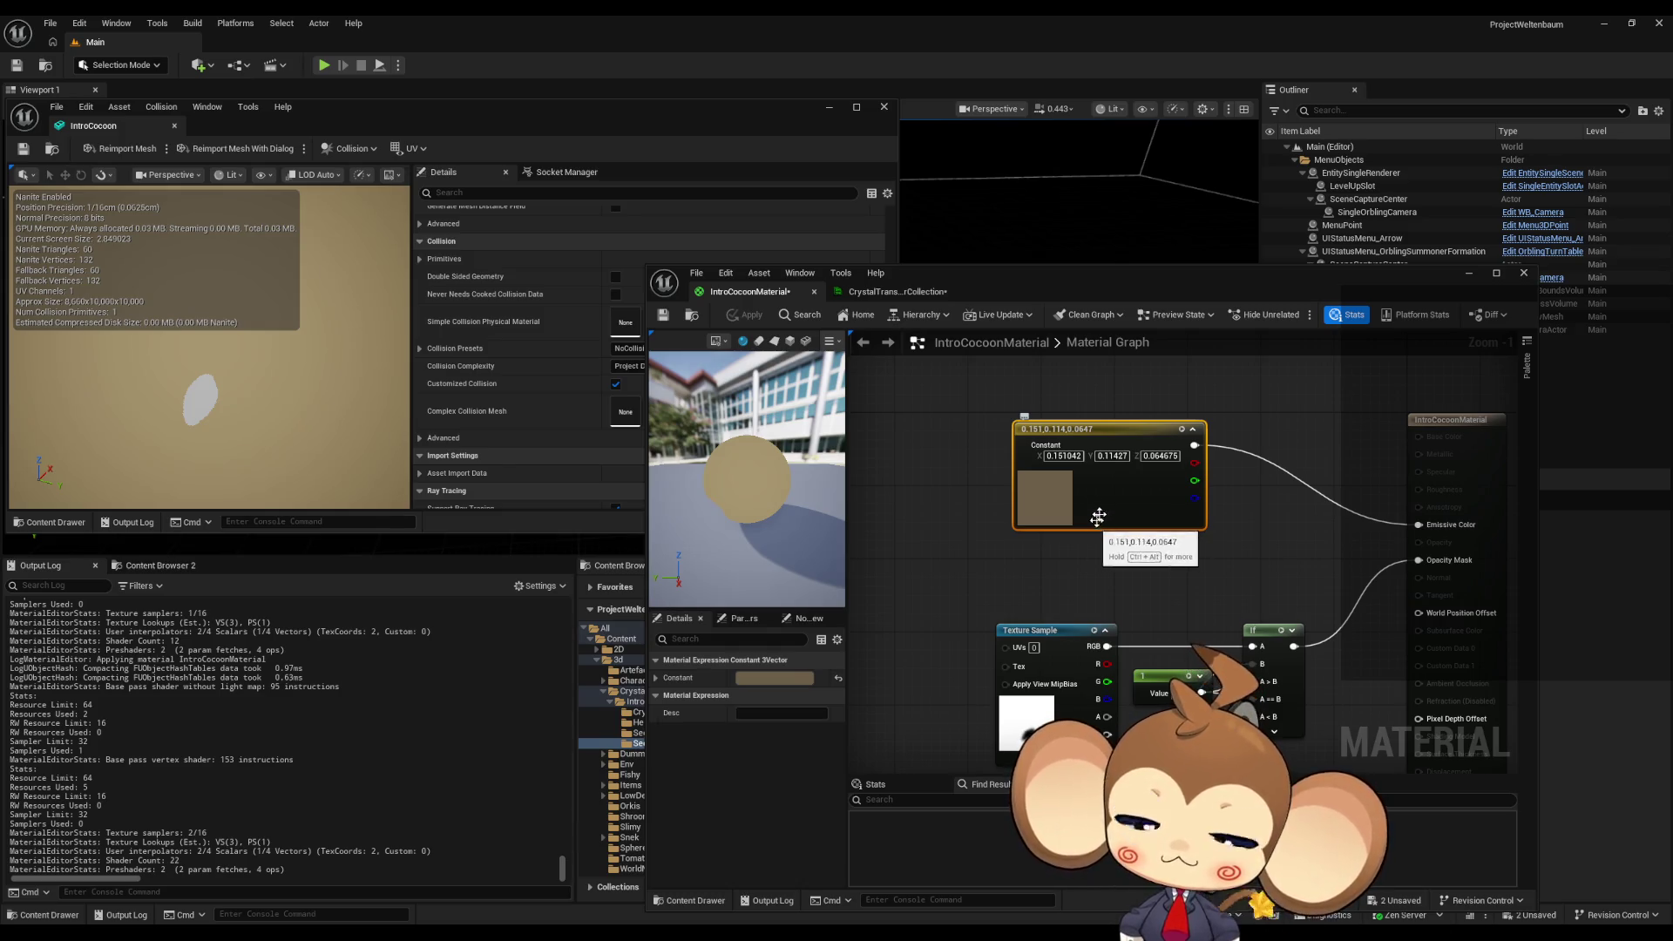
# - Move the tan constant node up and to the left in the graph
pyautogui.moveTo(1093, 529)
pyautogui.mouseDown()
pyautogui.moveTo(1068, 475)
pyautogui.moveTo(1082, 397)
pyautogui.mouseUp()
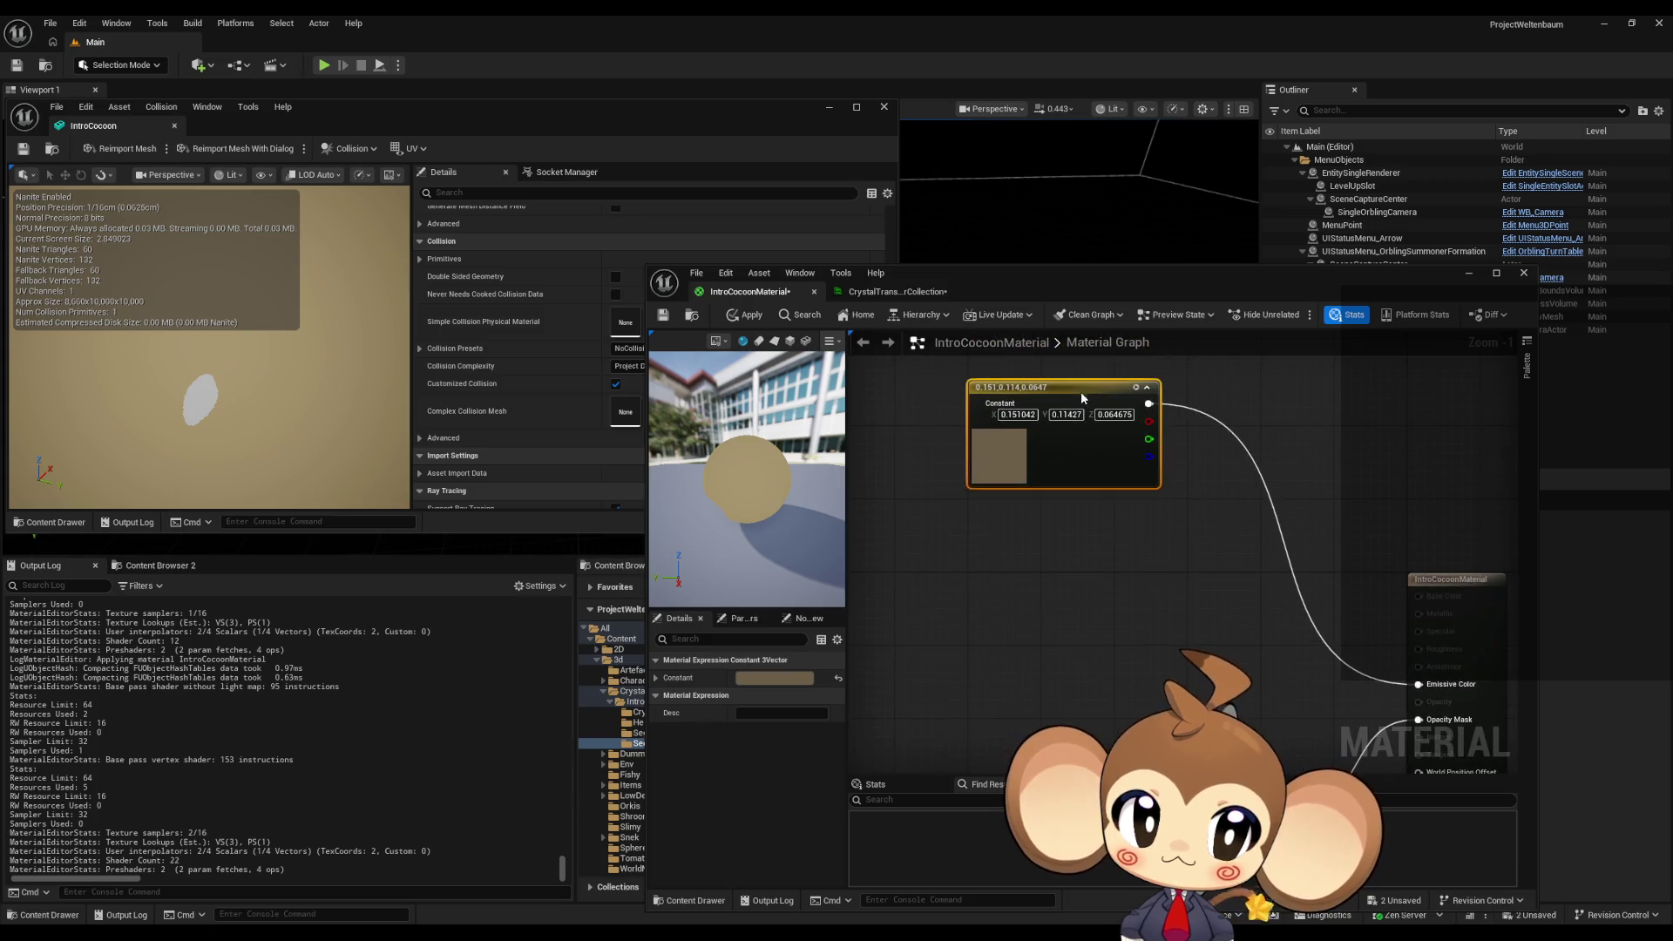
pyautogui.click(1109, 648)
pyautogui.scroll(-3, 1108, 593)
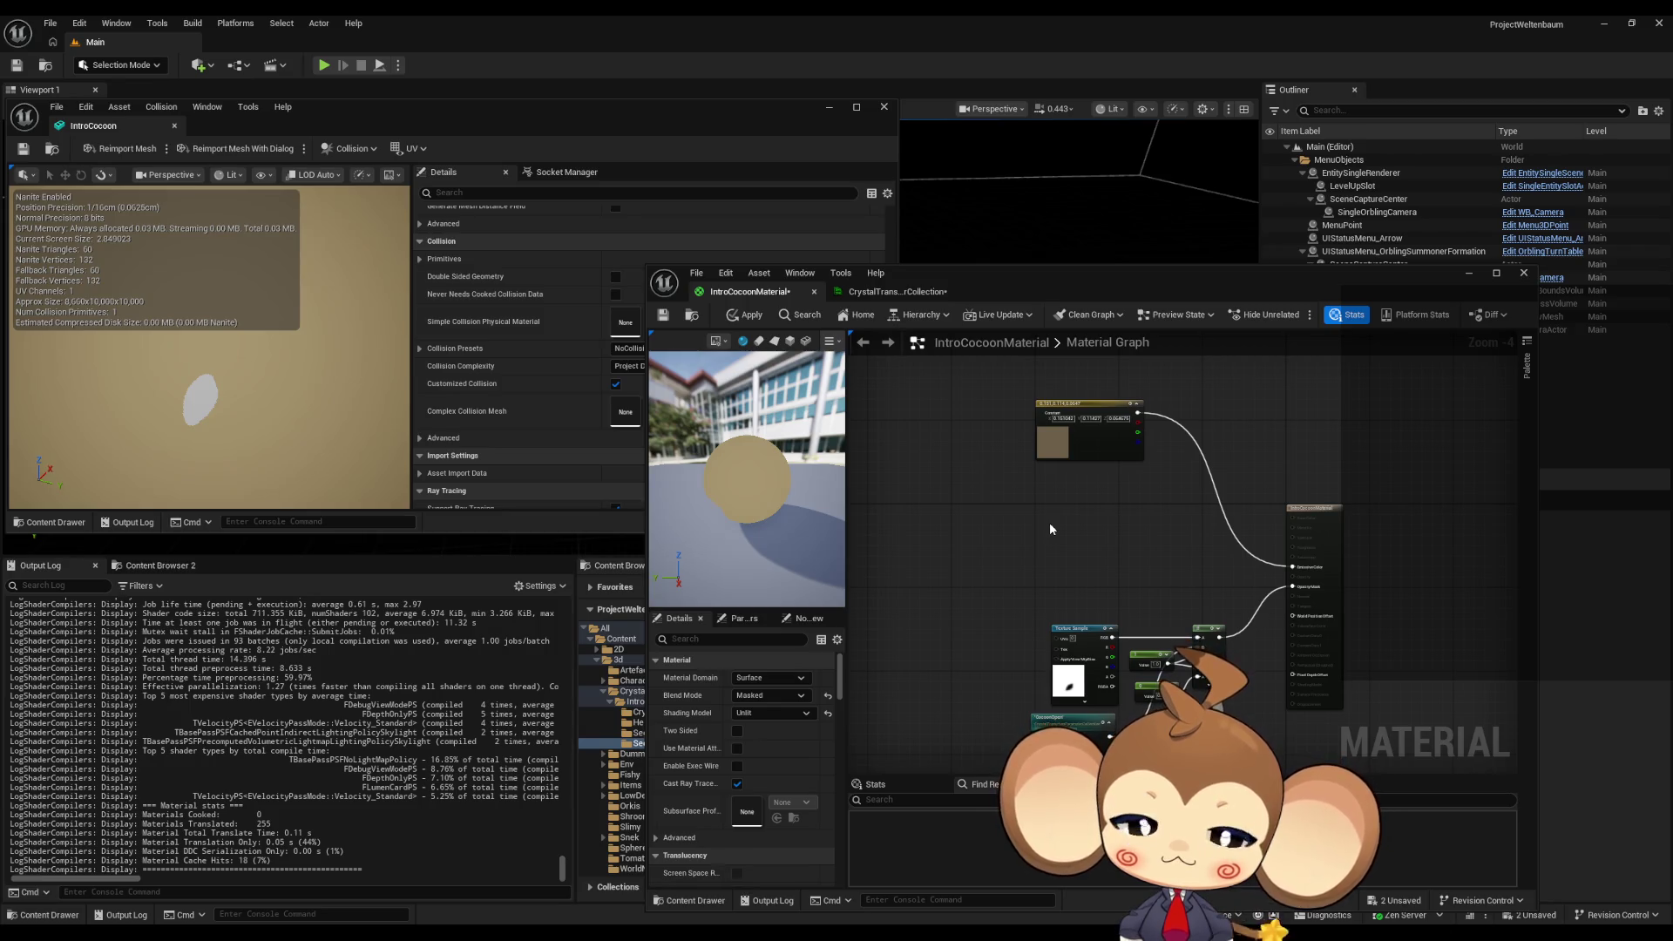
# - Add a new Constant3Vector node and give it a pale cyan colour
pyautogui.click(985, 521)
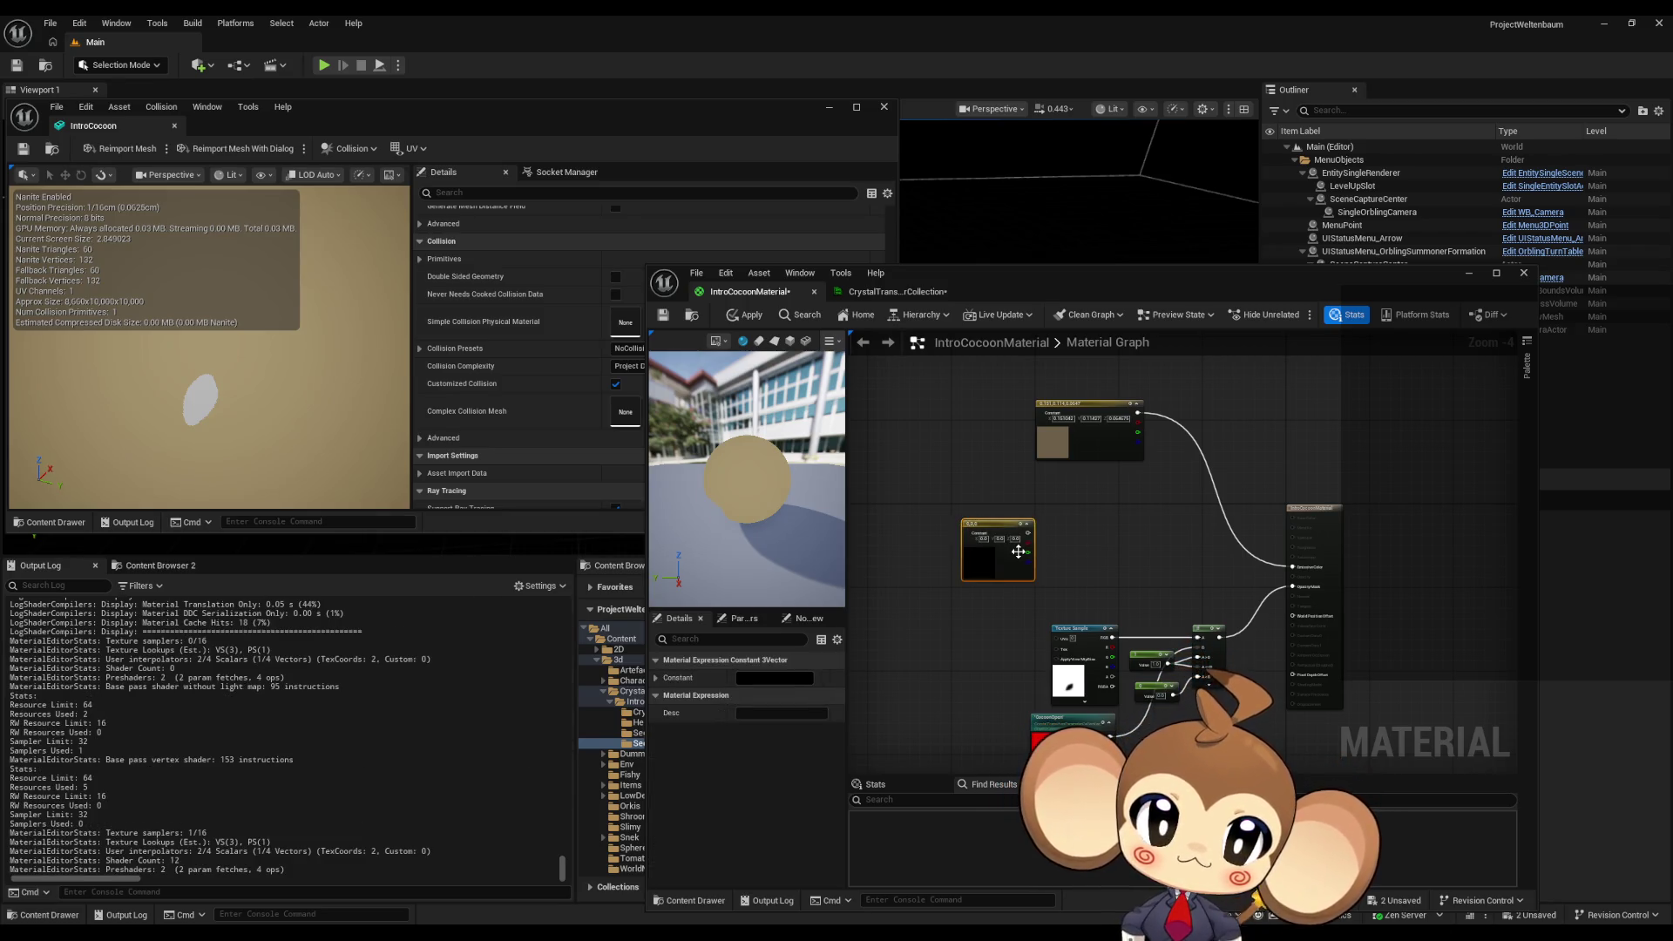
pyautogui.scroll(3, 981, 525)
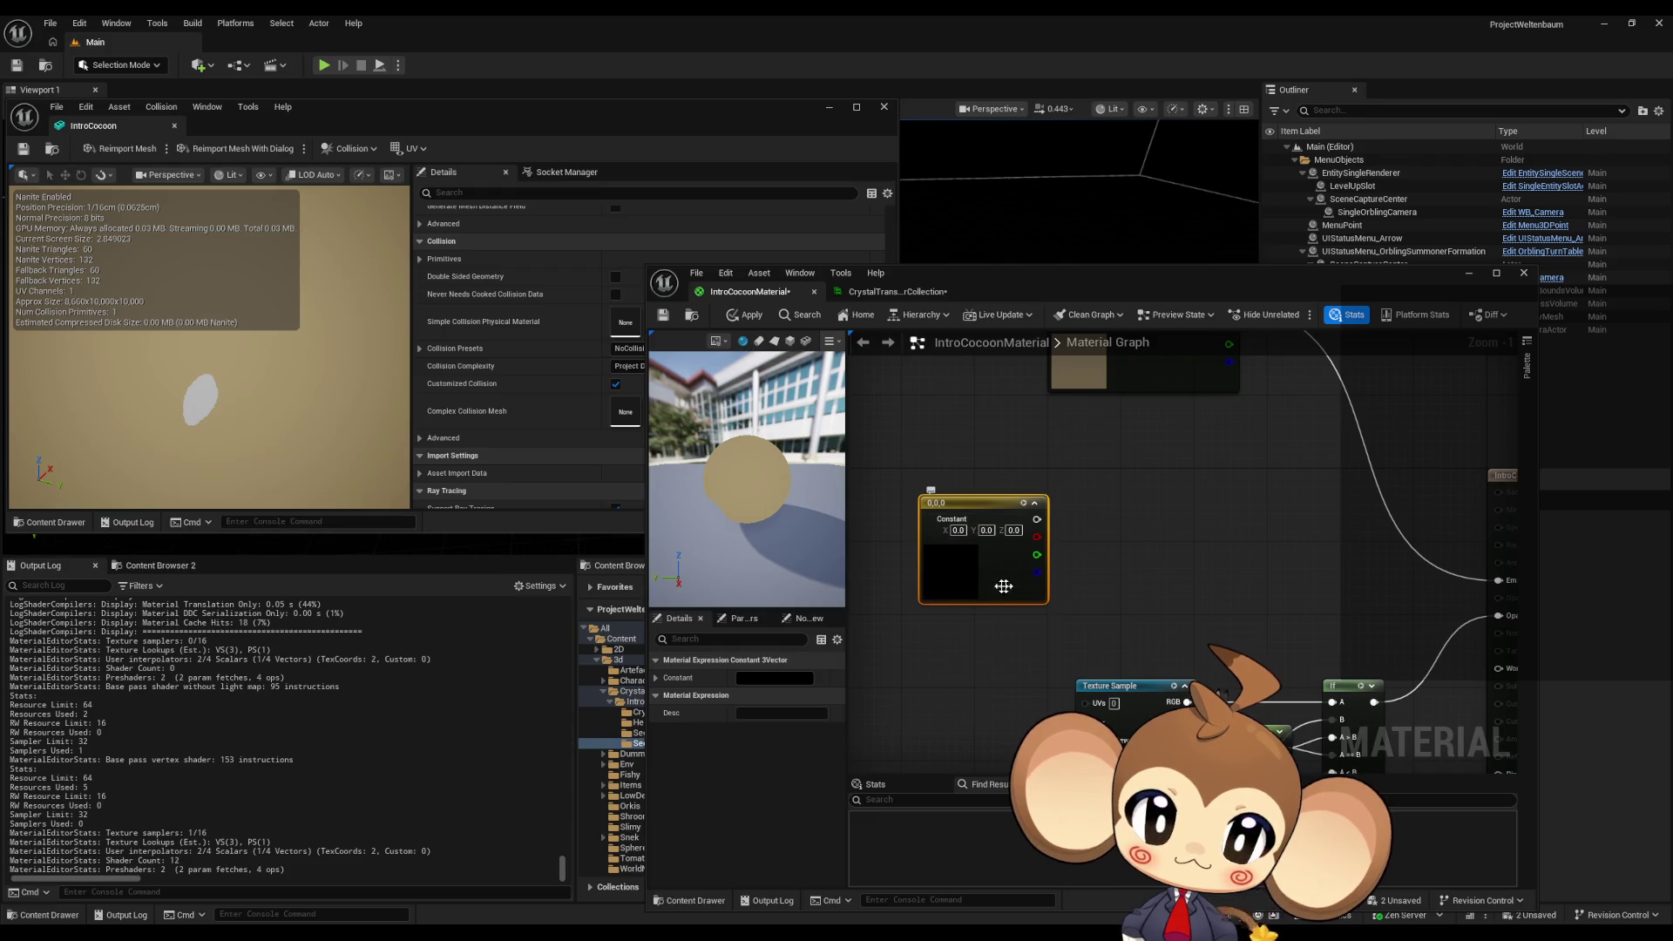
pyautogui.doubleClick(976, 583)
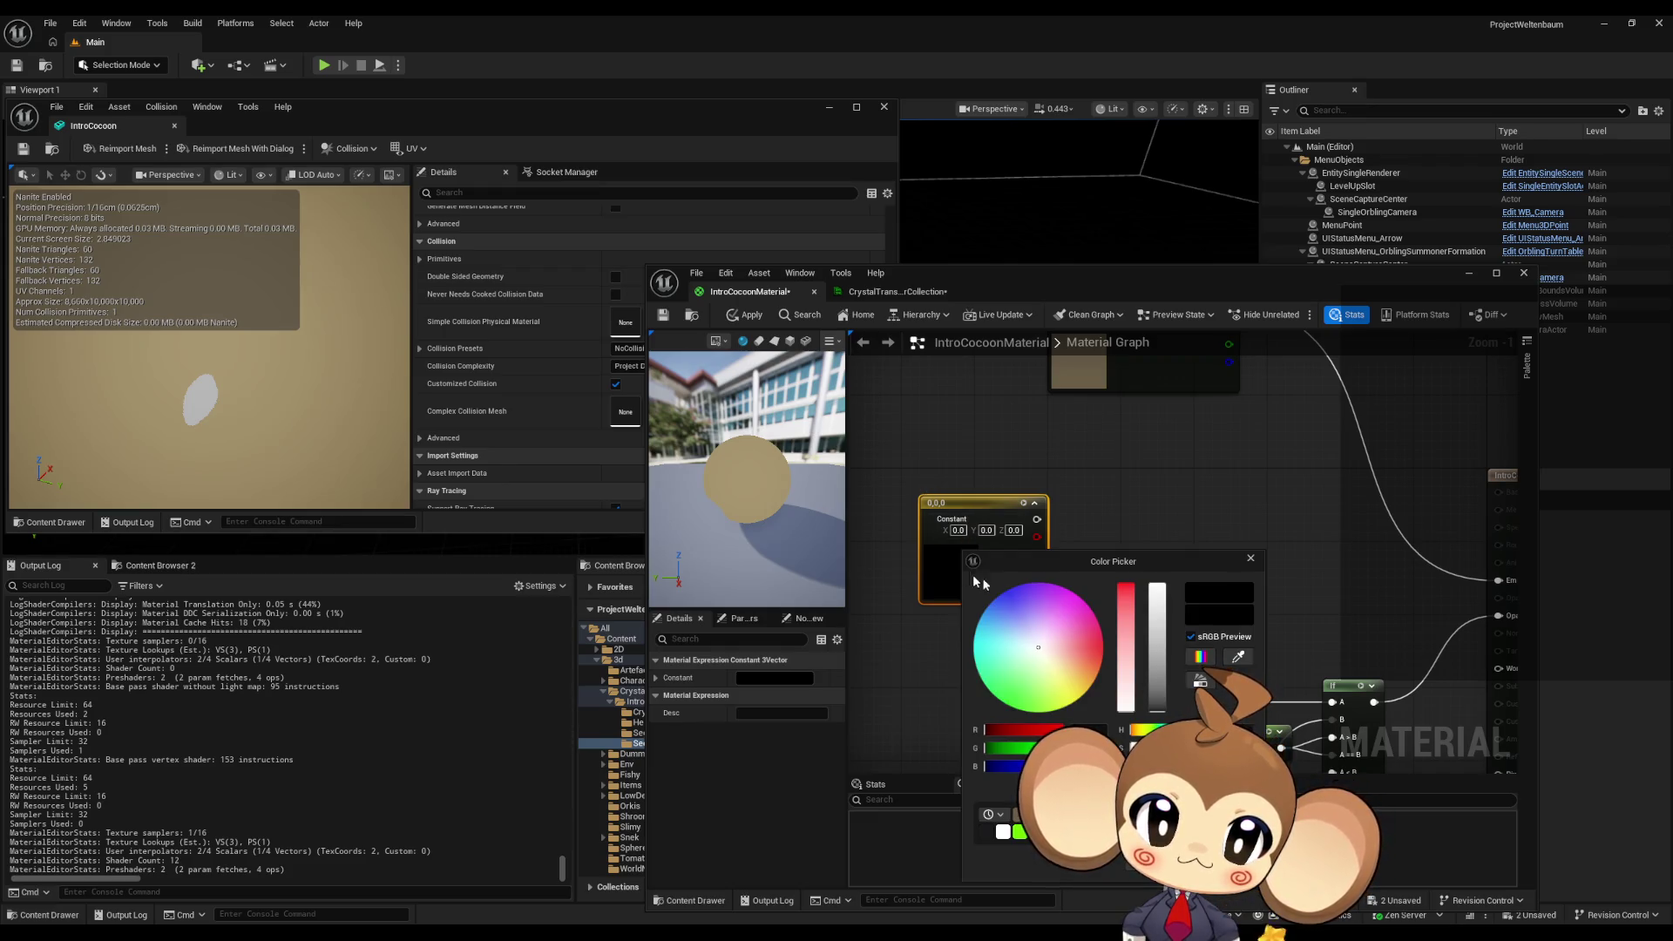
pyautogui.click(976, 654)
pyautogui.click(972, 651)
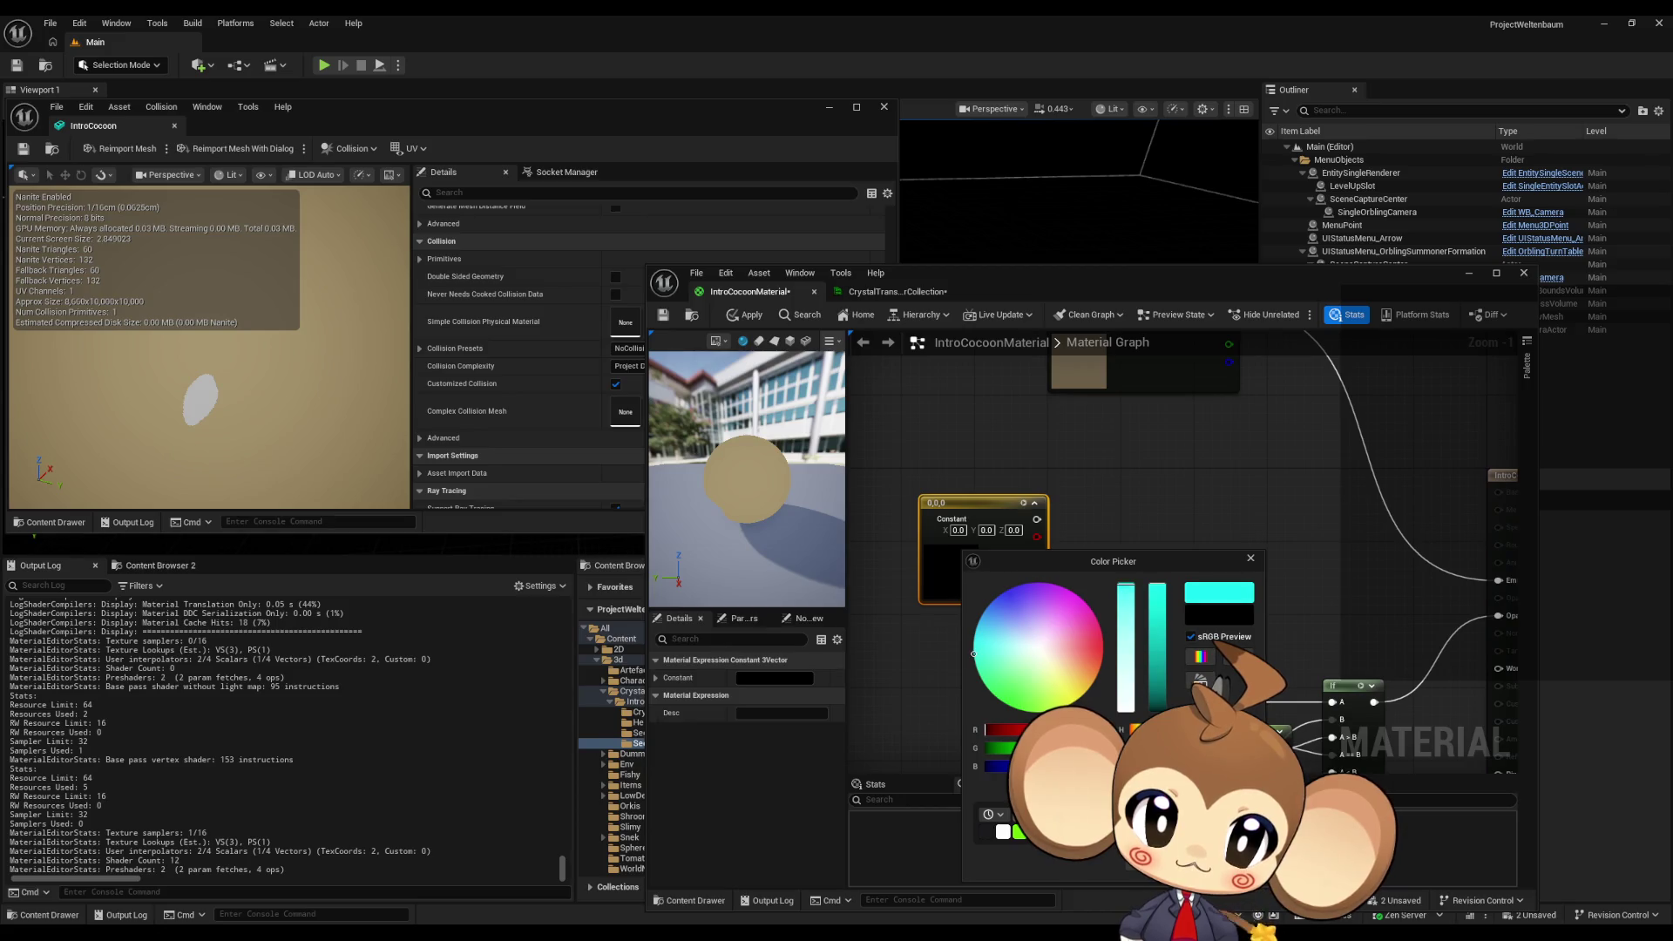
pyautogui.click(993, 651)
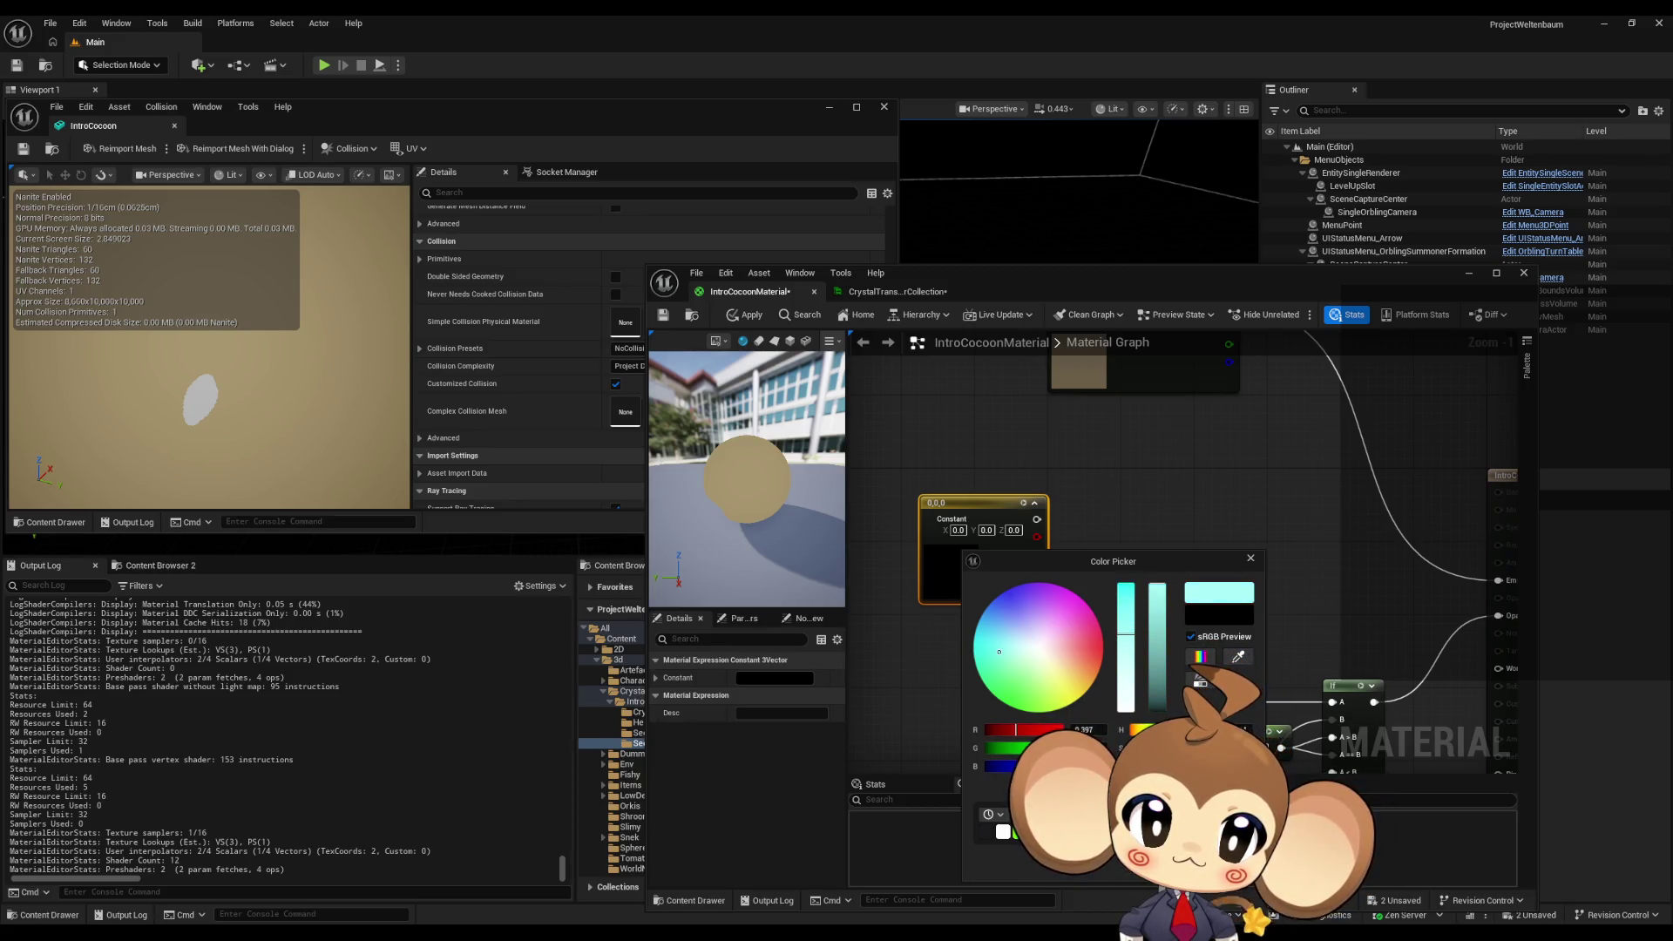
# - Darken the new constant's cyan to a teal of about 0.149, 0.495, 0.466
pyautogui.click(1157, 667)
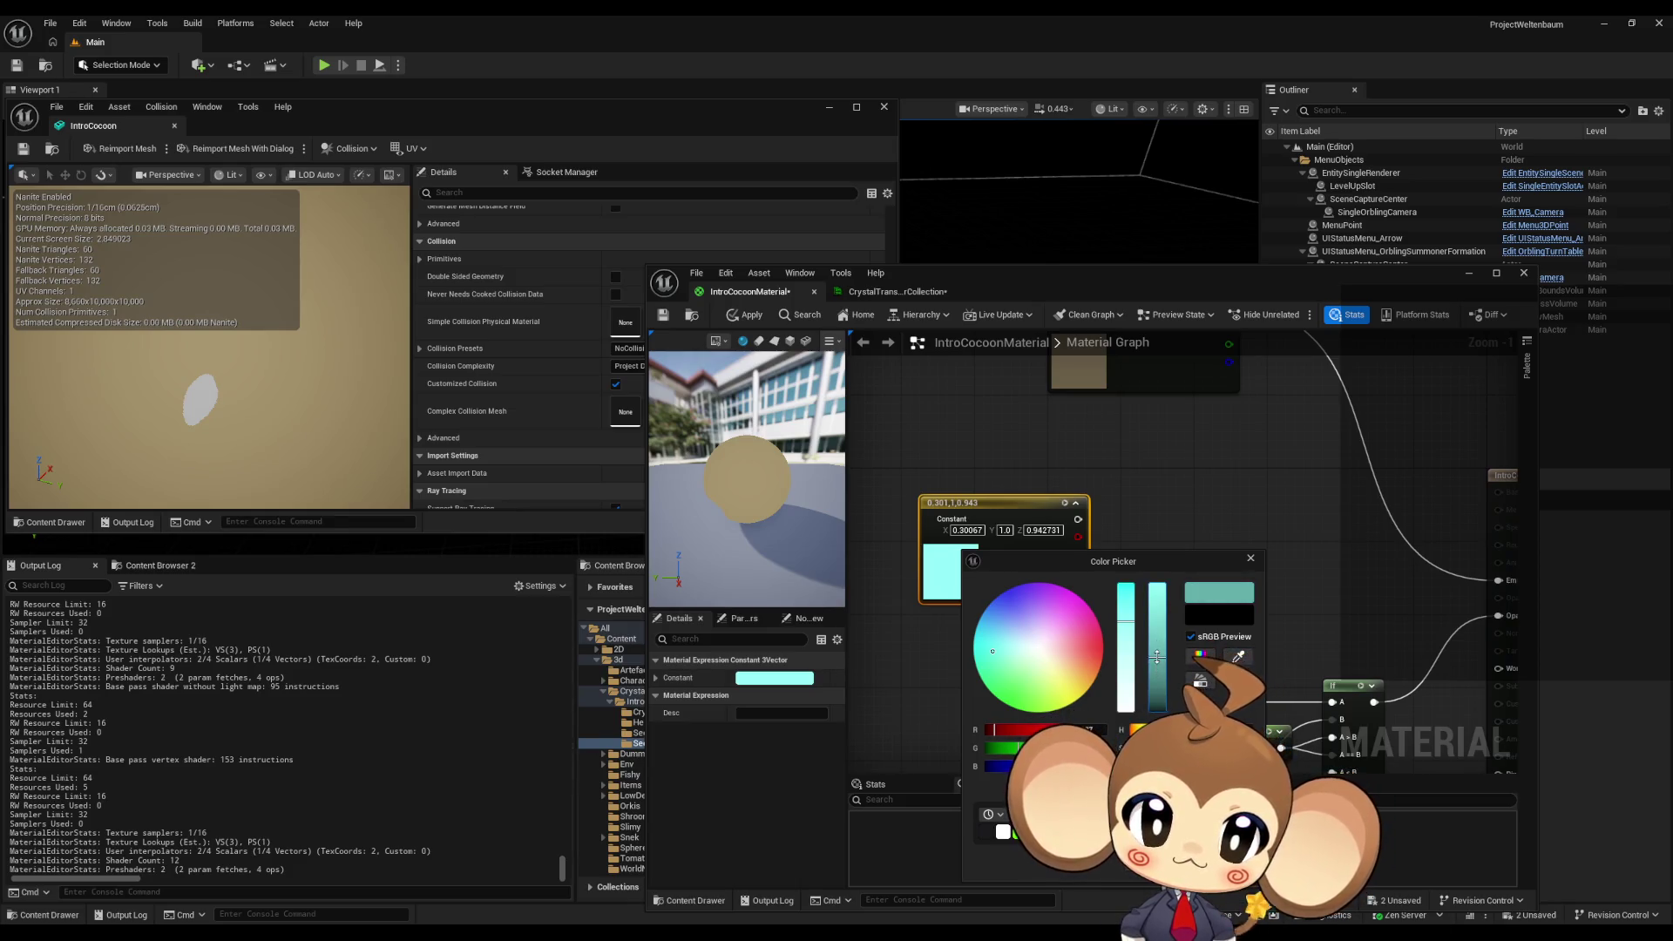
pyautogui.click(1159, 686)
pyautogui.moveTo(1159, 686); pyautogui.dragTo(1158, 651)
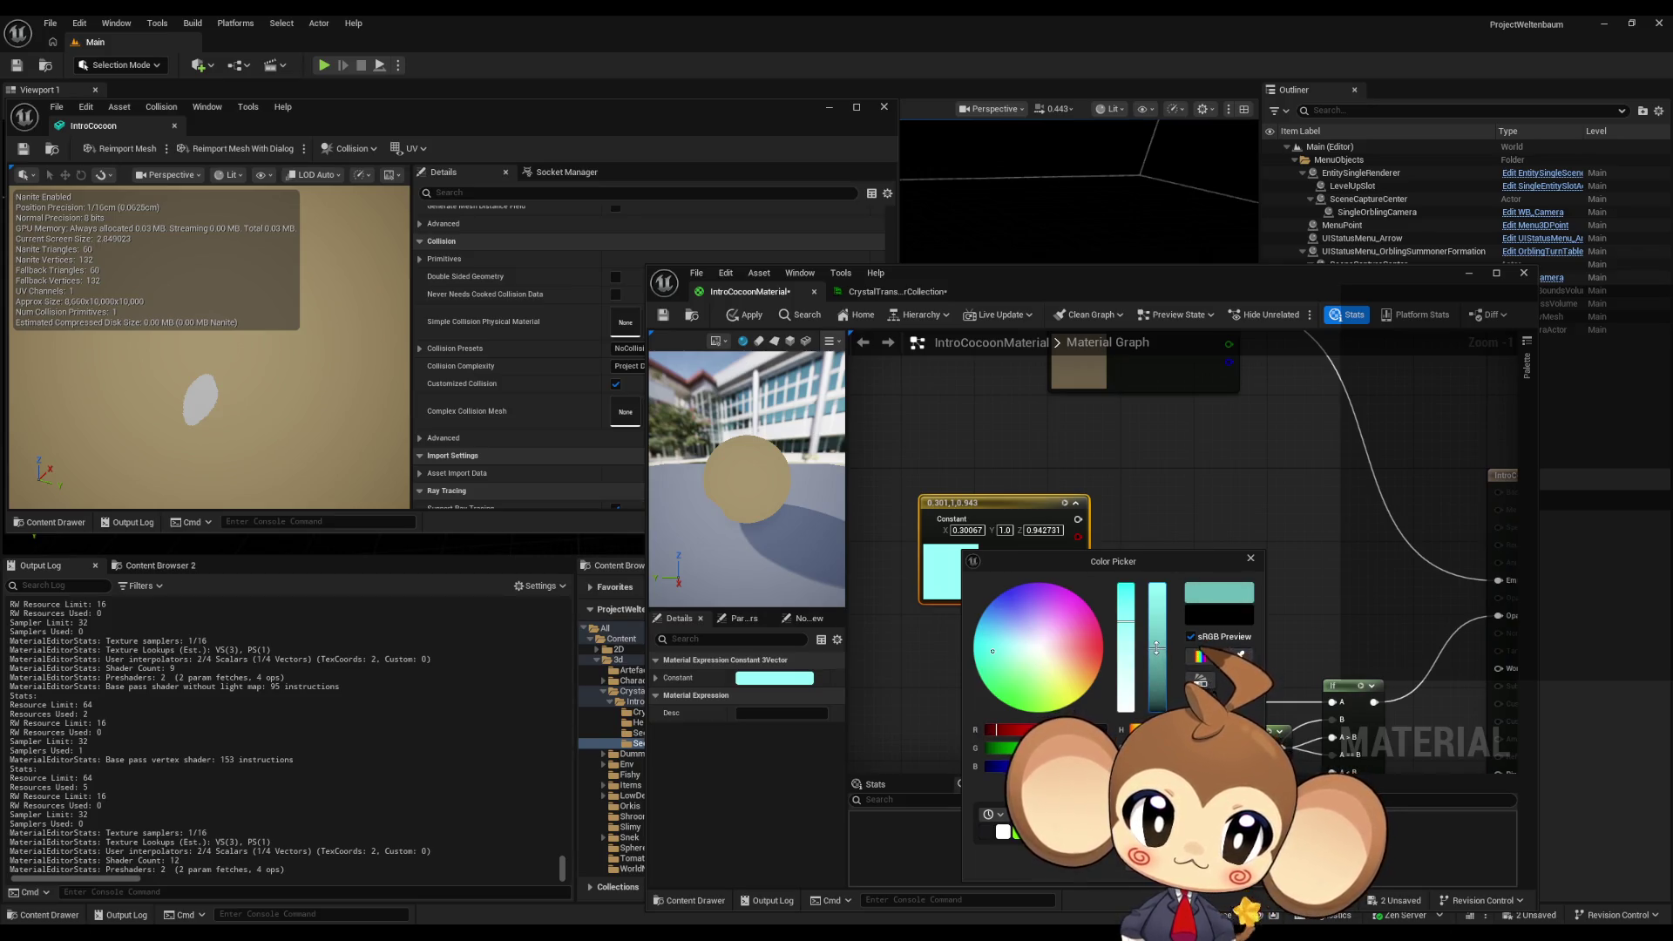
pyautogui.click(1229, 526)
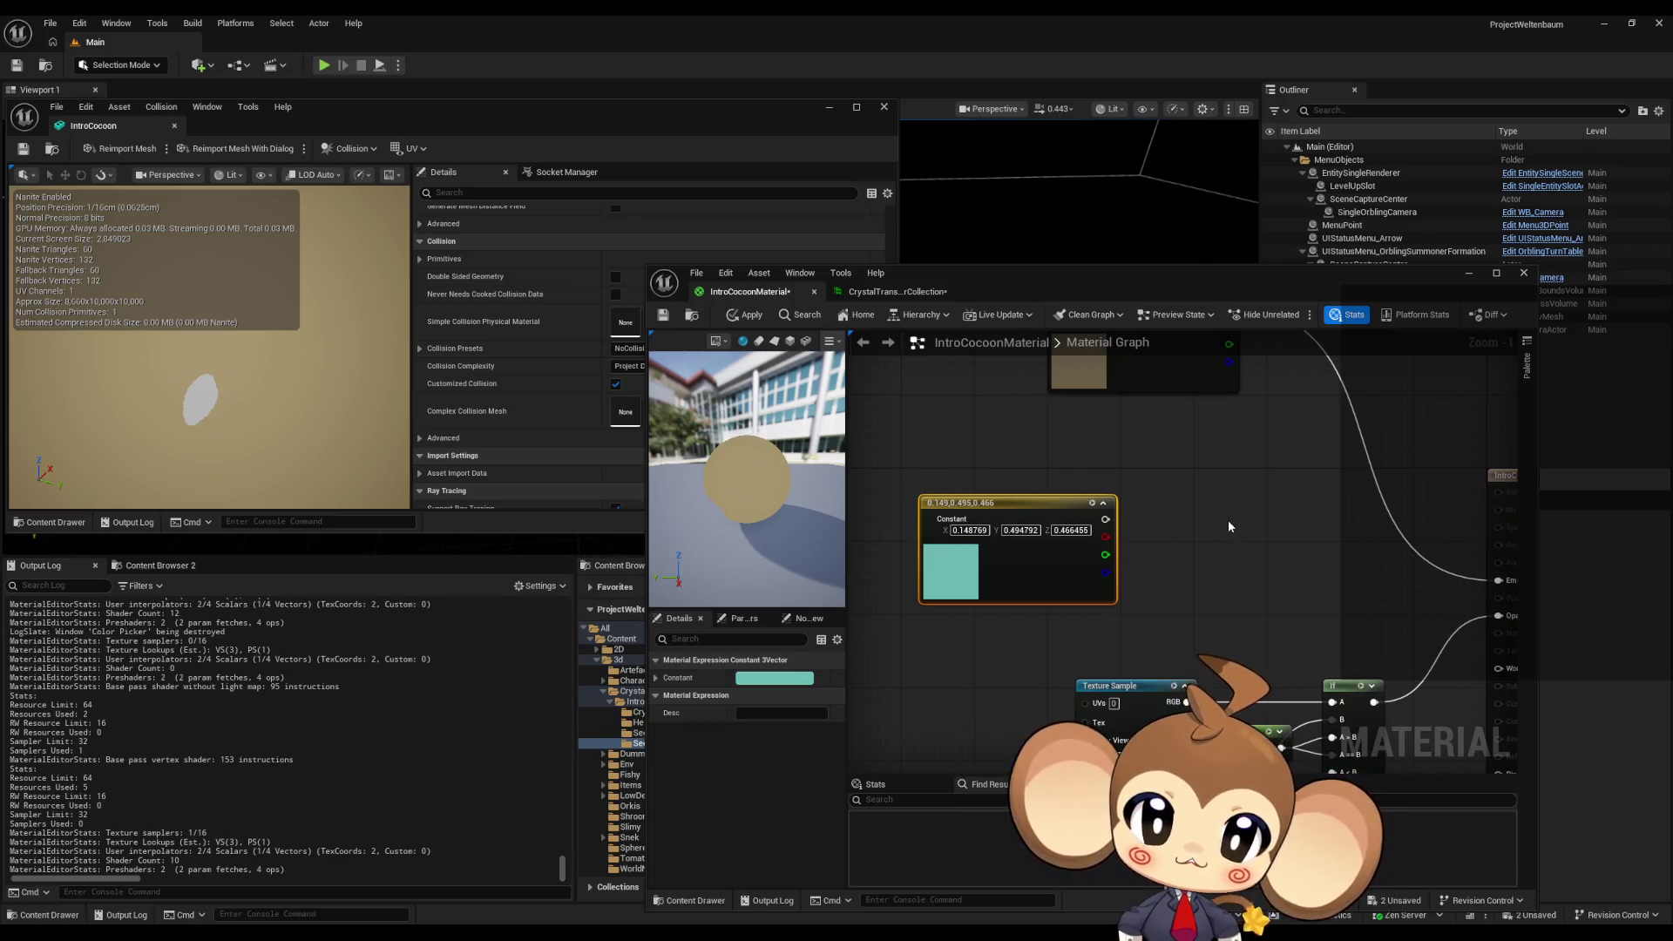
pyautogui.scroll(-3, 1203, 520)
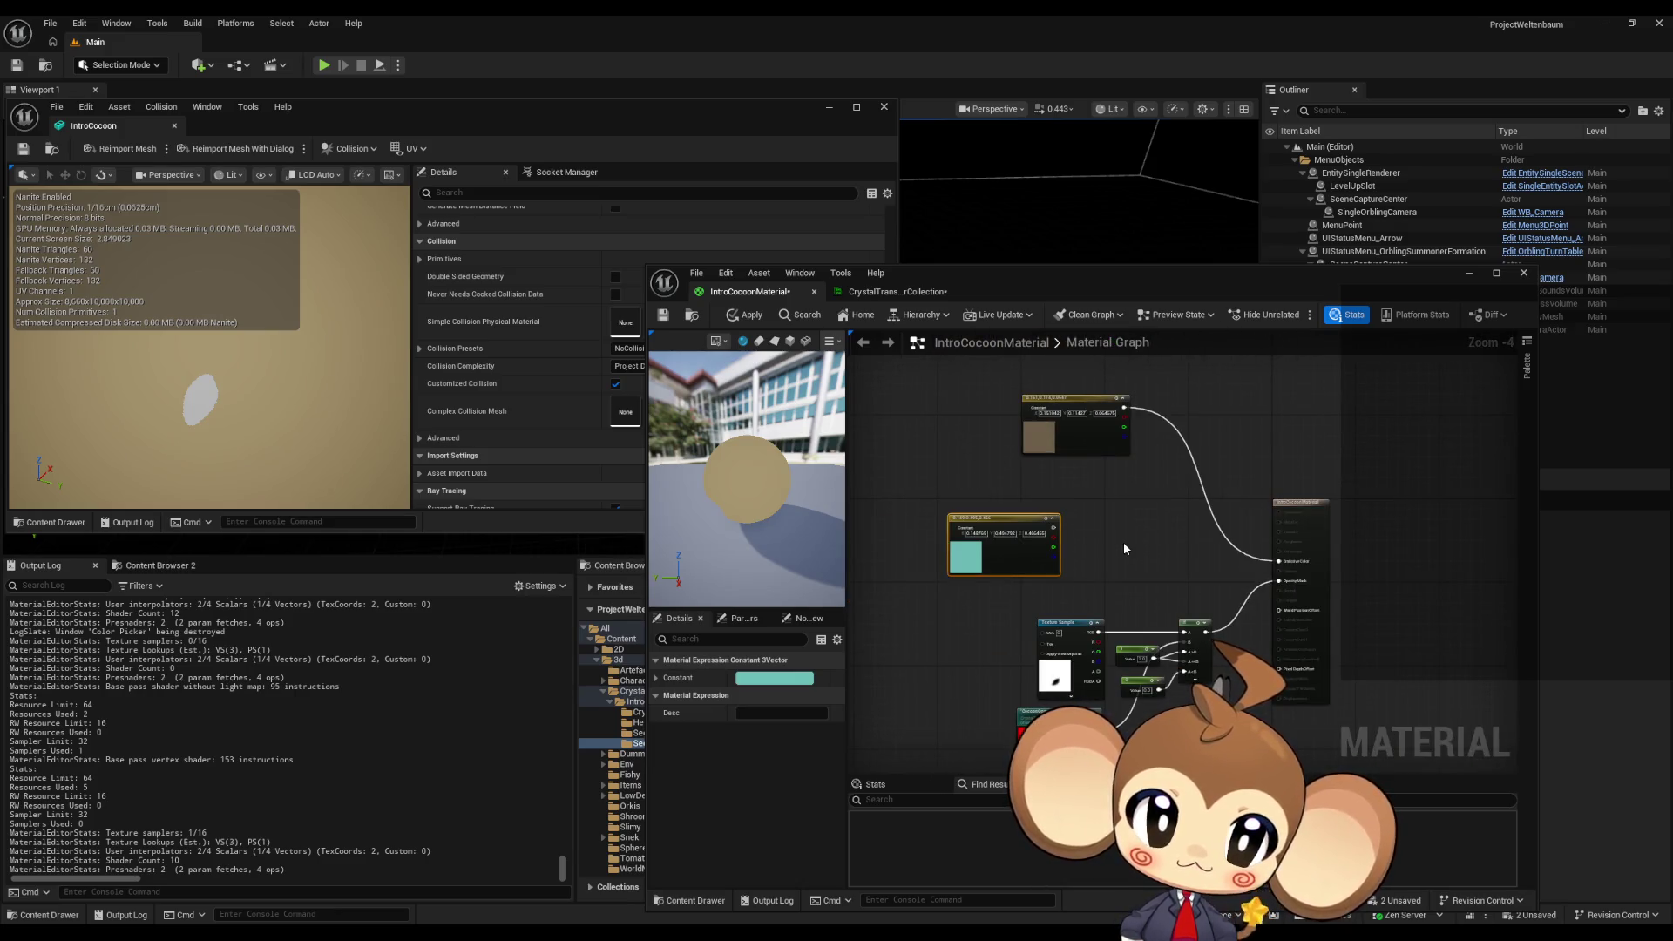
pyautogui.scroll(5, 1215, 634)
pyautogui.scroll(-3, 1218, 642)
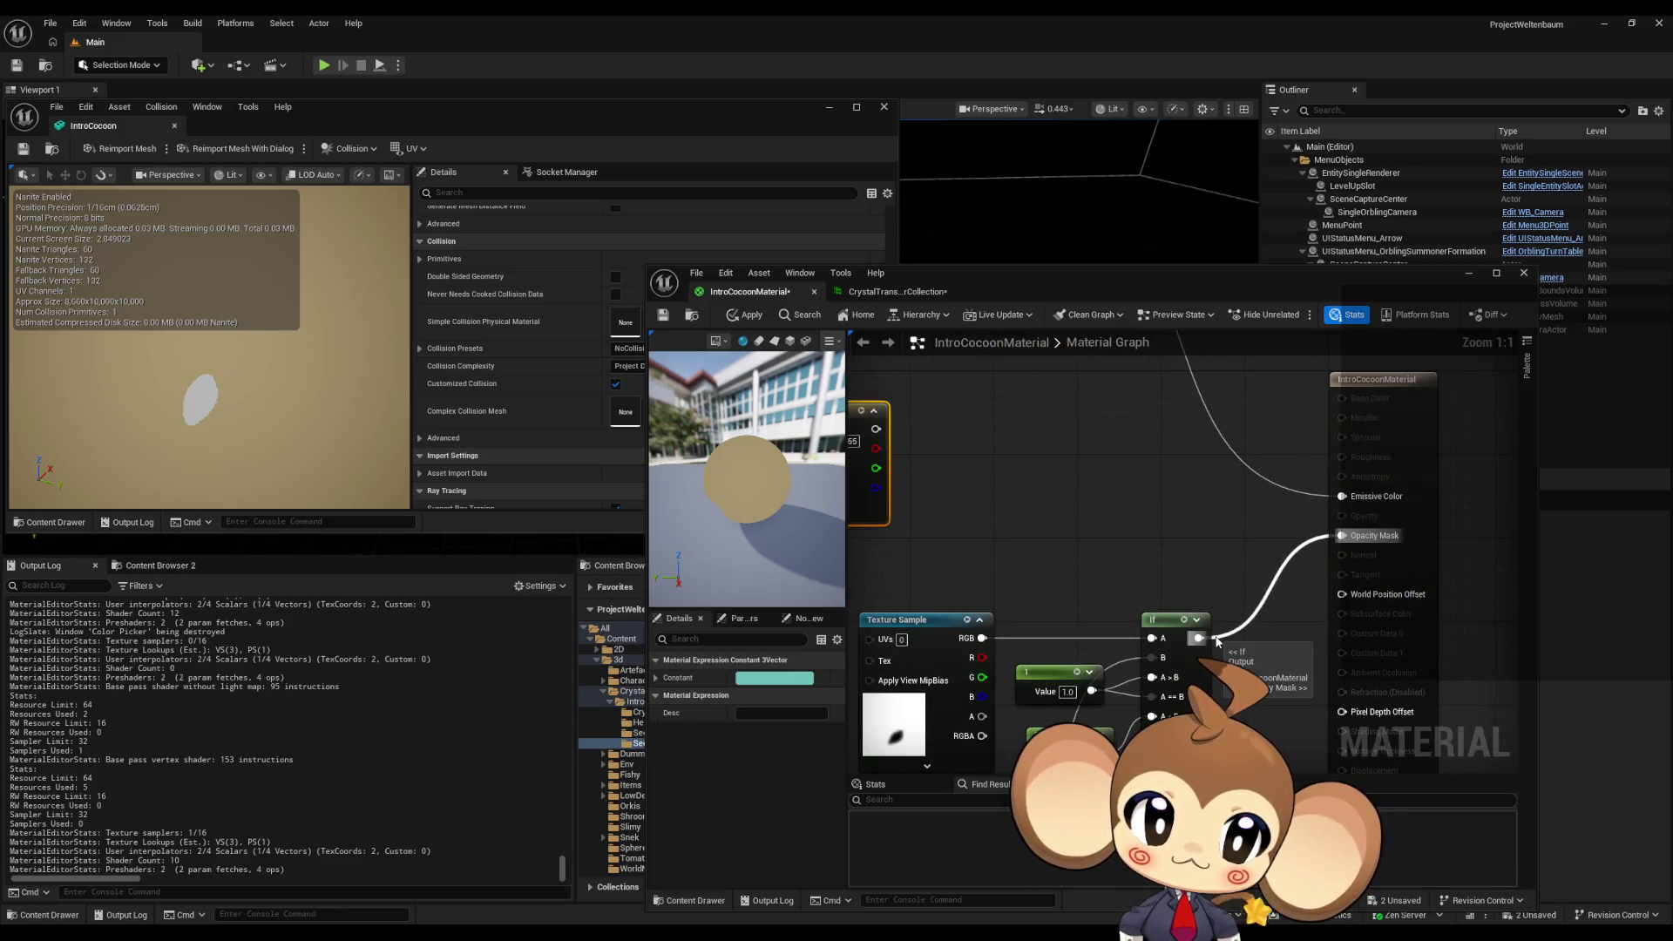
# - Add an Absolute World Position node via 'worl' search and place it beside the teal constant
pyautogui.click(915, 447)
pyautogui.rightClick(915, 448)
pyautogui.write('worl')
pyautogui.press('Return')
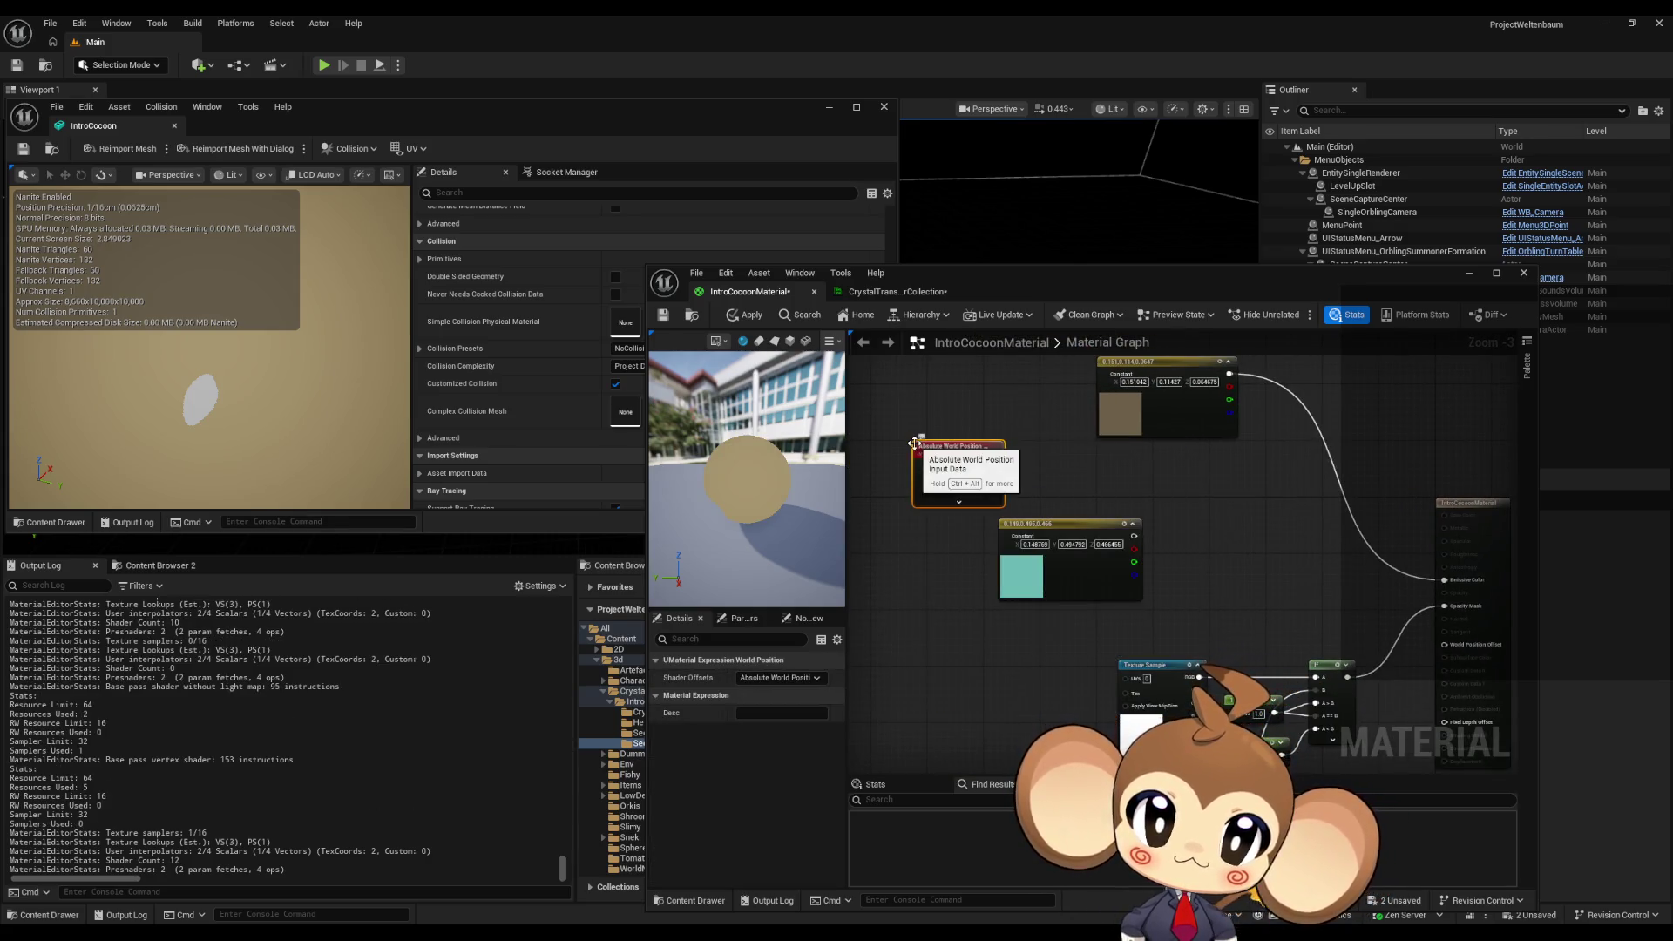
pyautogui.moveTo(943, 454)
pyautogui.mouseDown()
pyautogui.moveTo(875, 485)
pyautogui.moveTo(972, 458)
pyautogui.mouseUp()
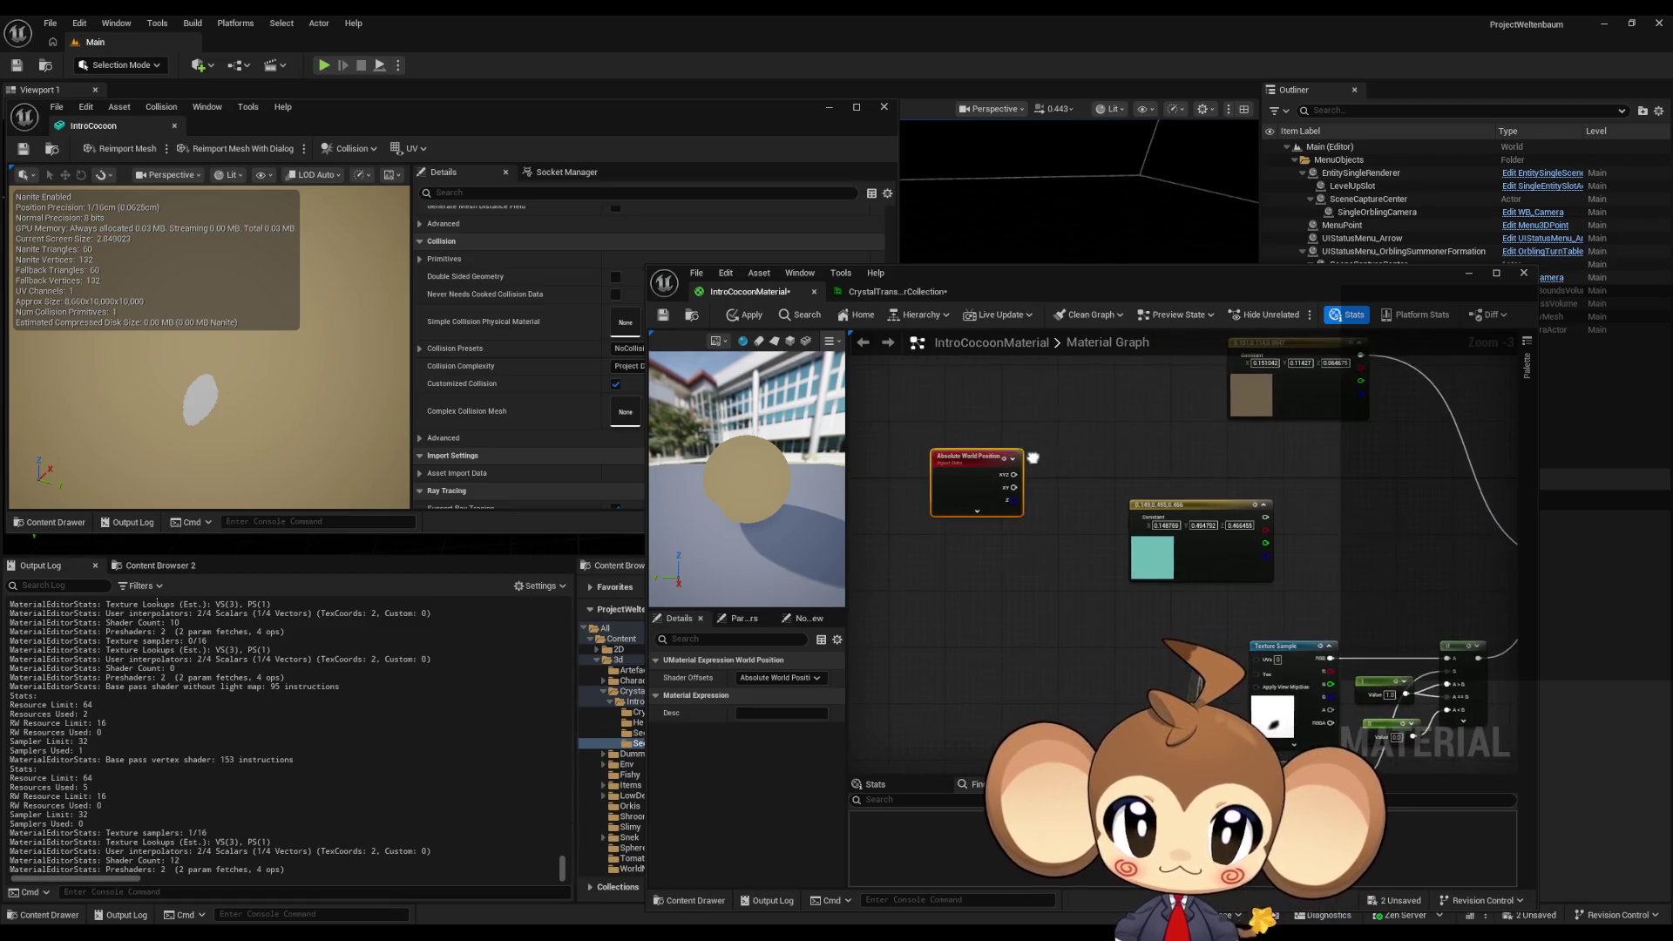
pyautogui.scroll(3, 976, 462)
pyautogui.click(1070, 460)
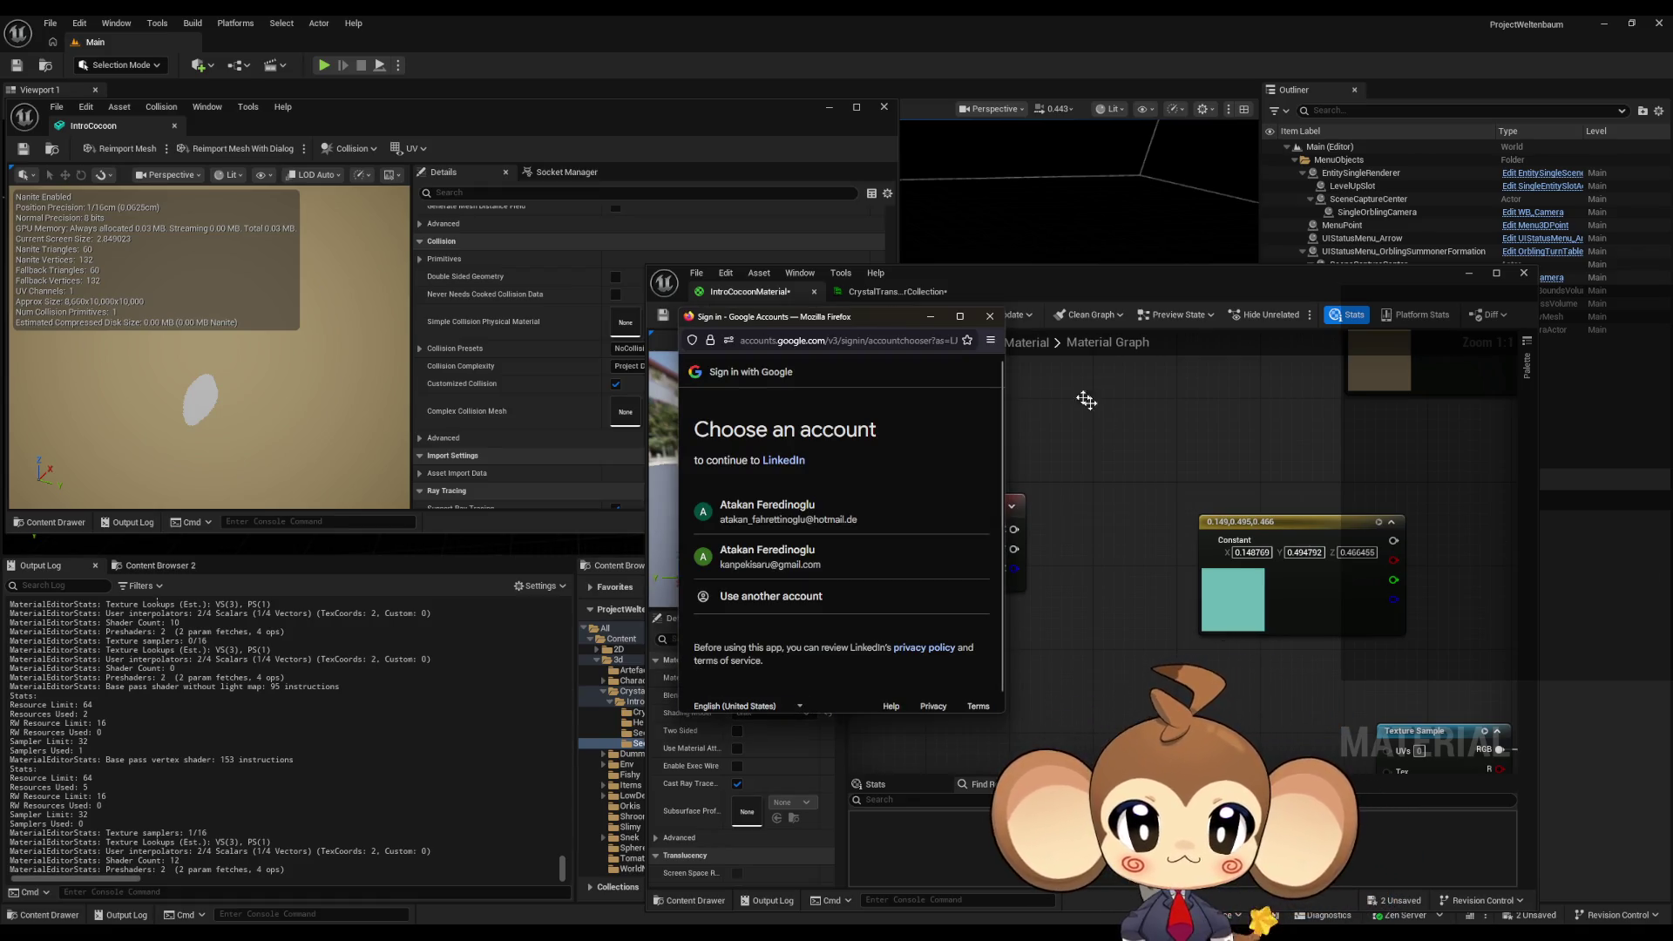
# - Dismiss the browser sign-in popup covering the material editor
pyautogui.click(1034, 422)
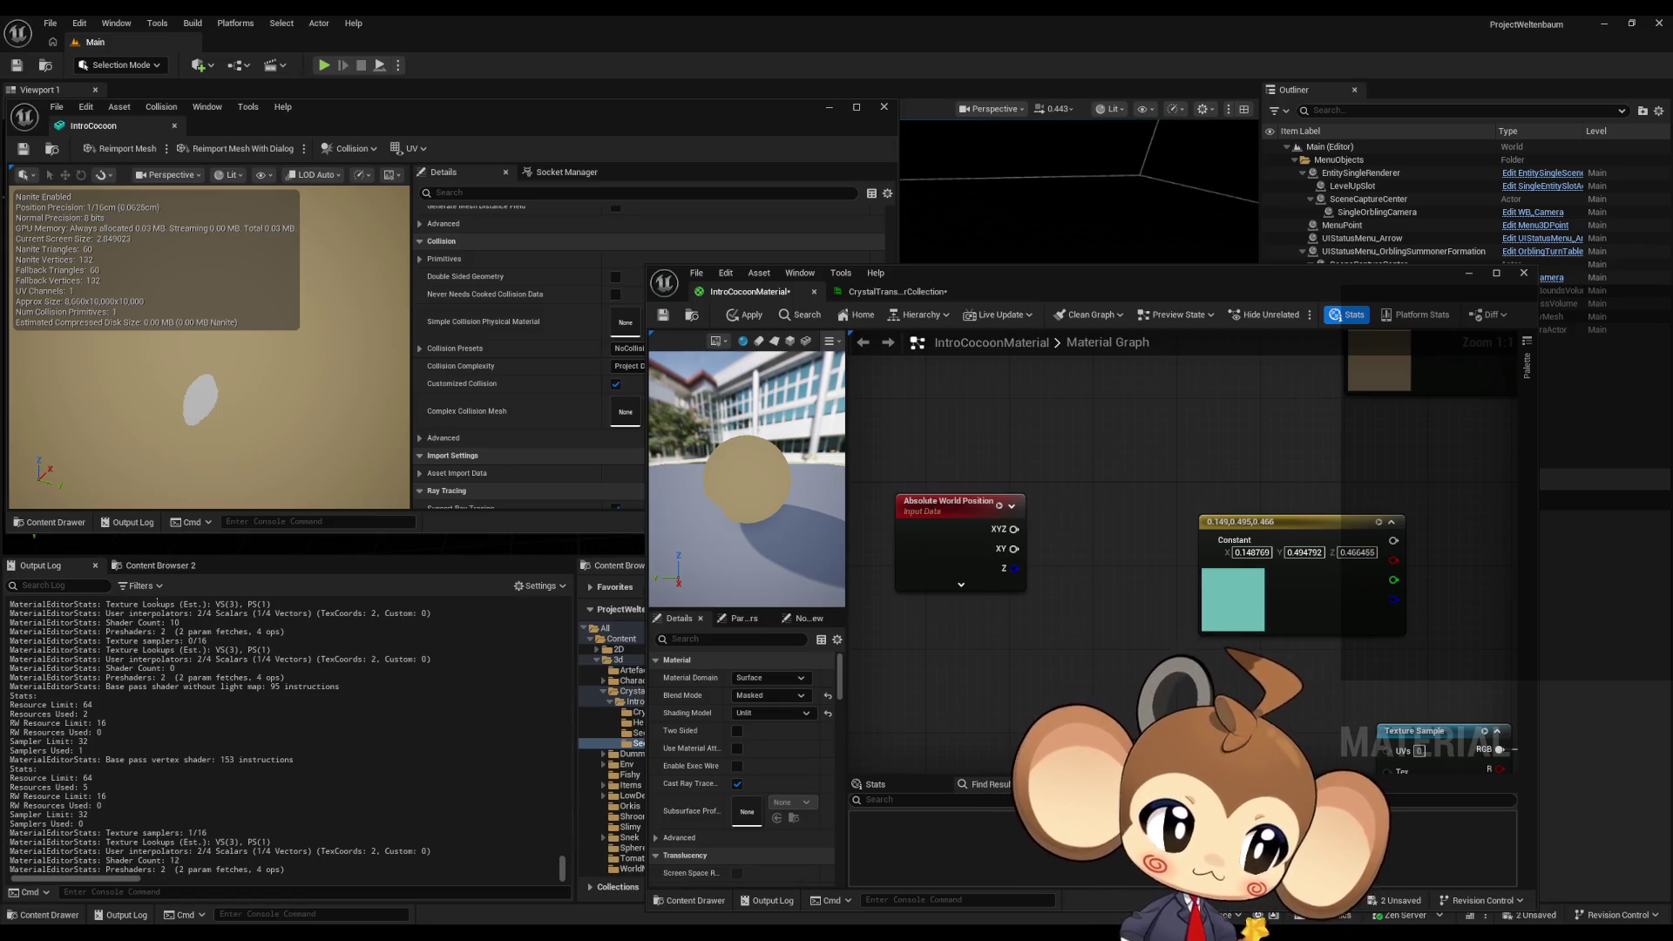
pyautogui.hotkey('alt', 'Tab')
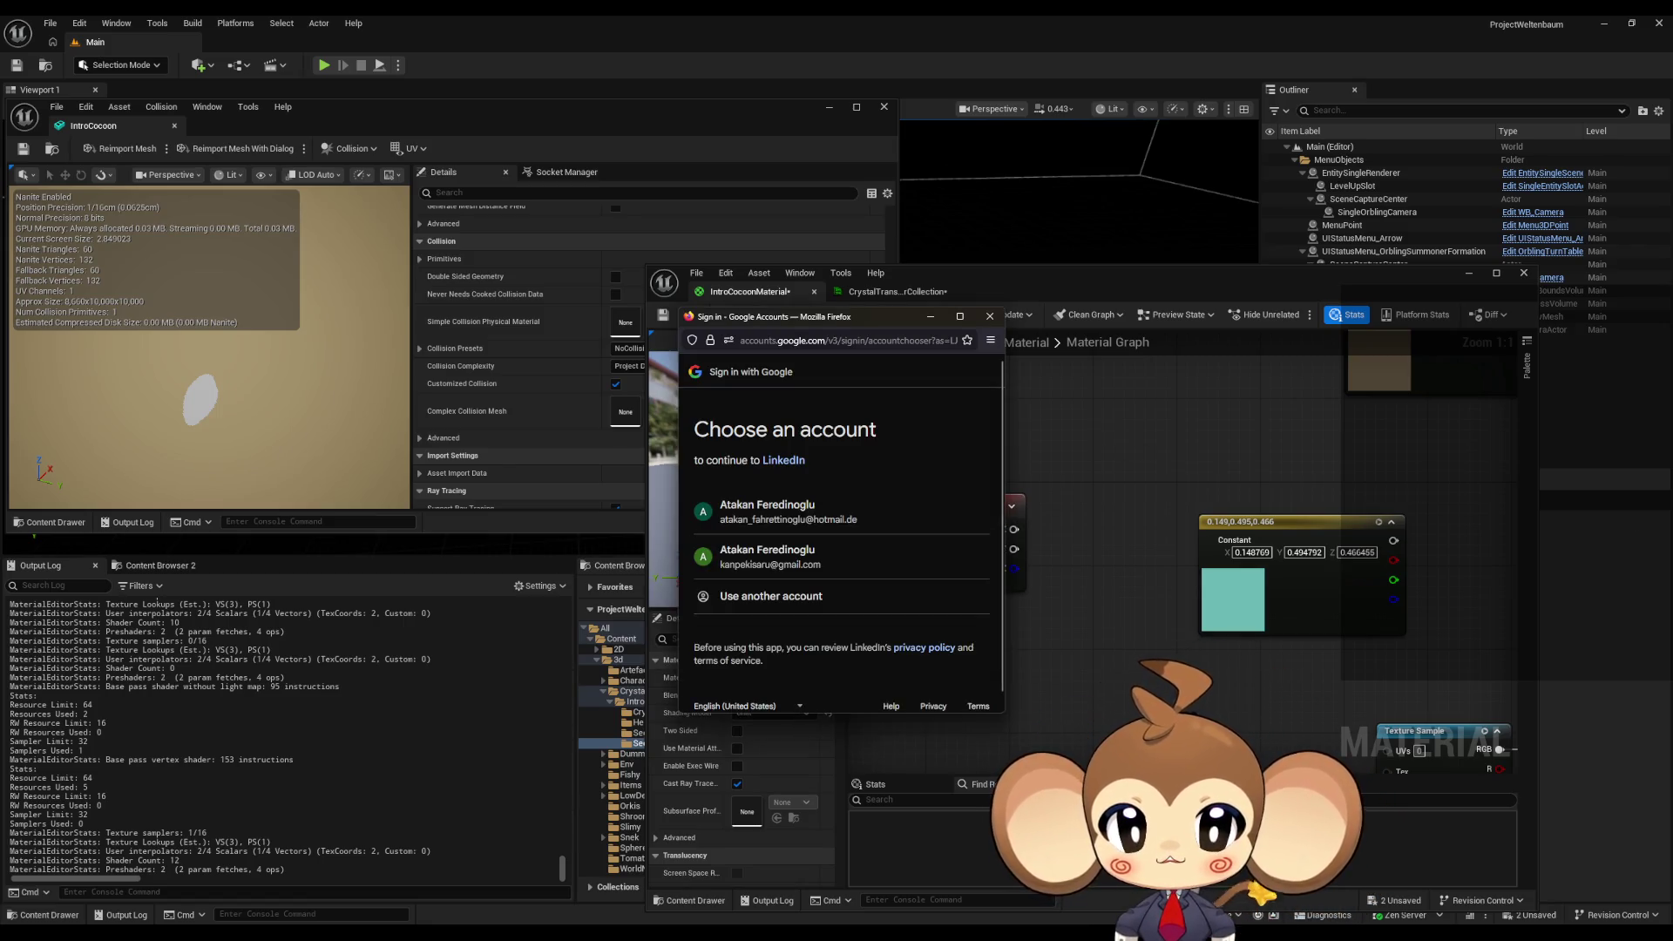
pyautogui.click(990, 316)
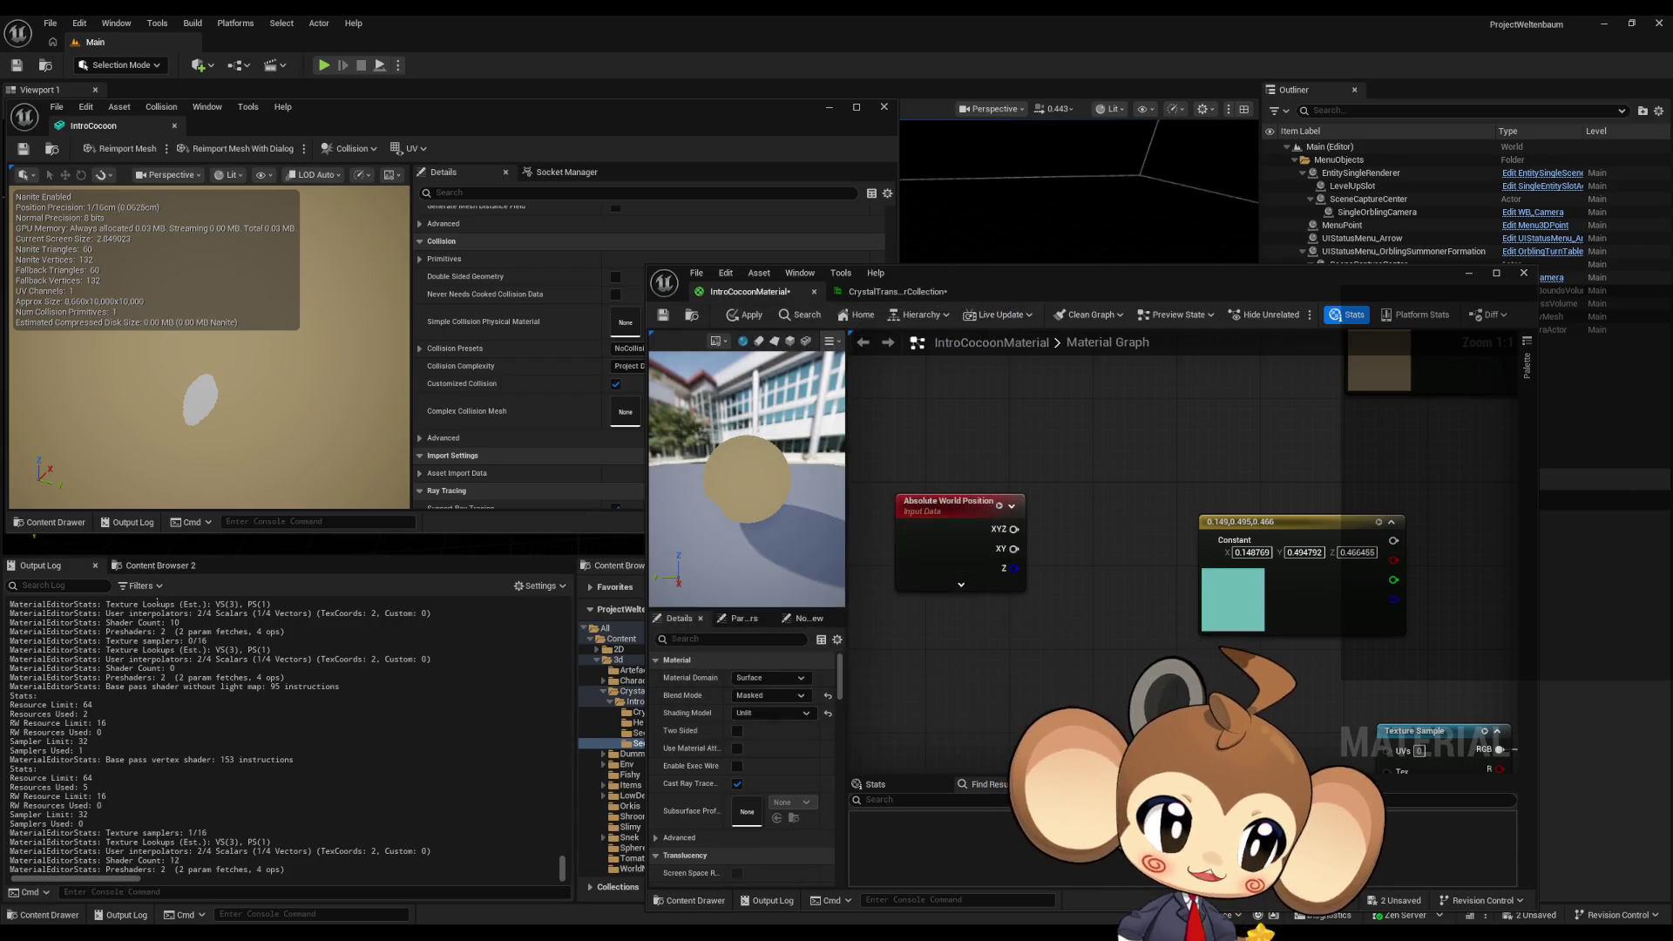
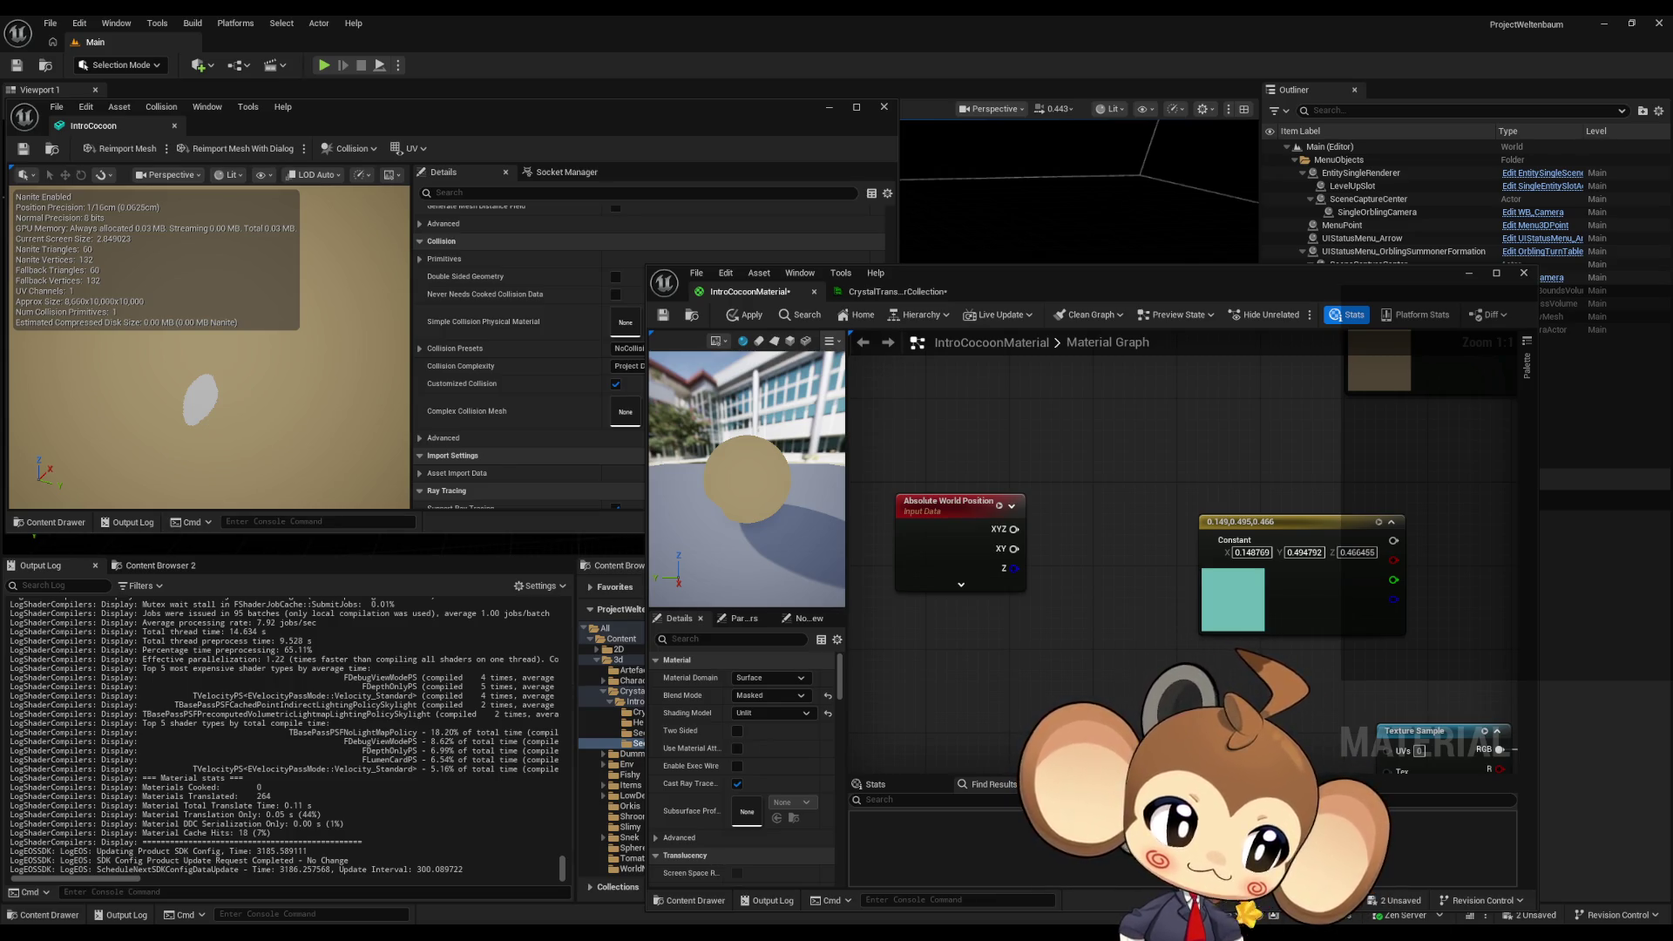
# - Add a Divide node fed by the Absolute World Position XYZ output
pyautogui.scroll(-3, 1343, 732)
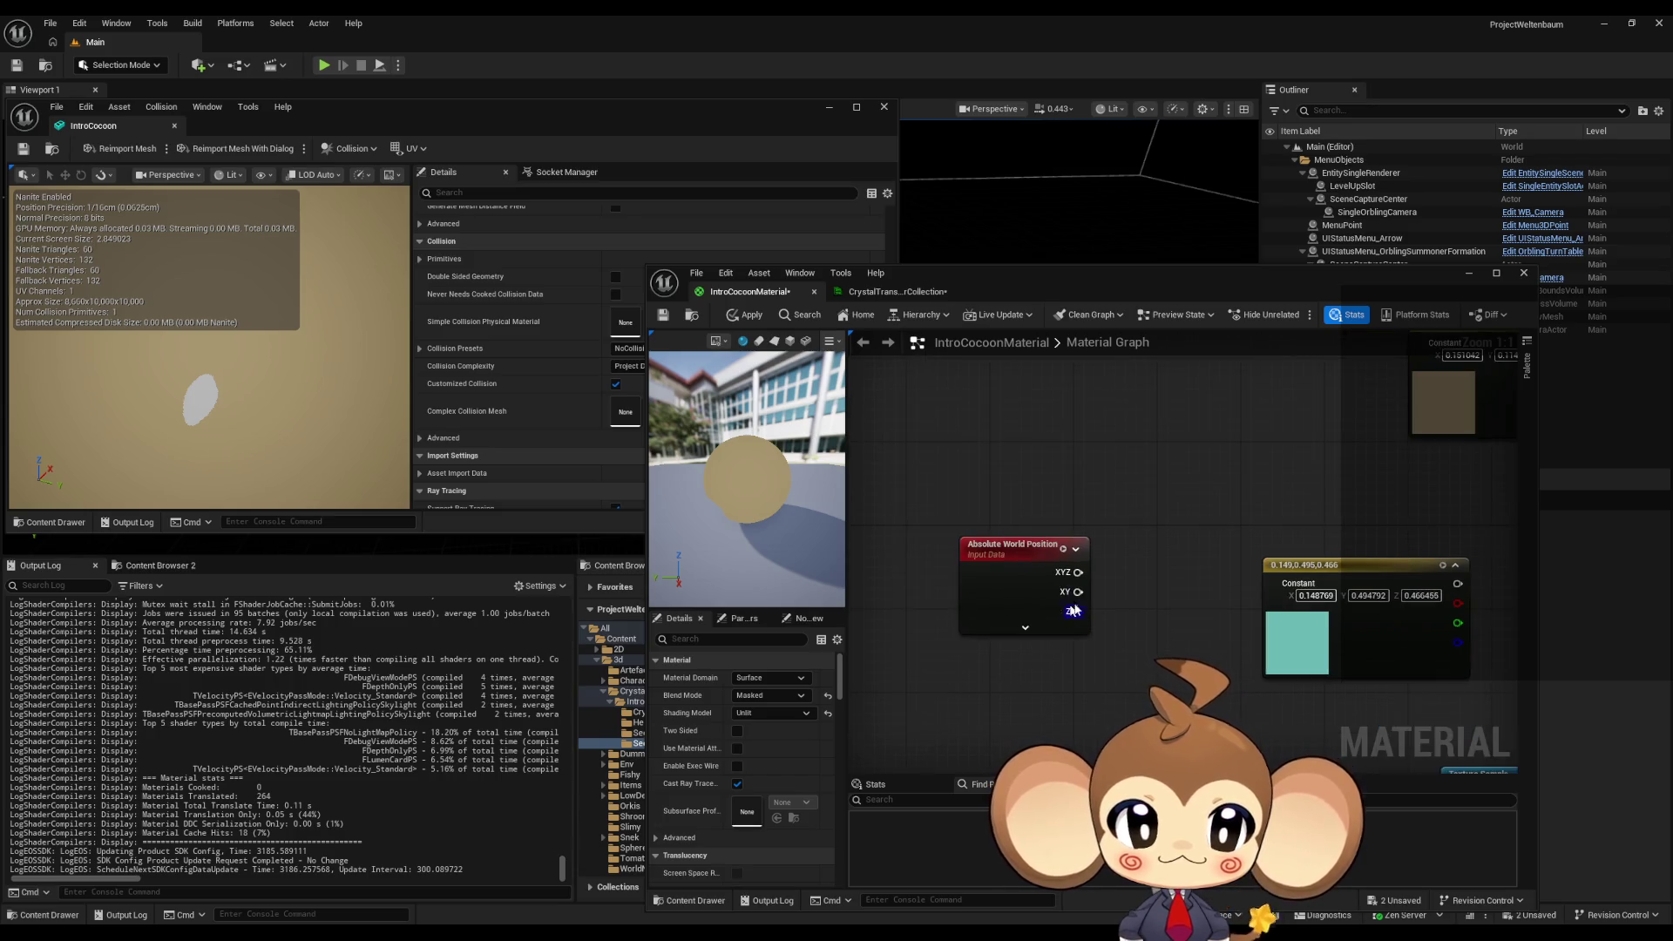
pyautogui.scroll(4, 1136, 575)
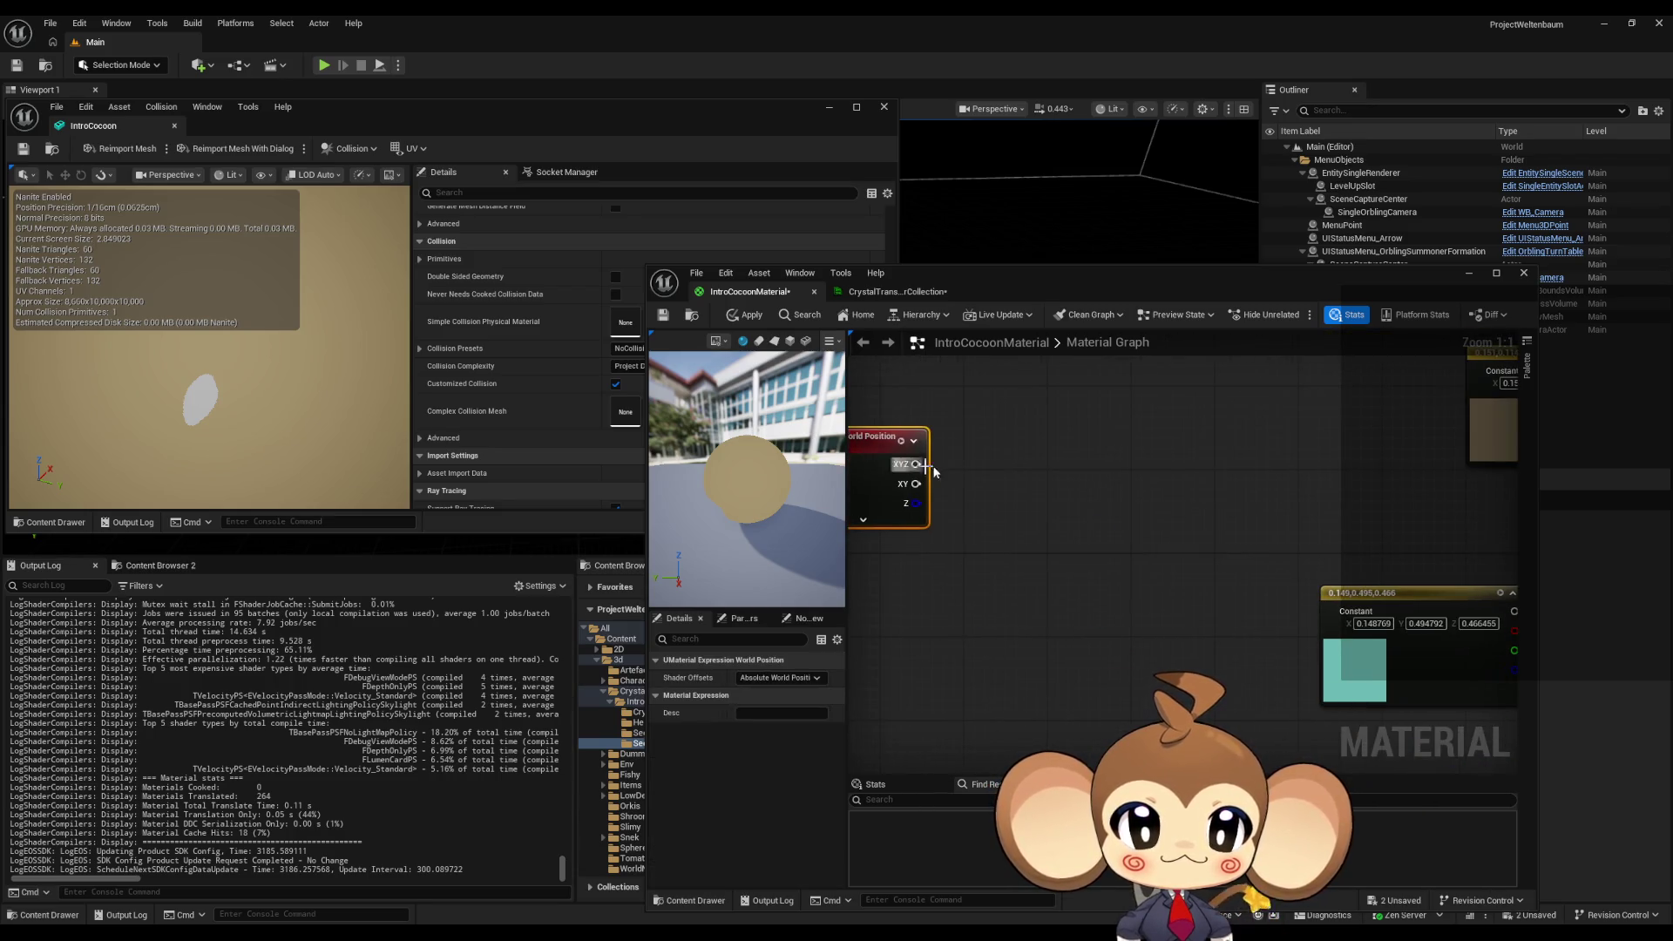
pyautogui.click(1027, 466)
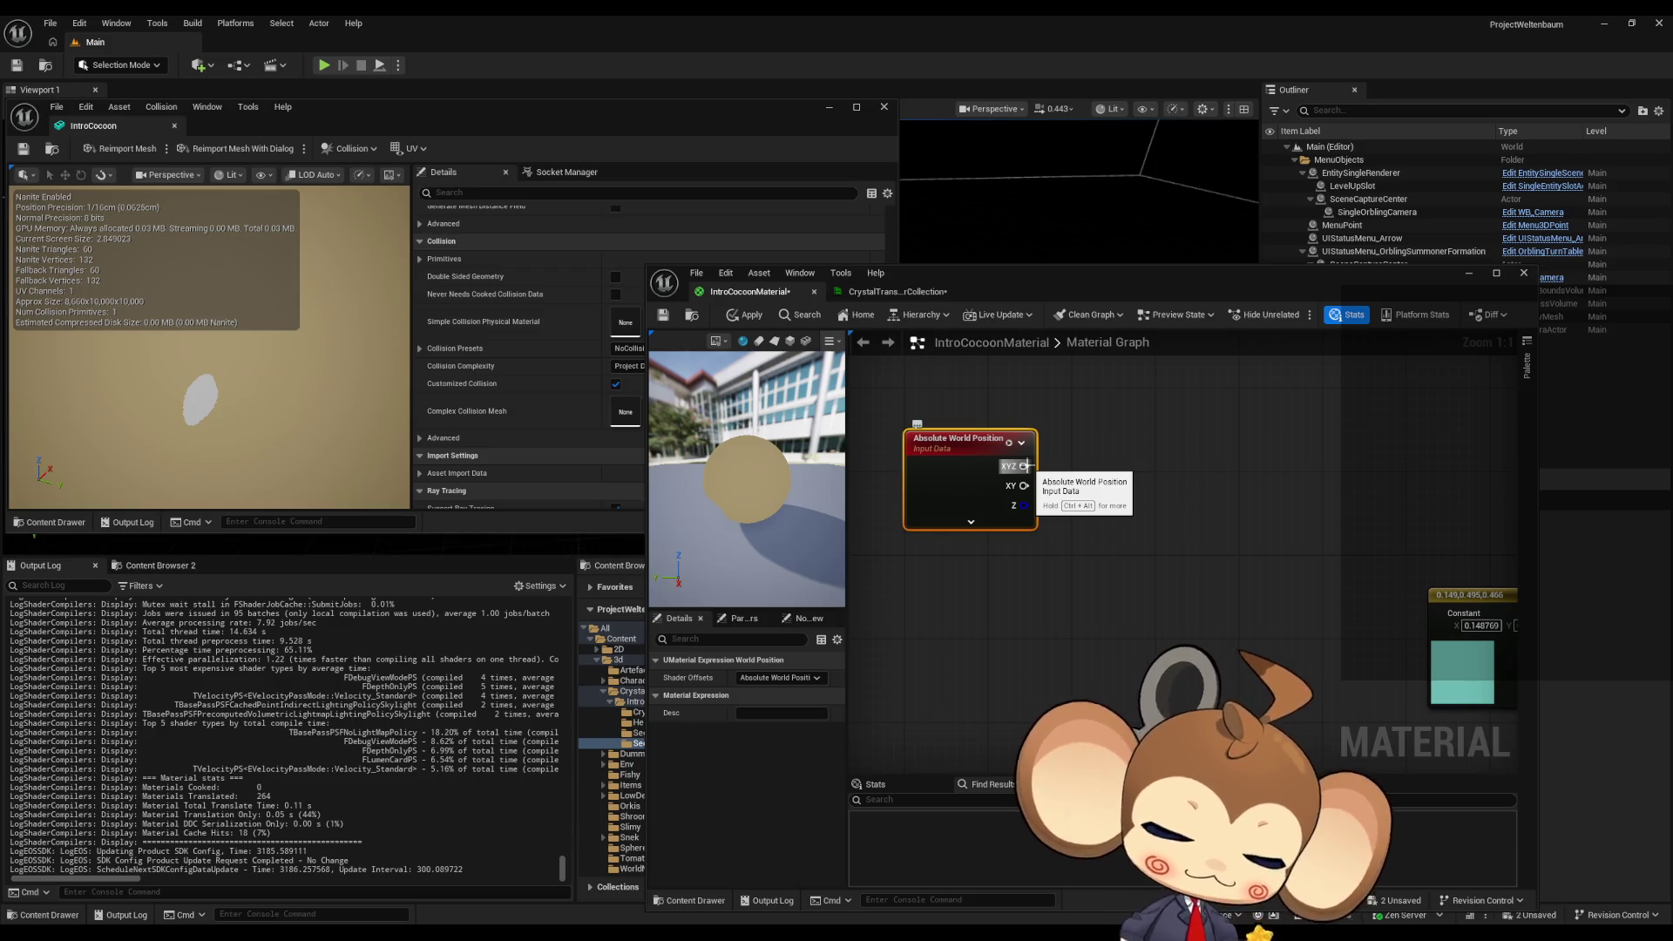
pyautogui.moveTo(1027, 466); pyautogui.dragTo(1123, 469)
pyautogui.write('divide')
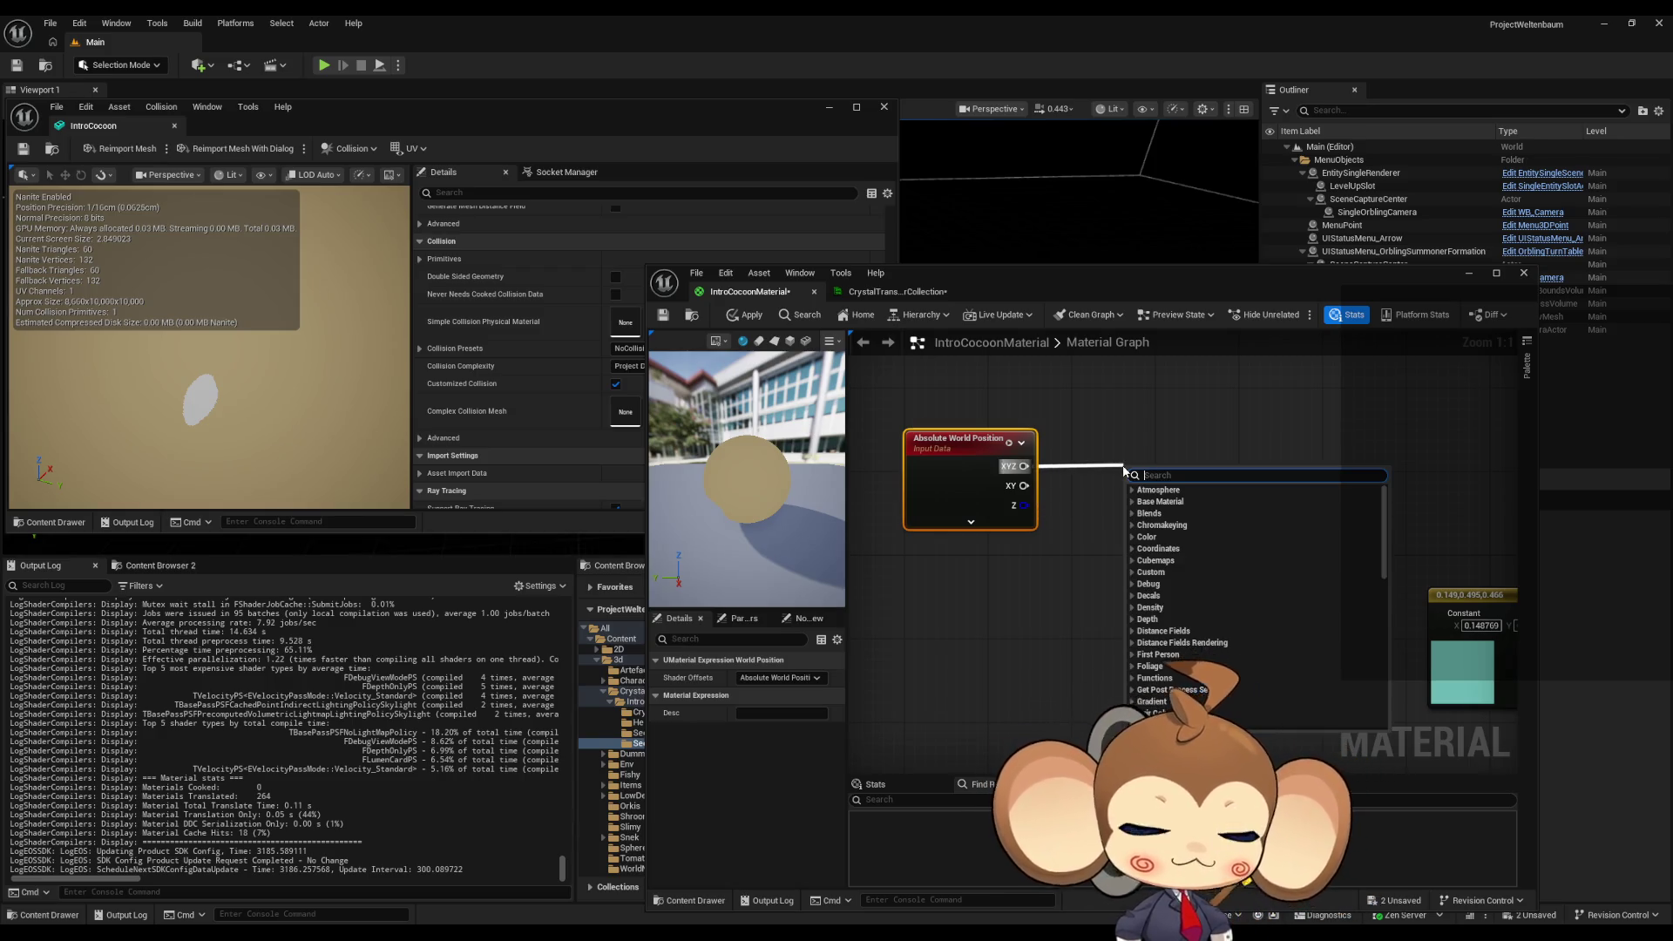
pyautogui.press('Return')
# - Add a constant of 1 in a 'gridsize' comment, wired to Divide's B input
pyautogui.click(975, 574)
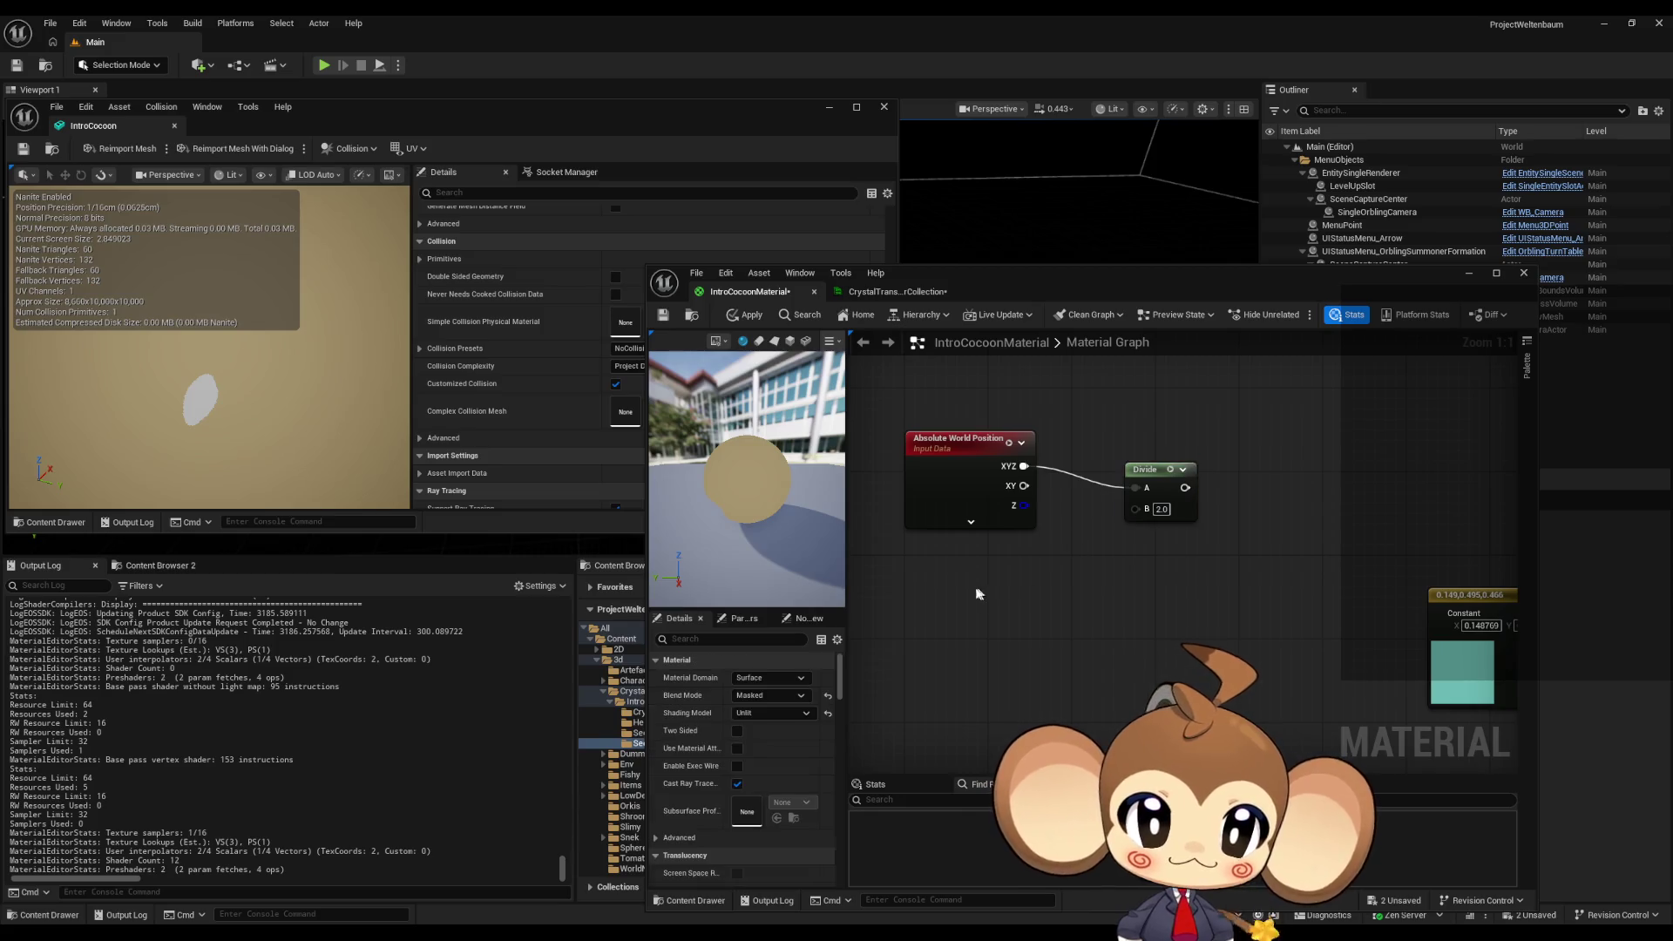
pyautogui.click(972, 567)
pyautogui.write('cgr')
pyautogui.write('idsize')
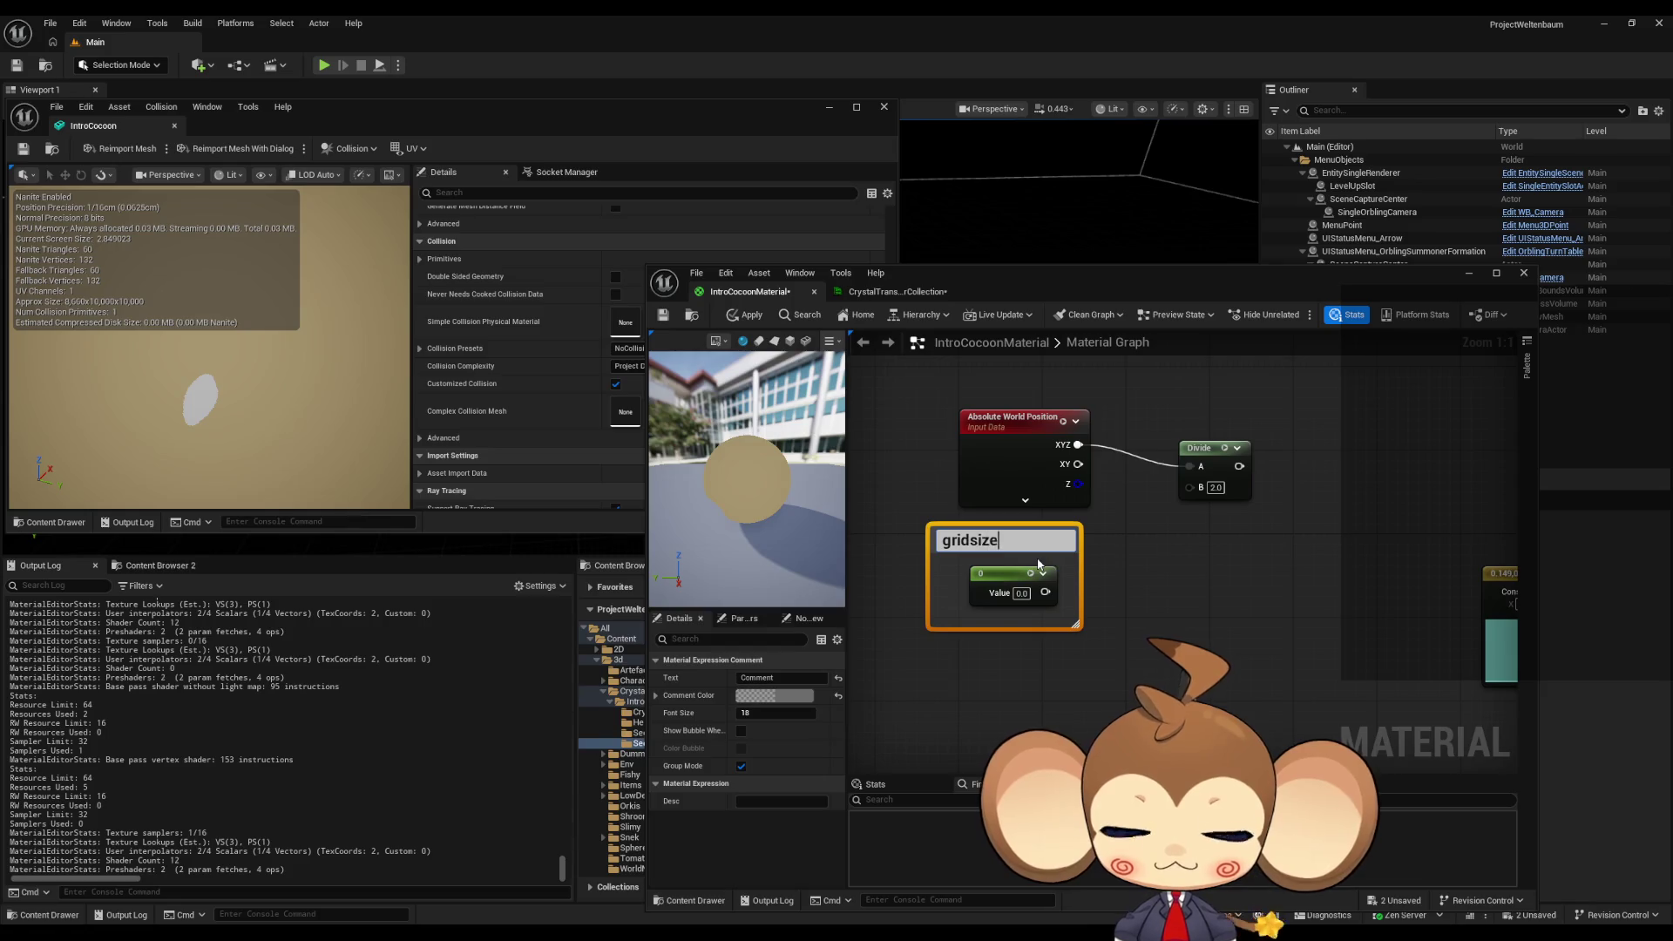
pyautogui.press('Return')
pyautogui.moveTo(1046, 593); pyautogui.dragTo(1192, 488)
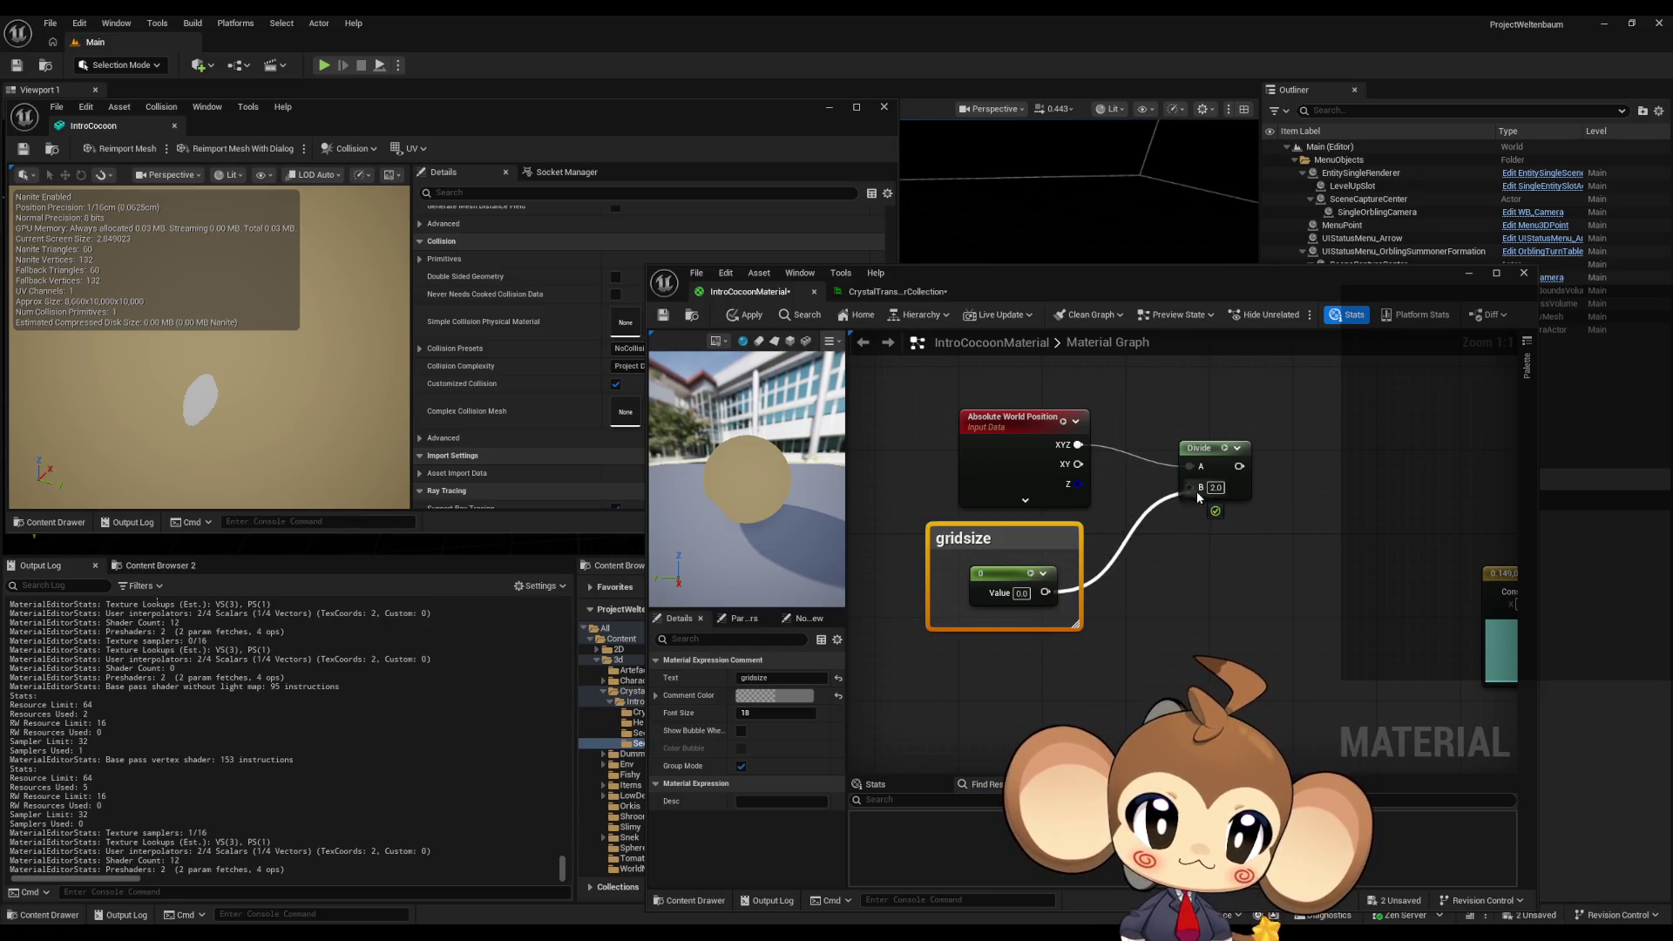
pyautogui.click(1206, 609)
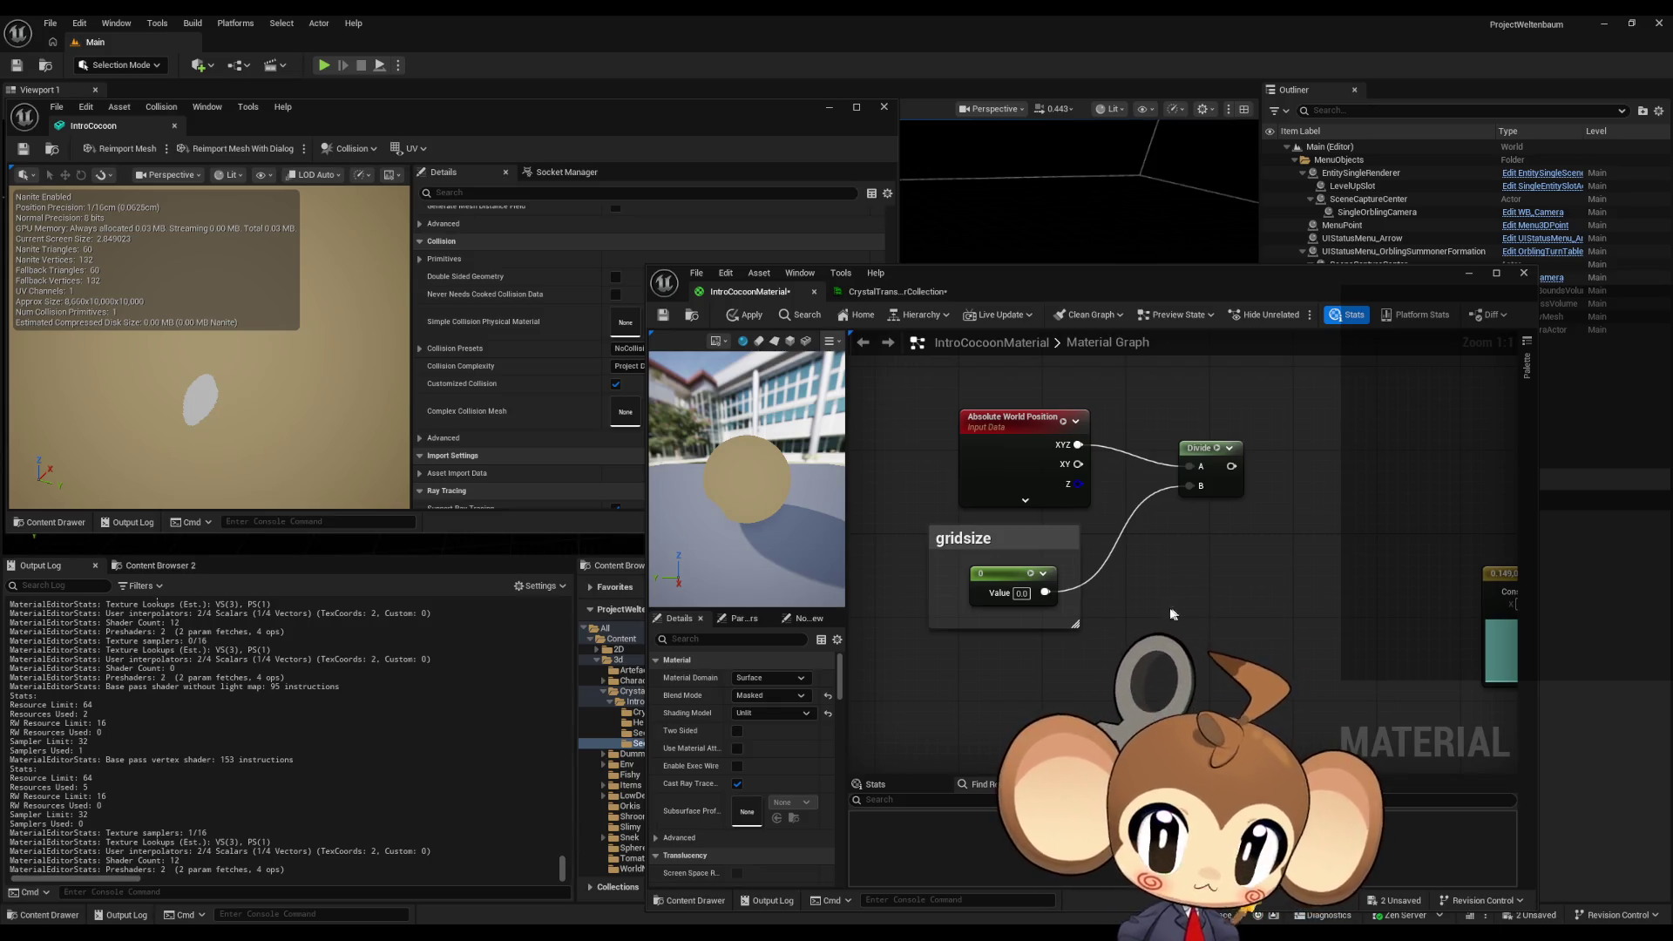
pyautogui.click(1022, 594)
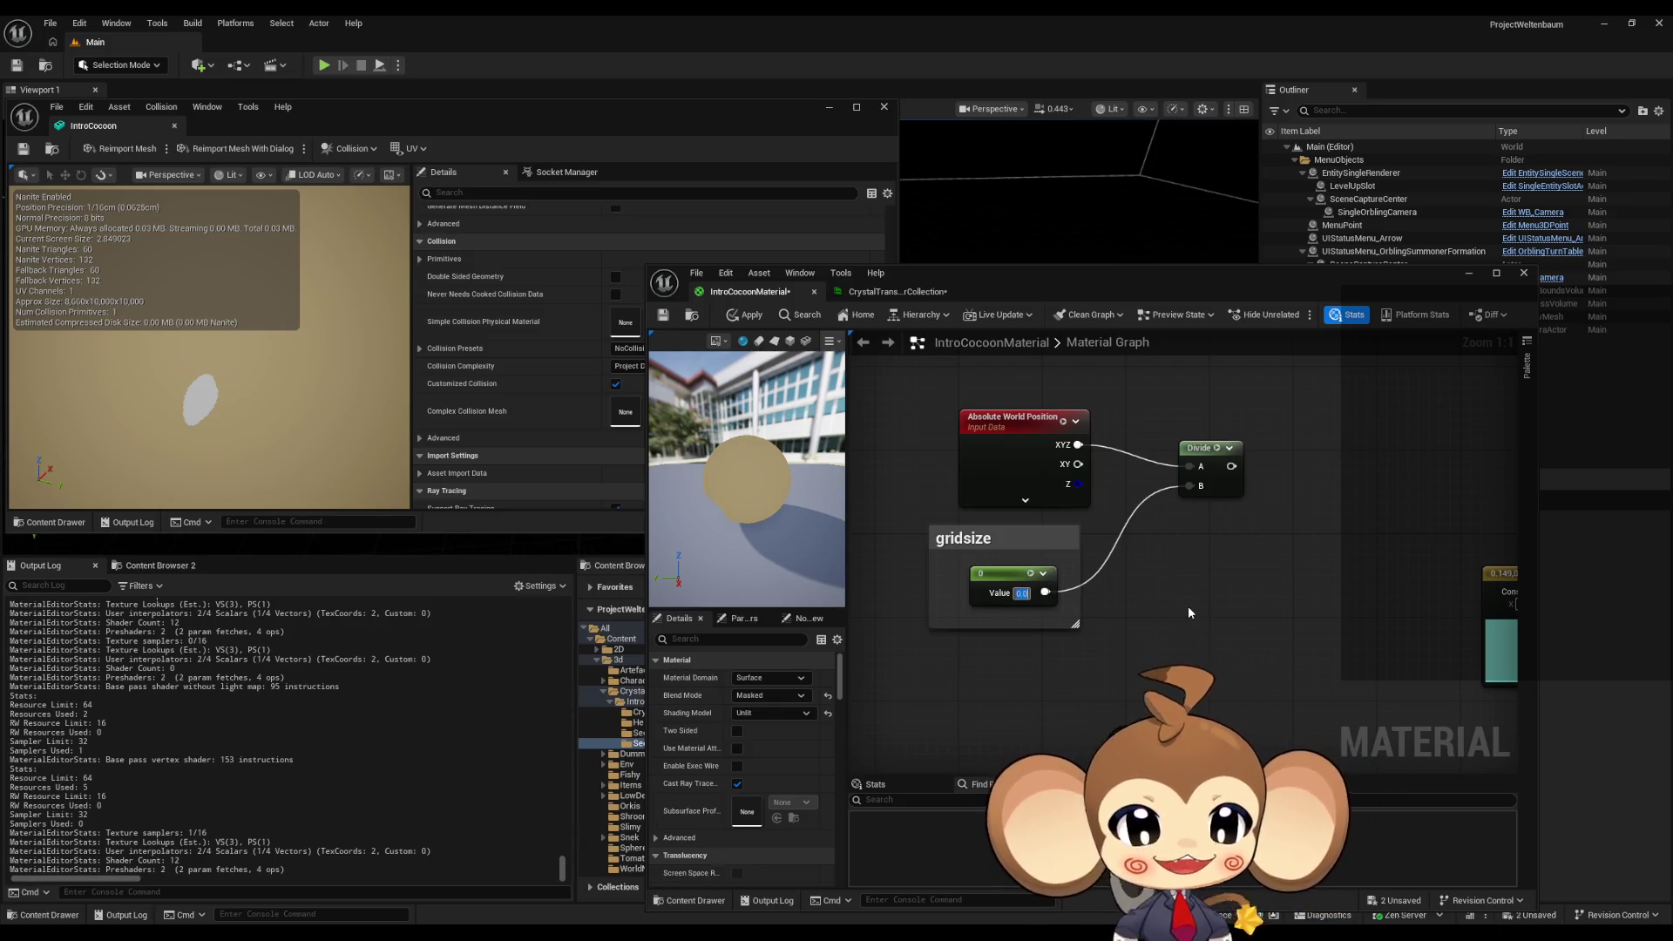
pyautogui.write('1')
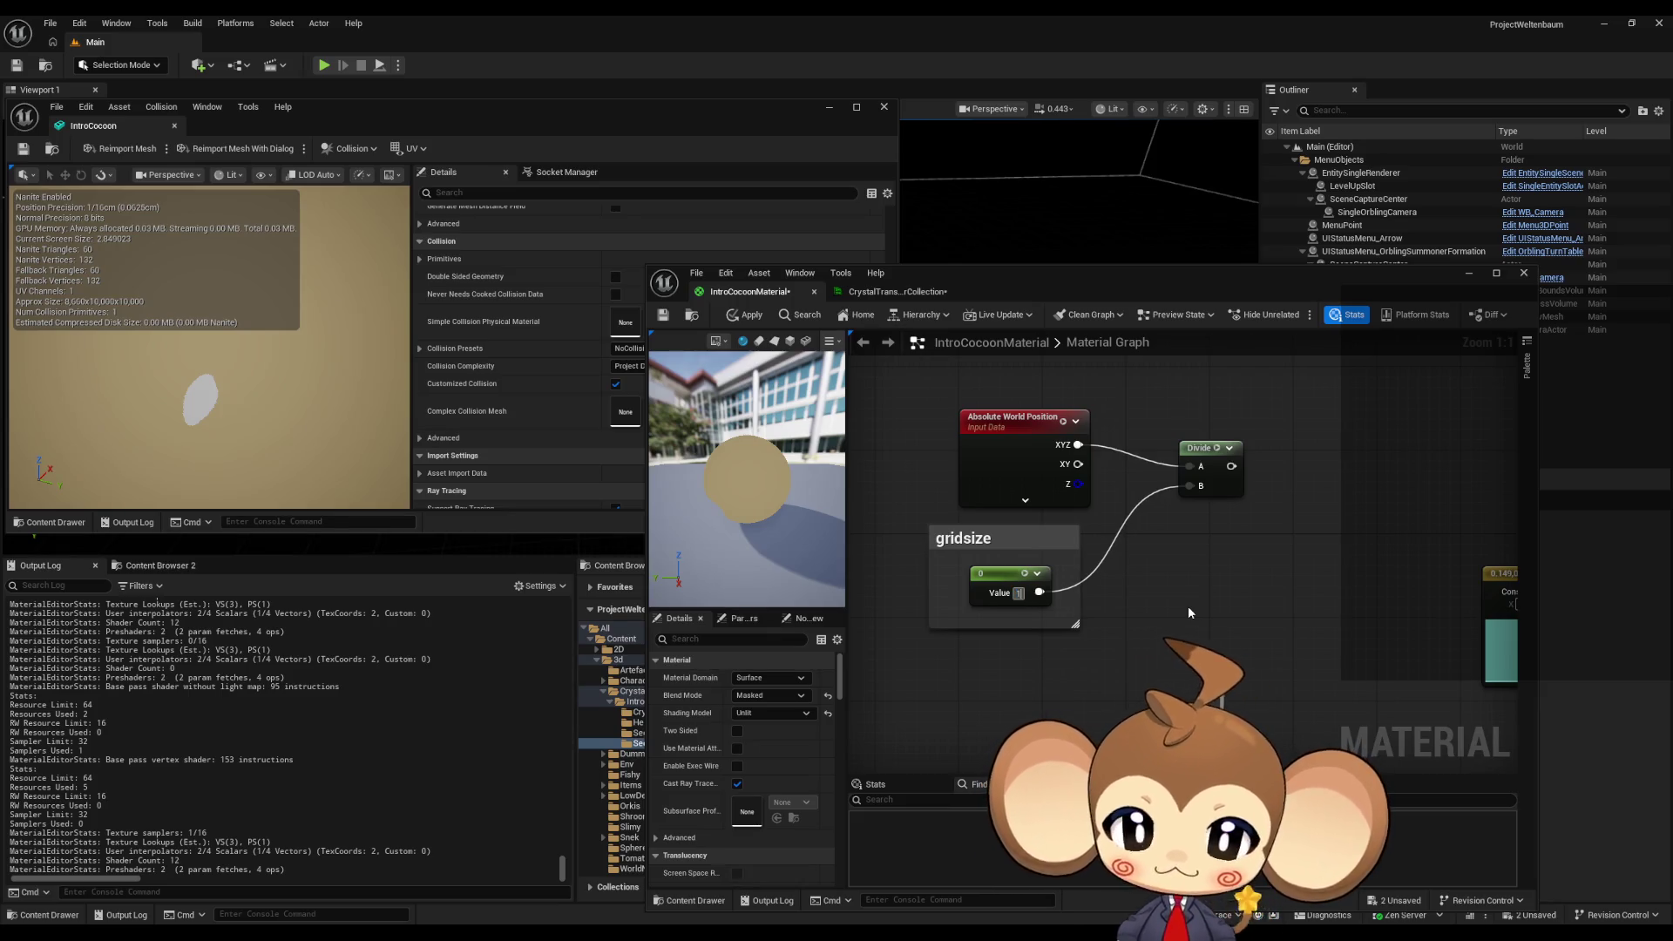
pyautogui.press('Return')
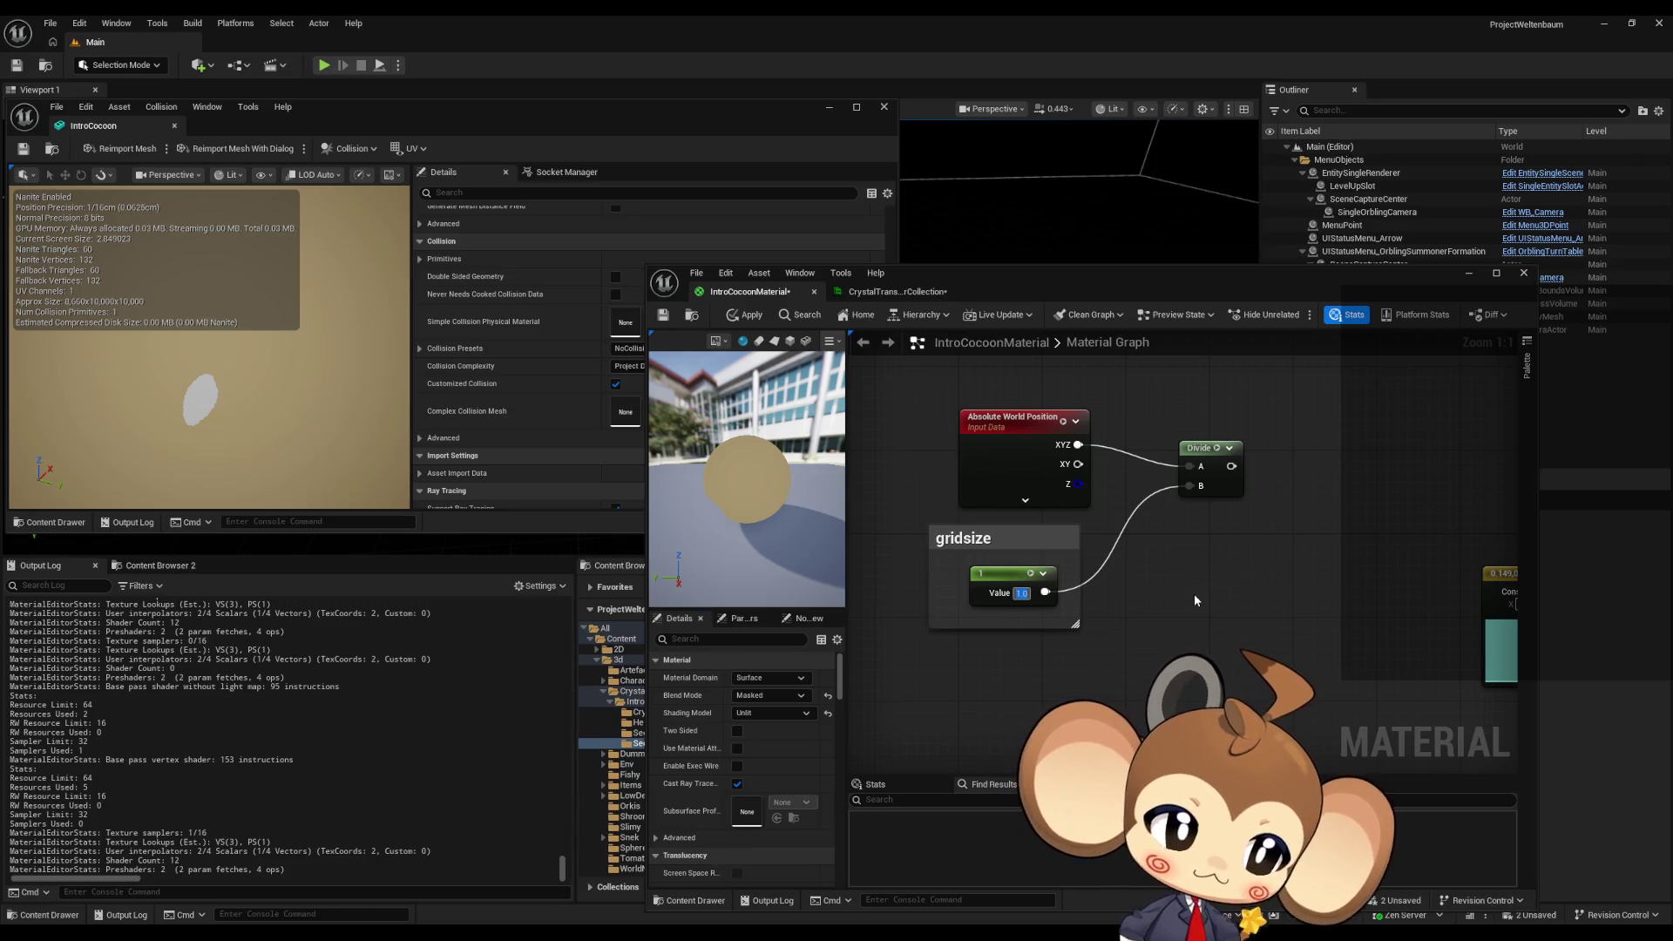
# - Add a Frac node after the Divide output
pyautogui.moveTo(1231, 466); pyautogui.dragTo(1281, 480)
pyautogui.write('fra')
pyautogui.press('Return')
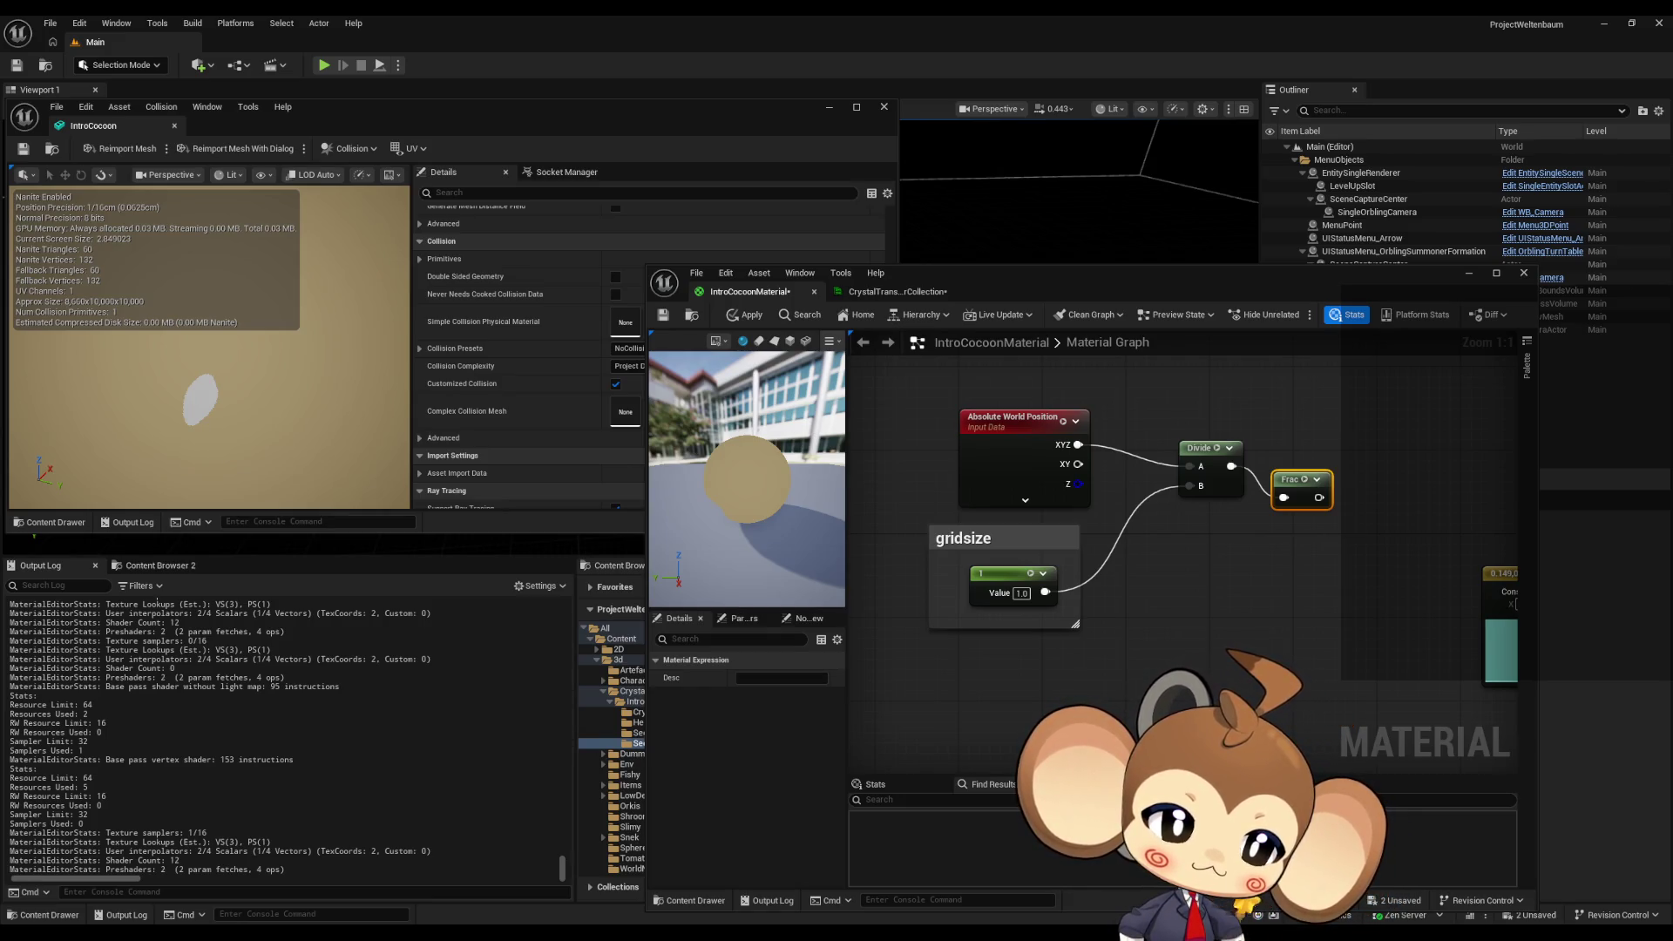
# - Add a Step node with Frac wired to its X input, placed beside Frac
pyautogui.click(1195, 631)
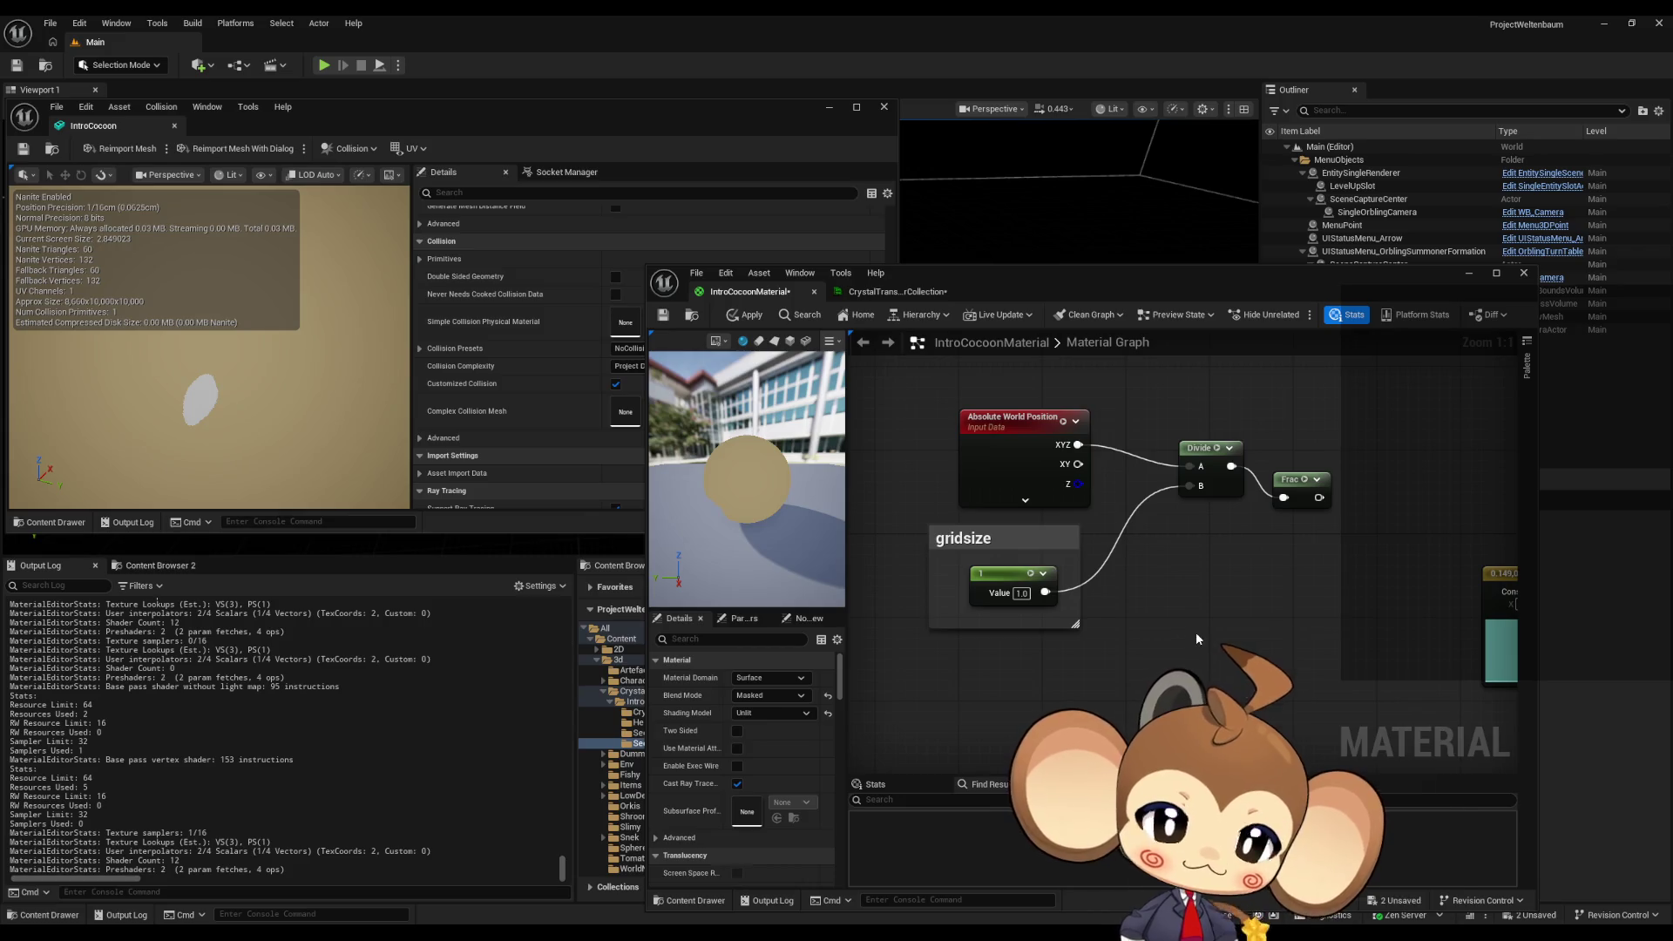
pyautogui.rightClick(1197, 635)
pyautogui.write('step')
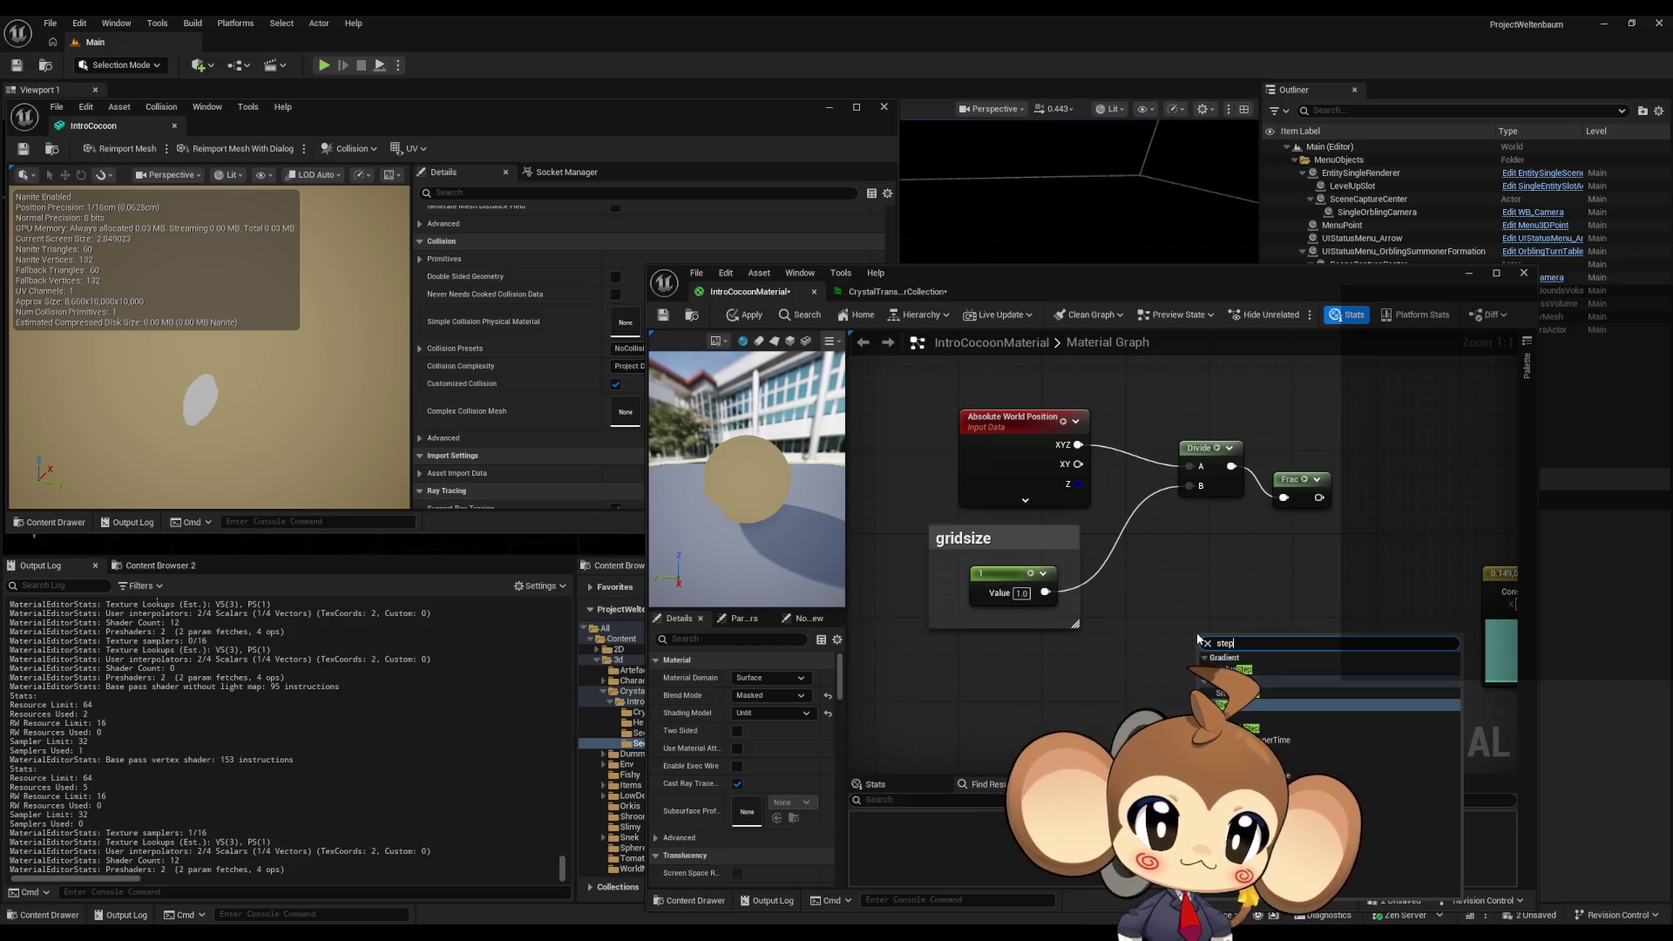
pyautogui.press('Return')
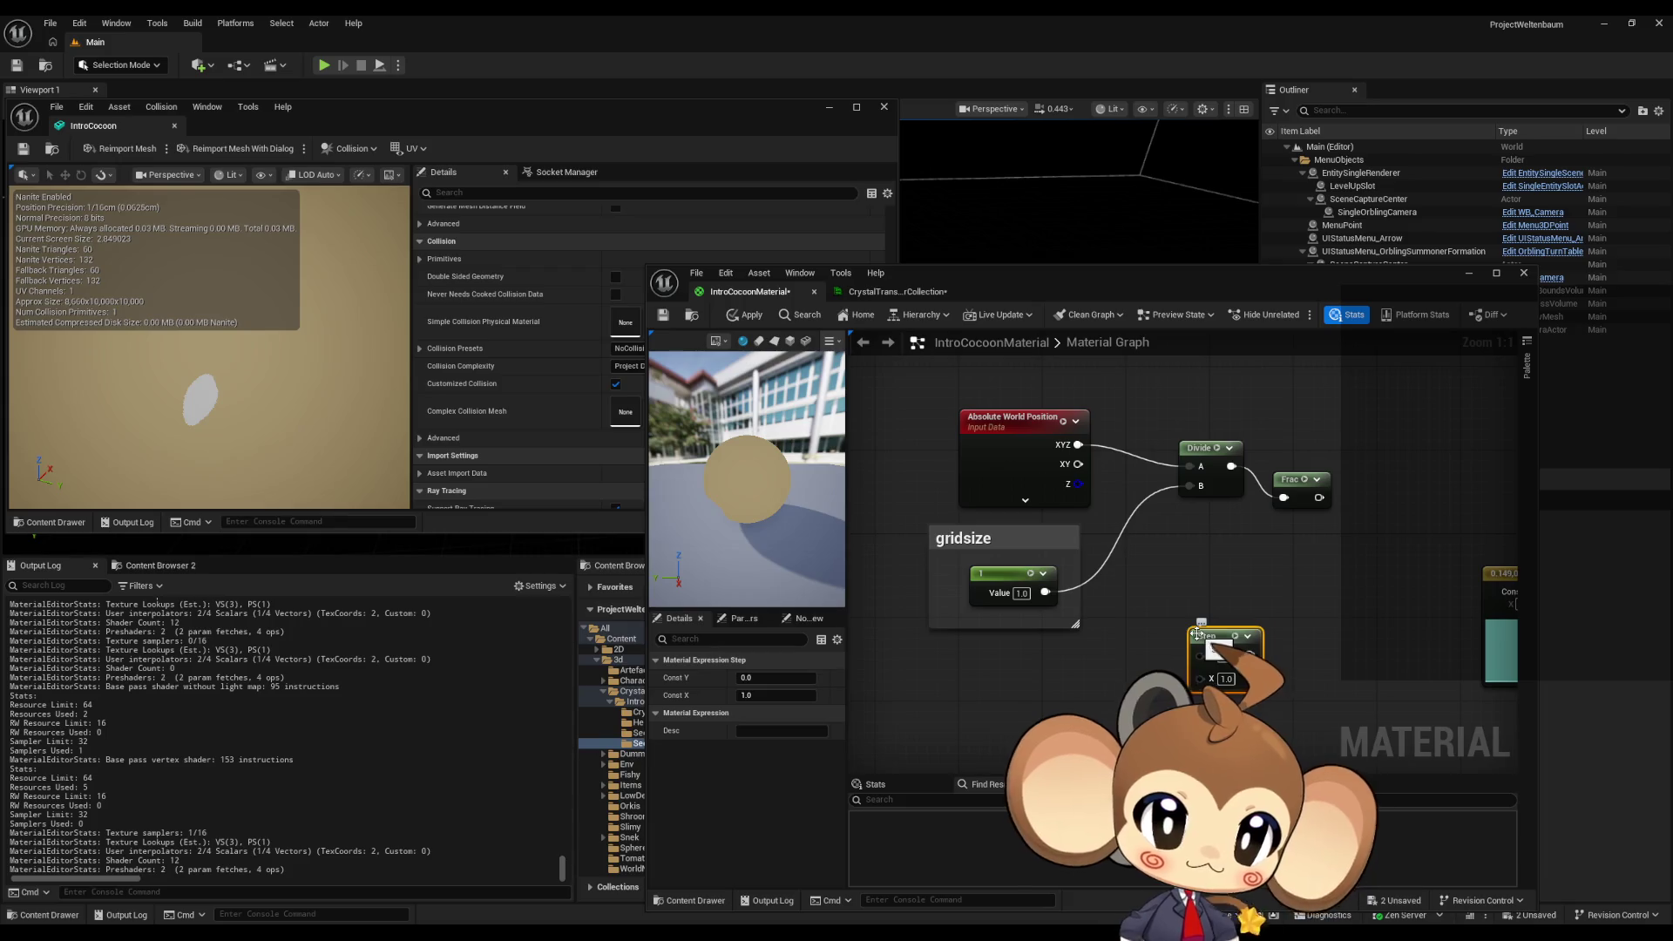
pyautogui.press('Delete')
pyautogui.rightClick(1199, 634)
pyautogui.write('smooth')
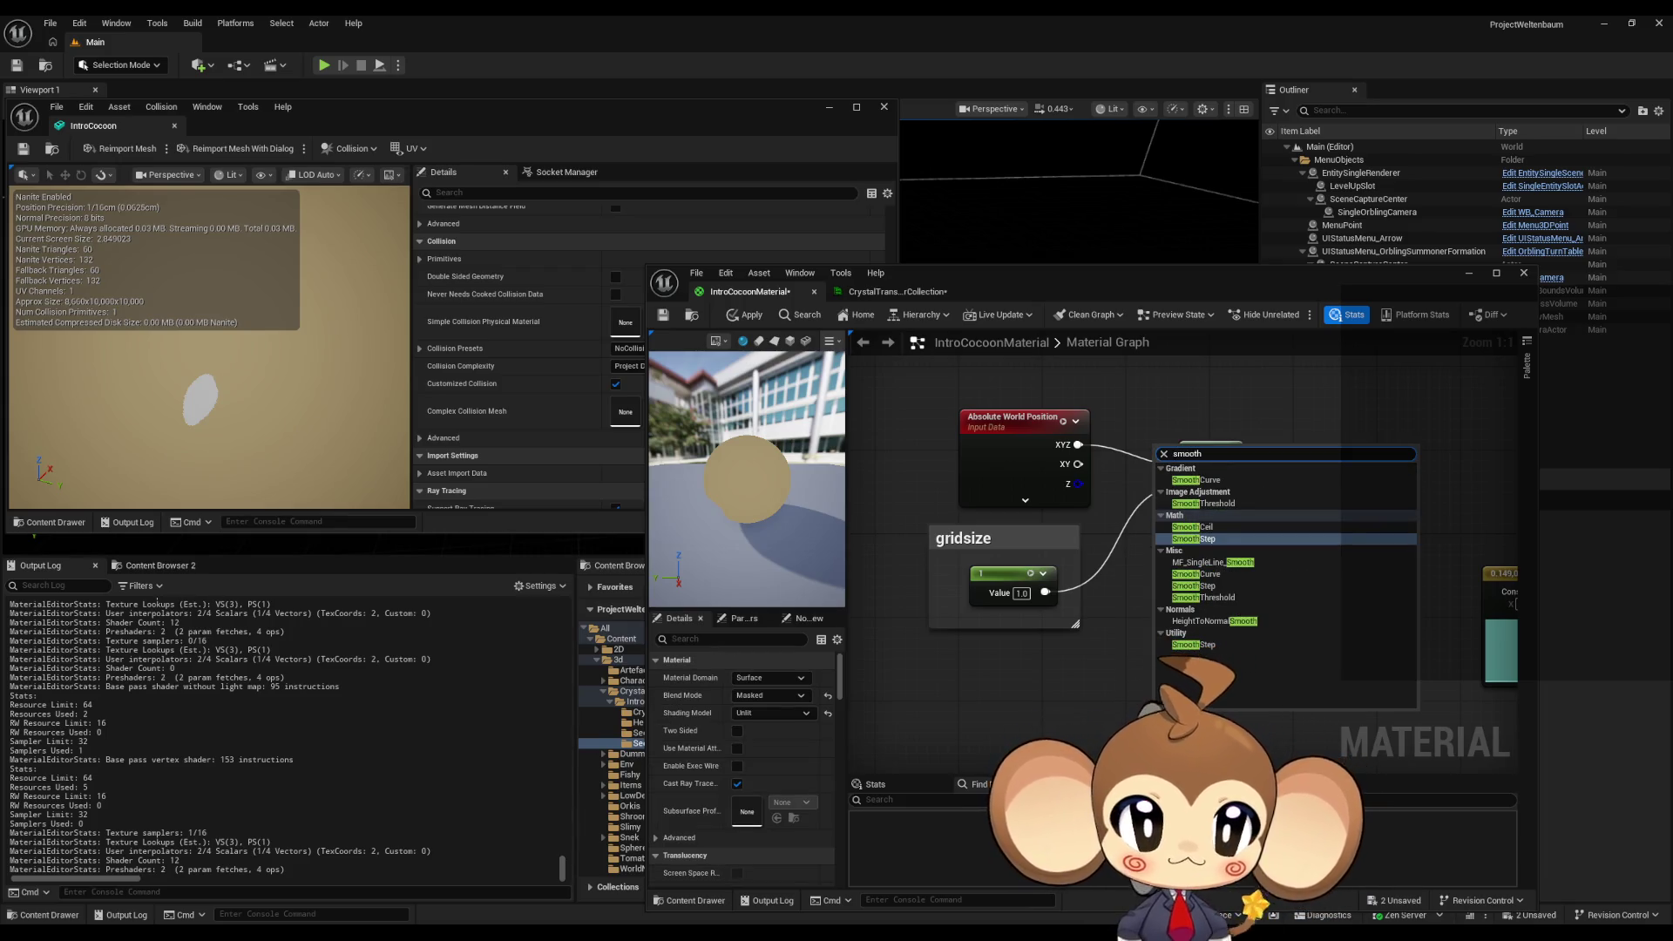
pyautogui.write('step')
pyautogui.press('Return')
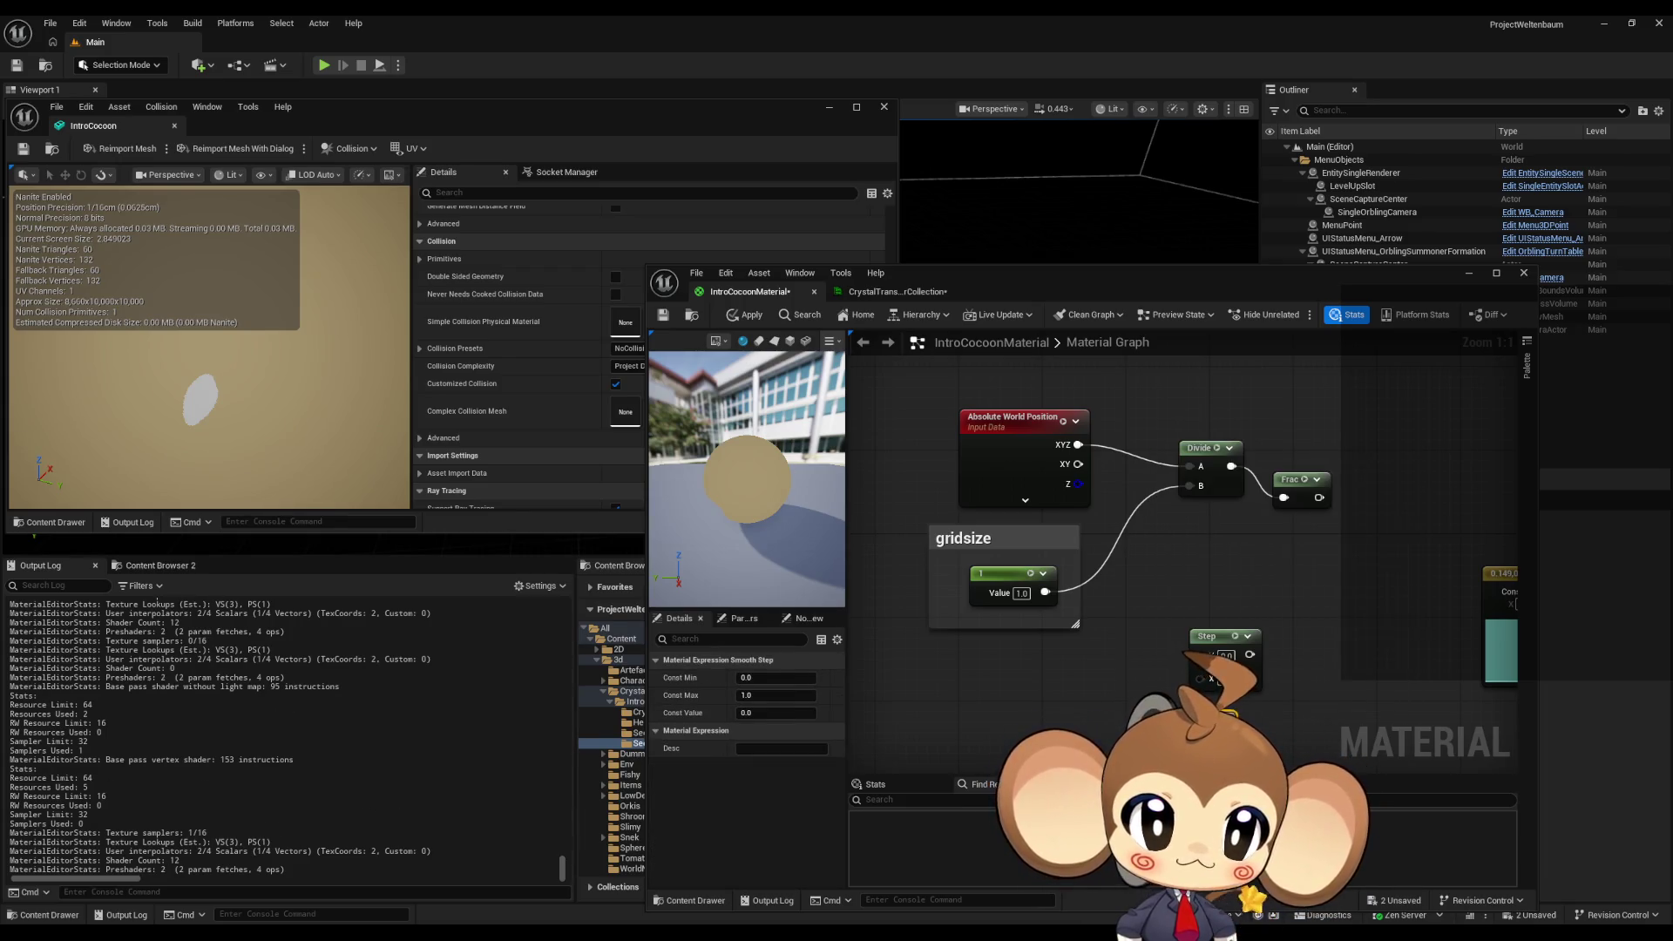
pyautogui.hotkey('ctrl', 'z')
pyautogui.hotkey('ctrl', 'z')
pyautogui.moveTo(1241, 647); pyautogui.dragTo(1319, 498)
pyautogui.click(1303, 579)
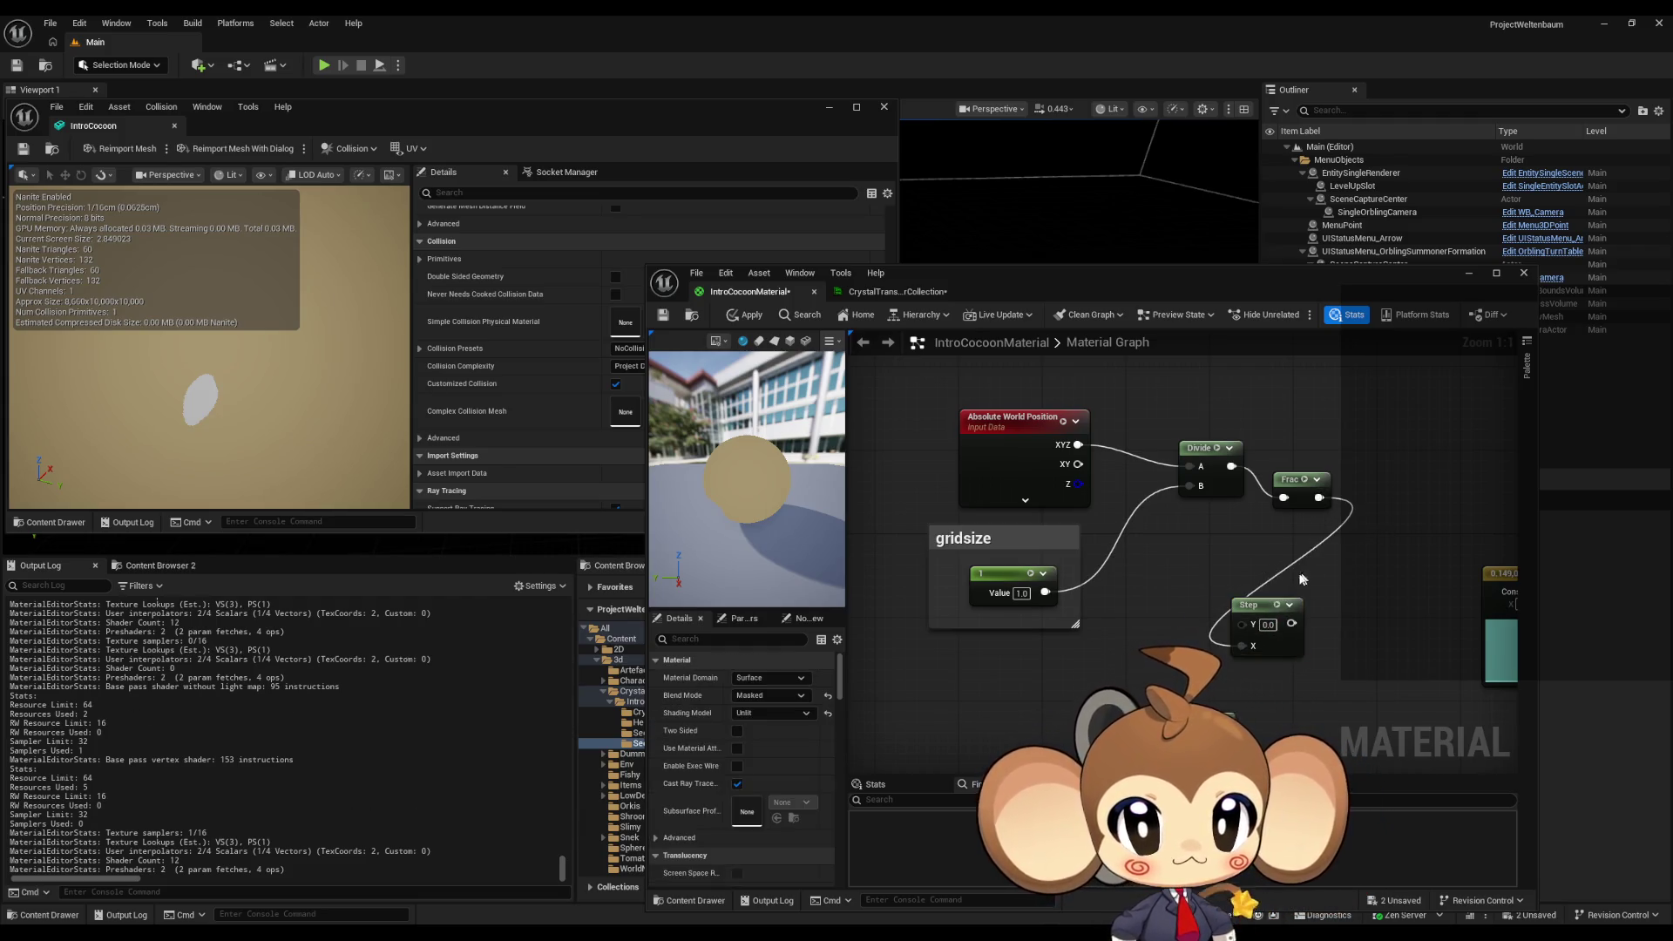
pyautogui.moveTo(1255, 605); pyautogui.dragTo(1421, 416)
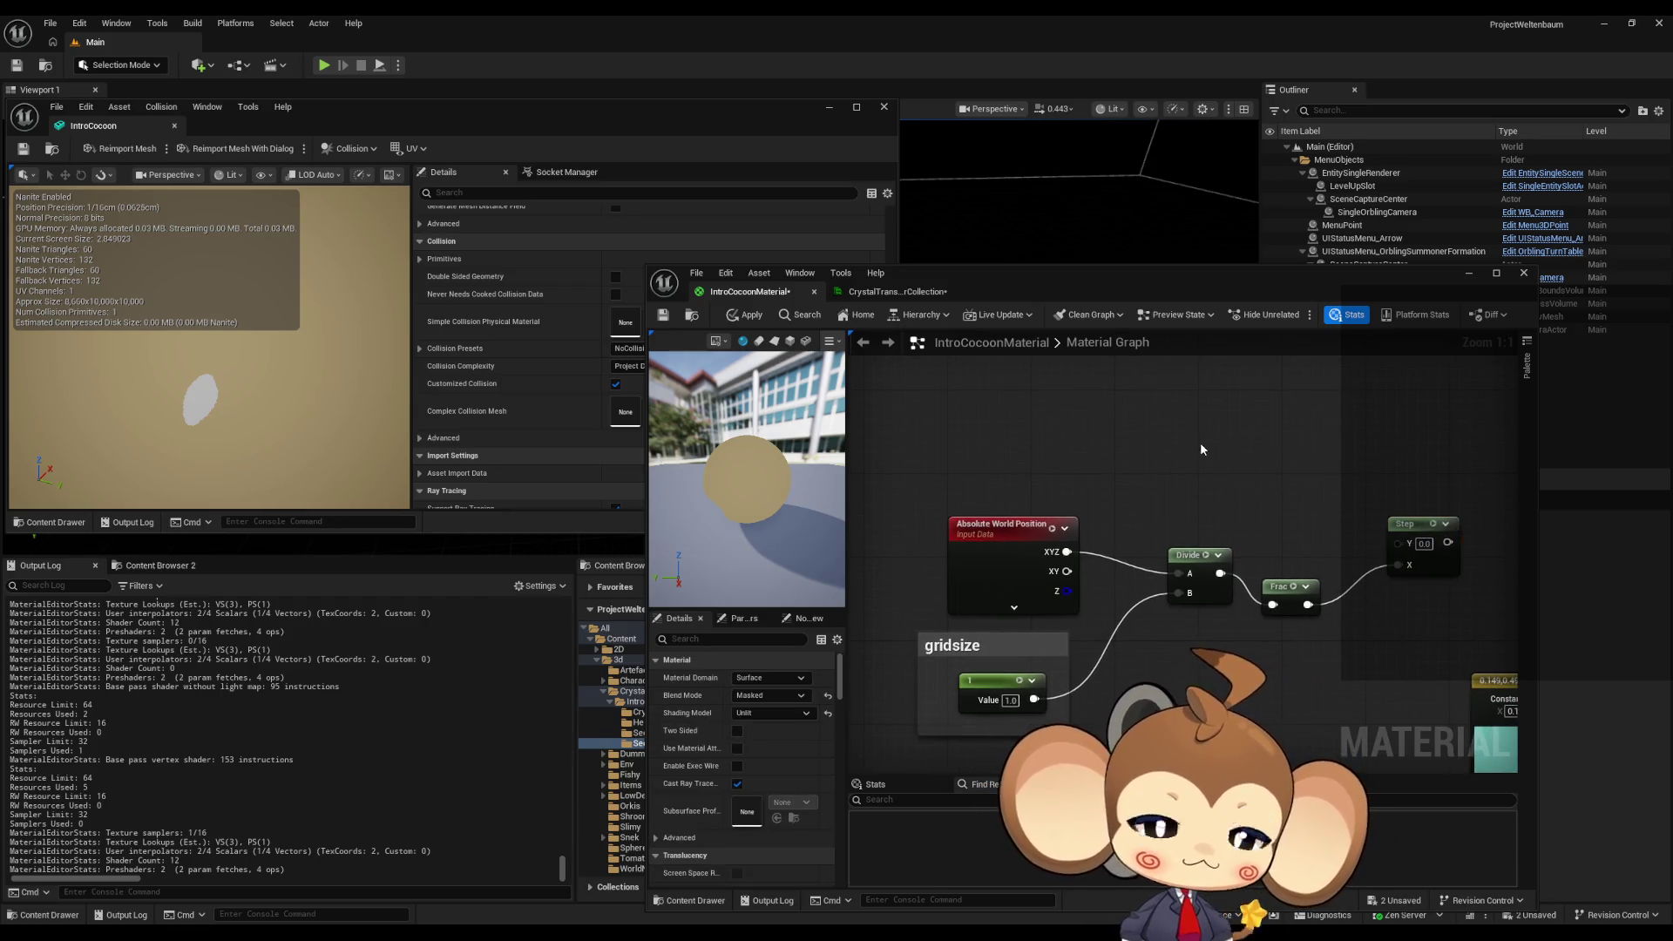
# - Add a constant in a 'LineWidth' comment and wire it to Step's Y input
pyautogui.click(1200, 442)
pyautogui.write('c')
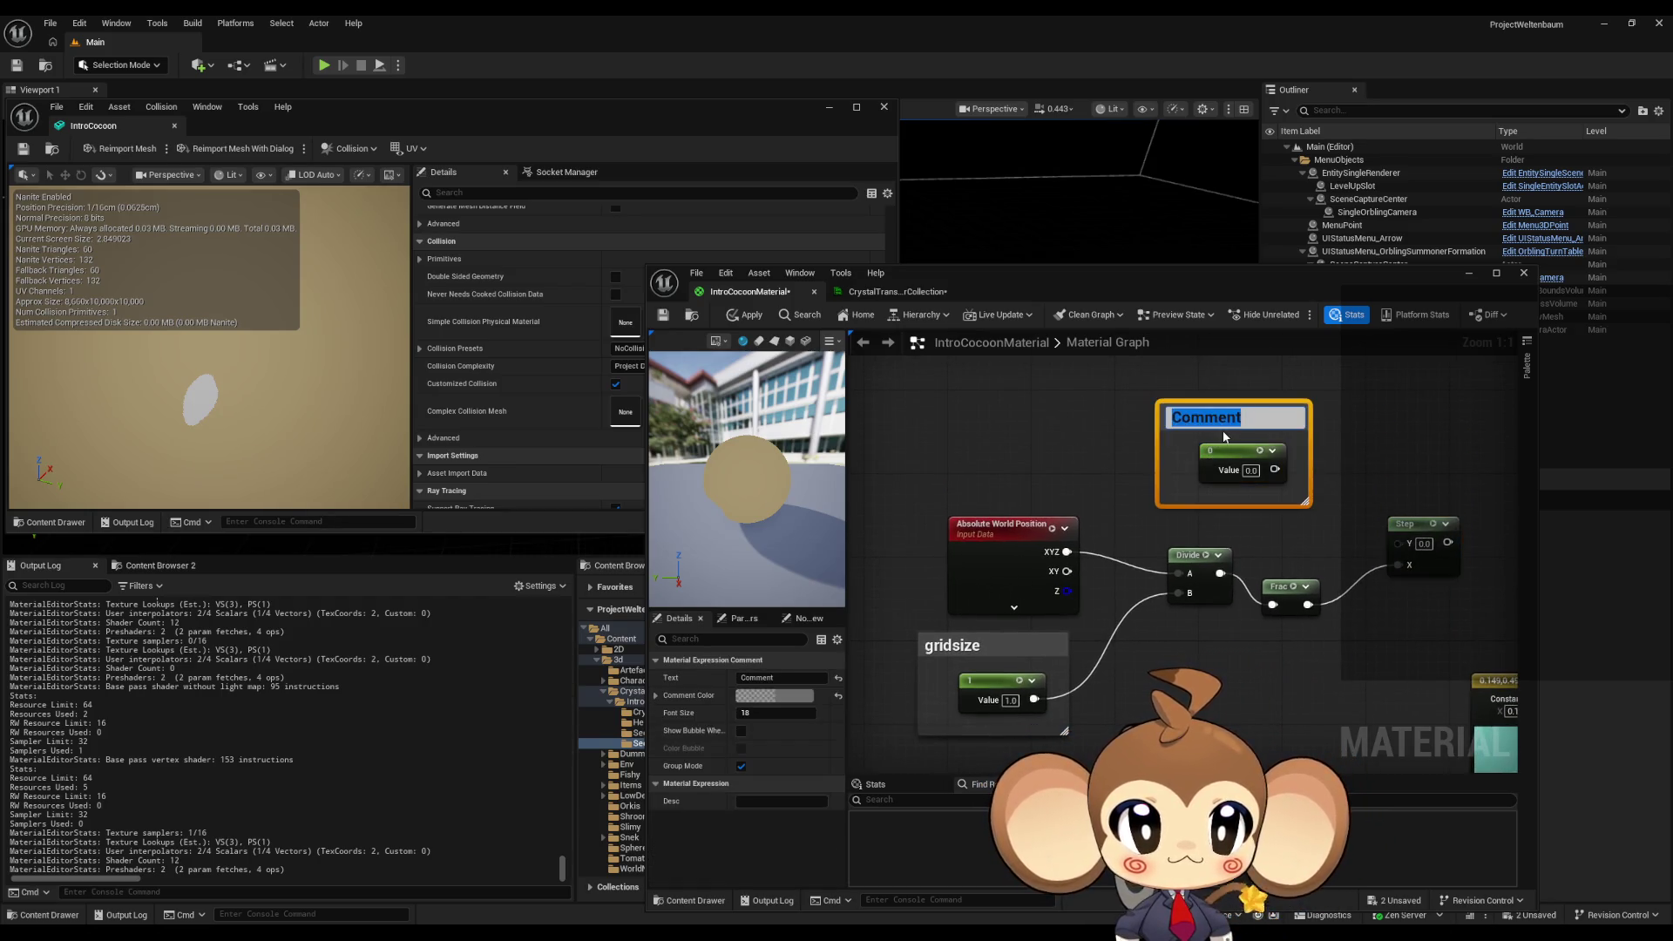
pyautogui.write('Line')
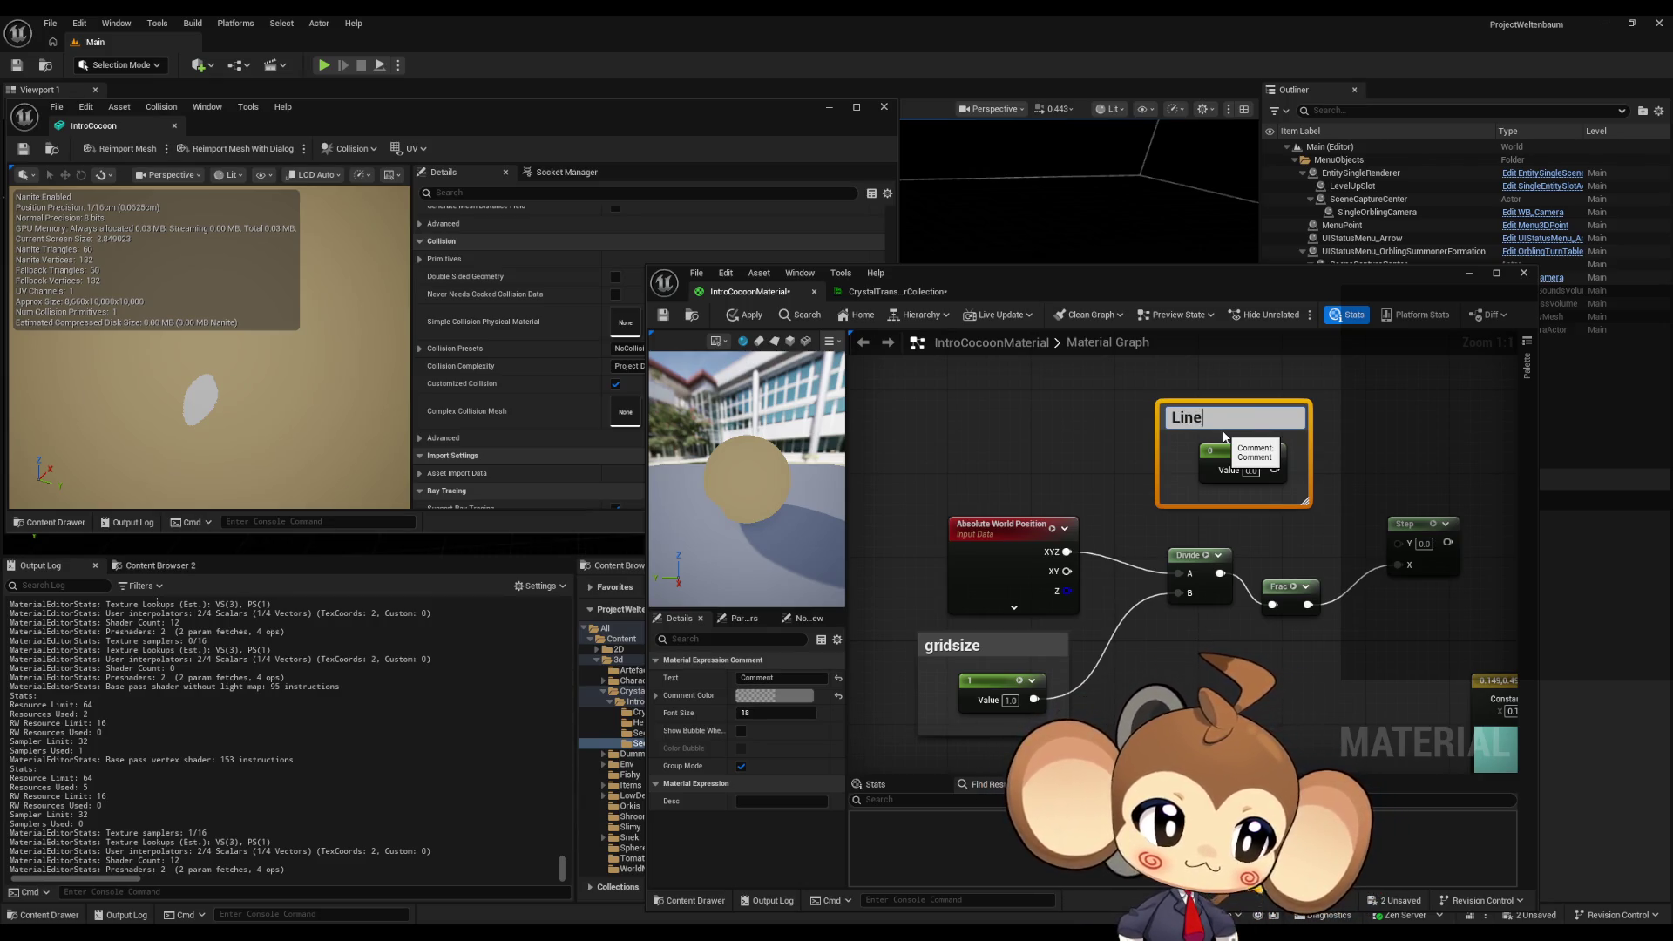
pyautogui.write('Width')
pyautogui.press('Return')
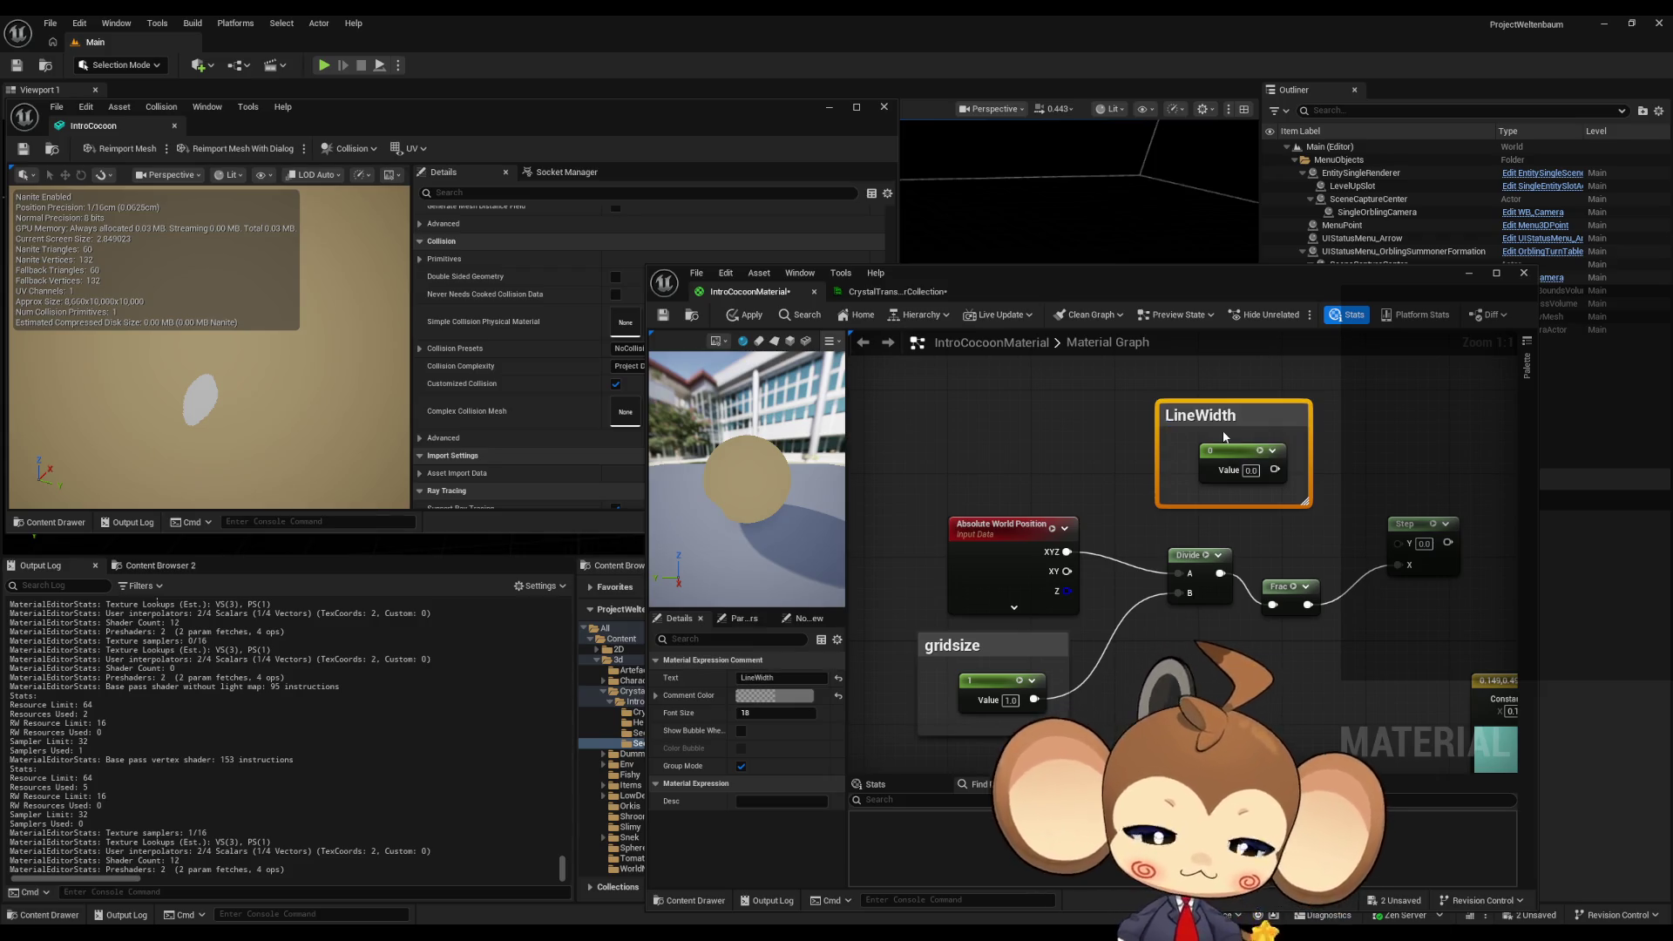
pyautogui.moveTo(1275, 470)
pyautogui.mouseDown()
pyautogui.moveTo(1356, 519)
pyautogui.moveTo(1380, 515)
pyautogui.moveTo(1399, 543)
pyautogui.mouseUp()
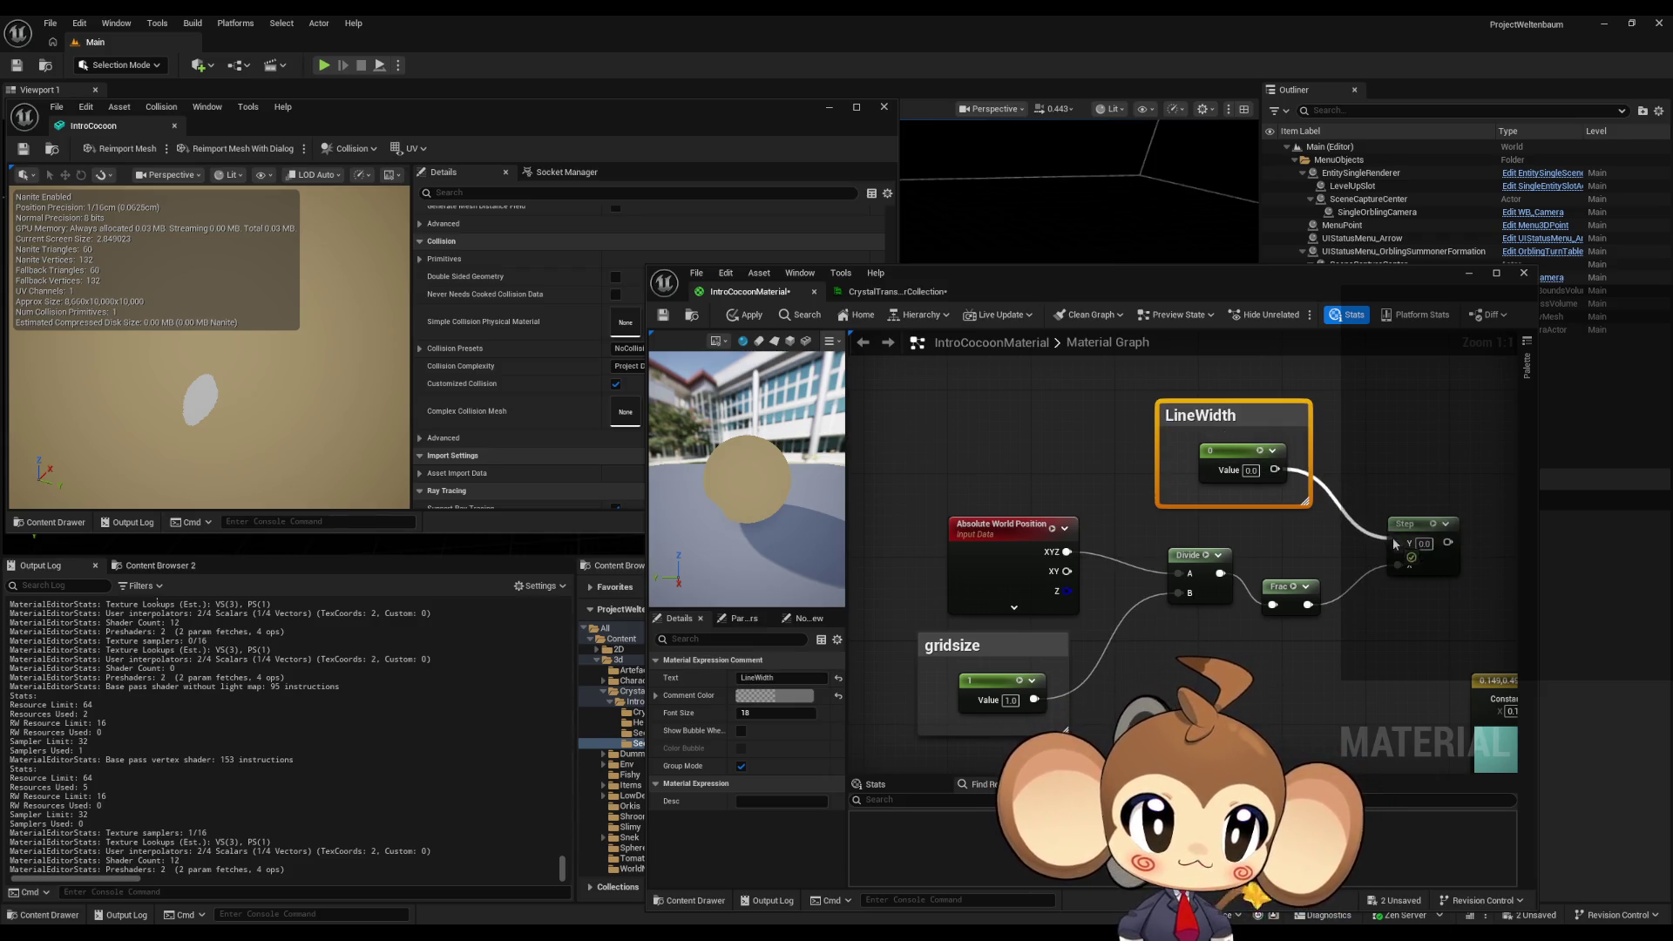
pyautogui.moveTo(1379, 611); pyautogui.dragTo(1249, 586)
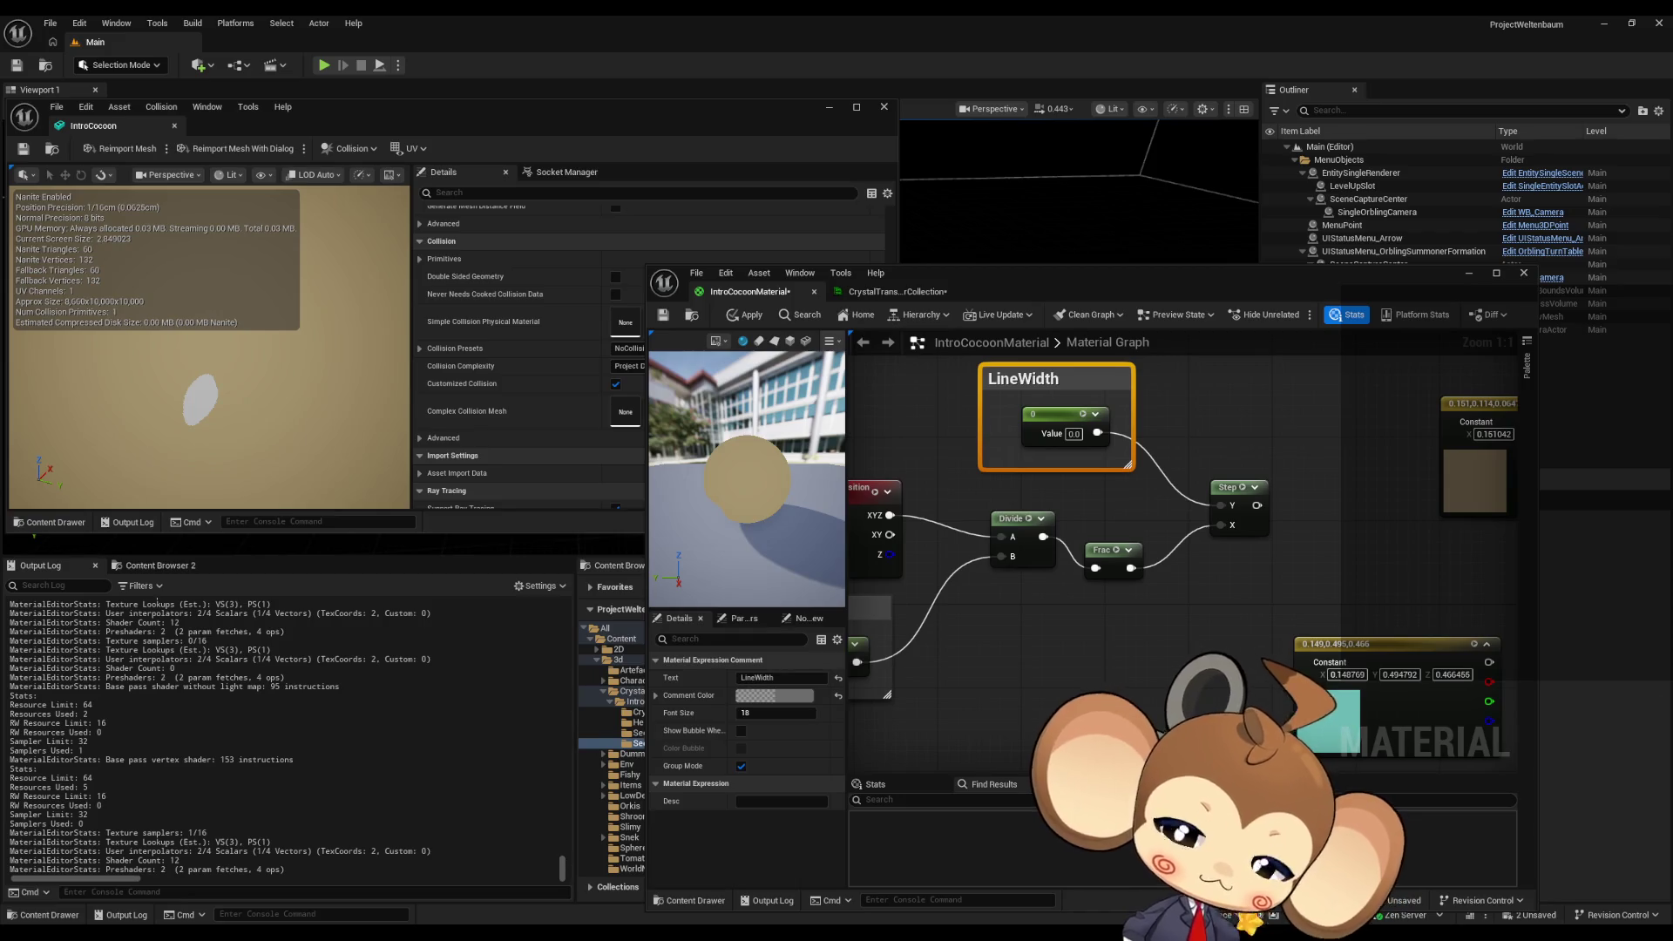
# - Connect the Step output to Emissive Color and apply the material
pyautogui.scroll(-3, 1081, 606)
pyautogui.moveTo(1212, 538)
pyautogui.mouseDown()
pyautogui.moveTo(1270, 553)
pyautogui.moveTo(1130, 584)
pyautogui.moveTo(1191, 685)
pyautogui.mouseUp()
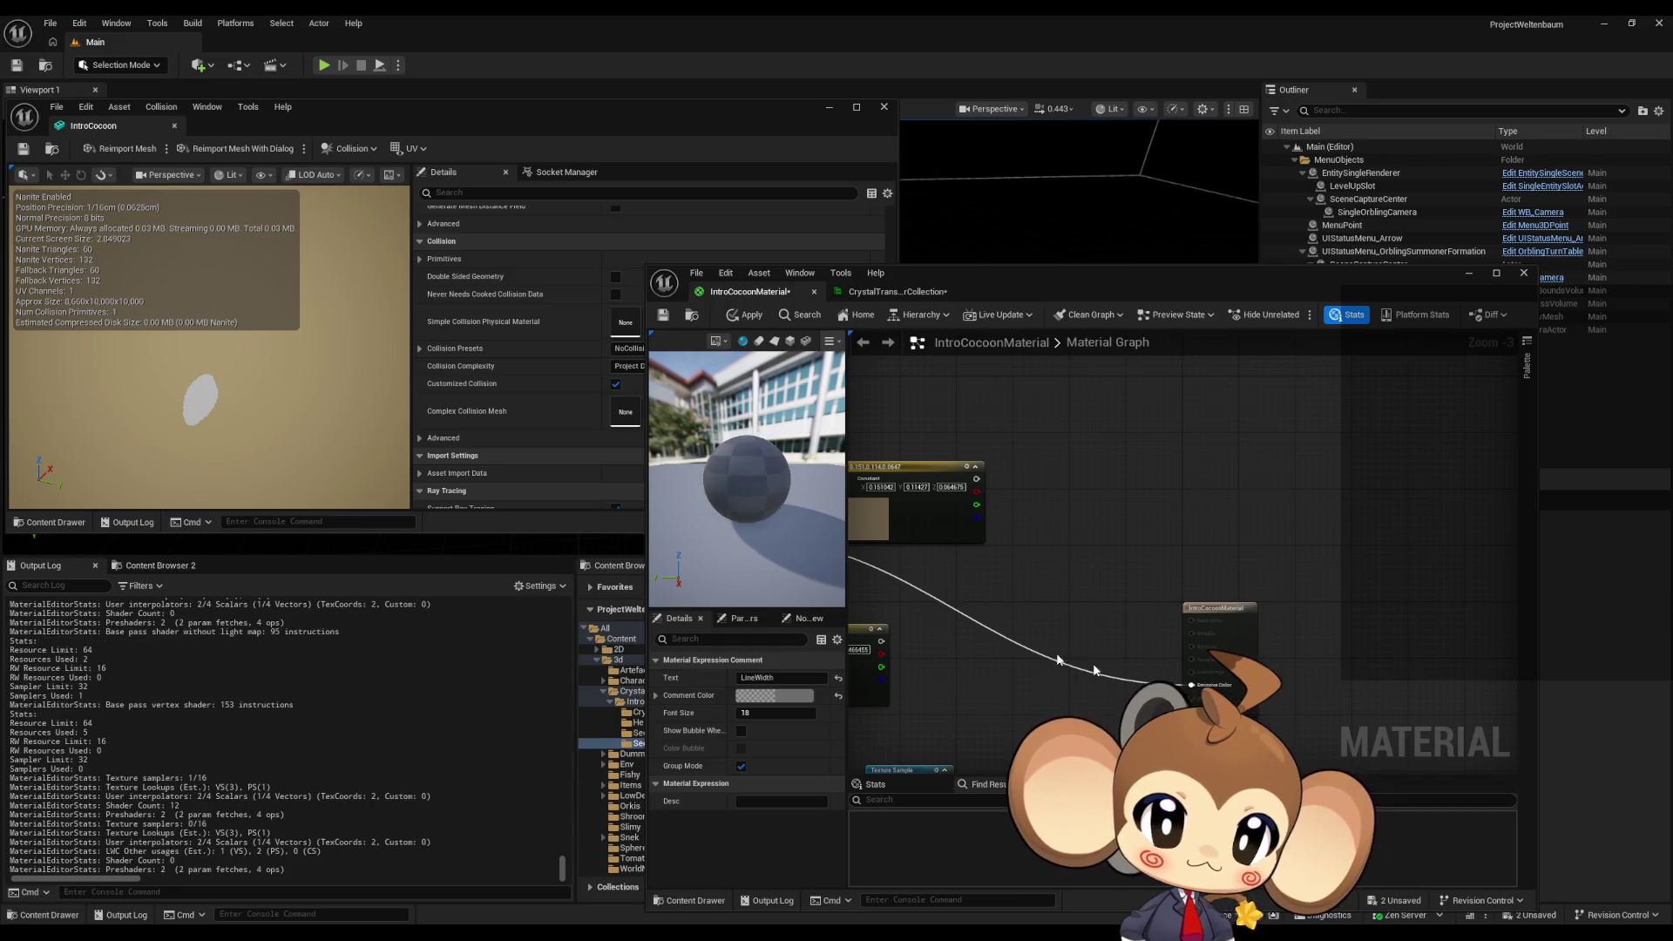
pyautogui.moveTo(931, 640); pyautogui.dragTo(1124, 609)
pyautogui.click(750, 318)
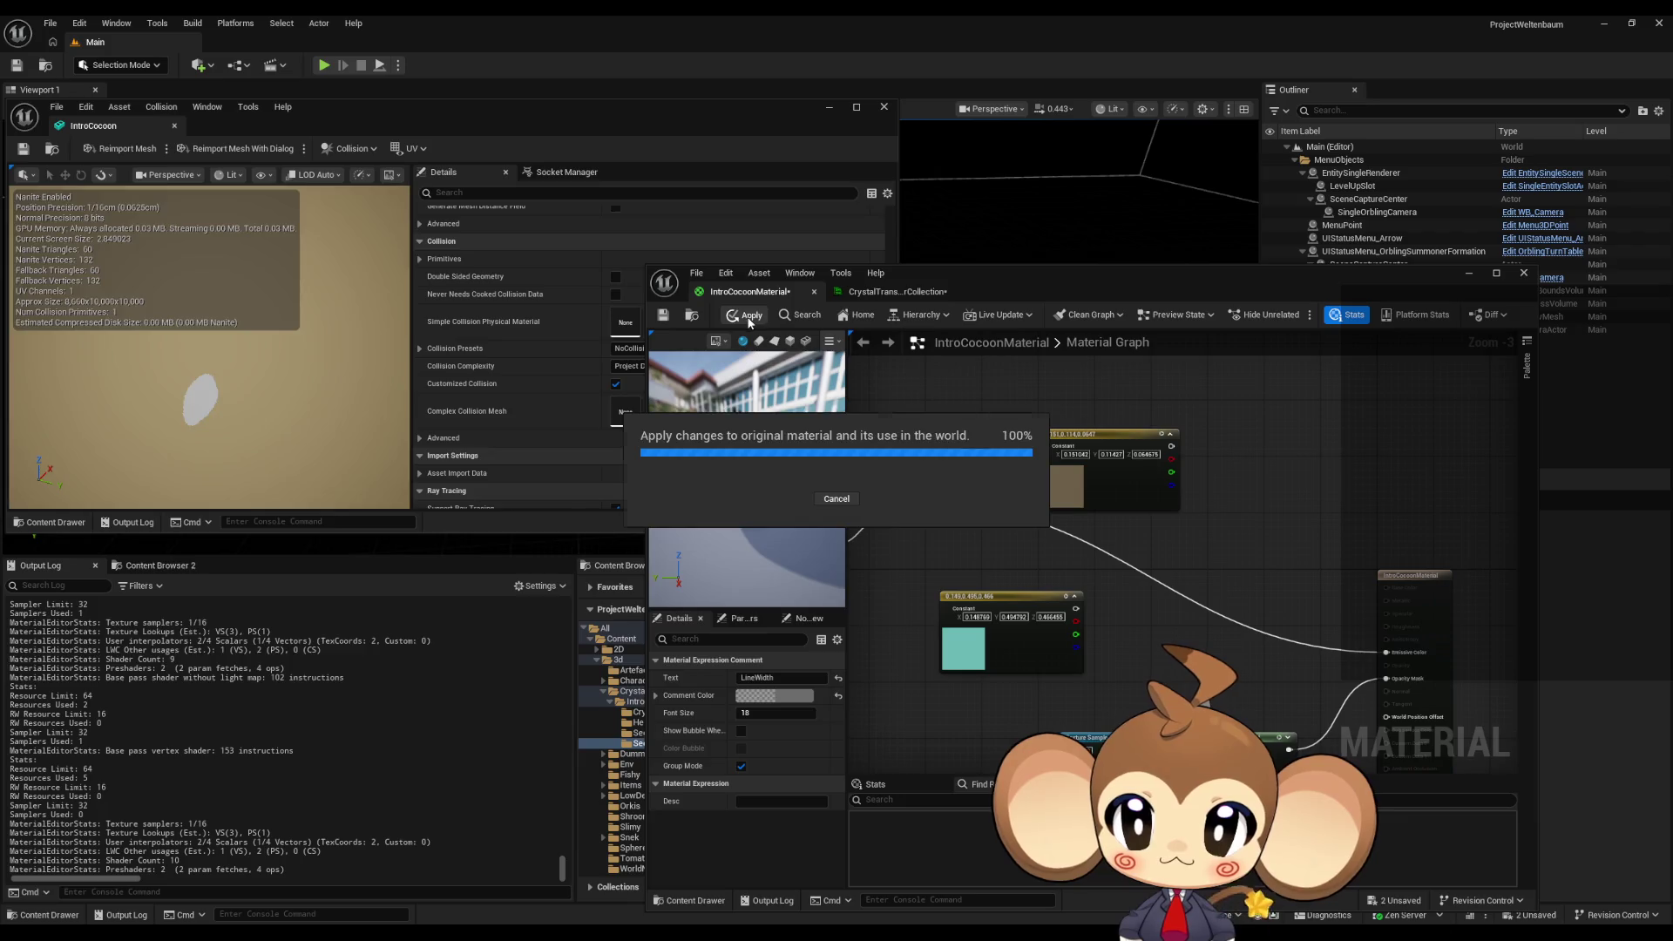
# - Add a Multiply node fed by the brown color constant
pyautogui.moveTo(996, 586)
pyautogui.mouseDown()
pyautogui.moveTo(1318, 587)
pyautogui.moveTo(1126, 584)
pyautogui.mouseUp()
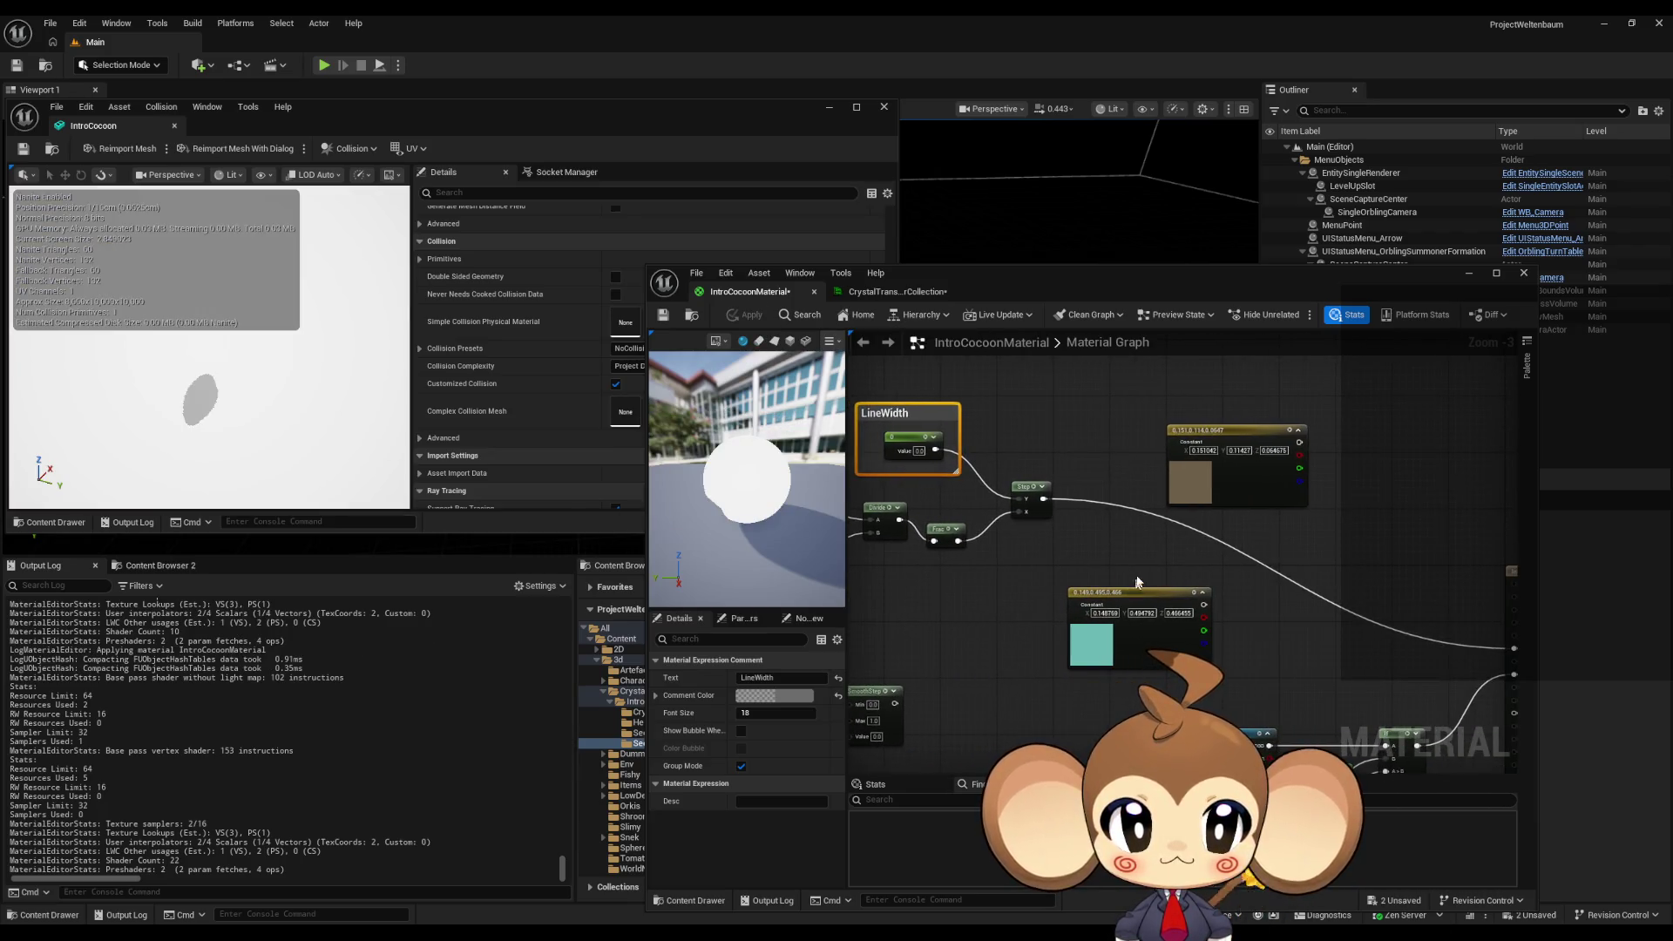
pyautogui.moveTo(1232, 433)
pyautogui.mouseDown()
pyautogui.moveTo(1144, 374)
pyautogui.moveTo(1308, 418)
pyautogui.moveTo(1041, 501)
pyautogui.mouseUp()
pyautogui.write('*')
pyautogui.press('Return')
# - Multiply the Step result by the brown constant, send it to Emissive, and apply
pyautogui.moveTo(1329, 435)
pyautogui.mouseDown()
pyautogui.moveTo(1429, 558)
pyautogui.moveTo(1401, 615)
pyautogui.moveTo(1416, 655)
pyautogui.mouseUp()
pyautogui.click(745, 315)
pyautogui.moveTo(1027, 499); pyautogui.dragTo(1276, 513)
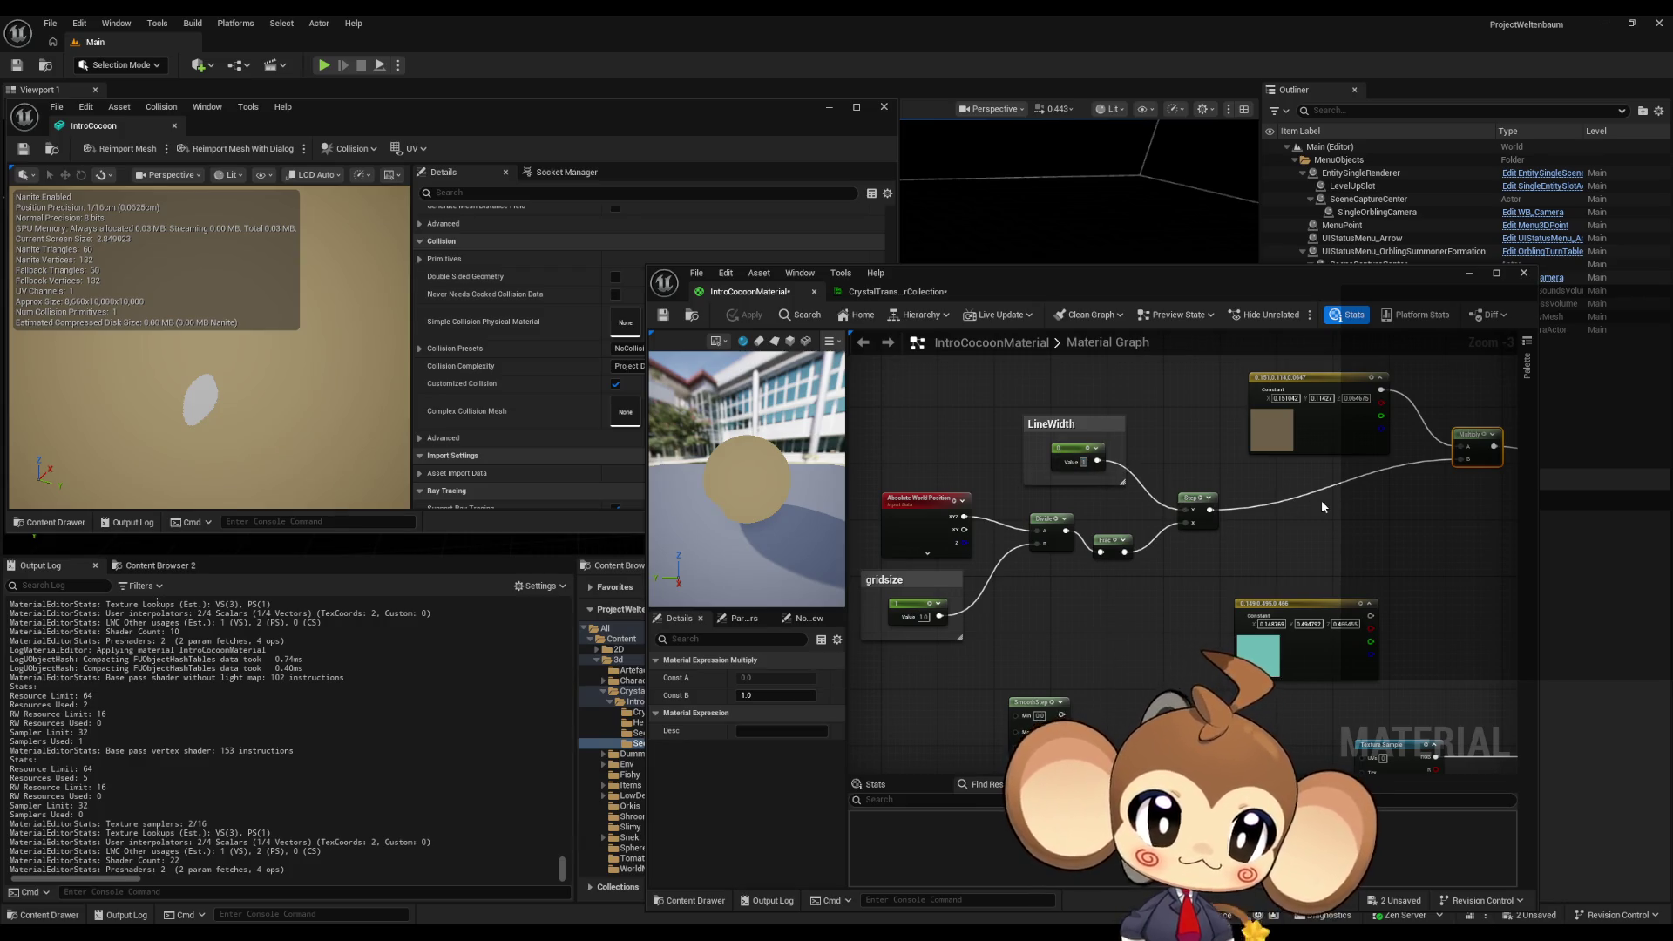
pyautogui.click(727, 319)
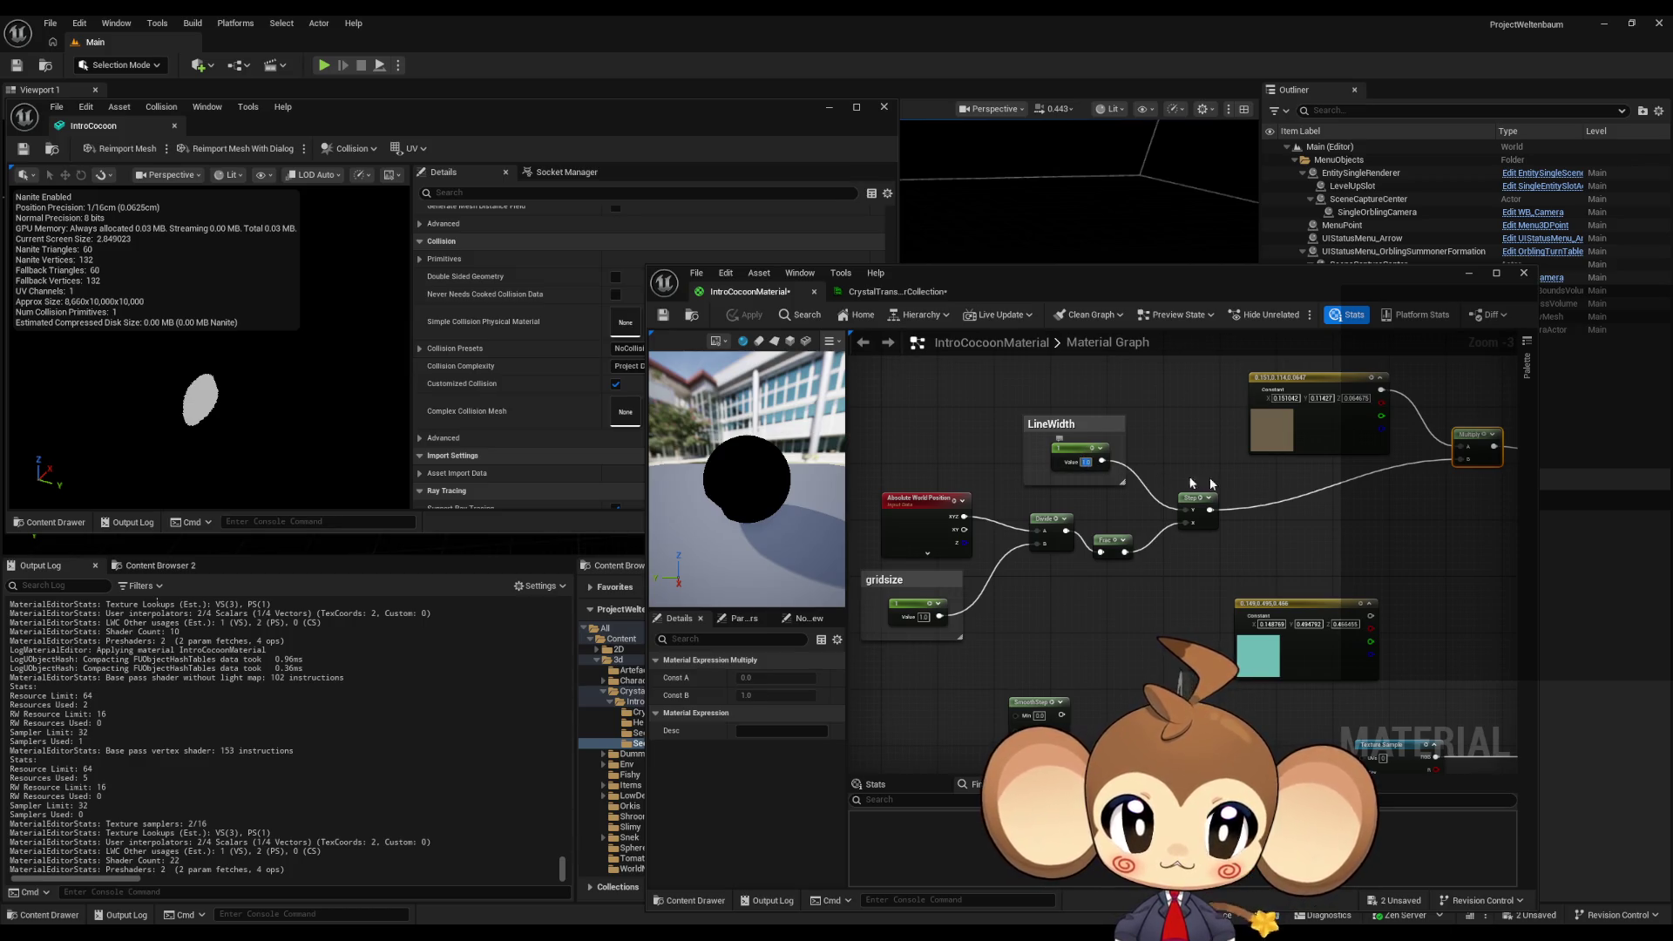
# - Try LineWidth values of 0.1 and then 0.5, applying each change
pyautogui.write('0.1')
pyautogui.press('Return')
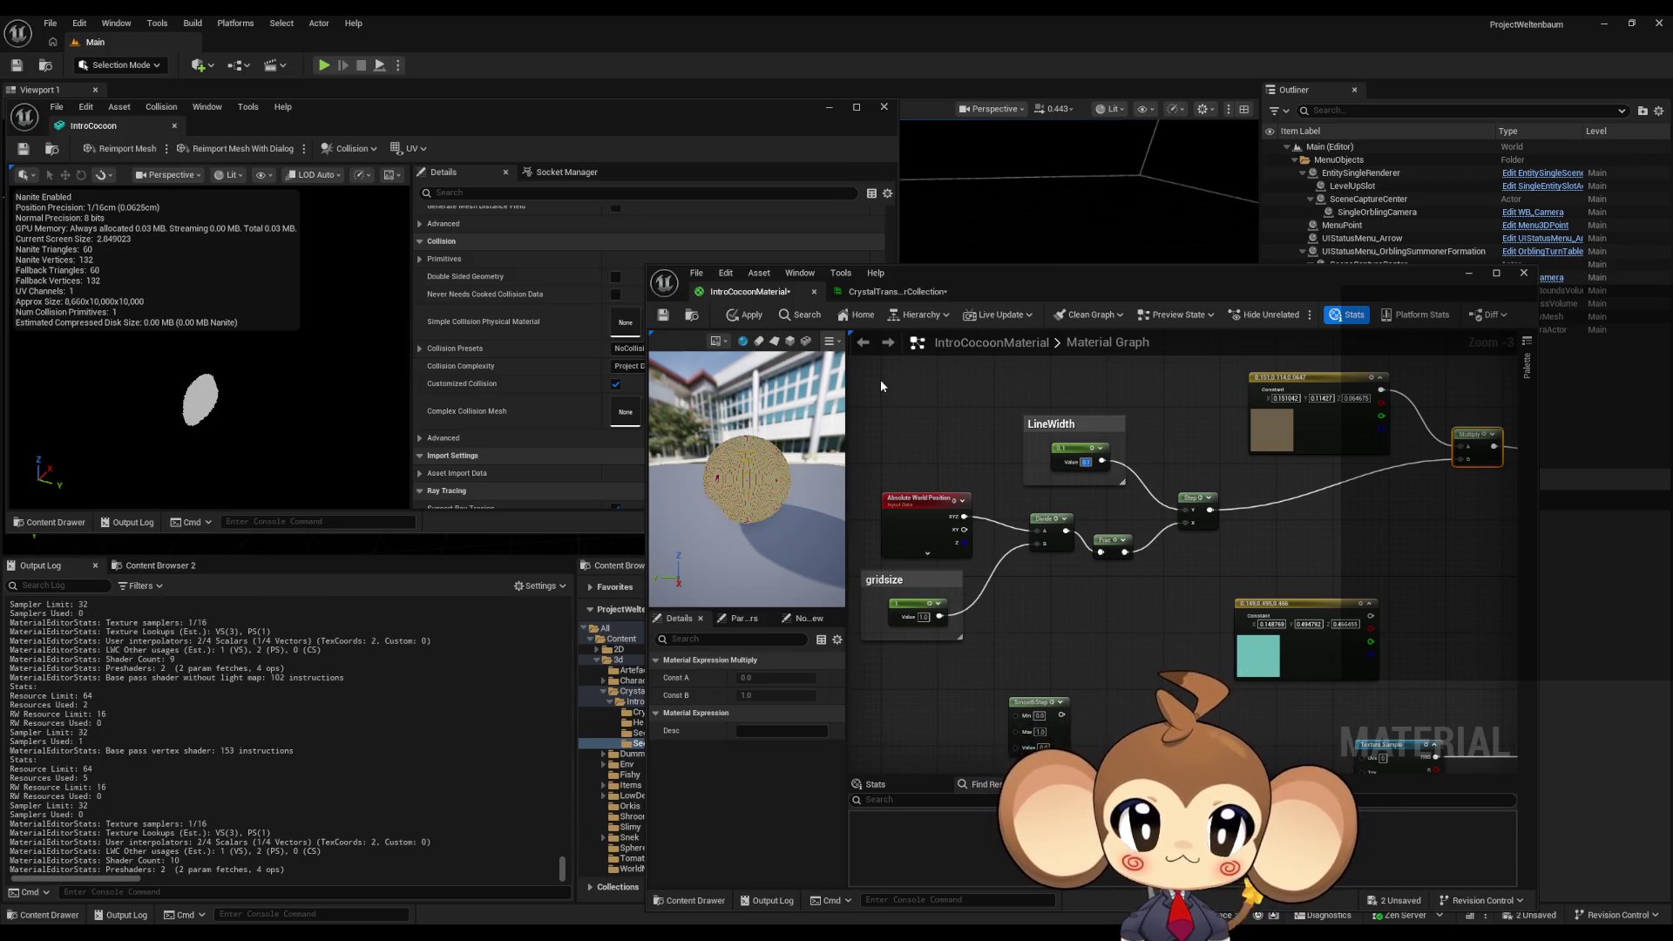
pyautogui.click(765, 321)
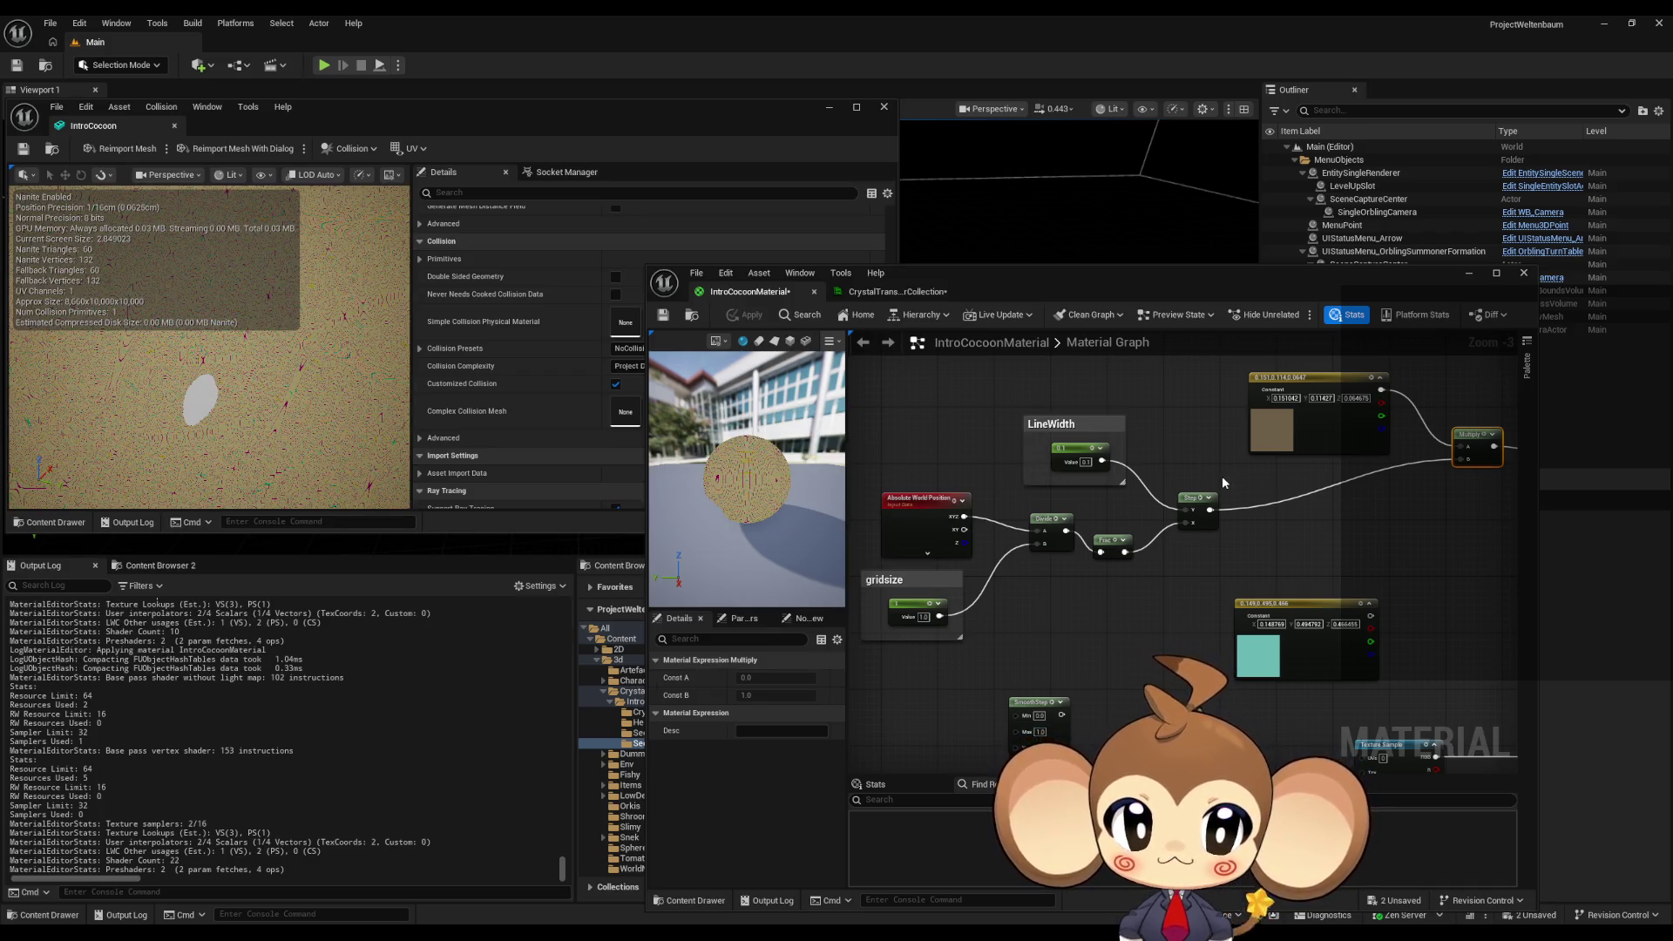
pyautogui.click(1079, 463)
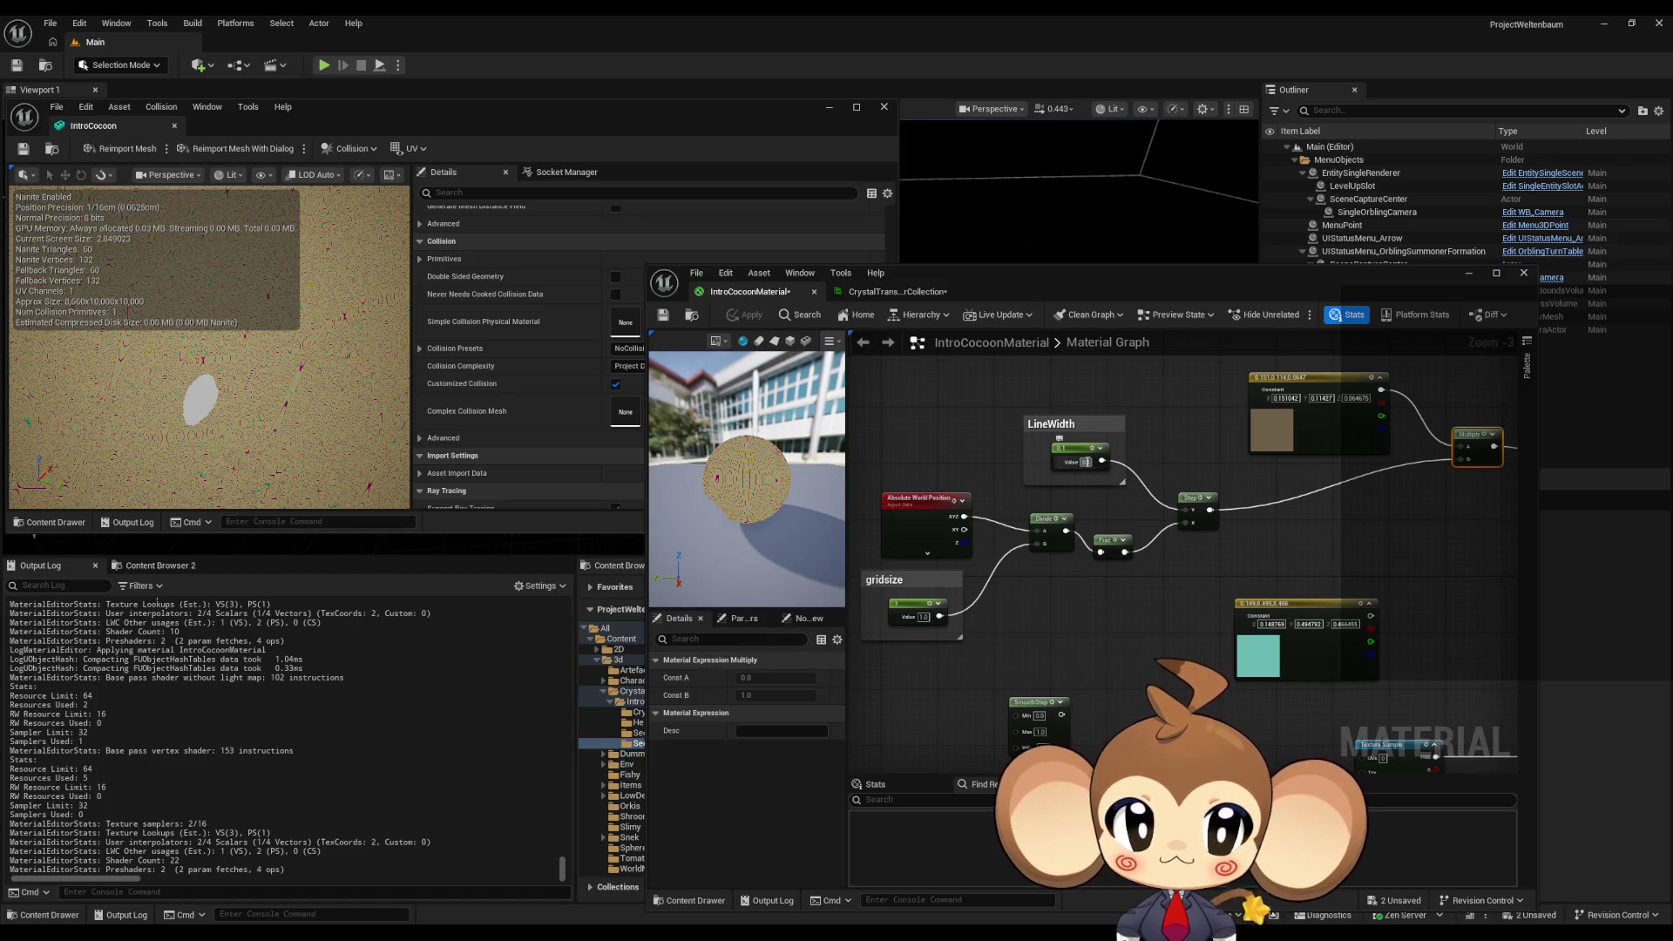
pyautogui.press('Return')
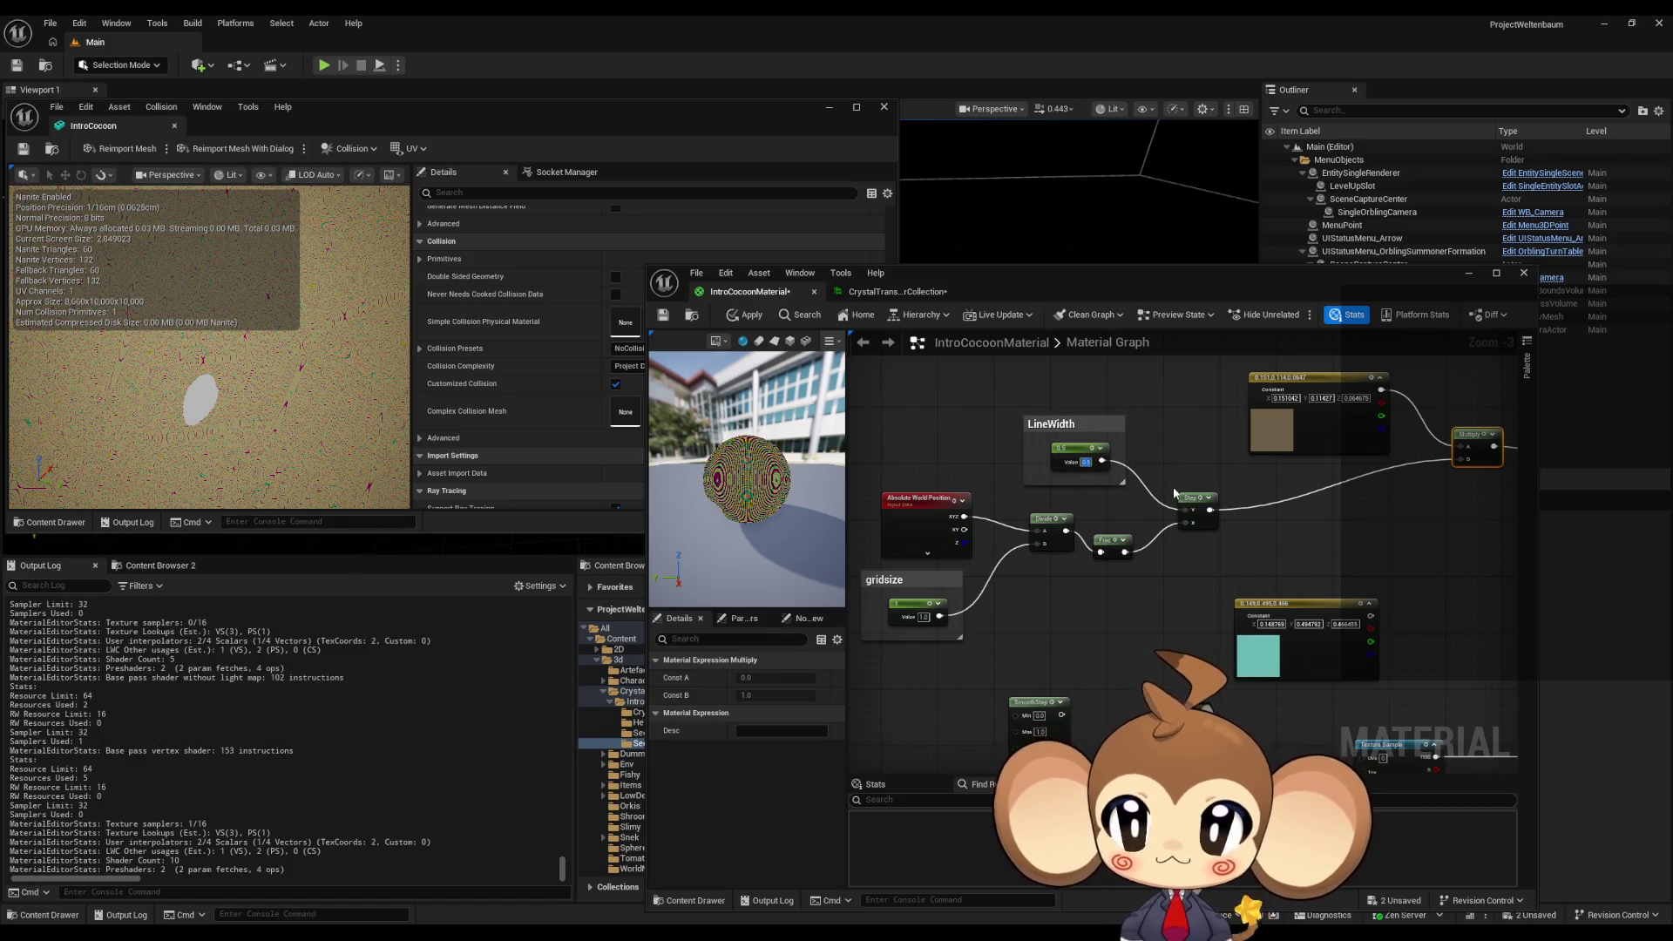
pyautogui.click(745, 317)
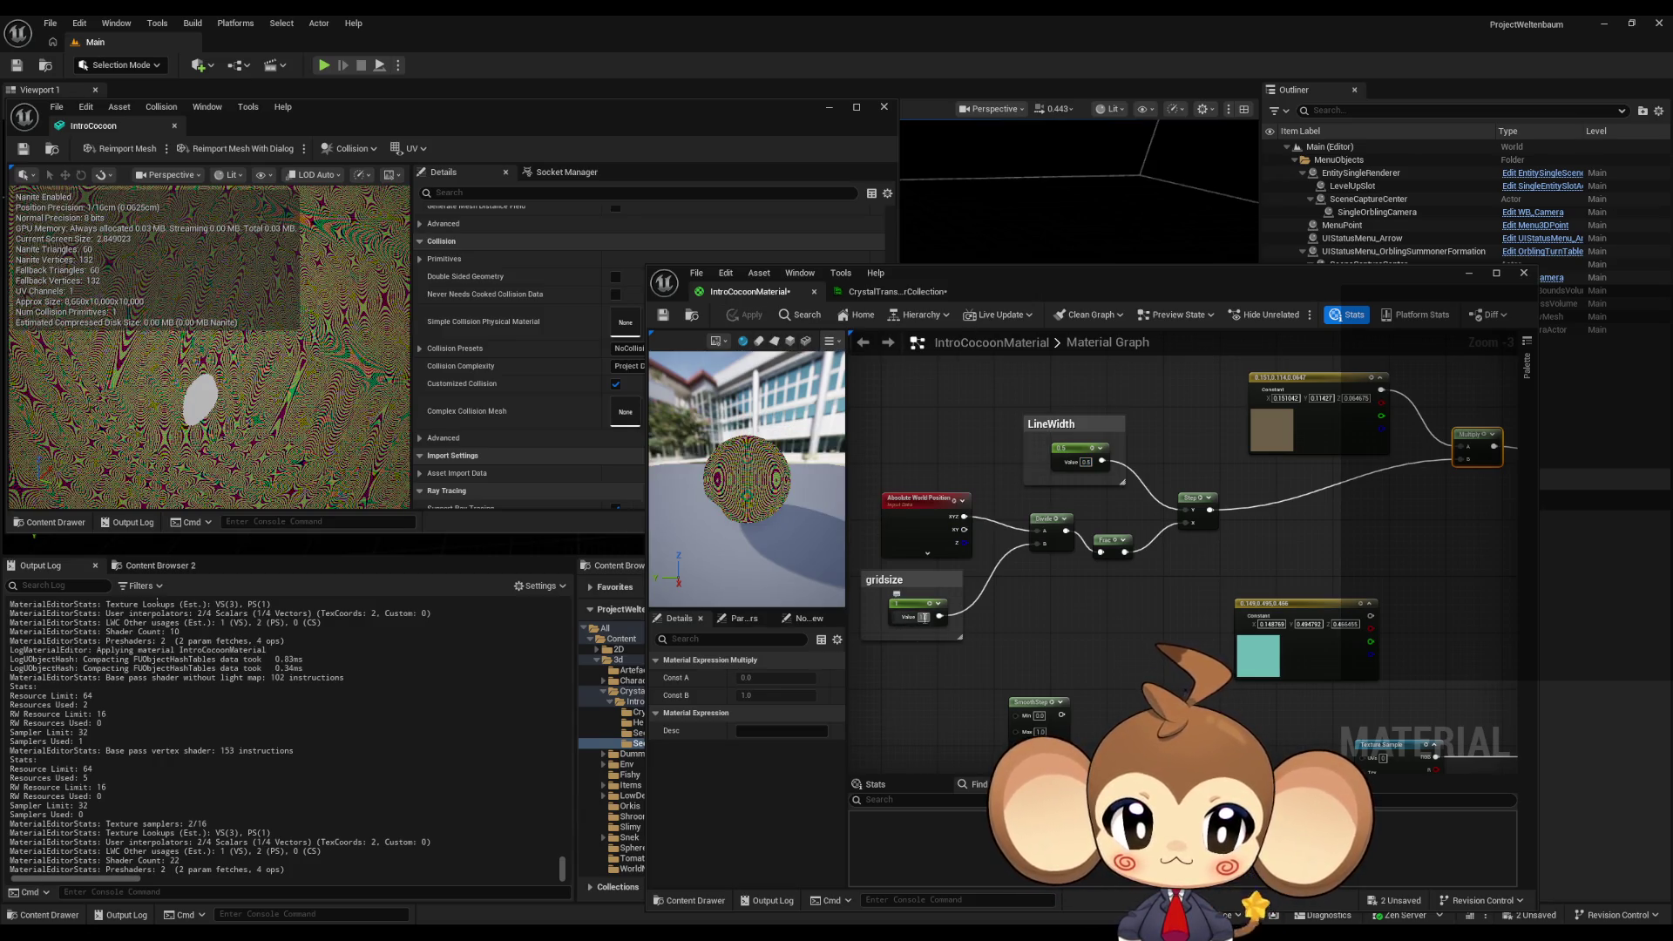
# - Set gridsize to 10, then 1000, applying each change
pyautogui.write('10')
pyautogui.press('Return')
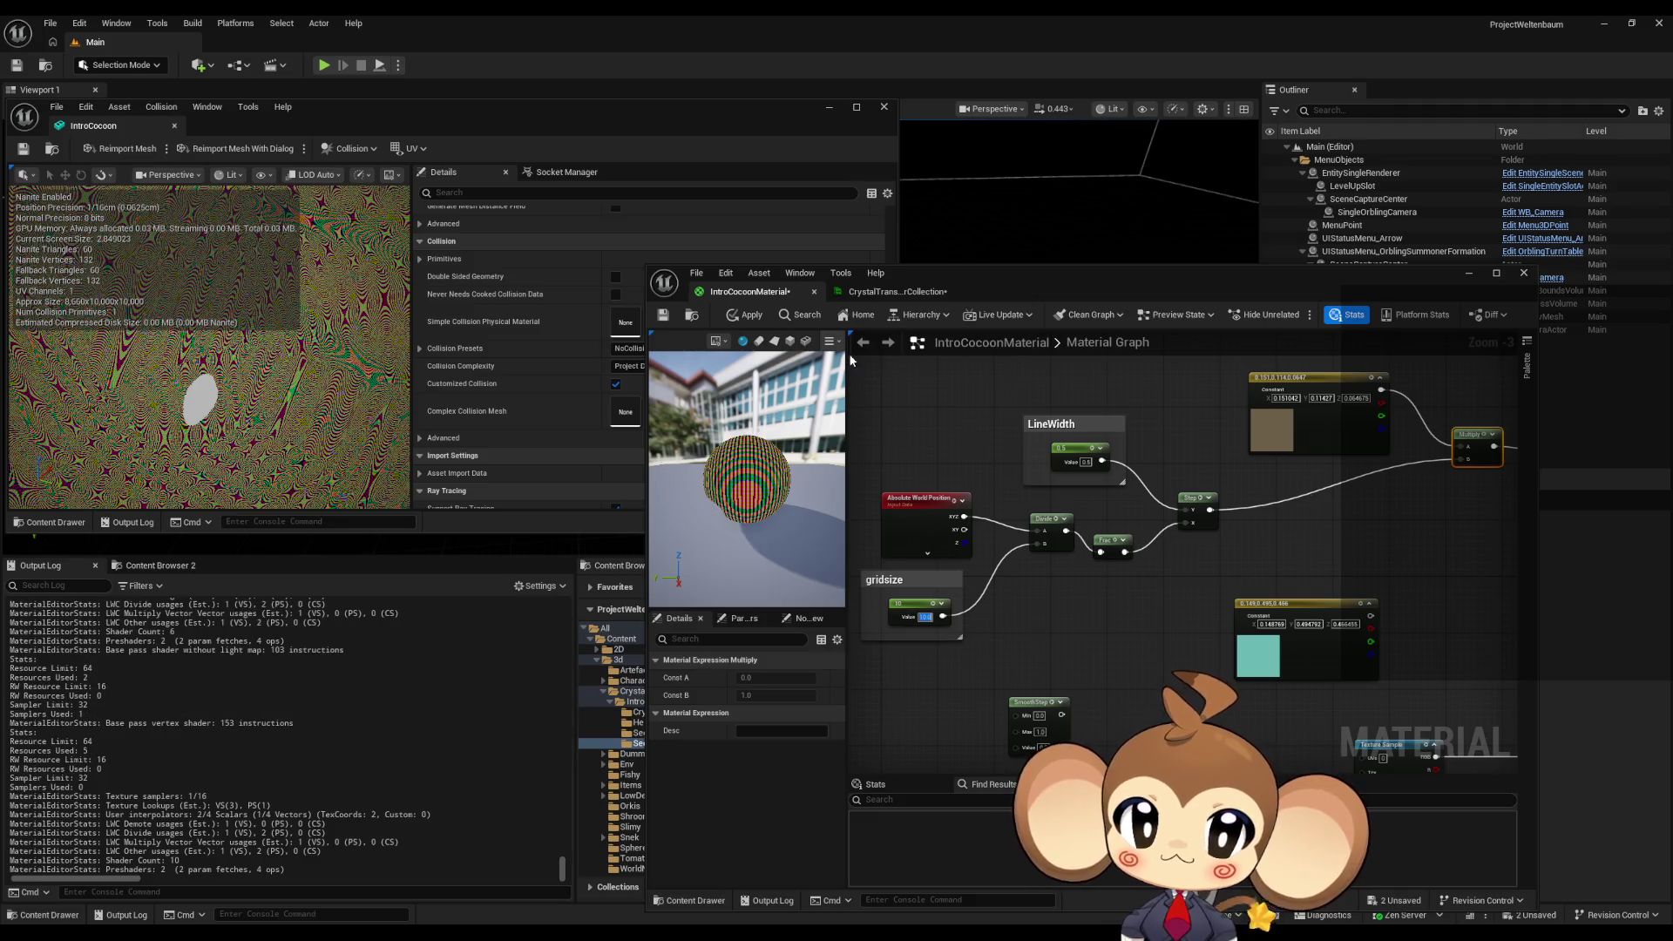
pyautogui.click(746, 317)
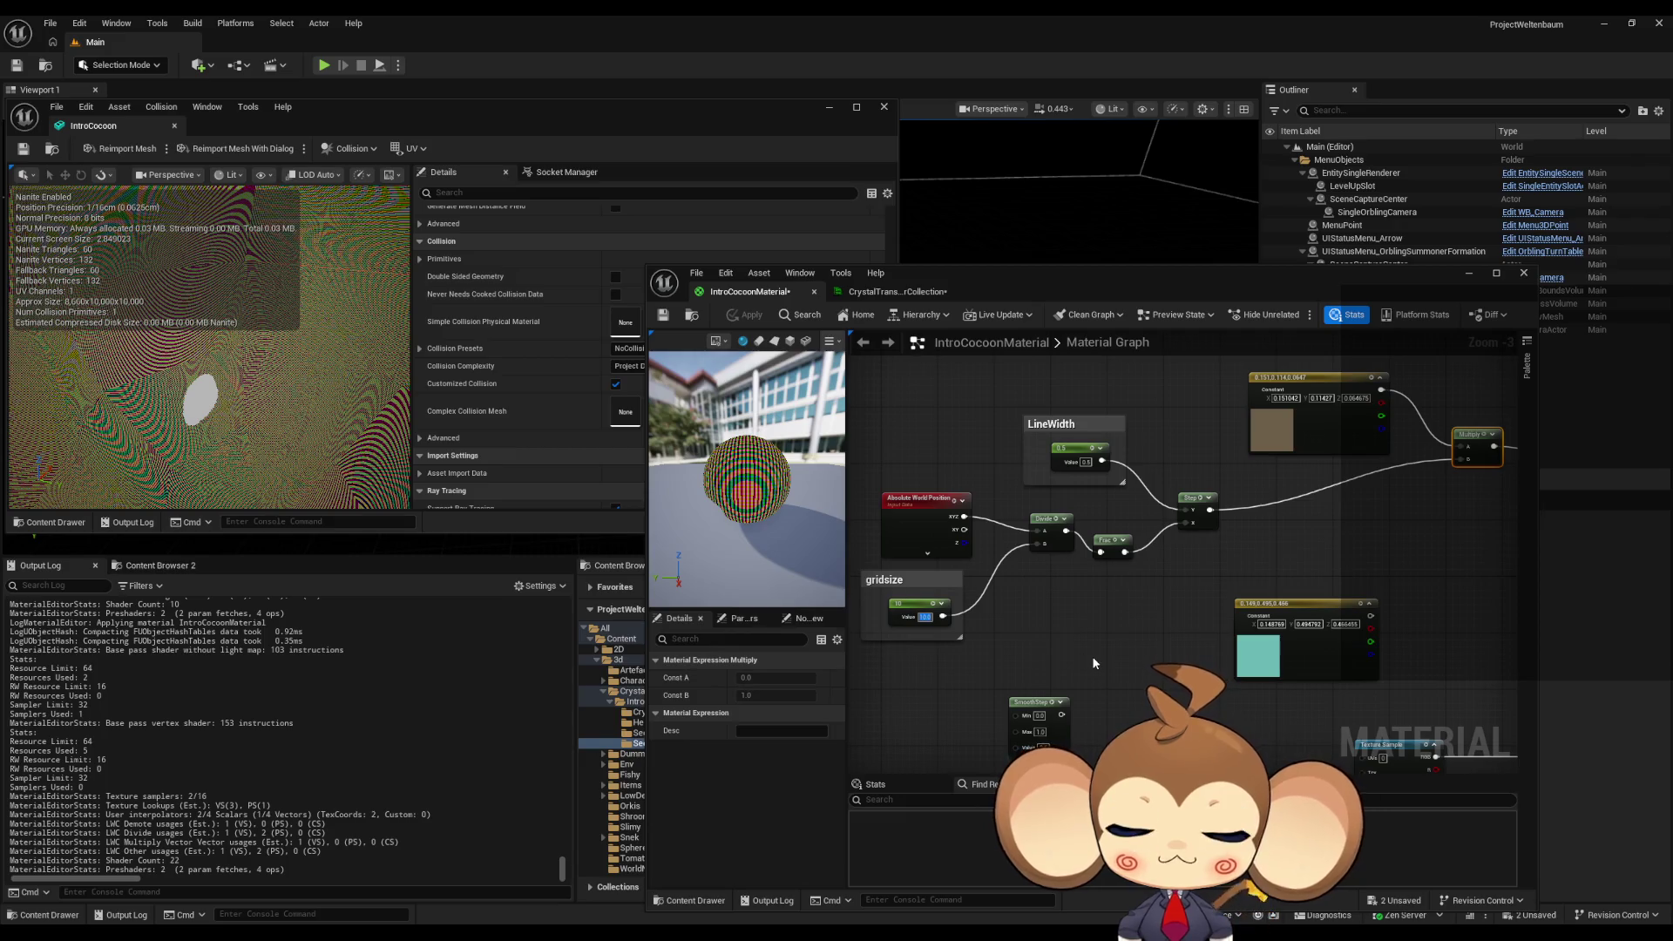
pyautogui.write('1000')
pyautogui.press('Return')
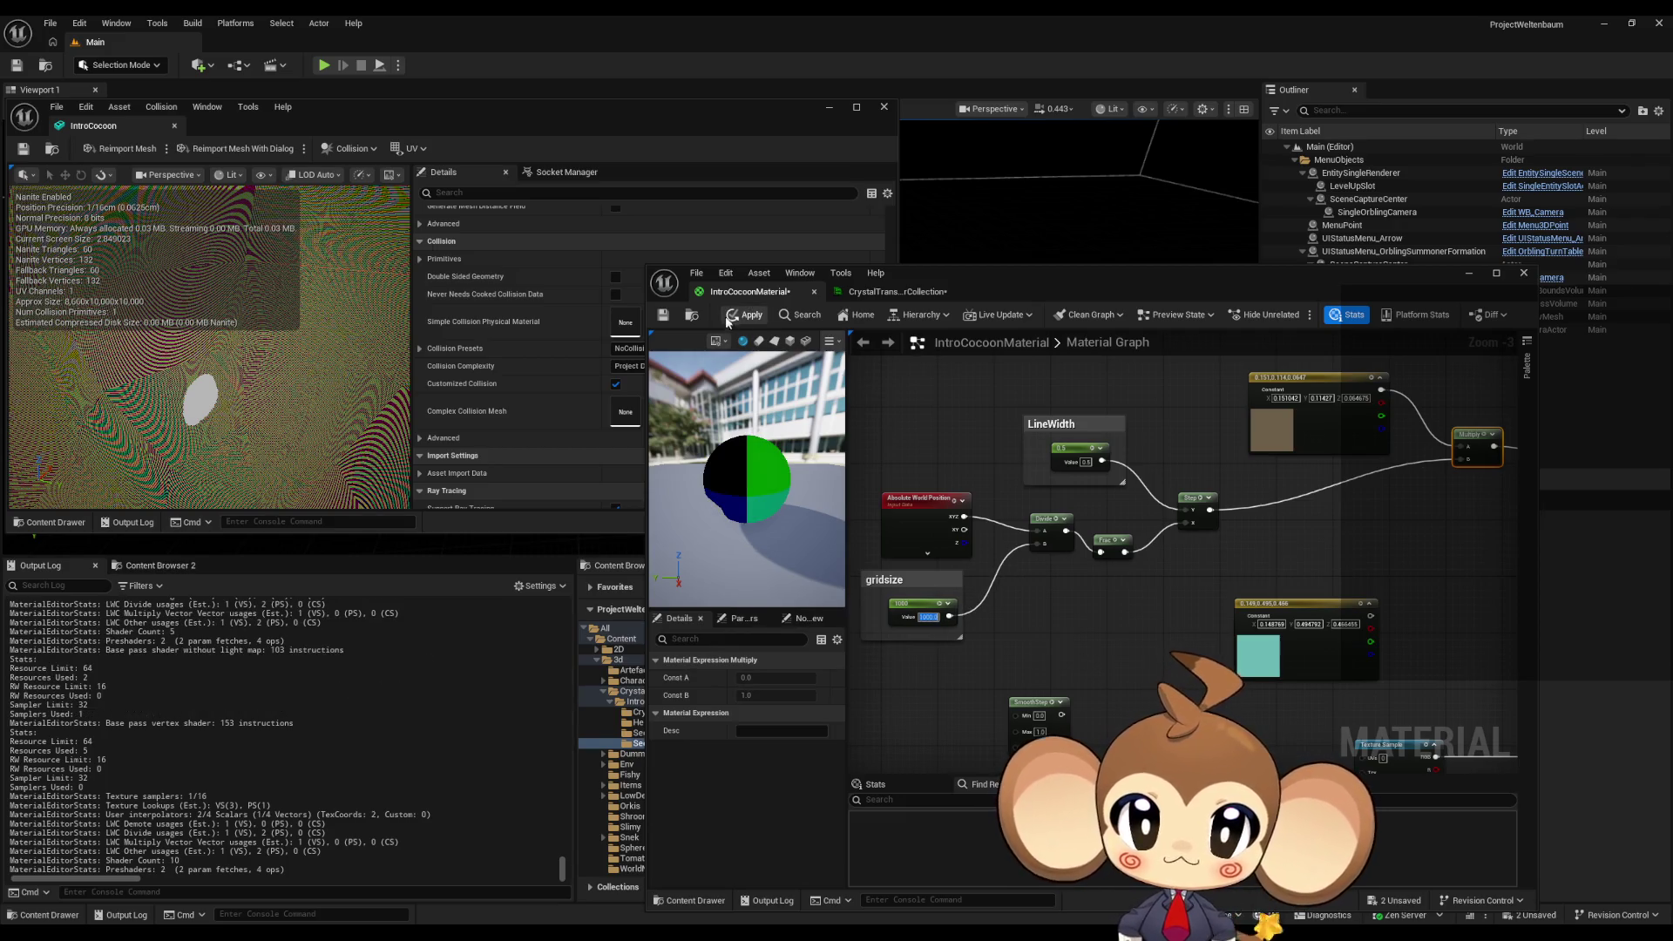
pyautogui.click(748, 321)
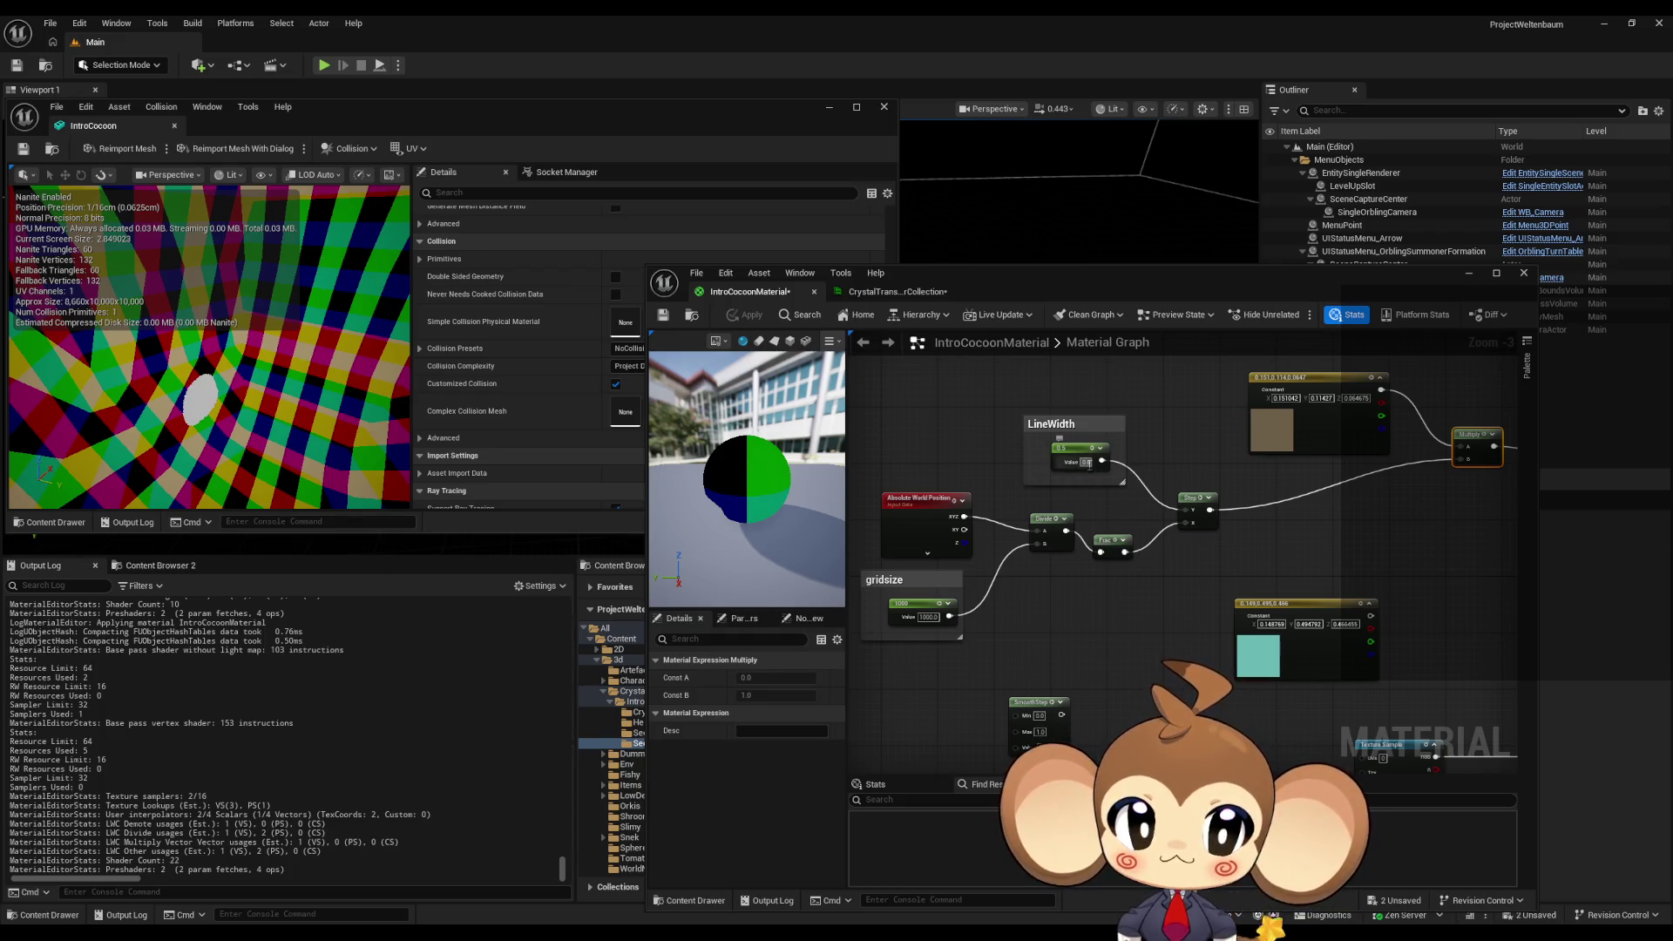
# - Set LineWidth back to 0.1 and apply the material
pyautogui.write('0.1')
pyautogui.press('Return')
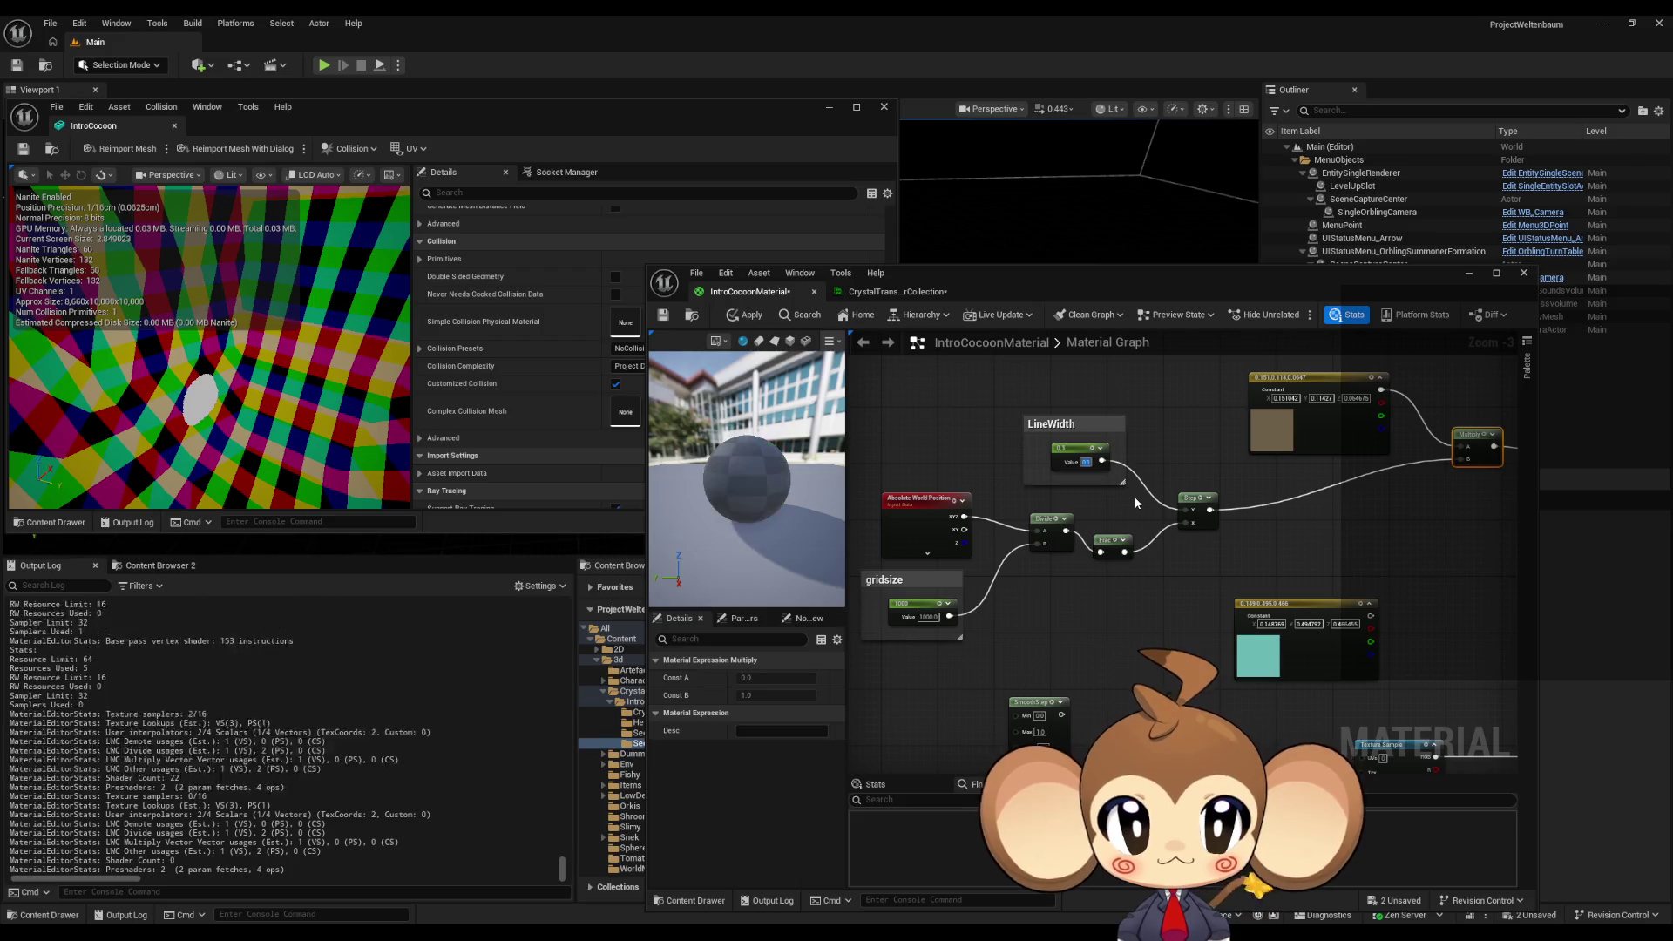
pyautogui.click(748, 314)
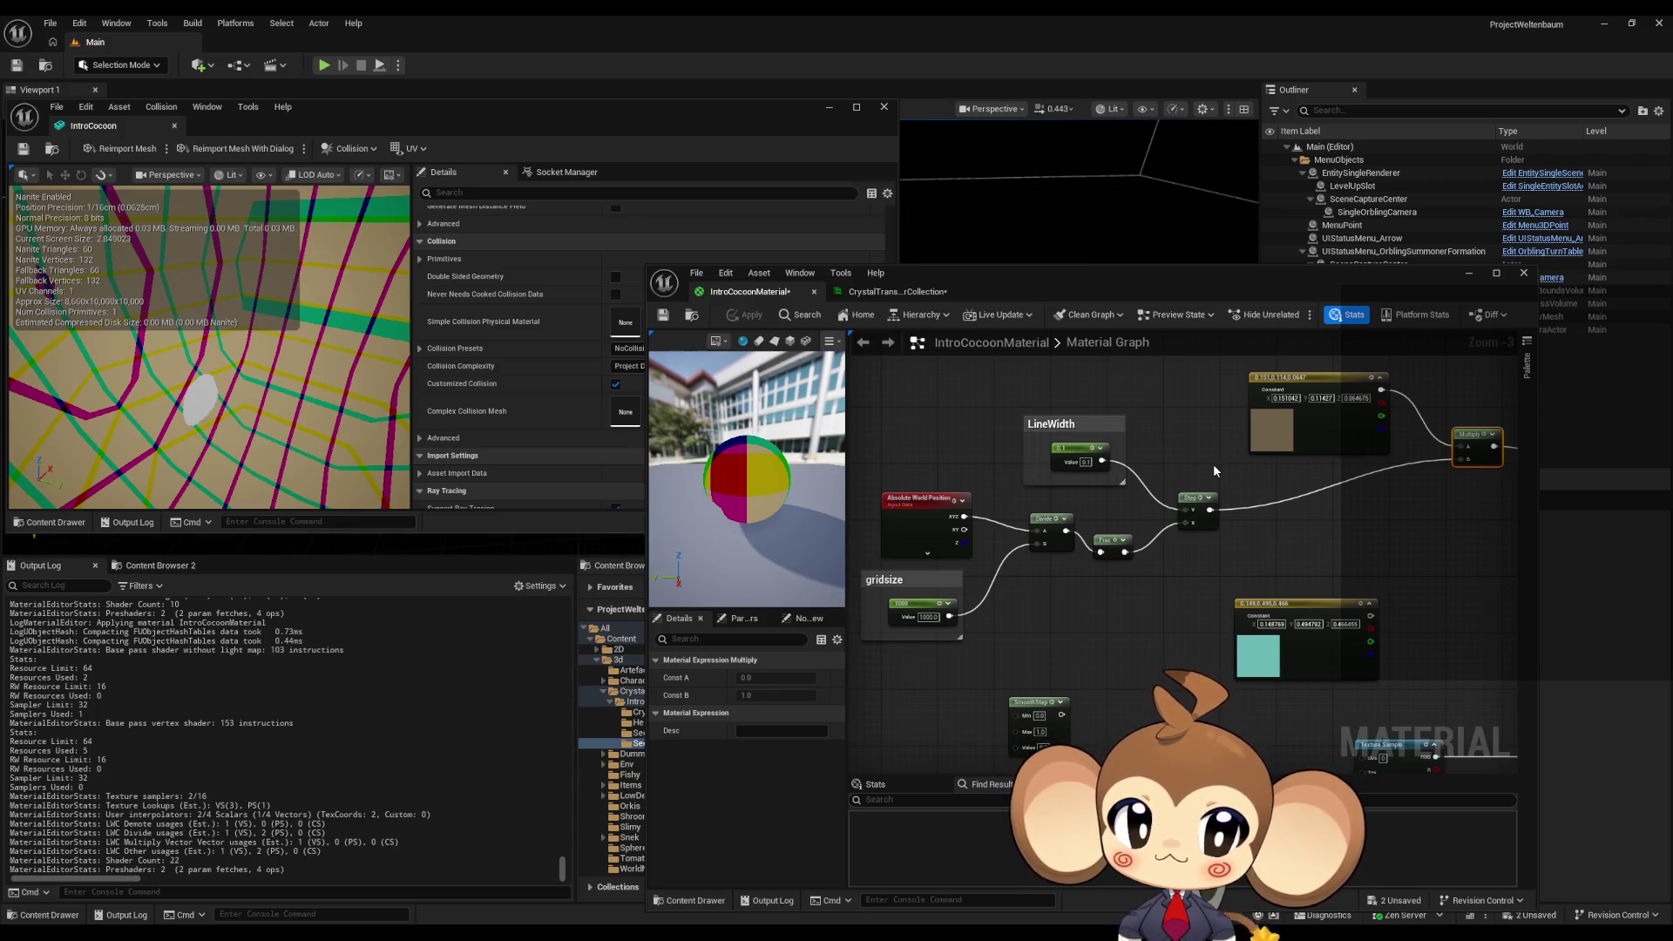
# - Wire the Step output straight into Emissive Color and apply
pyautogui.moveTo(1215, 474)
pyautogui.mouseDown()
pyautogui.moveTo(1275, 494)
pyautogui.moveTo(1242, 490)
pyautogui.mouseUp()
pyautogui.moveTo(988, 512); pyautogui.dragTo(1469, 662)
pyautogui.click(742, 314)
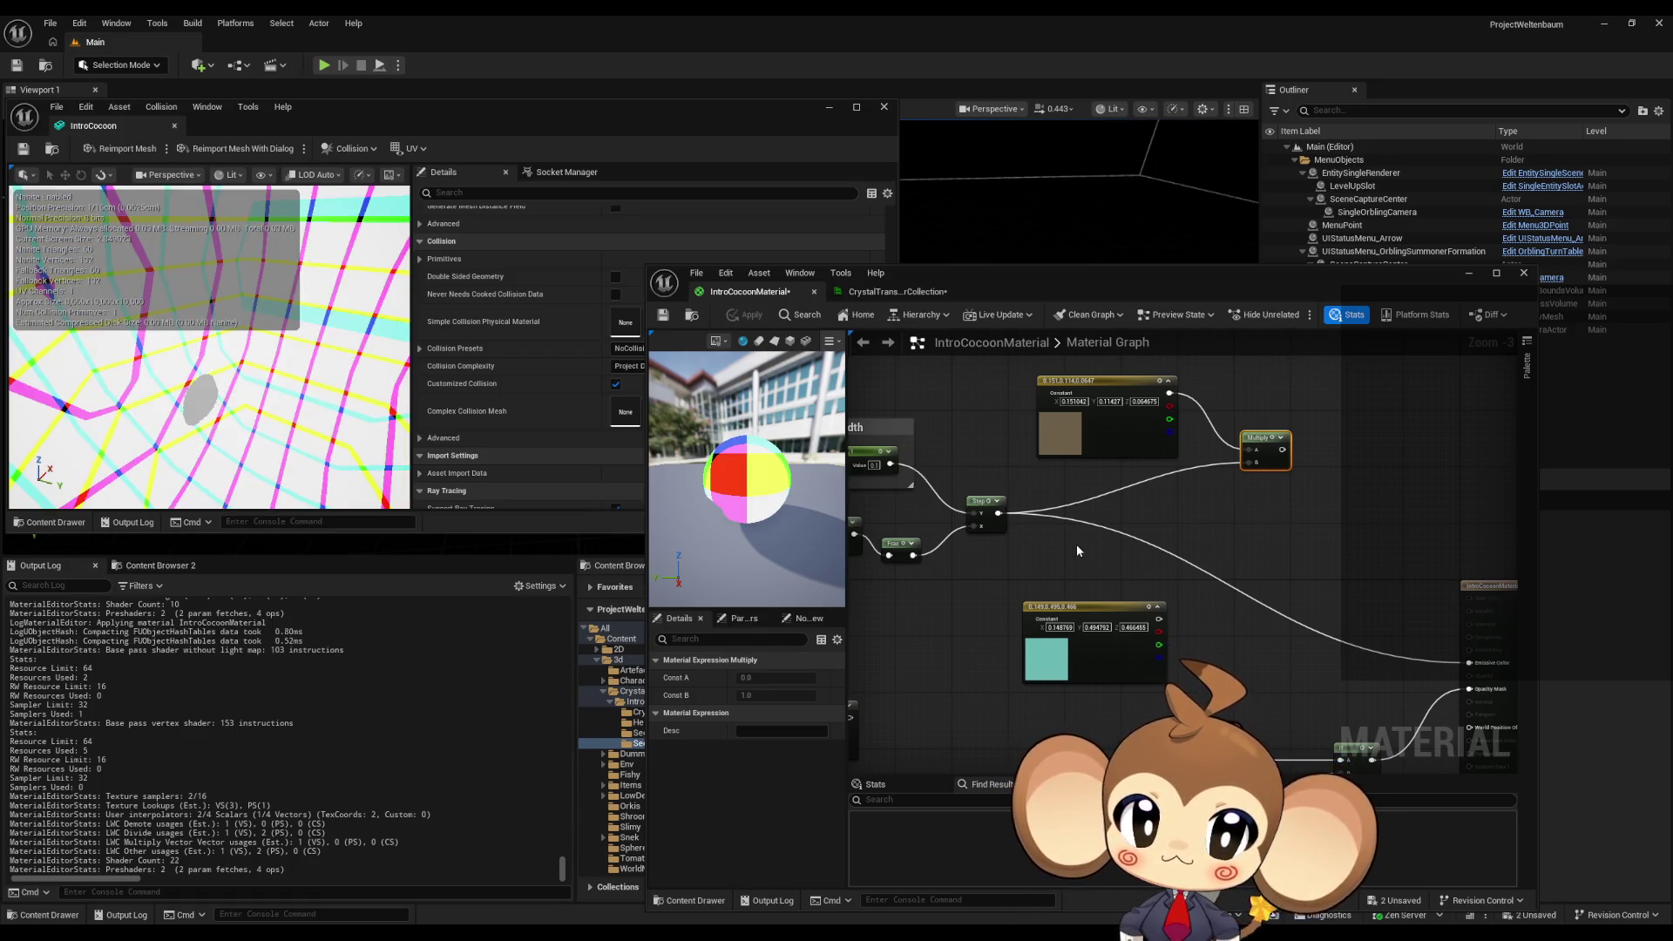
# - Move the SmoothStep node up beside the Step node
pyautogui.moveTo(1075, 543); pyautogui.dragTo(1217, 579)
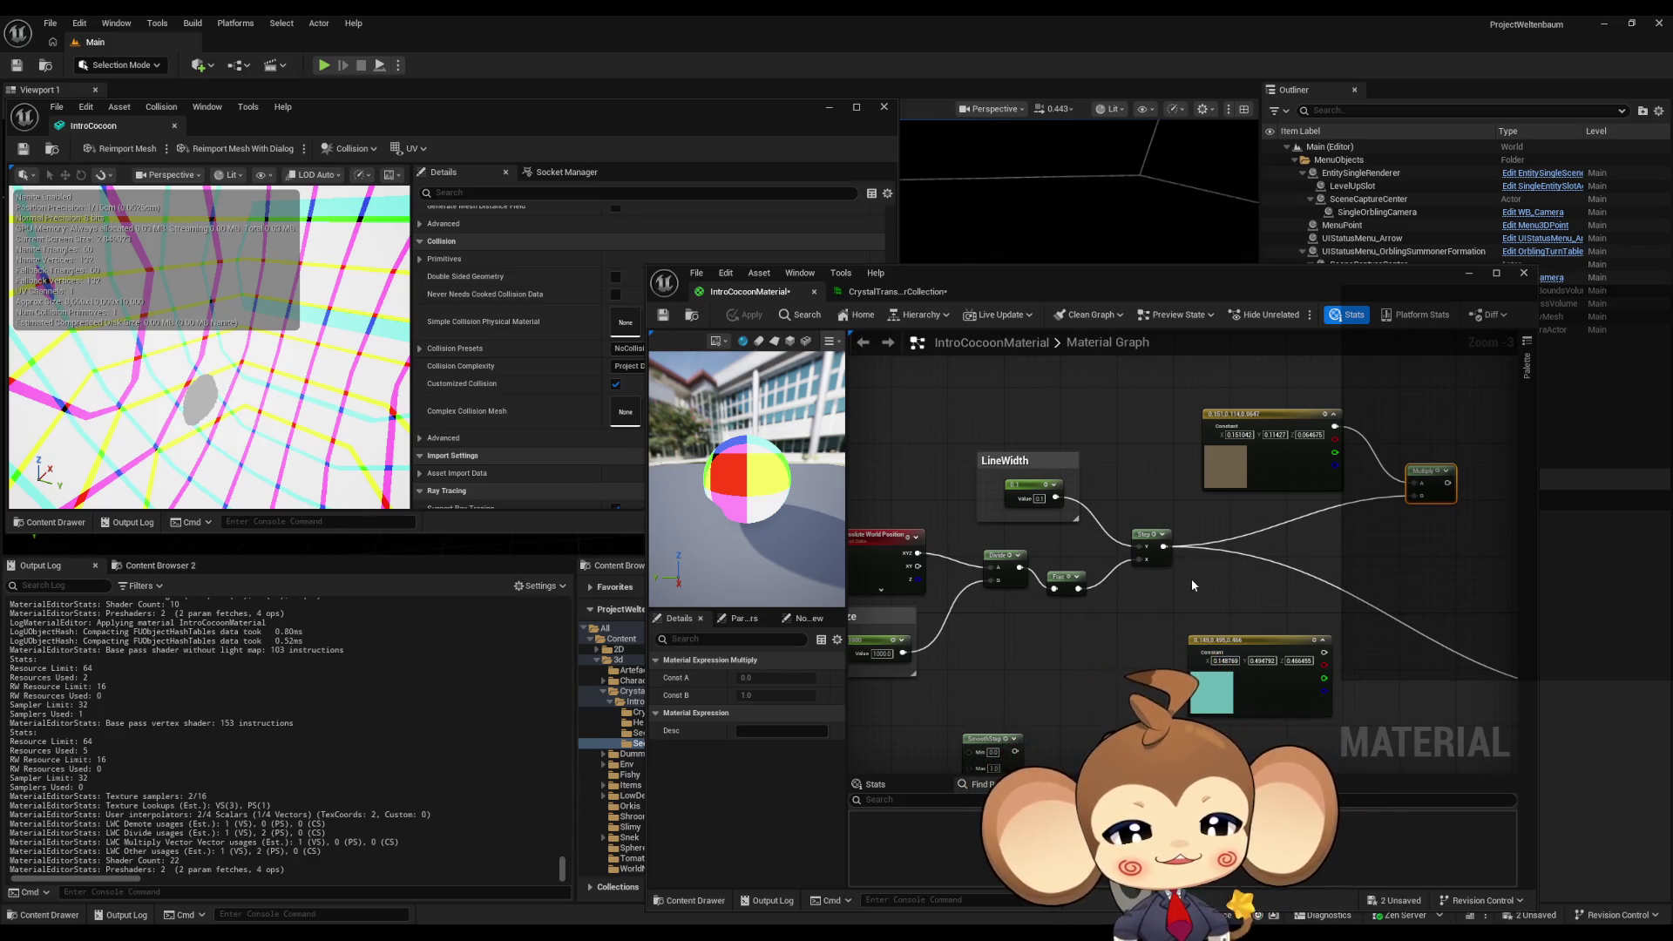
pyautogui.moveTo(1074, 589); pyautogui.dragTo(1144, 606)
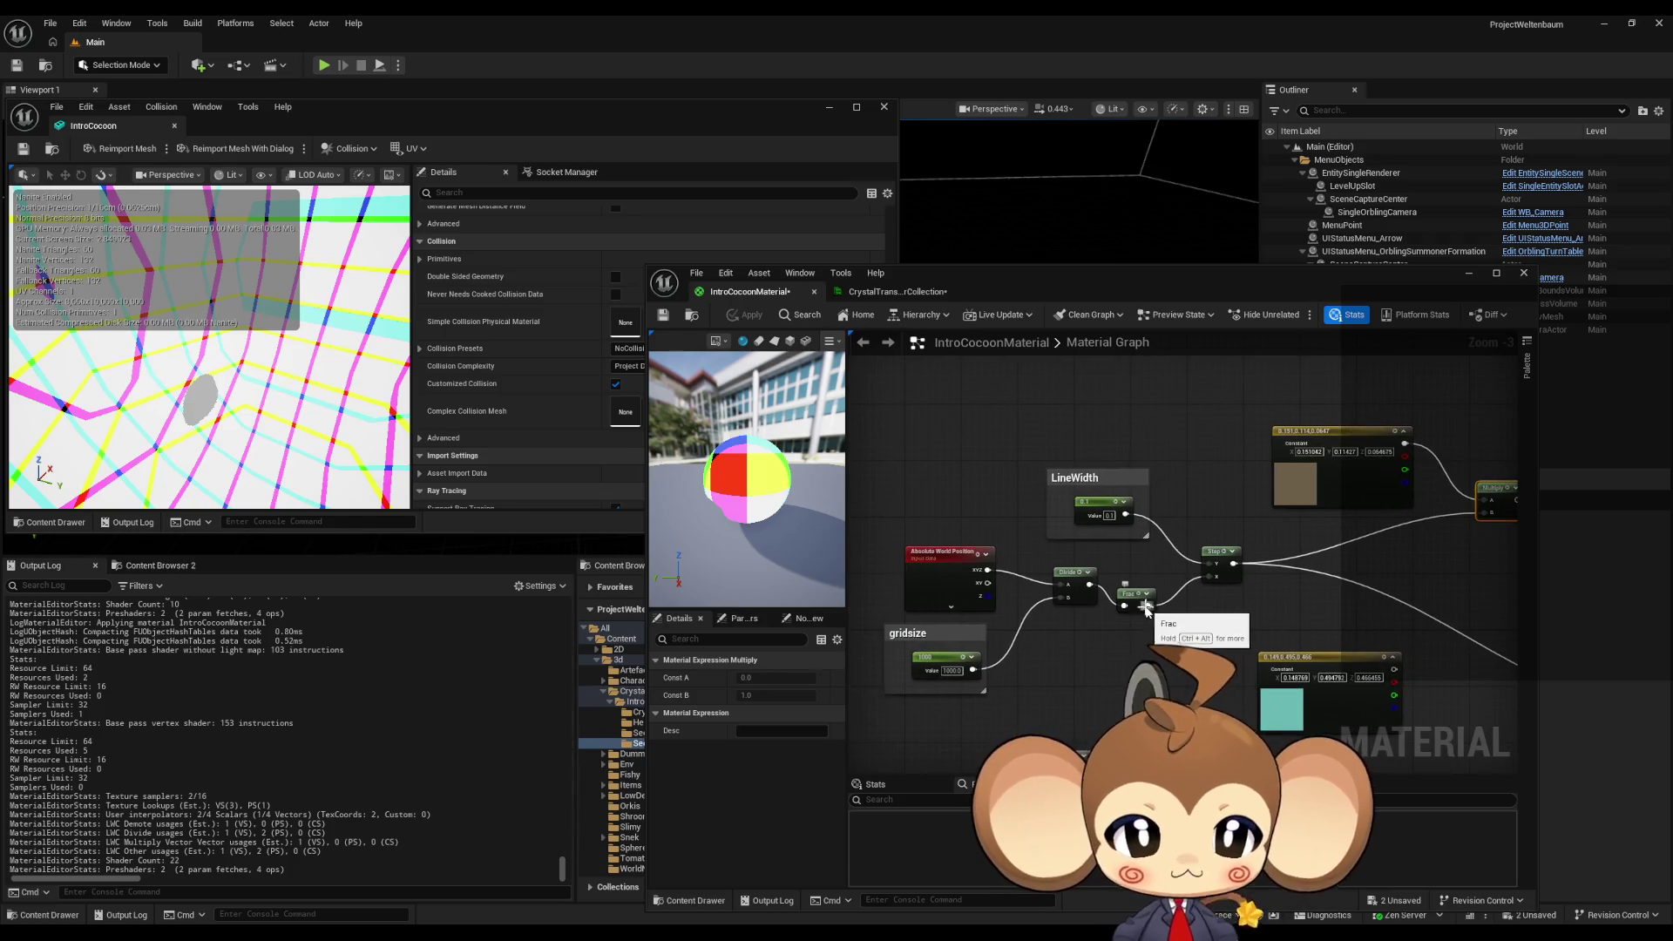
pyautogui.moveTo(1198, 657); pyautogui.dragTo(1206, 610)
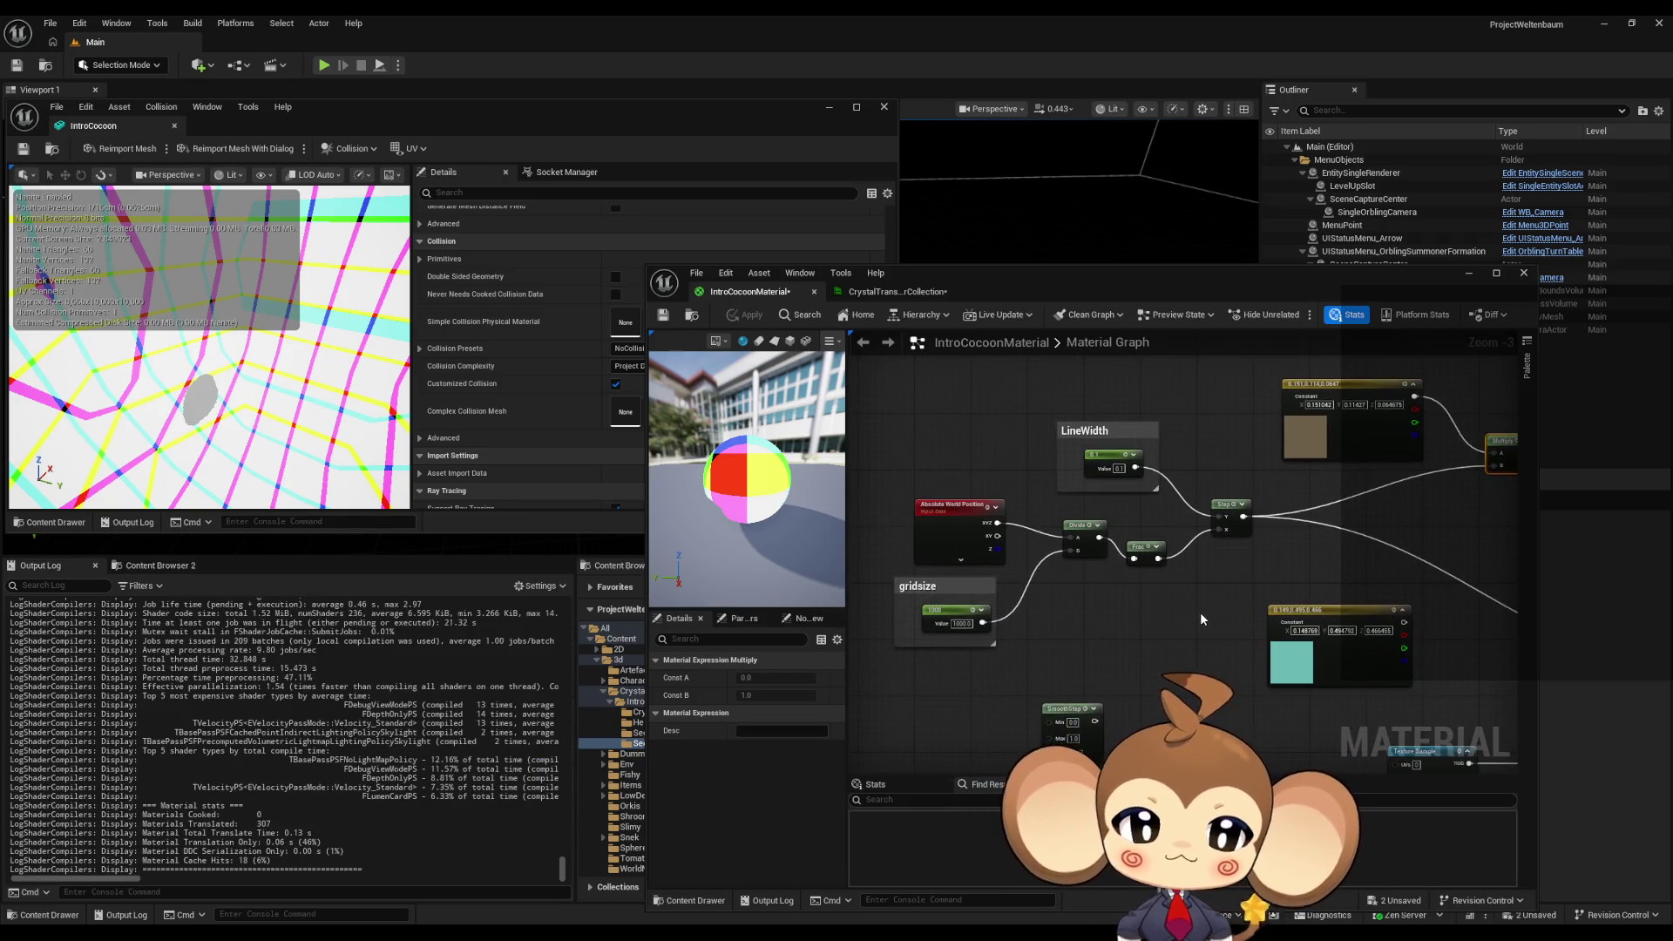
pyautogui.click(1221, 506)
pyautogui.moveTo(1172, 627); pyautogui.dragTo(1153, 598)
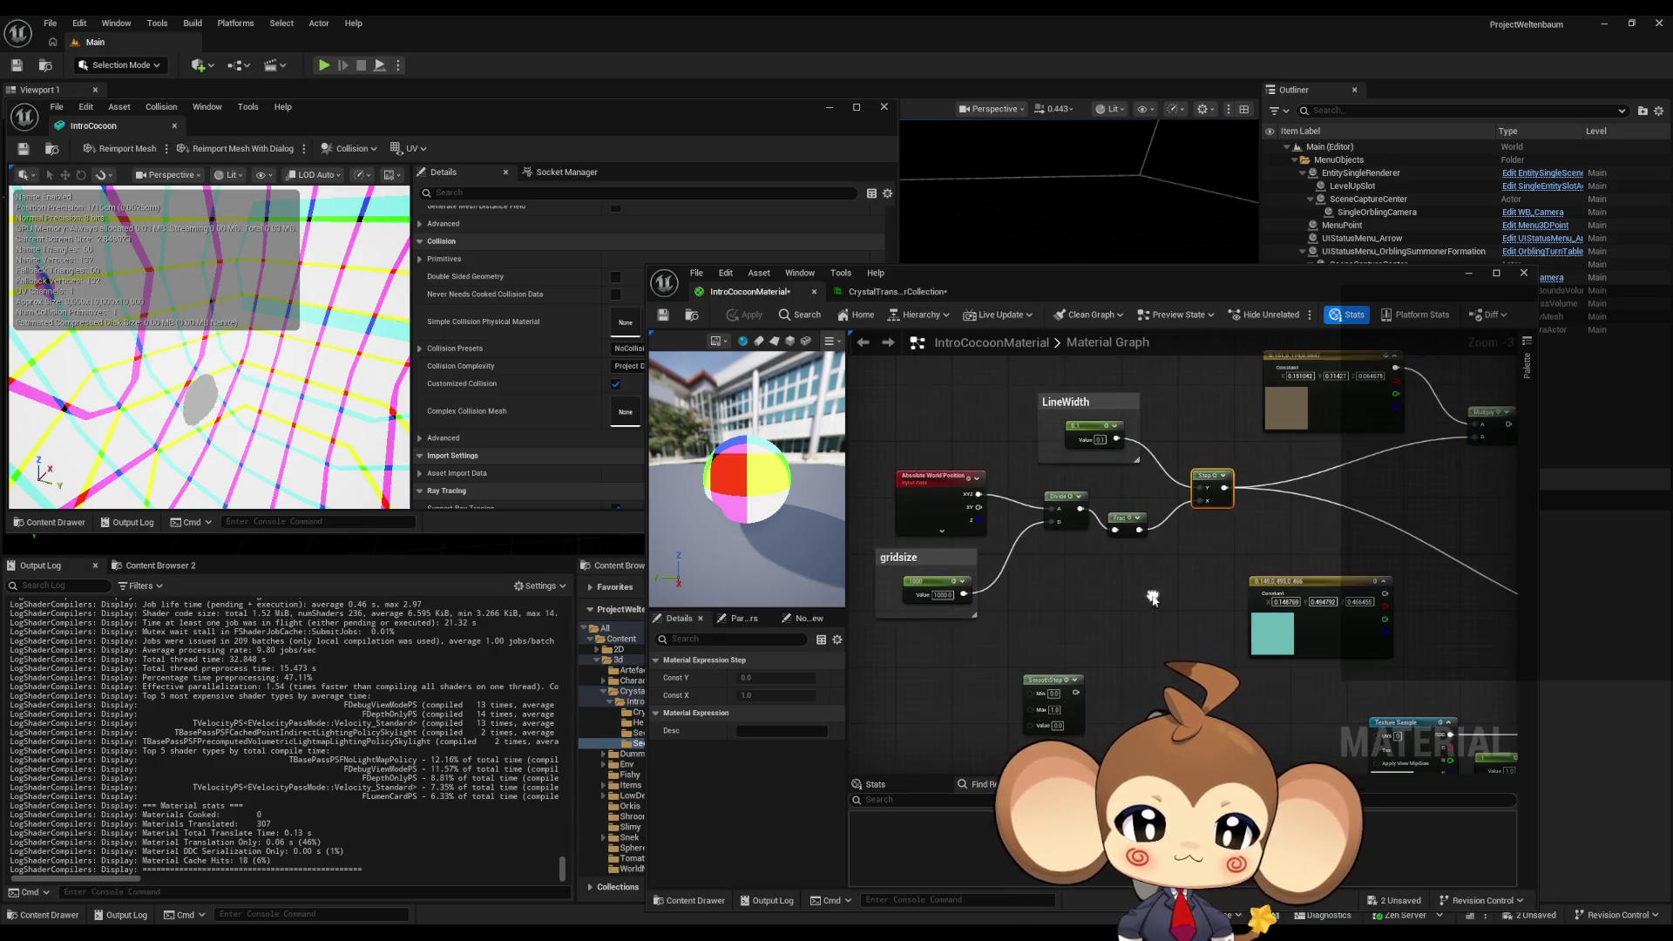
pyautogui.moveTo(1051, 679); pyautogui.dragTo(1199, 548)
pyautogui.scroll(3, 1252, 560)
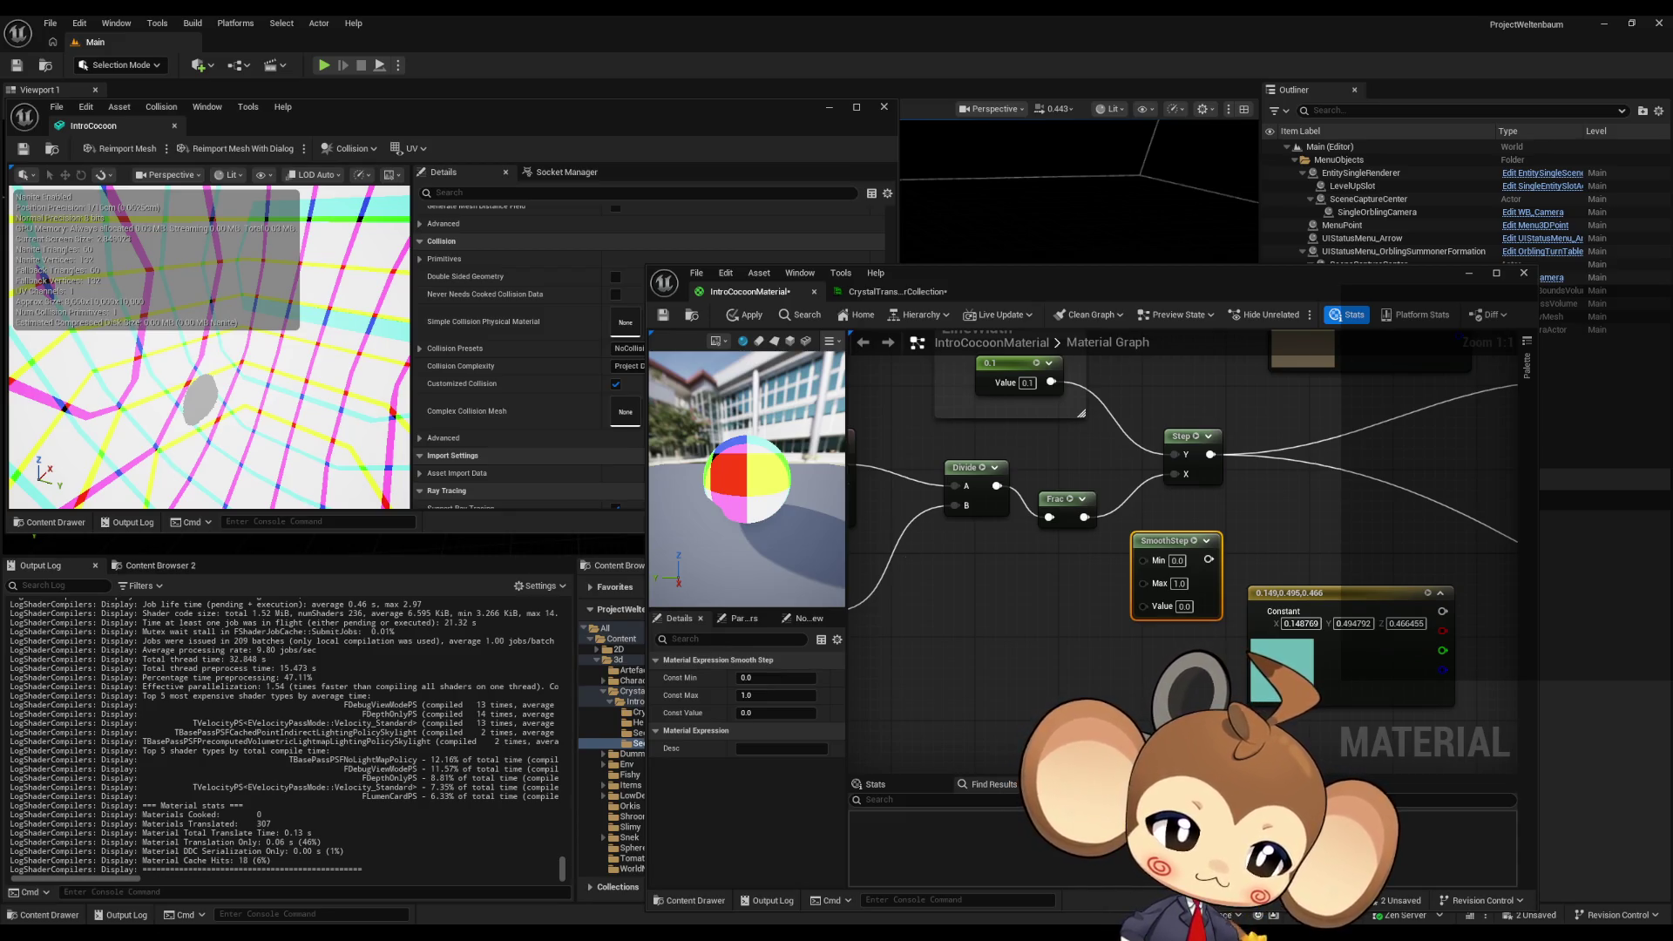
# - Position the SmoothStep node next to the Step node near LineWidth
pyautogui.moveTo(1046, 419); pyautogui.dragTo(1031, 463)
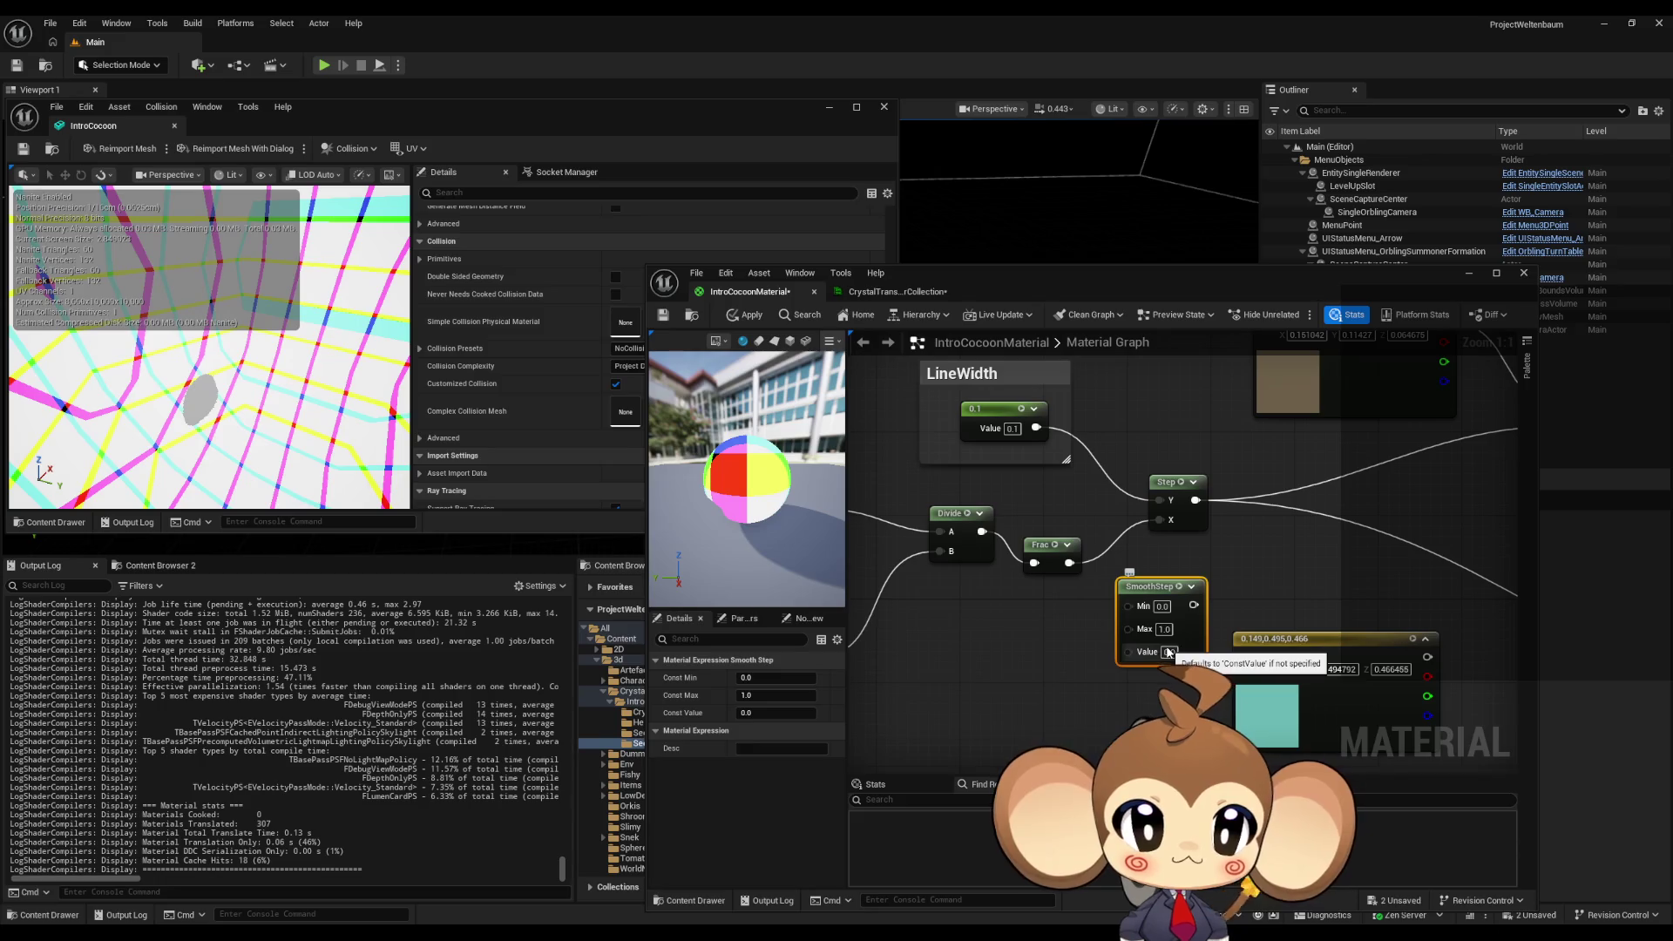
pyautogui.scroll(-2, 1184, 616)
pyautogui.moveTo(1184, 616)
pyautogui.mouseDown()
pyautogui.moveTo(1103, 579)
pyautogui.moveTo(1105, 555)
pyautogui.moveTo(1252, 680)
pyautogui.mouseUp()
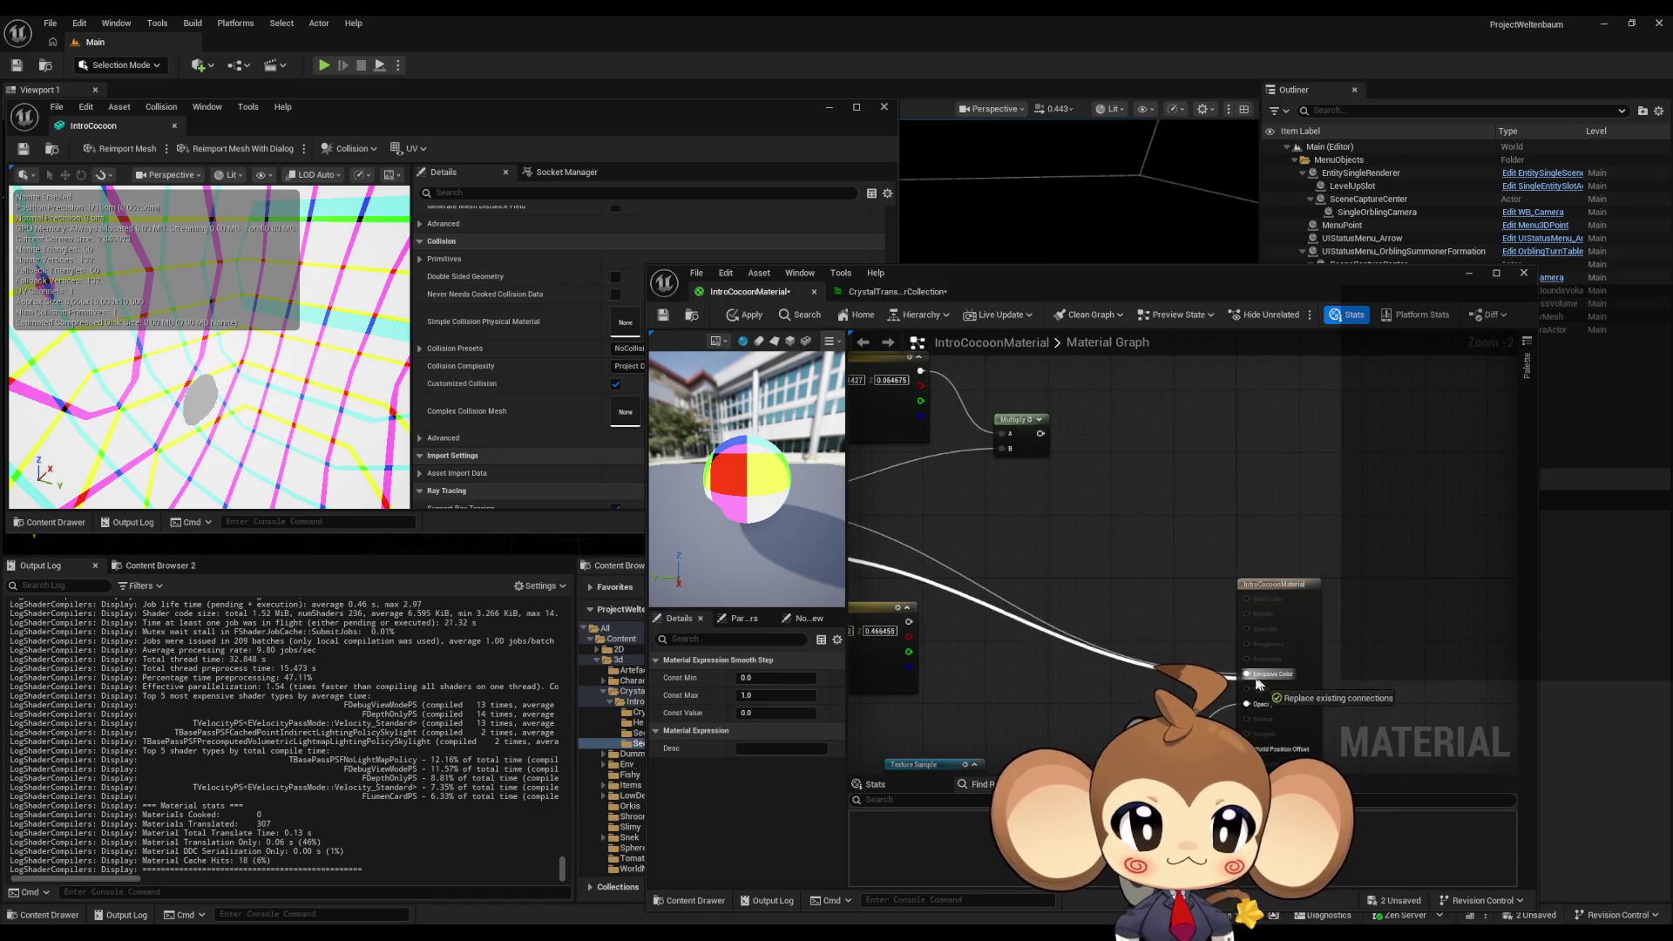
pyautogui.scroll(2, 1138, 593)
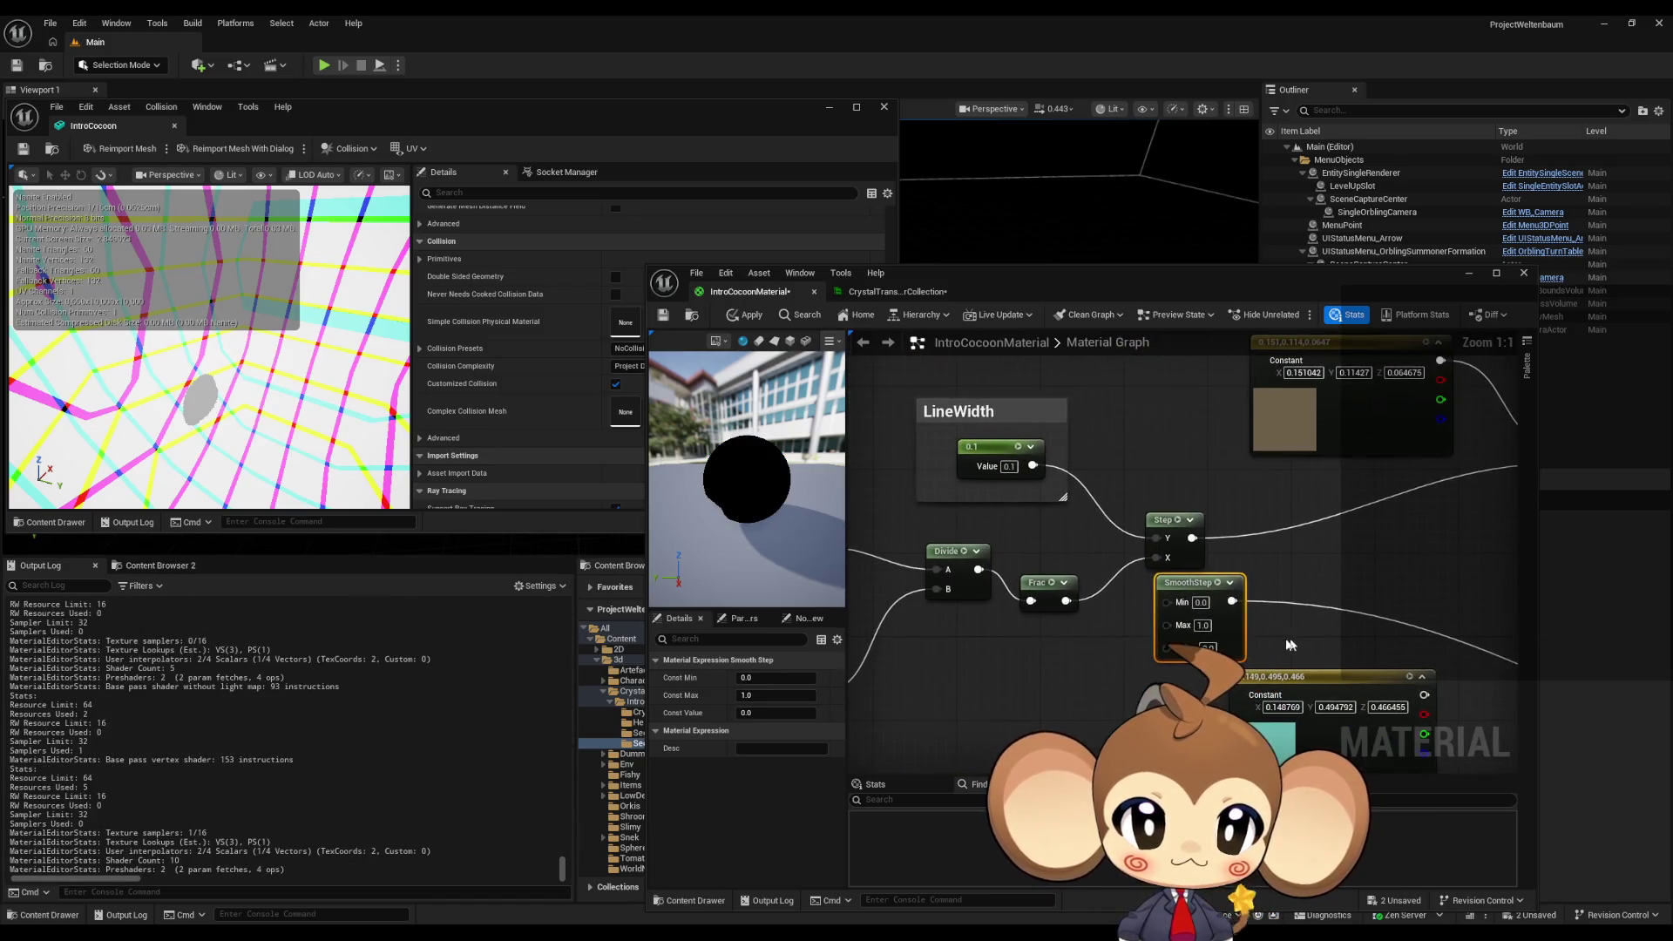
# - Wire LineWidth to SmoothStep Min and Frac to SmoothStep Value, then apply
pyautogui.moveTo(1168, 601); pyautogui.dragTo(1033, 471)
pyautogui.moveTo(1067, 601); pyautogui.dragTo(1183, 624)
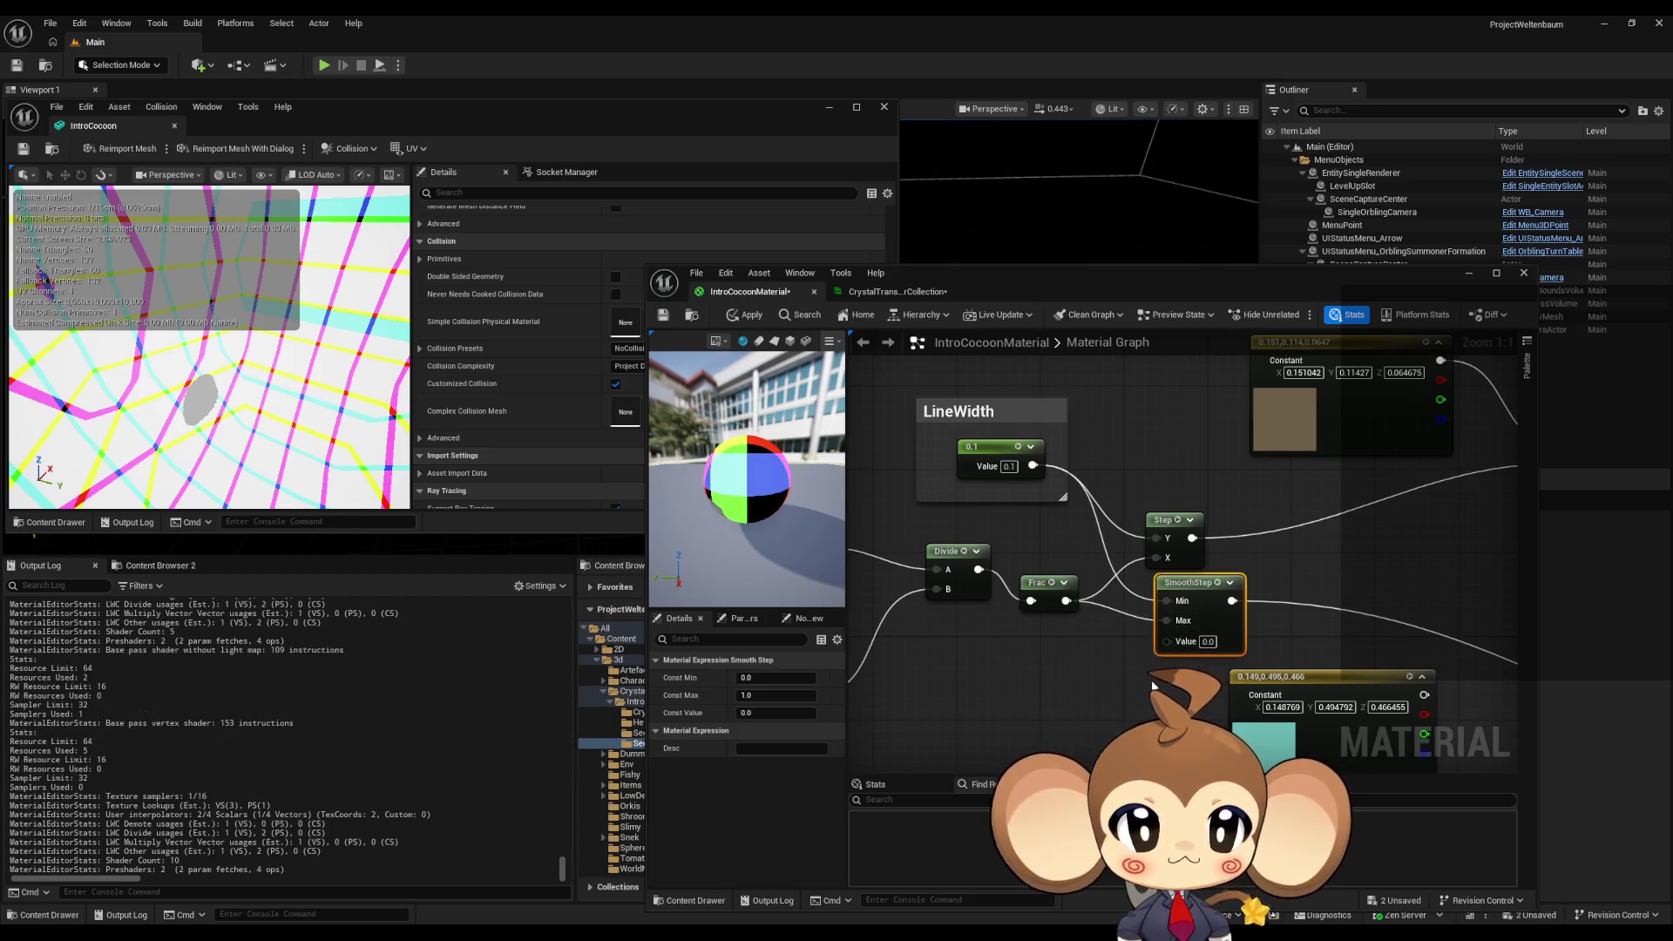
pyautogui.click(746, 314)
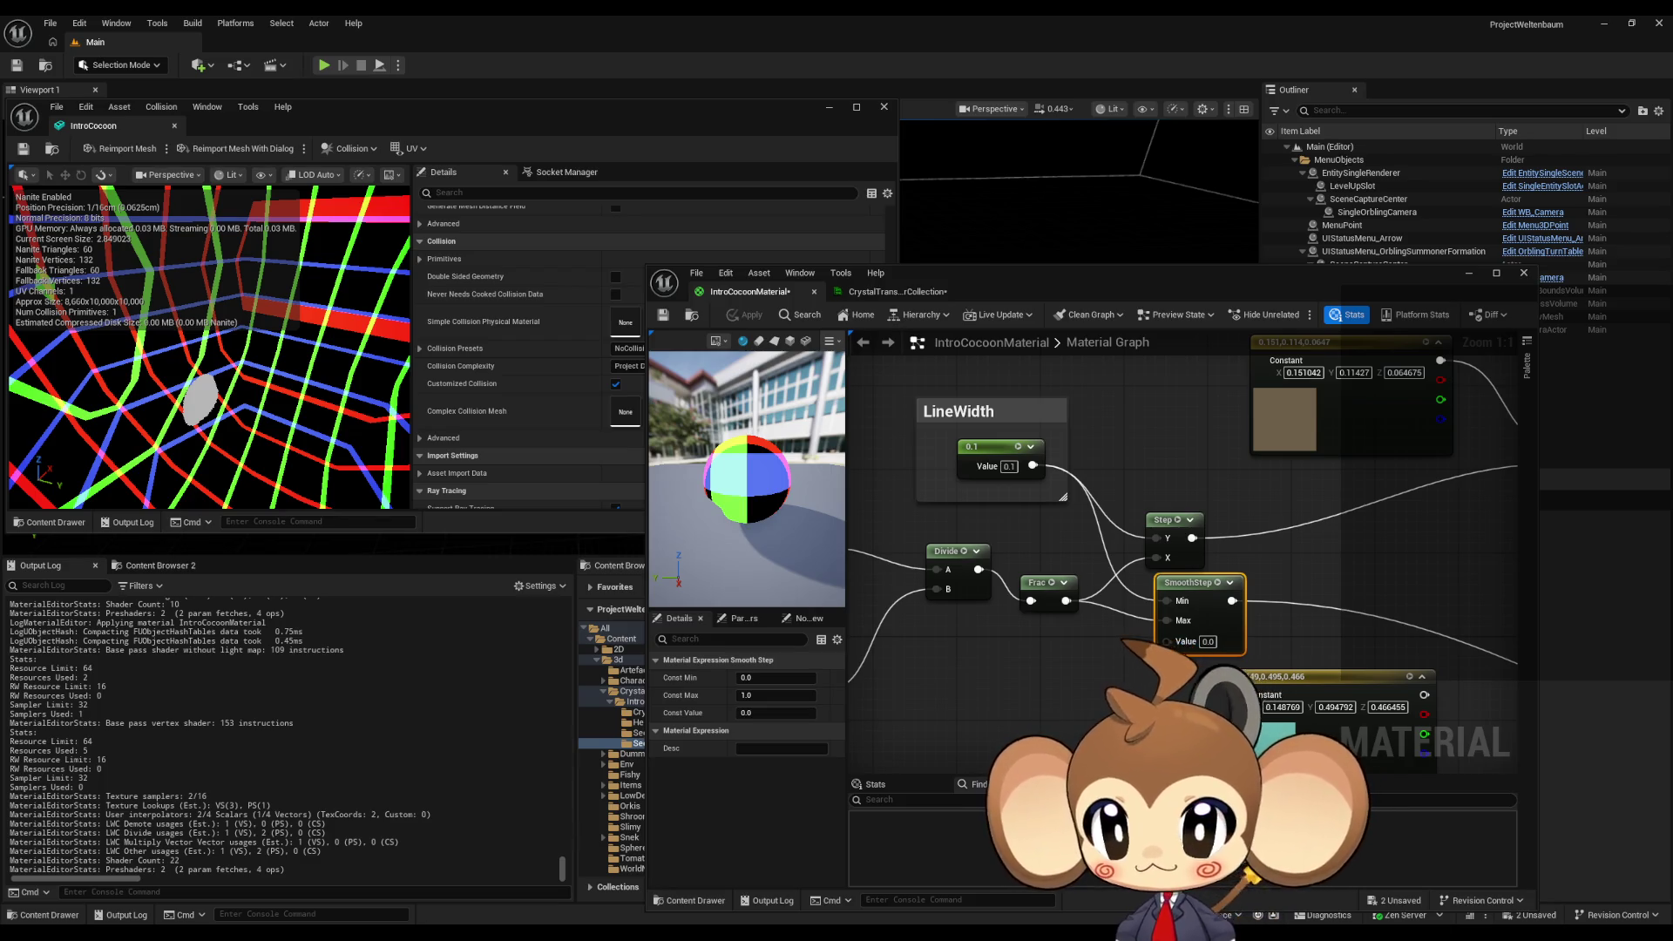
pyautogui.click(1208, 642)
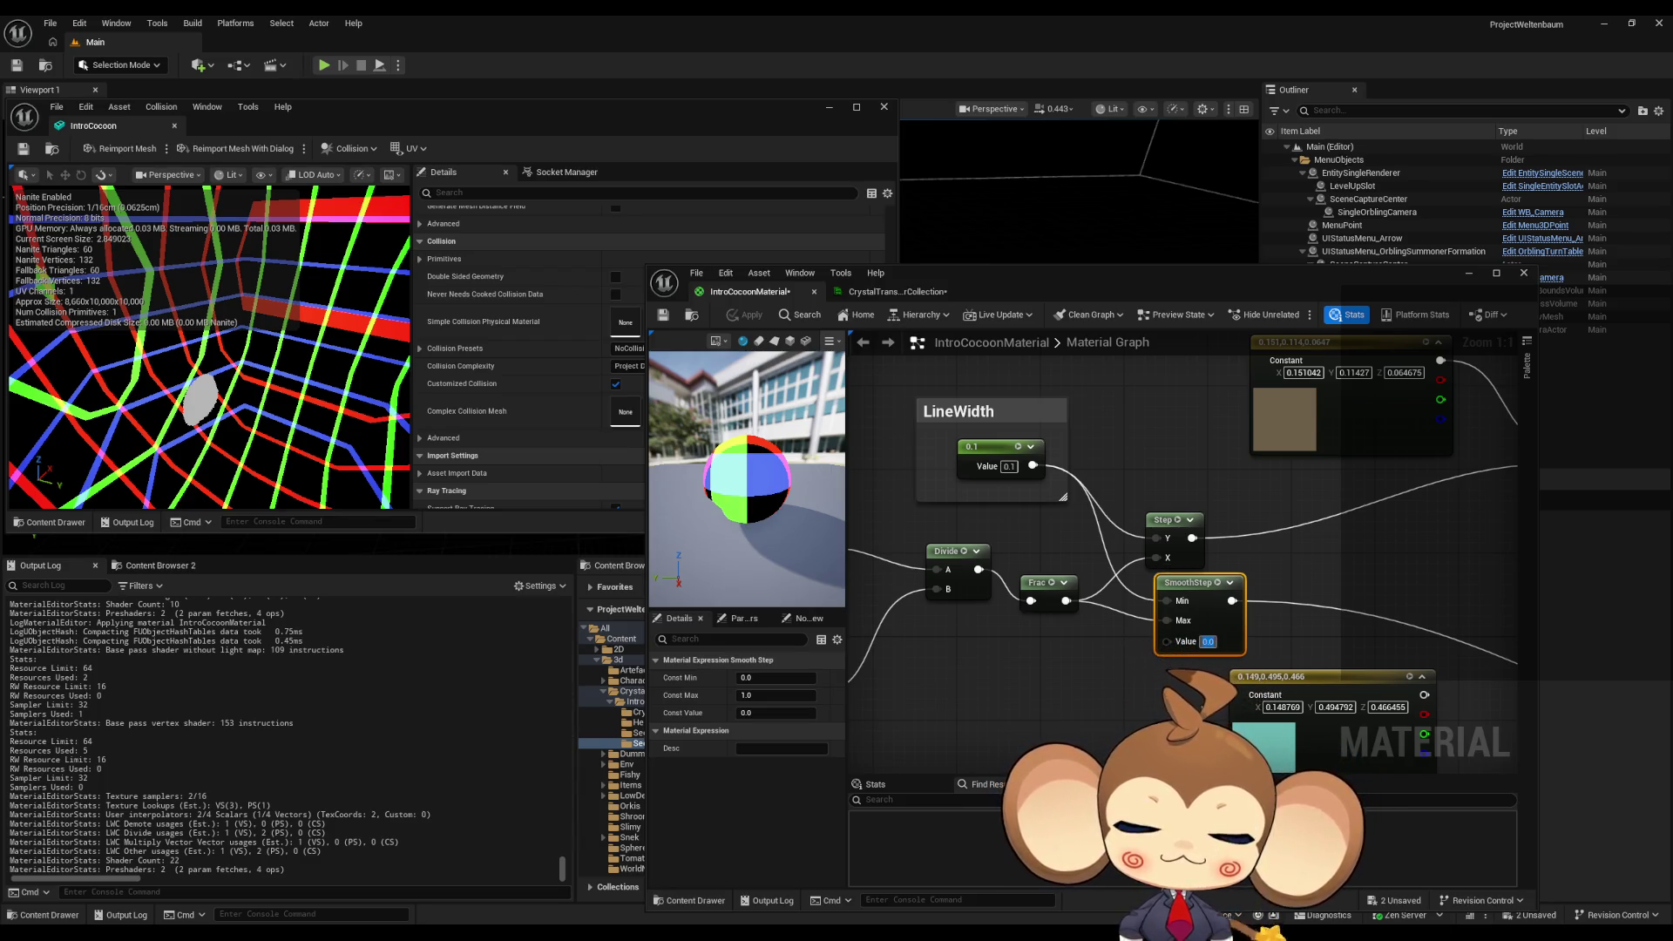
# - Set SmoothStep's Value to 0.5, apply, and save
pyautogui.write('0.5')
pyautogui.press('Return')
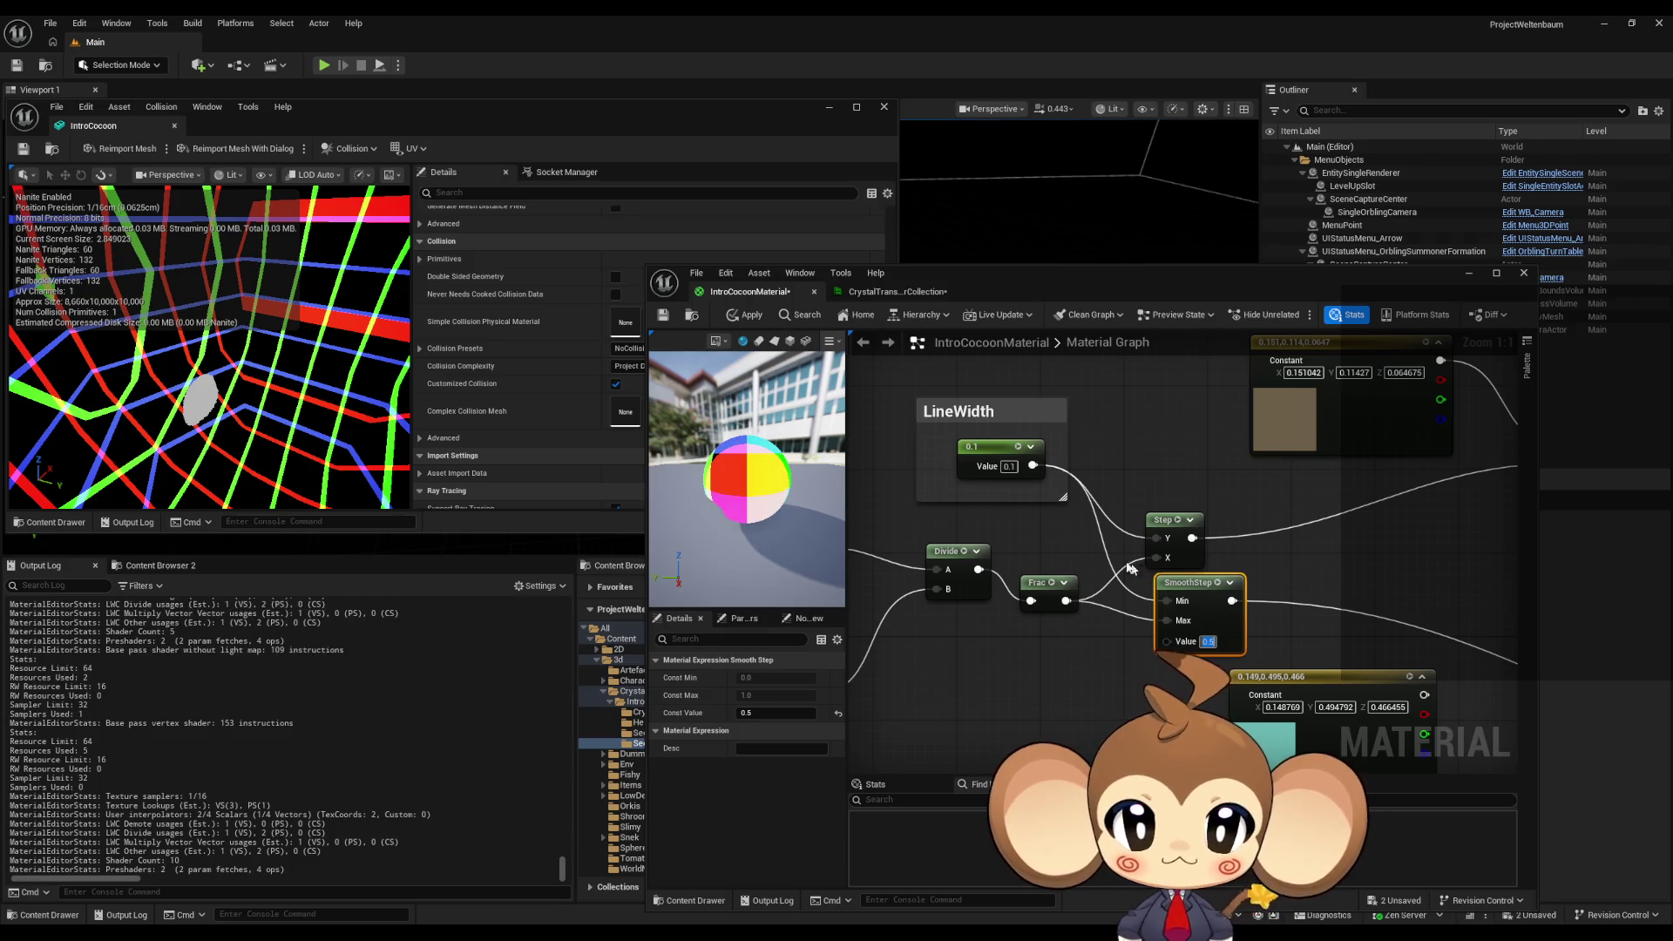
pyautogui.click(1022, 477)
pyautogui.hotkey('ctrl', 's')
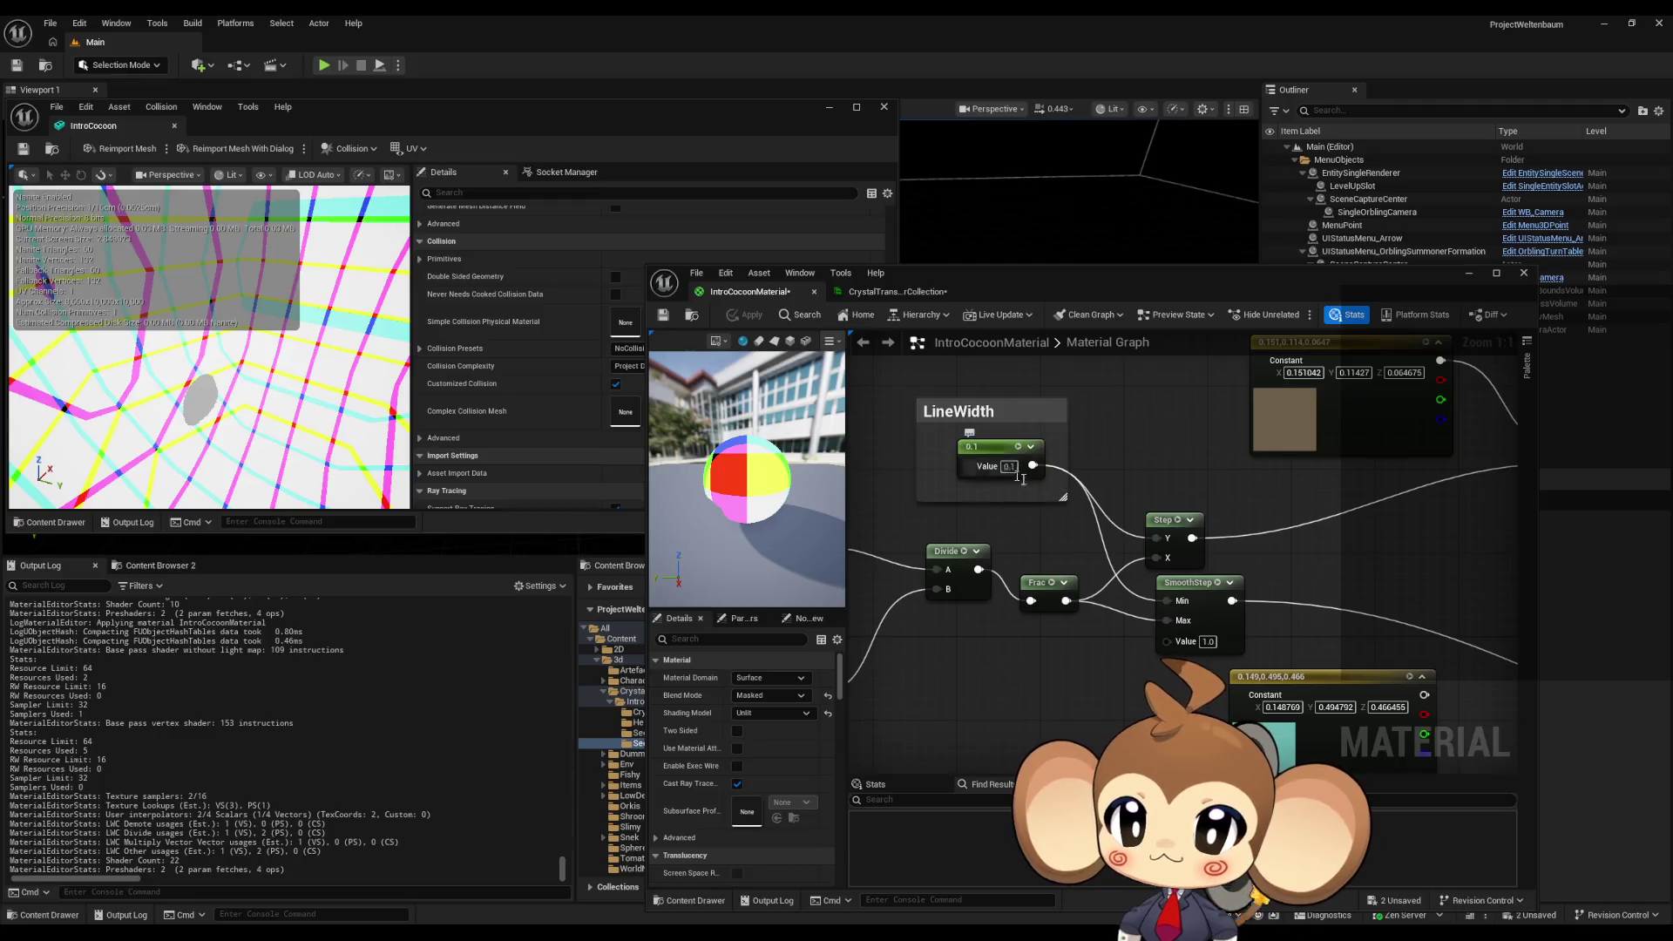
# - Wire the colour constant into SmoothStep Value, apply, and maximize the IntroCocoon mesh editor
pyautogui.click(1208, 642)
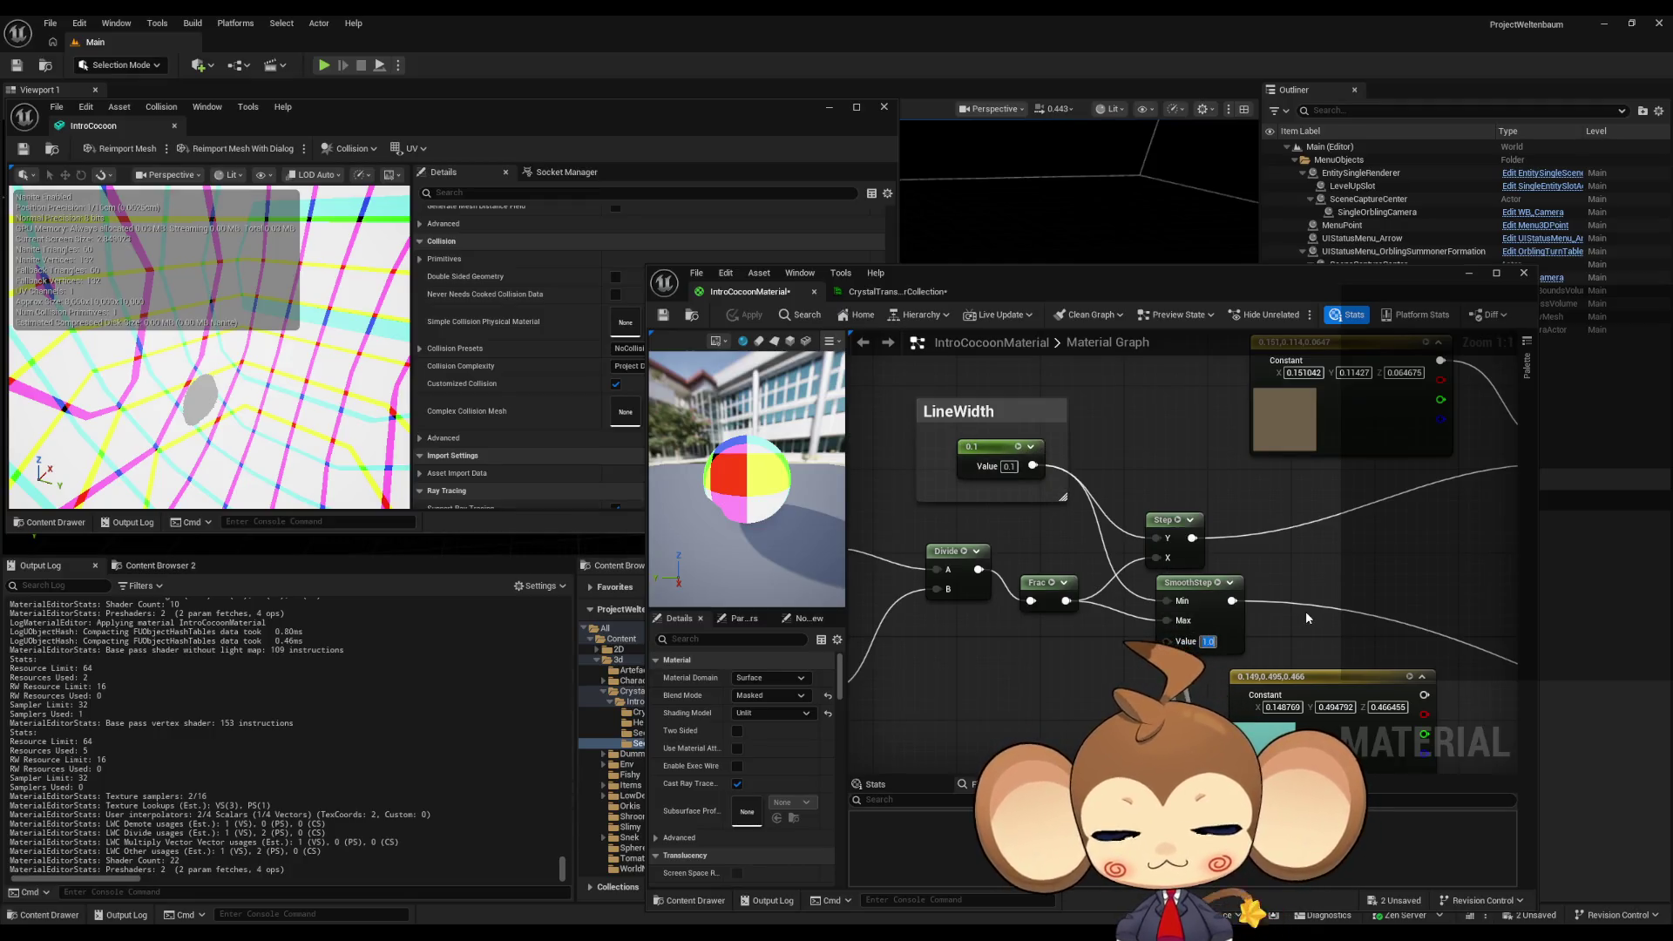
pyautogui.moveTo(1441, 359); pyautogui.dragTo(1167, 642)
pyautogui.click(744, 317)
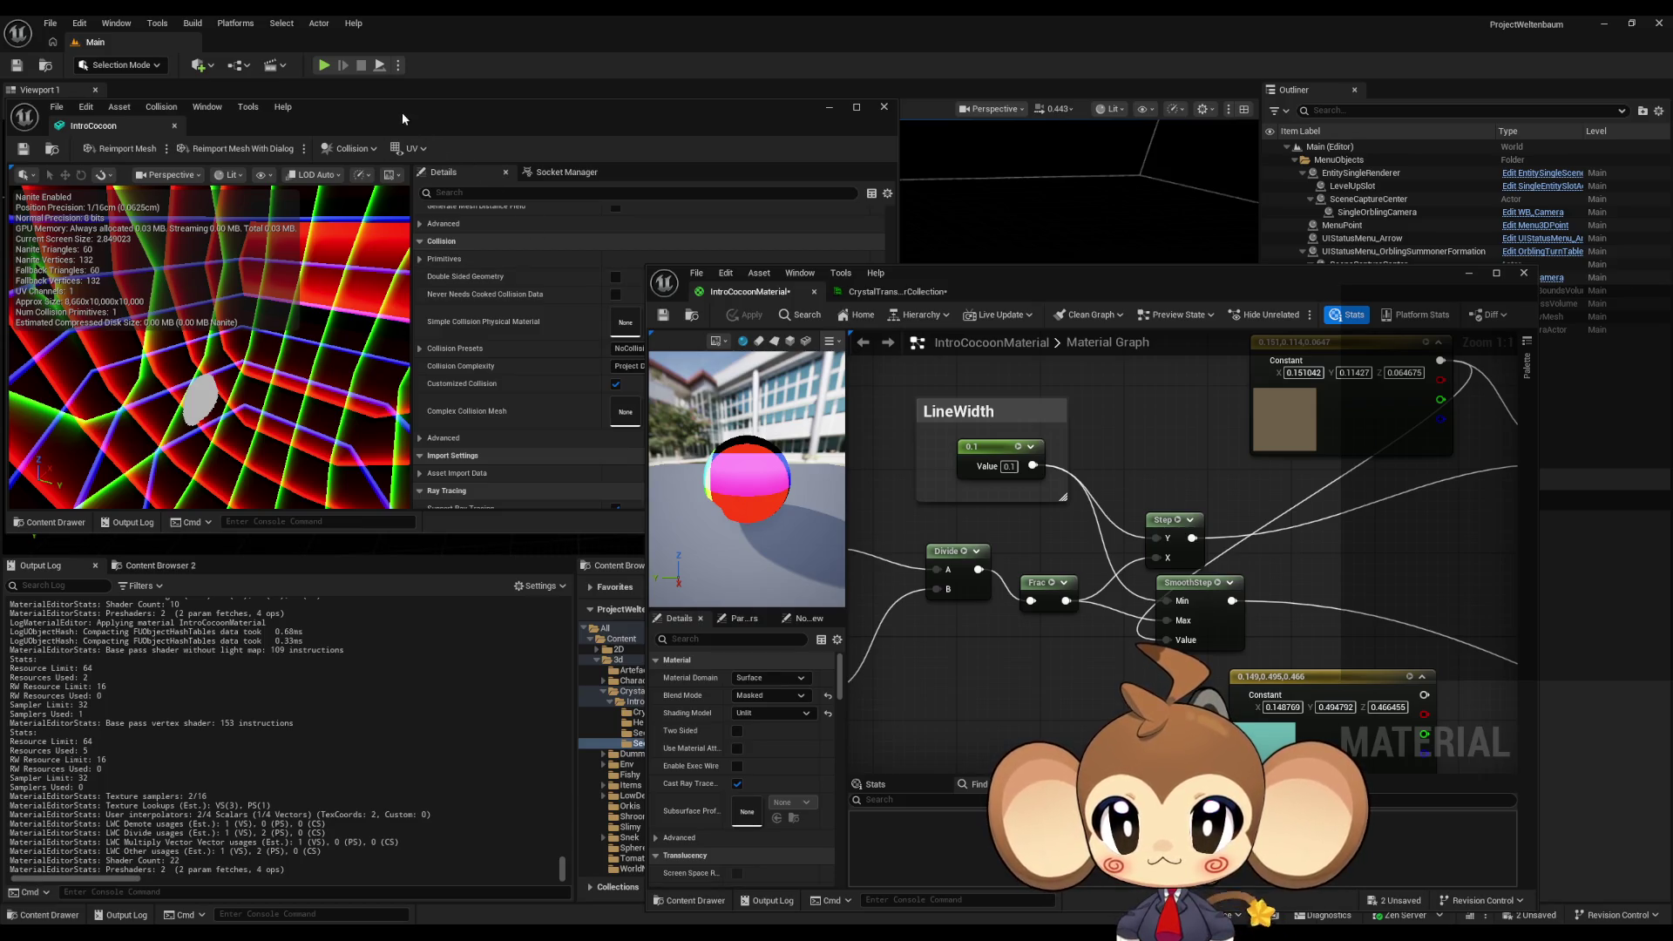
pyautogui.moveTo(390, 113)
pyautogui.mouseDown()
pyautogui.moveTo(734, 297)
pyautogui.moveTo(725, 316)
pyautogui.mouseUp()
pyautogui.doubleClick(725, 315)
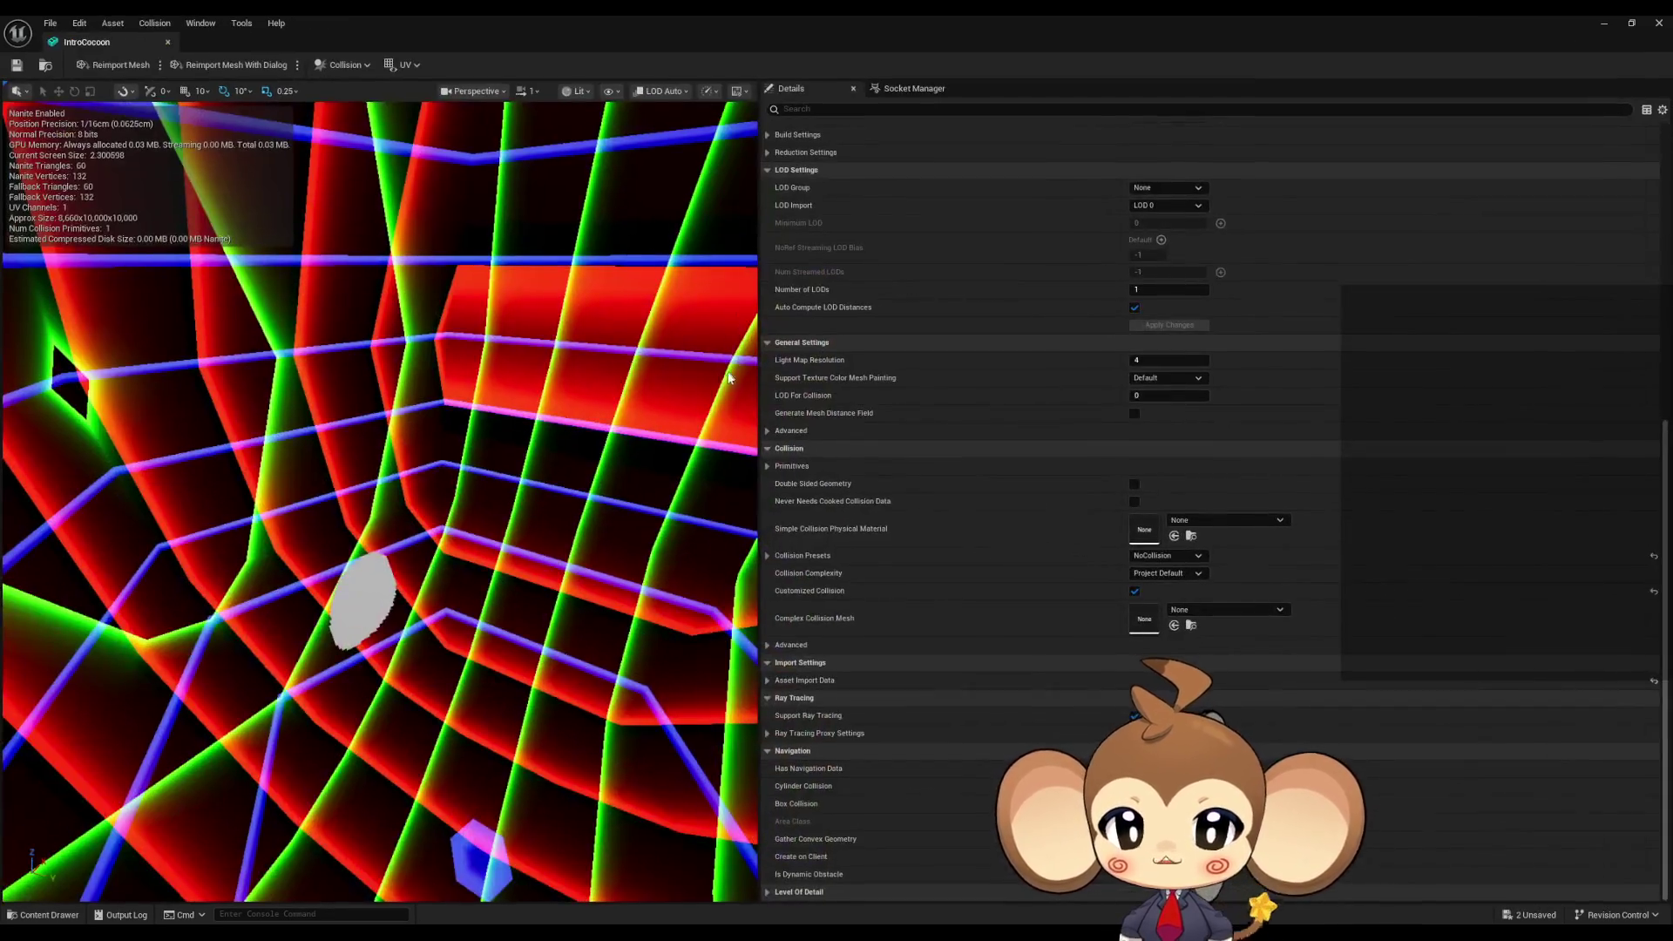
# - Look around the glowing grid inside the tunnel, then shrink the mesh editor and move it up-left
pyautogui.moveTo(649, 526)
pyautogui.mouseDown()
pyautogui.moveTo(545, 497)
pyautogui.moveTo(344, 388)
pyautogui.mouseUp()
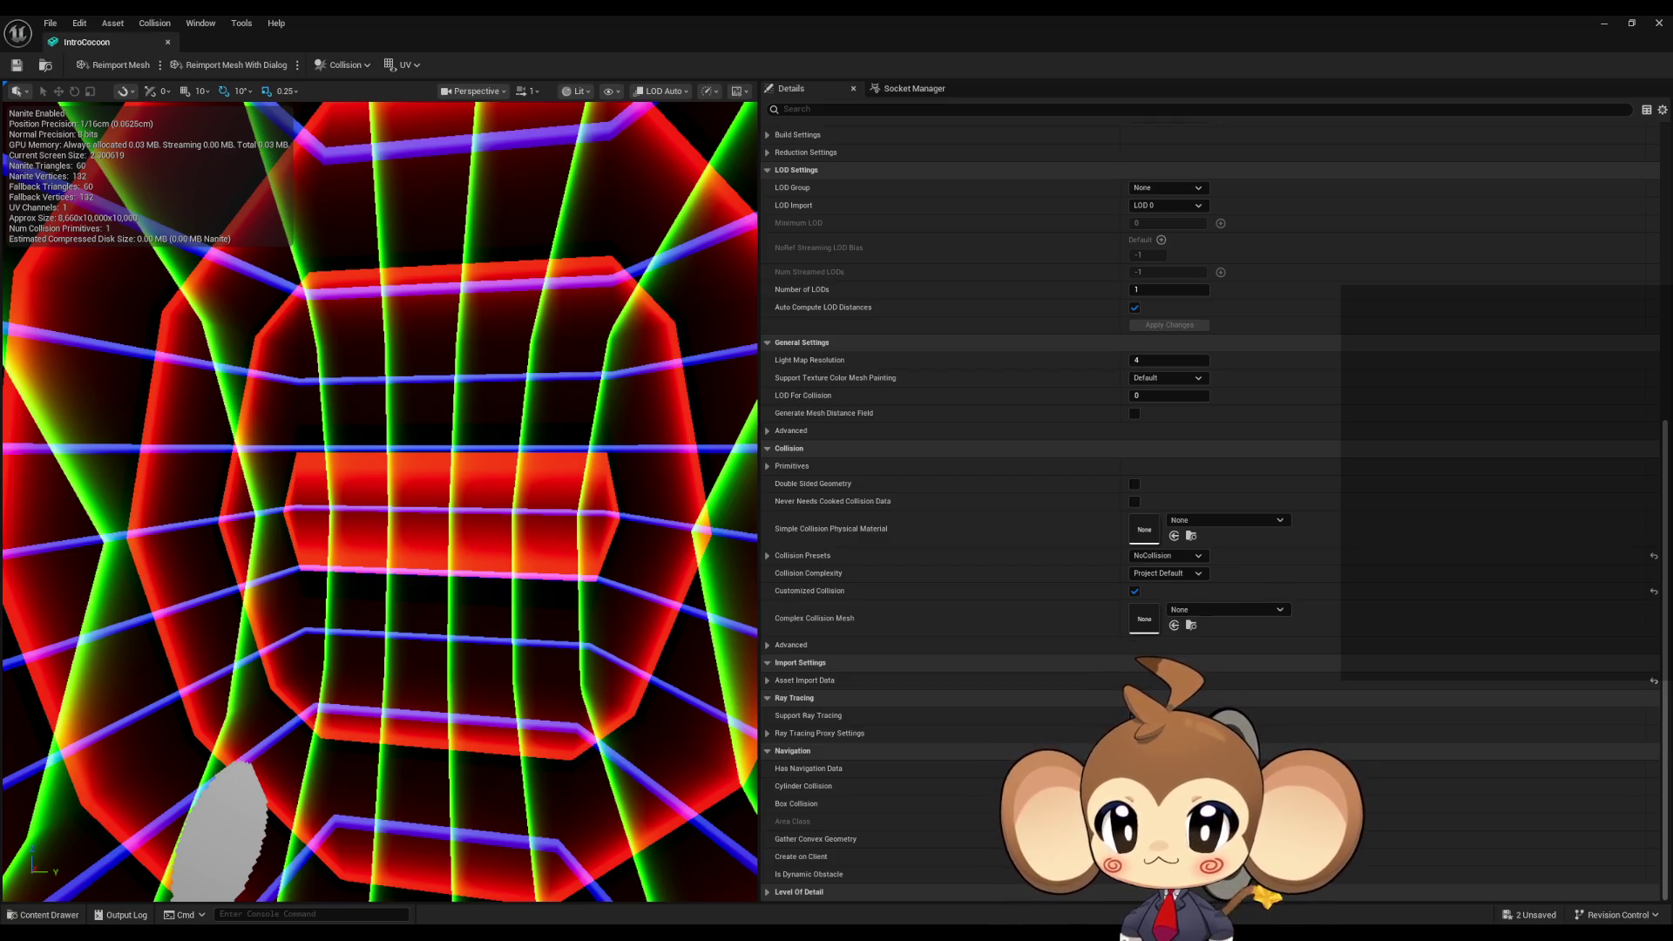
pyautogui.moveTo(344, 388); pyautogui.dragTo(336, 383)
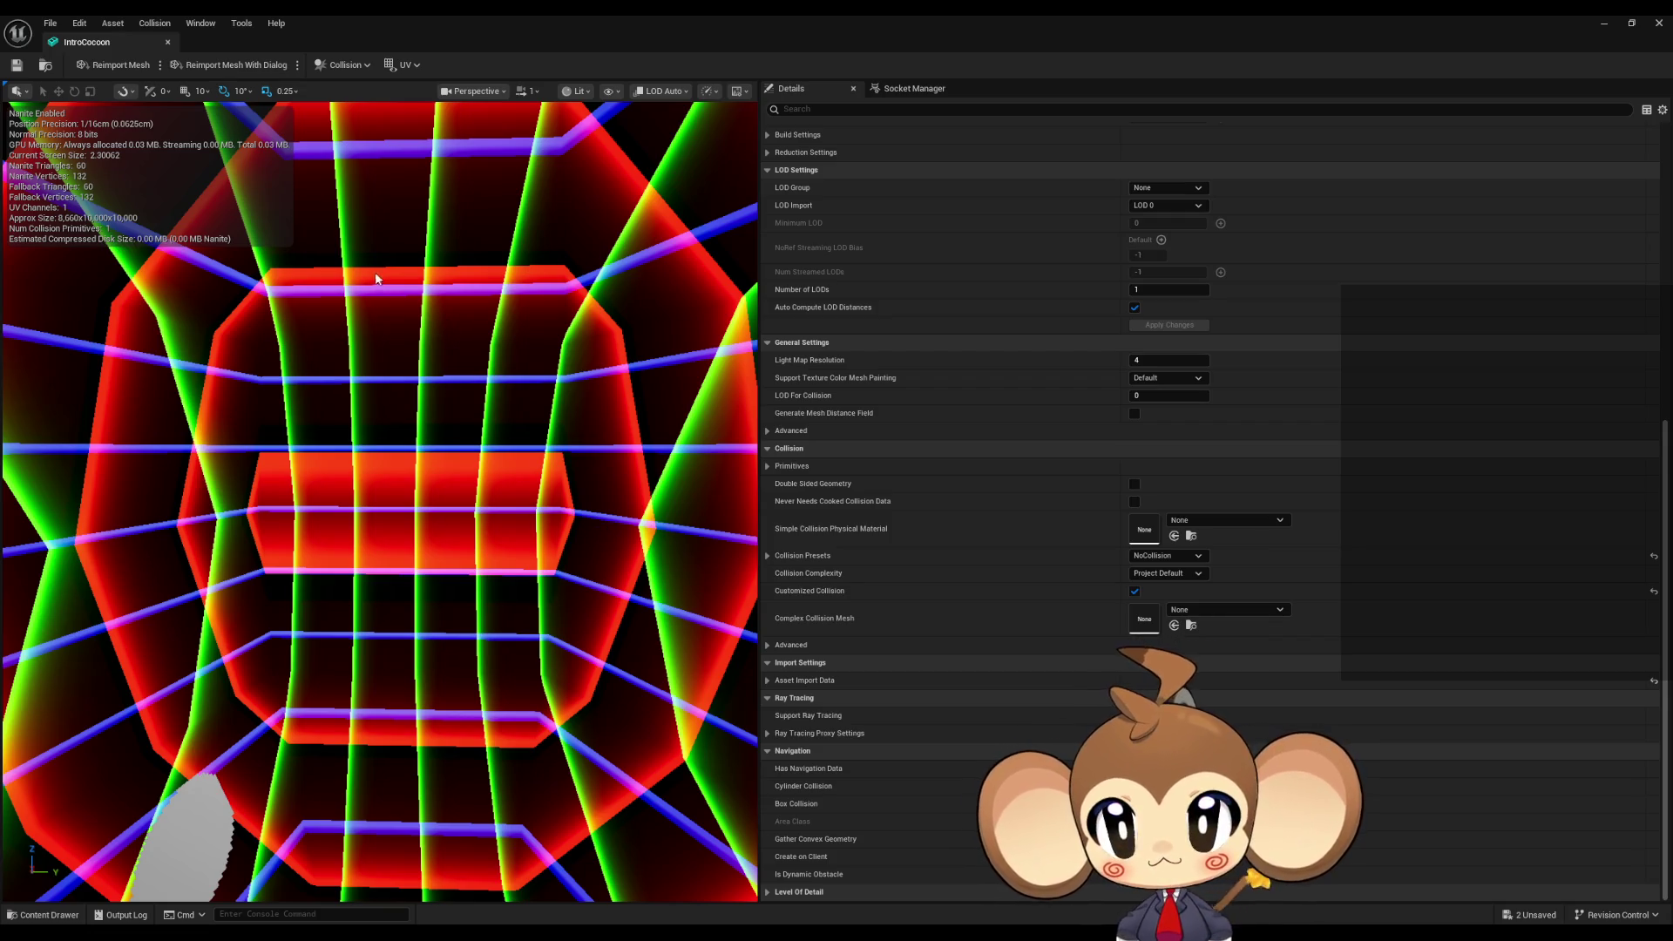
pyautogui.doubleClick(400, 21)
pyautogui.moveTo(727, 310)
pyautogui.mouseDown()
pyautogui.moveTo(436, 216)
pyautogui.moveTo(368, 160)
pyautogui.mouseUp()
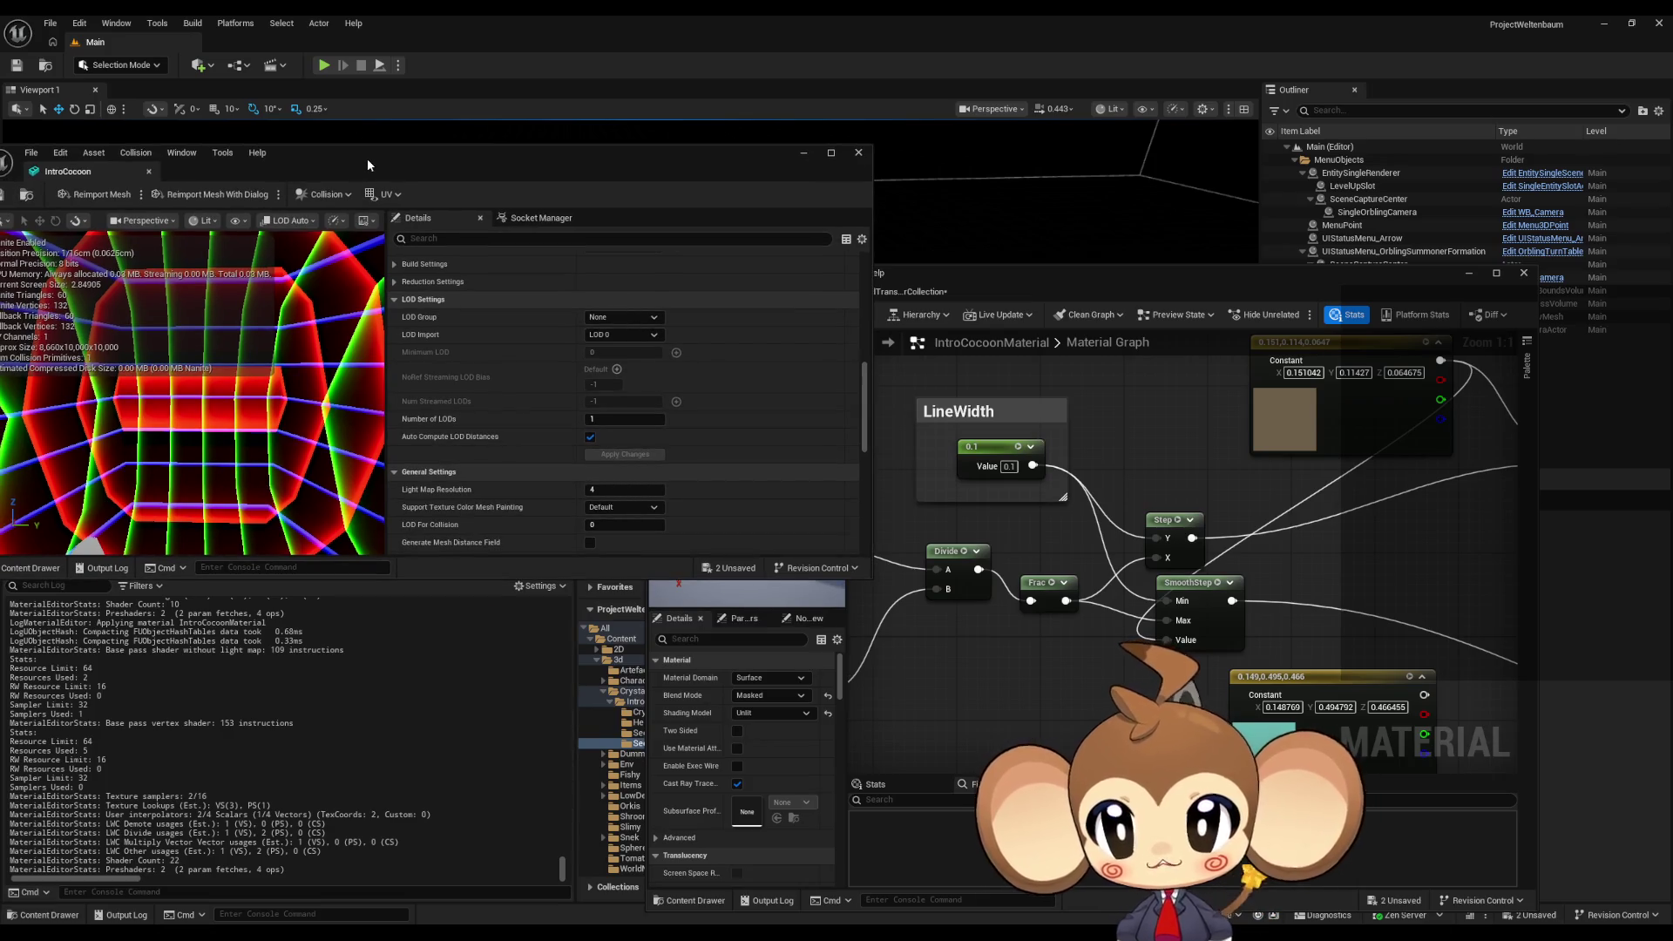
# - Focus the material graph and search 'inver' from SmoothStep's output
pyautogui.click(1114, 501)
pyautogui.scroll(-1, 1220, 479)
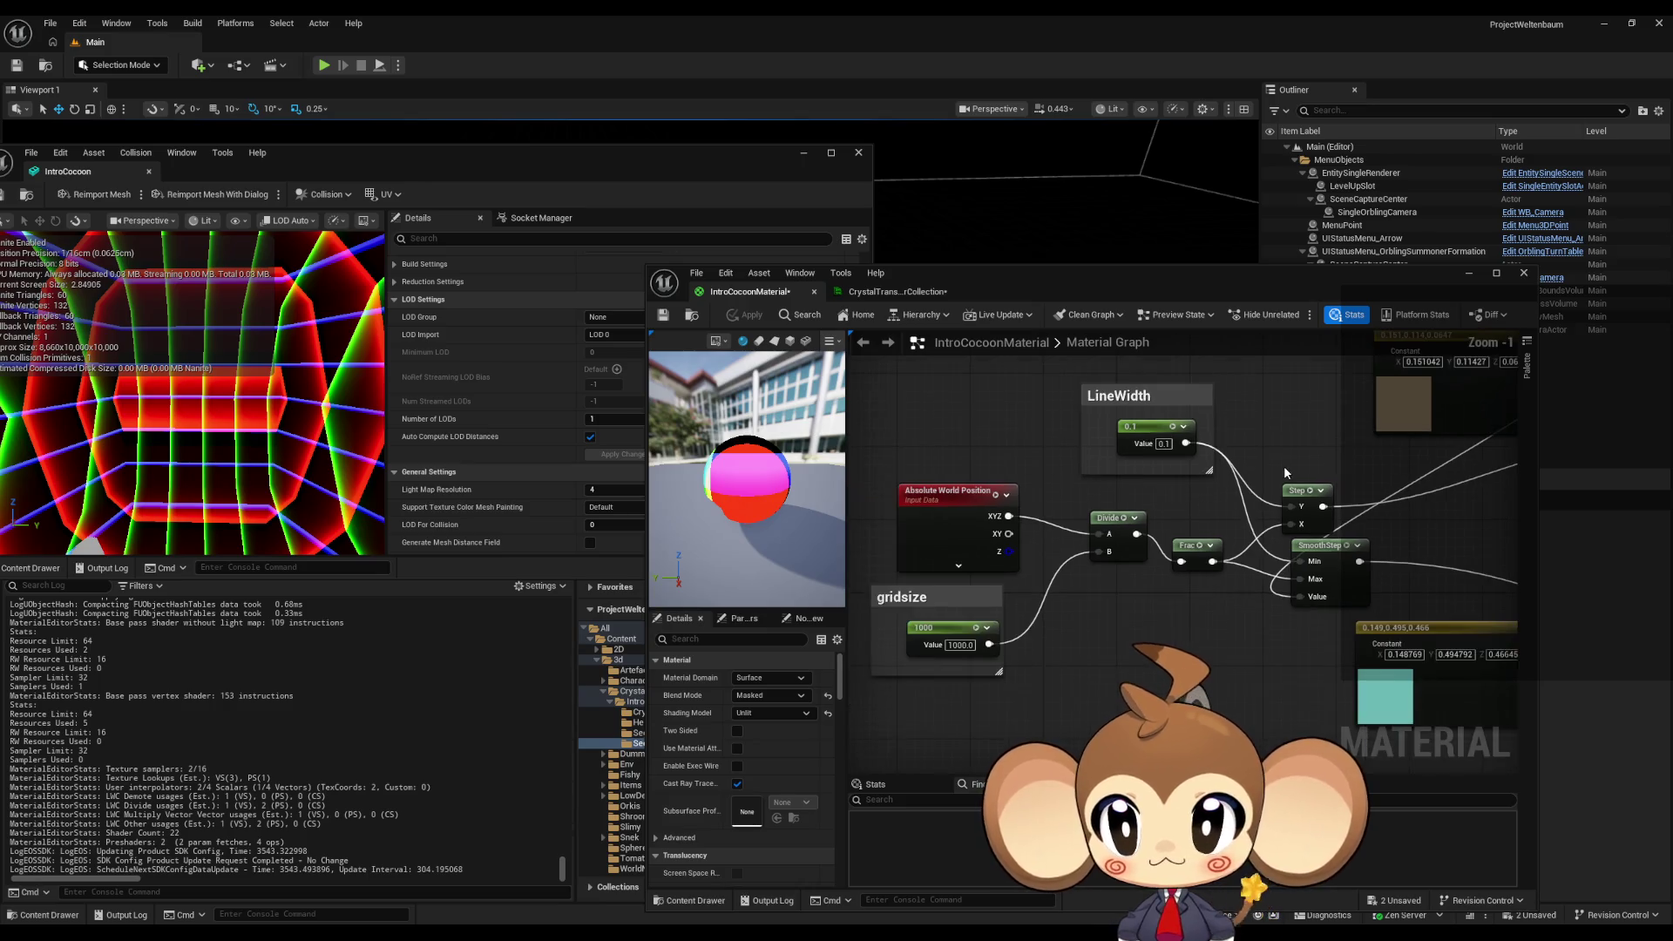
pyautogui.moveTo(1269, 466); pyautogui.dragTo(1245, 471)
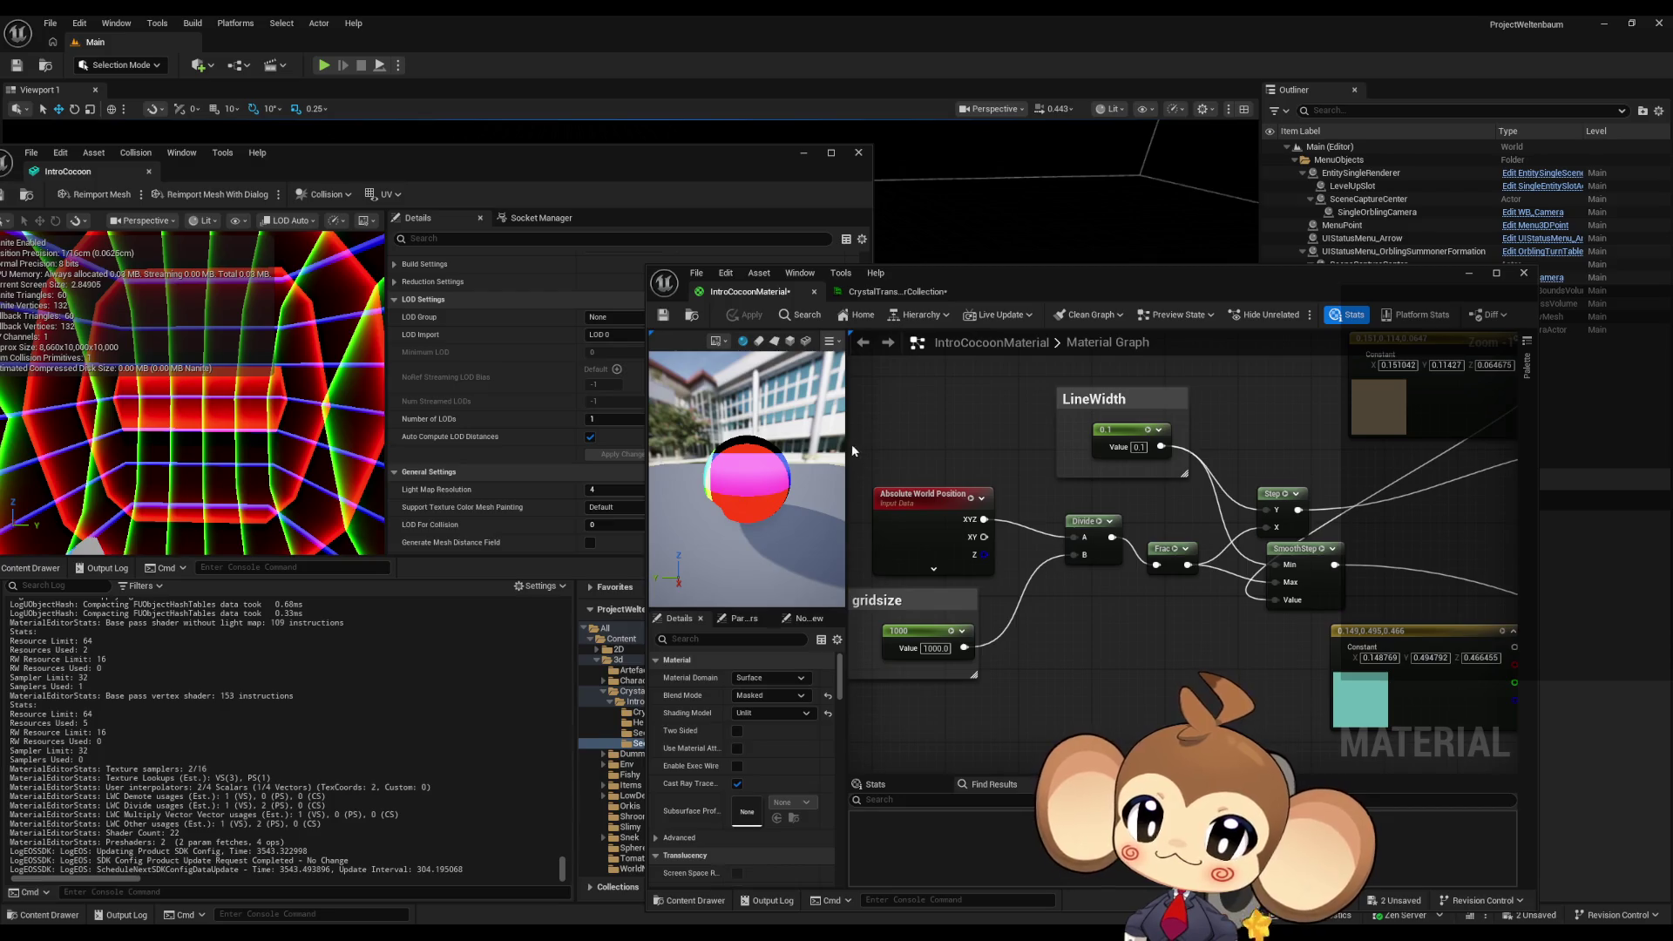
pyautogui.moveTo(1080, 522)
pyautogui.mouseDown()
pyautogui.moveTo(1208, 494)
pyautogui.moveTo(1325, 521)
pyautogui.mouseUp()
pyautogui.write('inver')
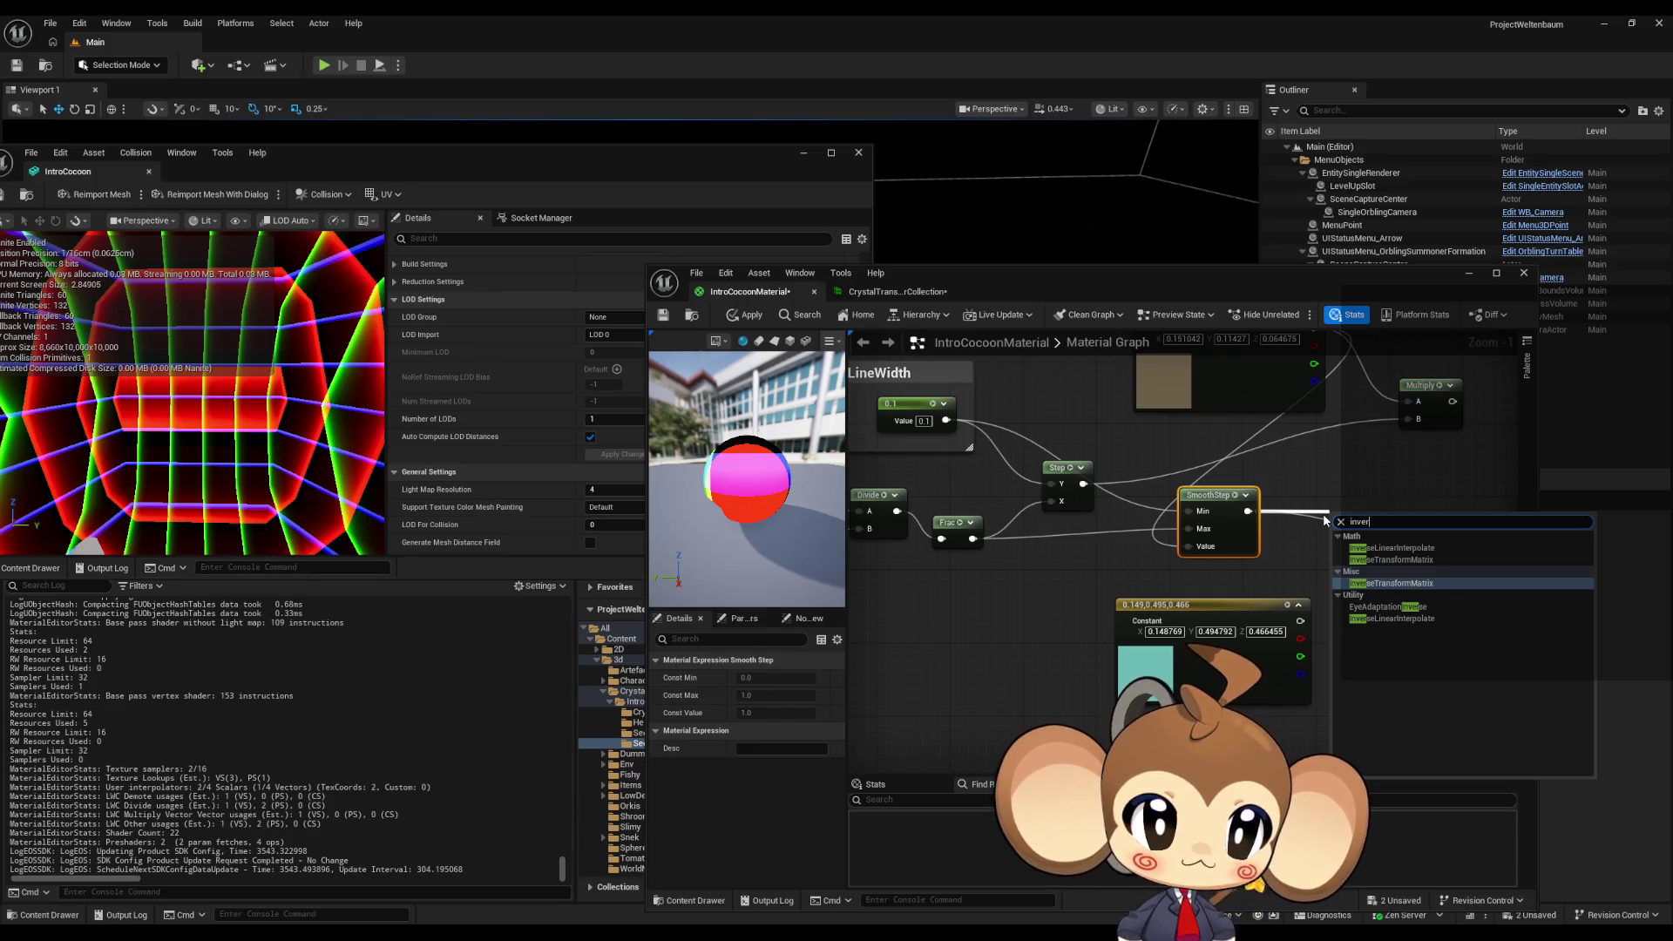
# - Replace the unwanted InverseTransformMatrix with a OneMinus (1-x) node after SmoothStep, and apply
pyautogui.press('Return')
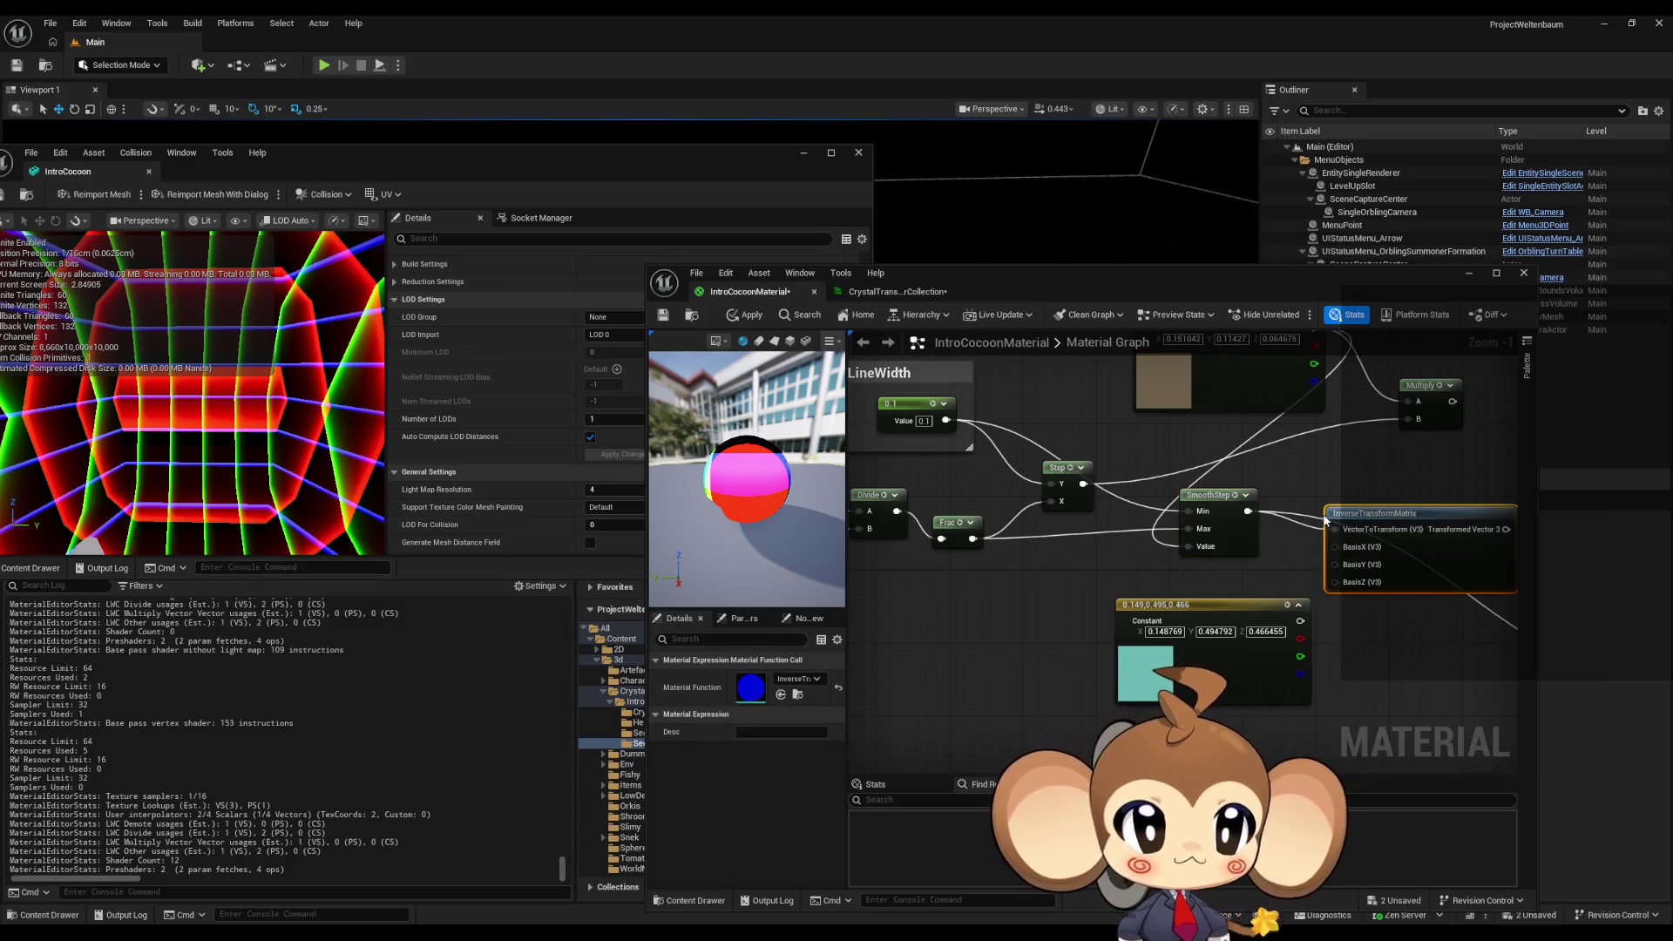
pyautogui.hotkey('ctrl', 'z')
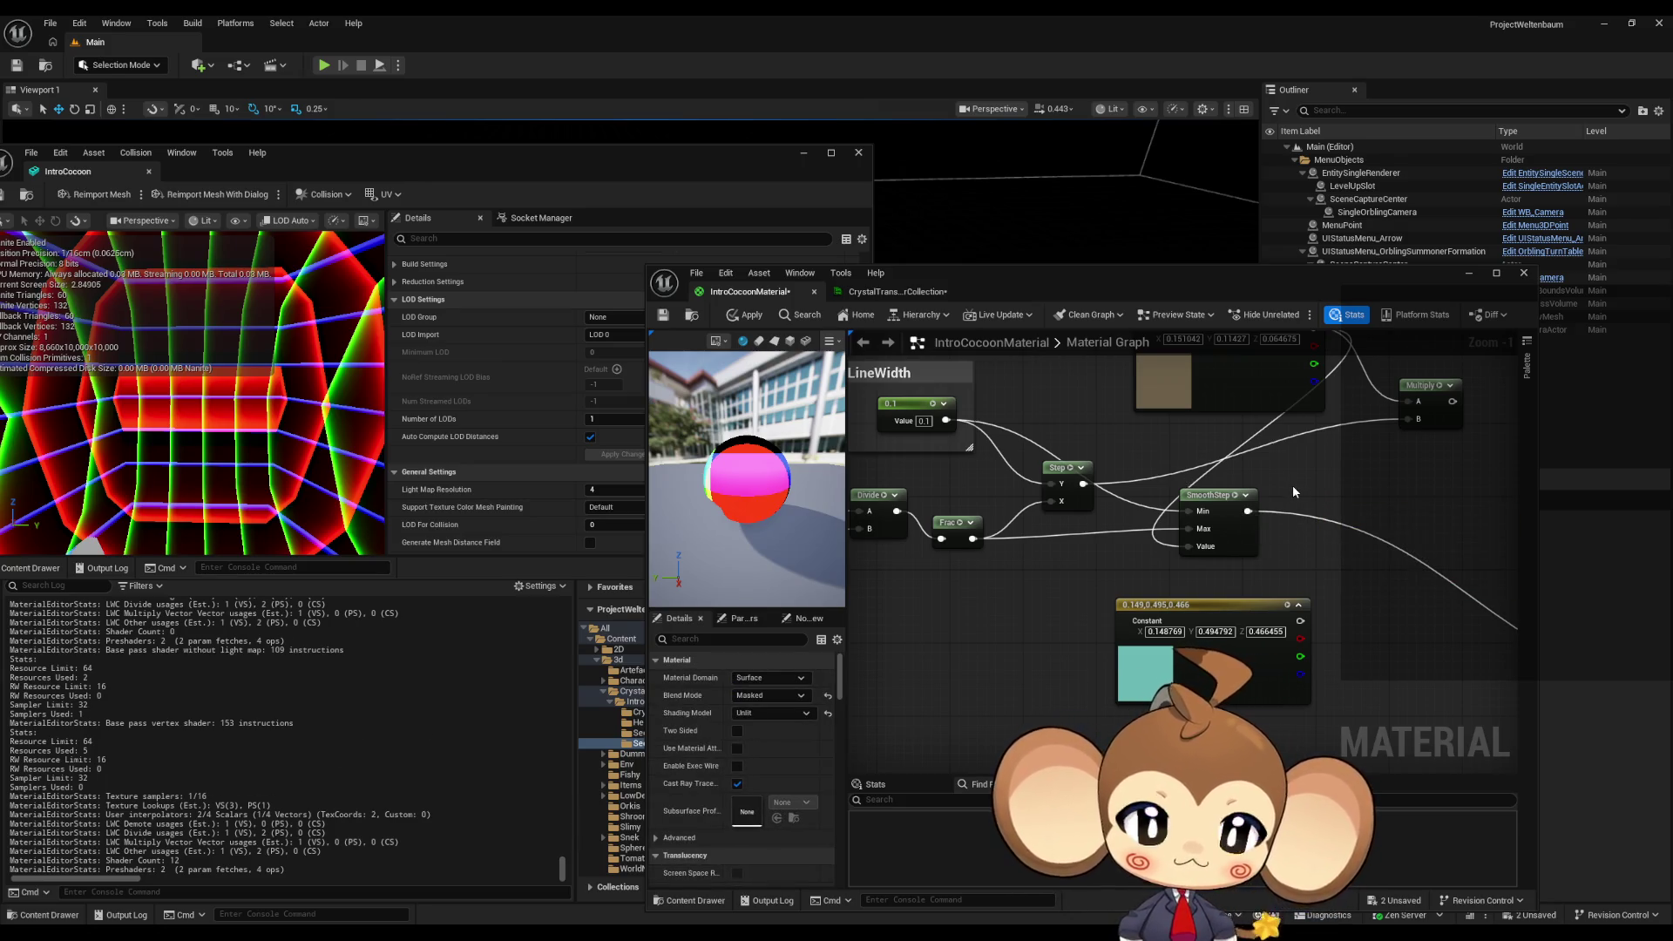
pyautogui.moveTo(1249, 512); pyautogui.dragTo(1292, 523)
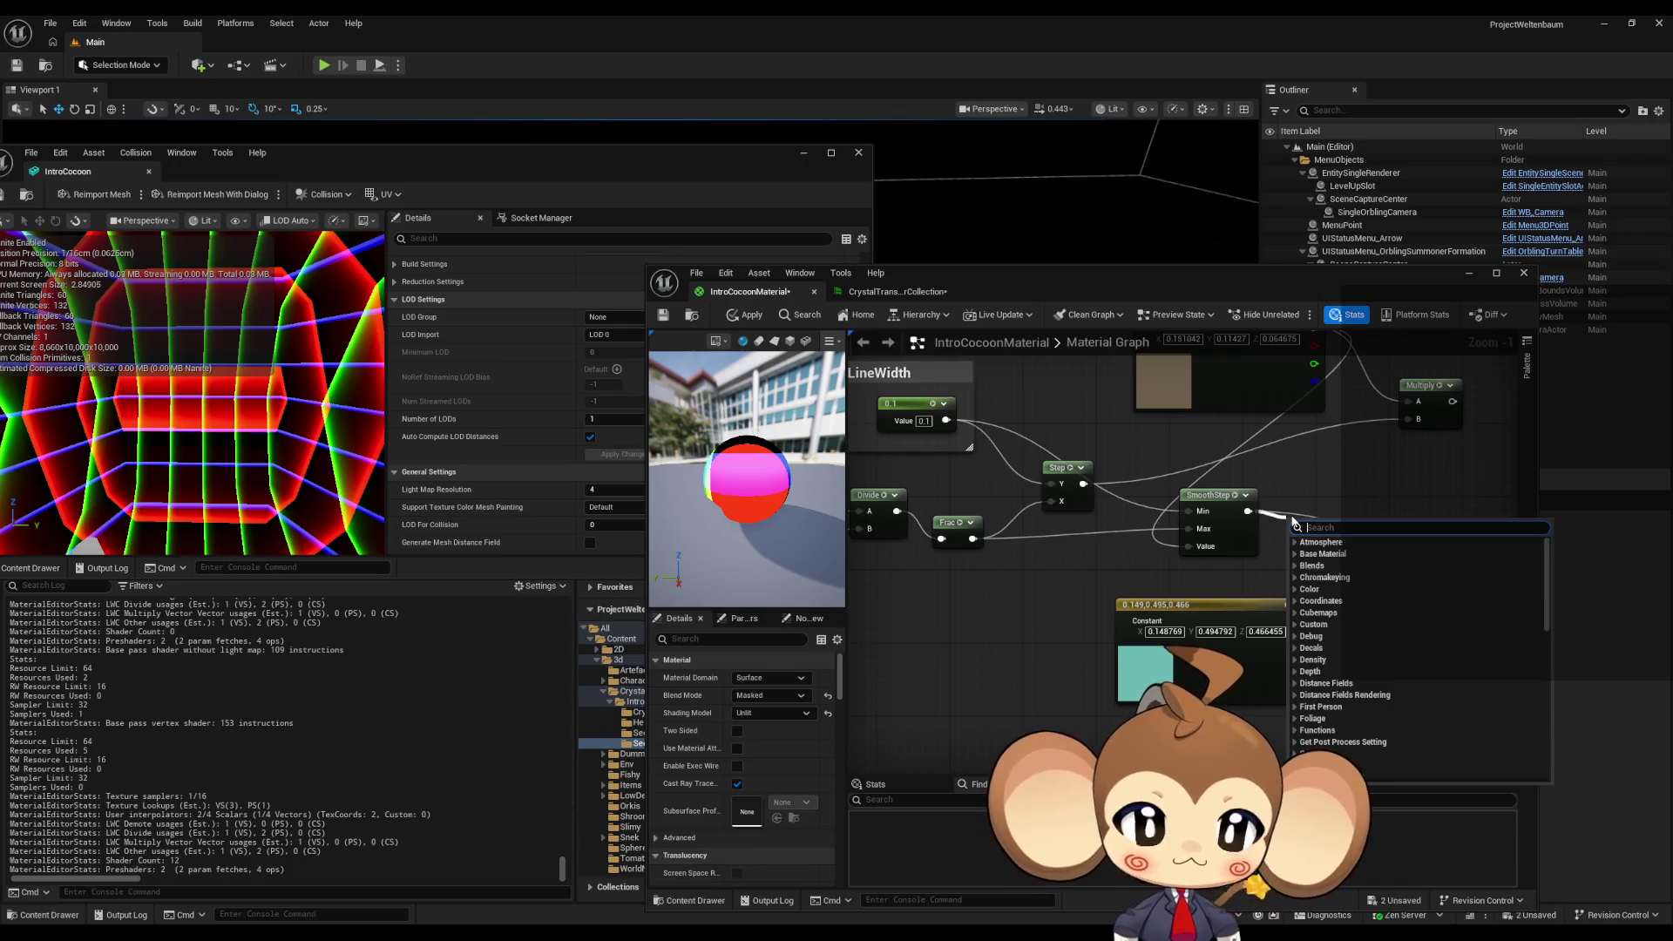
pyautogui.write('one')
pyautogui.press('Return')
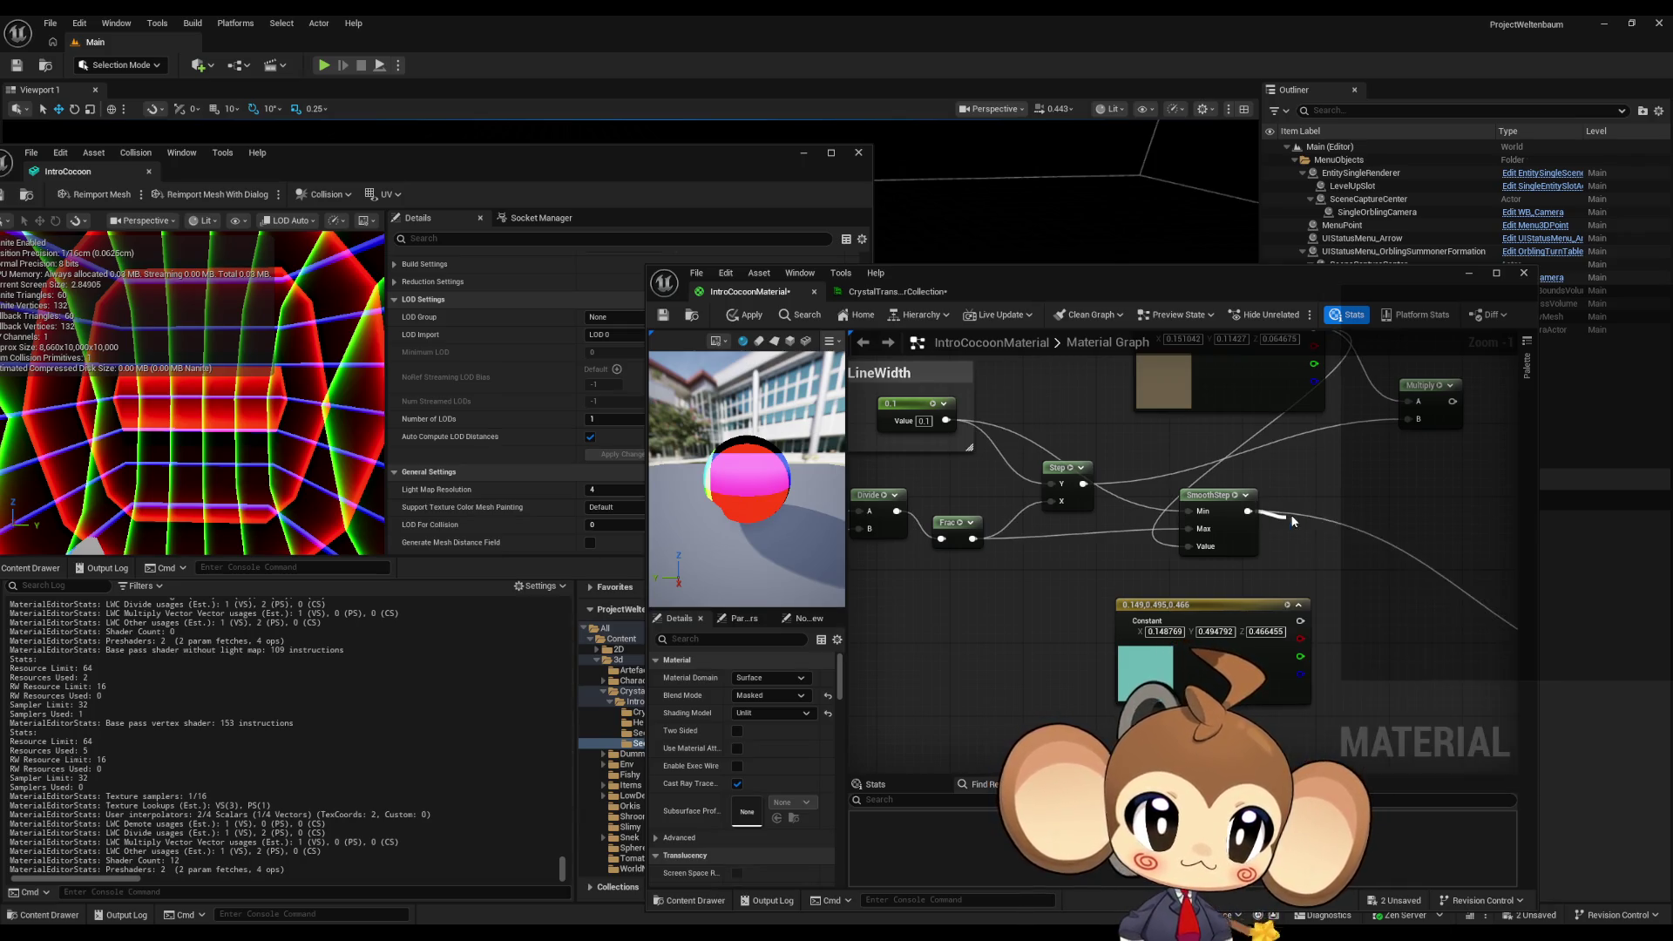
pyautogui.moveTo(1290, 514)
pyautogui.mouseDown()
pyautogui.moveTo(1130, 512)
pyautogui.moveTo(1307, 562)
pyautogui.moveTo(1499, 682)
pyautogui.moveTo(1433, 678)
pyautogui.mouseUp()
pyautogui.click(745, 315)
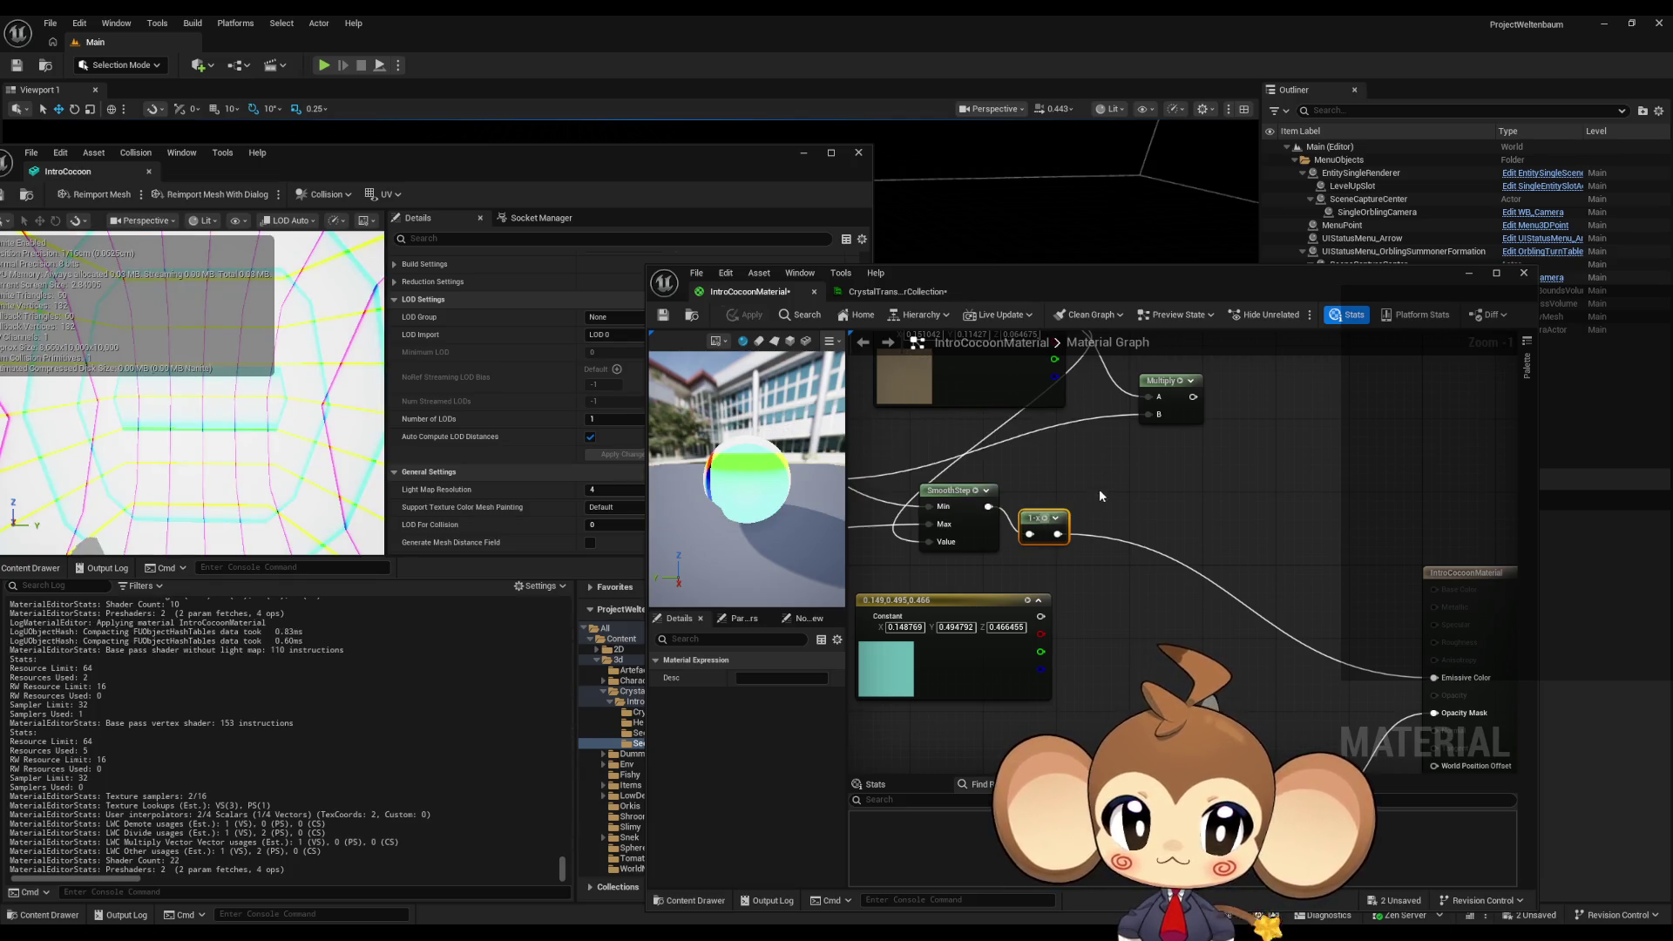
# - Move the 1-x node beside SmoothStep and place a new scalar constant
pyautogui.click(1033, 481)
pyautogui.moveTo(1034, 515); pyautogui.dragTo(1110, 493)
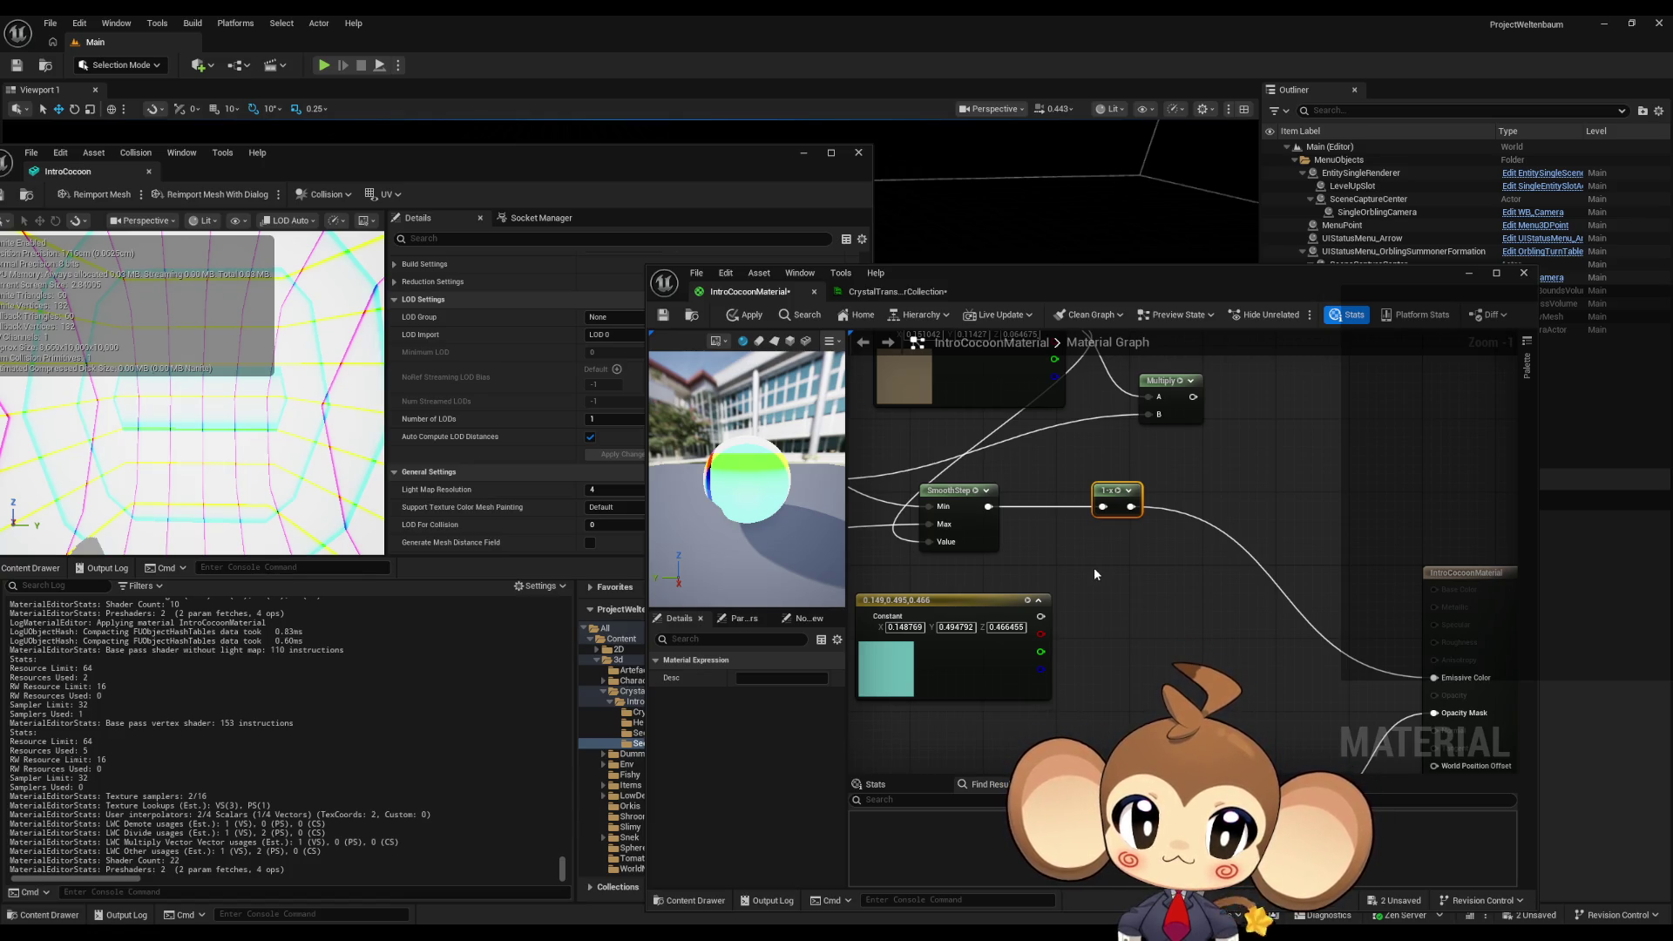
pyautogui.press('1')
pyautogui.click(1195, 484)
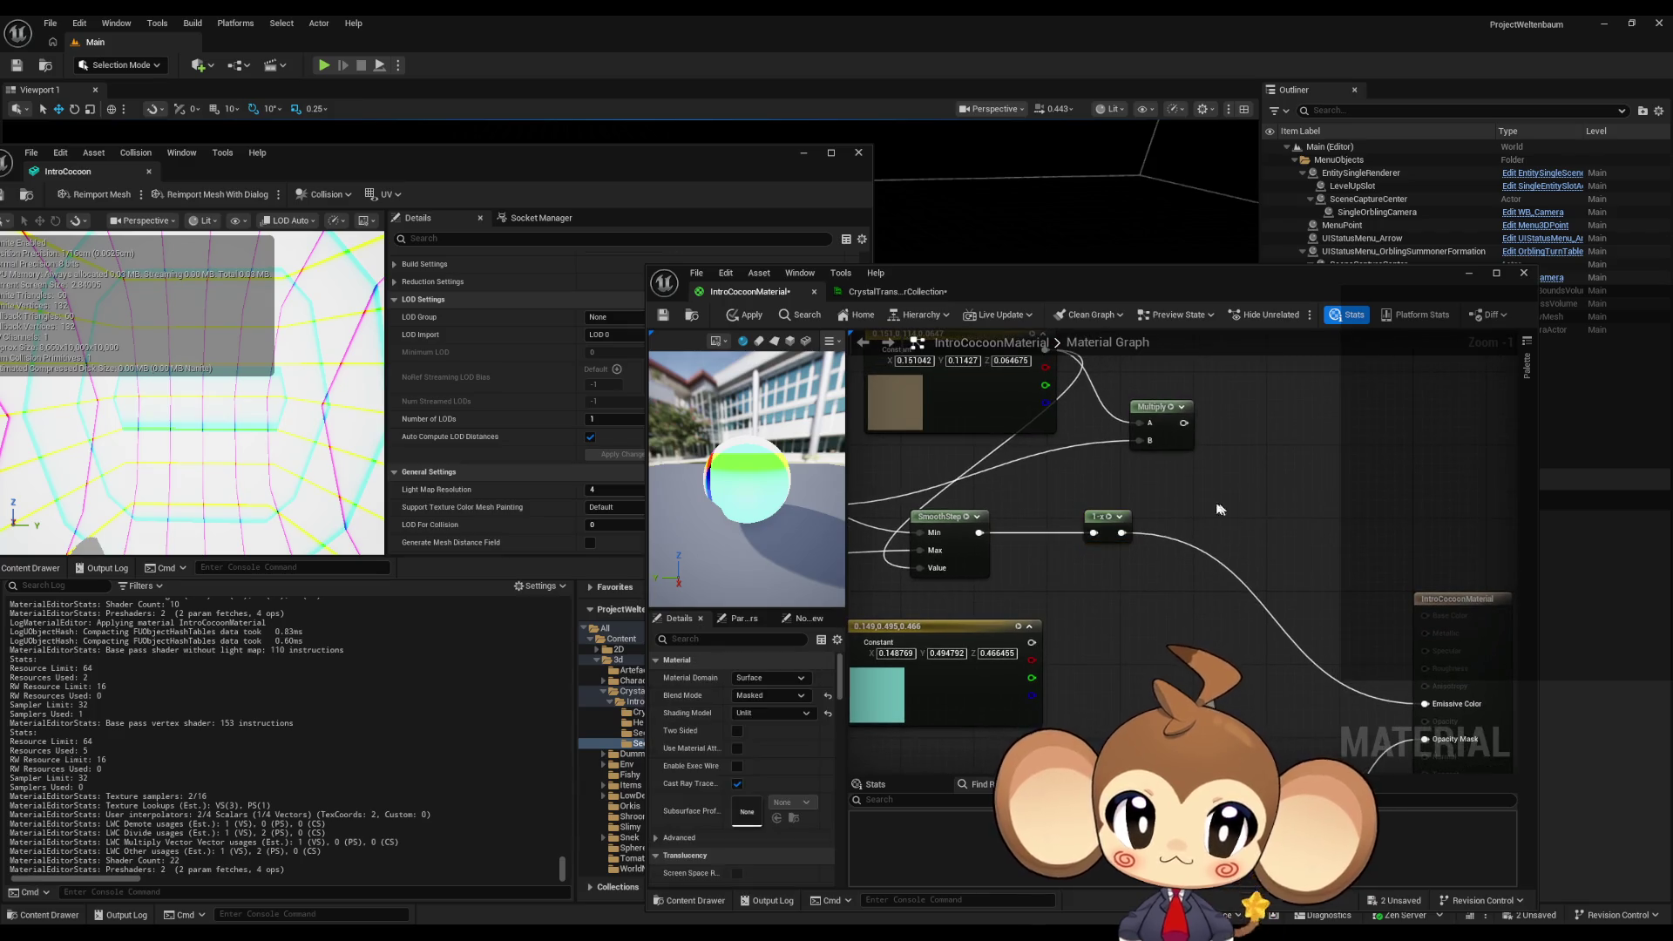
# - Add a Subtract node with SmoothStep as B, wire it into Emissive Color, and delete the 1-x node
pyautogui.moveTo(1274, 495)
pyautogui.mouseDown()
pyautogui.moveTo(1247, 487)
pyautogui.moveTo(1271, 508)
pyautogui.mouseUp()
pyautogui.write('subtract')
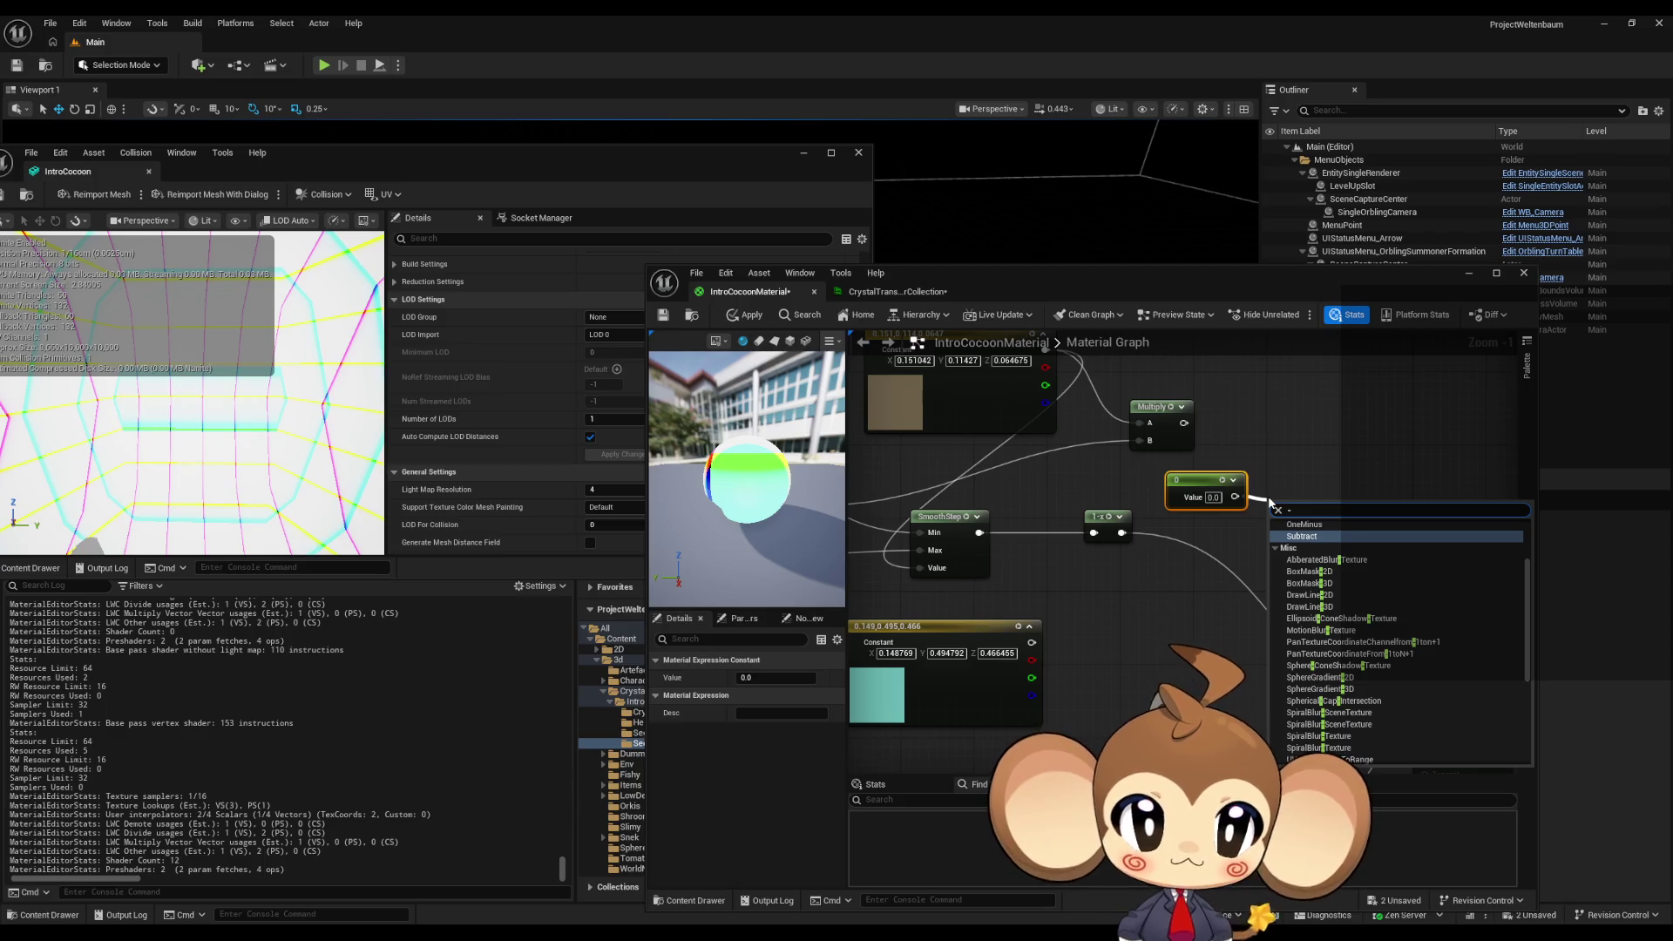
pyautogui.press('Return')
pyautogui.moveTo(1278, 541); pyautogui.dragTo(1123, 534)
pyautogui.moveTo(1322, 524); pyautogui.dragTo(1424, 703)
pyautogui.click(1105, 520)
pyautogui.press('Delete')
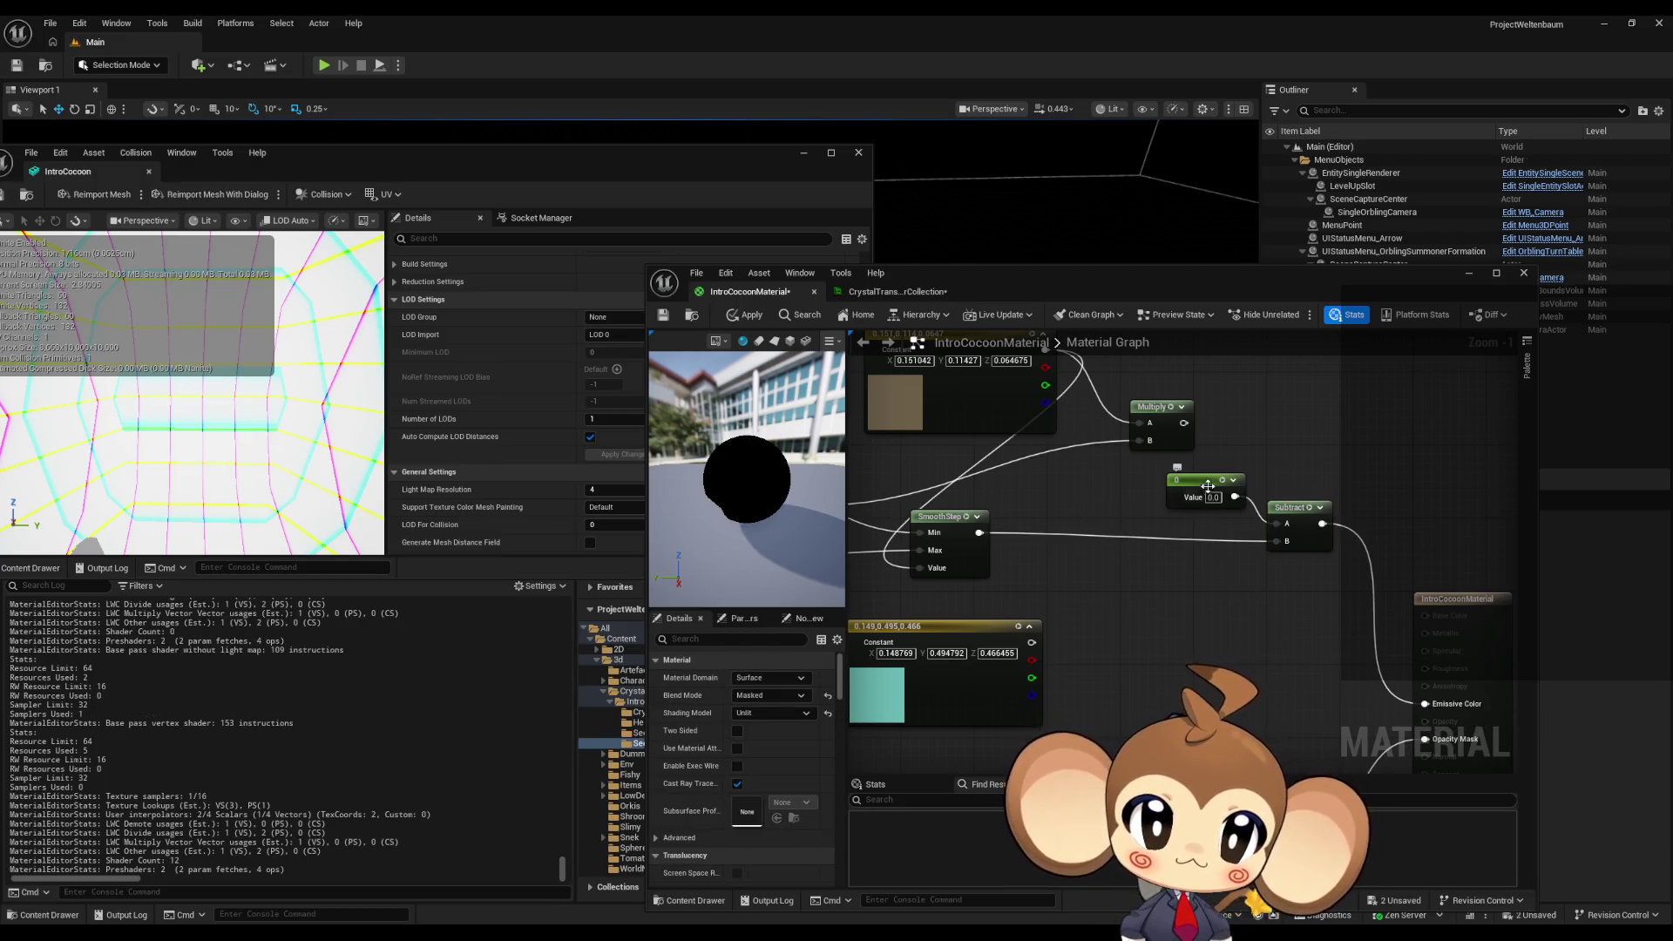
# - Set the constant to 0.1, apply, convert it to parameter Param, and raise its default to about 0.3
pyautogui.write('0.1')
pyautogui.press('Return')
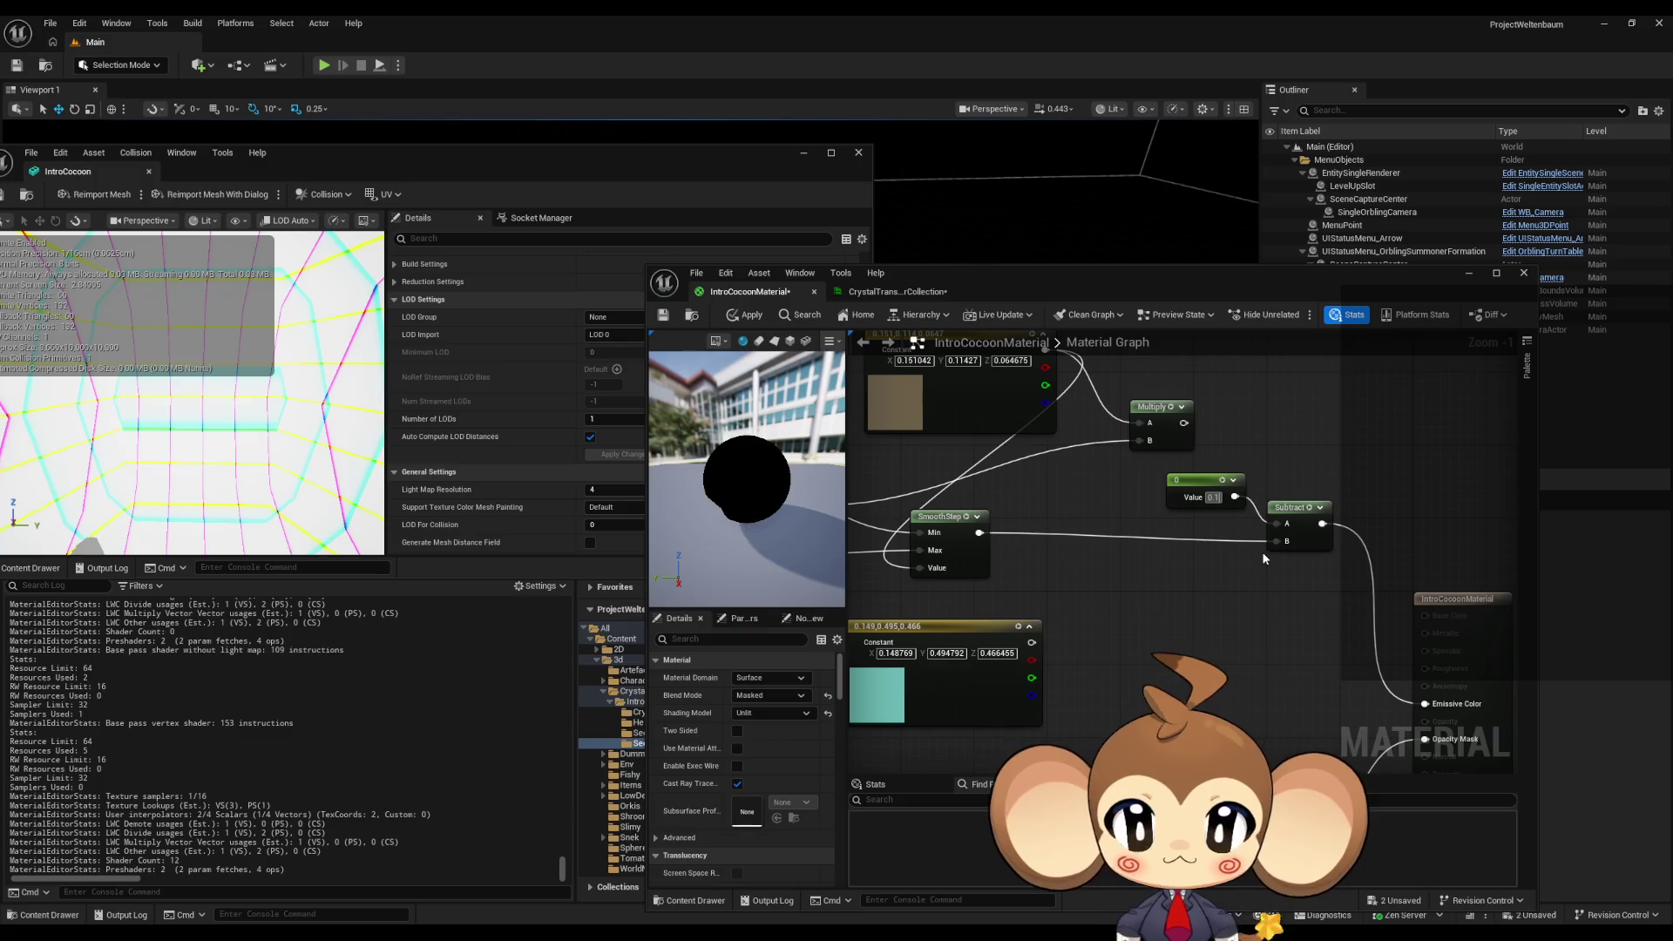
pyautogui.click(746, 315)
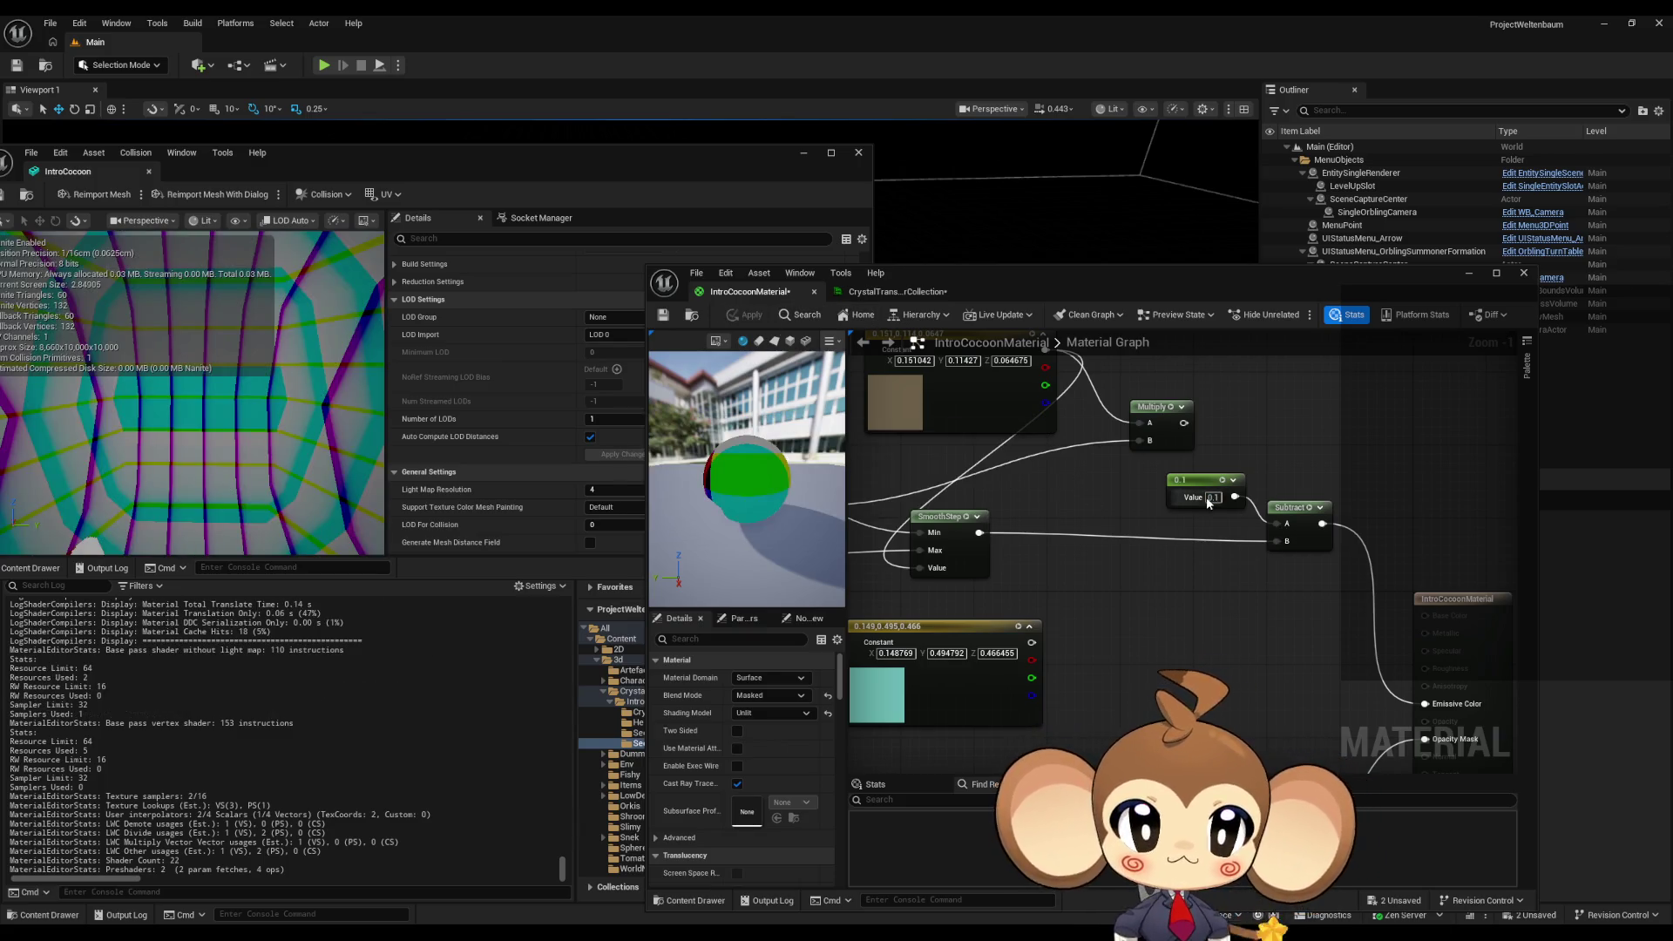
pyautogui.rightClick(1196, 489)
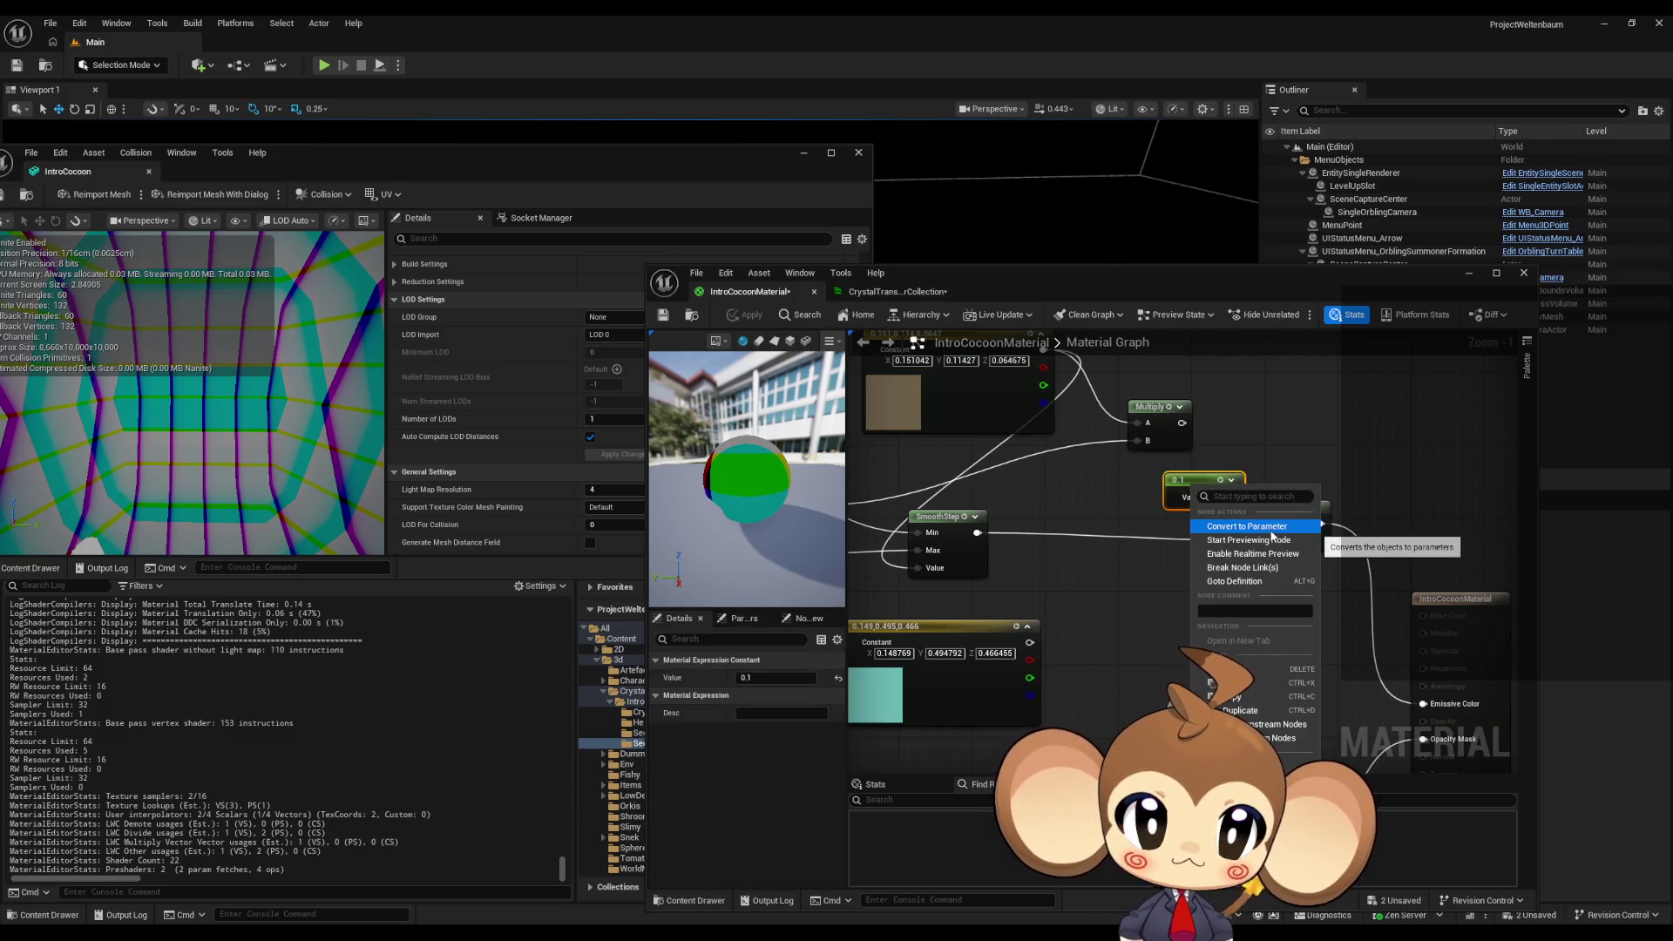
pyautogui.click(1251, 527)
pyautogui.click(1209, 492)
pyautogui.hotkey('ctrl', 's')
pyautogui.moveTo(1209, 493); pyautogui.dragTo(1181, 493)
pyautogui.moveTo(767, 713)
pyautogui.mouseDown()
pyautogui.moveTo(871, 713)
pyautogui.moveTo(697, 713)
pyautogui.moveTo(811, 712)
pyautogui.moveTo(786, 713)
pyautogui.mouseUp()
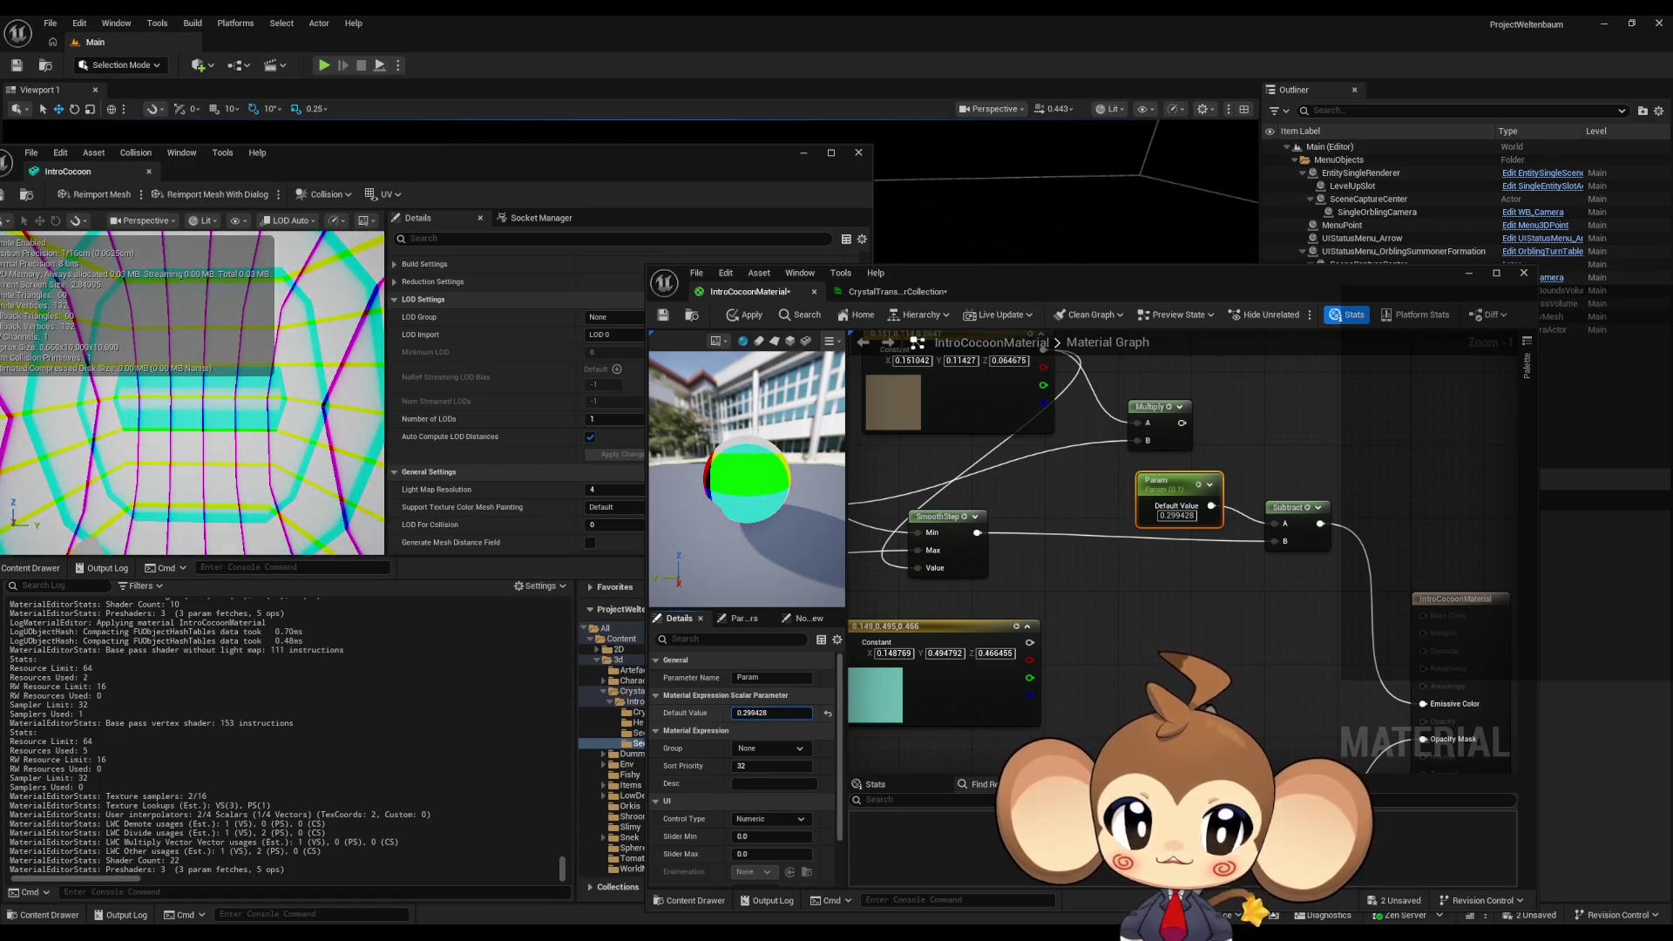
# - Lower Param's default value to 0.035428 and apply the material
pyautogui.moveTo(786, 713); pyautogui.dragTo(755, 712)
pyautogui.moveTo(977, 532); pyautogui.dragTo(1423, 704)
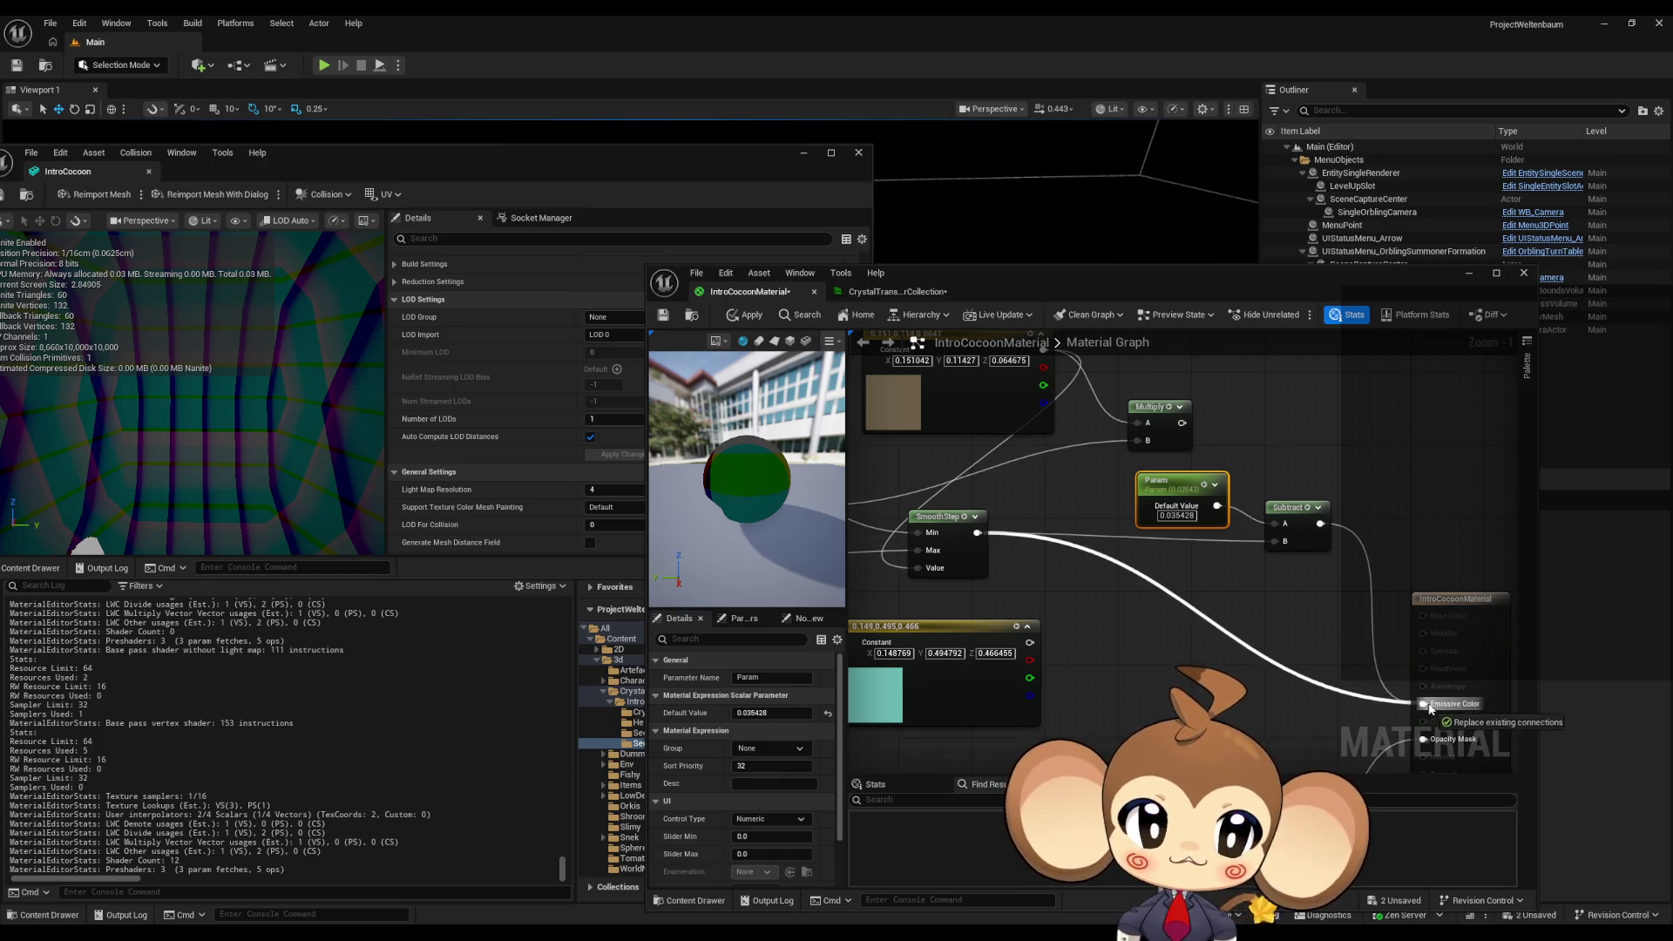
pyautogui.click(740, 317)
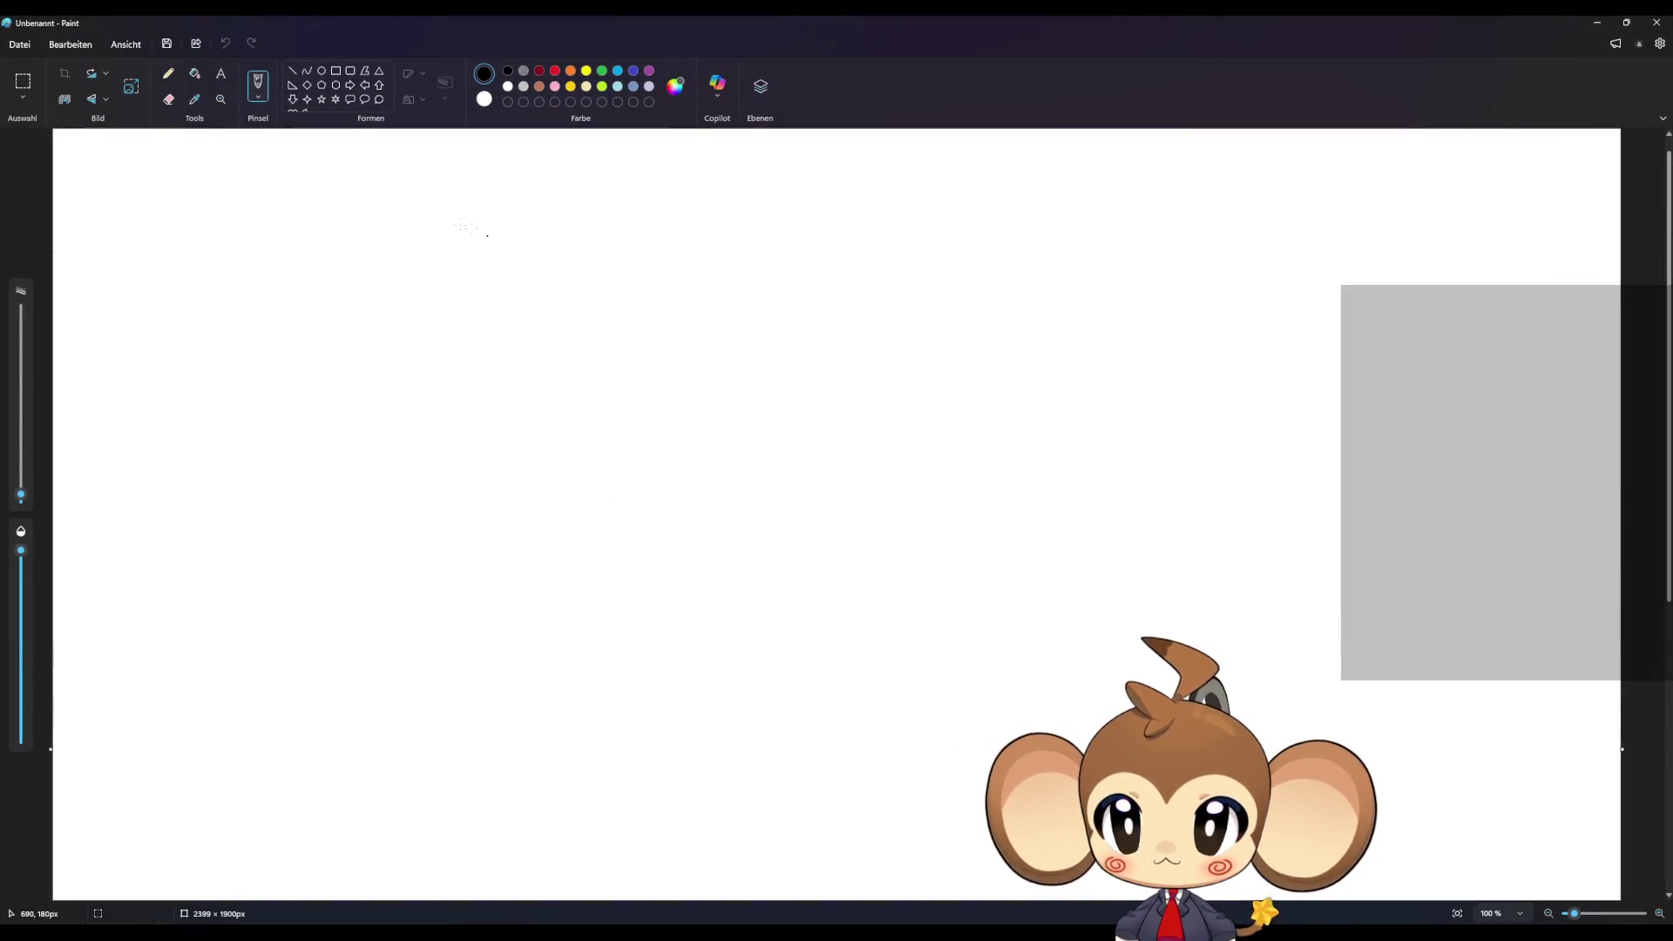
# - Fill the canvas black and write 1 - x, 0 - x and -x with a thick pencil
pyautogui.click(195, 75)
pyautogui.click(448, 323)
pyautogui.click(168, 73)
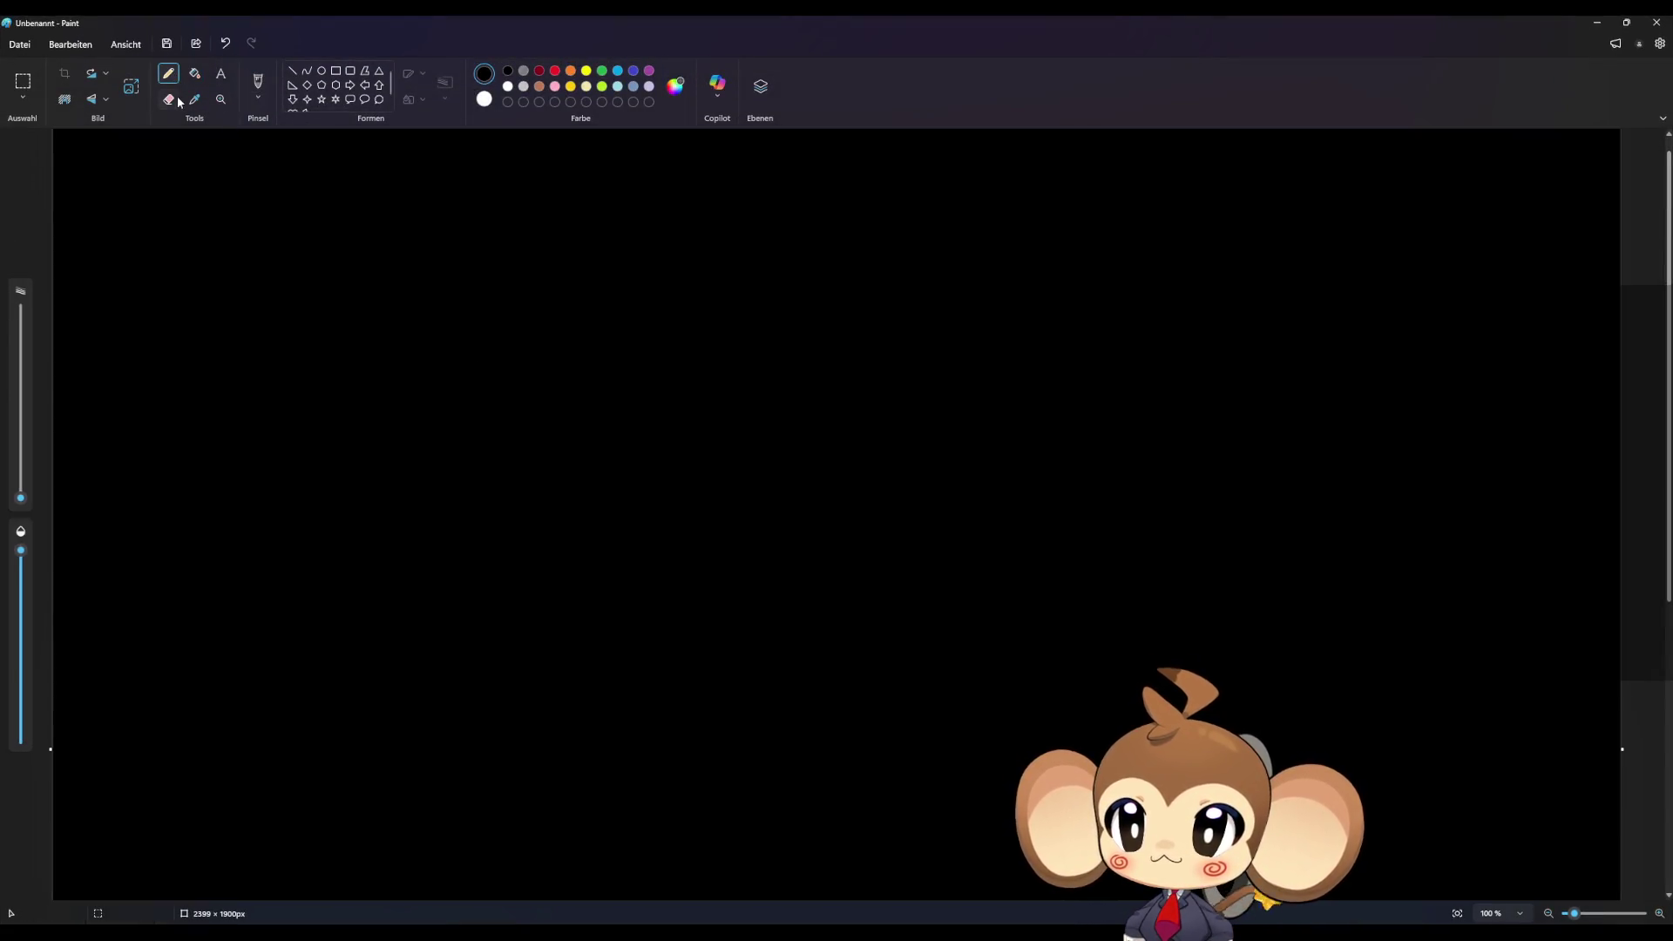
pyautogui.moveTo(45, 477); pyautogui.dragTo(52, 485)
pyautogui.moveTo(382, 290)
pyautogui.mouseDown()
pyautogui.moveTo(453, 248)
pyautogui.moveTo(433, 327)
pyautogui.moveTo(638, 256)
pyautogui.moveTo(627, 327)
pyautogui.mouseUp()
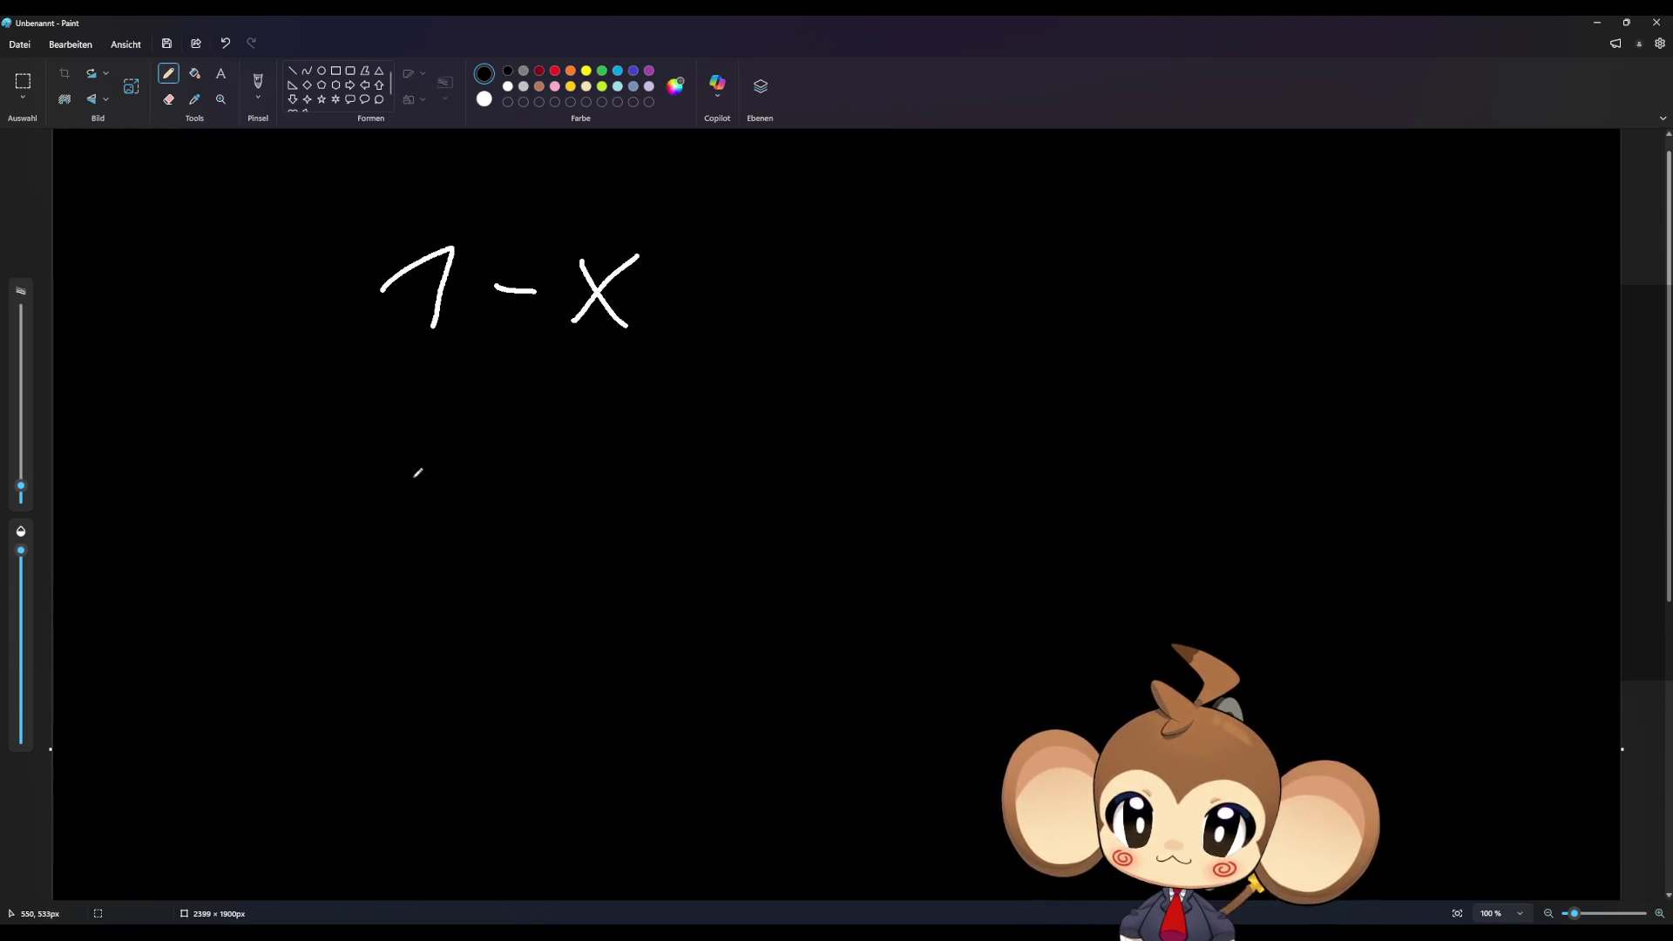
pyautogui.moveTo(450, 446)
pyautogui.mouseDown()
pyautogui.moveTo(435, 441)
pyautogui.moveTo(530, 478)
pyautogui.moveTo(601, 448)
pyautogui.moveTo(600, 515)
pyautogui.mouseUp()
pyautogui.moveTo(433, 617); pyautogui.dragTo(470, 615)
pyautogui.moveTo(510, 649)
pyautogui.mouseDown()
pyautogui.moveTo(542, 590)
pyautogui.moveTo(549, 636)
pyautogui.mouseUp()
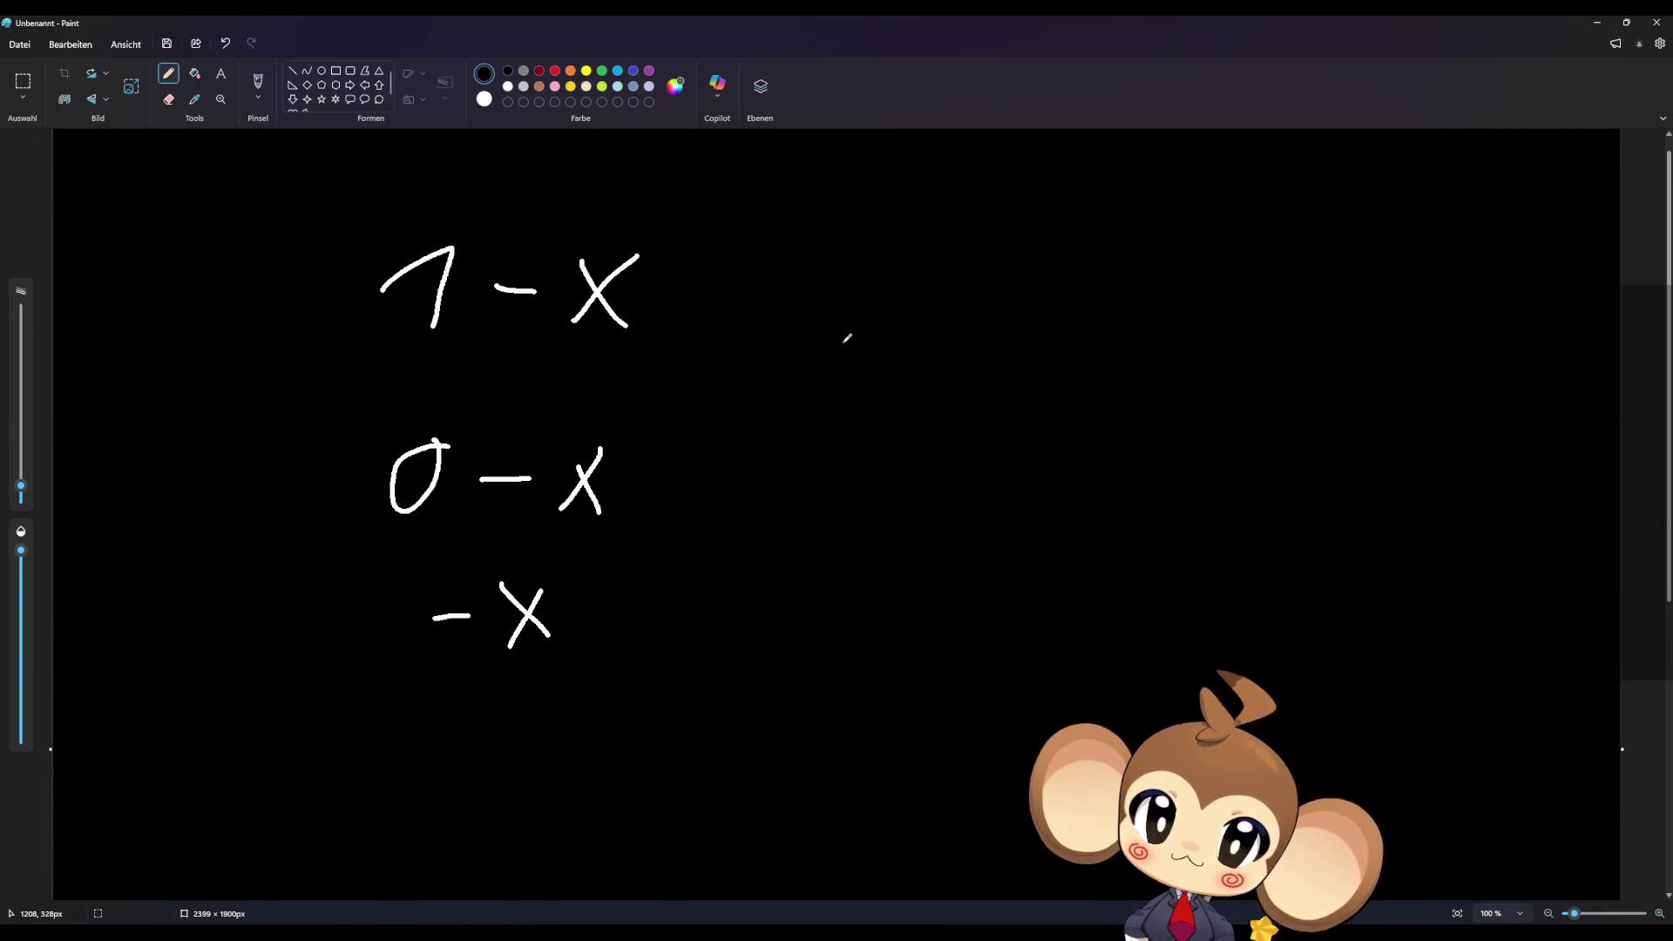
# - Draw a double-headed arrow from 1 - x to x
pyautogui.moveTo(747, 296); pyautogui.dragTo(865, 288)
pyautogui.moveTo(791, 261)
pyautogui.mouseDown()
pyautogui.moveTo(716, 286)
pyautogui.moveTo(741, 298)
pyautogui.mouseUp()
pyautogui.moveTo(868, 248); pyautogui.dragTo(866, 311)
pyautogui.moveTo(720, 288); pyautogui.dragTo(750, 325)
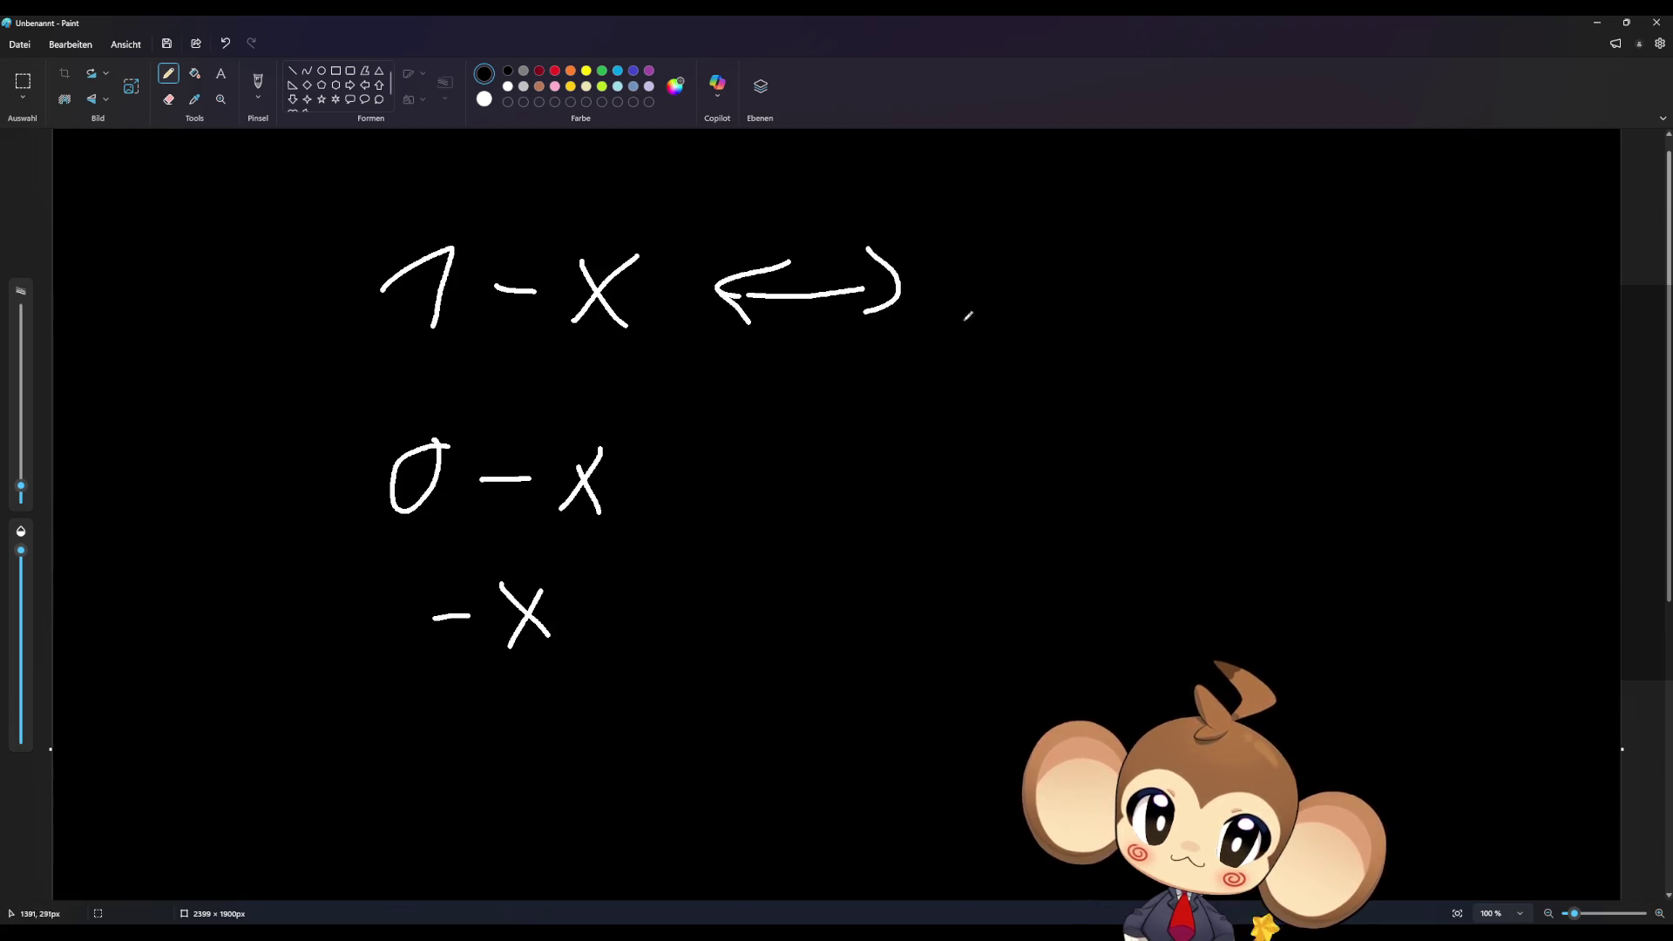
pyautogui.moveTo(963, 322); pyautogui.dragTo(1025, 258)
pyautogui.moveTo(954, 262); pyautogui.dragTo(1026, 319)
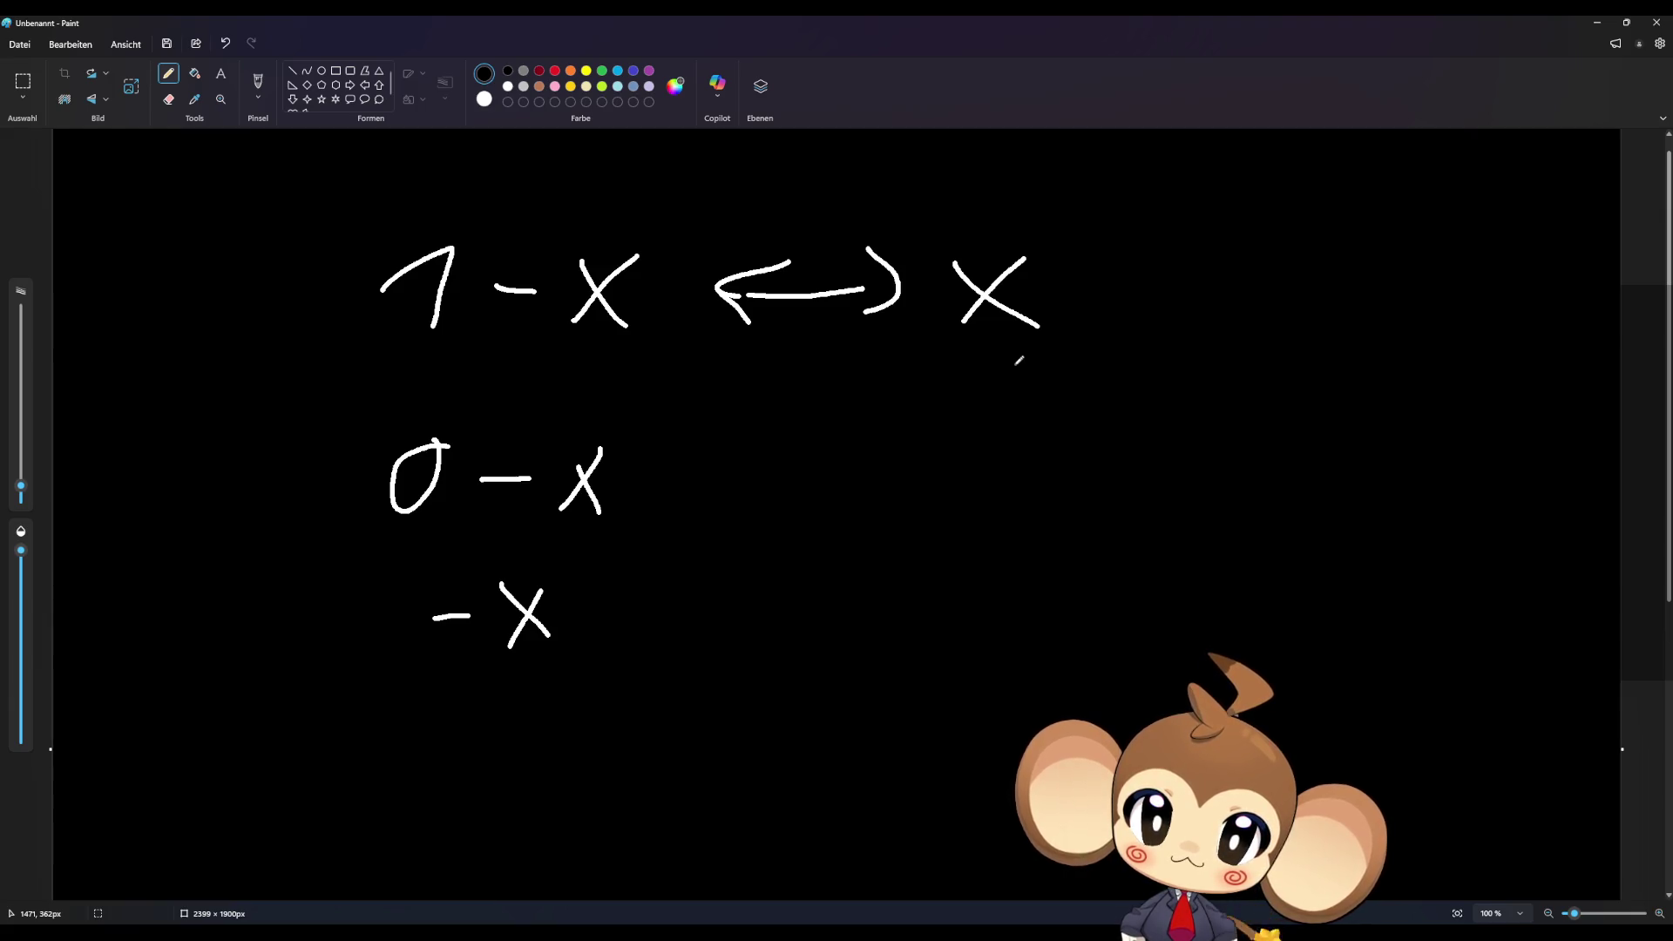
# - Write -1 + 2x with 1 - x beneath it, then minimize Paint
pyautogui.moveTo(1284, 411)
pyautogui.mouseDown()
pyautogui.moveTo(1330, 405)
pyautogui.moveTo(1296, 436)
pyautogui.mouseUp()
pyautogui.moveTo(1370, 384)
pyautogui.mouseDown()
pyautogui.moveTo(1388, 430)
pyautogui.moveTo(1447, 383)
pyautogui.mouseUp()
pyautogui.moveTo(1422, 387); pyautogui.dragTo(1449, 425)
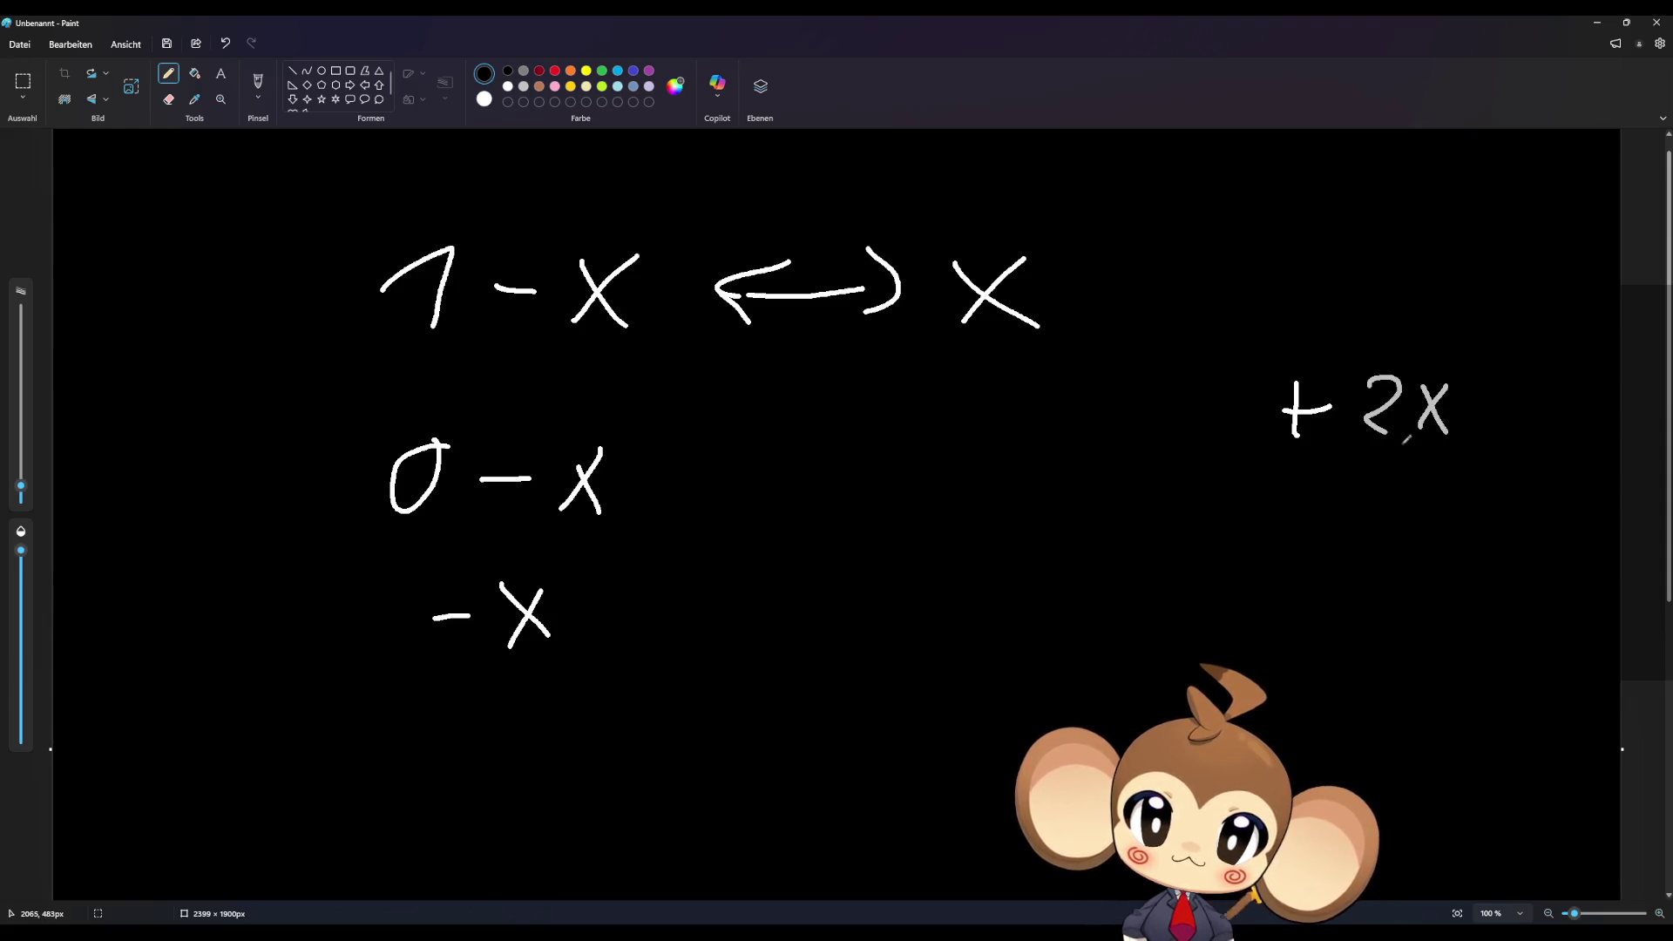
pyautogui.moveTo(1113, 417); pyautogui.dragTo(1197, 429)
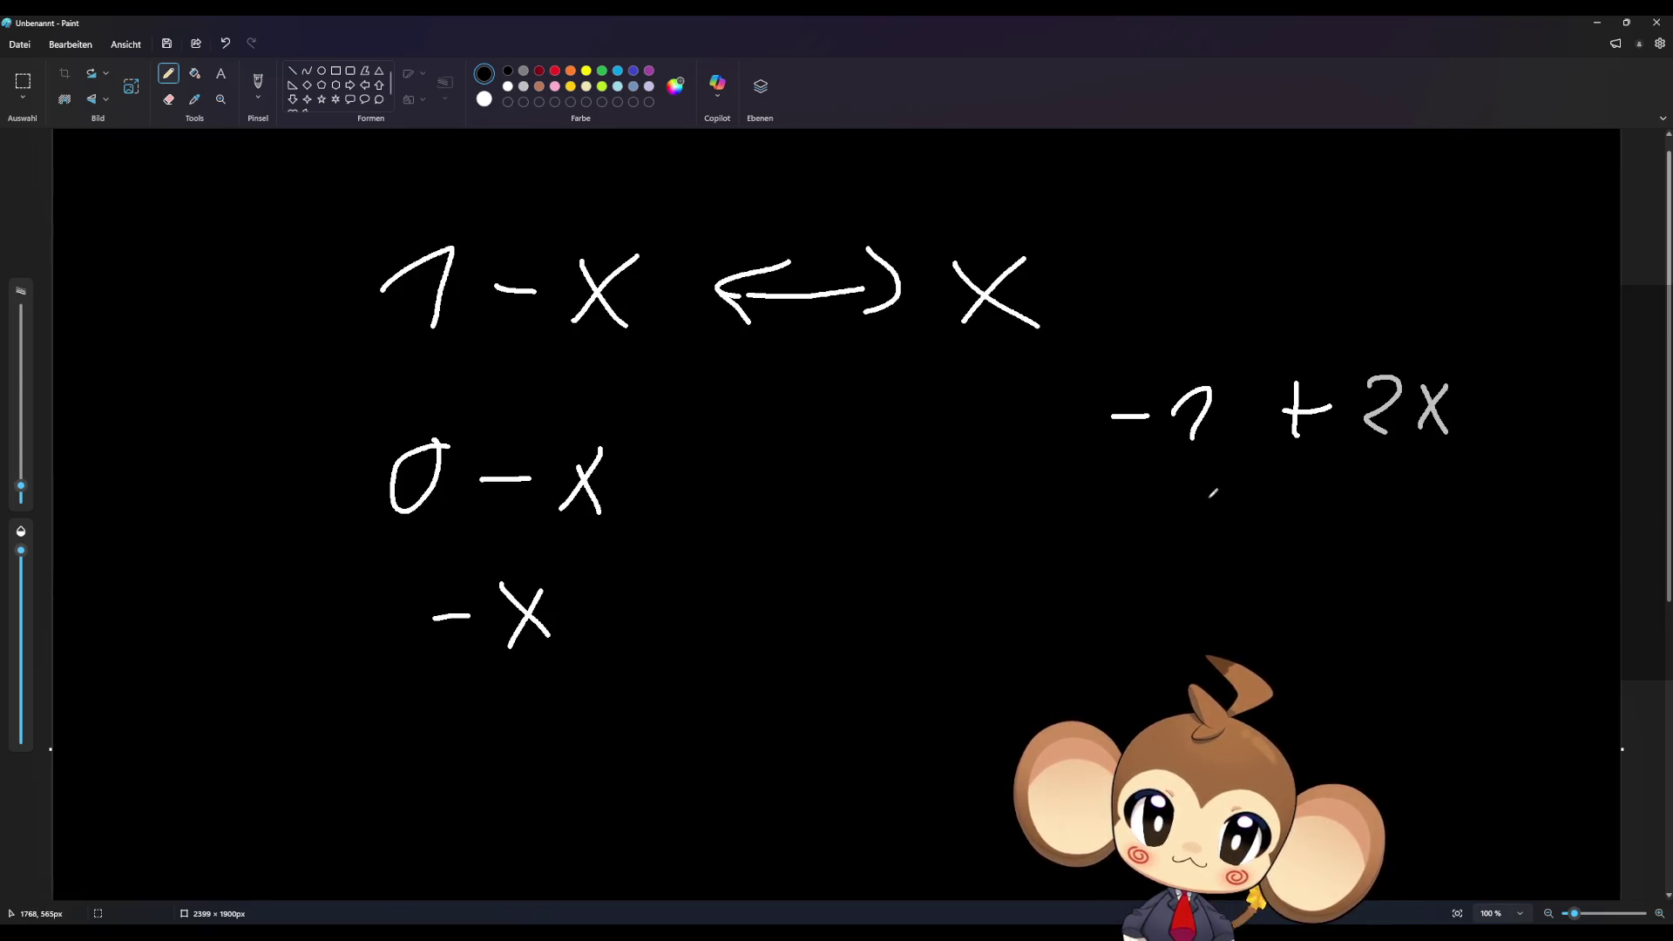
pyautogui.moveTo(1175, 532)
pyautogui.mouseDown()
pyautogui.moveTo(1214, 556)
pyautogui.moveTo(1316, 522)
pyautogui.moveTo(1402, 555)
pyautogui.mouseUp()
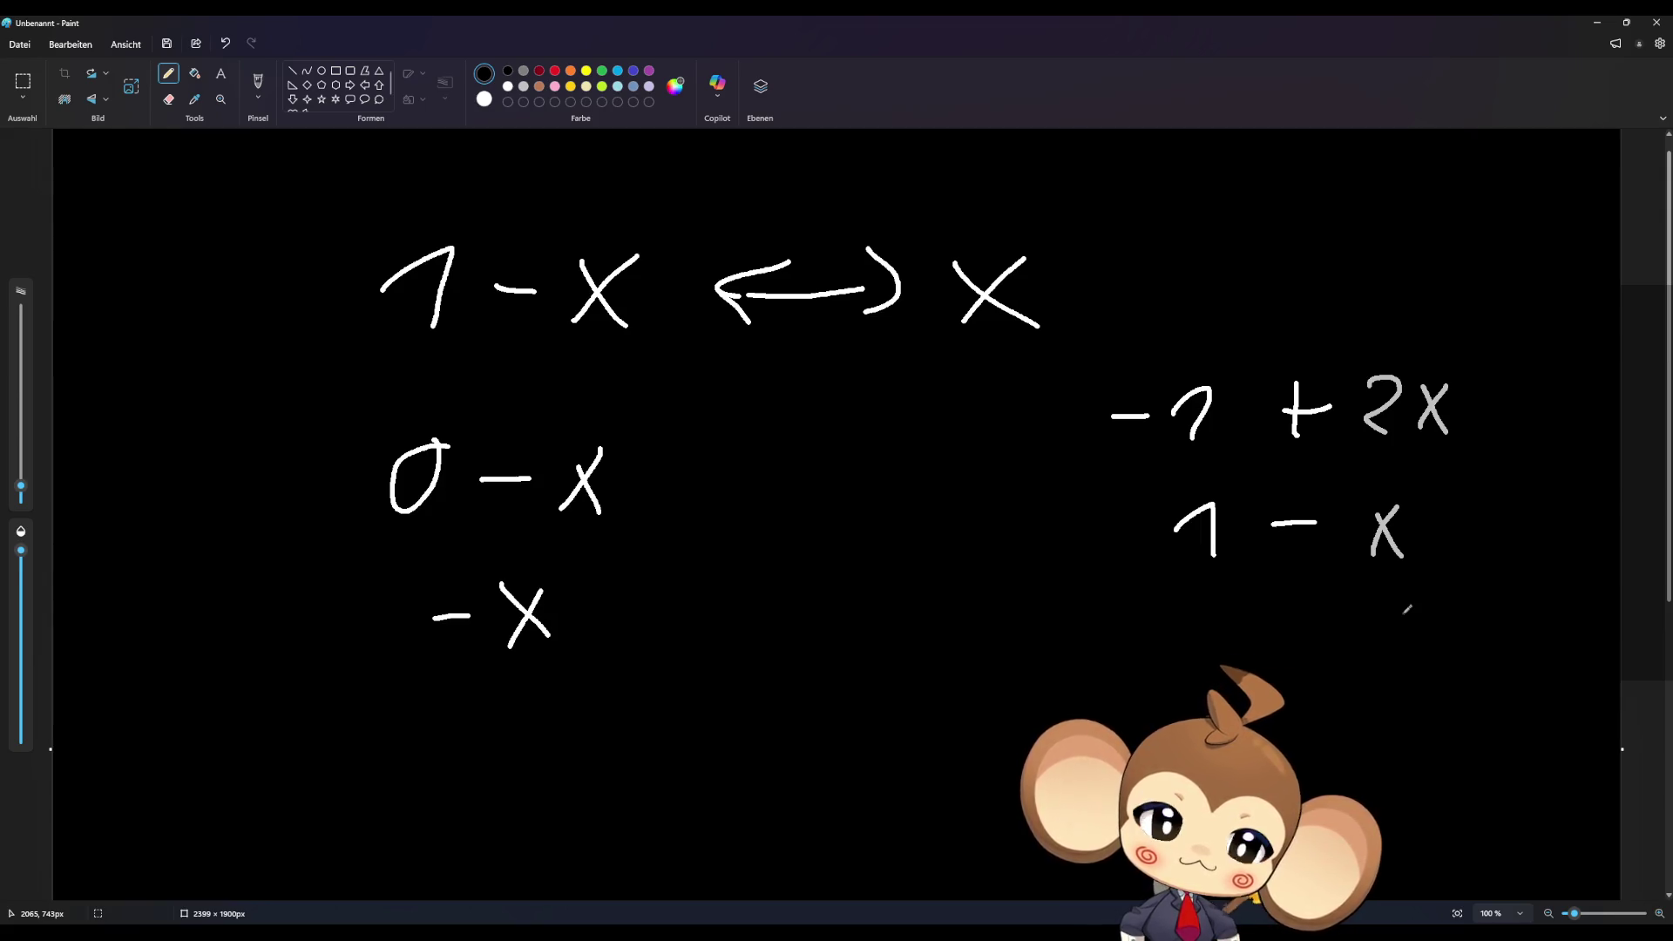
pyautogui.click(1597, 22)
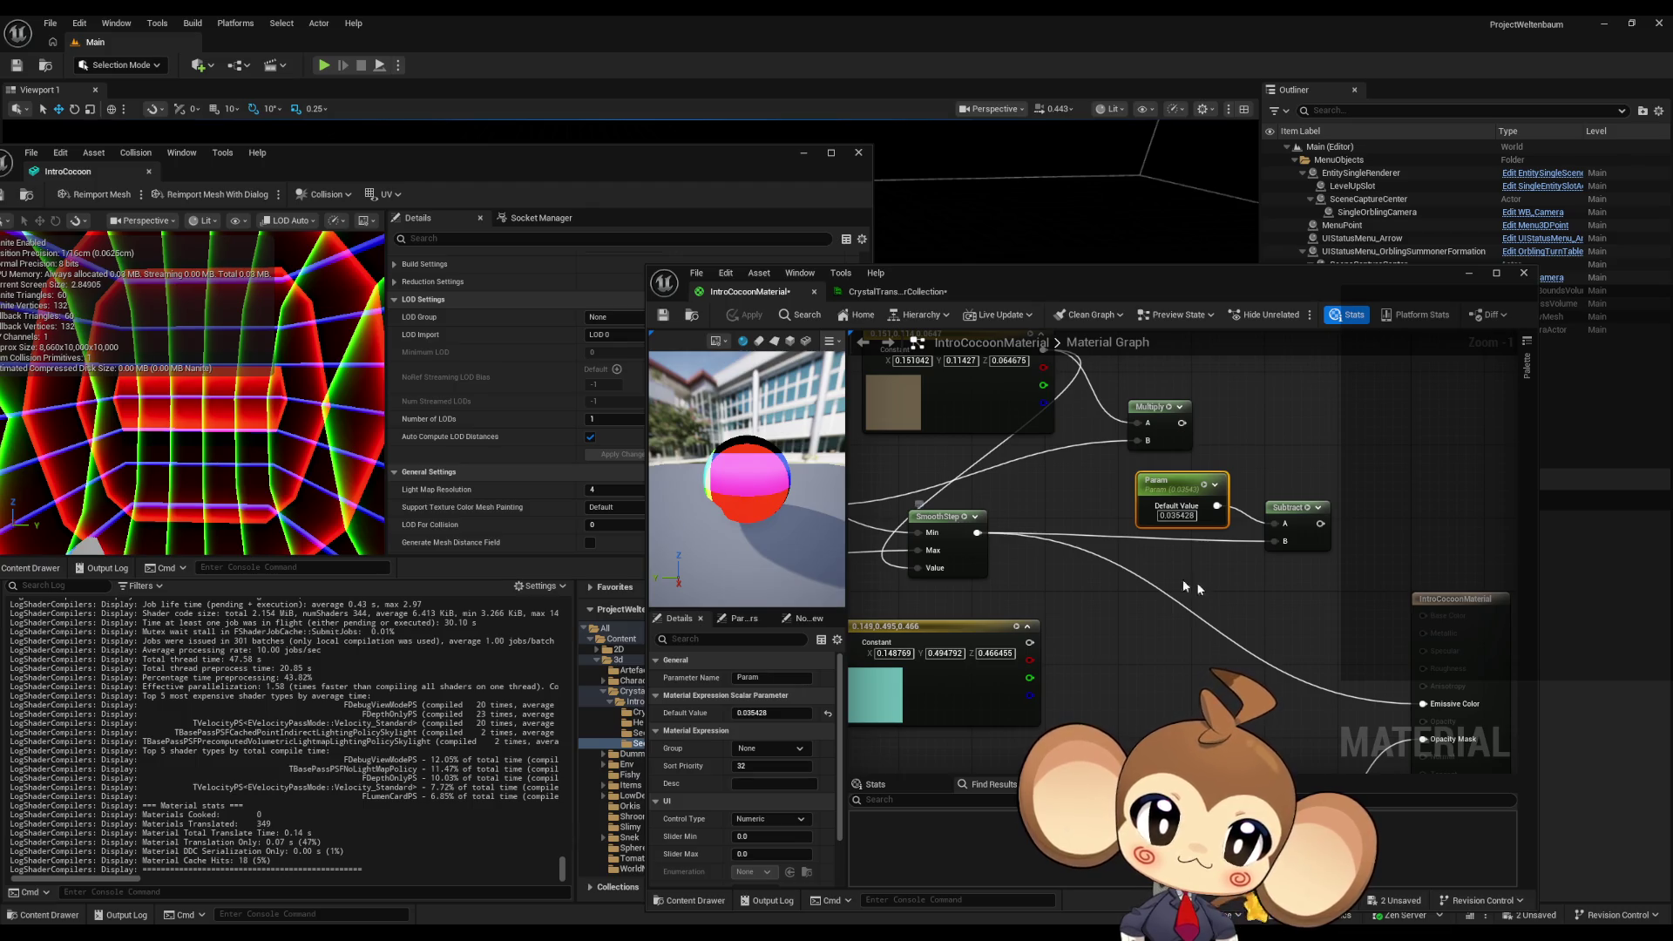
# - Add an Add node on Absolute World Position and feed its result into Divide's A input
pyautogui.scroll(-2, 1258, 581)
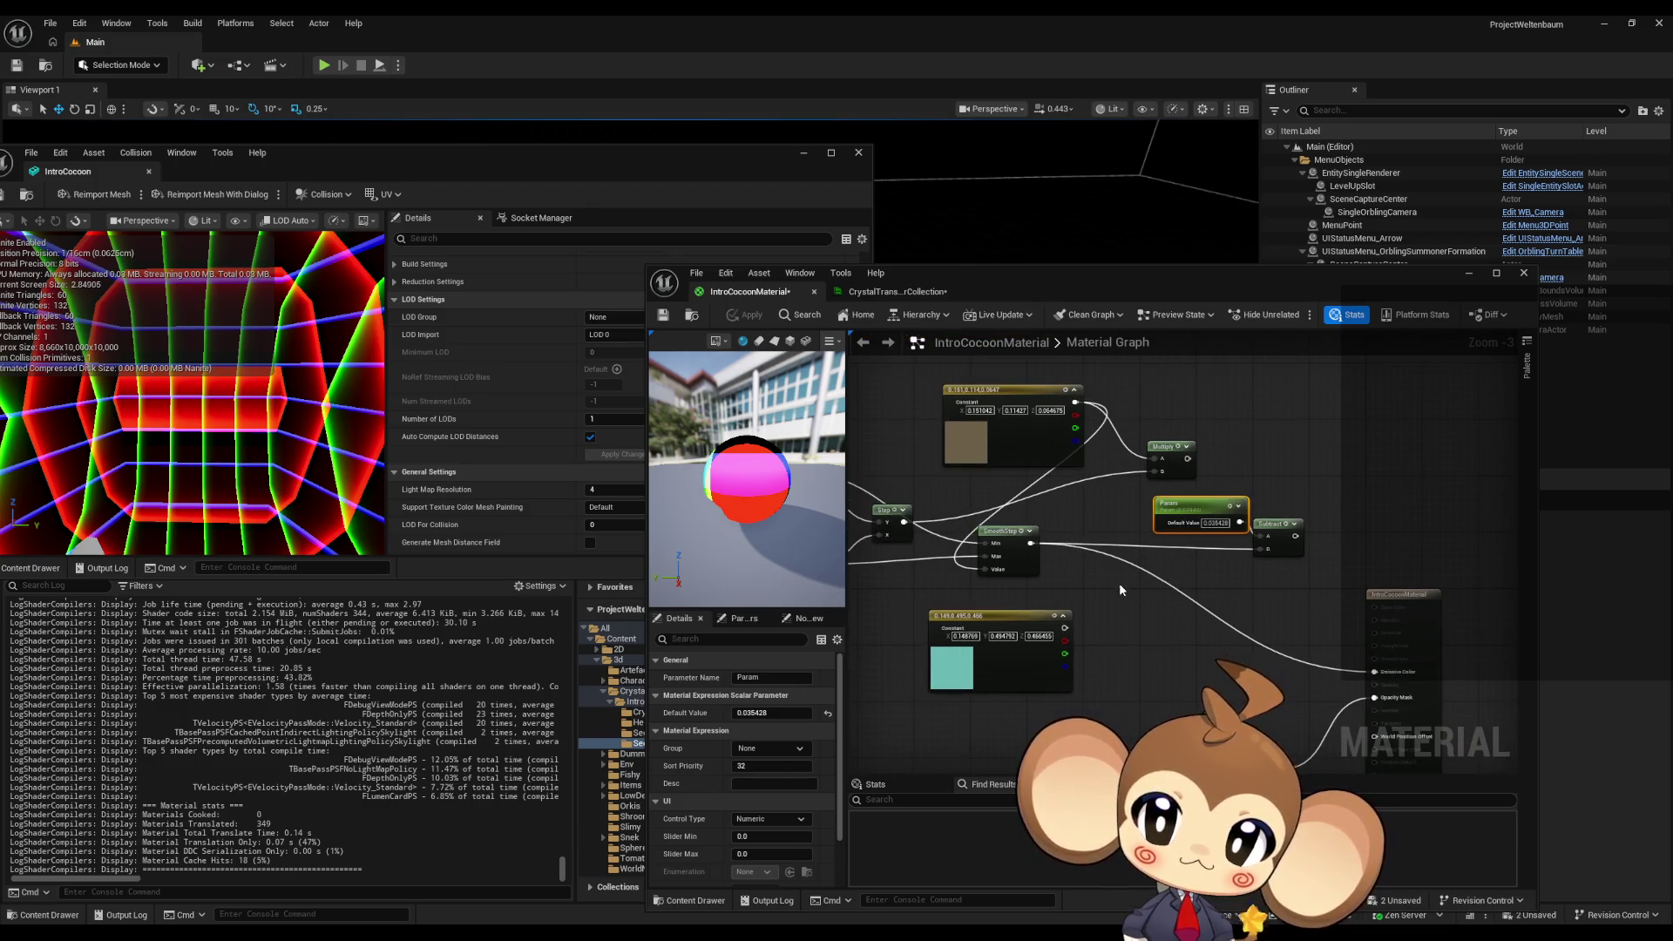
pyautogui.moveTo(1121, 590); pyautogui.dragTo(1274, 563)
pyautogui.moveTo(1075, 568)
pyautogui.mouseDown()
pyautogui.moveTo(1113, 583)
pyautogui.moveTo(1283, 567)
pyautogui.mouseUp()
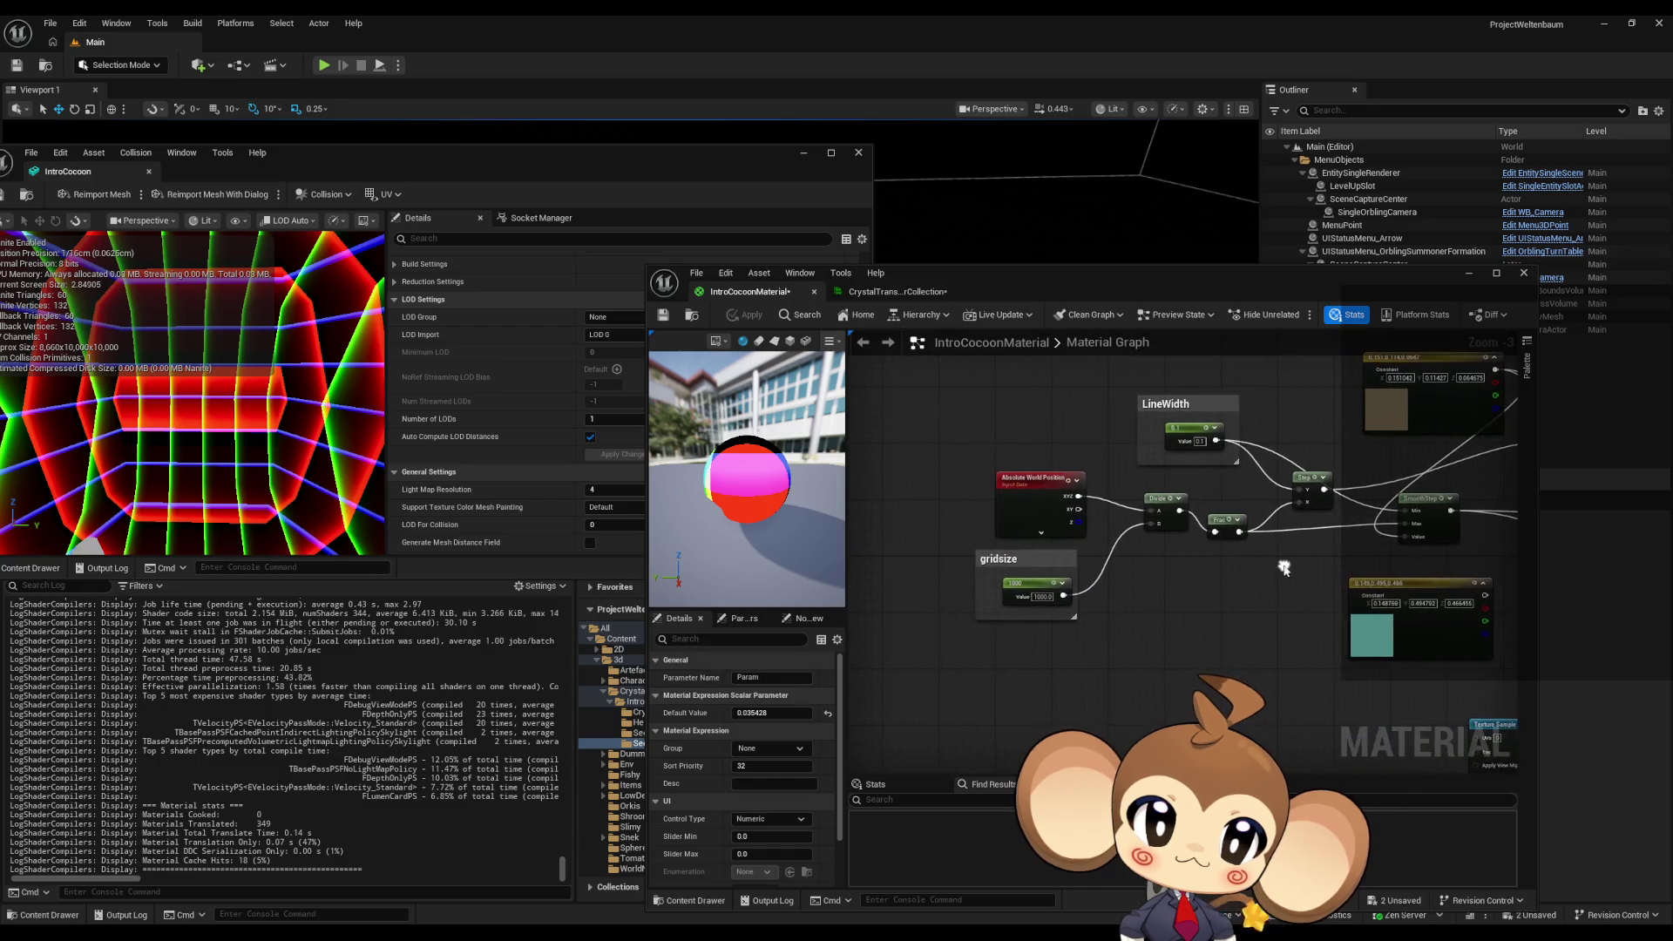
pyautogui.scroll(3, 1094, 523)
pyautogui.moveTo(959, 436)
pyautogui.mouseDown()
pyautogui.moveTo(918, 440)
pyautogui.moveTo(902, 389)
pyautogui.moveTo(1021, 404)
pyautogui.mouseUp()
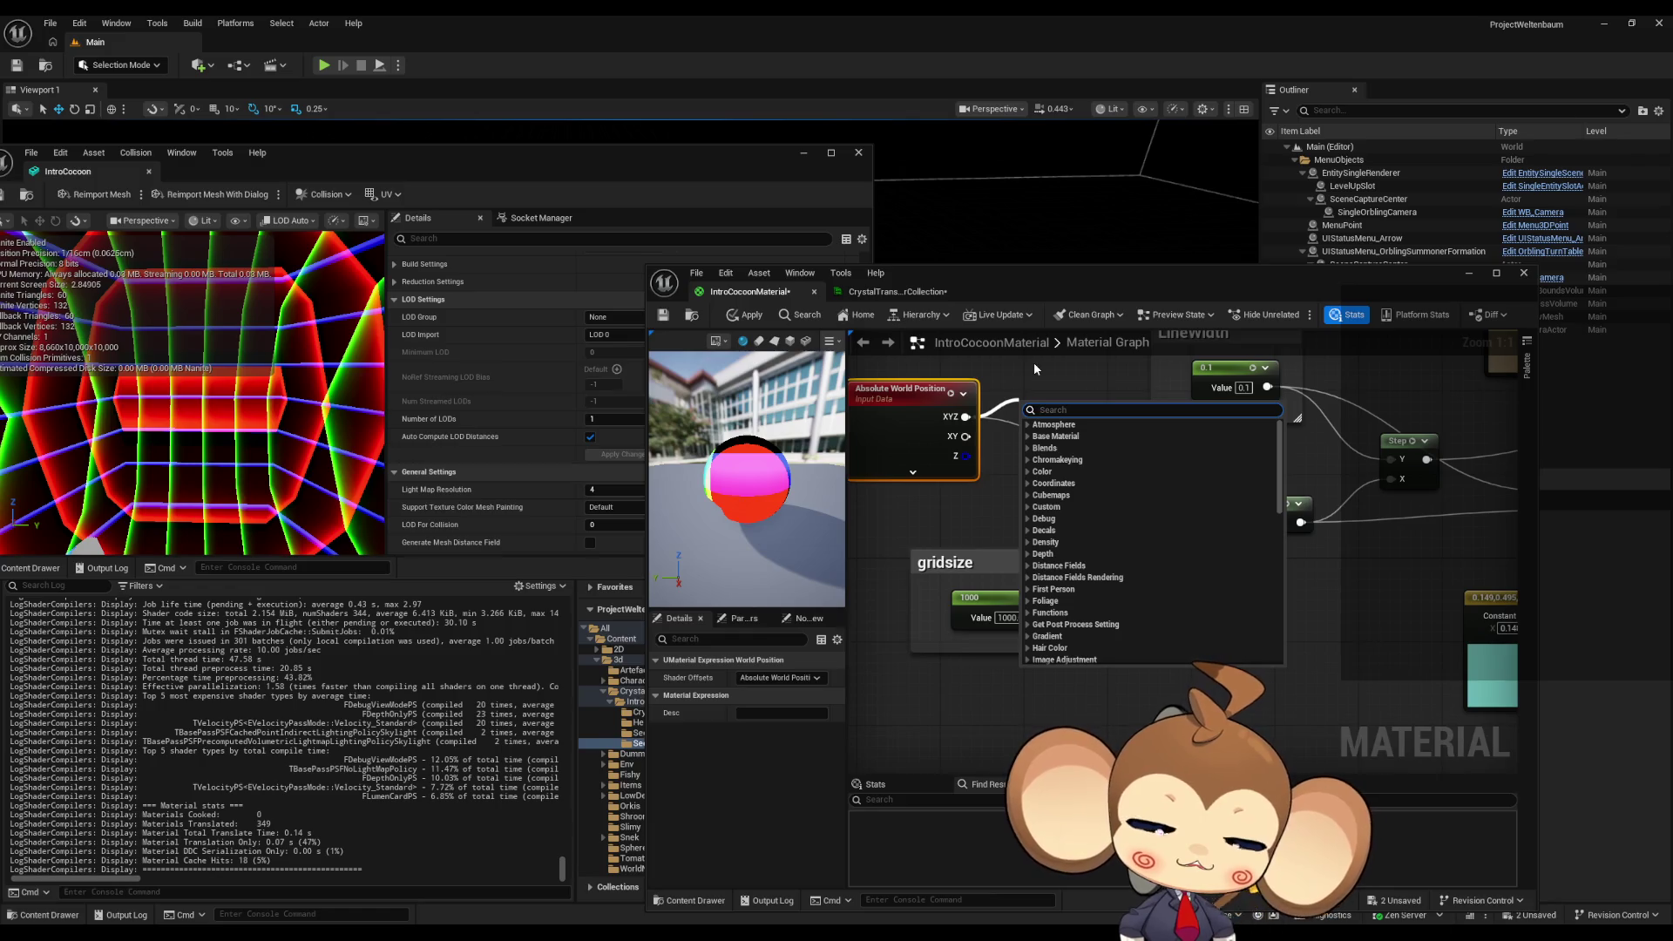
pyautogui.write('add')
pyautogui.press('Return')
pyautogui.moveTo(1075, 417); pyautogui.dragTo(1170, 490)
pyautogui.moveTo(1025, 439)
pyautogui.mouseDown()
pyautogui.moveTo(1018, 461)
pyautogui.moveTo(904, 517)
pyautogui.moveTo(1025, 438)
pyautogui.mouseUp()
# - Place a constant 0 and wire it into the Add node's B input
pyautogui.press('Escape')
pyautogui.click(906, 516)
pyautogui.moveTo(931, 523)
pyautogui.mouseDown()
pyautogui.moveTo(1057, 528)
pyautogui.moveTo(1026, 528)
pyautogui.mouseUp()
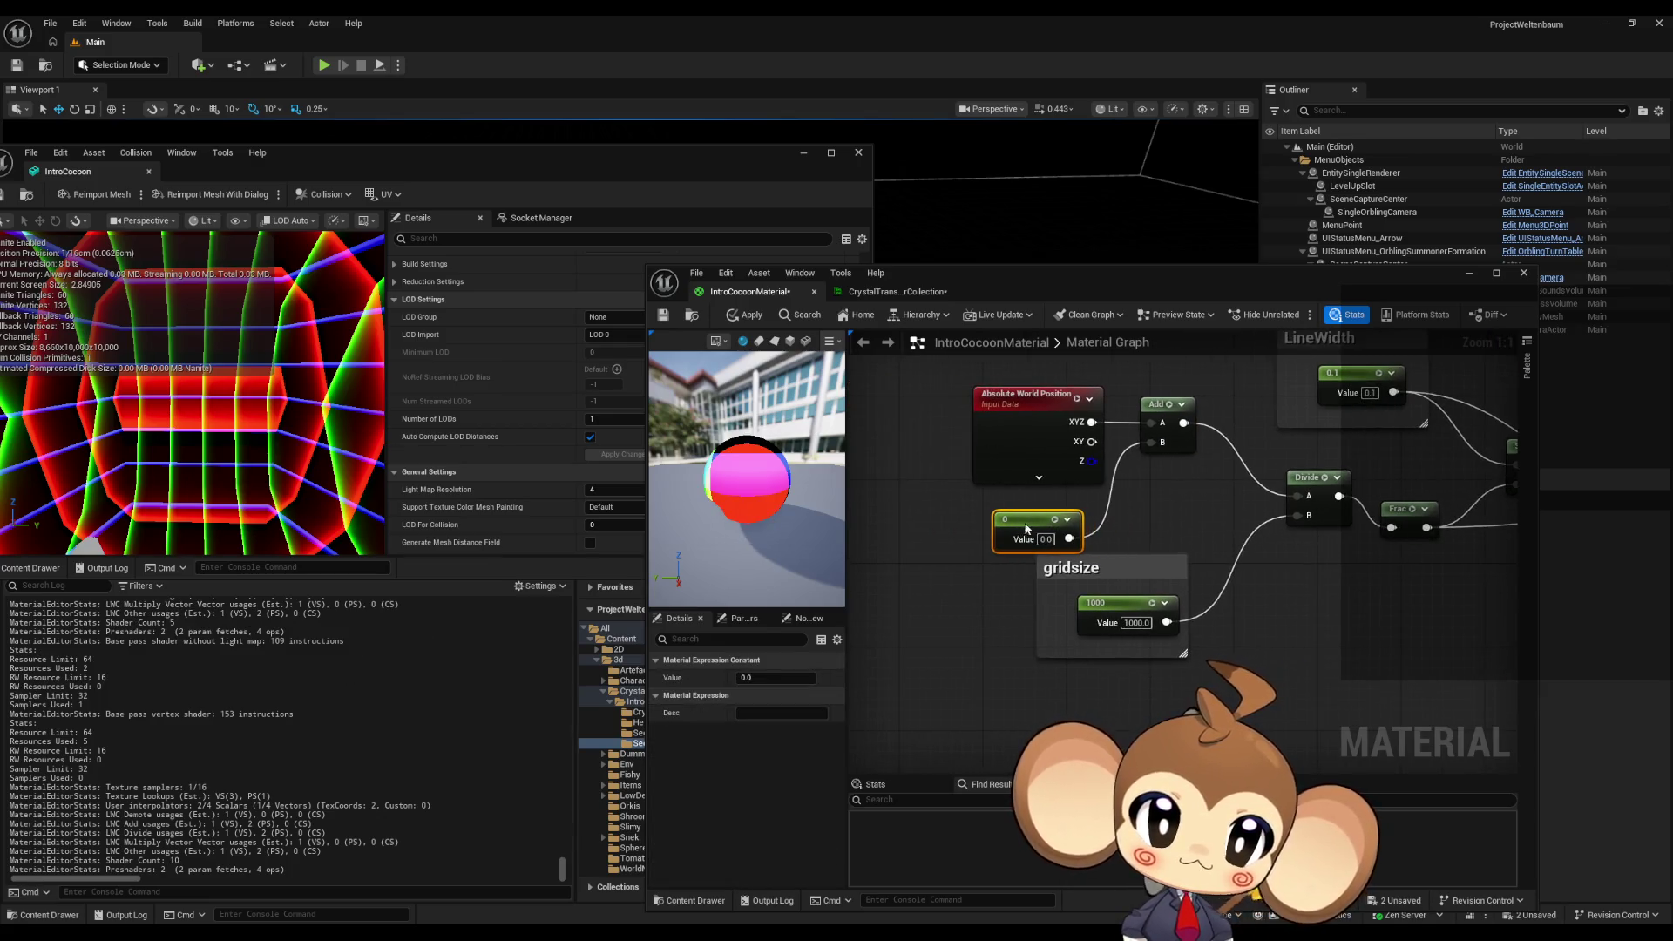
# - Convert the constant node into the scalar parameter Param_1
pyautogui.rightClick(1029, 520)
pyautogui.click(1081, 566)
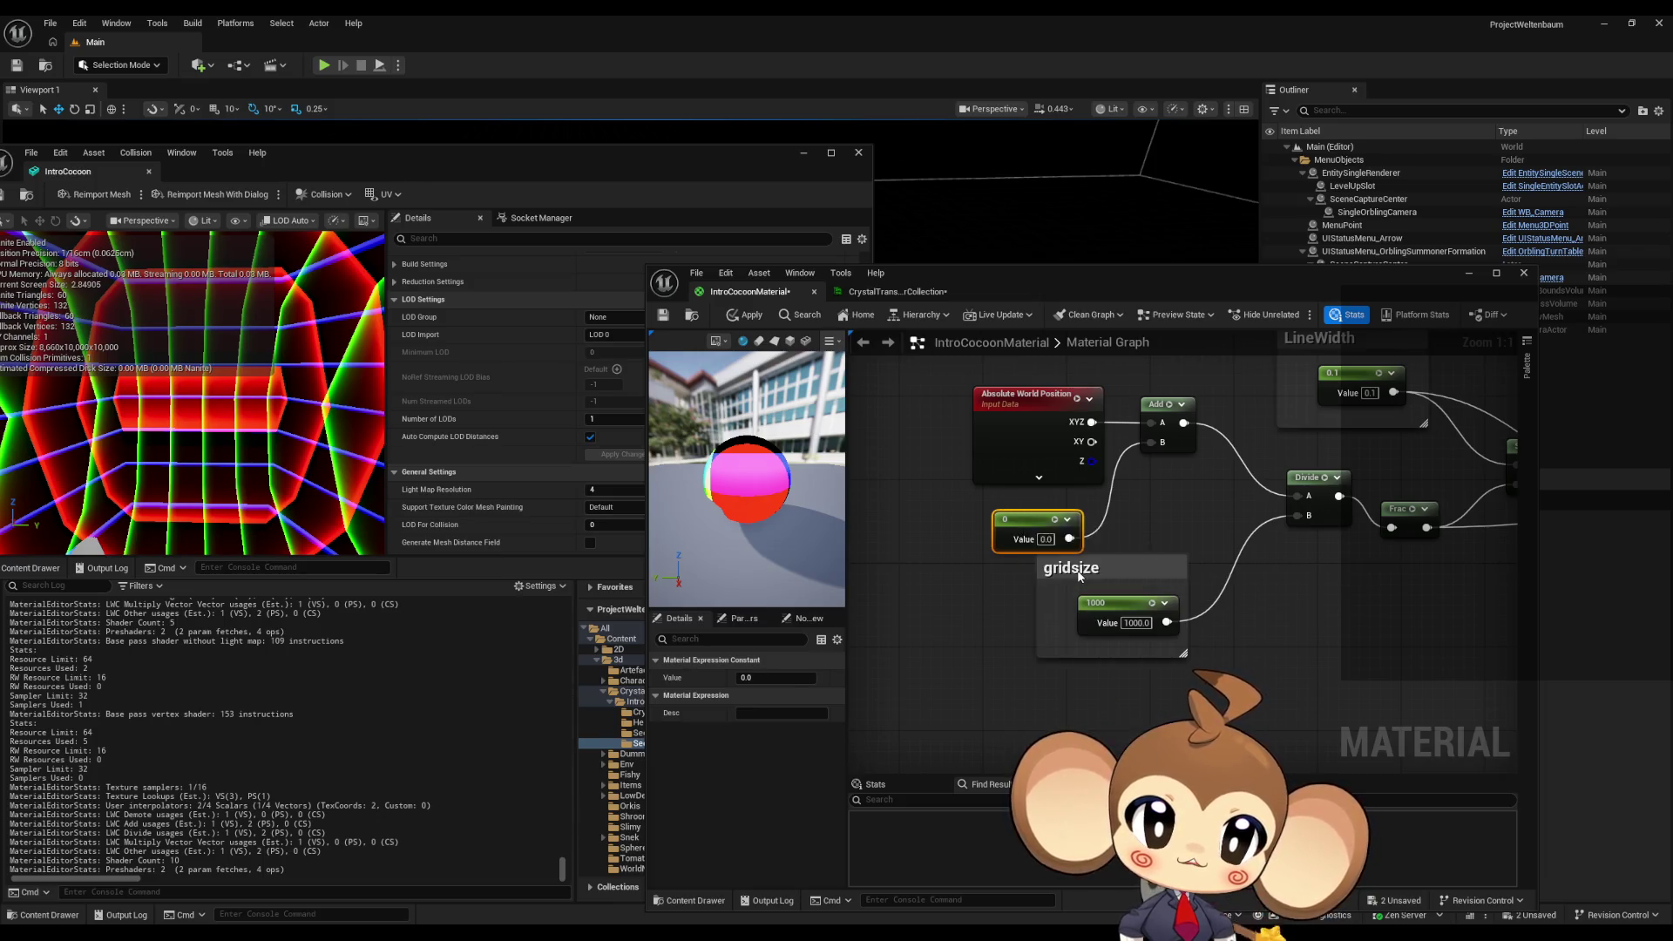
pyautogui.click(950, 605)
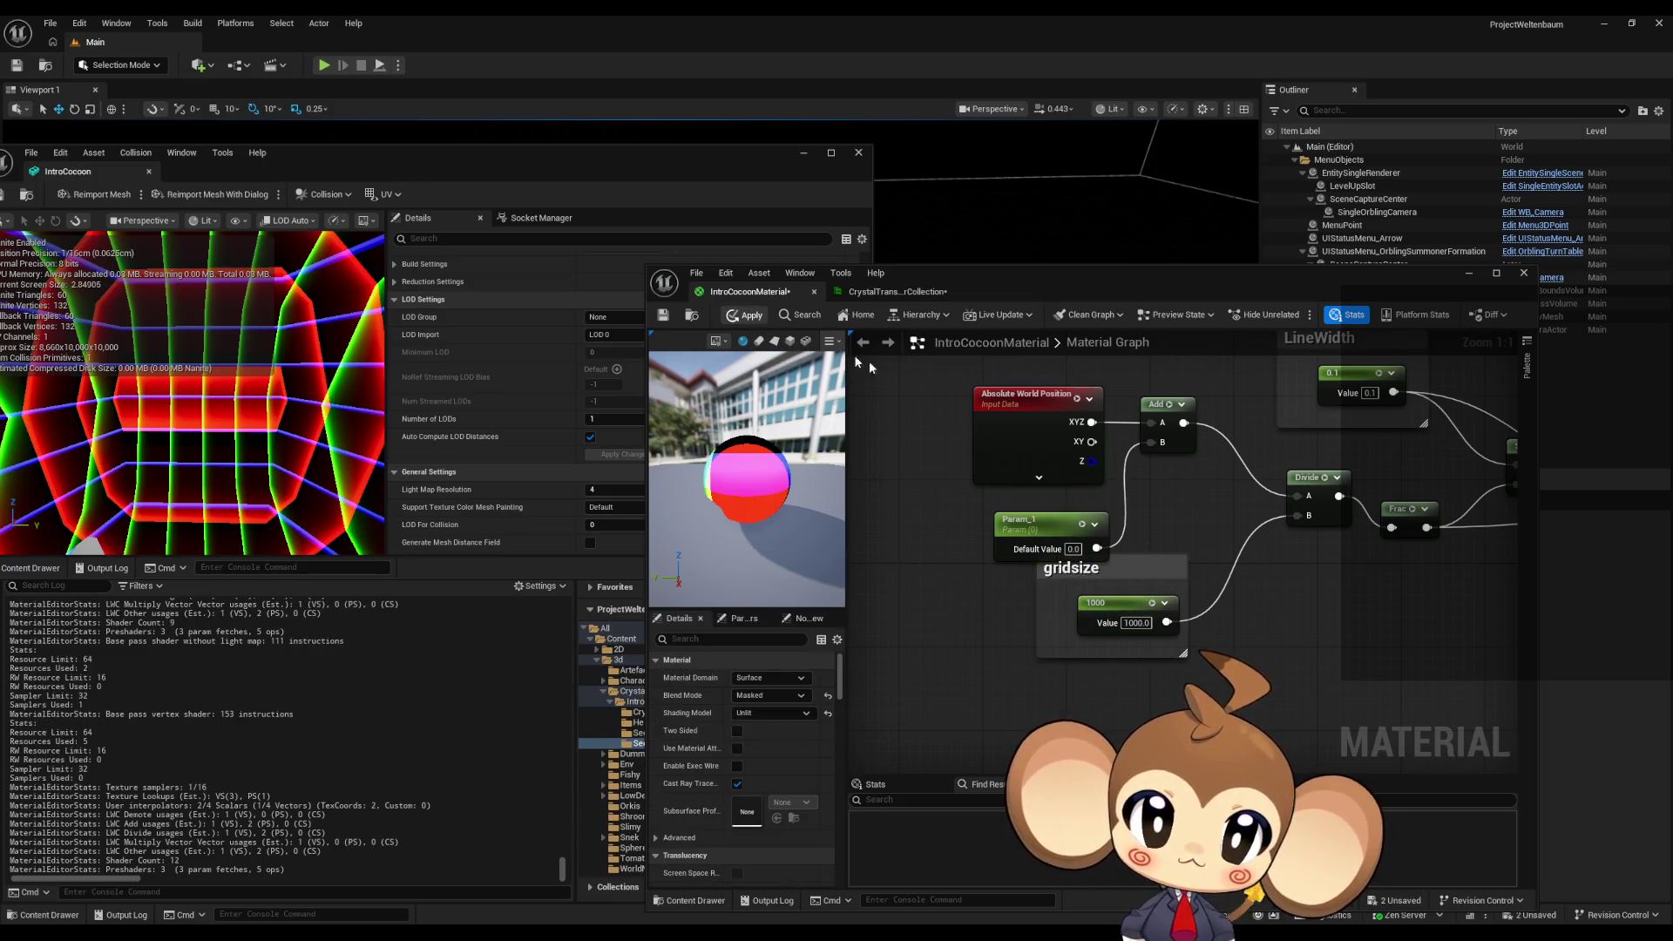
pyautogui.moveTo(1053, 530); pyautogui.dragTo(1042, 520)
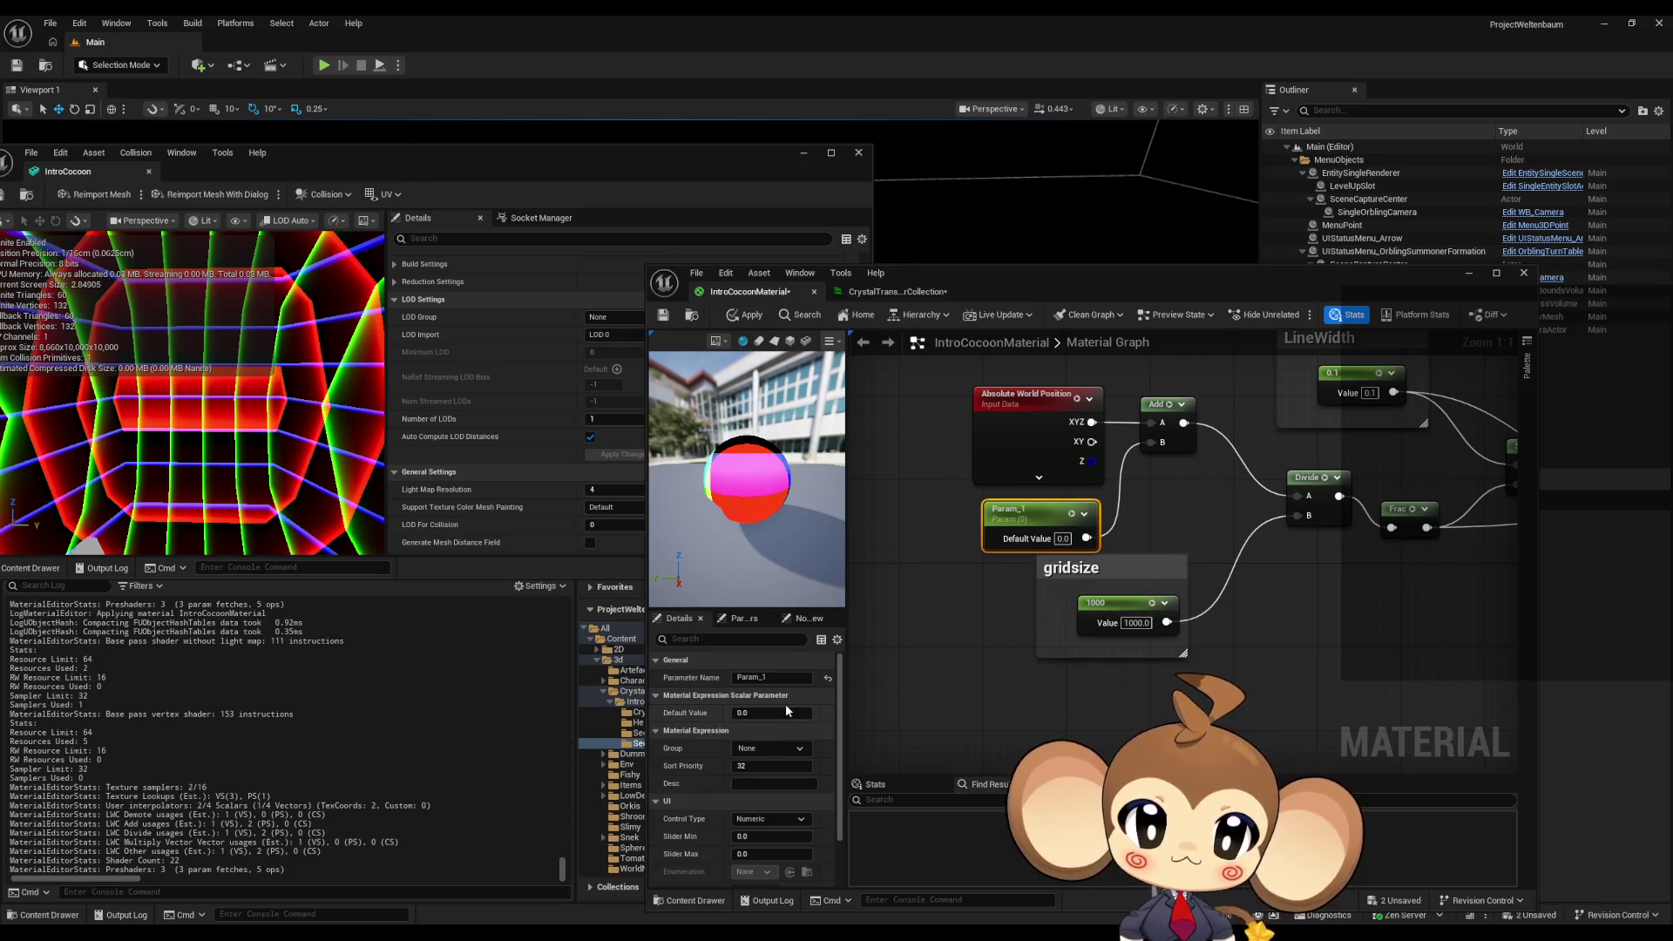
# - Scrub Param_1's default value while watching the preview, settling around 969.99
pyautogui.moveTo(743, 715)
pyautogui.mouseDown()
pyautogui.moveTo(828, 715)
pyautogui.moveTo(785, 713)
pyautogui.moveTo(810, 713)
pyautogui.mouseUp()
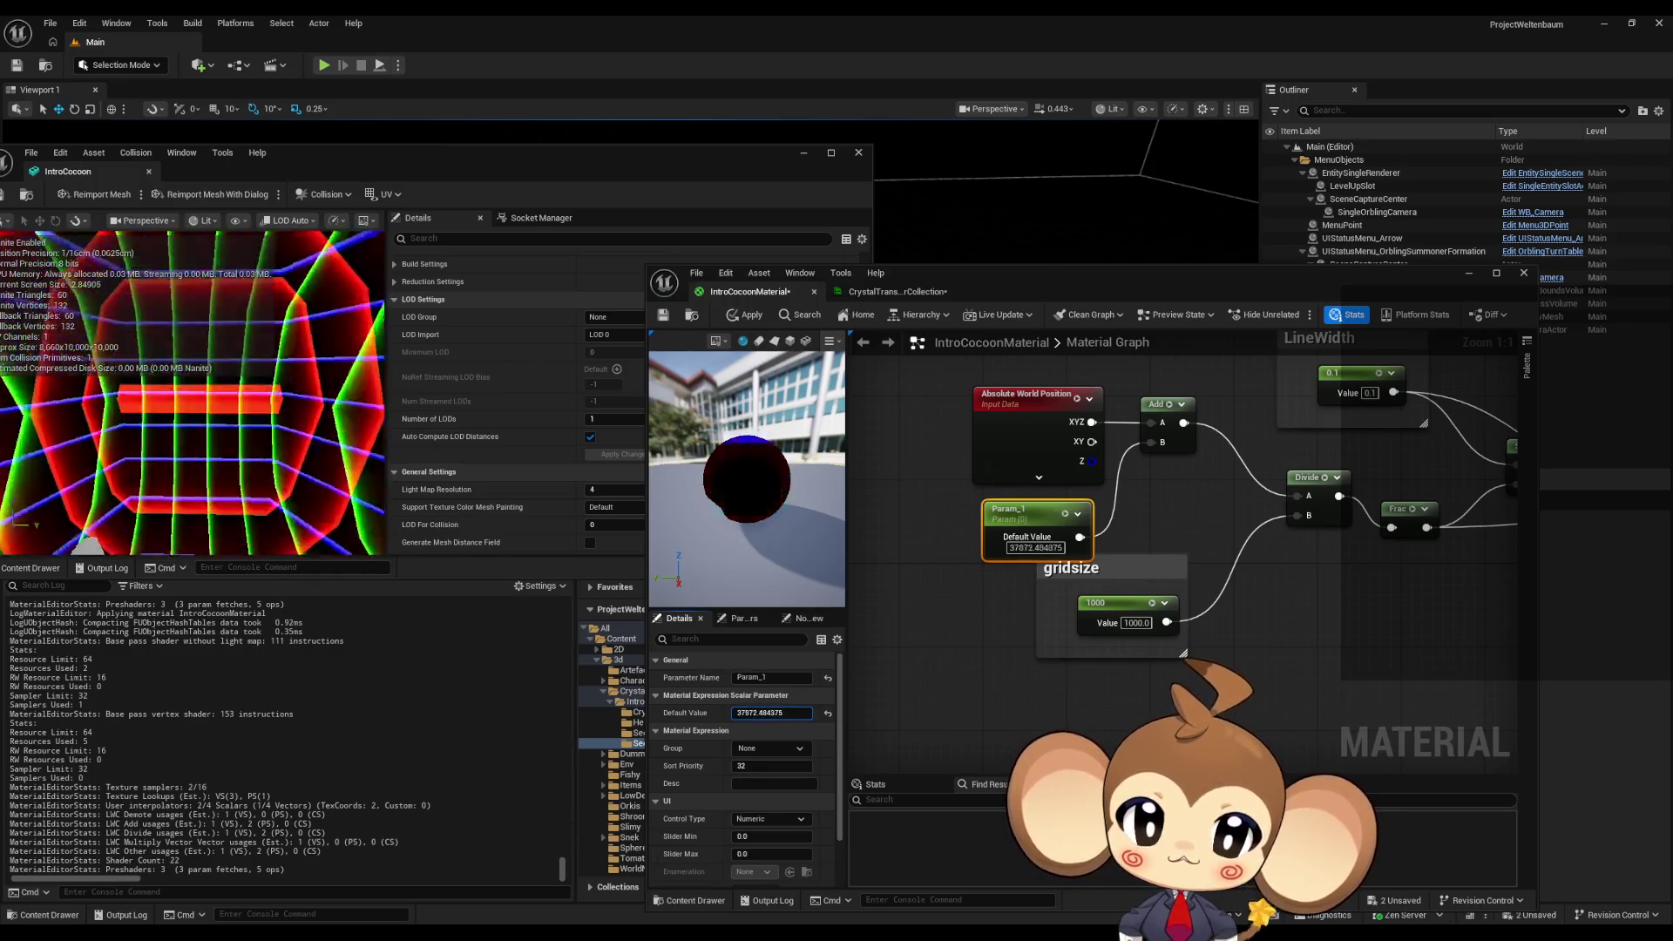
pyautogui.moveTo(772, 712); pyautogui.dragTo(784, 713)
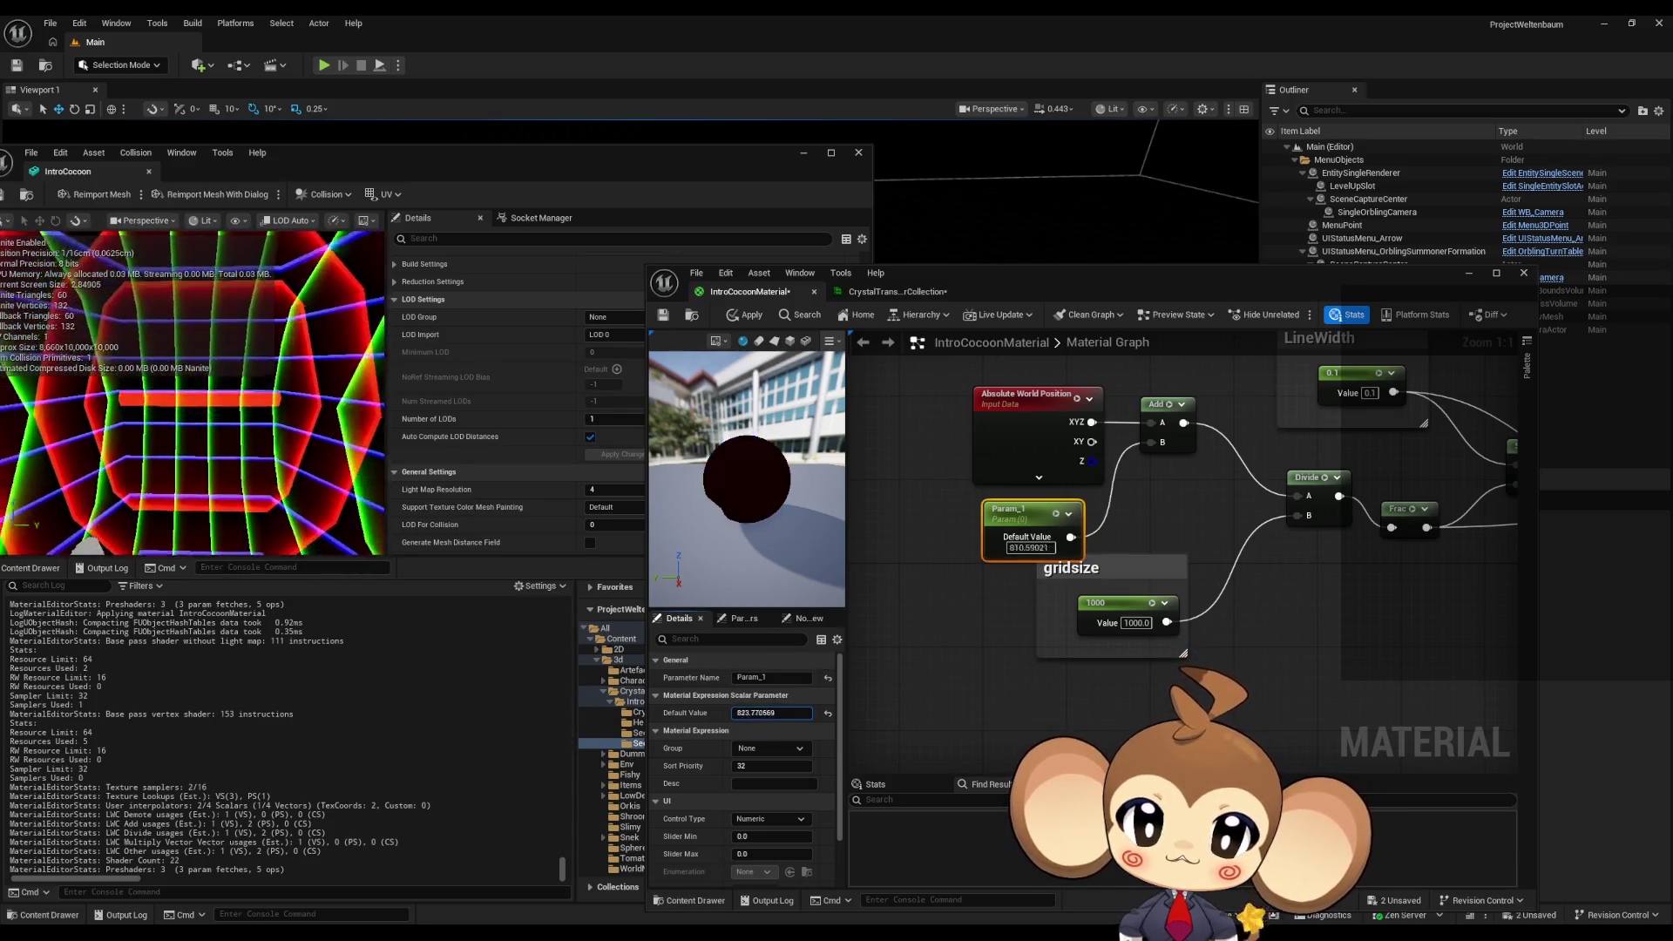
pyautogui.moveTo(771, 713); pyautogui.dragTo(758, 713)
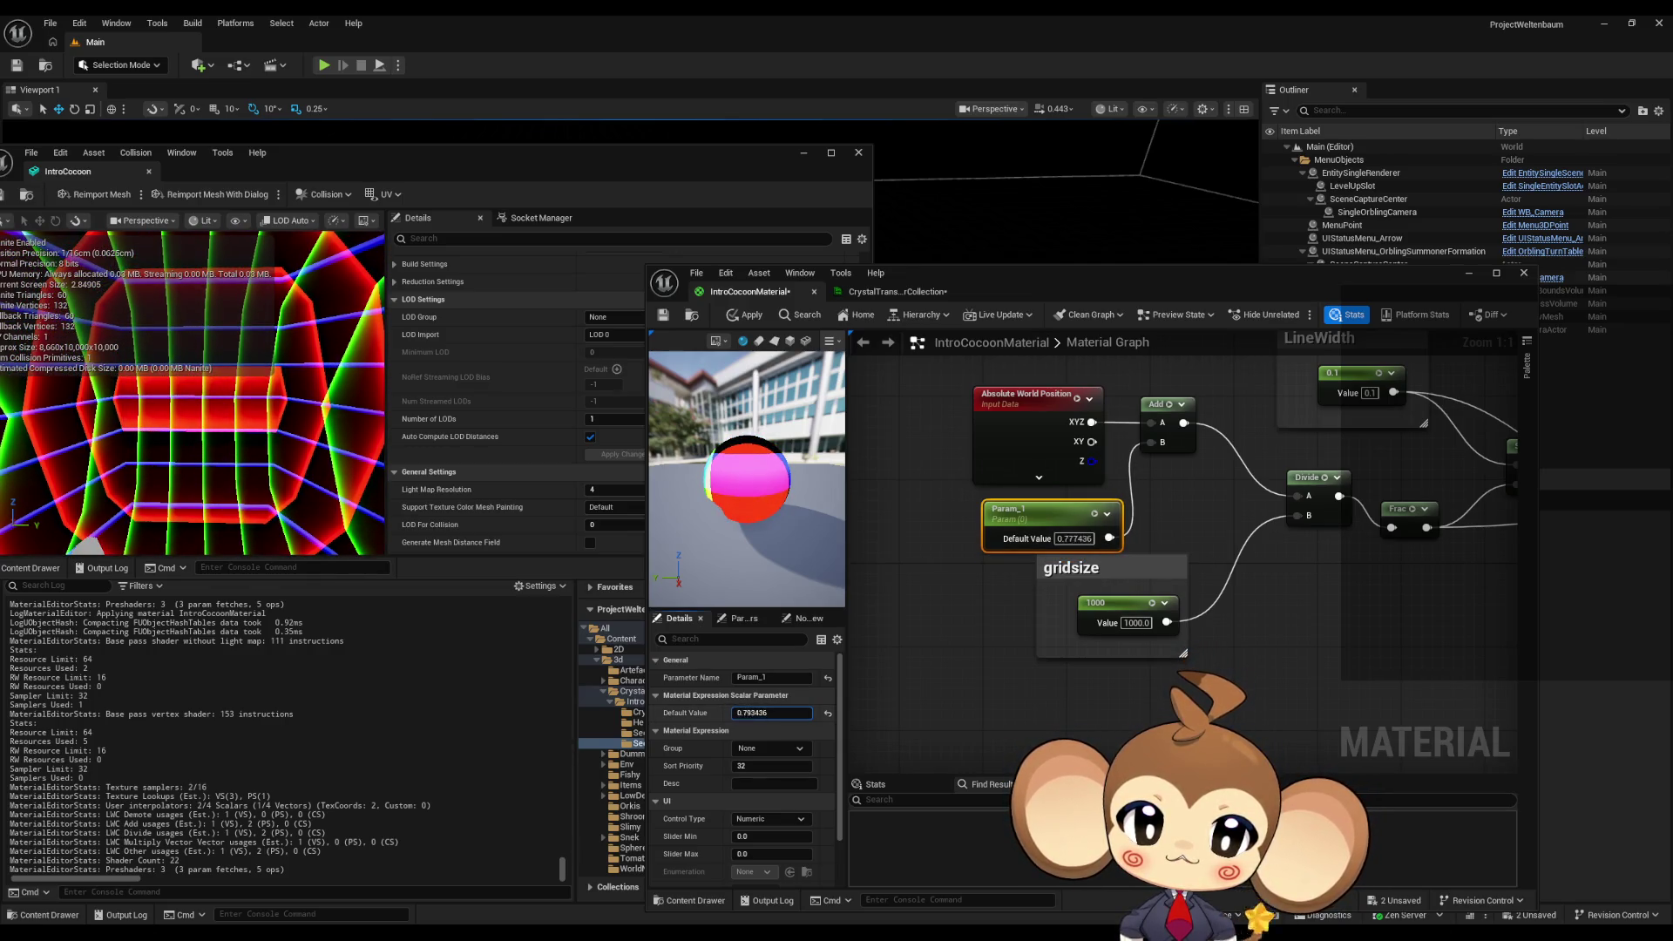
pyautogui.moveTo(772, 713); pyautogui.dragTo(793, 713)
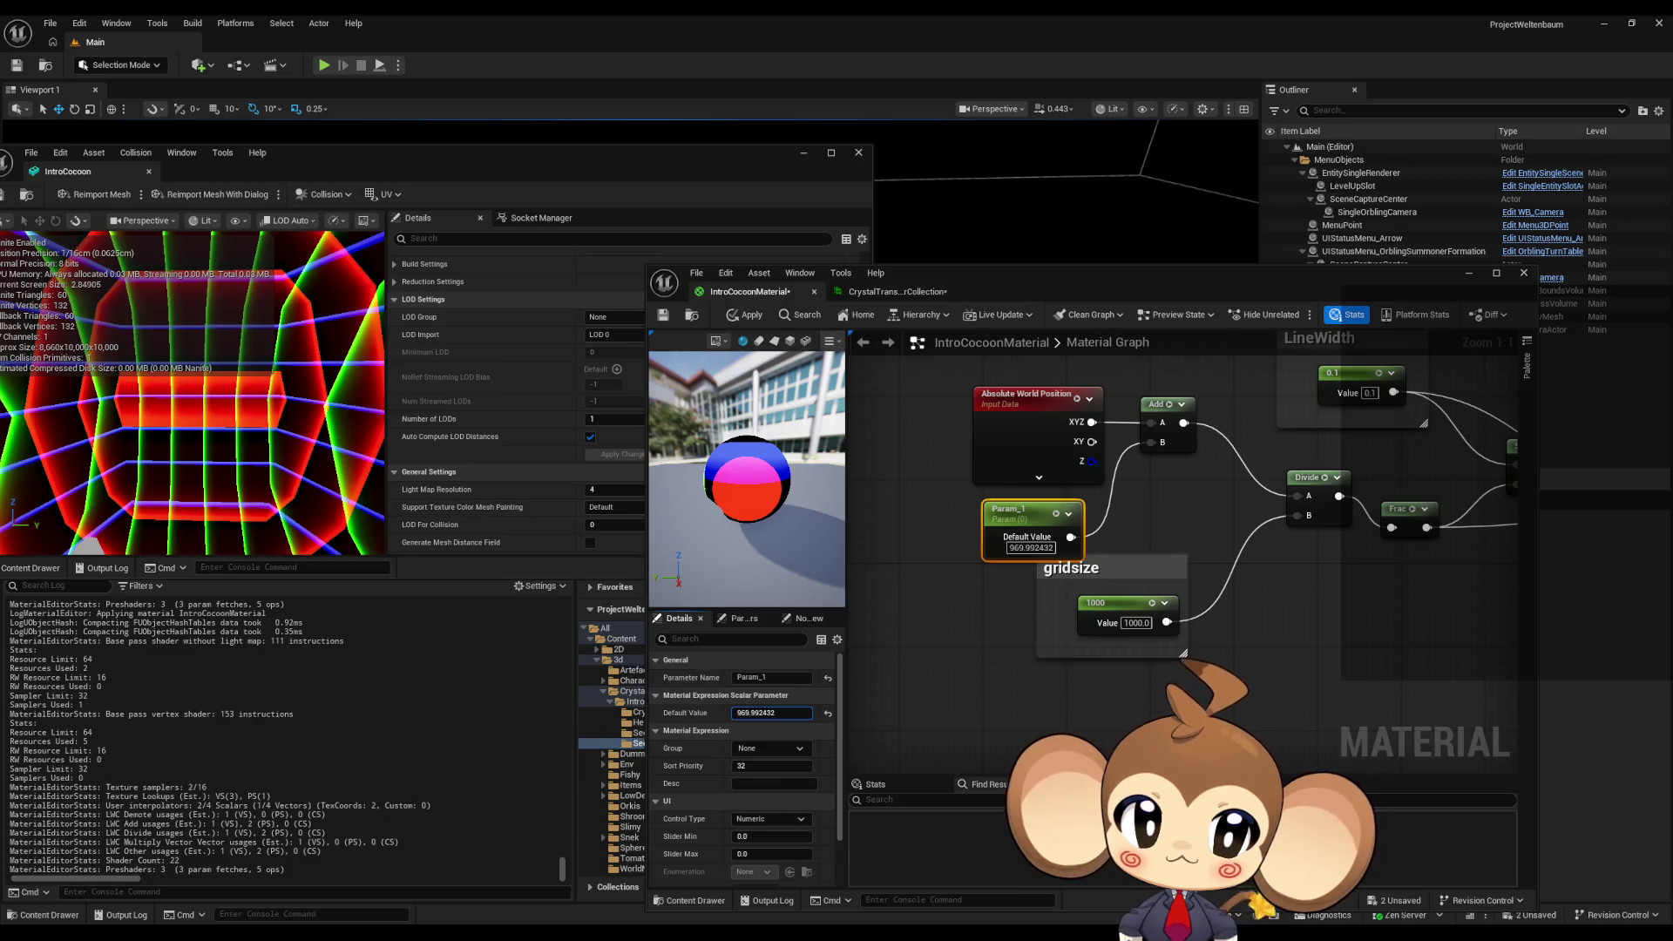
pyautogui.click(1124, 604)
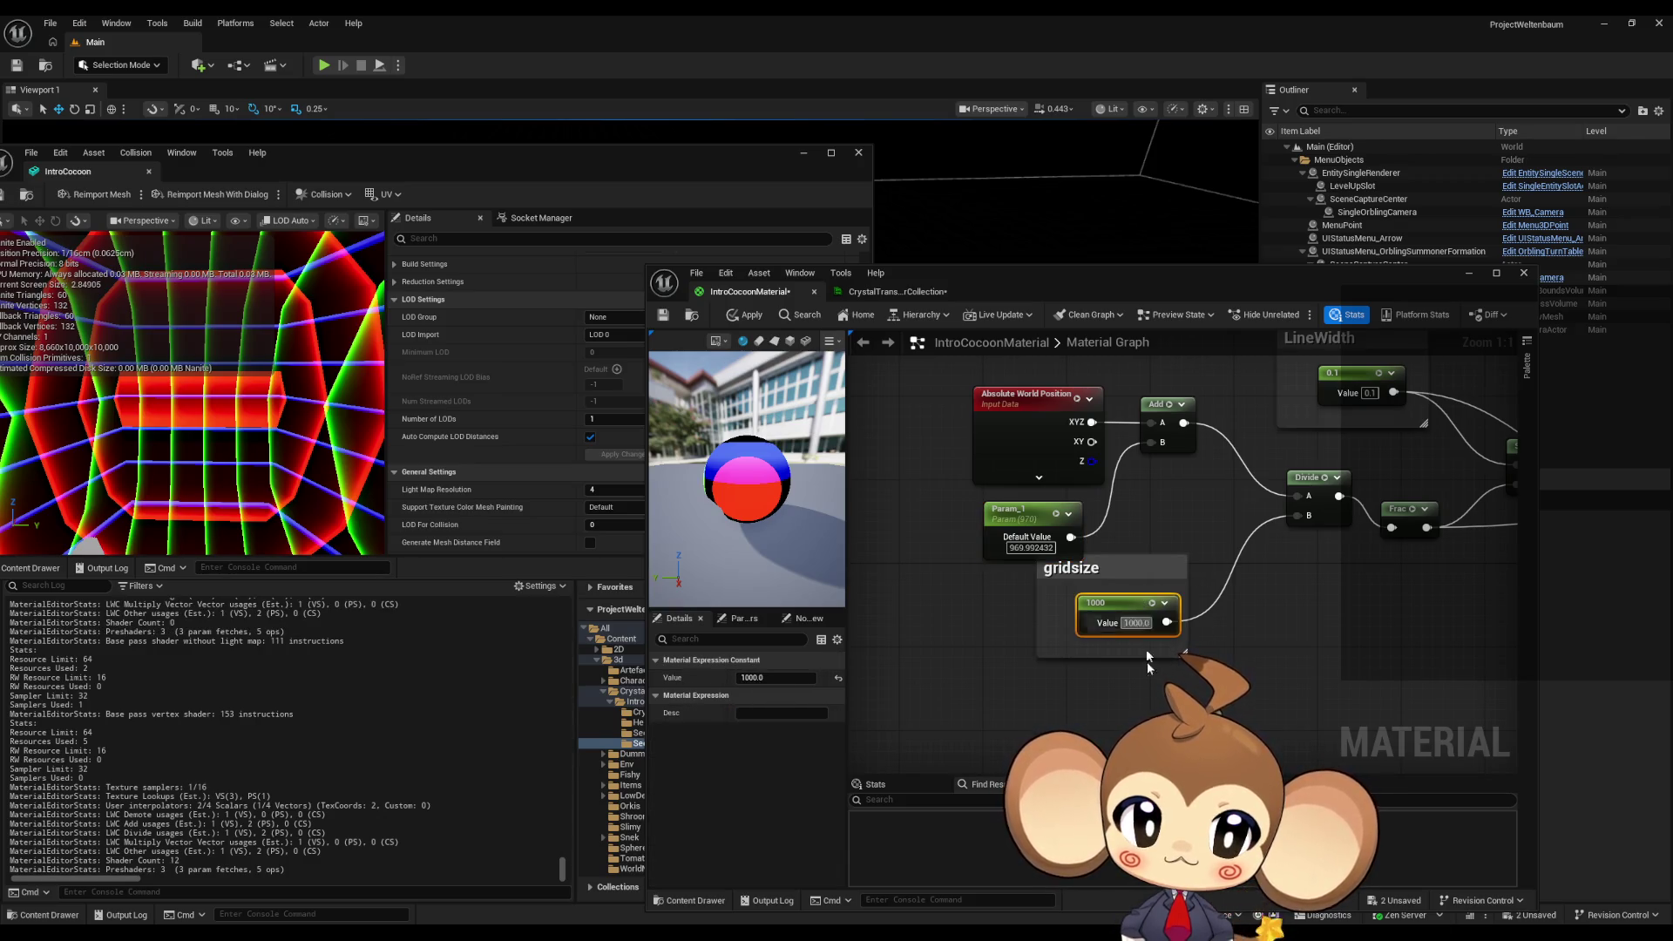
pyautogui.click(1033, 534)
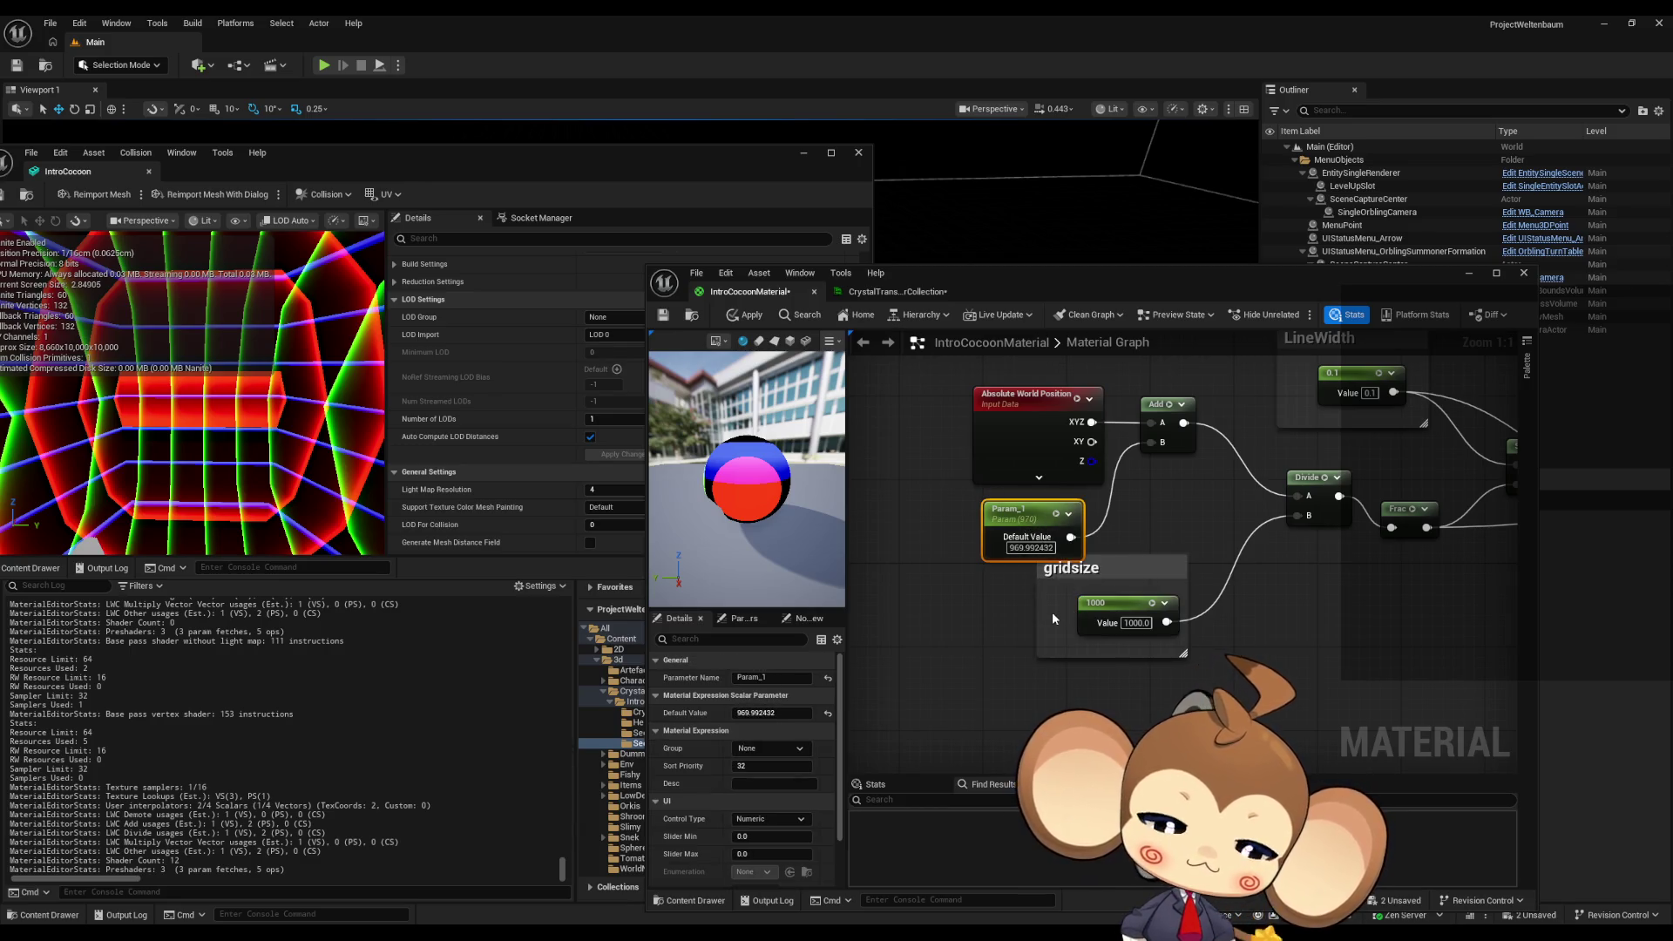
# - Delete Param_1, move the gridsize comment aside, and place a Time node
pyautogui.press('Delete')
pyautogui.moveTo(1027, 664); pyautogui.dragTo(1104, 655)
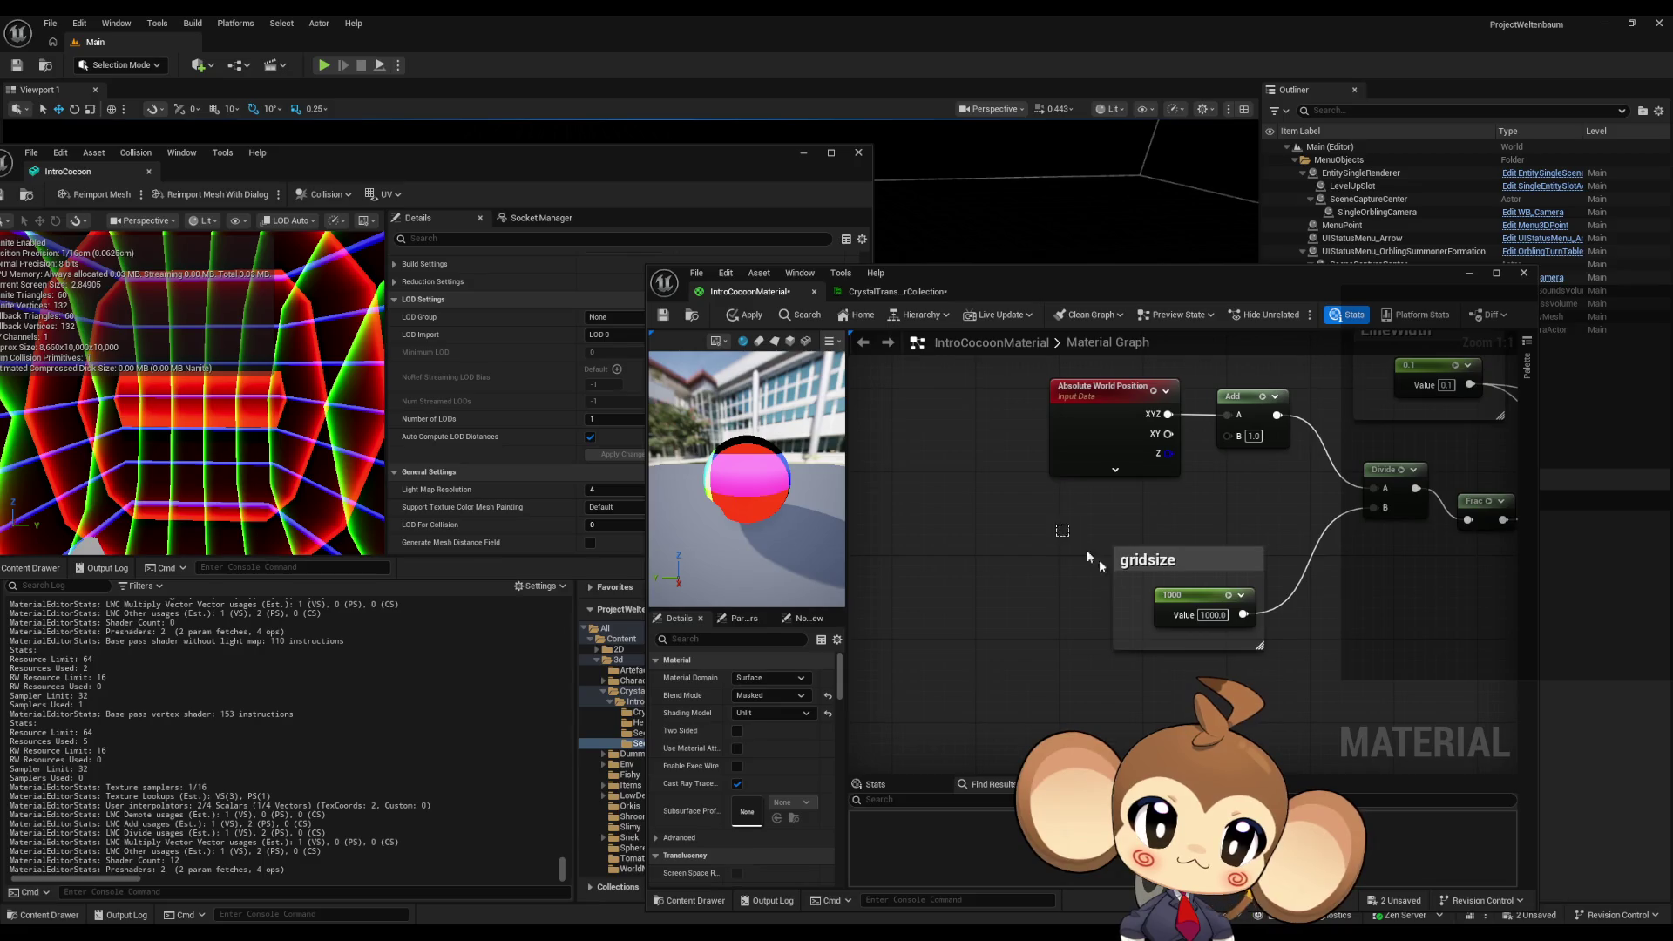
pyautogui.click(1099, 559)
pyautogui.moveTo(1100, 560)
pyautogui.mouseDown()
pyautogui.moveTo(923, 562)
pyautogui.moveTo(880, 633)
pyautogui.mouseUp()
pyautogui.click(979, 546)
pyautogui.rightClick(976, 539)
pyautogui.write('time')
pyautogui.press('Return')
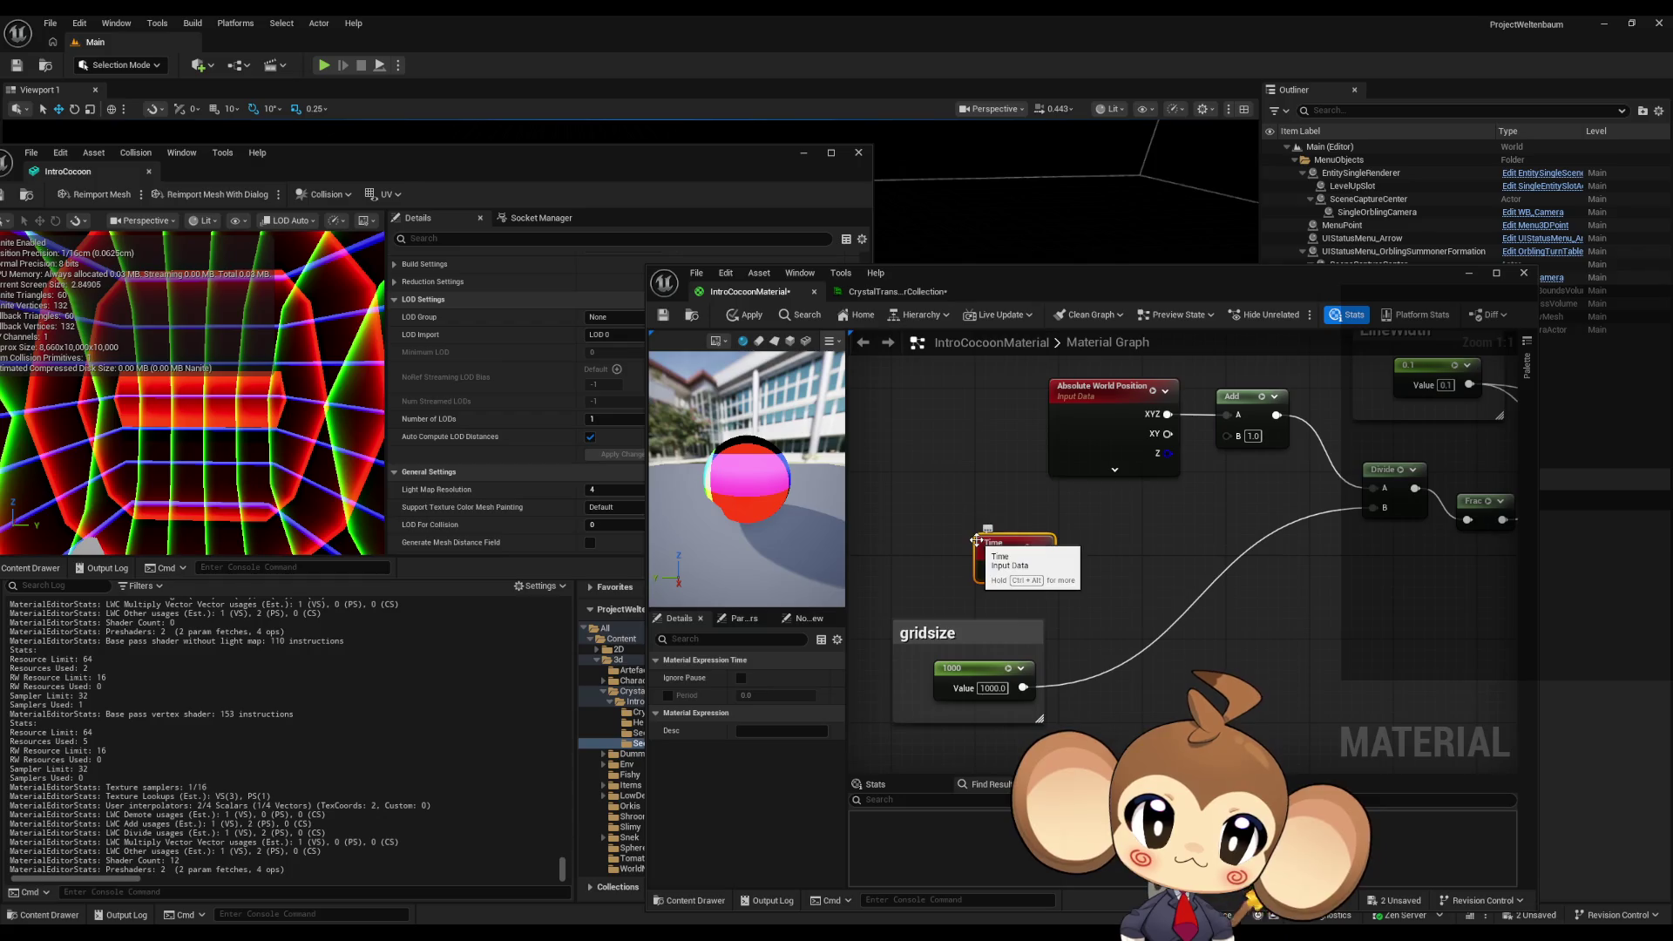
# - Feed Time into a Modulo with the 1000 gridsize constant as B, and apply
pyautogui.moveTo(1011, 547)
pyautogui.mouseDown()
pyautogui.moveTo(958, 537)
pyautogui.moveTo(1138, 576)
pyautogui.moveTo(1052, 567)
pyautogui.mouseUp()
pyautogui.write('modulo')
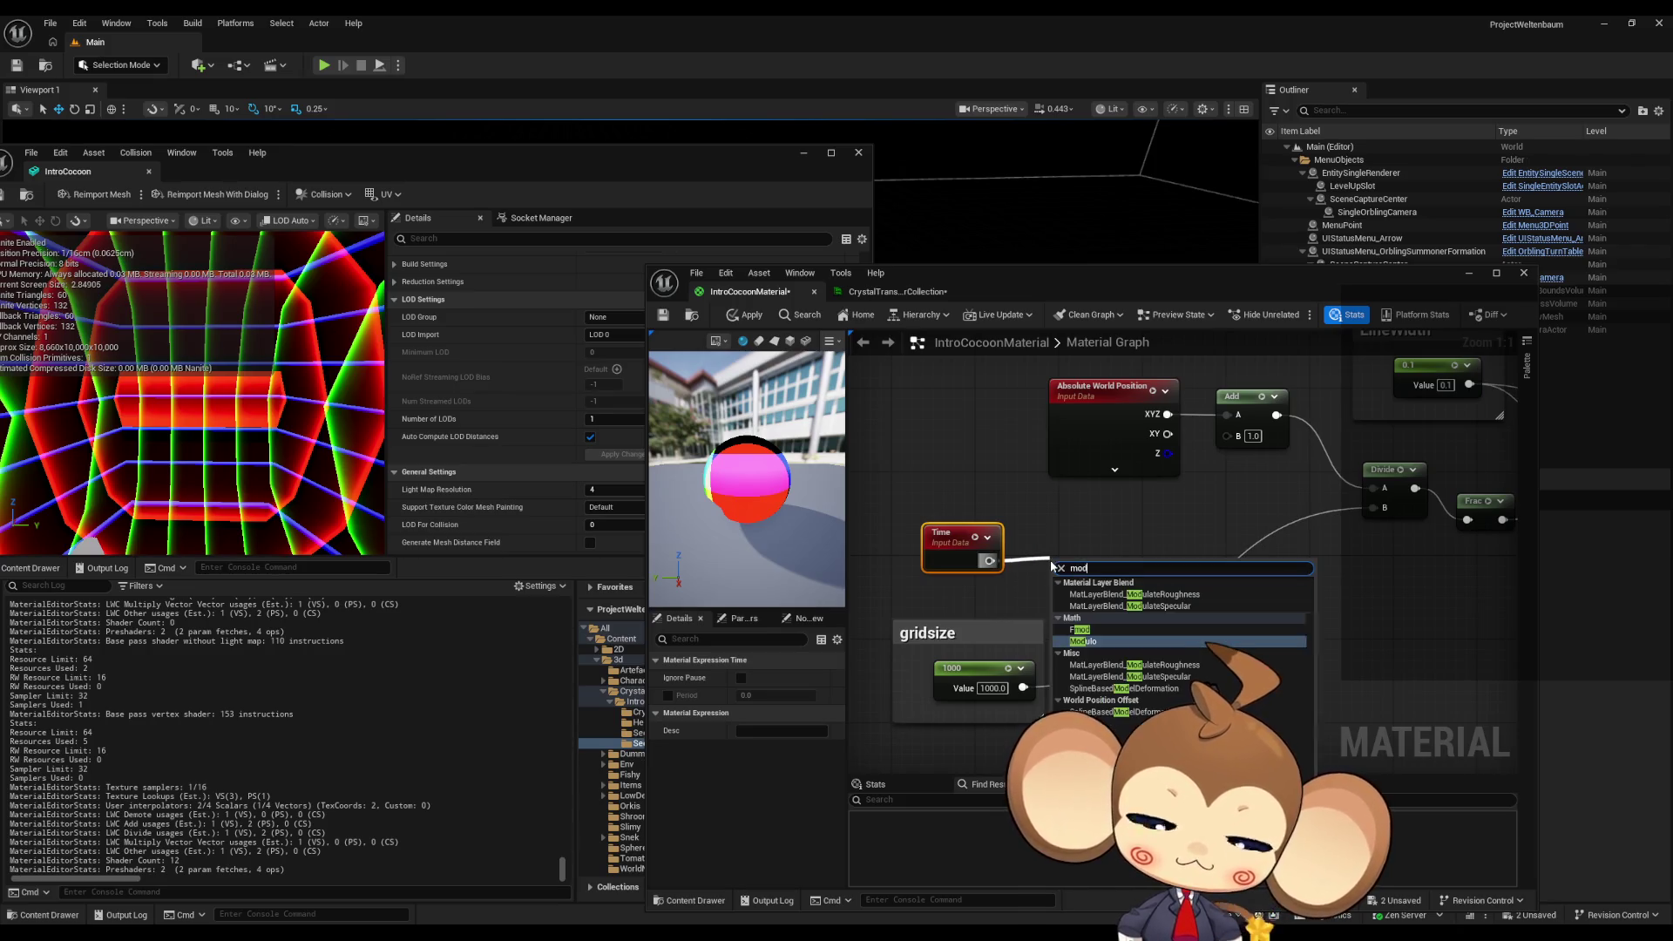
pyautogui.press('Return')
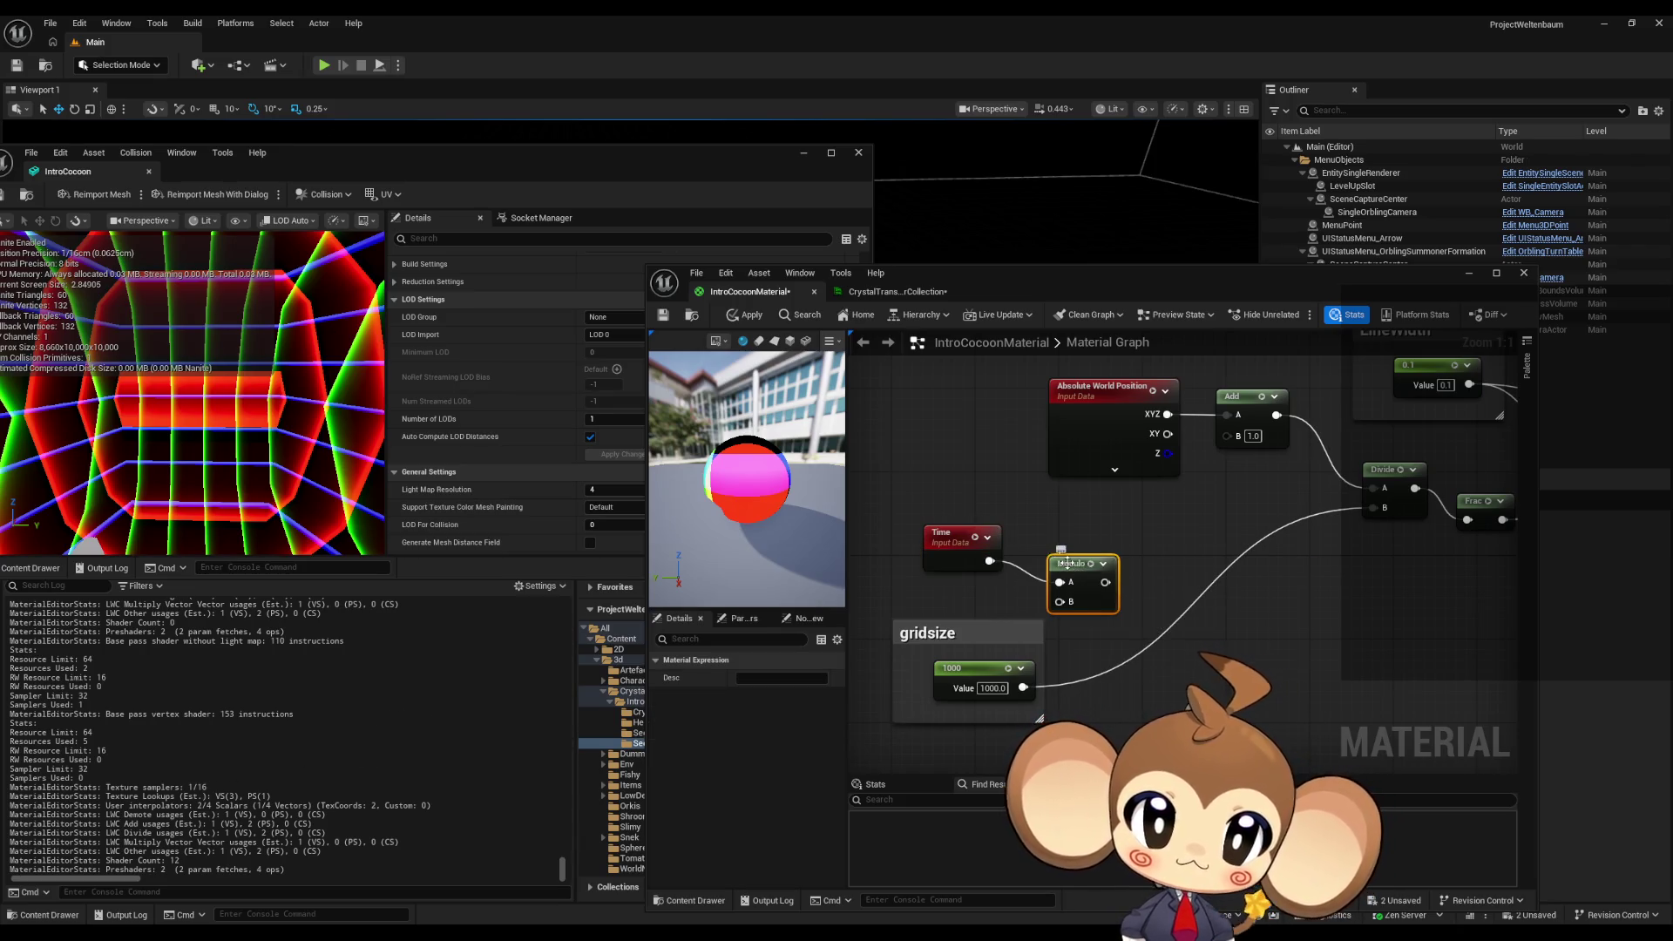
pyautogui.moveTo(1050, 560); pyautogui.dragTo(1102, 549)
pyautogui.moveTo(1023, 687); pyautogui.dragTo(1227, 435)
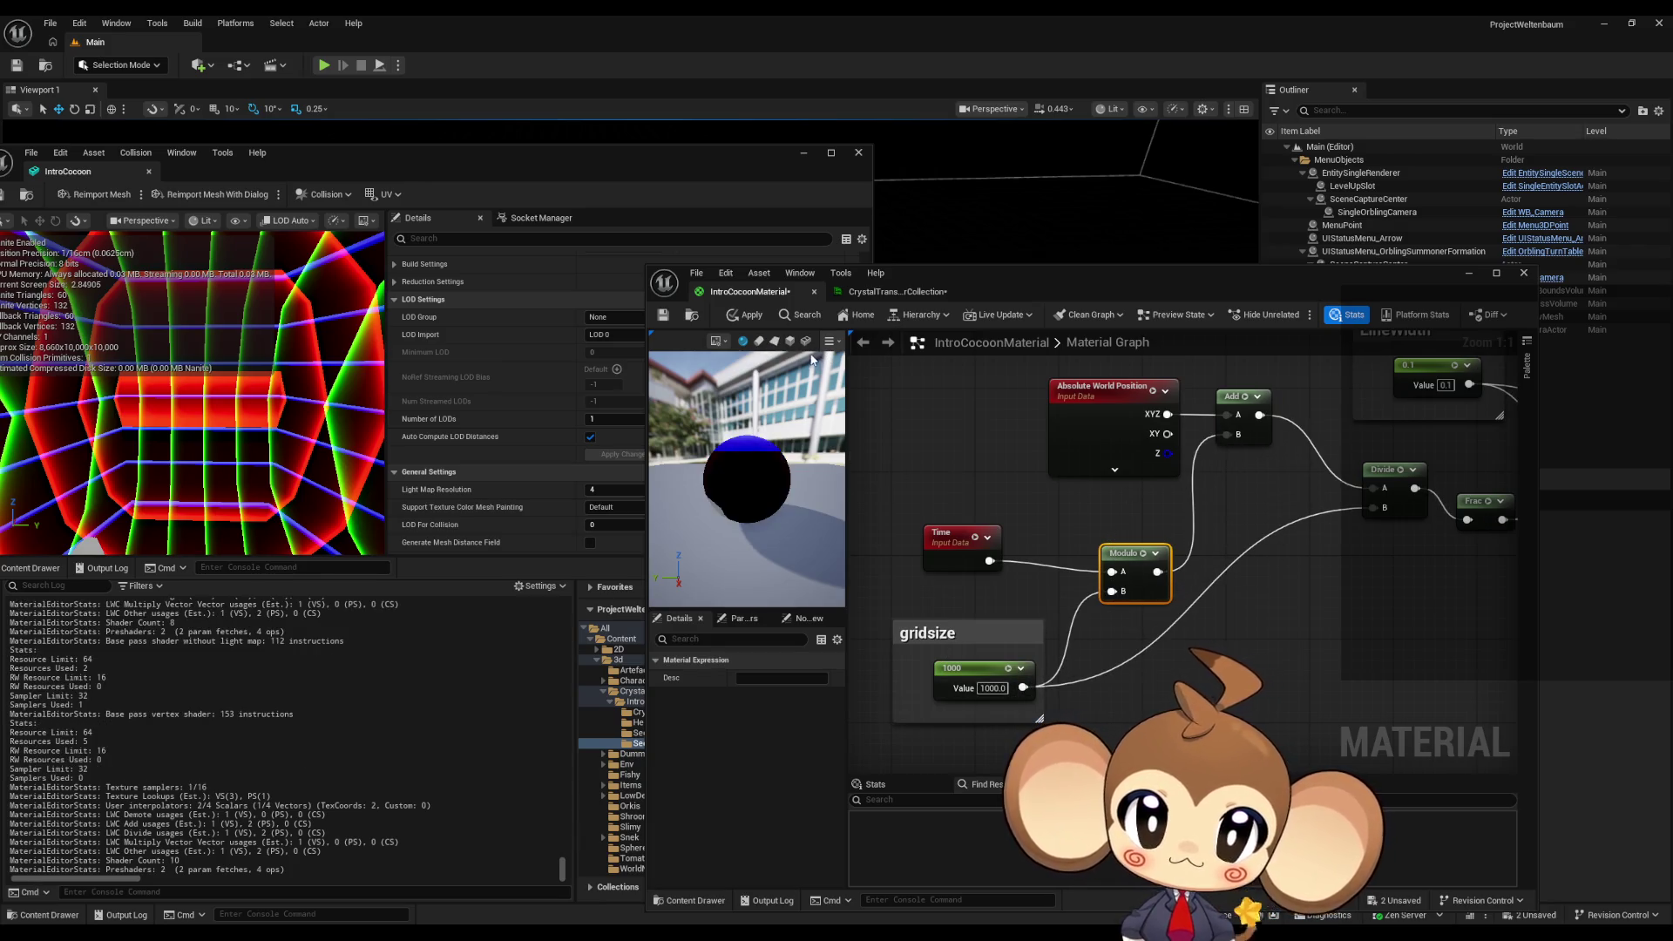
pyautogui.click(745, 315)
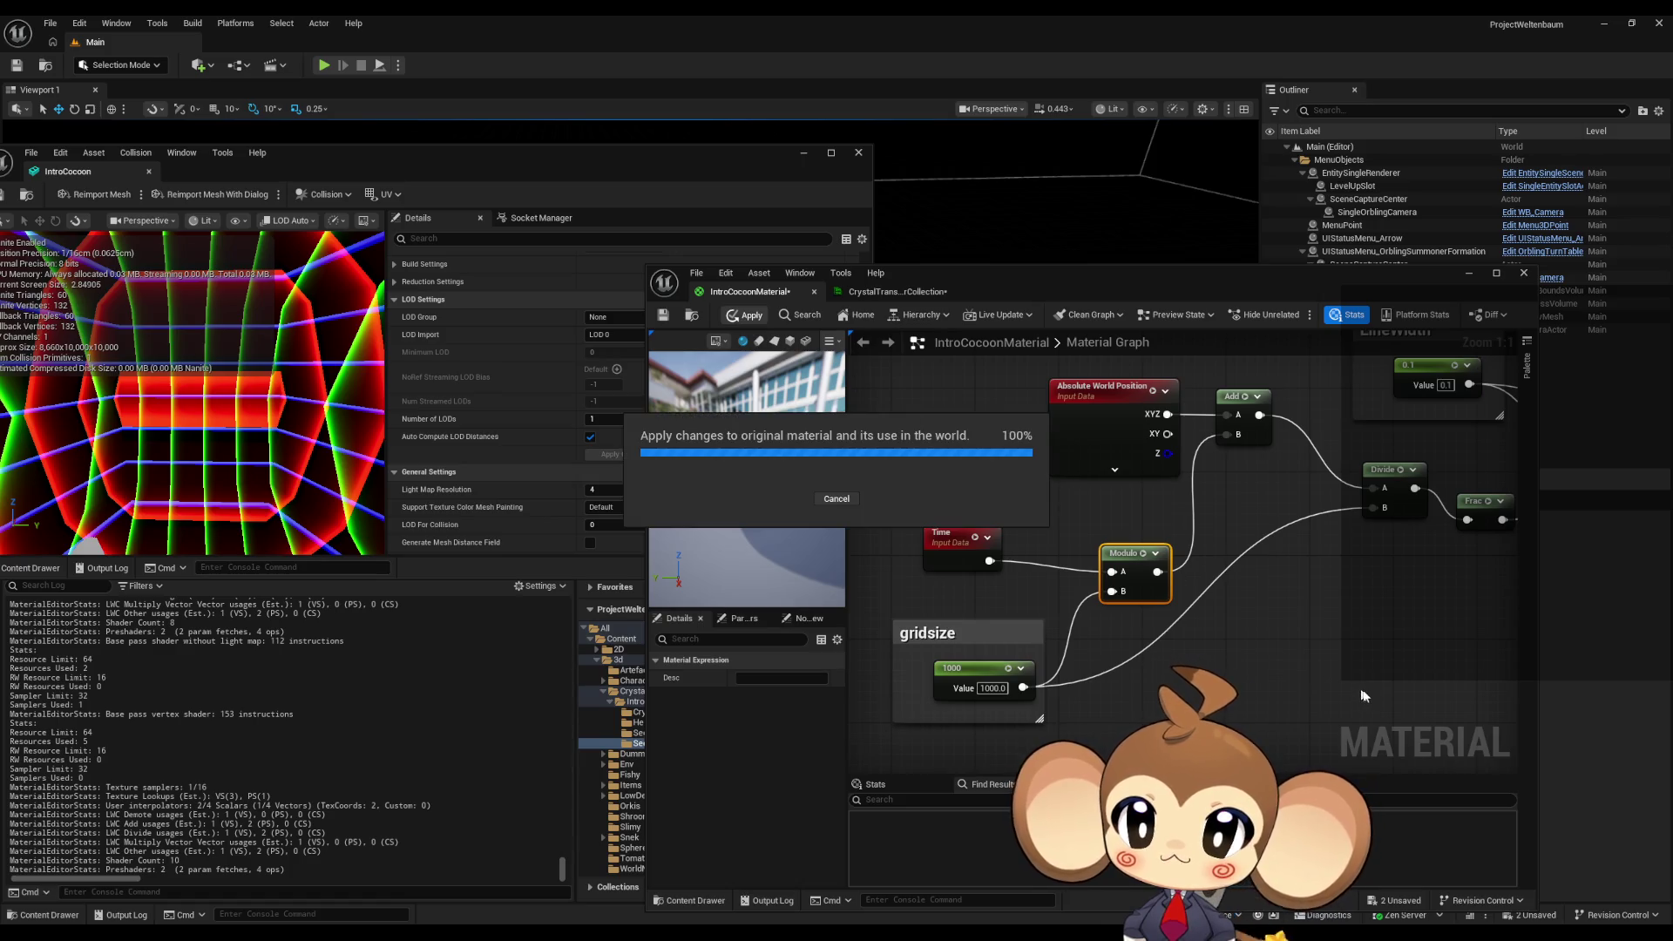
# - Toggle realtime updates in the IntroCocoon mesh viewport and maximize the mesh editor
pyautogui.click(338, 222)
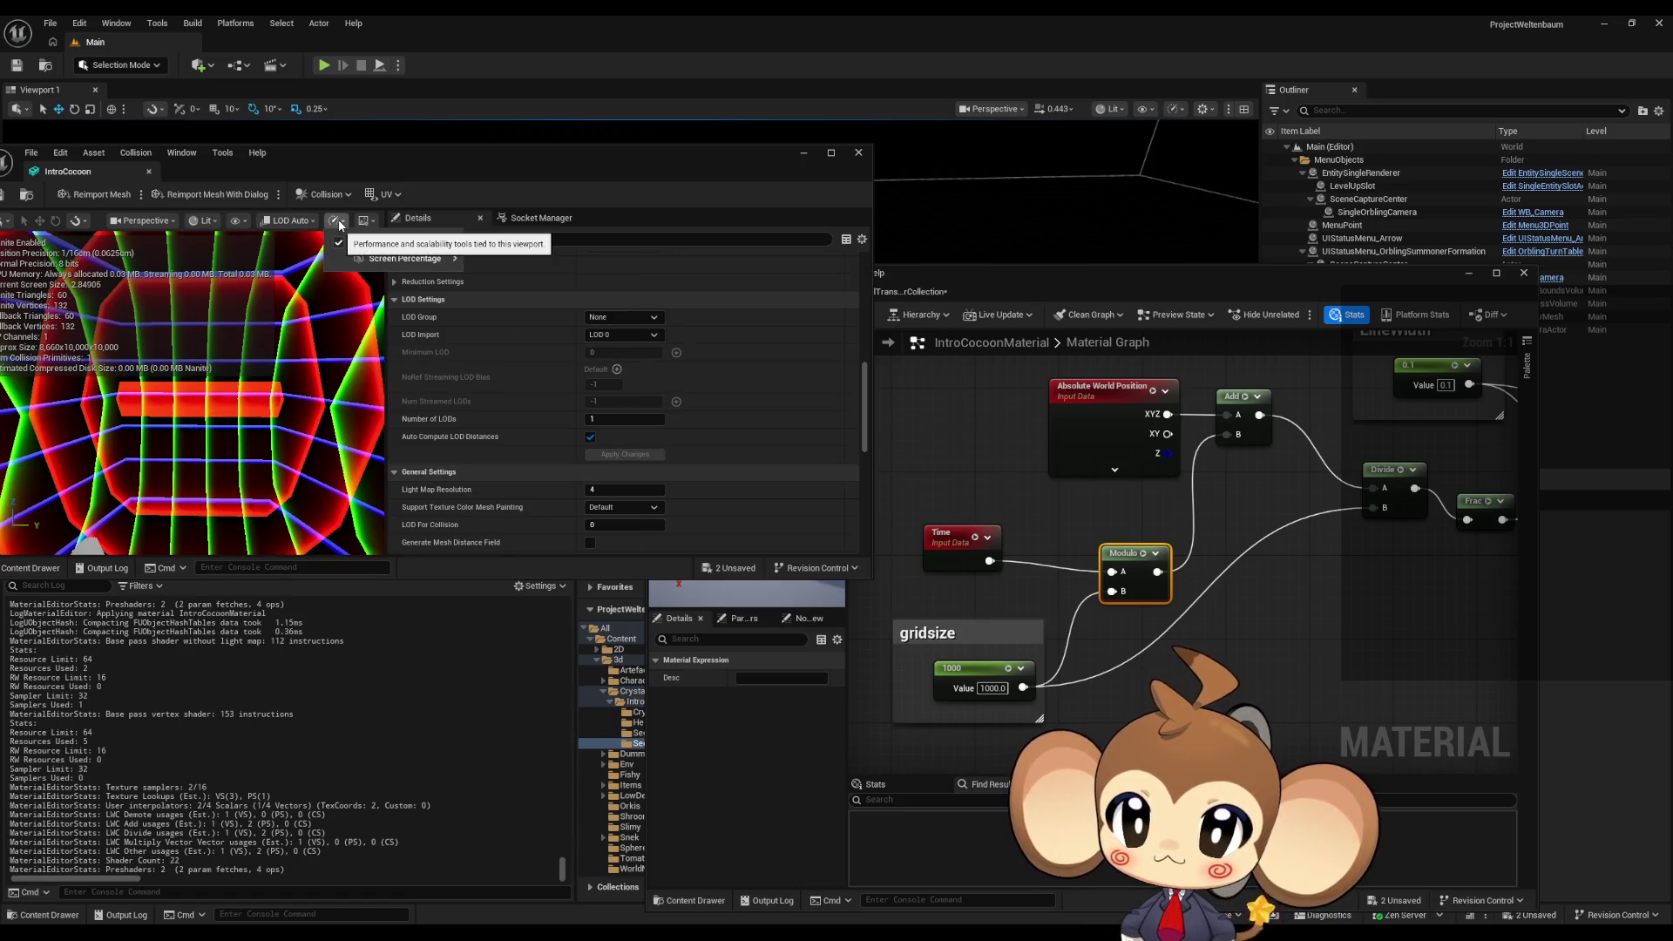
pyautogui.click(403, 243)
pyautogui.doubleClick(350, 159)
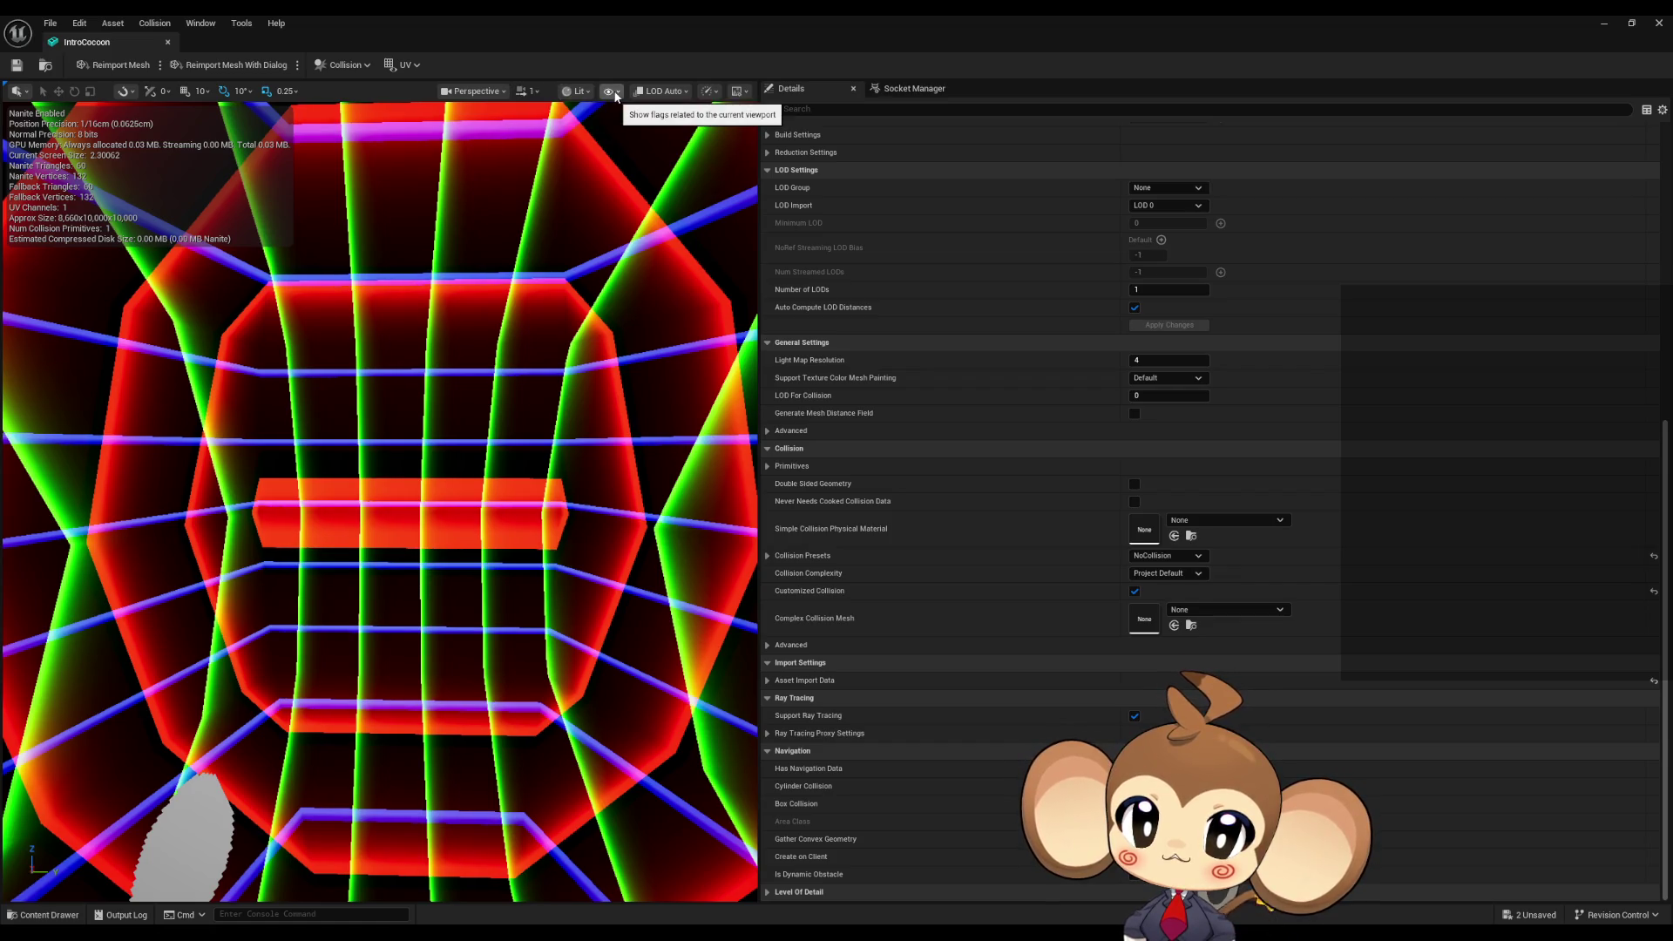
# - Toggle realtime viewport updates on the full-size IntroCocoon mesh, then restore its window and refocus the material
pyautogui.click(708, 92)
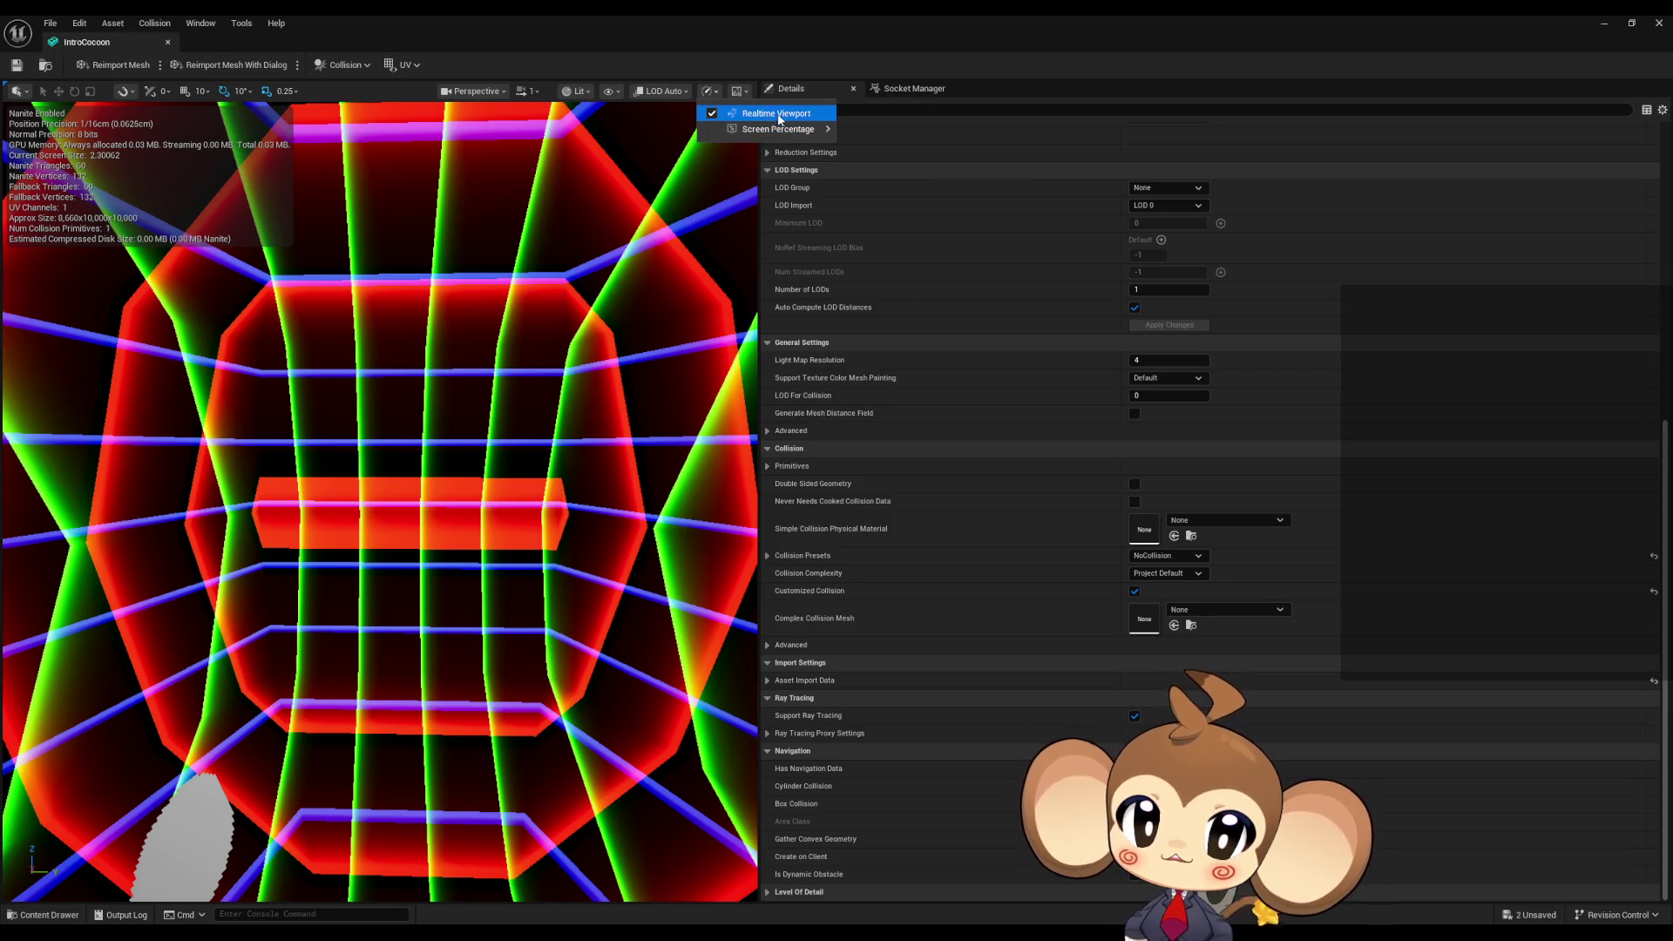
pyautogui.click(784, 120)
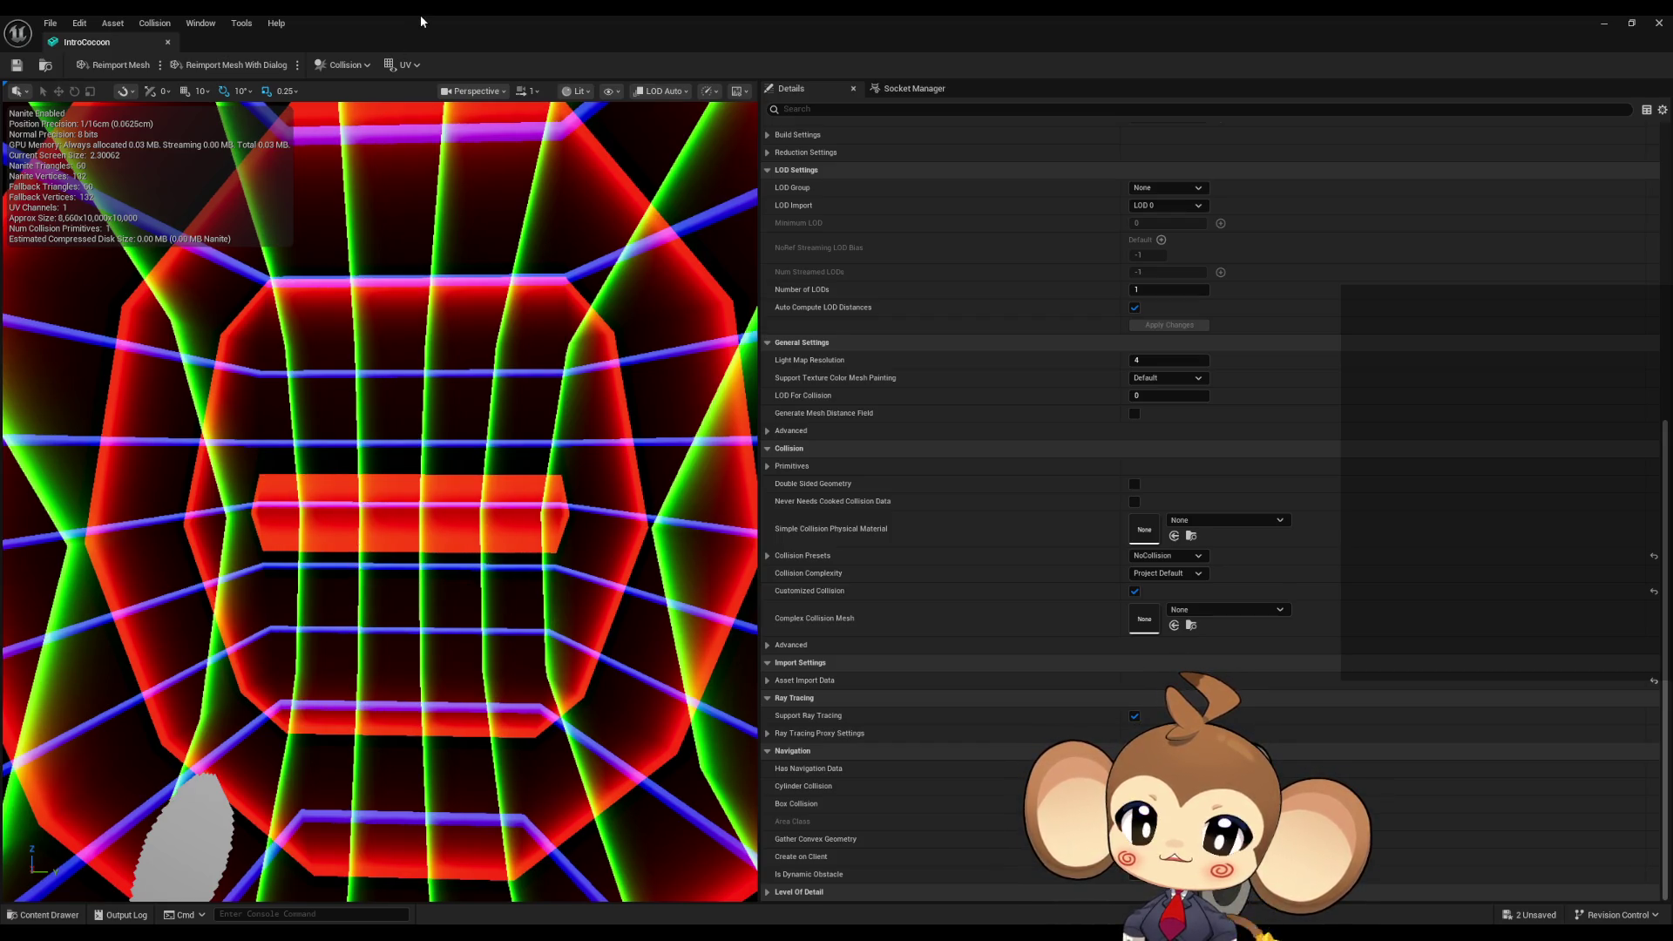
pyautogui.moveTo(421, 21); pyautogui.dragTo(547, 138)
pyautogui.click(1008, 579)
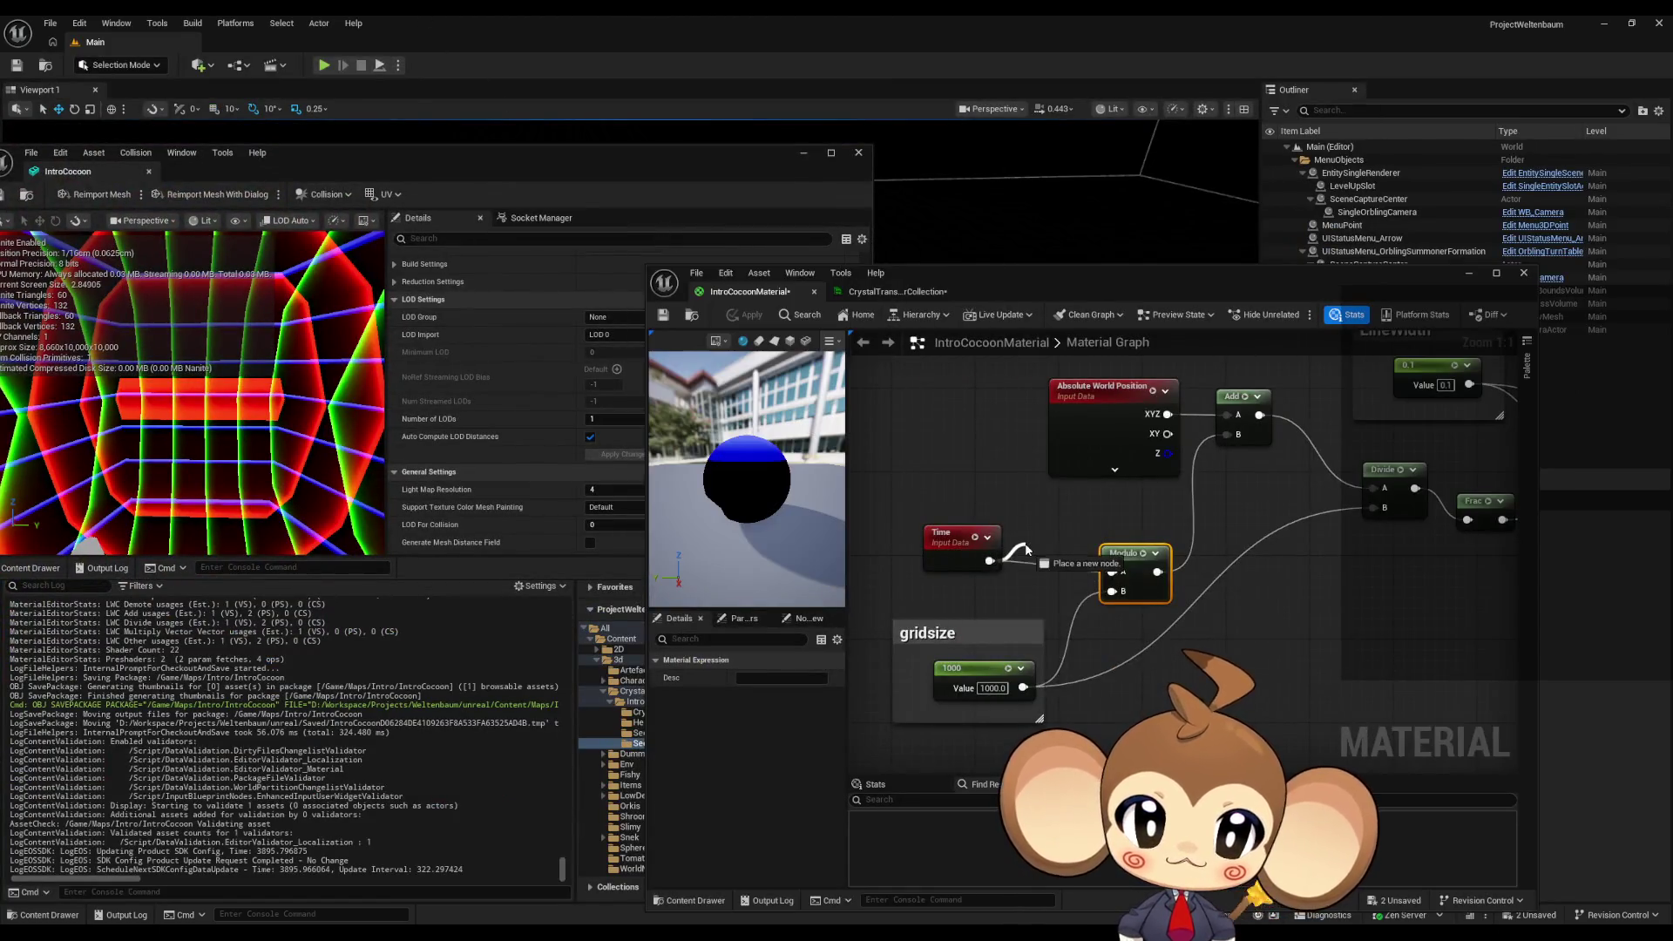
# - Insert a Multiply by 100 between Time and Modulo's A input, and apply
pyautogui.rightClick(1003, 554)
pyautogui.write('multiply')
pyautogui.press('Return')
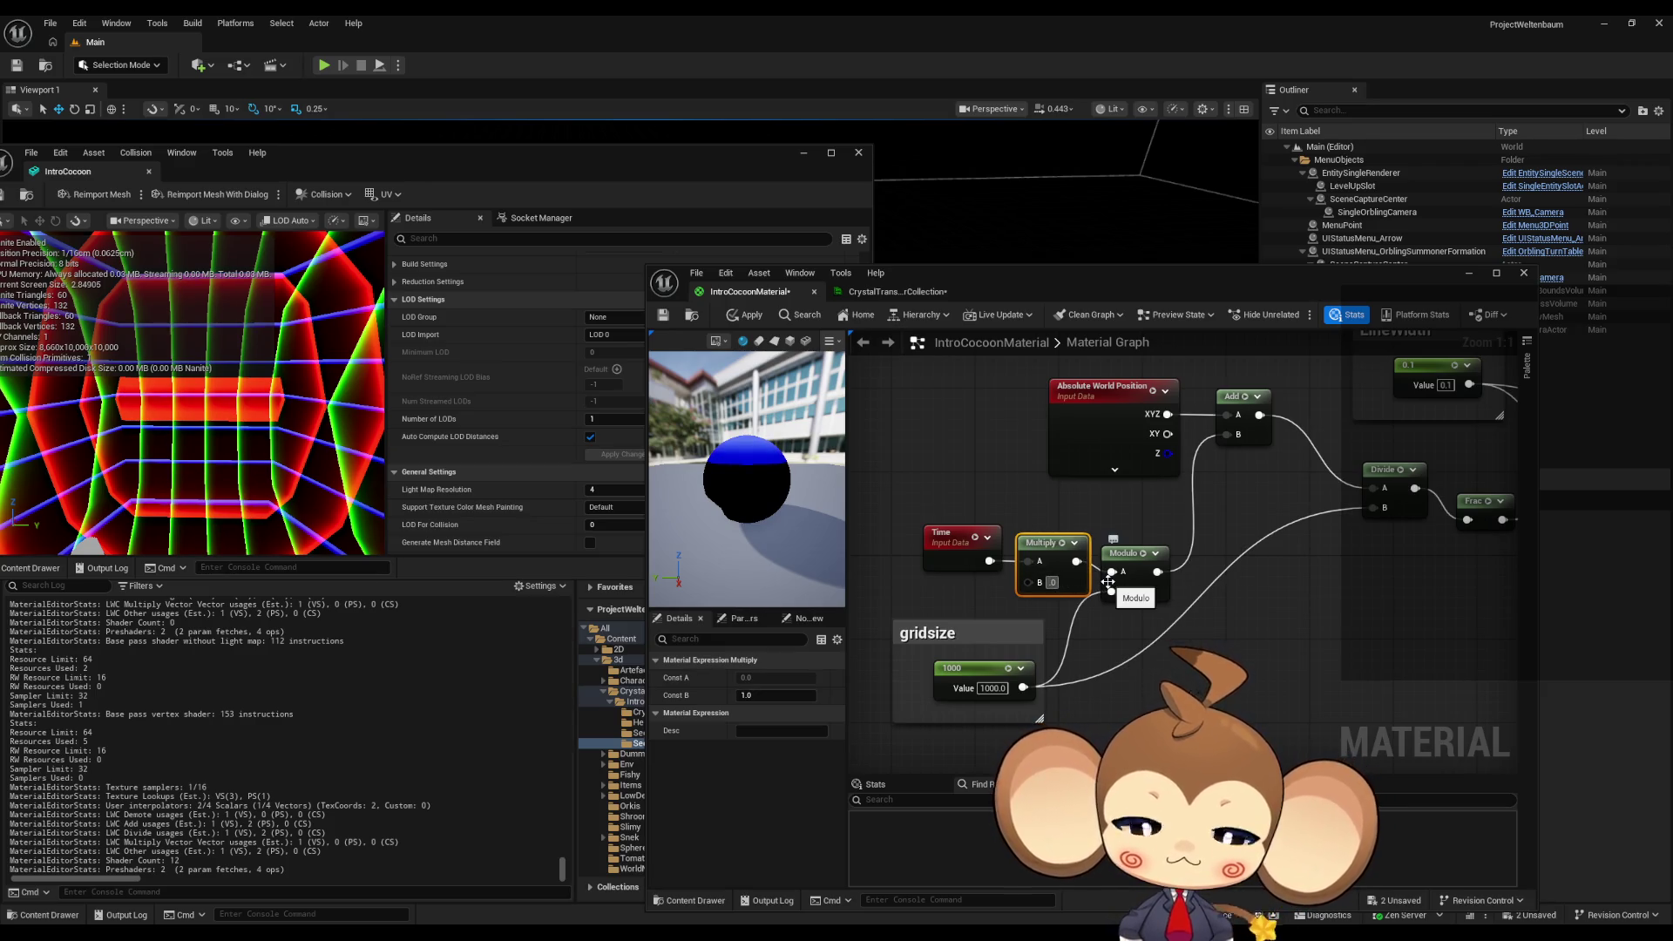
pyautogui.moveTo(1108, 582); pyautogui.dragTo(1112, 572)
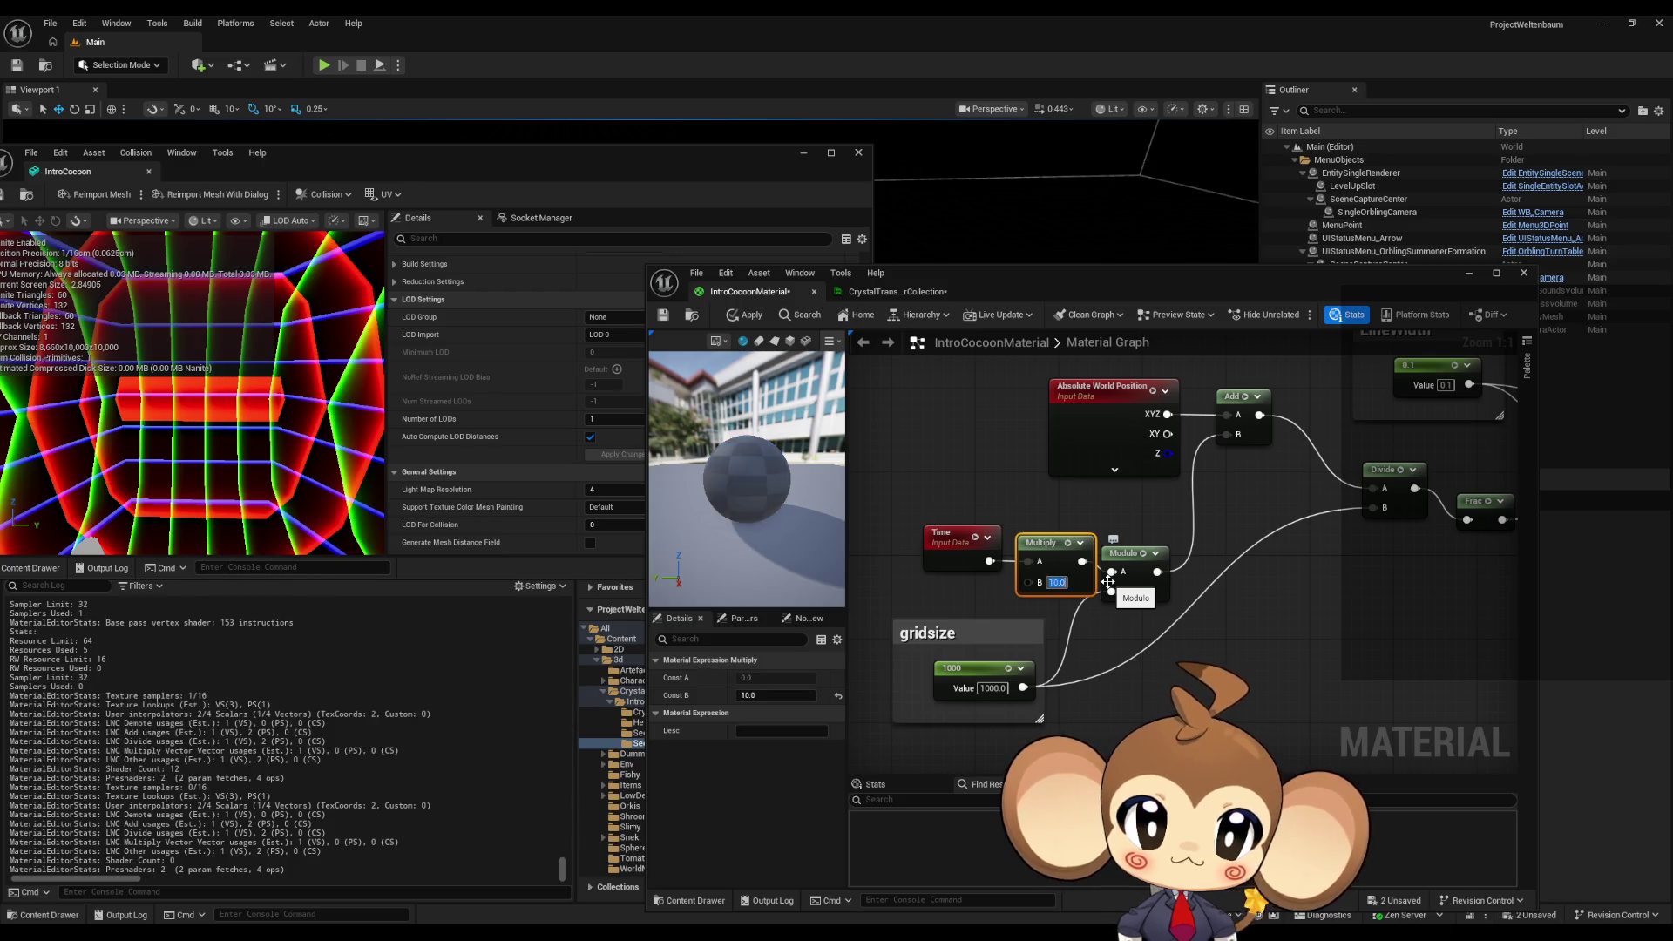
pyautogui.click(753, 319)
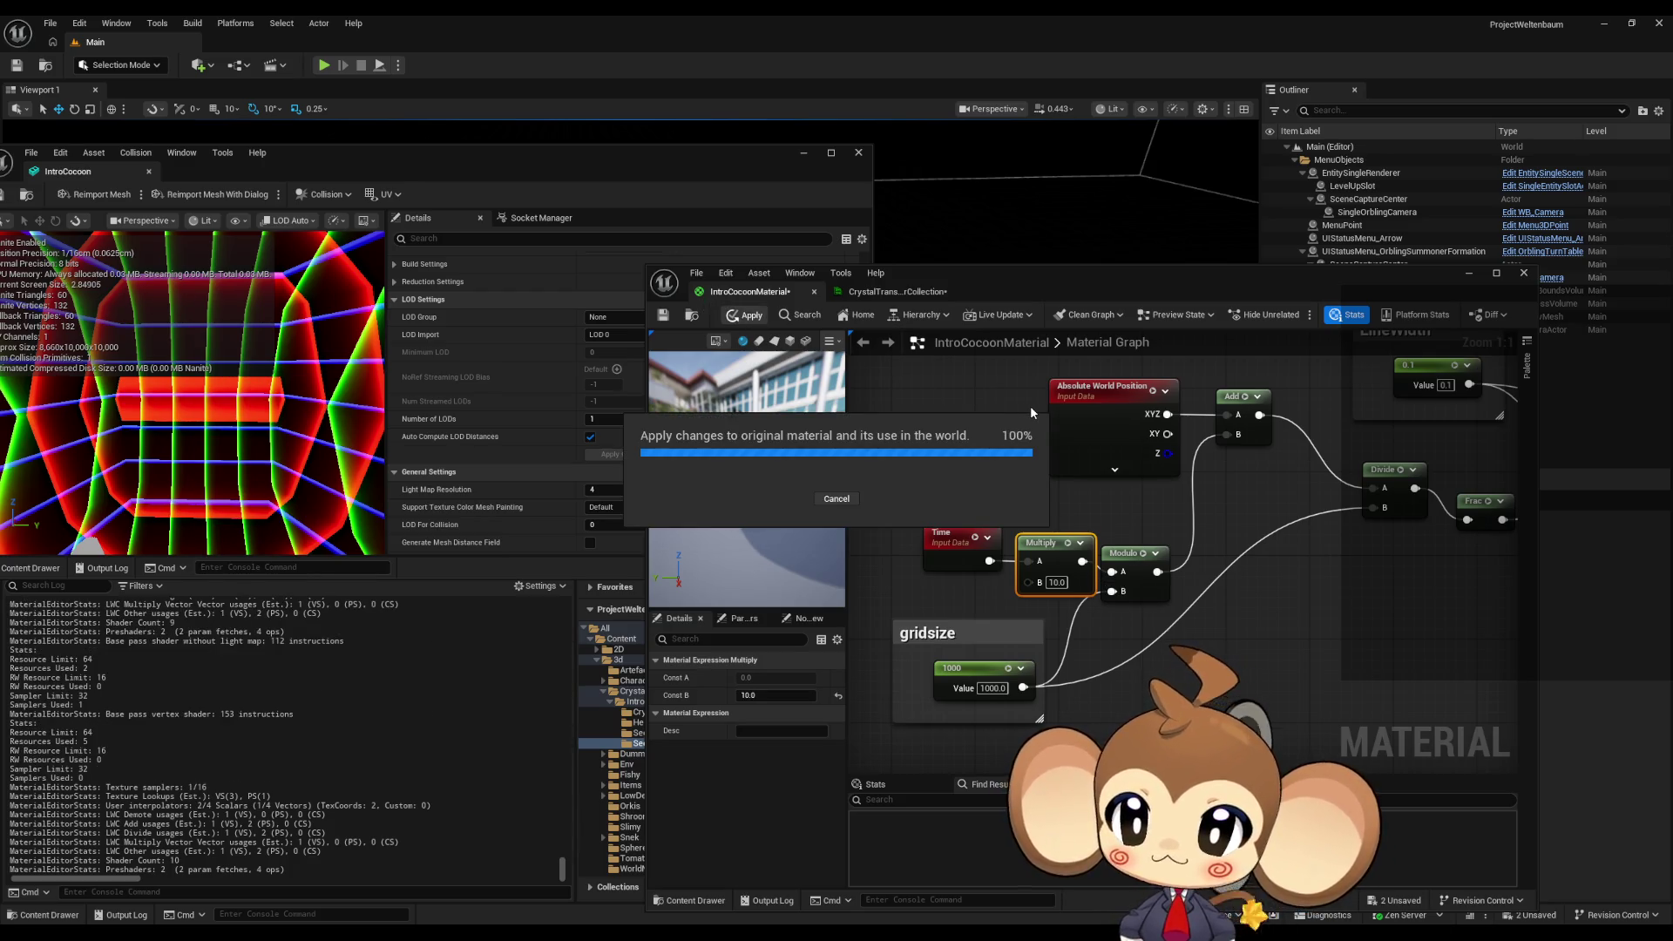
pyautogui.click(1053, 581)
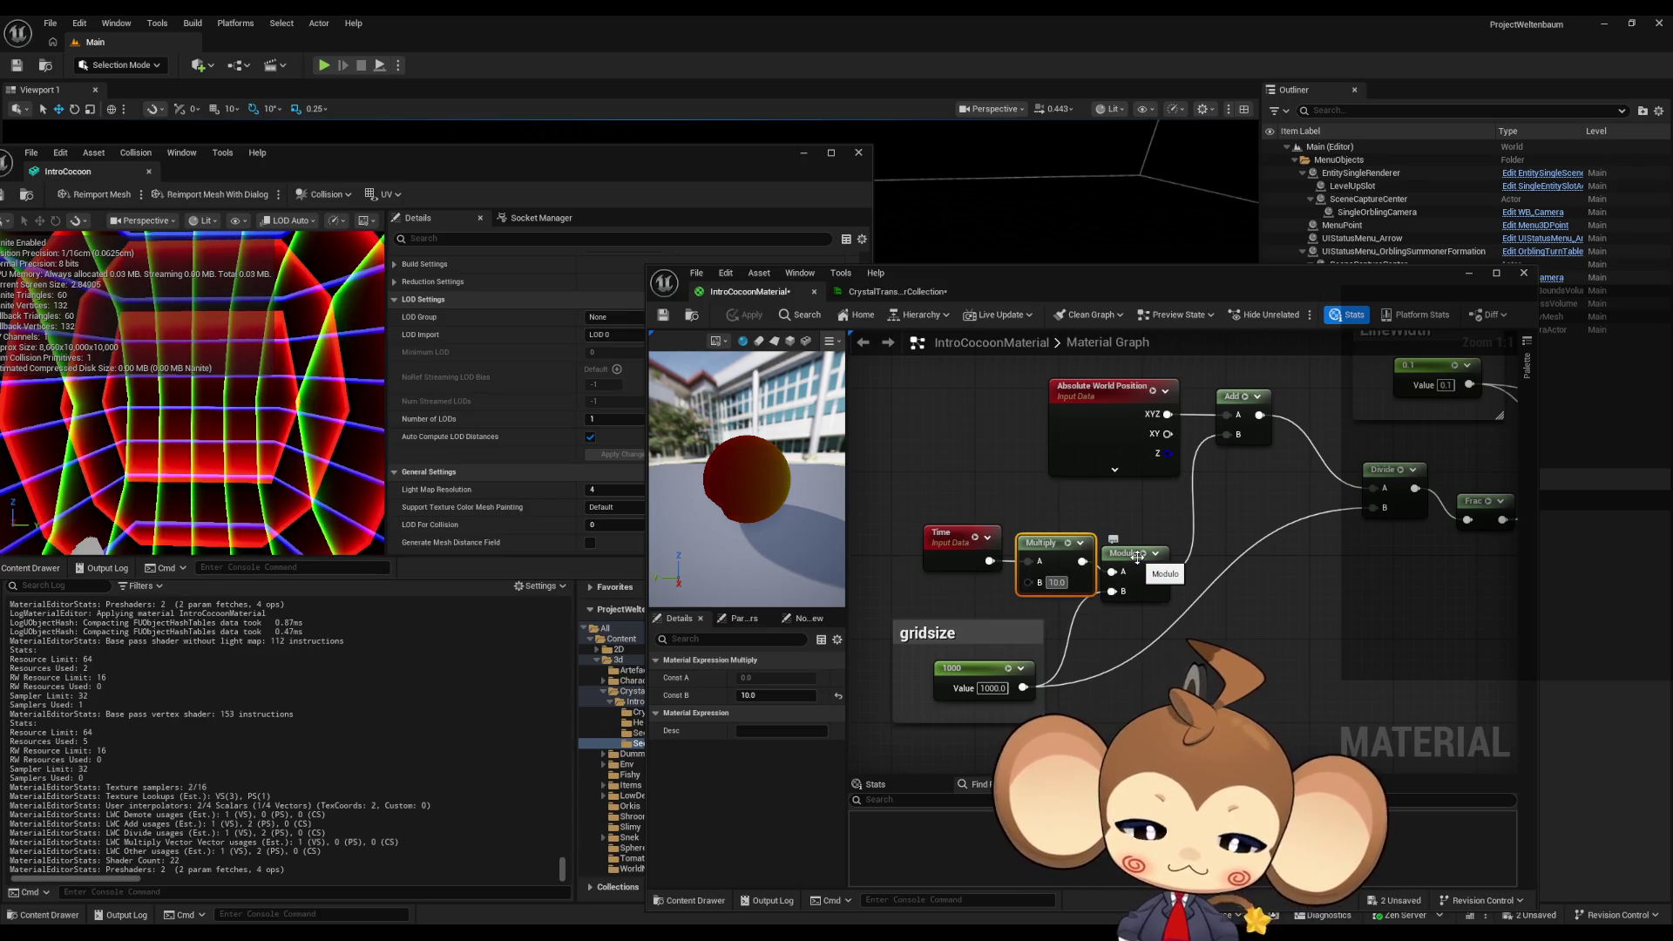
pyautogui.write('0')
pyautogui.click(986, 472)
pyautogui.click(746, 315)
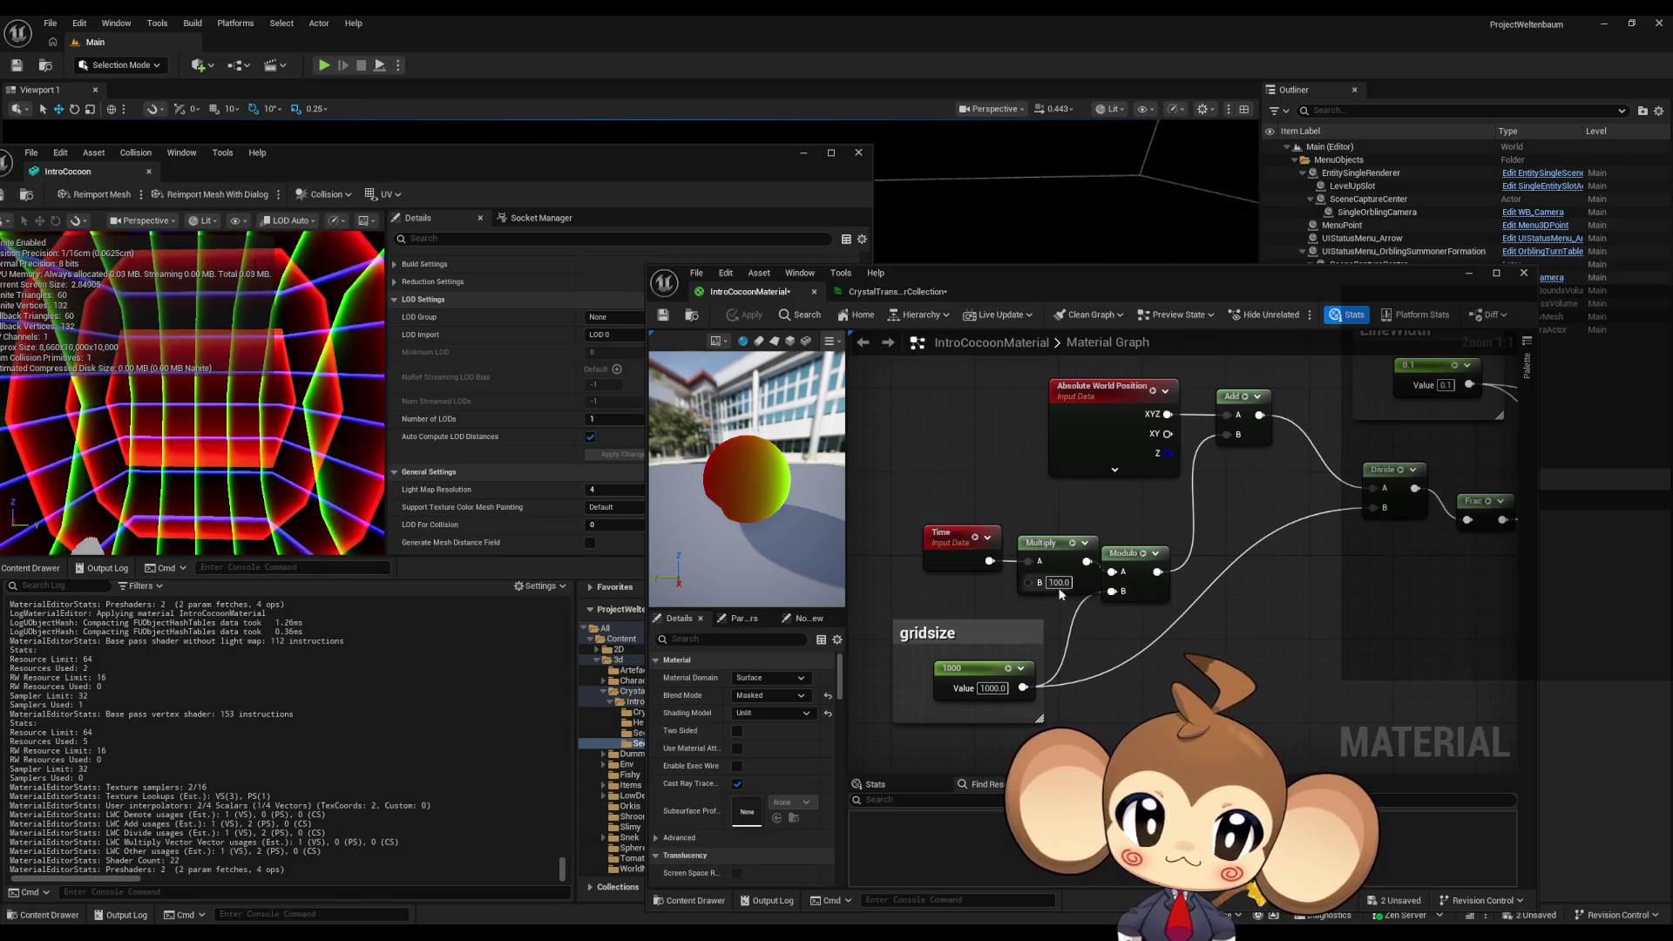
# - Wire gridsize 1000 into Multiply's B input, save the material, and recentre the mesh editor
pyautogui.moveTo(1023, 688); pyautogui.dragTo(1030, 581)
pyautogui.hotkey('ctrl', 's')
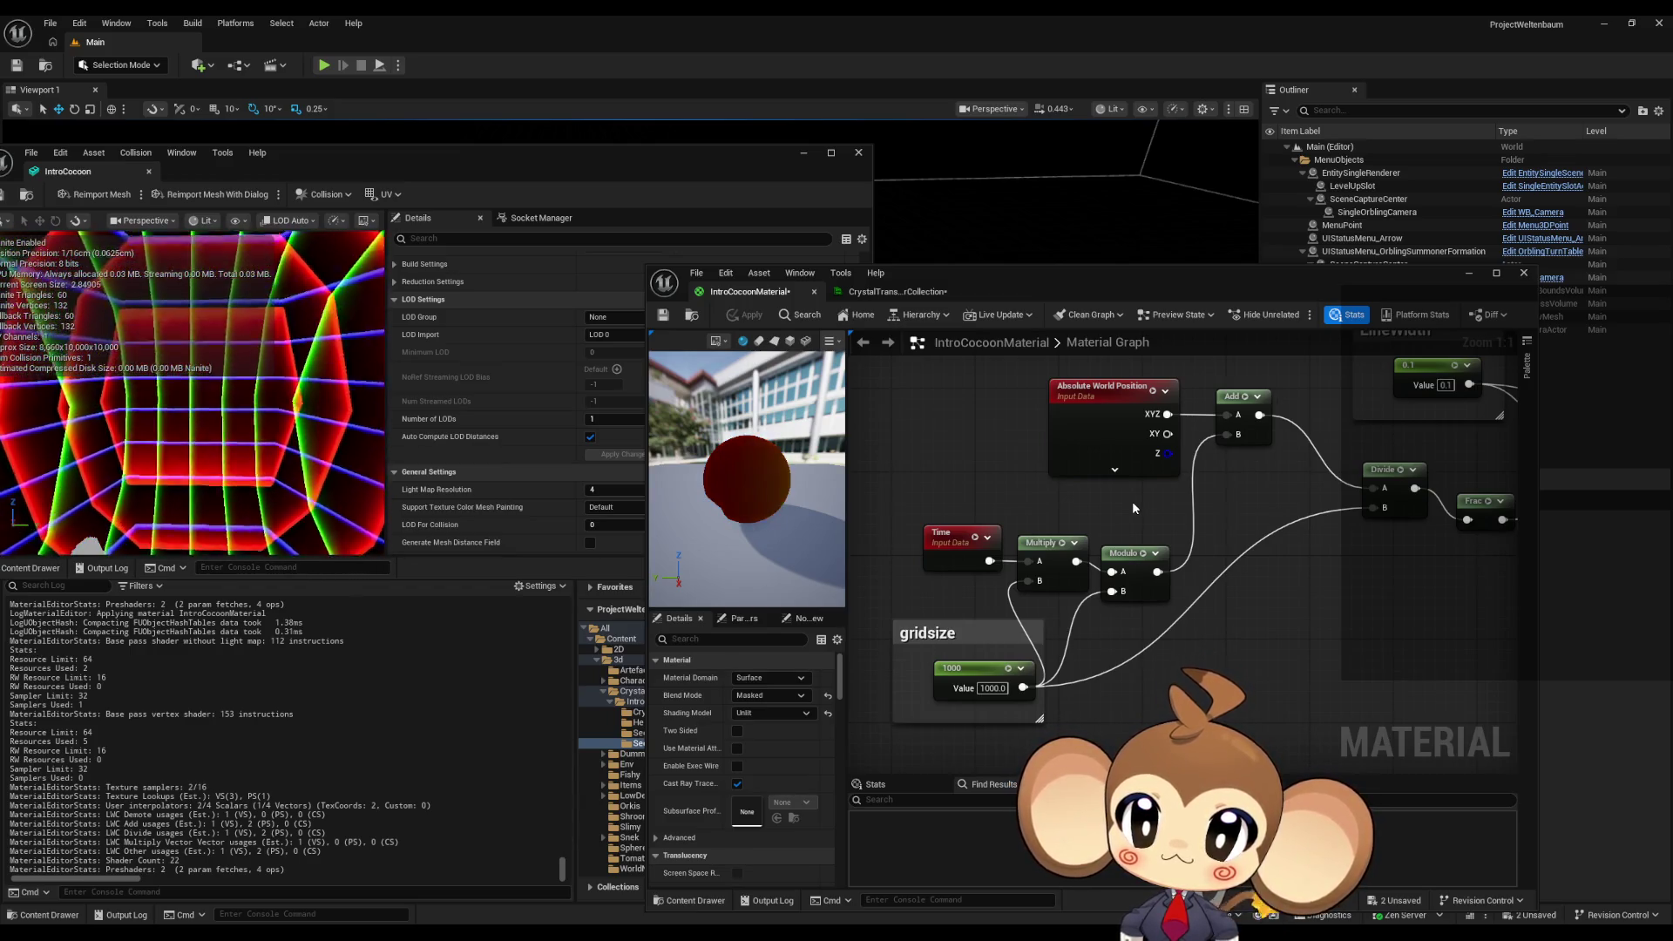
pyautogui.moveTo(362, 167); pyautogui.dragTo(937, 302)
pyautogui.moveTo(830, 304)
pyautogui.mouseDown()
pyautogui.moveTo(915, 301)
pyautogui.moveTo(764, 296)
pyautogui.mouseUp()
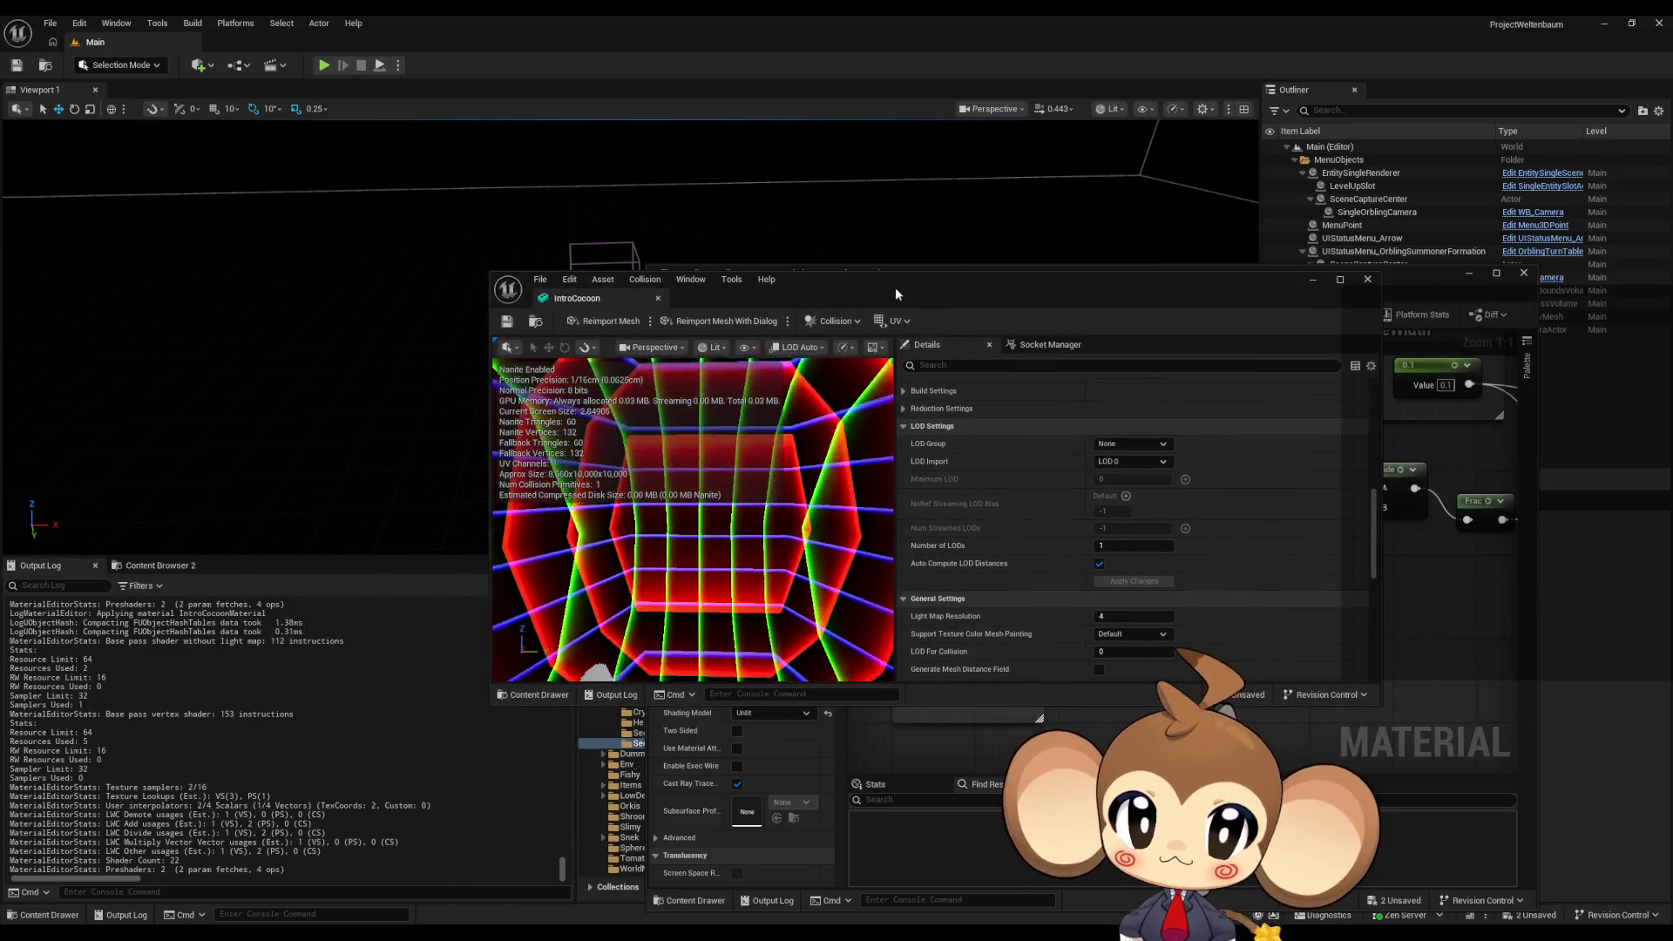
# - Maximize the IntroCocoon mesh editor to watch the grid lines, then restore it and move it left
pyautogui.doubleClick(896, 286)
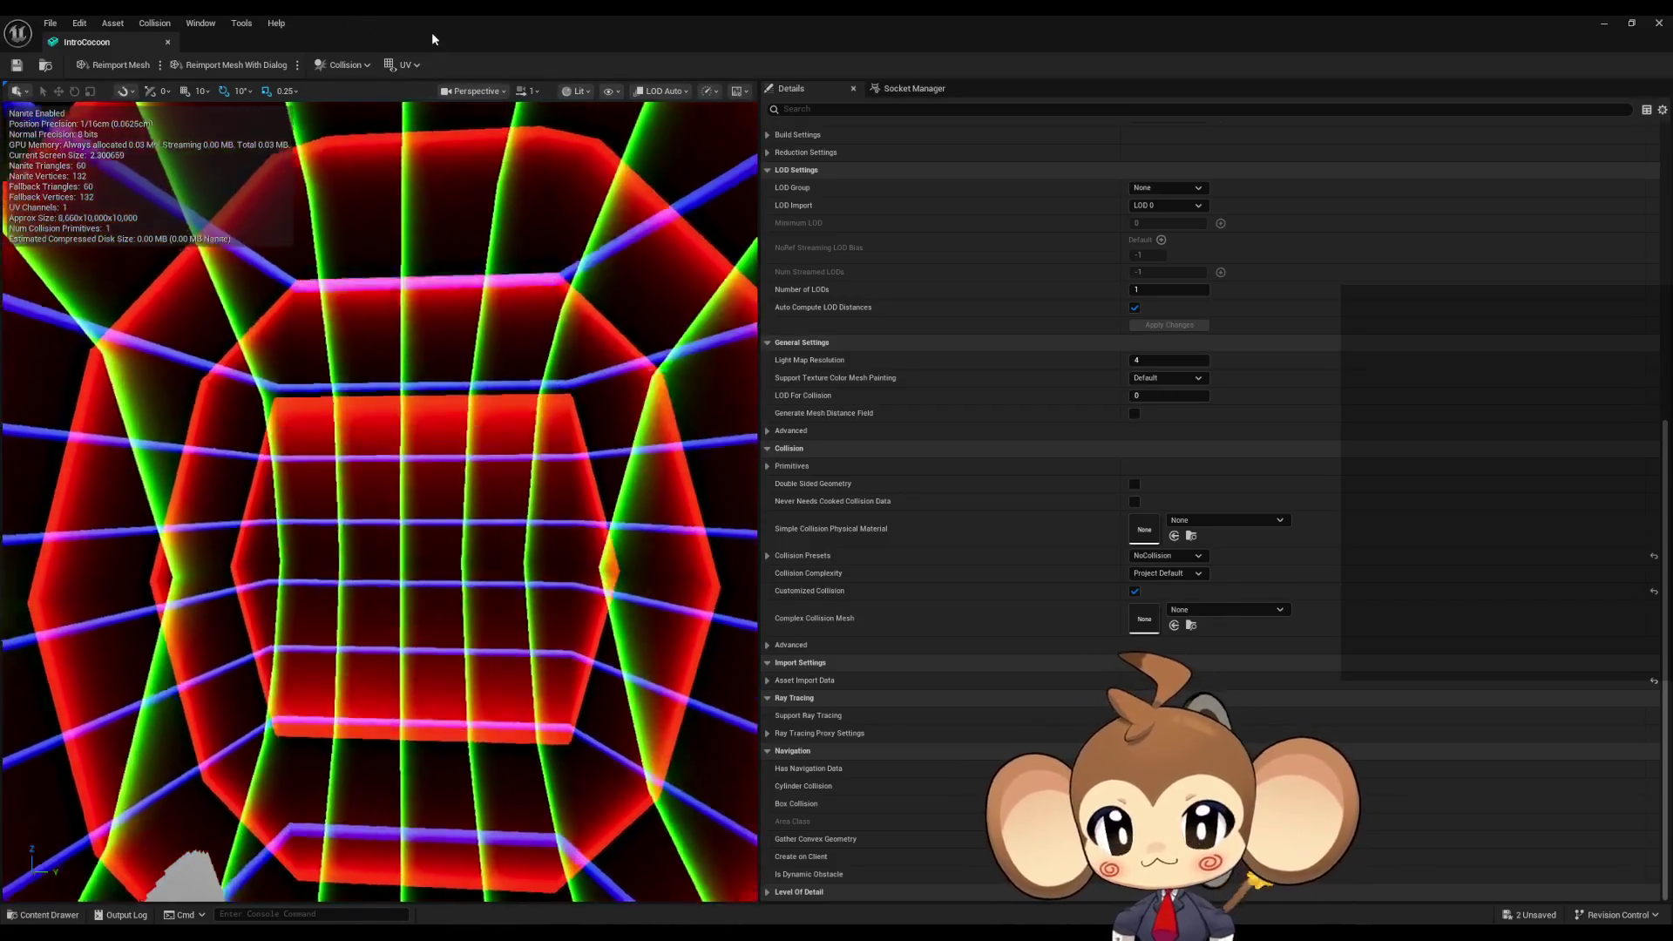
pyautogui.doubleClick(431, 31)
pyautogui.moveTo(942, 258)
pyautogui.mouseDown()
pyautogui.moveTo(725, 270)
pyautogui.moveTo(433, 228)
pyautogui.moveTo(469, 223)
pyautogui.mouseUp()
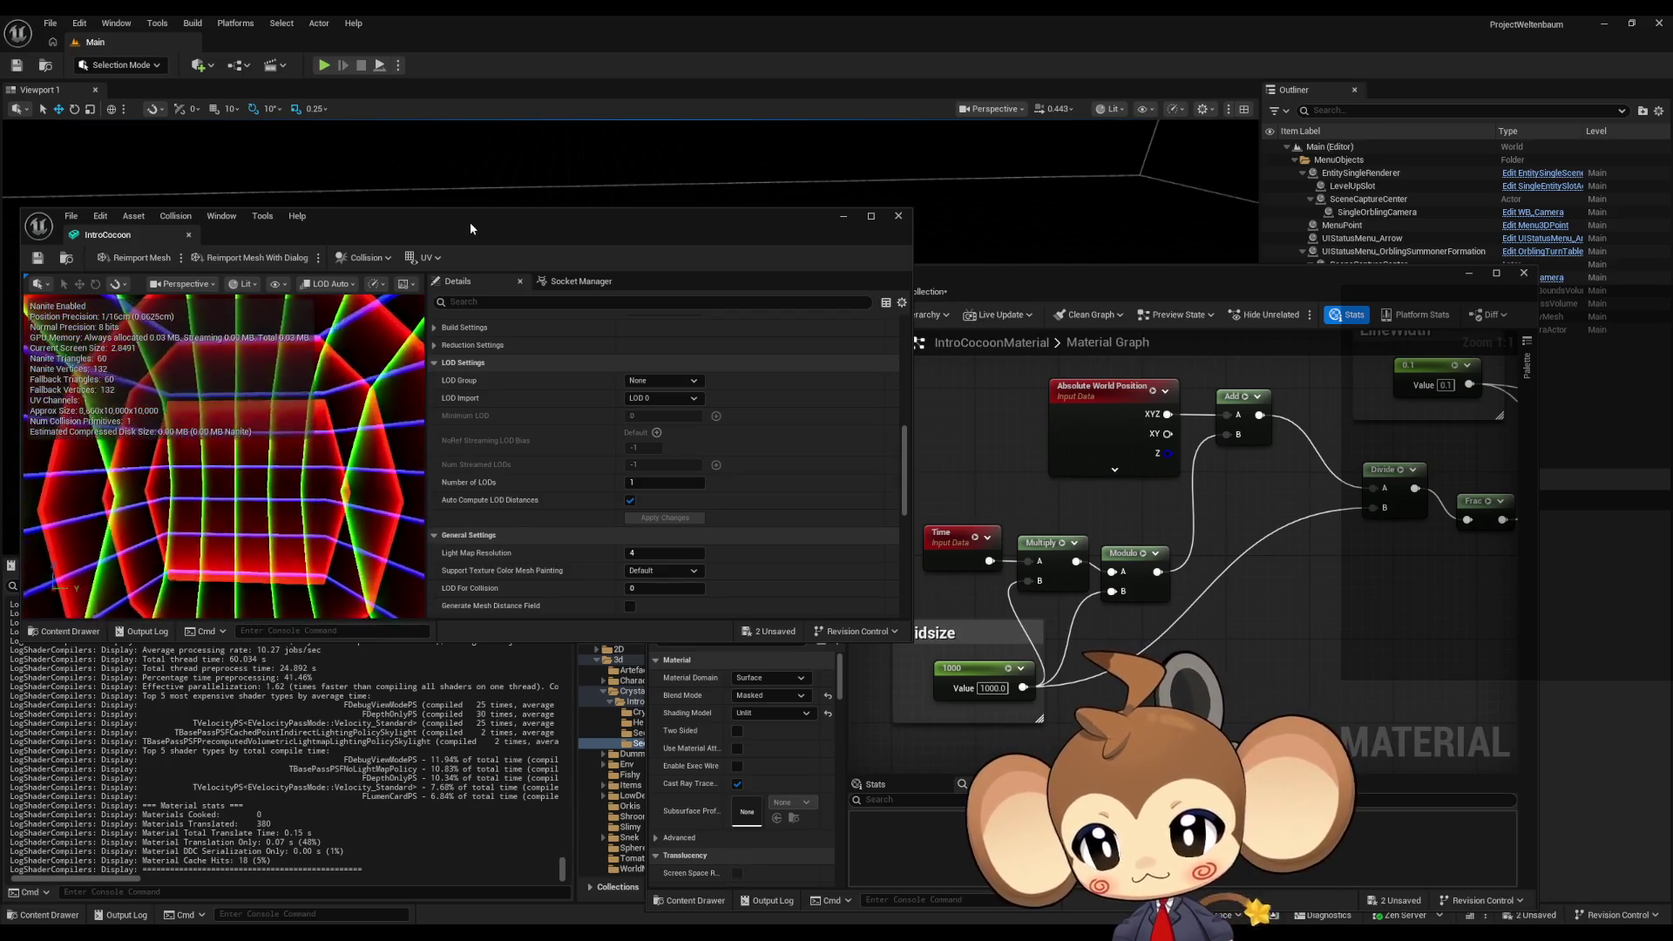
pyautogui.click(1115, 280)
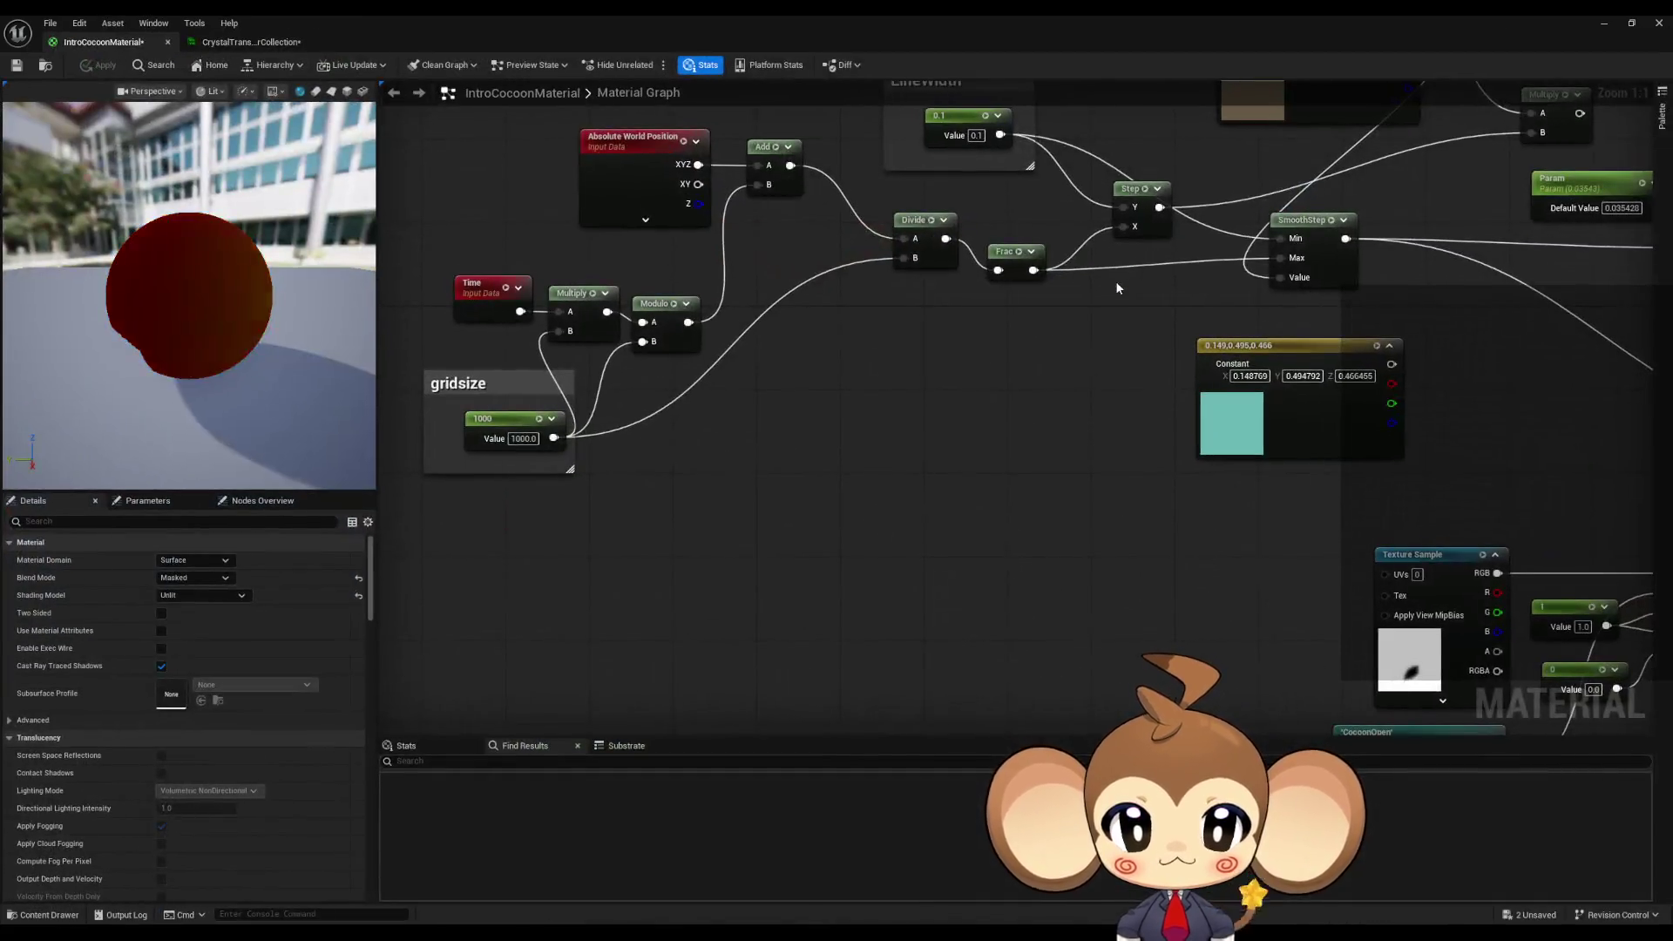
pyautogui.scroll(-2, 964, 468)
pyautogui.moveTo(961, 625)
pyautogui.mouseDown()
pyautogui.moveTo(741, 476)
pyautogui.moveTo(671, 369)
pyautogui.mouseUp()
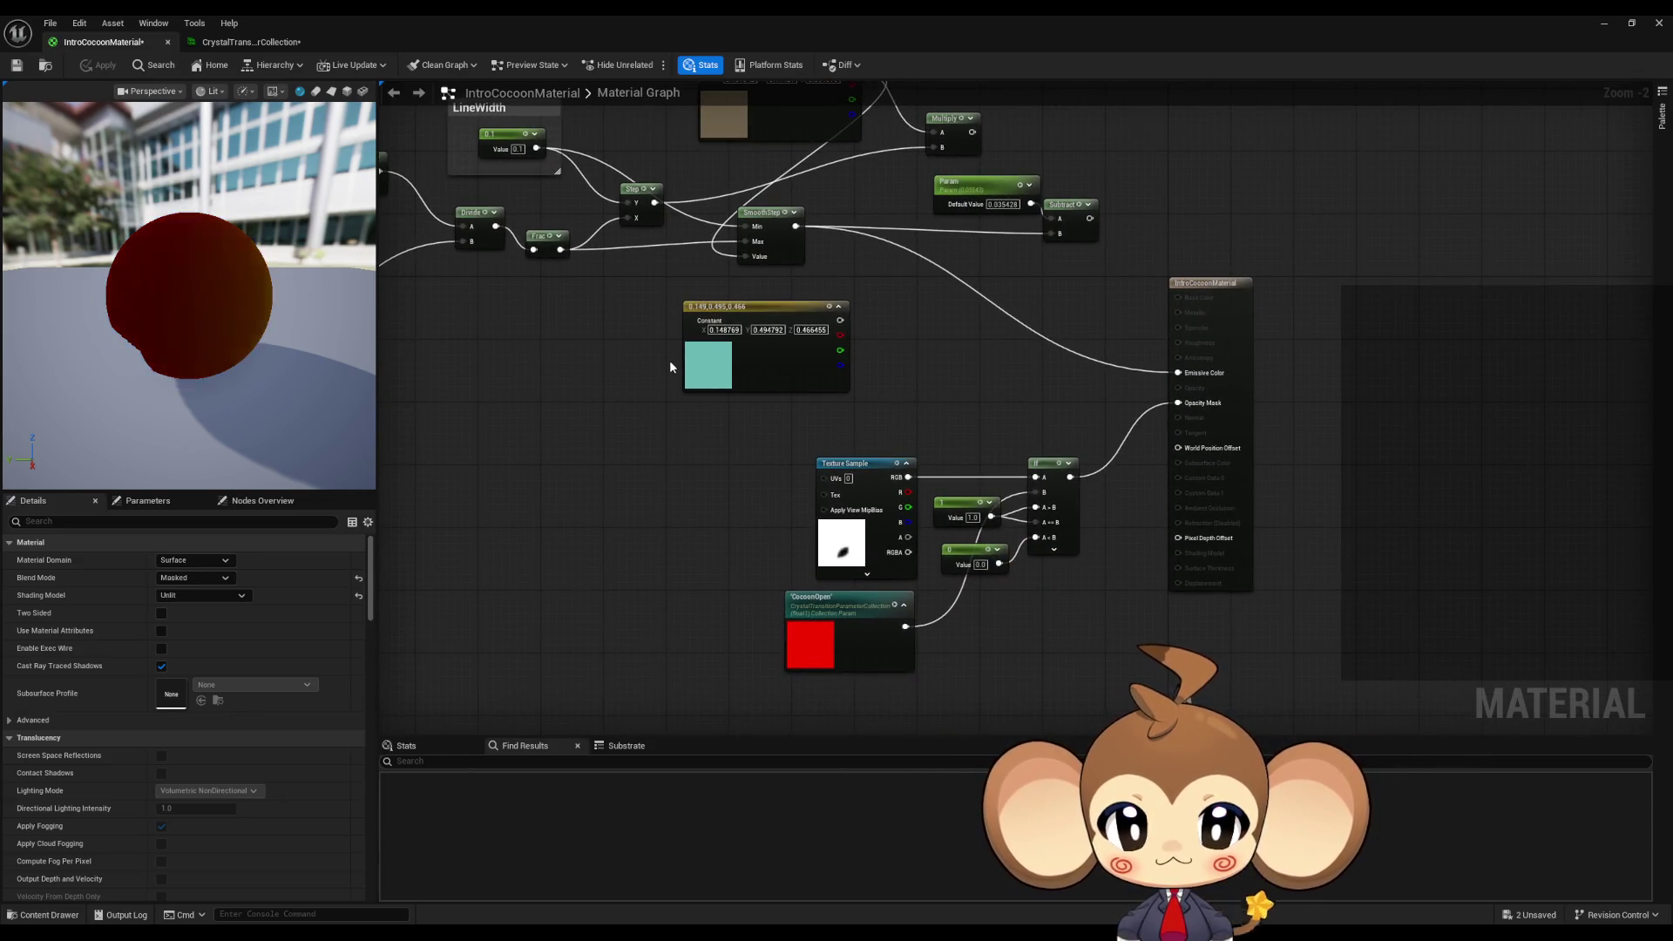
pyautogui.scroll(-1, 669, 359)
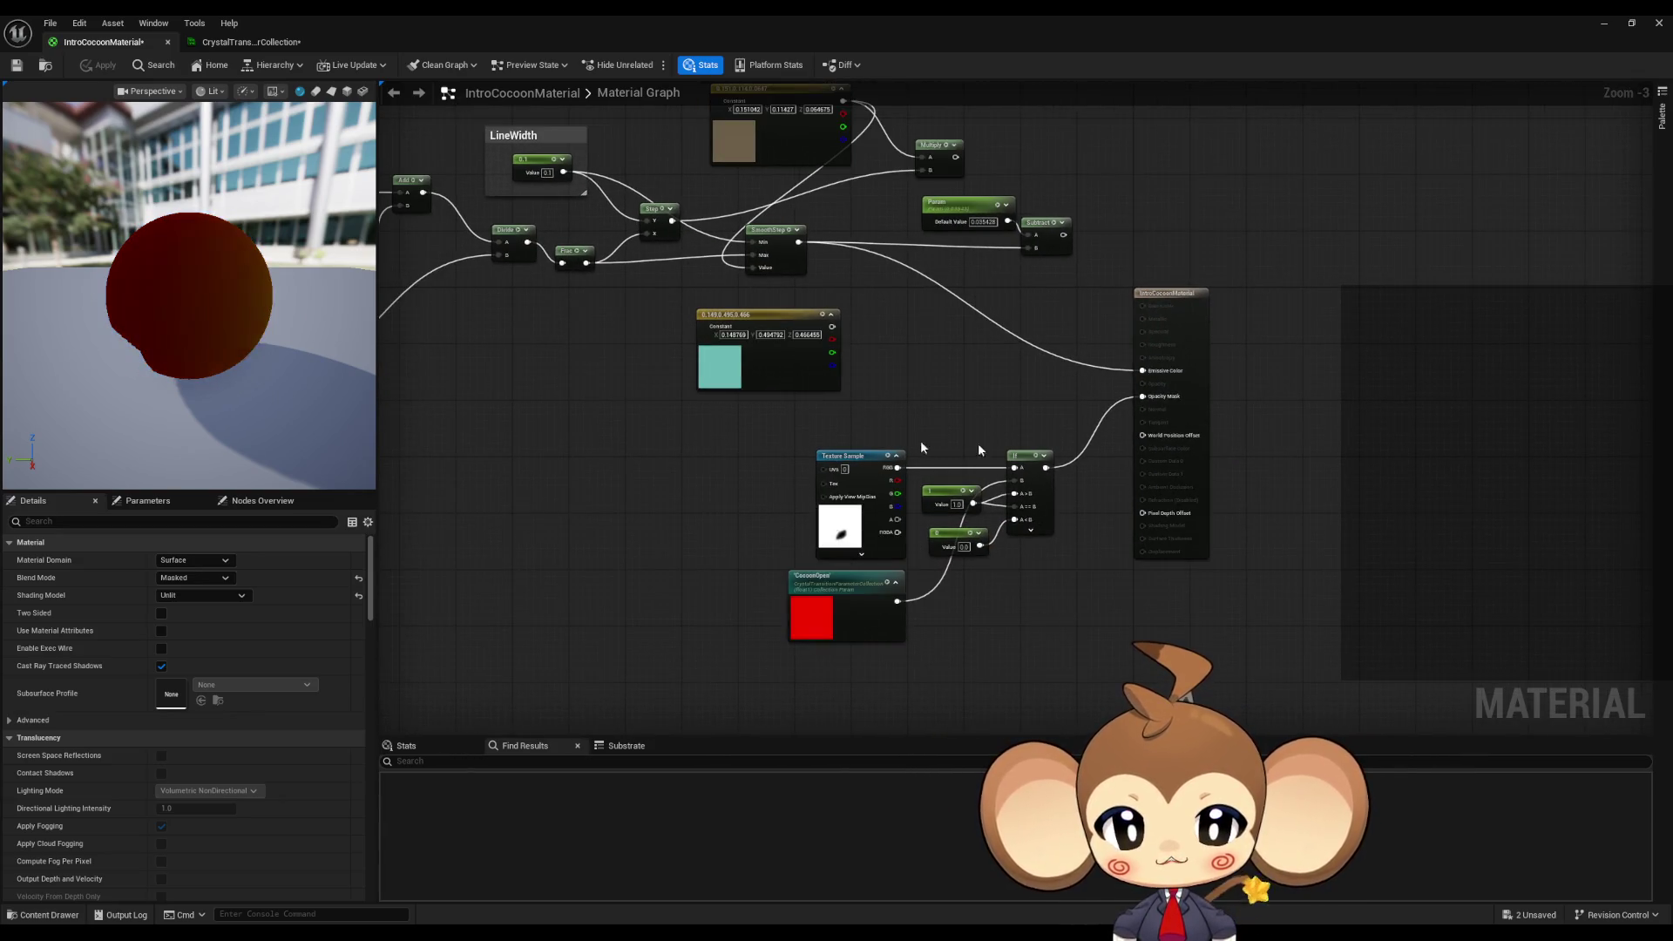
pyautogui.doubleClick(535, 14)
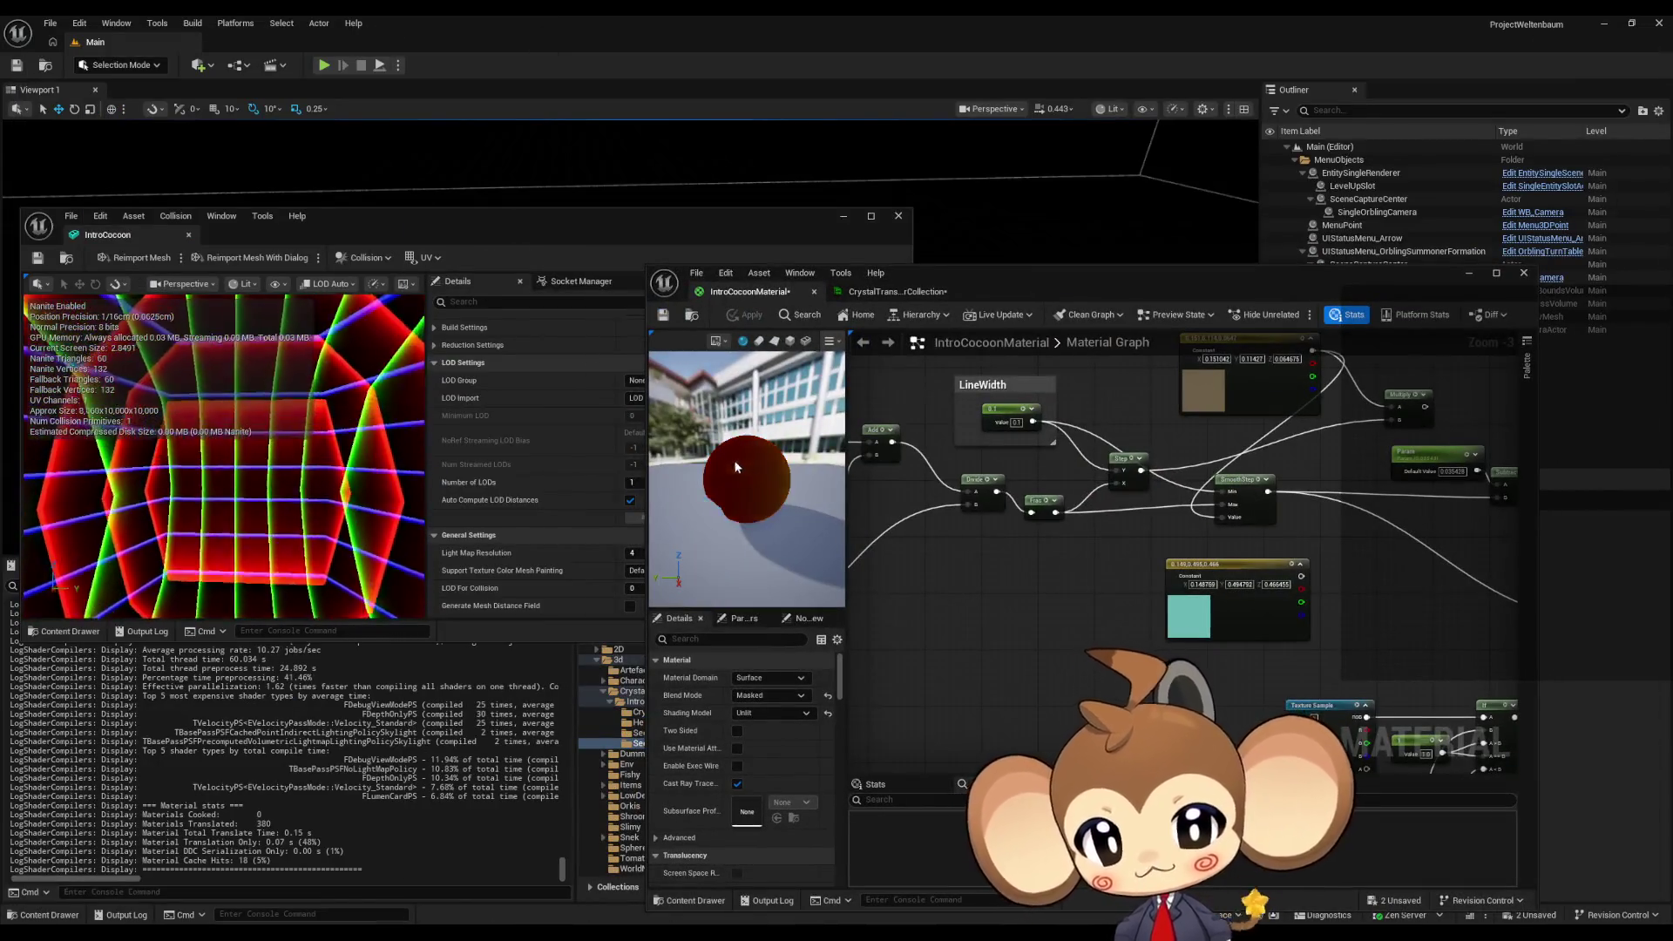
pyautogui.moveTo(247, 495)
pyautogui.mouseDown()
pyautogui.moveTo(200, 484)
pyautogui.moveTo(247, 495)
pyautogui.mouseUp()
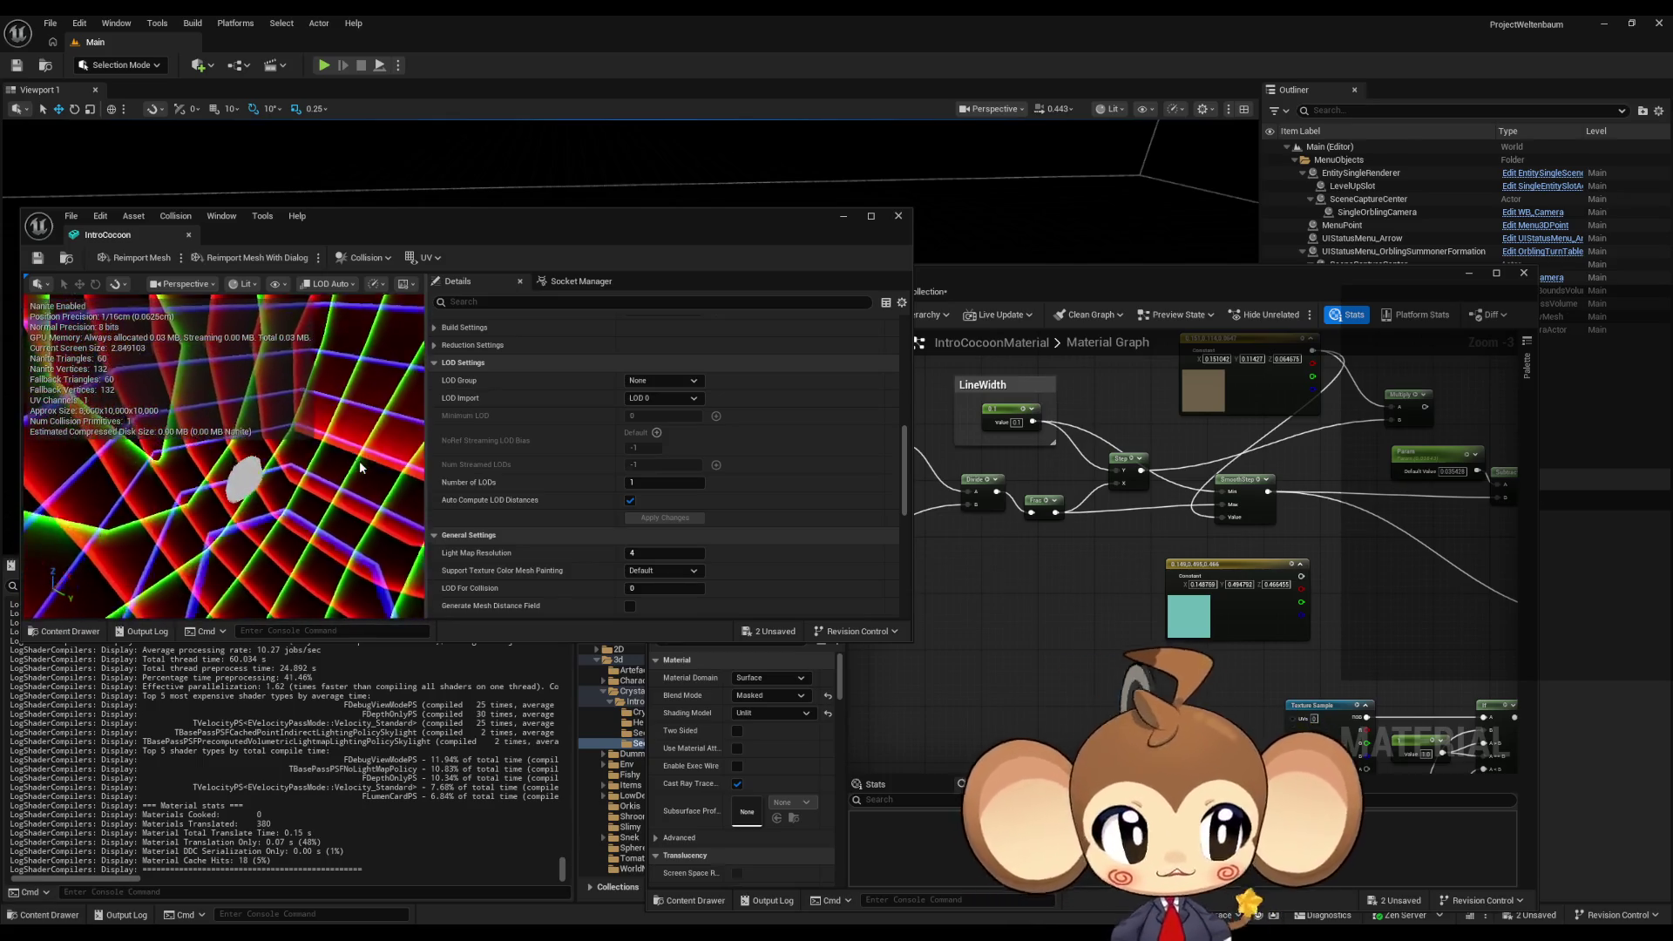
pyautogui.moveTo(352, 457); pyautogui.dragTo(331, 454)
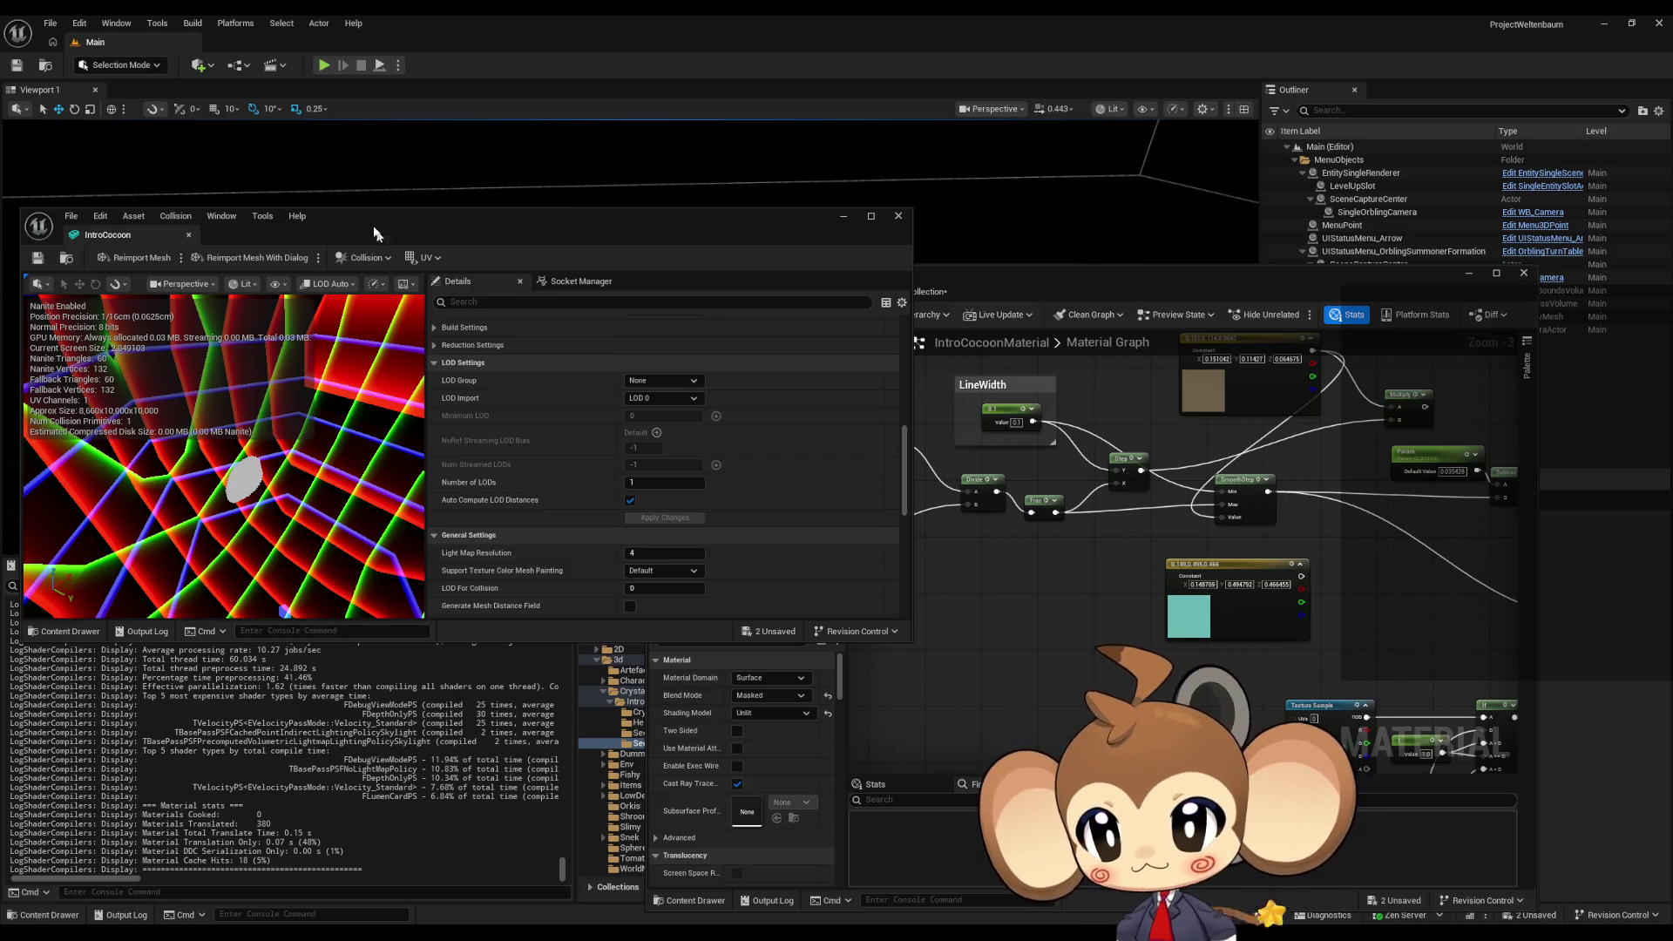
pyautogui.moveTo(374, 233); pyautogui.dragTo(690, 307)
pyautogui.doubleClick(690, 307)
pyautogui.moveTo(516, 503); pyautogui.dragTo(509, 401)
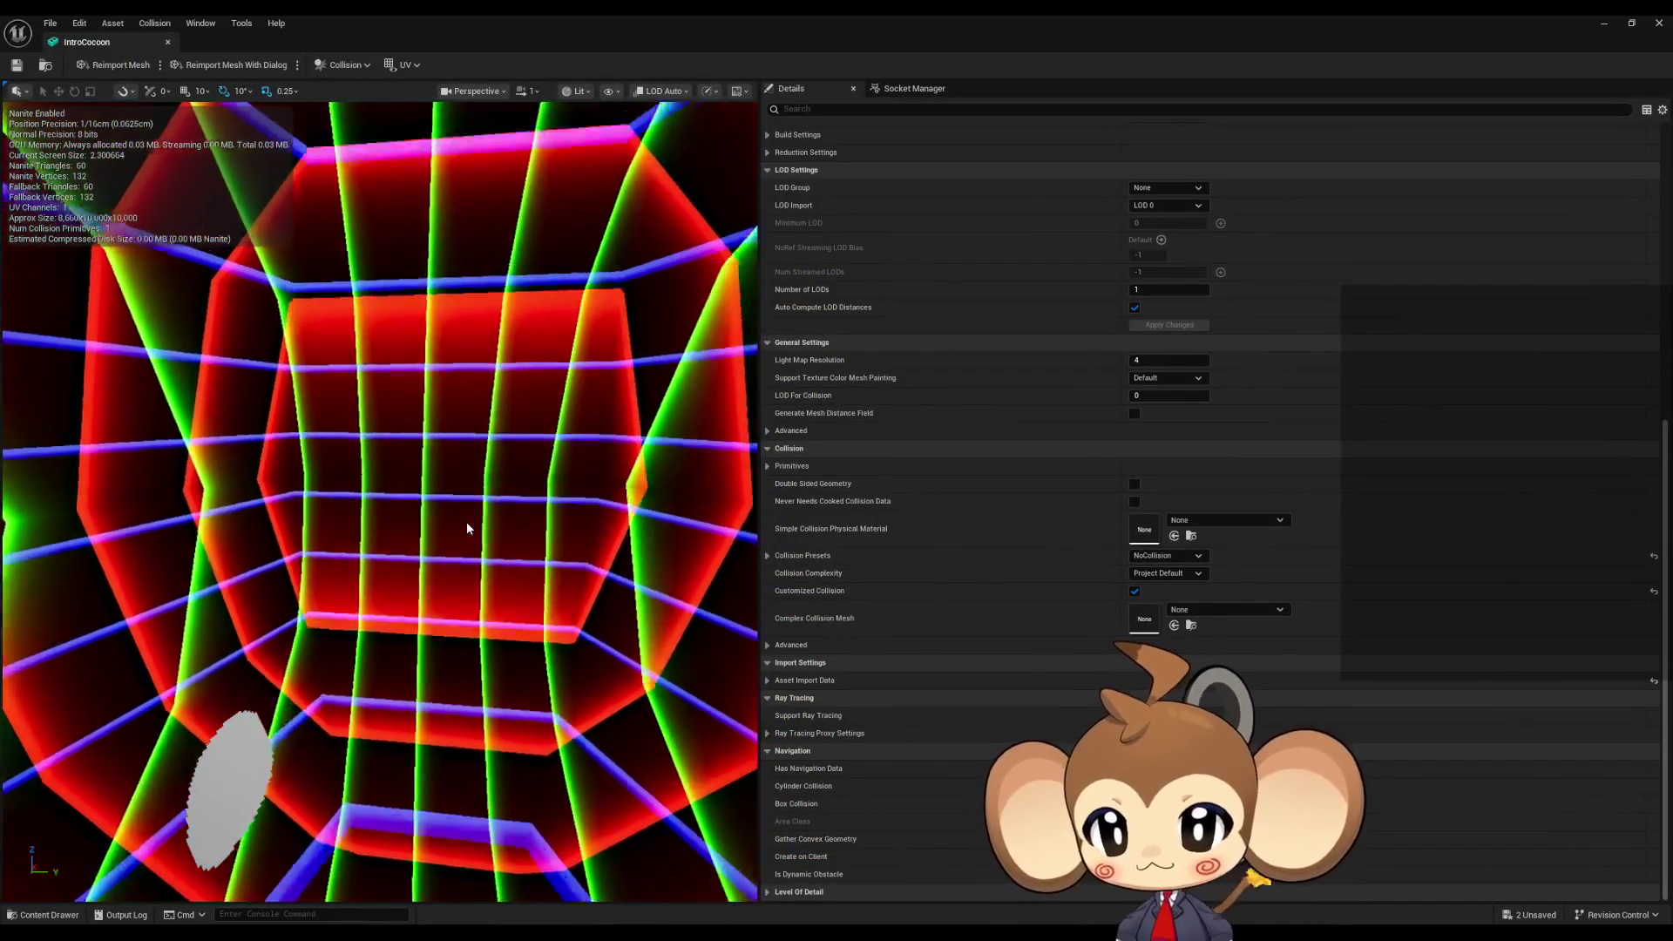
pyautogui.moveTo(467, 528); pyautogui.dragTo(467, 461)
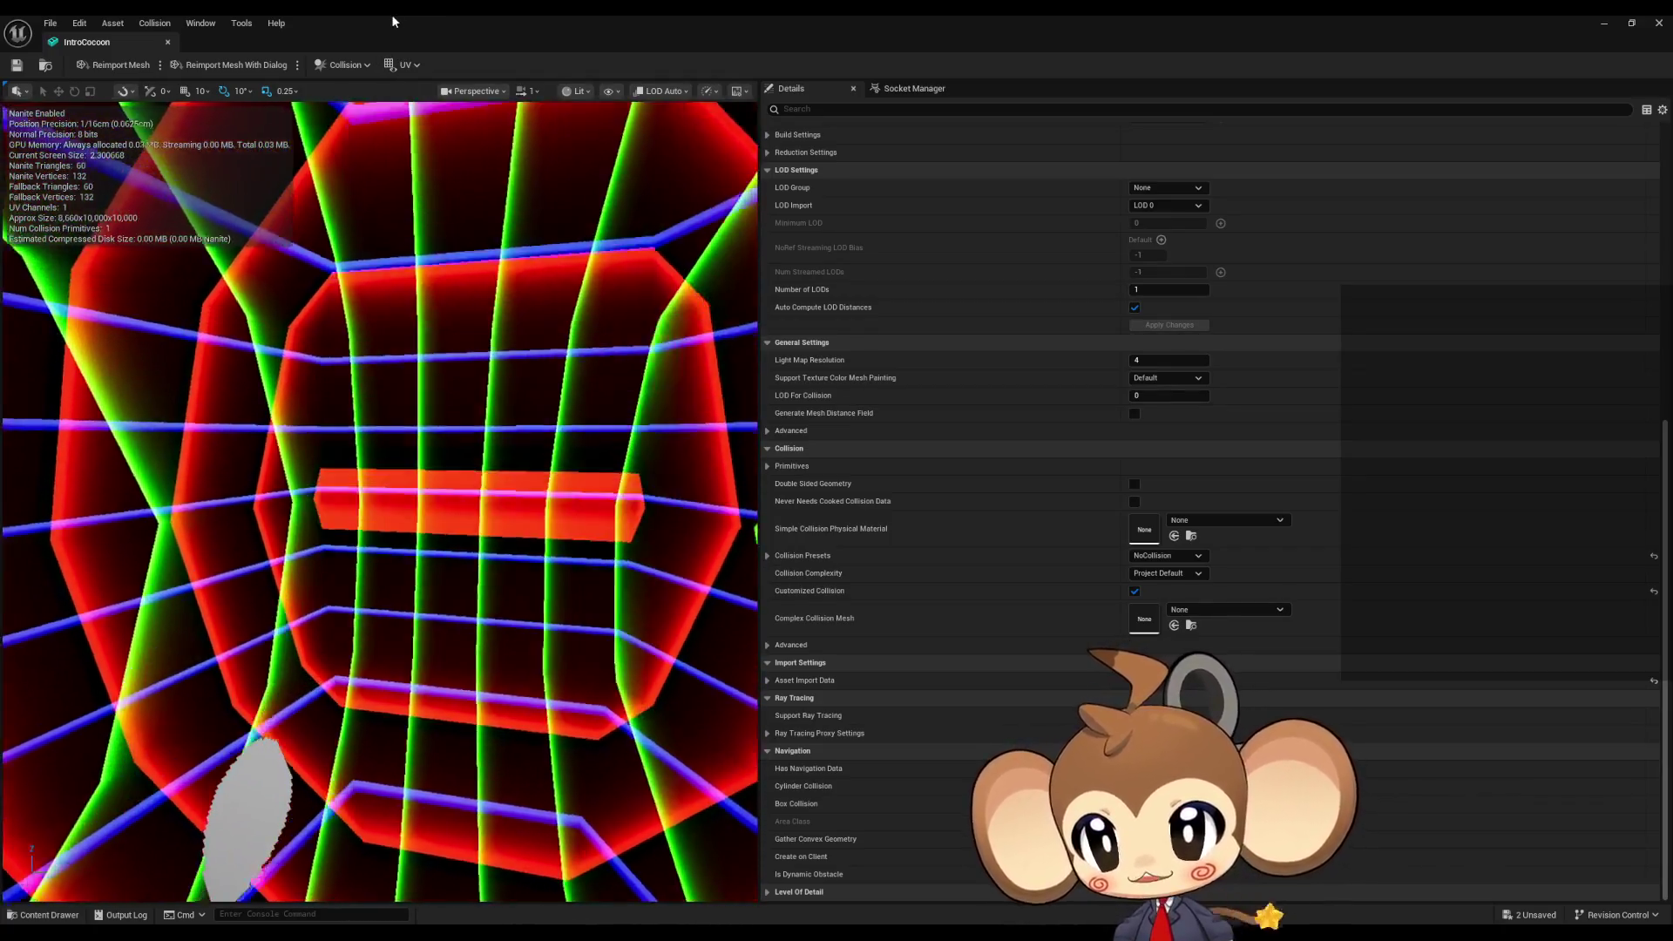
pyautogui.doubleClick(390, 14)
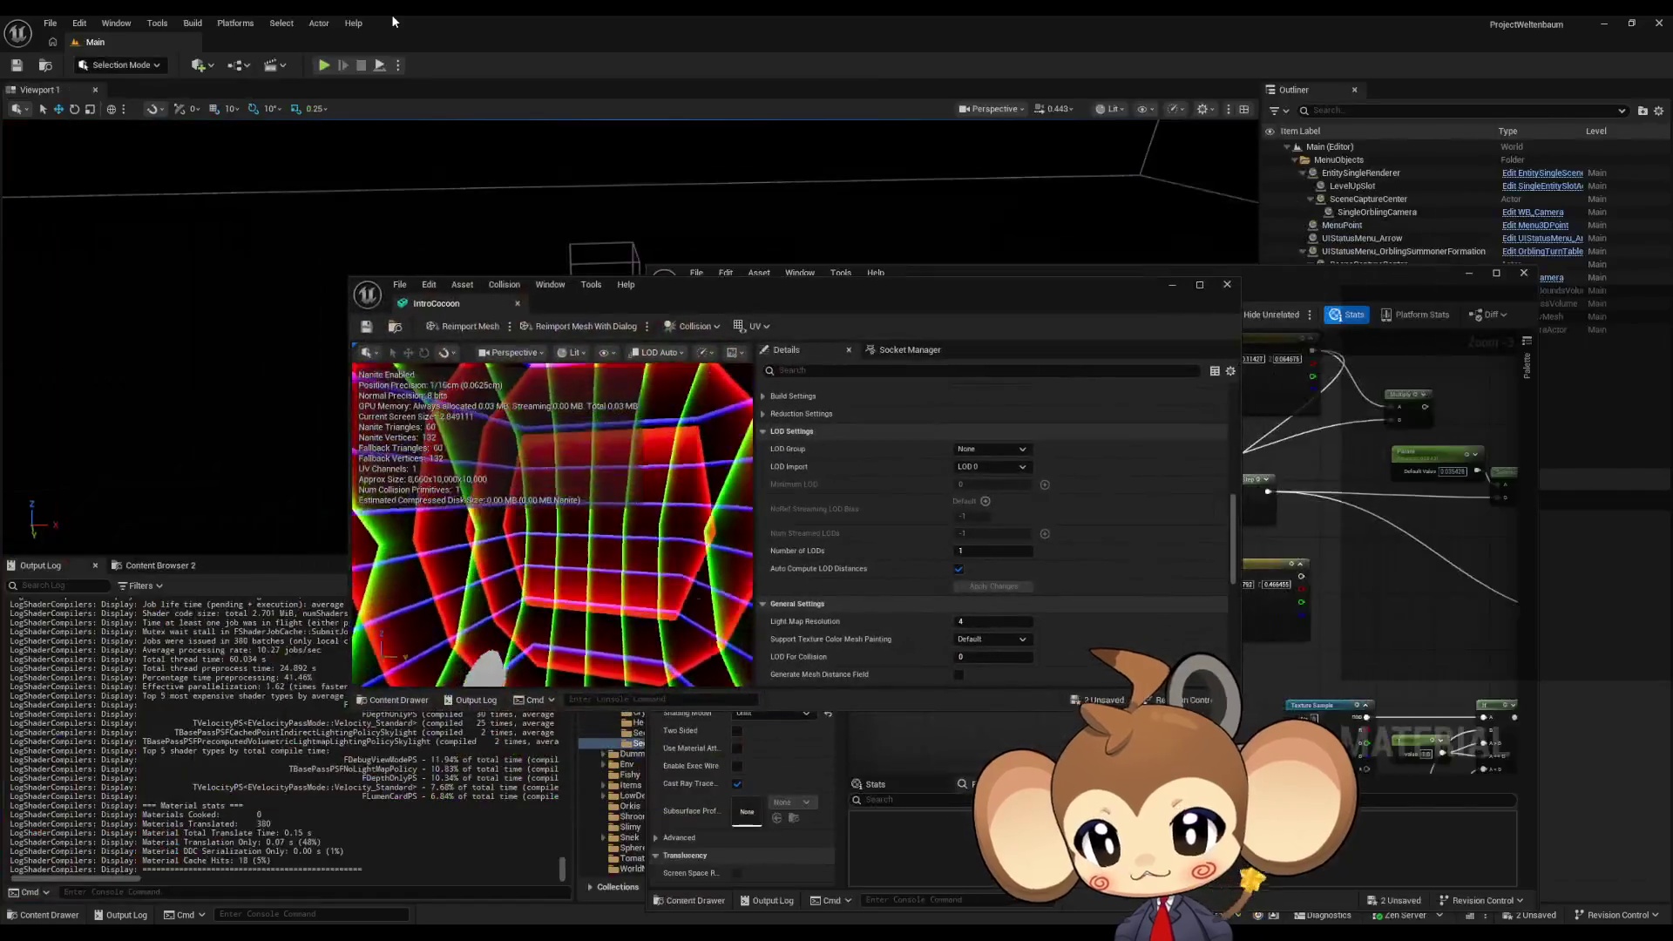
# - Break the colour constant's link into SmoothStep's Value input and apply the material
pyautogui.moveTo(681, 283); pyautogui.dragTo(306, 100)
pyautogui.click(955, 692)
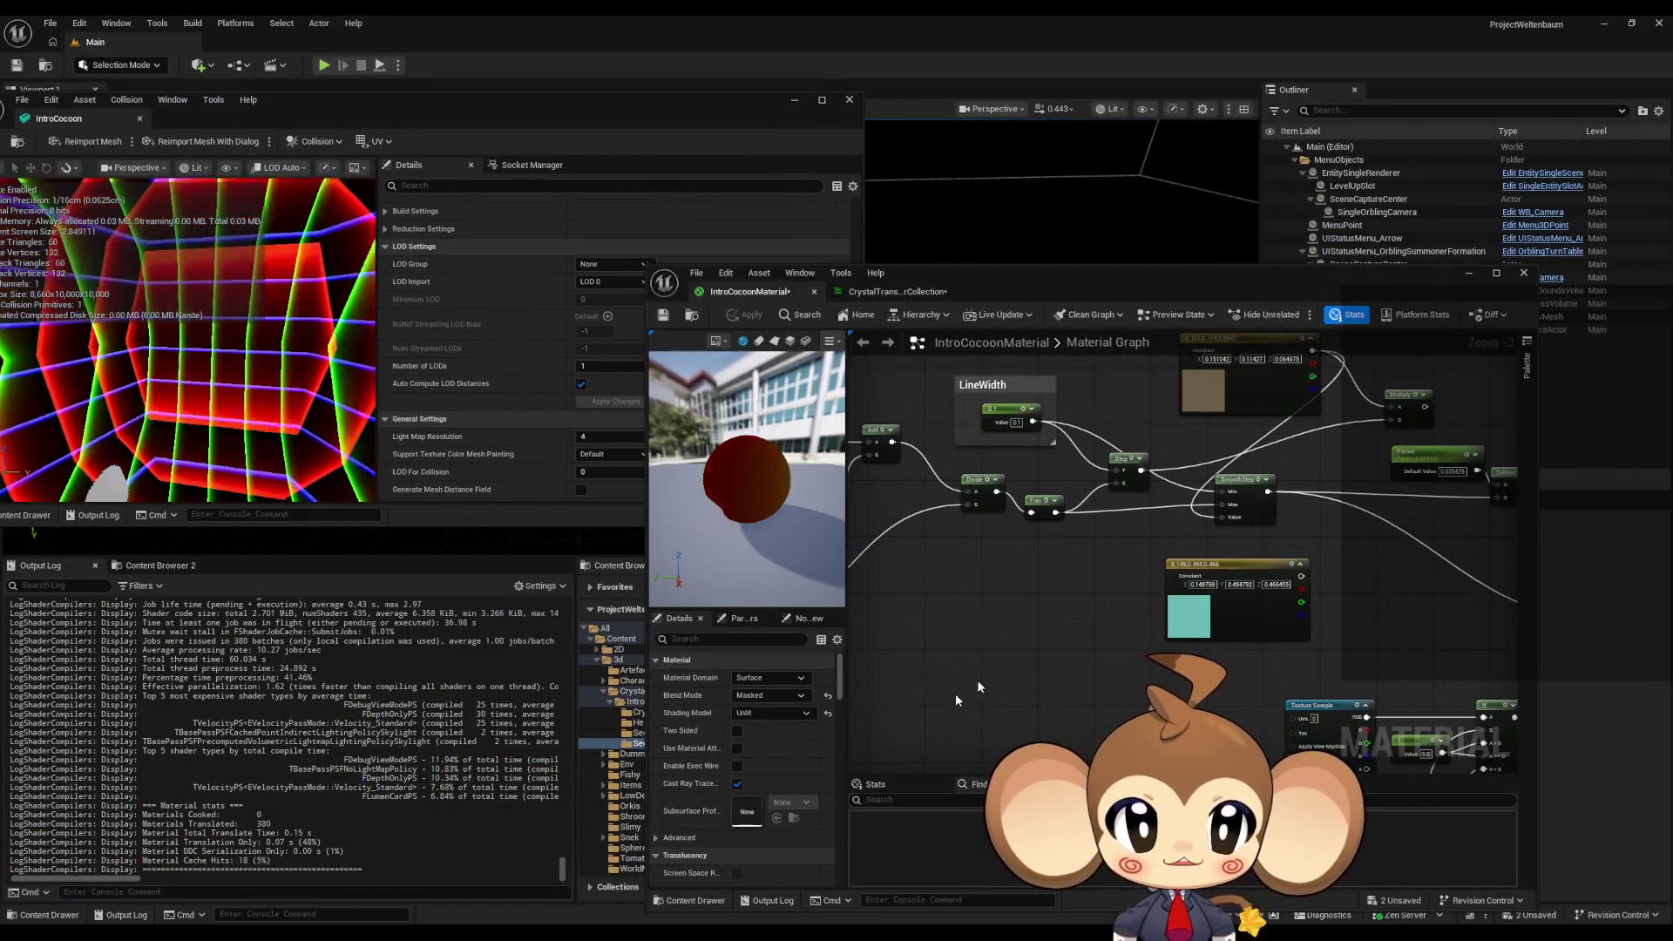
pyautogui.press('Home')
pyautogui.moveTo(1113, 460)
pyautogui.mouseDown()
pyautogui.moveTo(1045, 405)
pyautogui.moveTo(993, 453)
pyautogui.mouseUp()
pyautogui.keyDown('alt'); pyautogui.click(1073, 716); pyautogui.keyUp('alt')
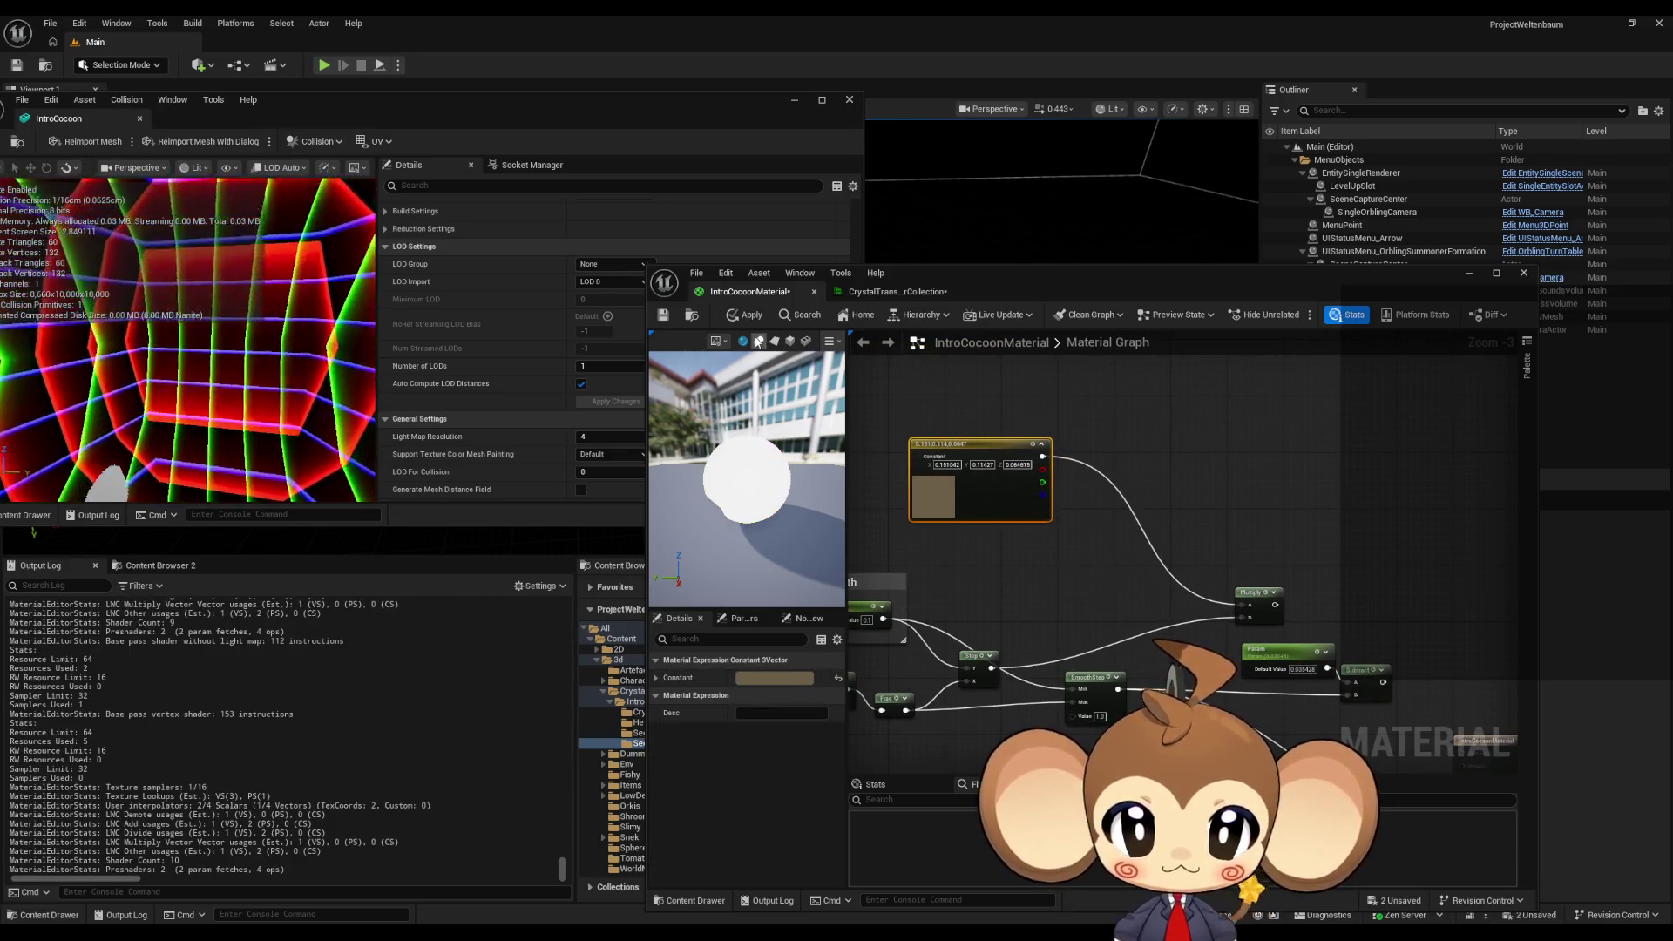
pyautogui.click(746, 317)
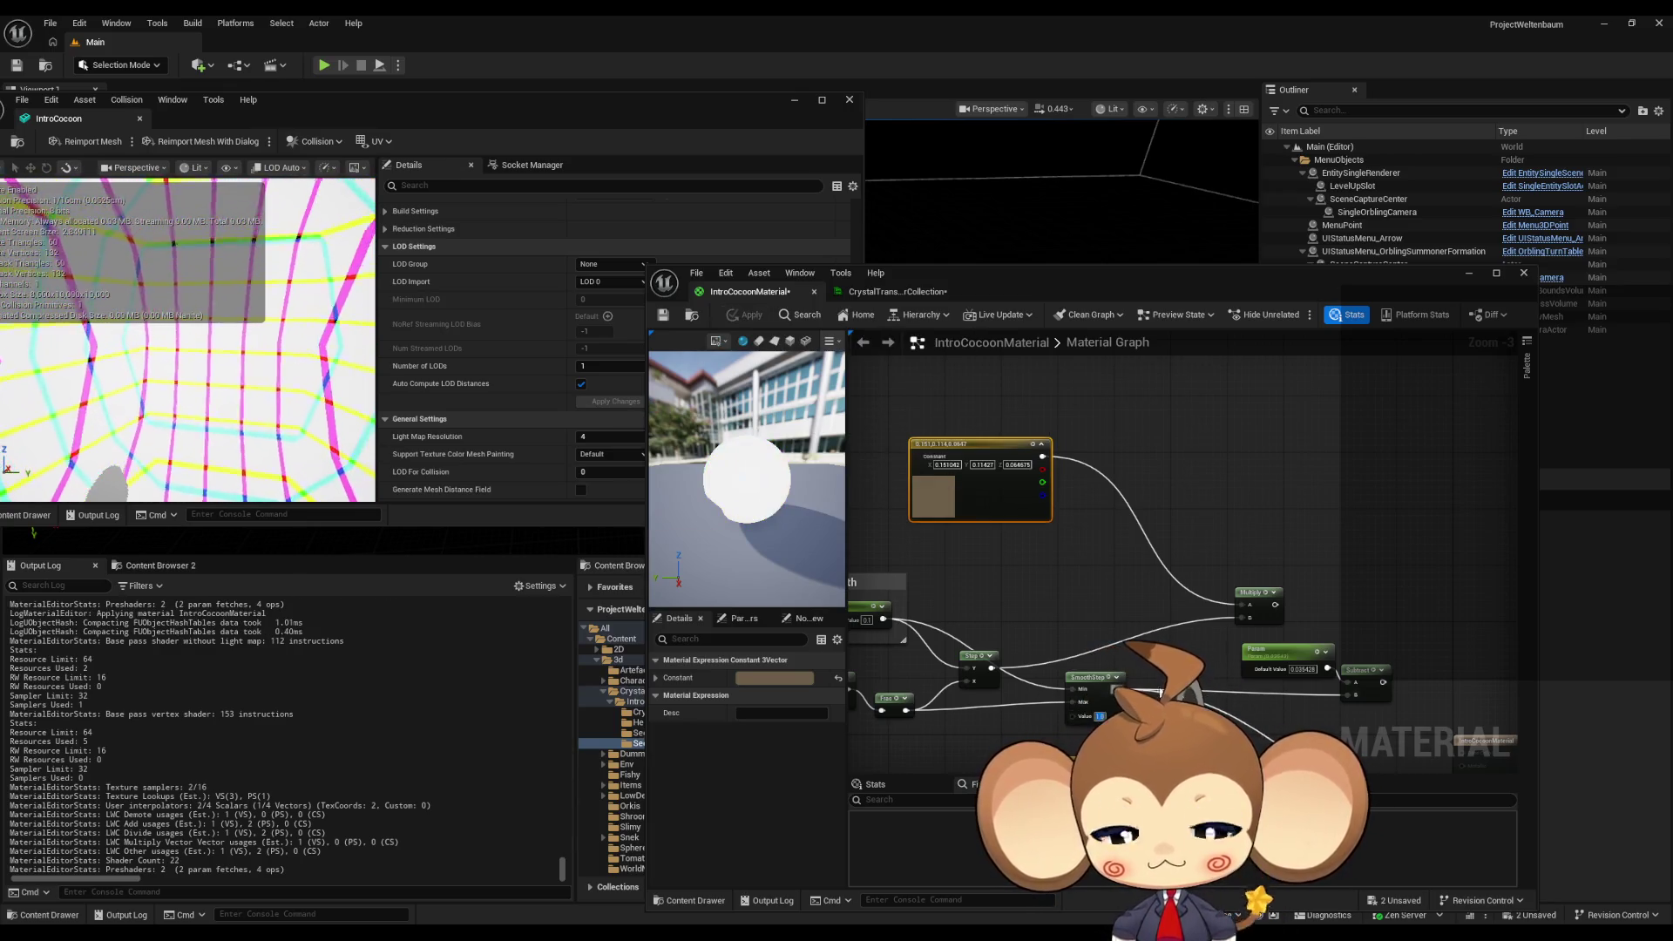
pyautogui.click(1102, 567)
pyautogui.click(747, 315)
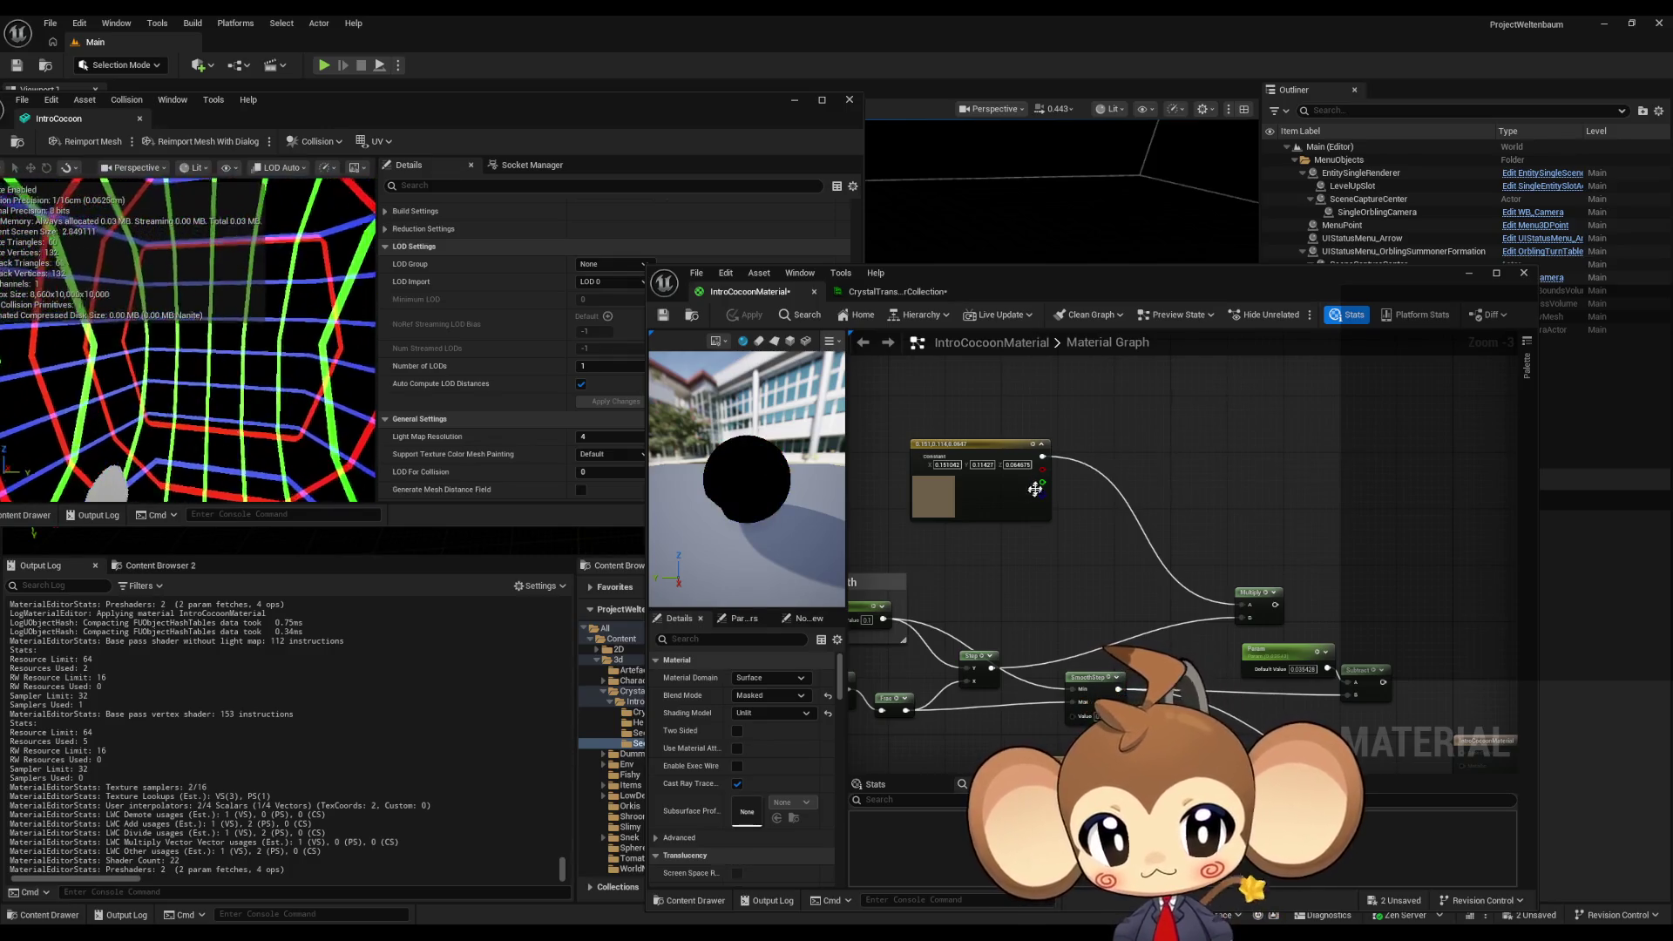
pyautogui.scroll(2, 1070, 591)
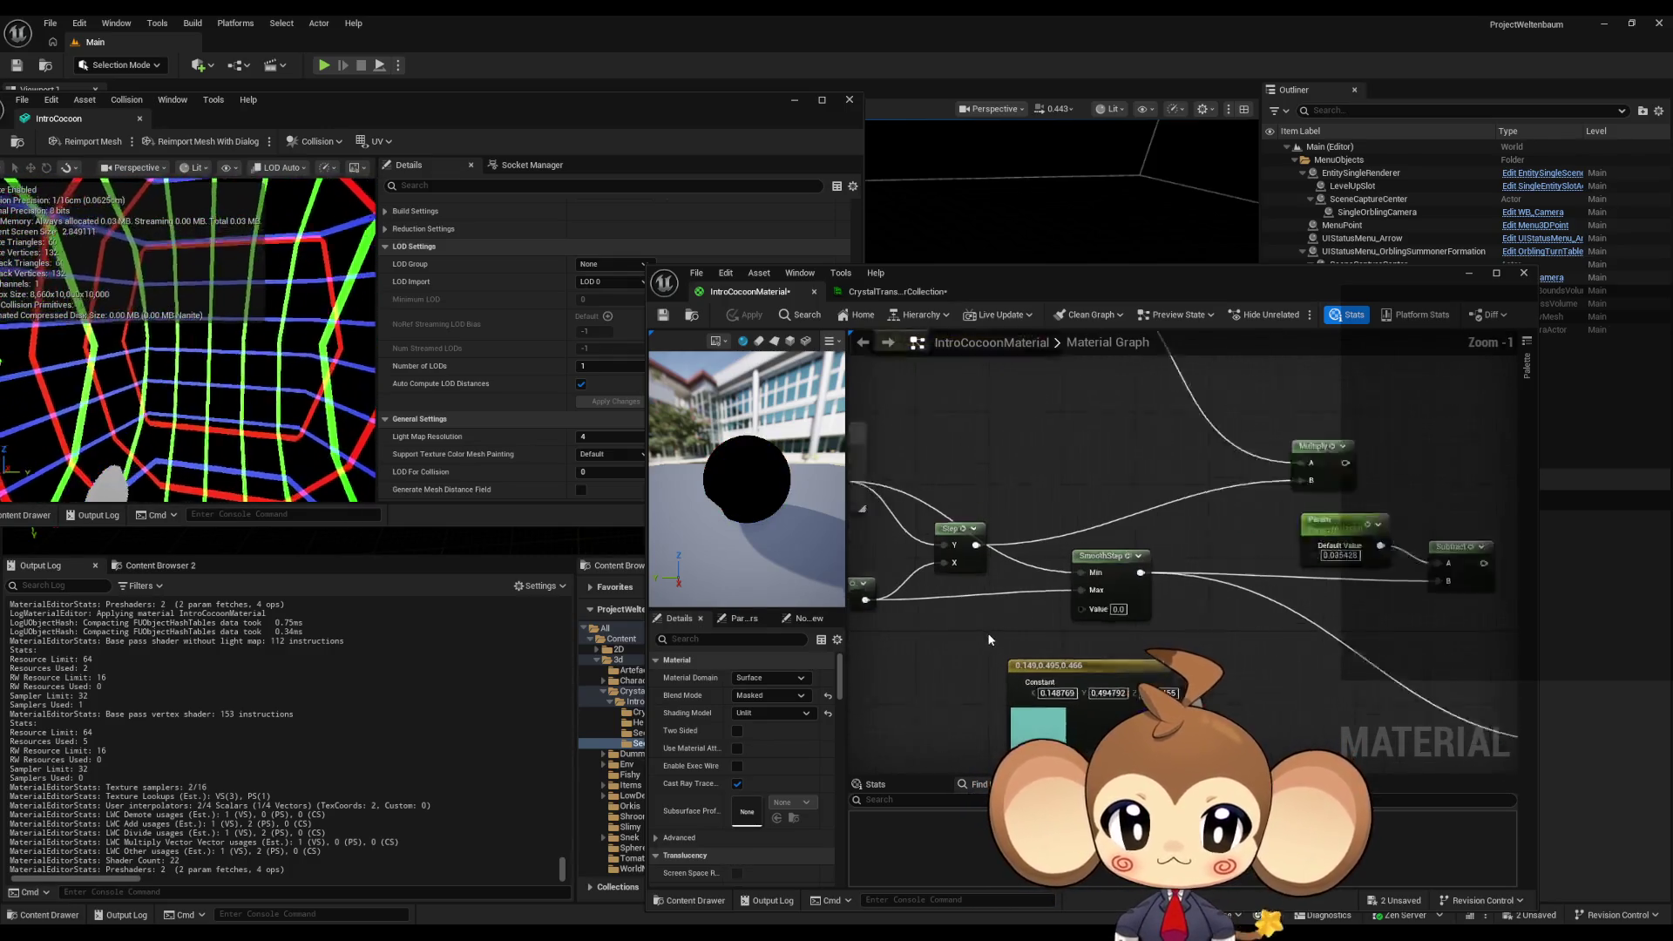
# - Add a 0.1 Constant wired into SmoothStep's Value input and apply the material
pyautogui.scroll(1, 990, 640)
pyautogui.click(992, 623)
pyautogui.moveTo(1055, 637); pyautogui.dragTo(1100, 607)
pyautogui.write('0.1')
pyautogui.press('Return')
pyautogui.click(747, 314)
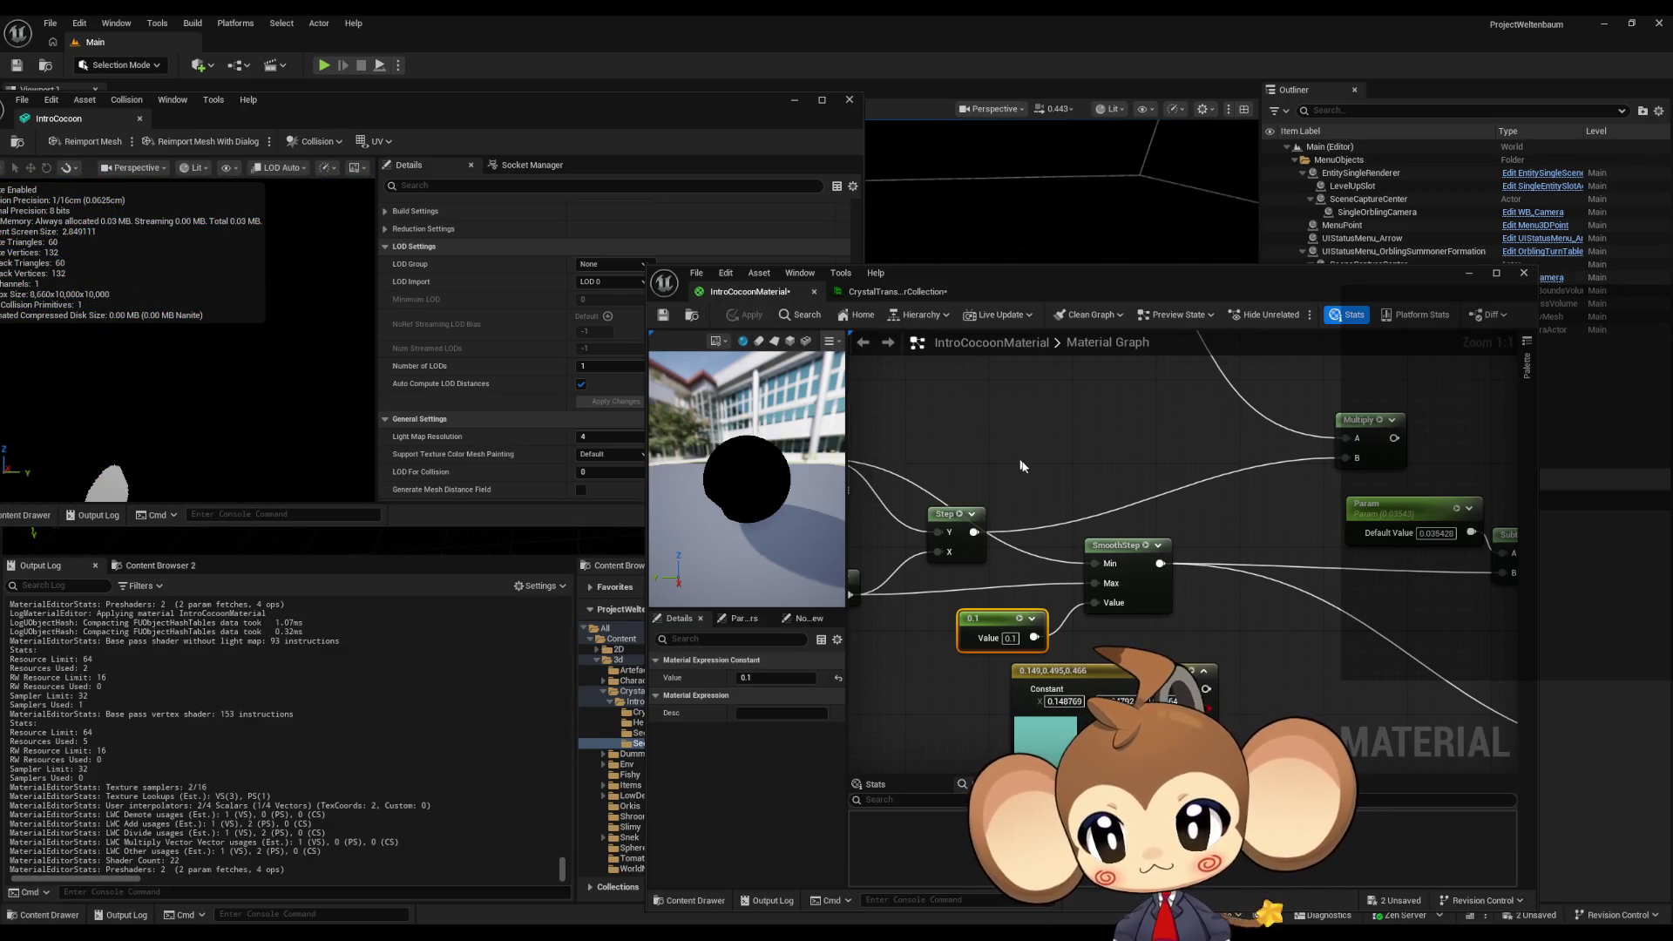
# - Convert the 0.1 constant into scalar parameter Param_1 and reapply the material
pyautogui.rightClick(994, 625)
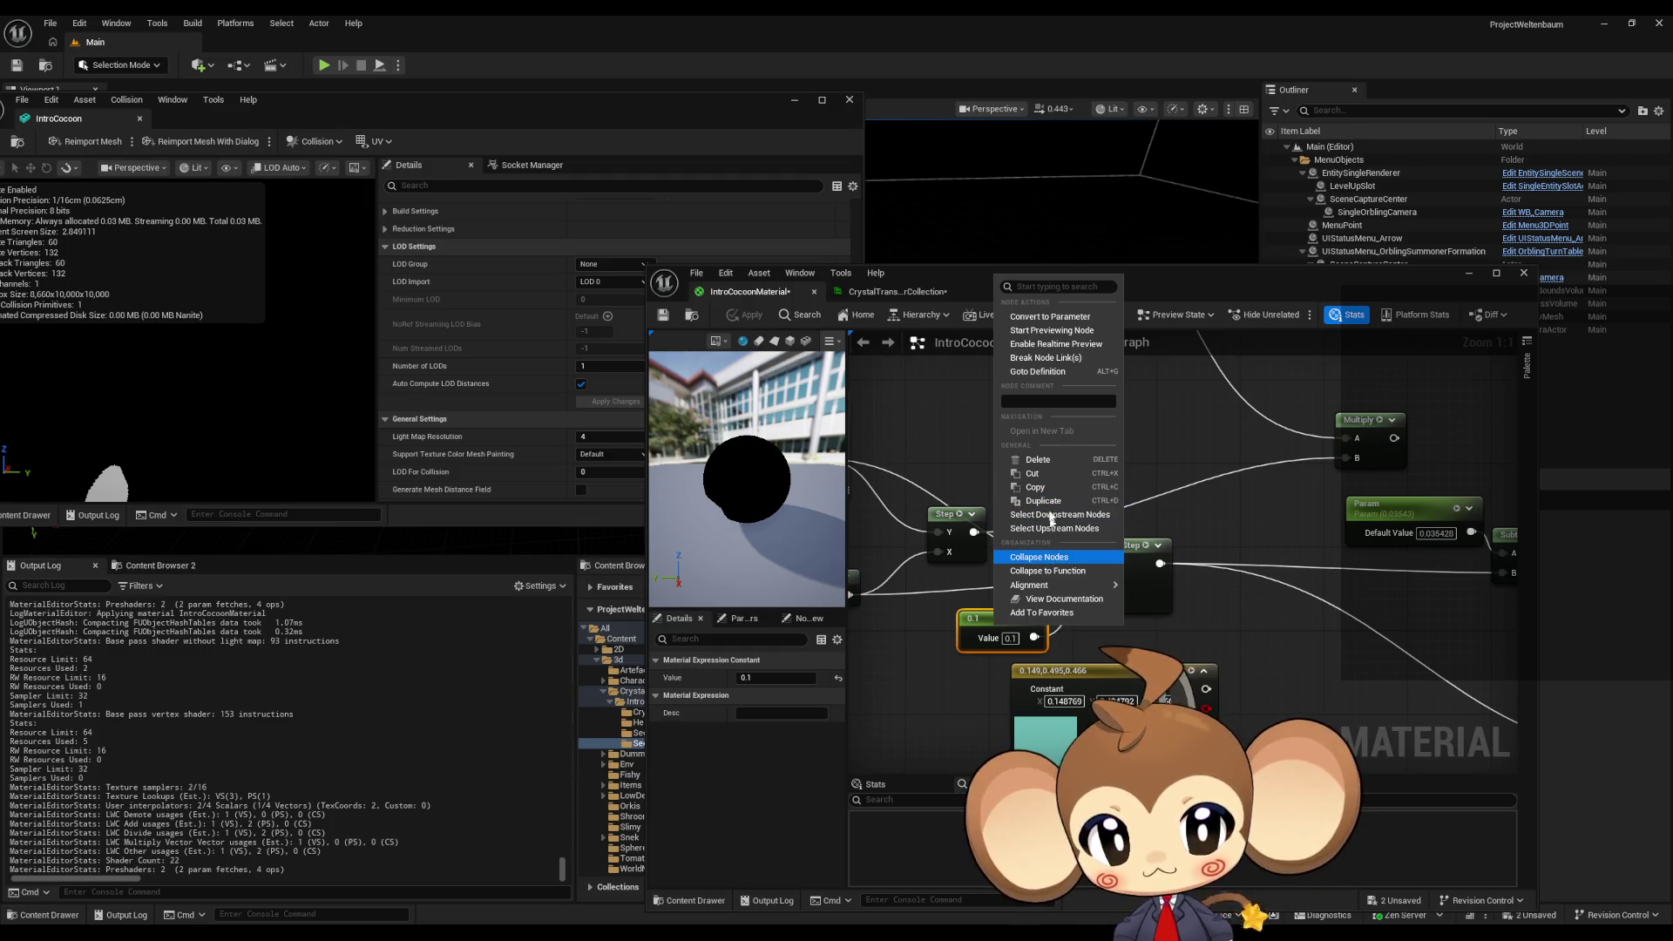
pyautogui.click(1050, 317)
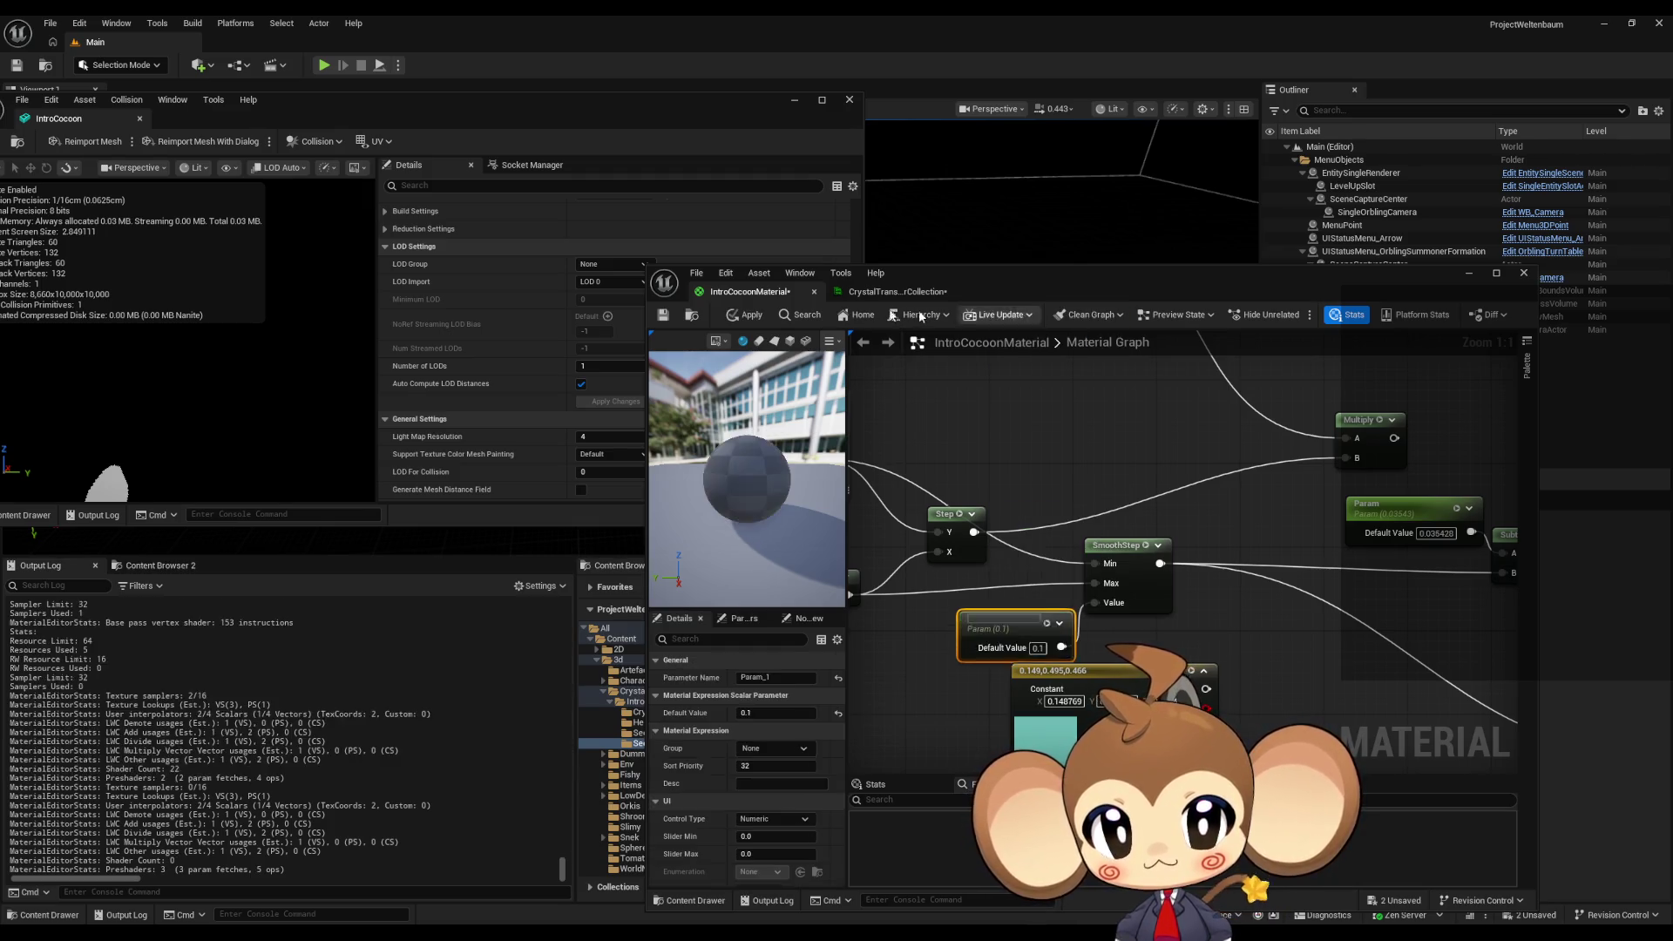
pyautogui.click(740, 316)
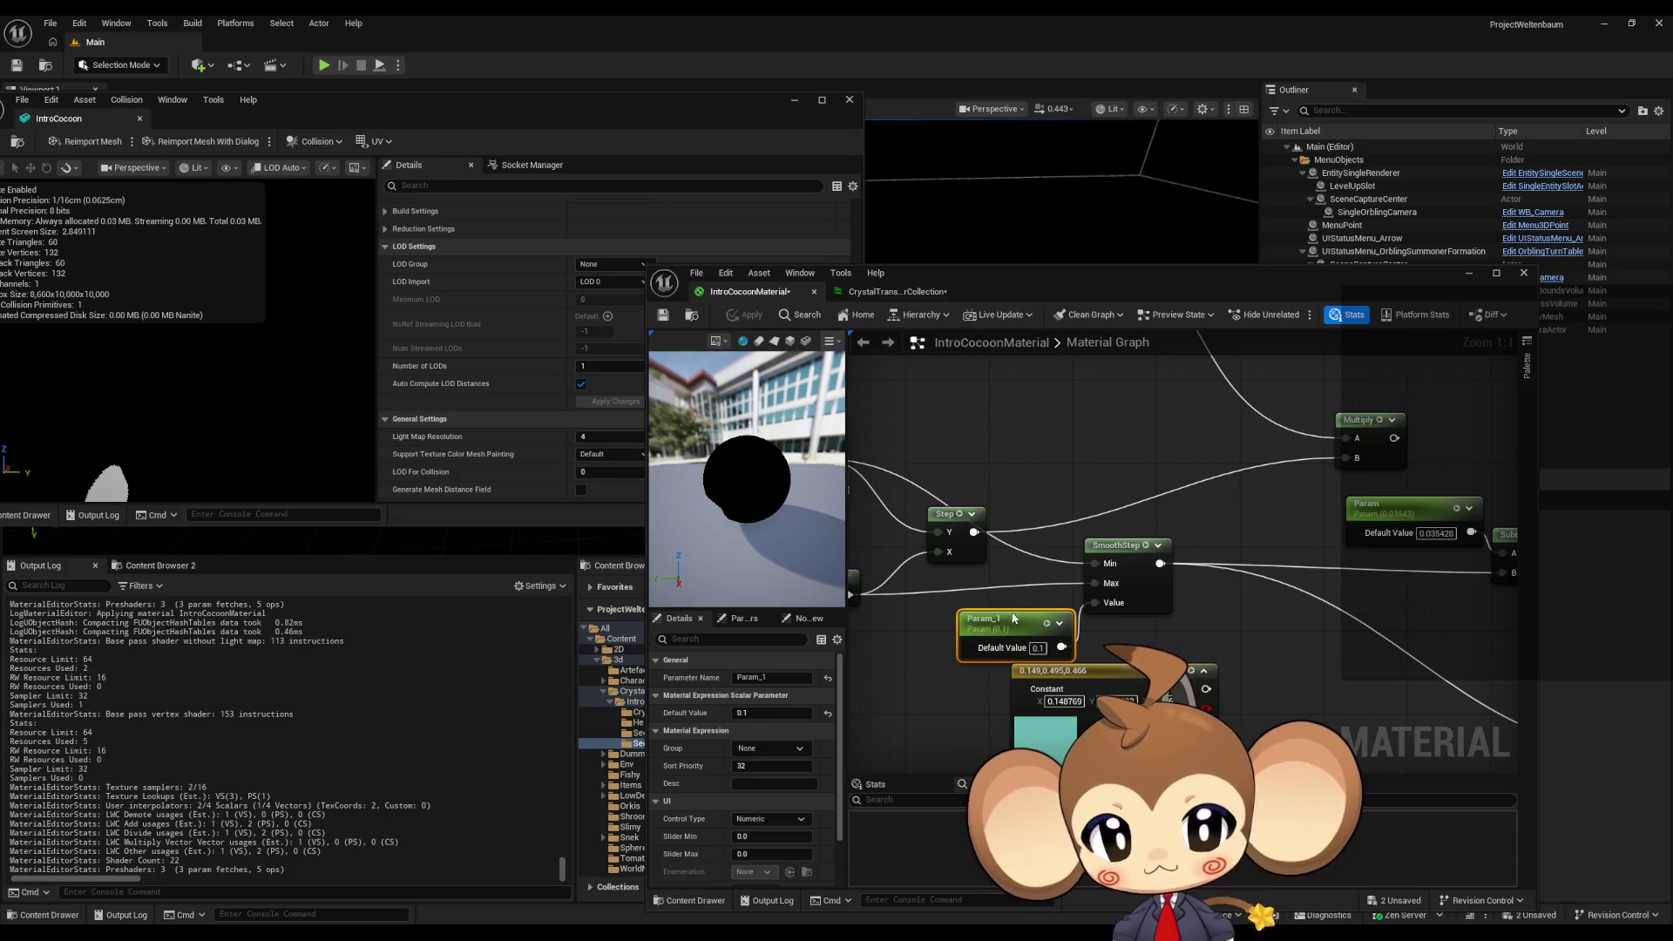
# - Try Param_1 defaults of about 0.284, 0.1 and 0.01, reverting to 0.1
pyautogui.moveTo(789, 713); pyautogui.dragTo(850, 712)
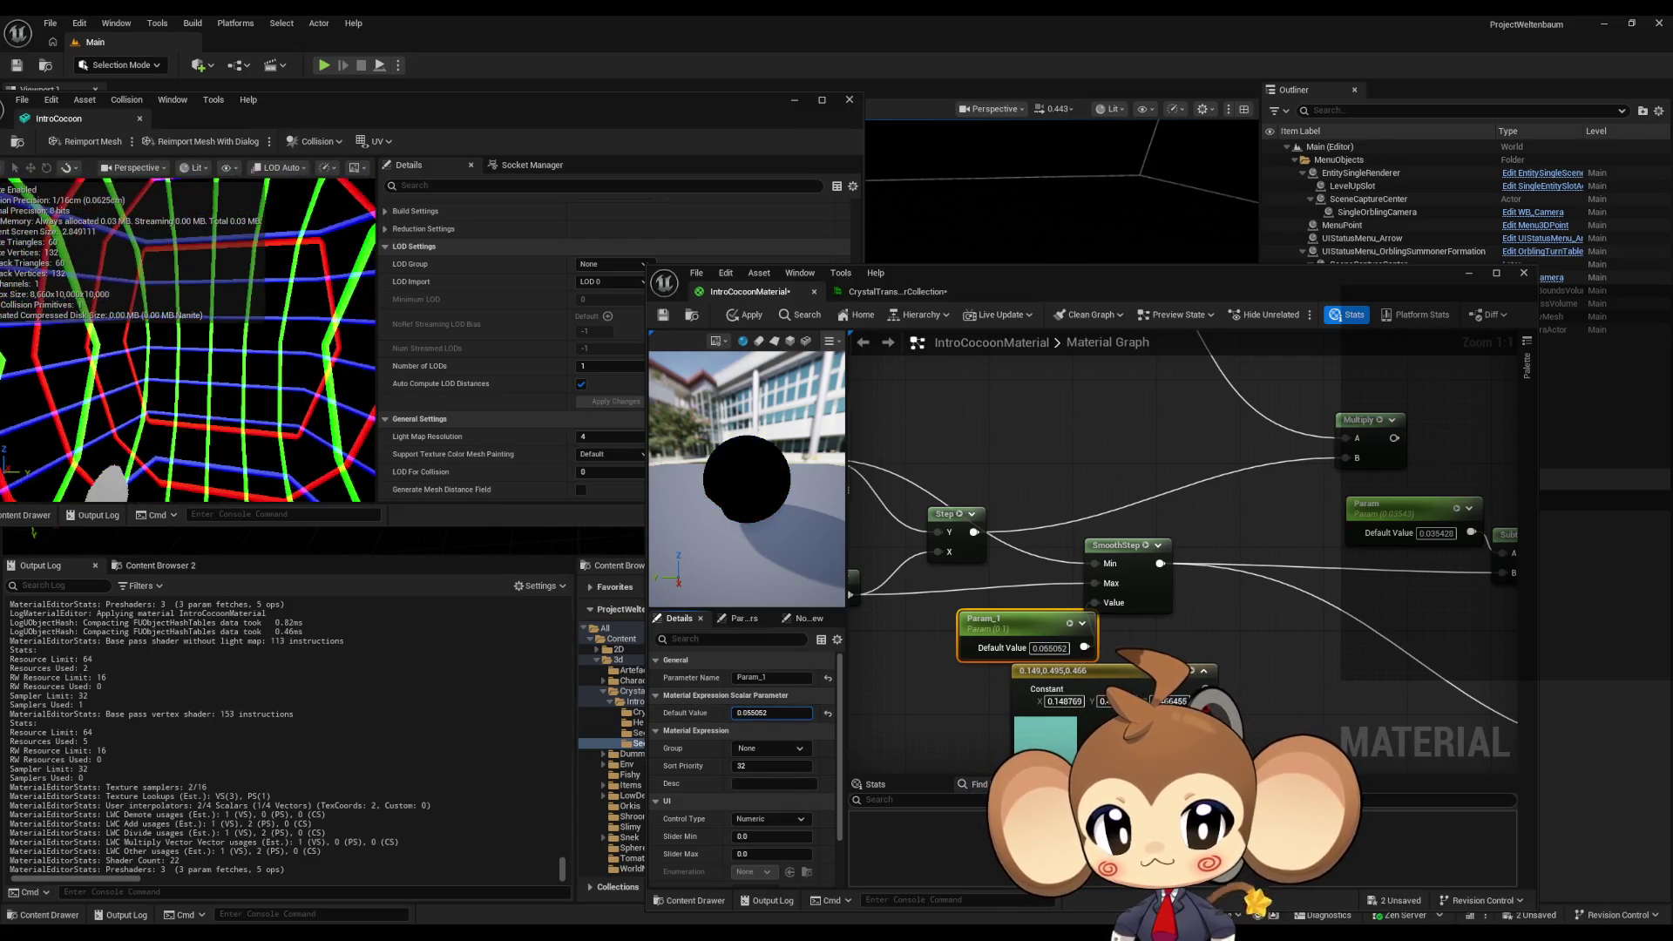
pyautogui.moveTo(787, 713); pyautogui.dragTo(778, 715)
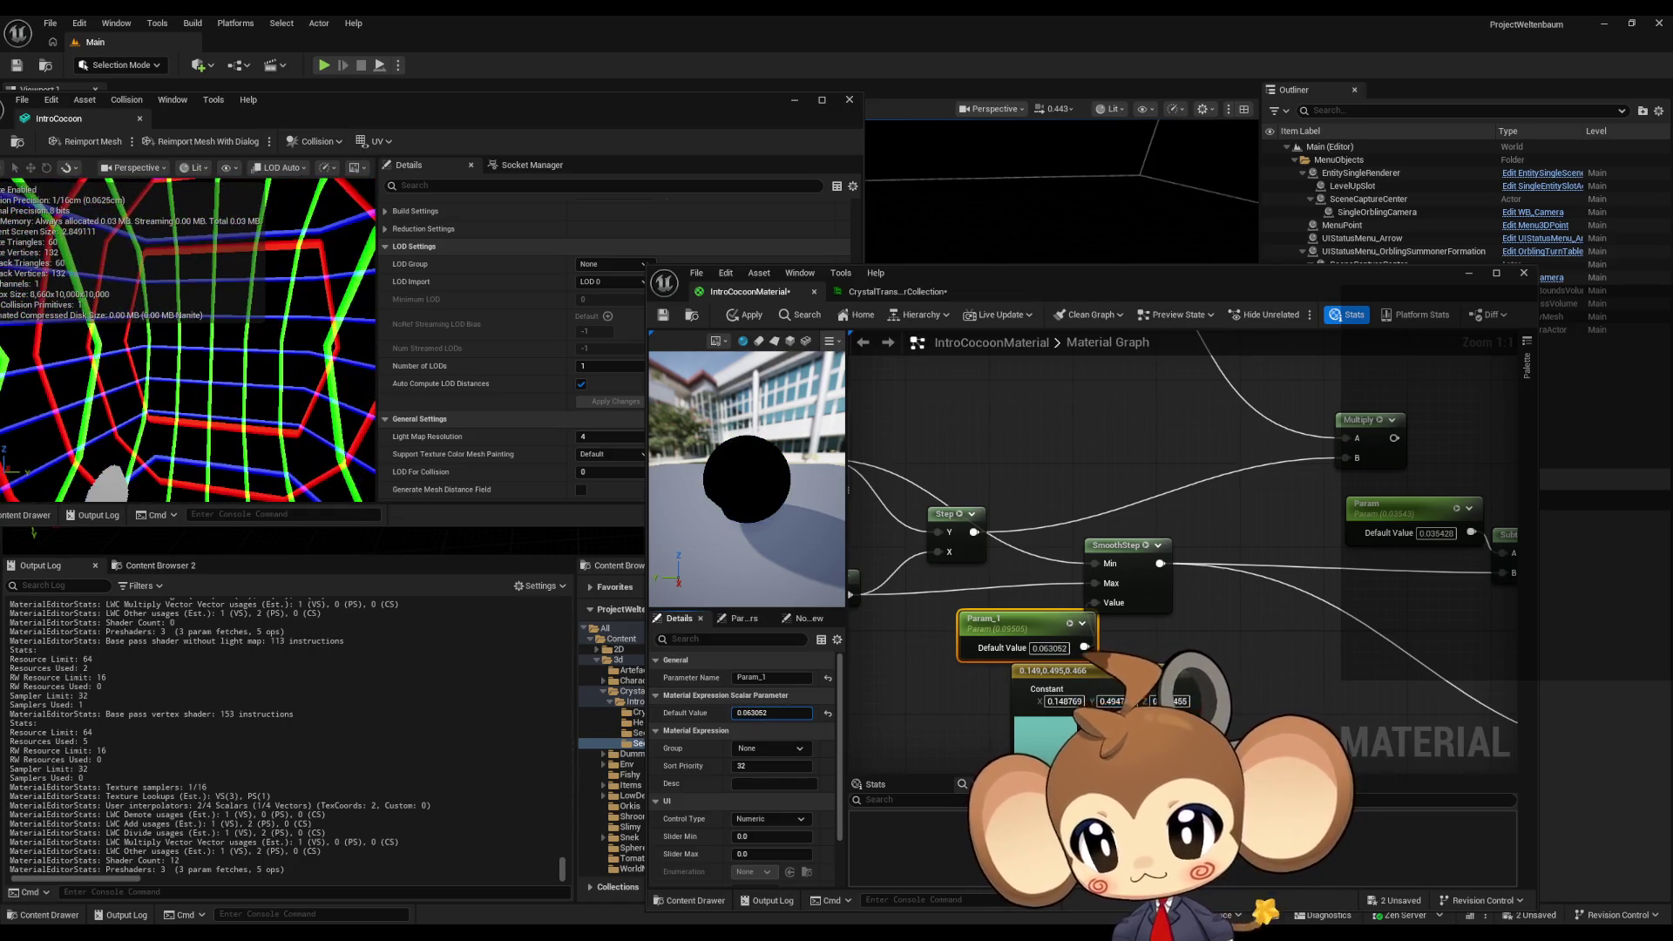
pyautogui.write('0.1')
pyautogui.press('Return')
pyautogui.press('Right')
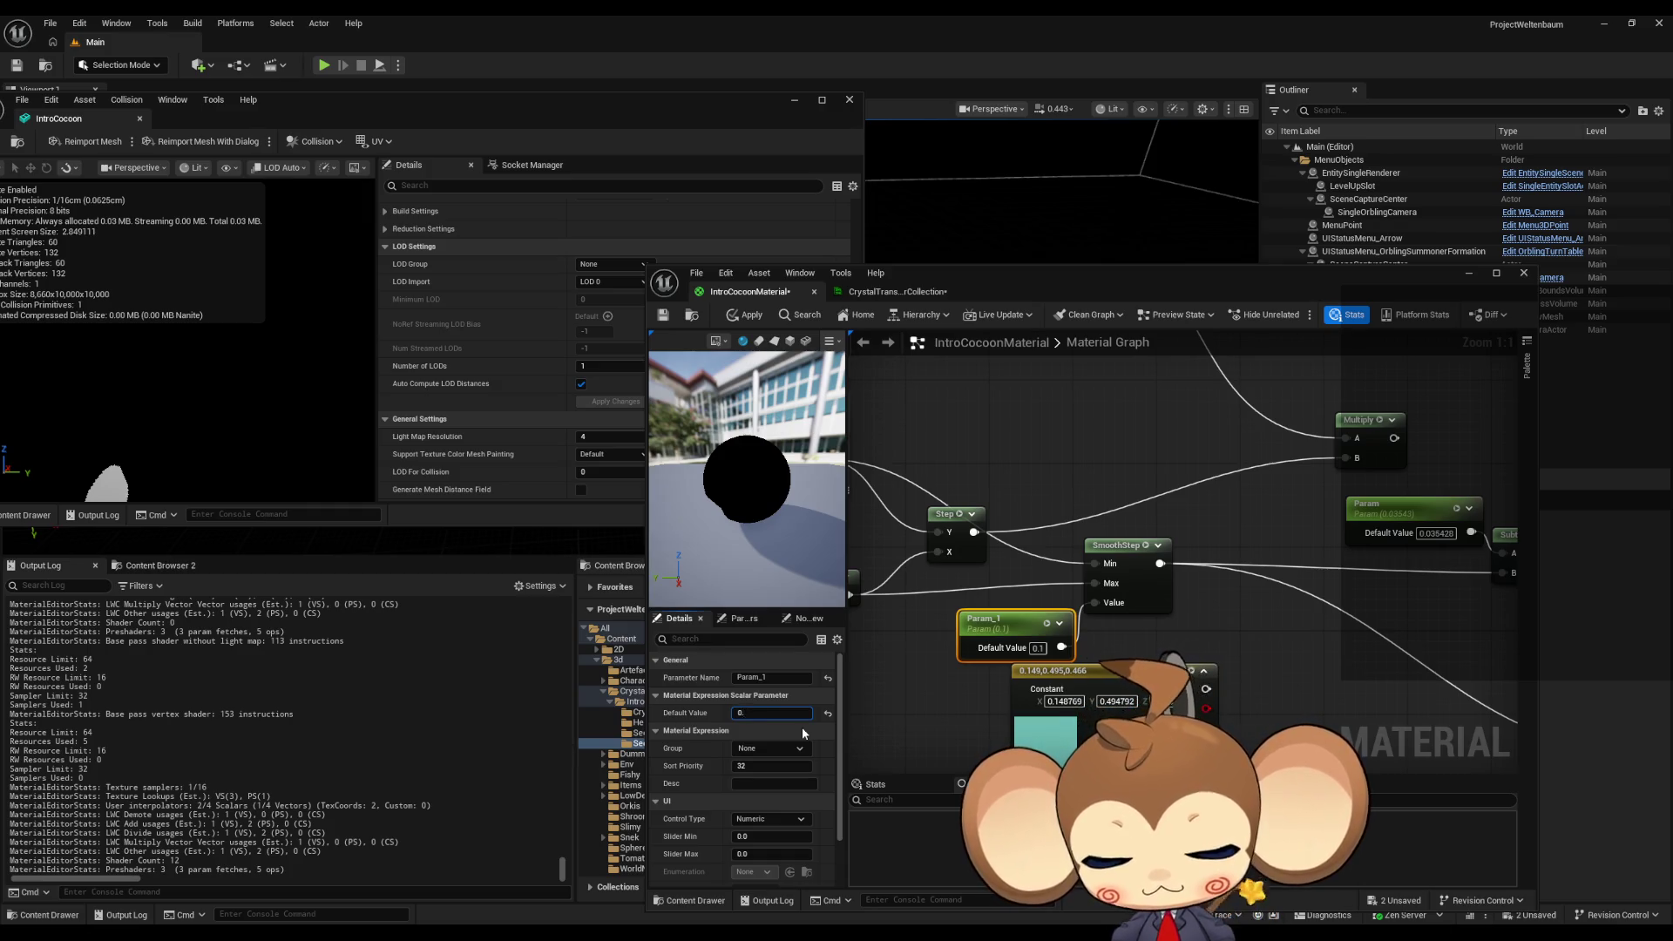
pyautogui.write('01')
pyautogui.press('Return')
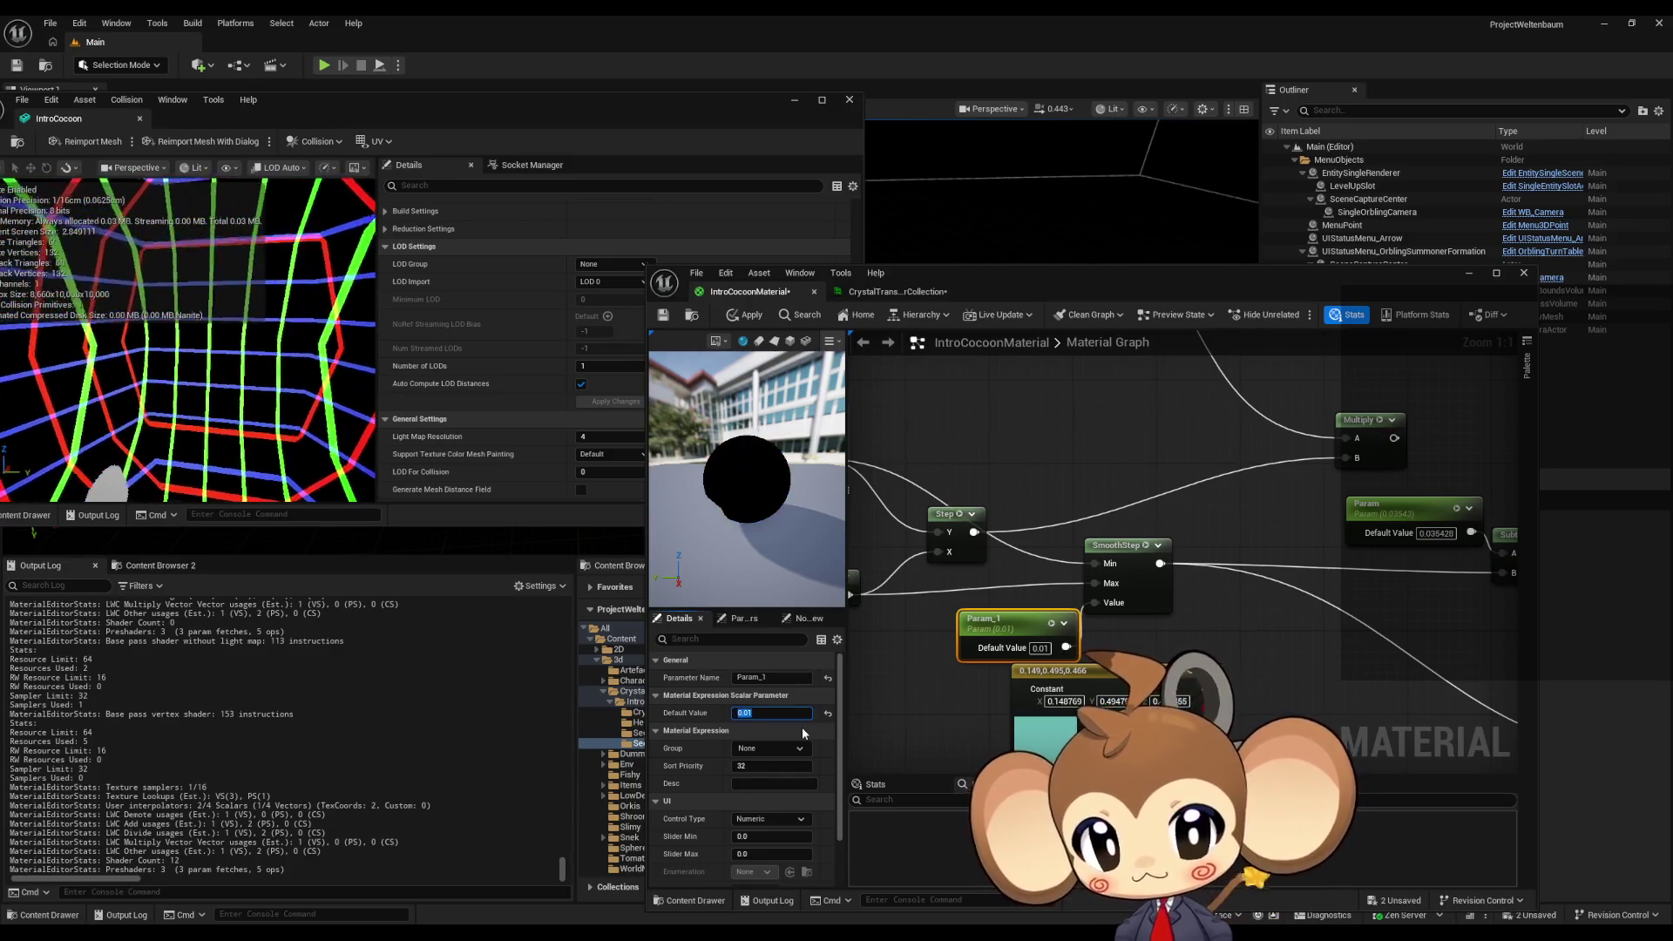
pyautogui.hotkey('ctrl', 'z')
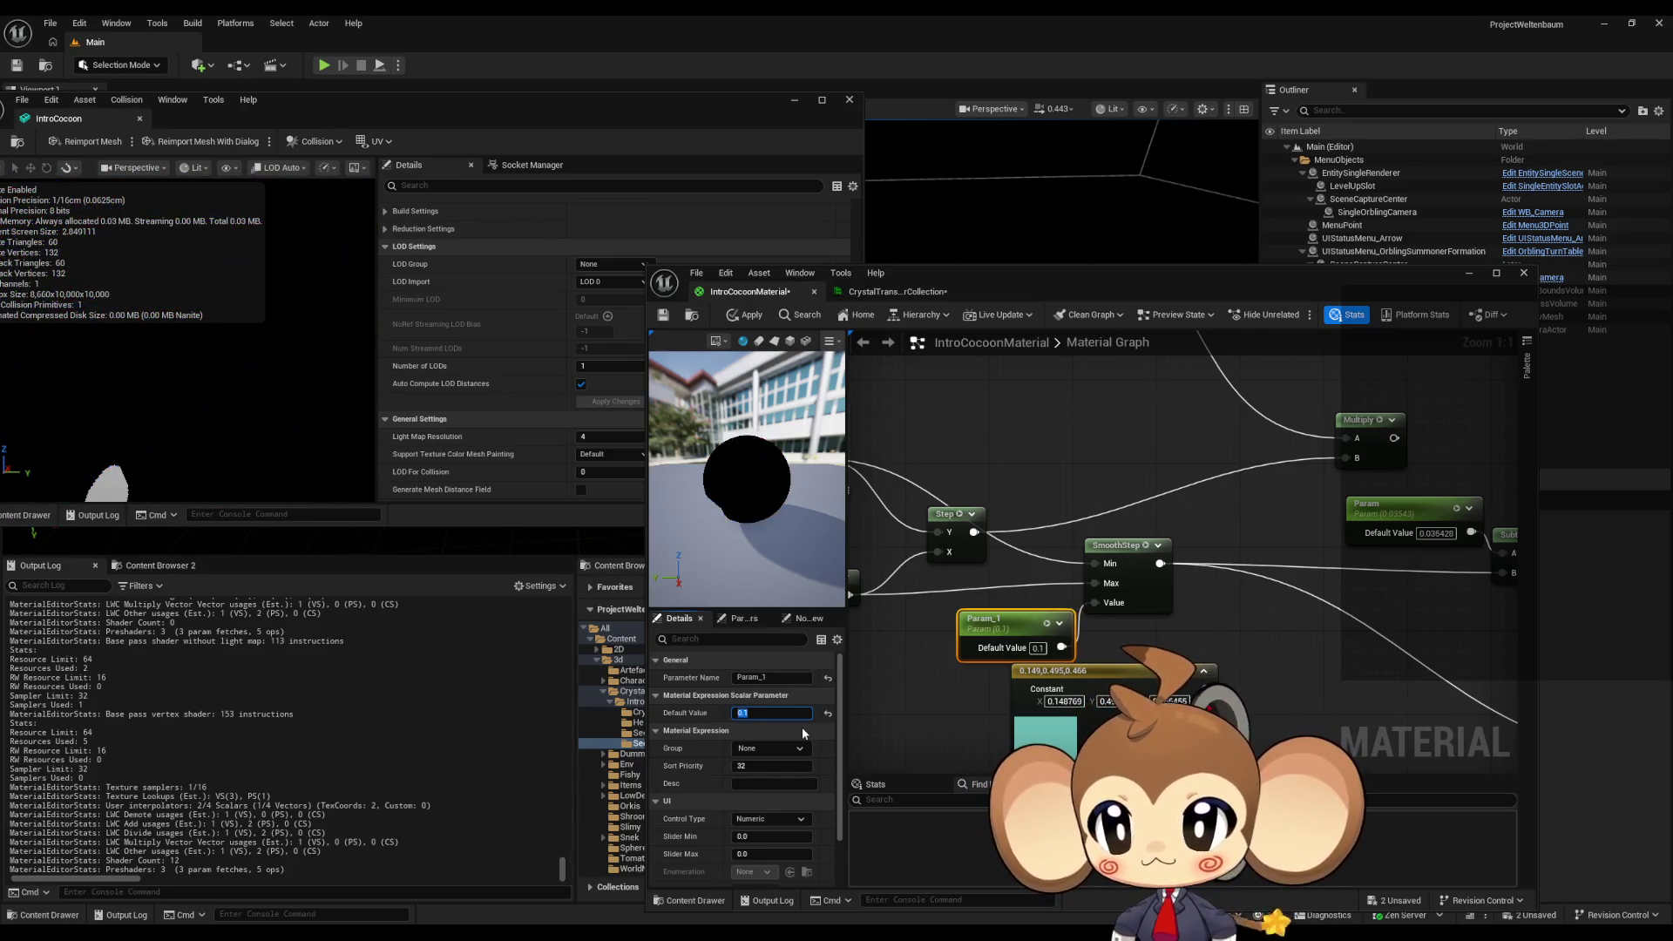
# - Settle Param_1's default value at 0.164
pyautogui.click(758, 695)
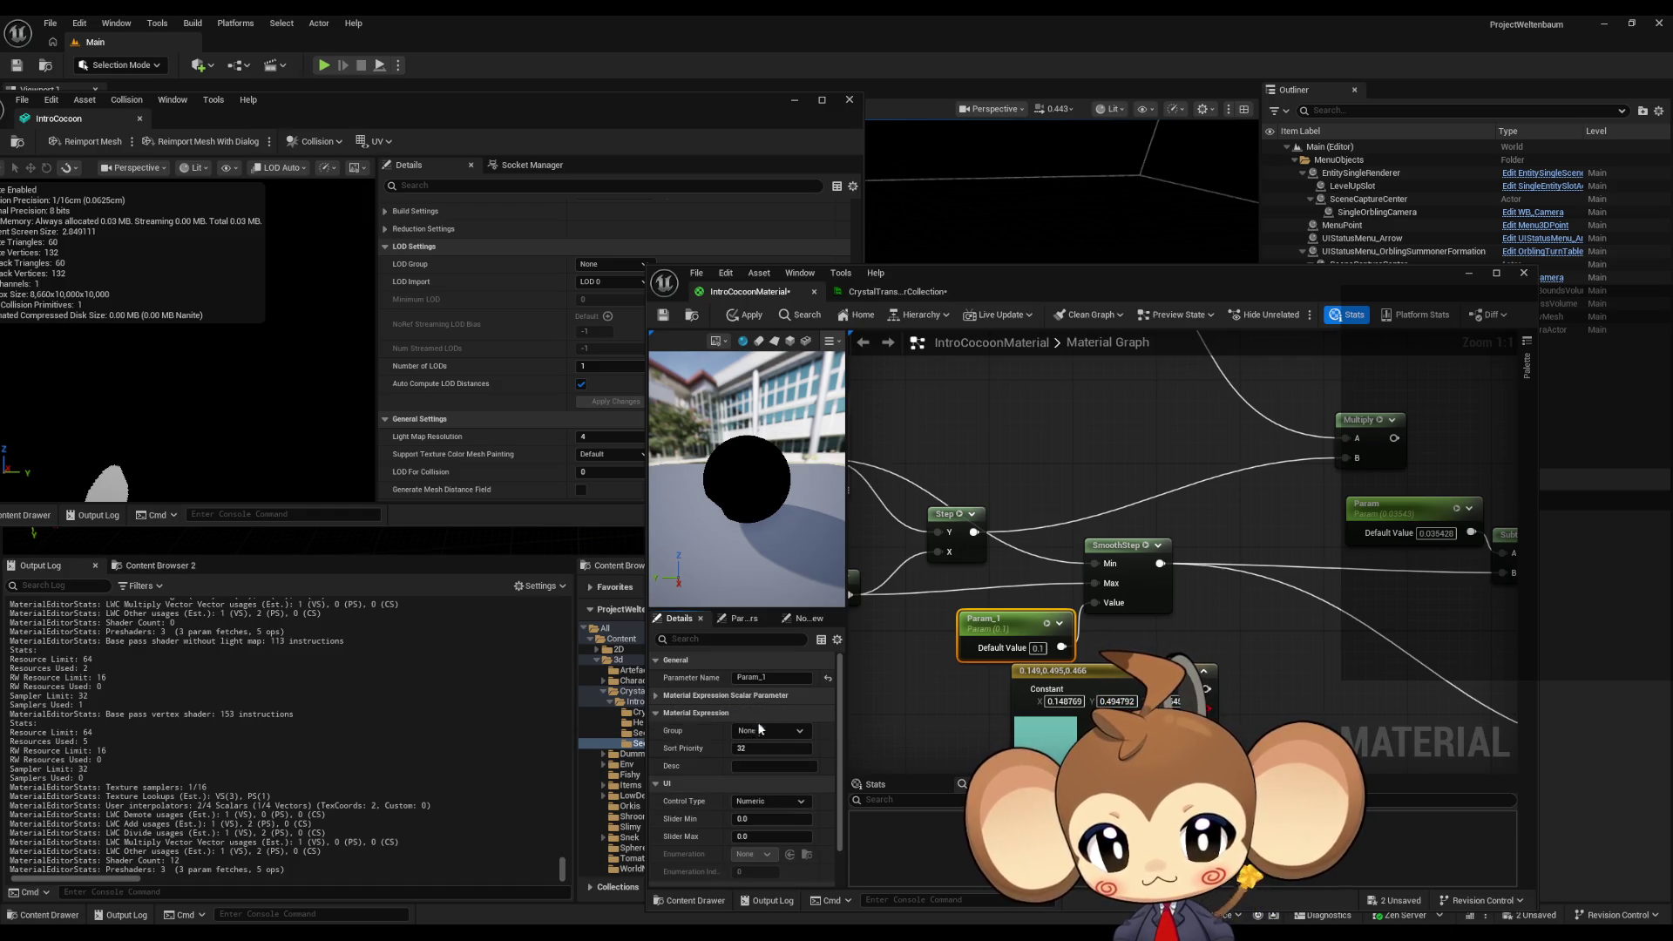
pyautogui.click(760, 697)
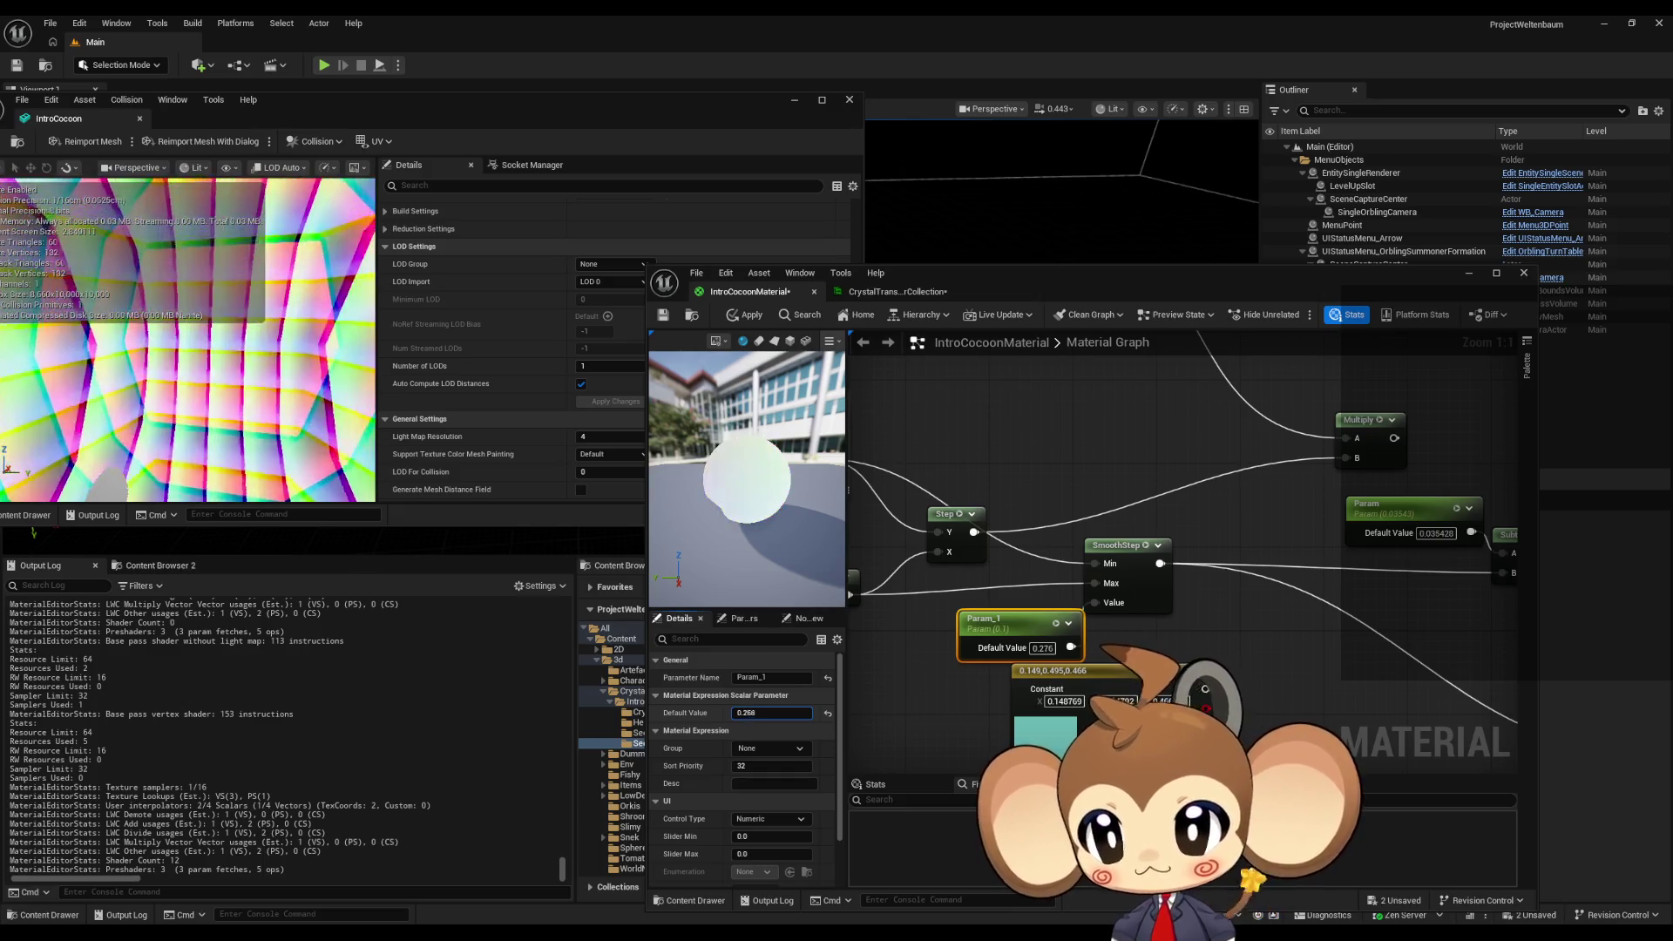
pyautogui.moveTo(767, 713); pyautogui.dragTo(759, 713)
pyautogui.scroll(-3, 922, 553)
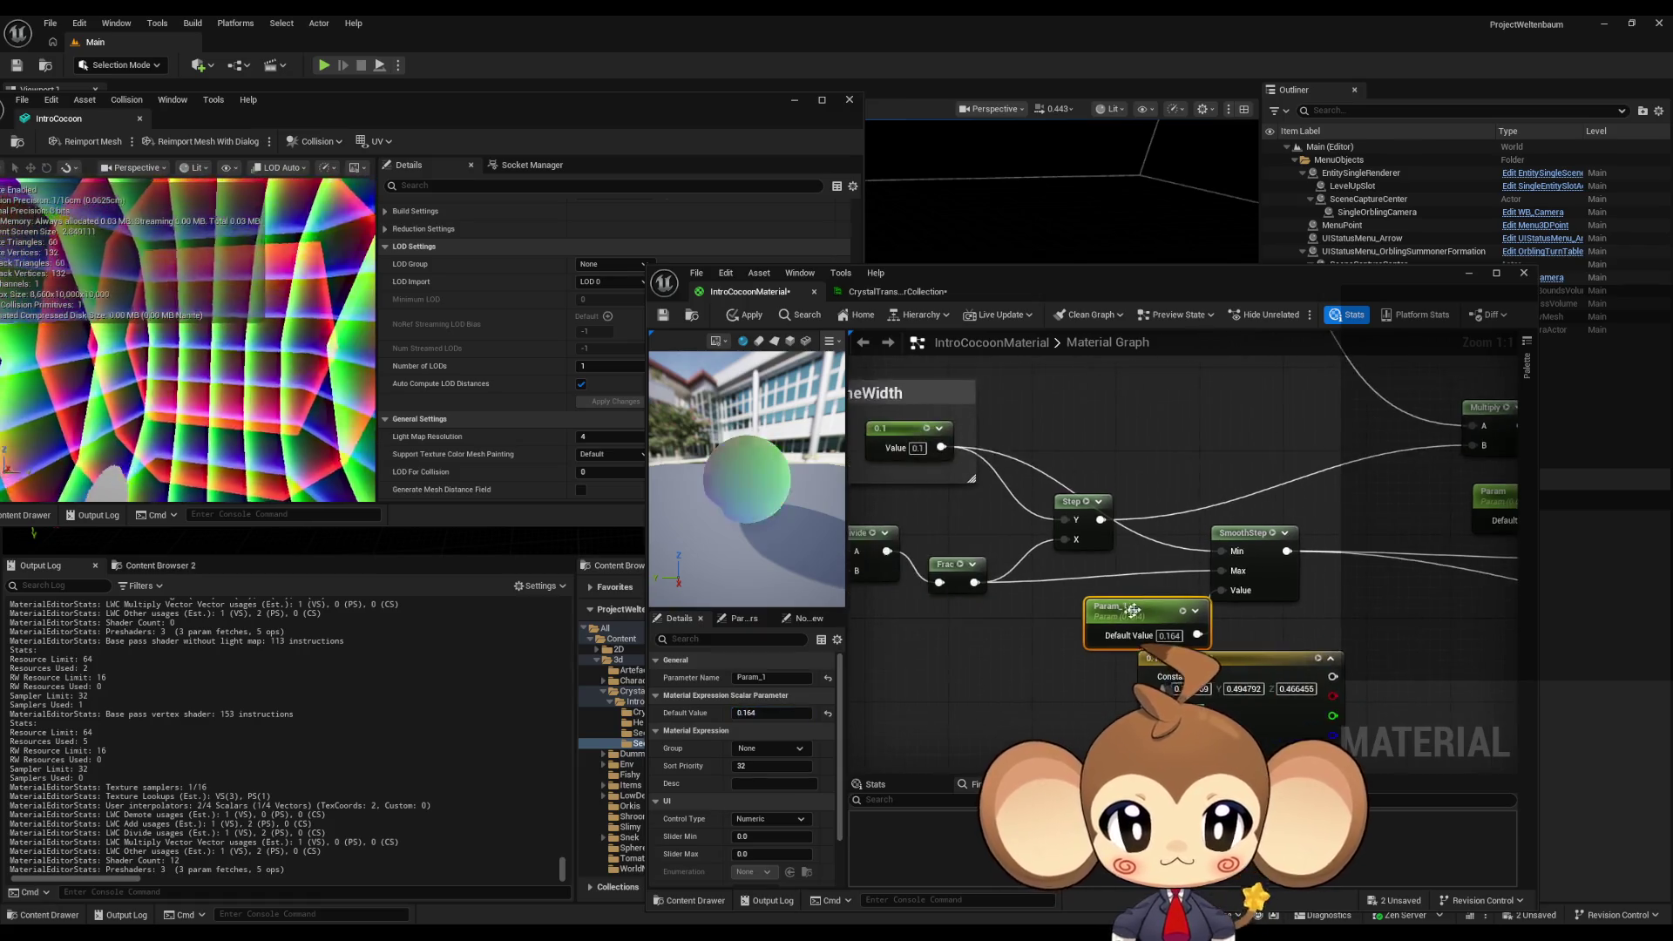
pyautogui.moveTo(911, 524); pyautogui.dragTo(1441, 688)
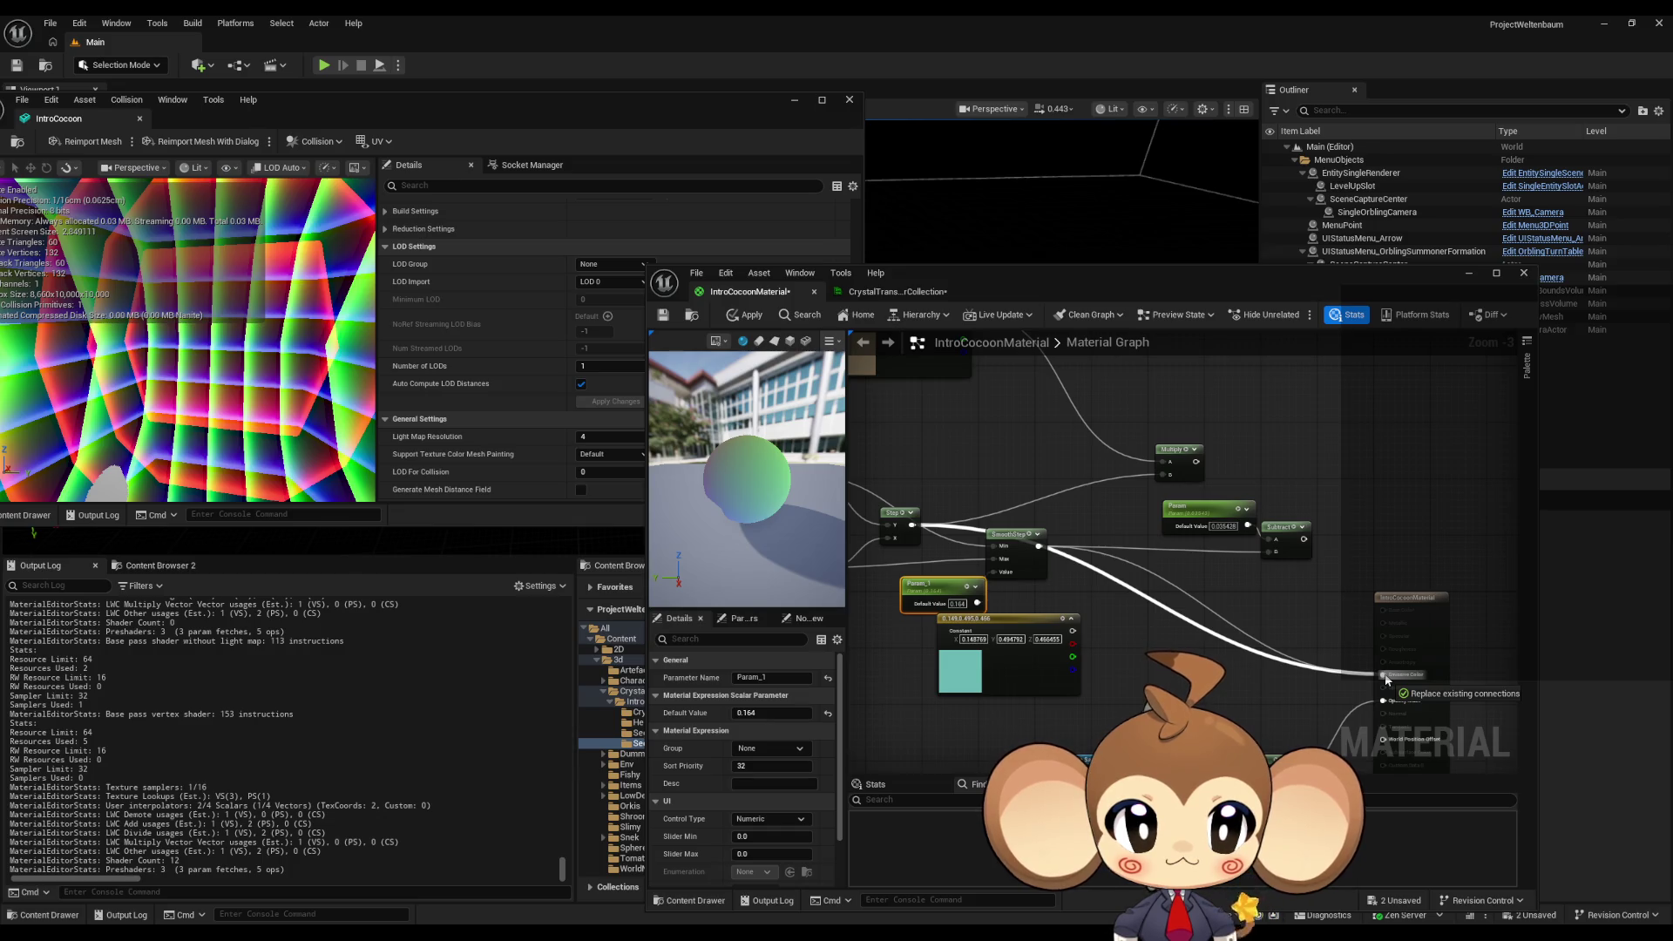
# - Connect the SmoothStep output to Emissive Color and apply IntroCocoonMaterial to the cocoon mesh
pyautogui.moveTo(1385, 682); pyautogui.dragTo(1384, 676)
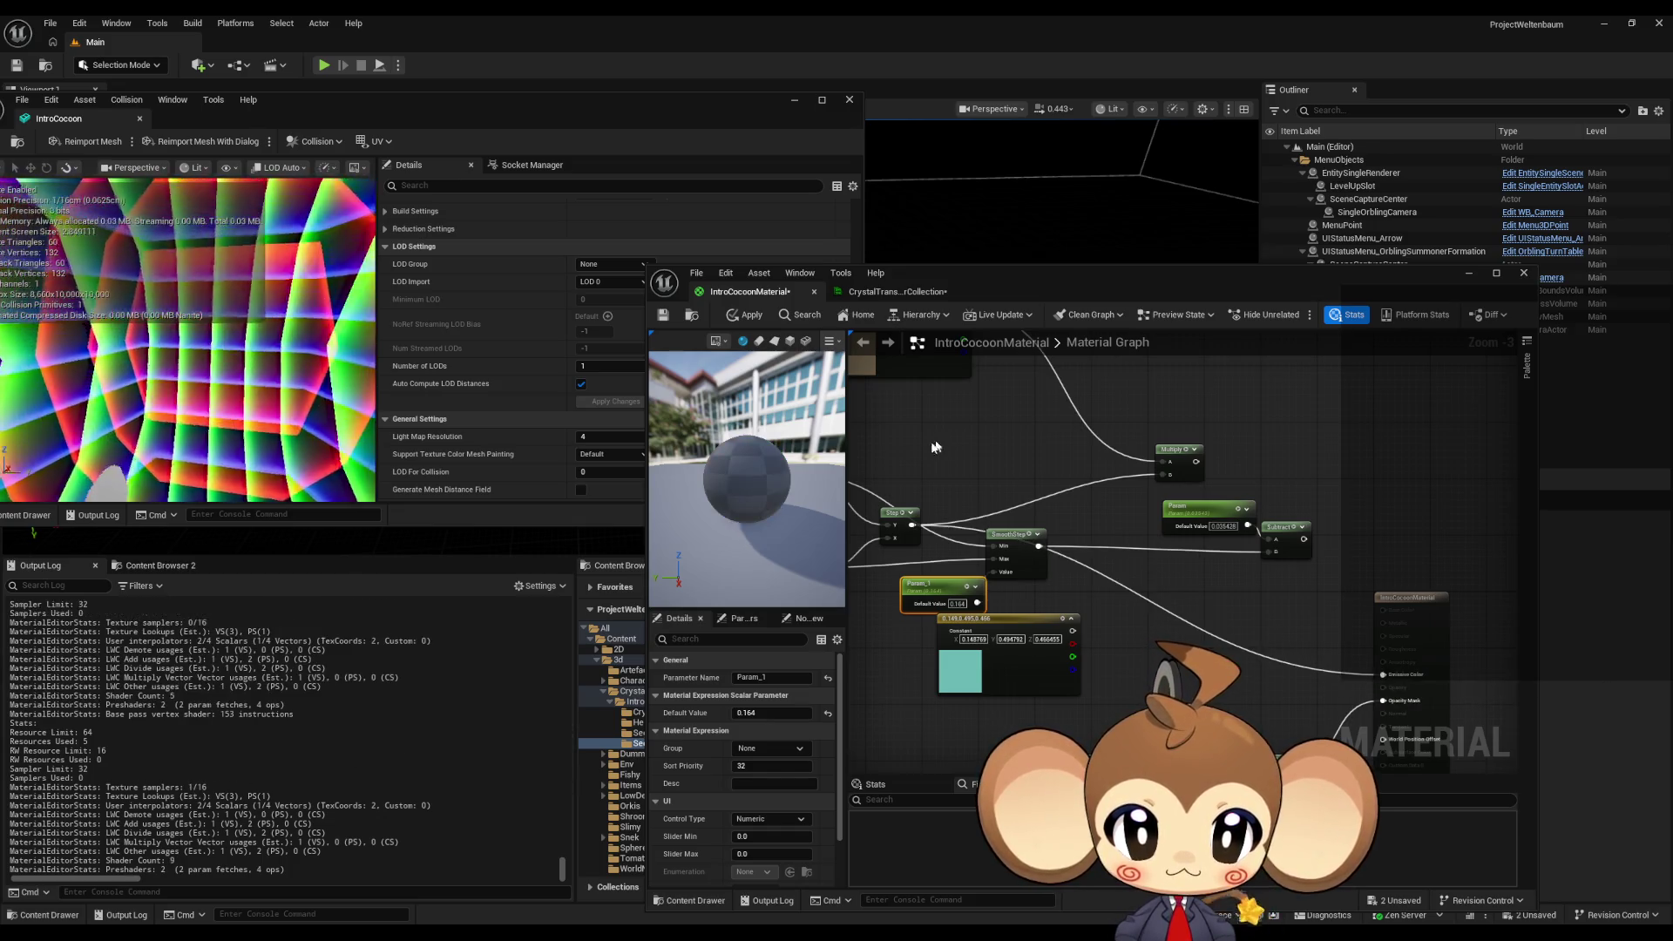
pyautogui.click(747, 316)
pyautogui.click(753, 319)
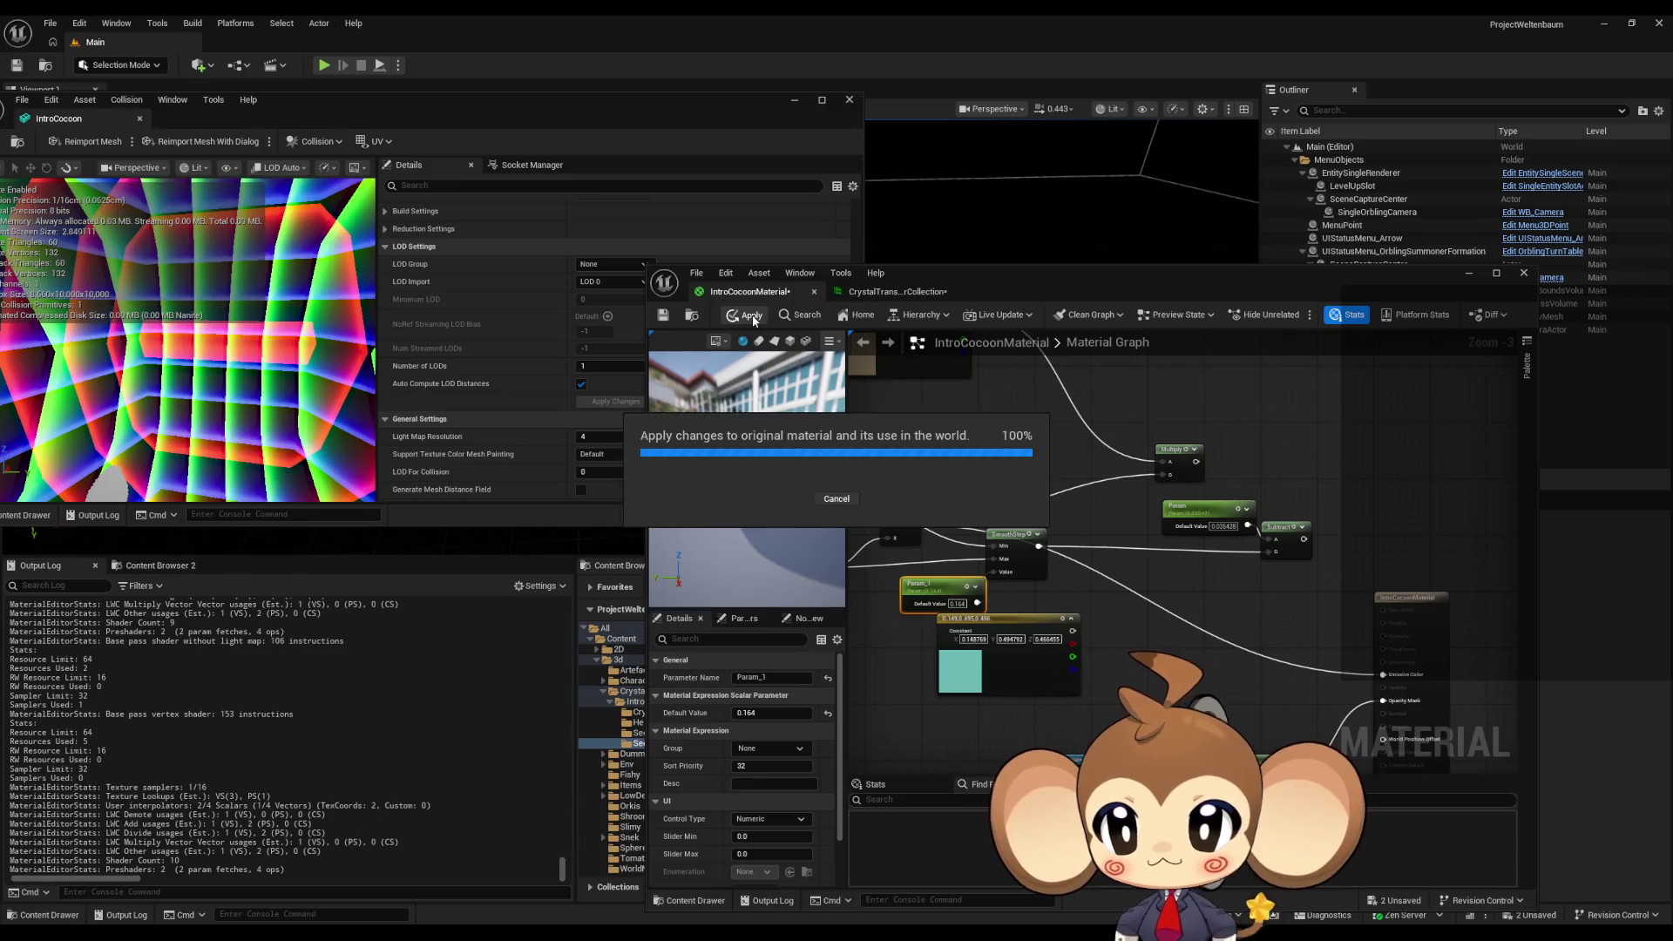
pyautogui.moveTo(1024, 537)
pyautogui.mouseDown()
pyautogui.moveTo(1163, 529)
pyautogui.moveTo(1179, 565)
pyautogui.moveTo(1038, 549)
pyautogui.mouseUp()
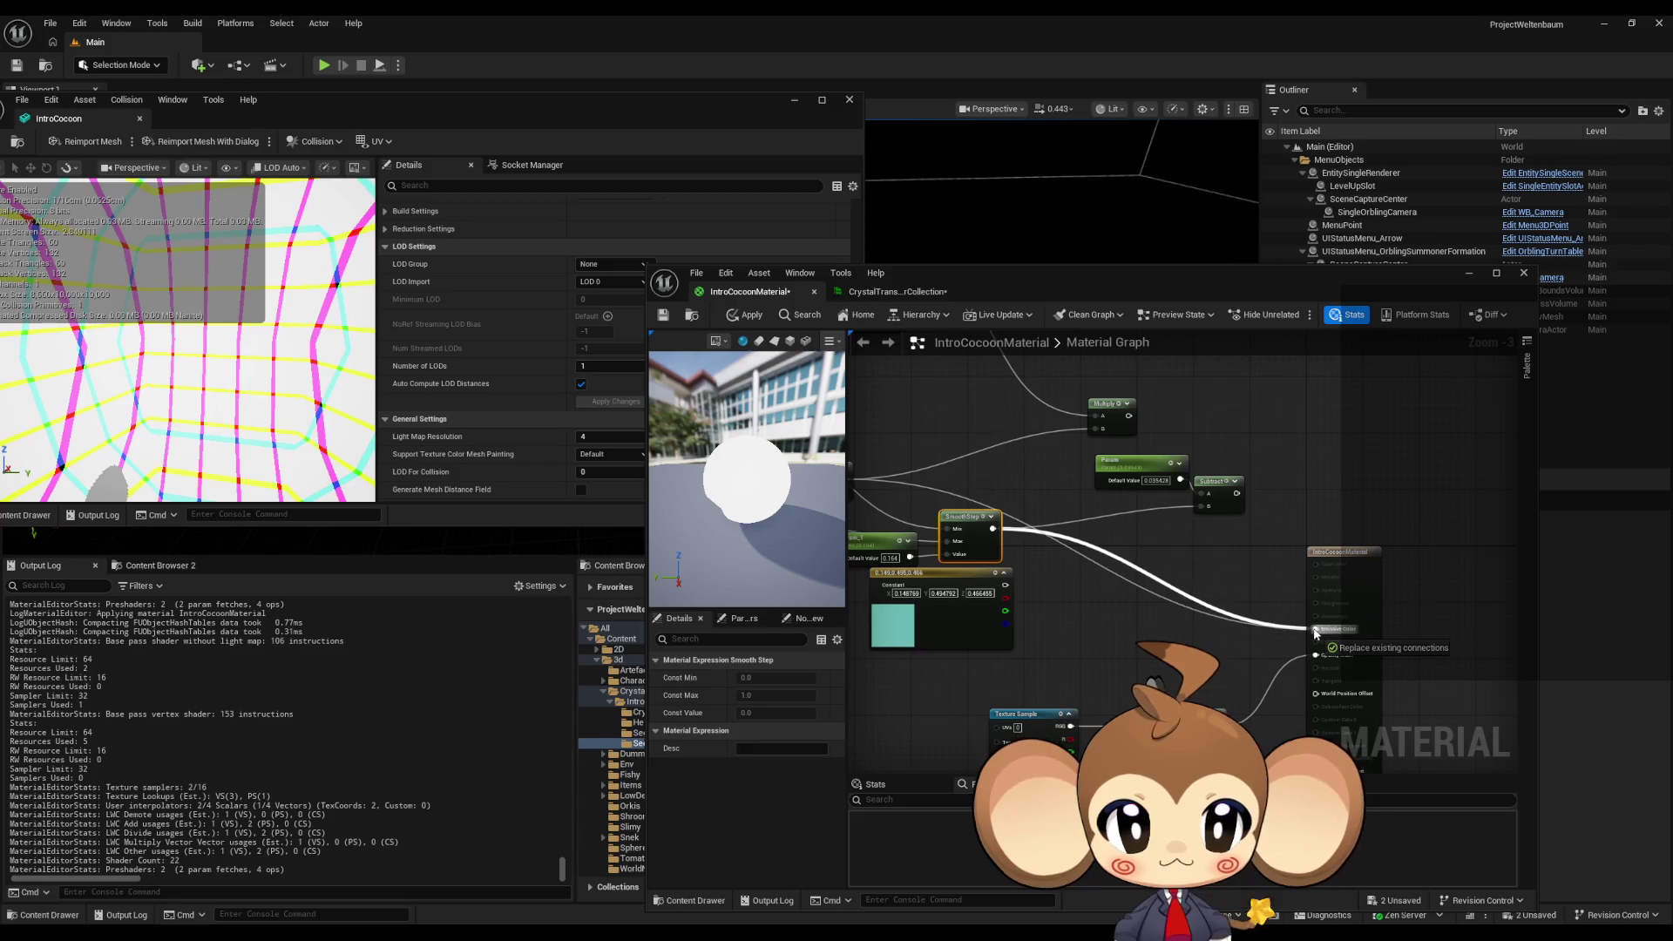
pyautogui.moveTo(1315, 633); pyautogui.dragTo(1316, 631)
pyautogui.moveTo(1133, 366); pyautogui.dragTo(1295, 366)
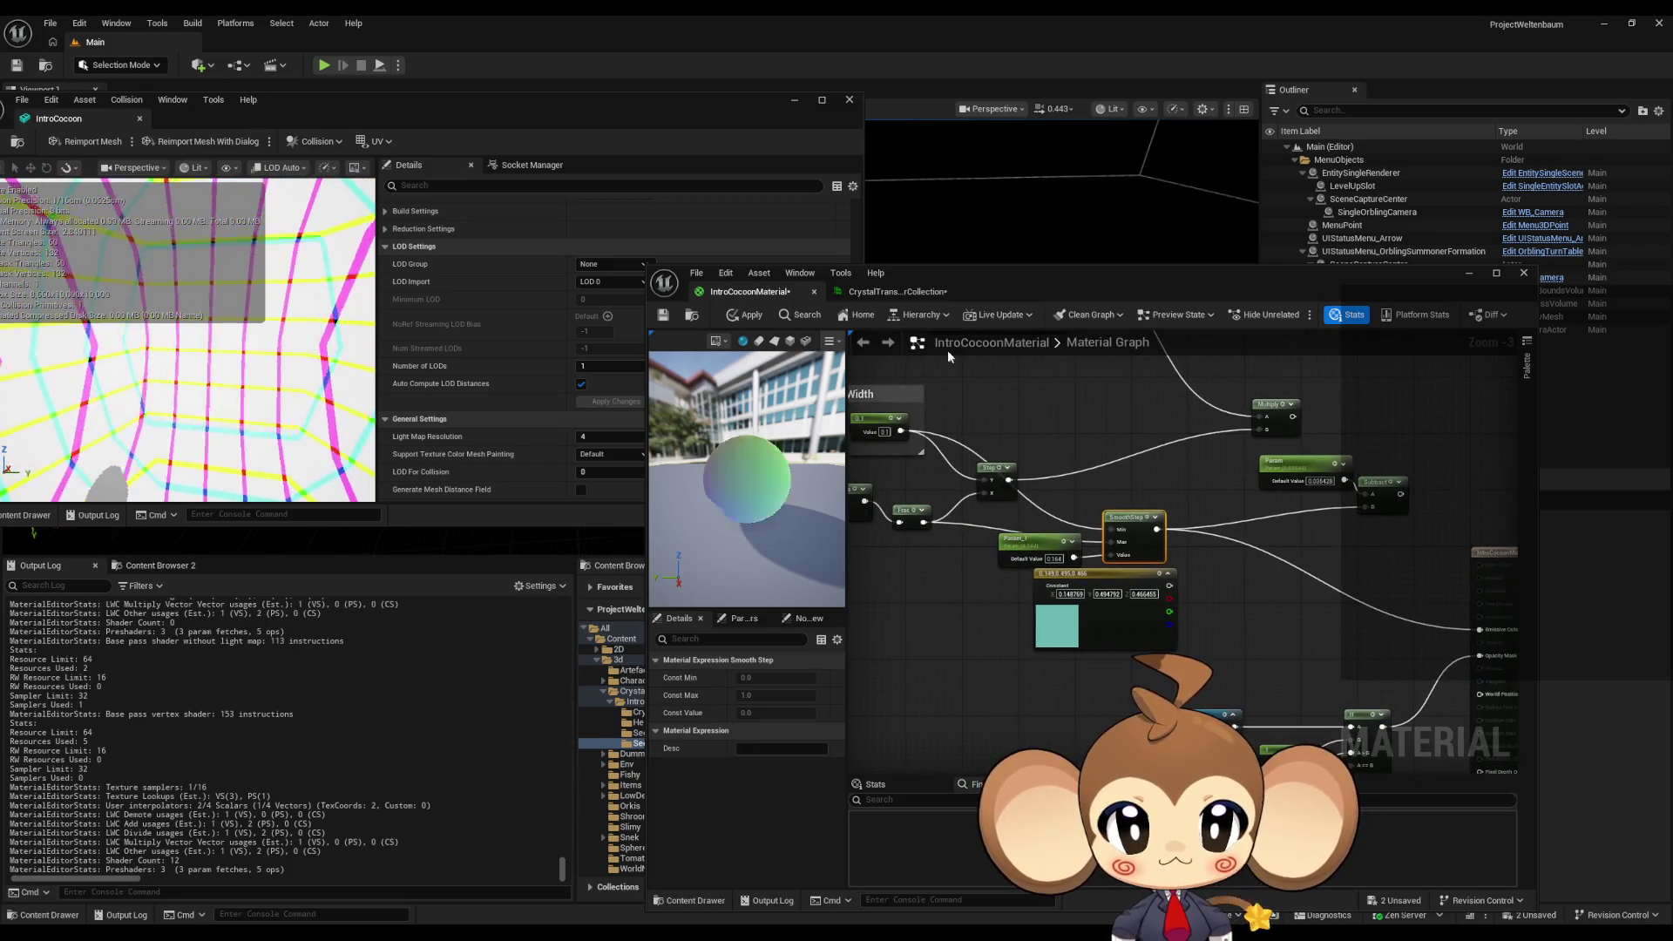
pyautogui.click(747, 318)
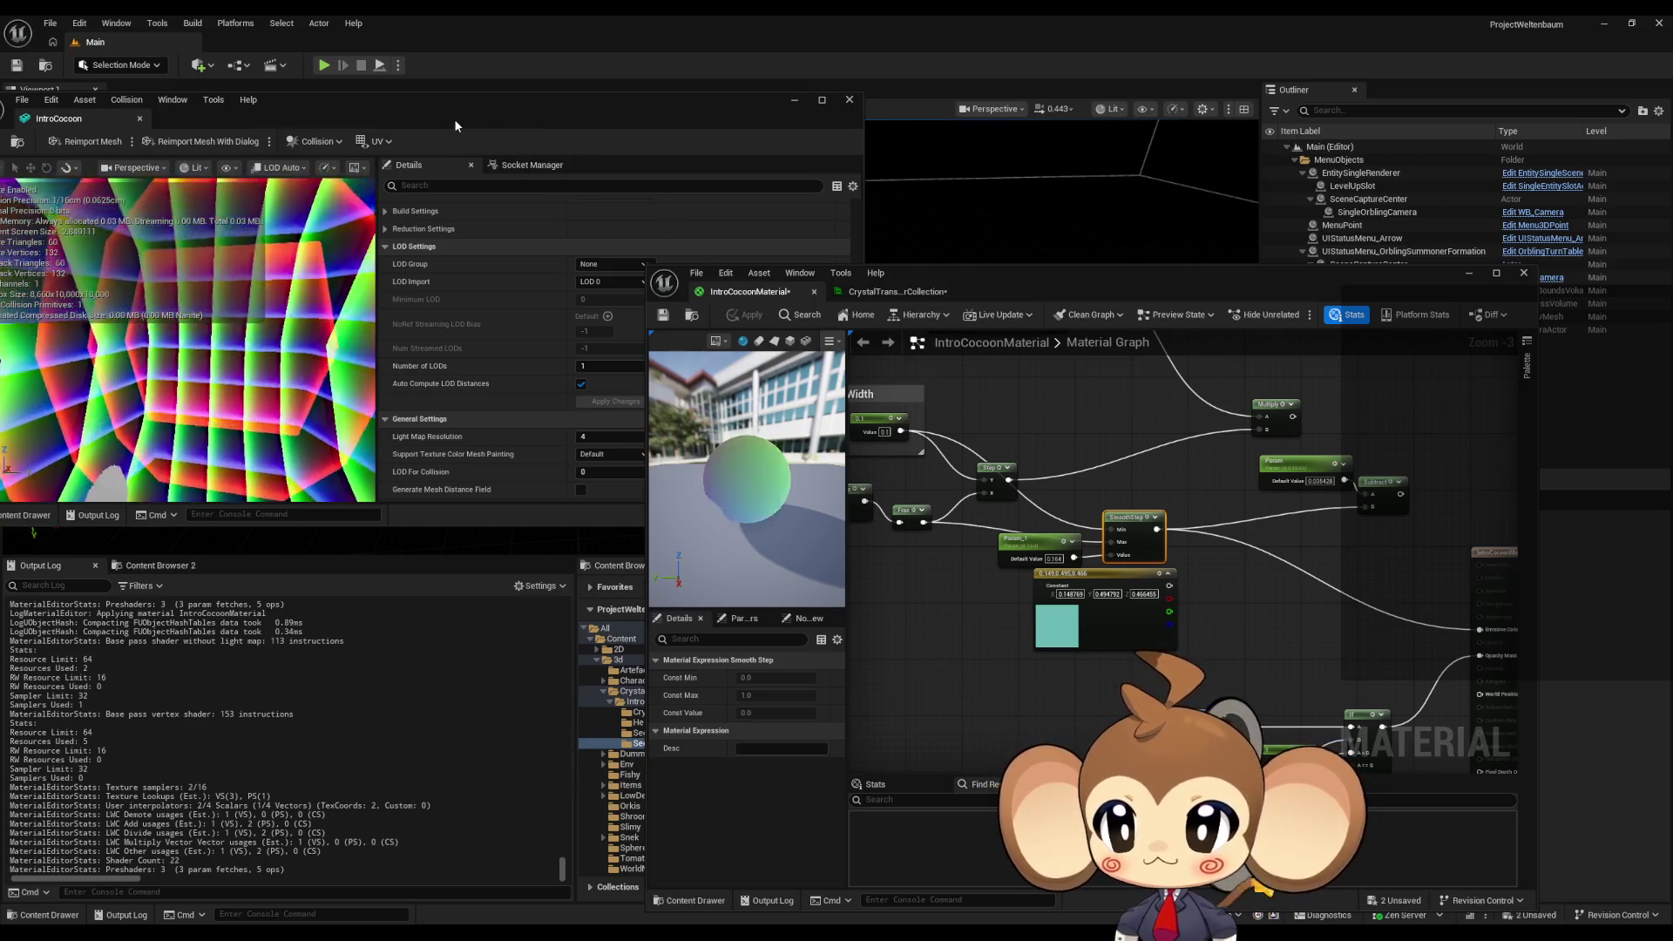
pyautogui.scroll(3, 1036, 568)
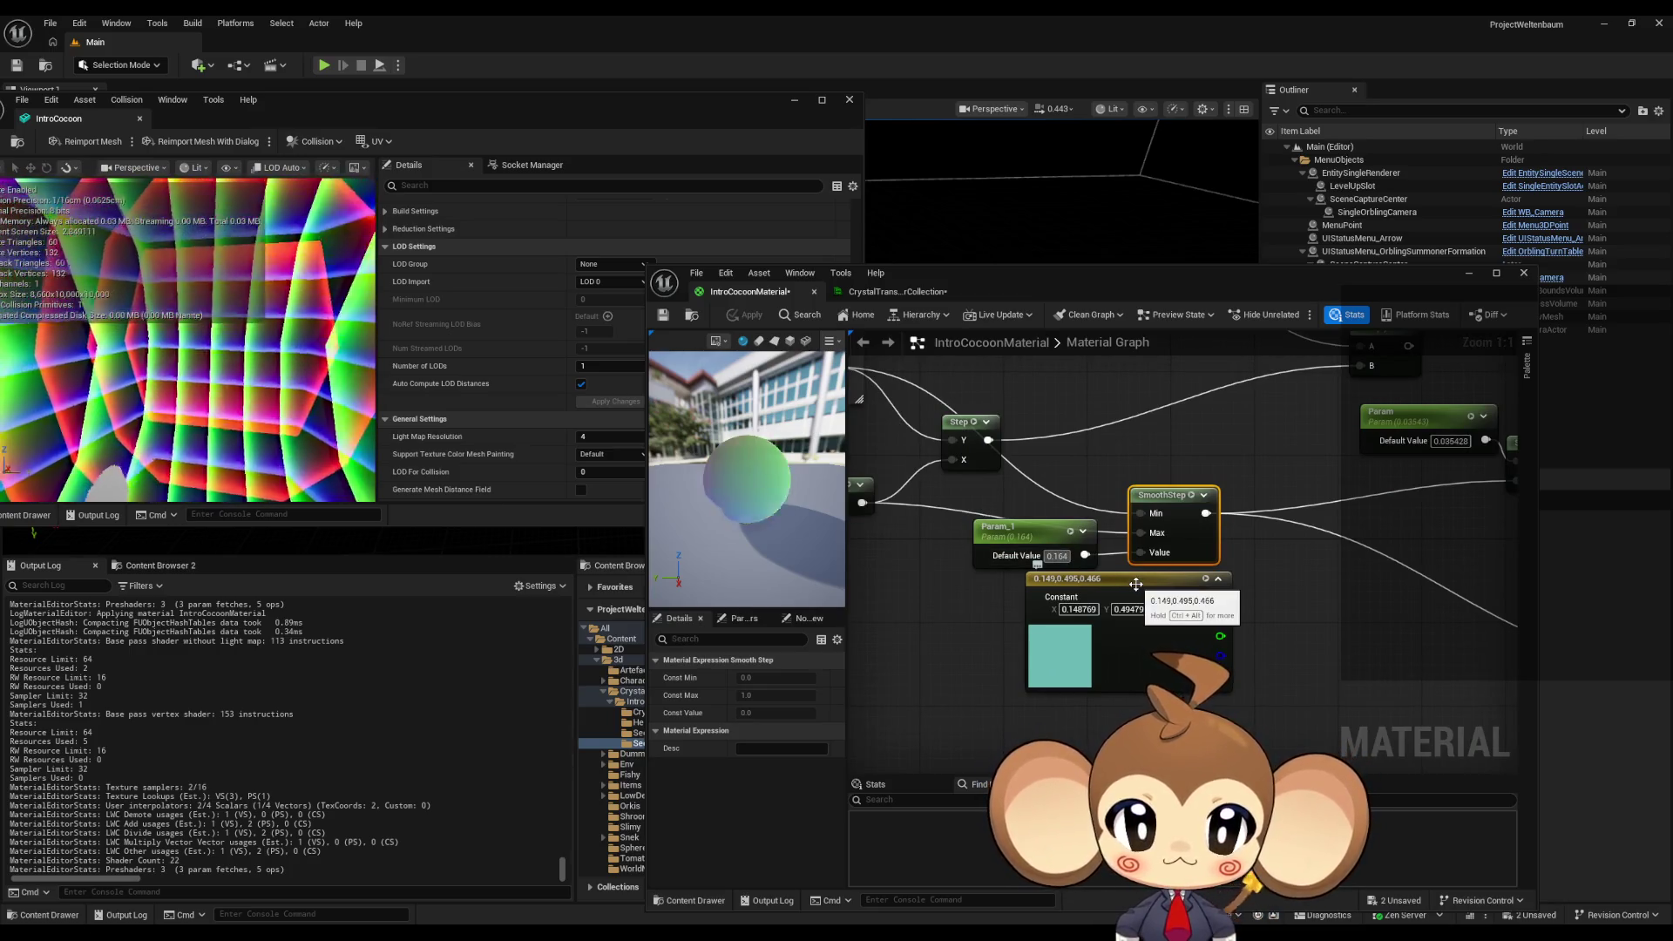
# - Branch the 0.1 LineWidth constant into an Add node with Param_1 (default 0) as B, then apply
pyautogui.scroll(-2, 1115, 600)
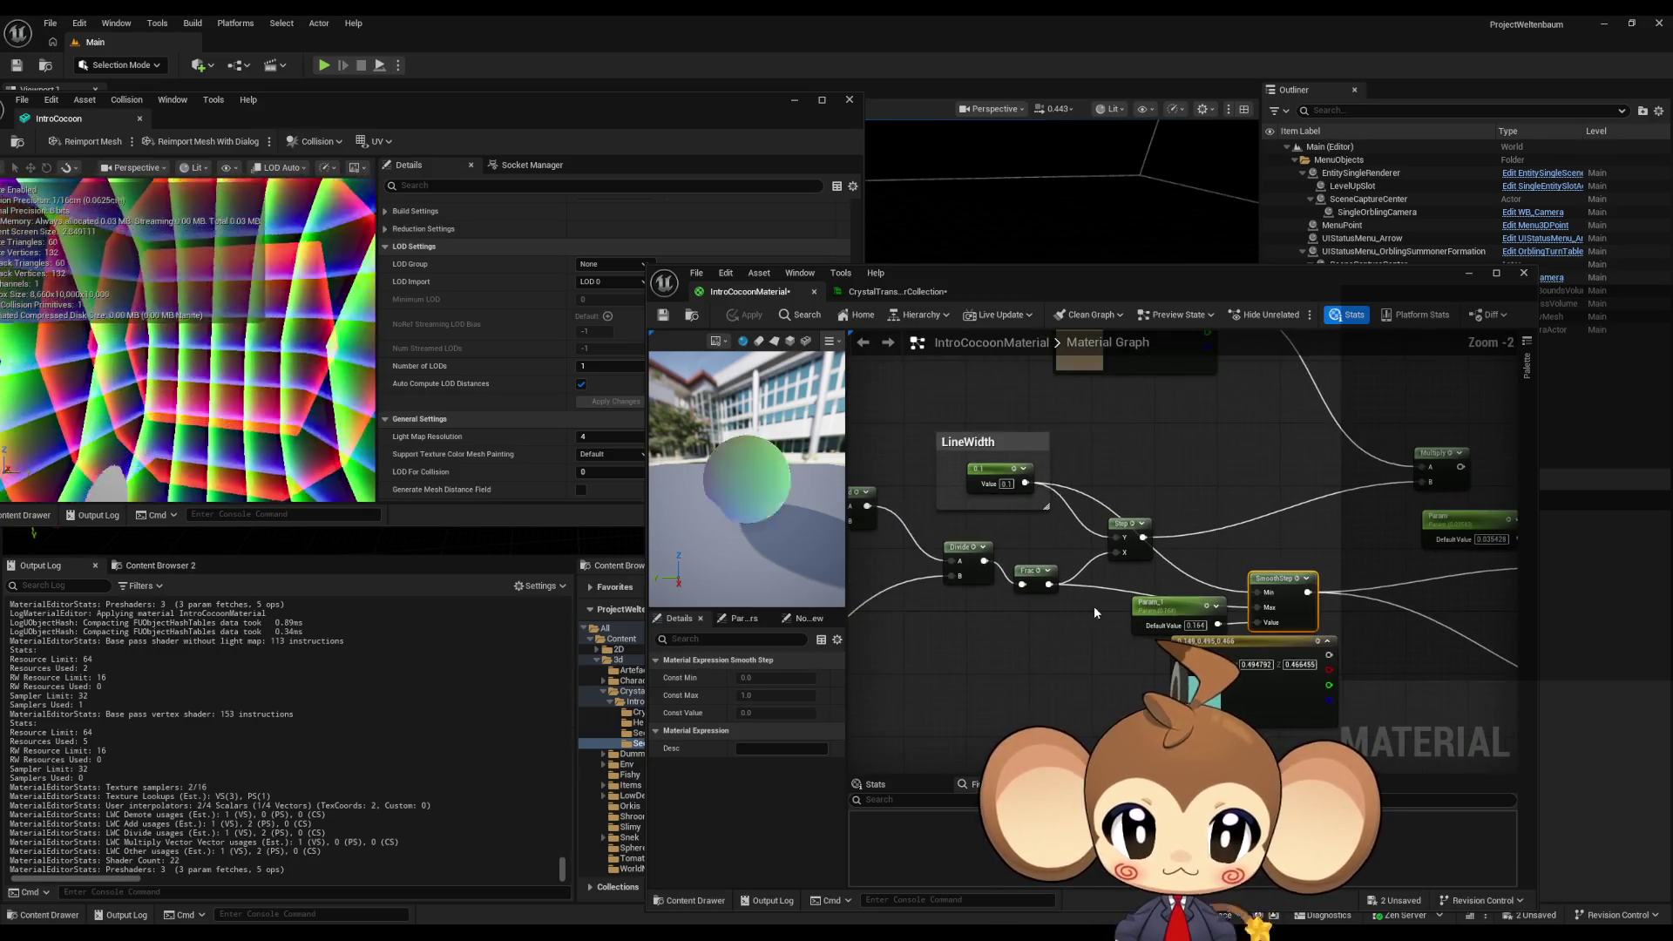
pyautogui.click(1001, 468)
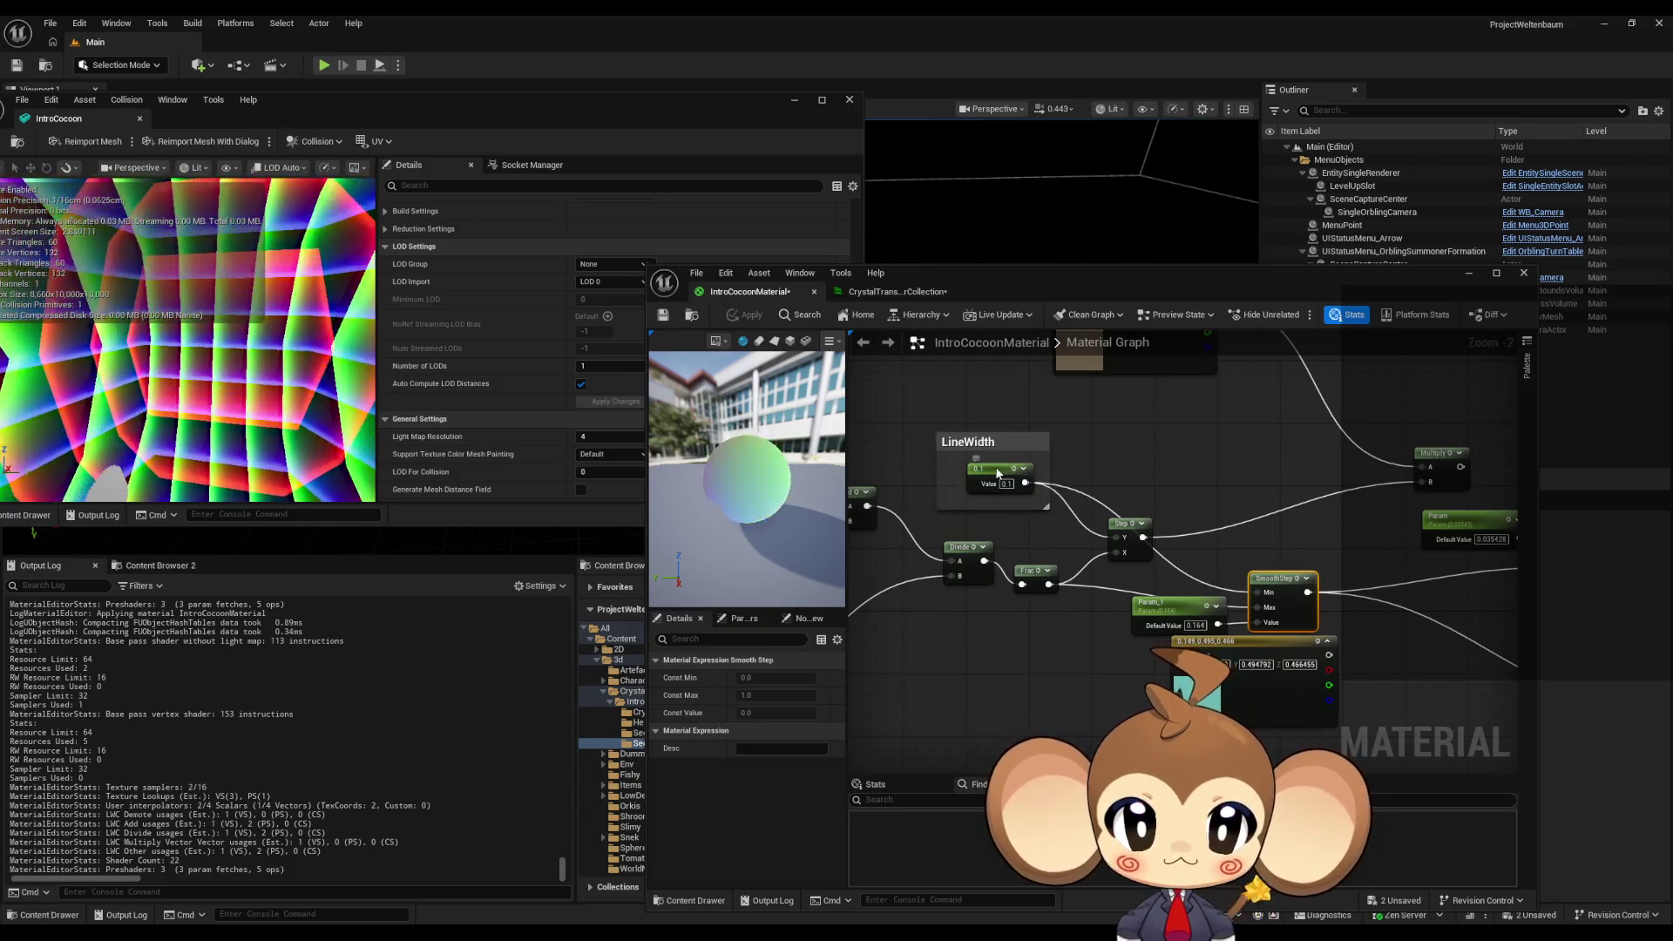
pyautogui.scroll(2, 1105, 551)
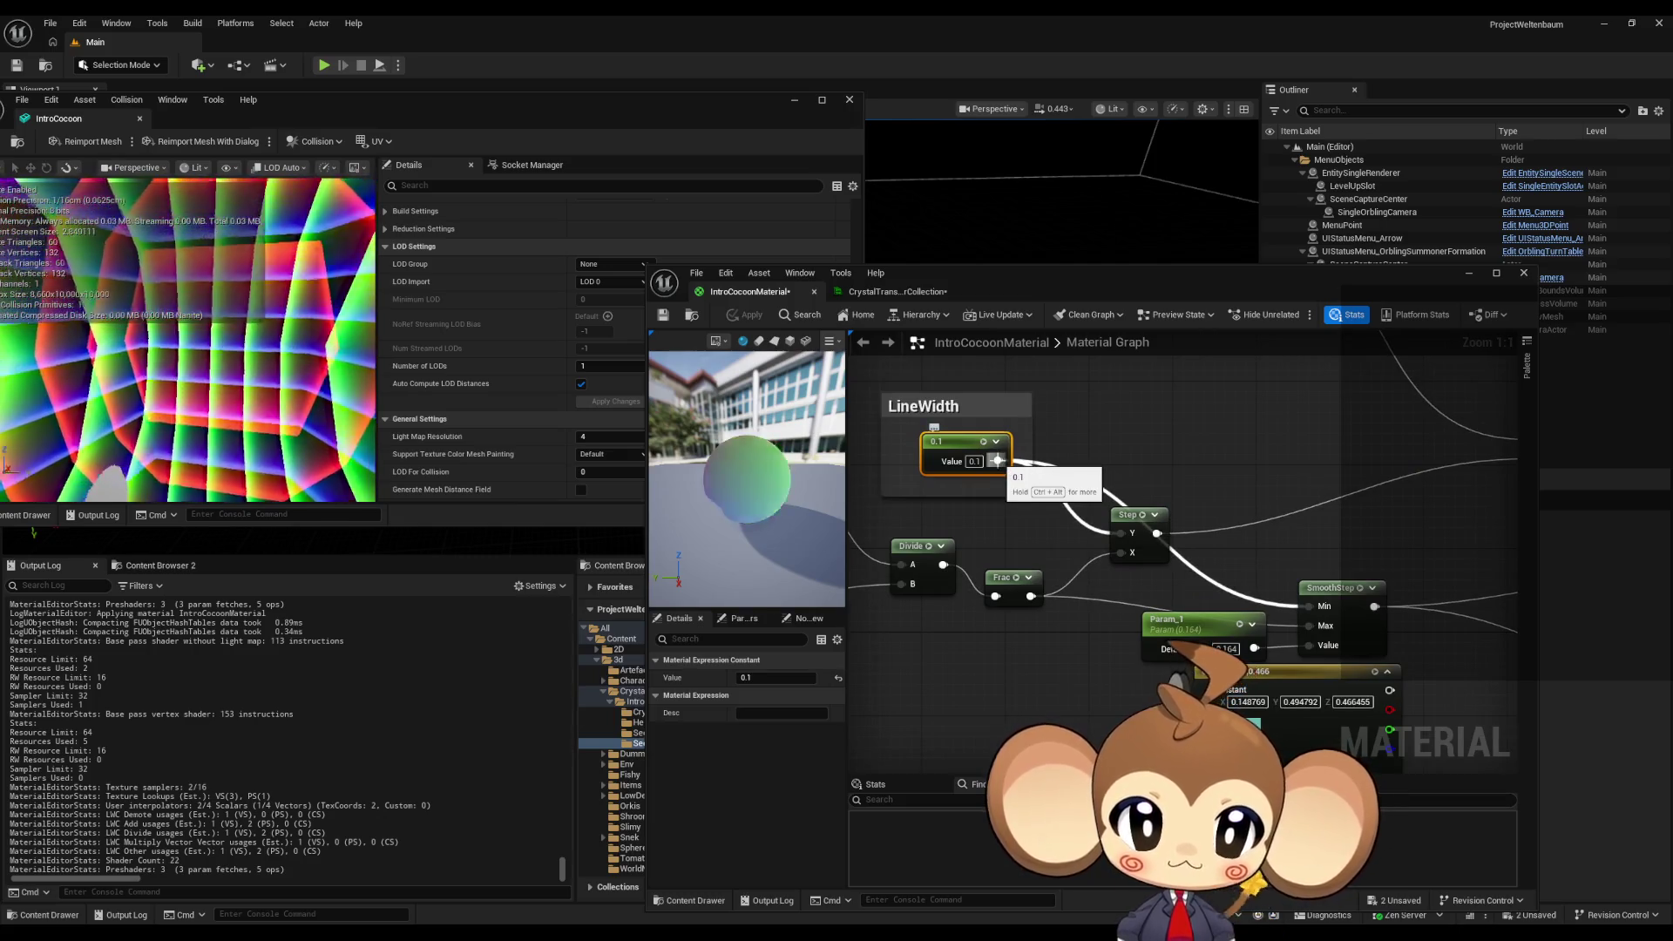
pyautogui.moveTo(997, 461)
pyautogui.mouseDown()
pyautogui.moveTo(1098, 497)
pyautogui.moveTo(1230, 485)
pyautogui.mouseUp()
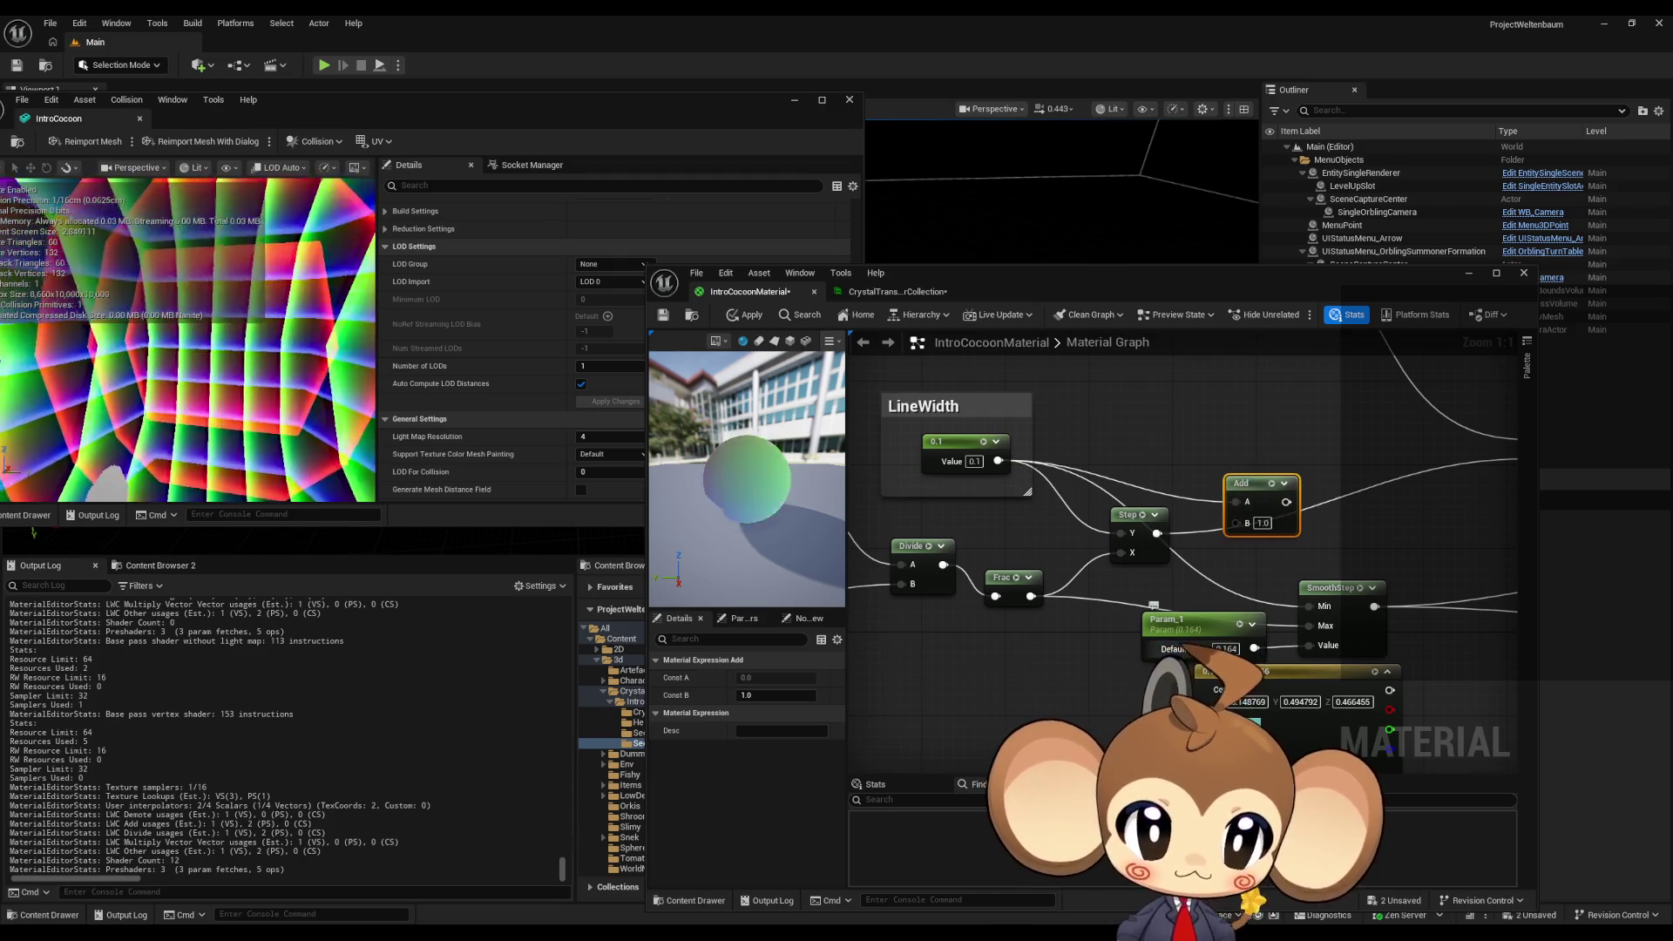
pyautogui.write('0')
pyautogui.press('Return')
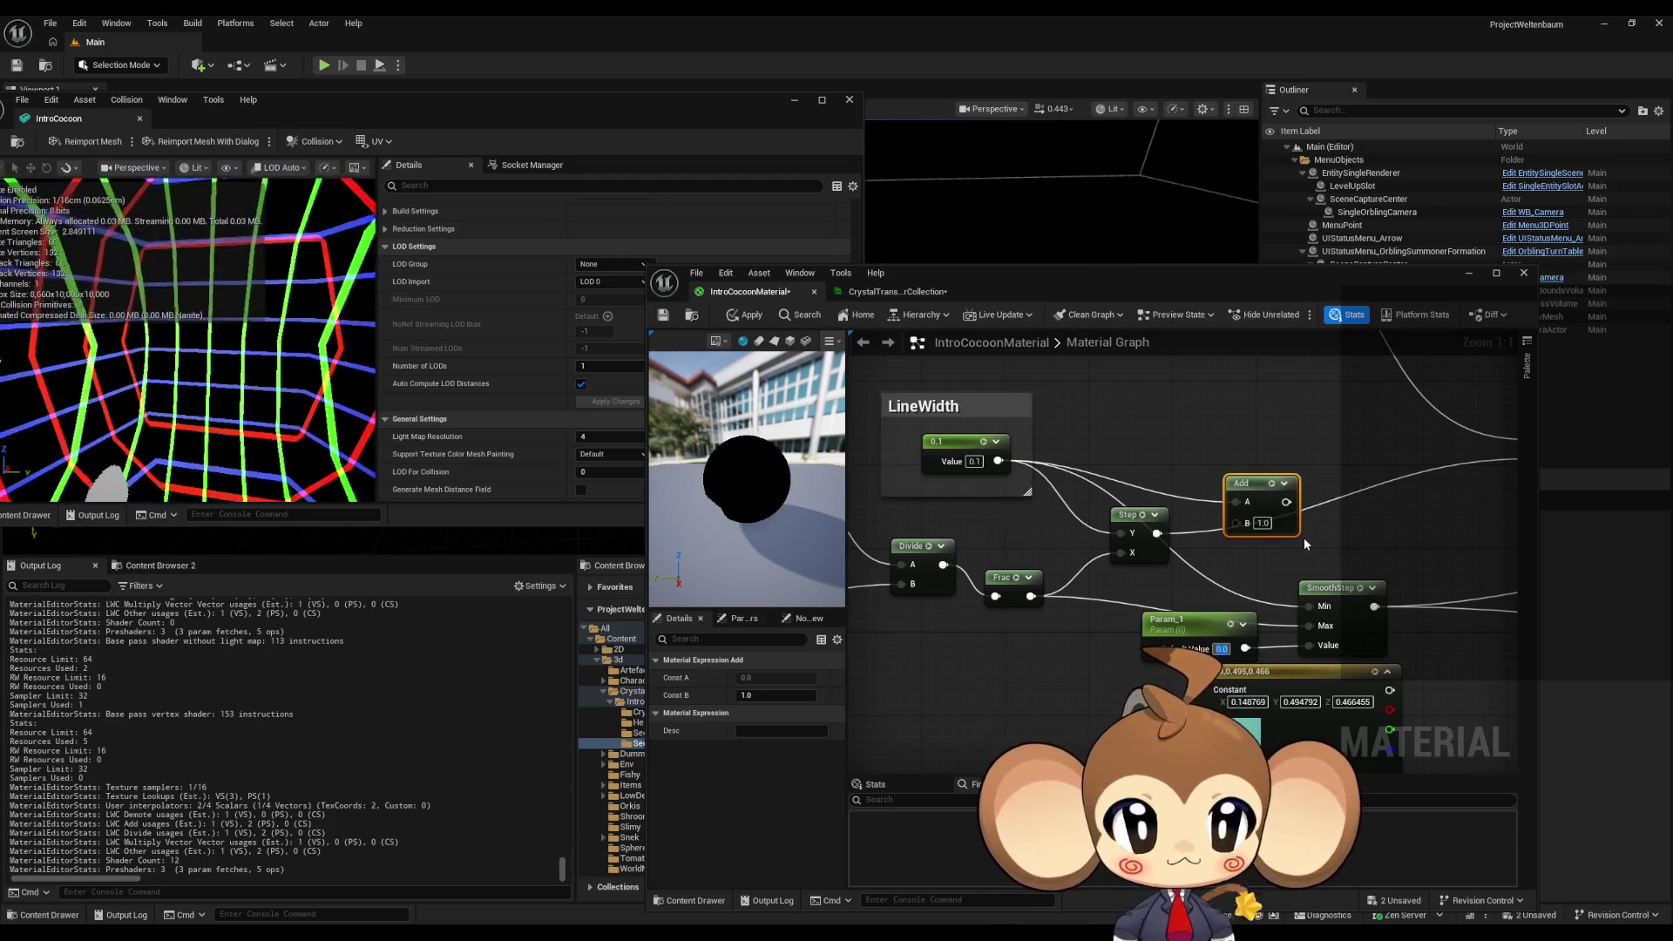
pyautogui.moveTo(1245, 647)
pyautogui.mouseDown()
pyautogui.moveTo(1235, 522)
pyautogui.moveTo(1307, 645)
pyautogui.mouseUp()
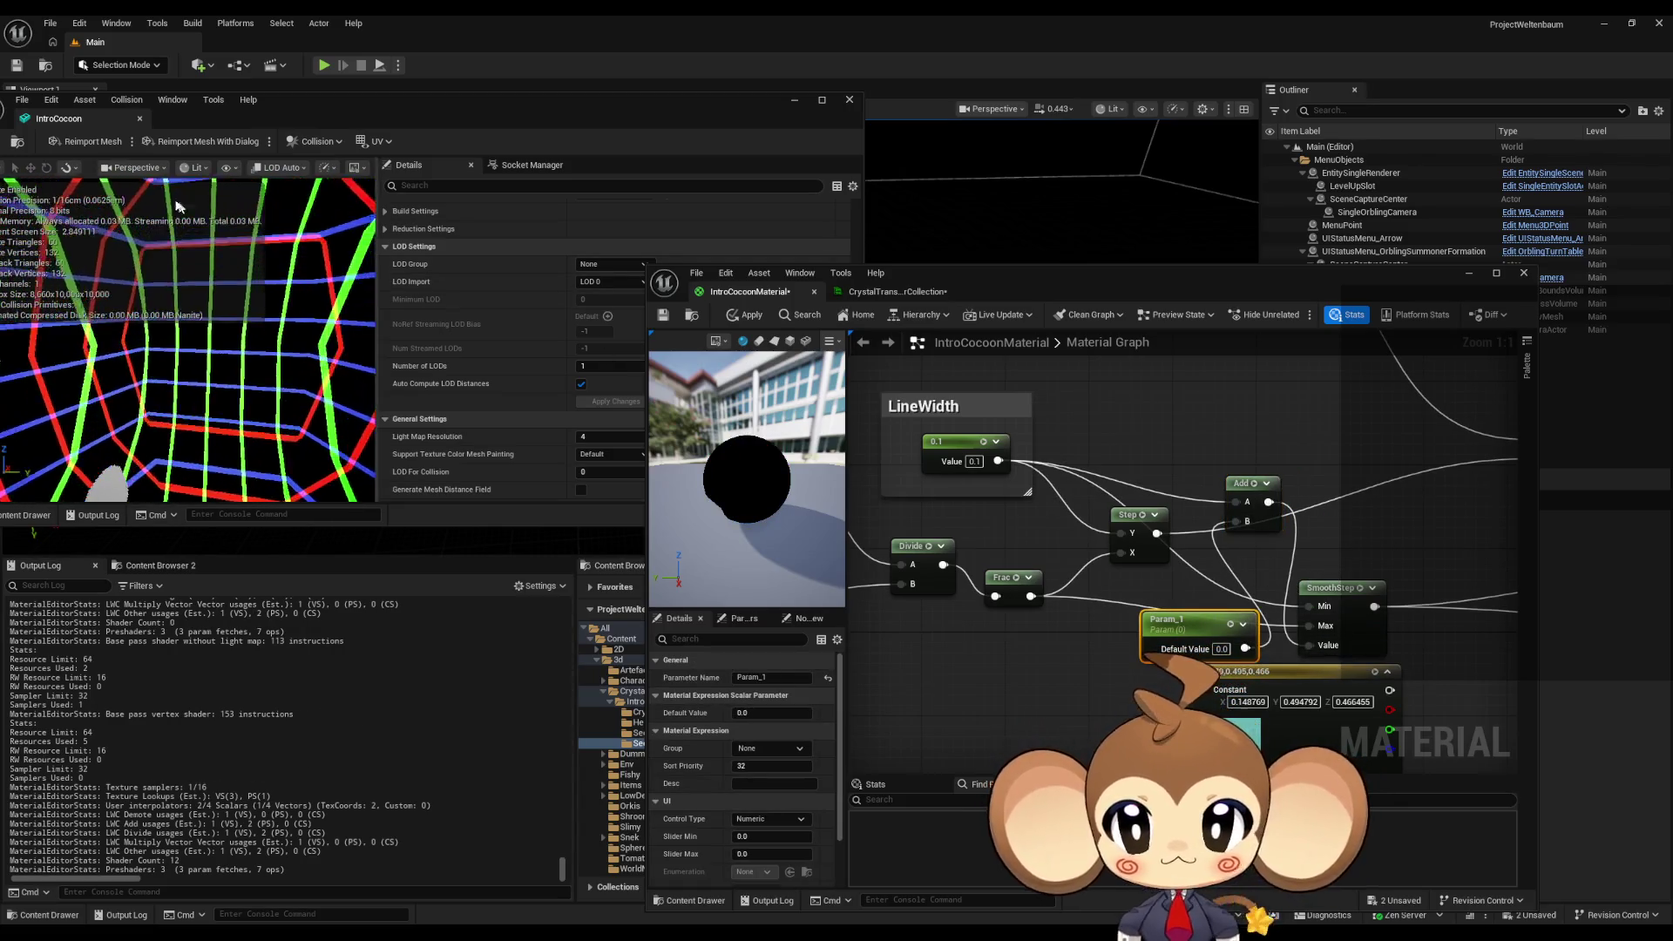
pyautogui.click(734, 317)
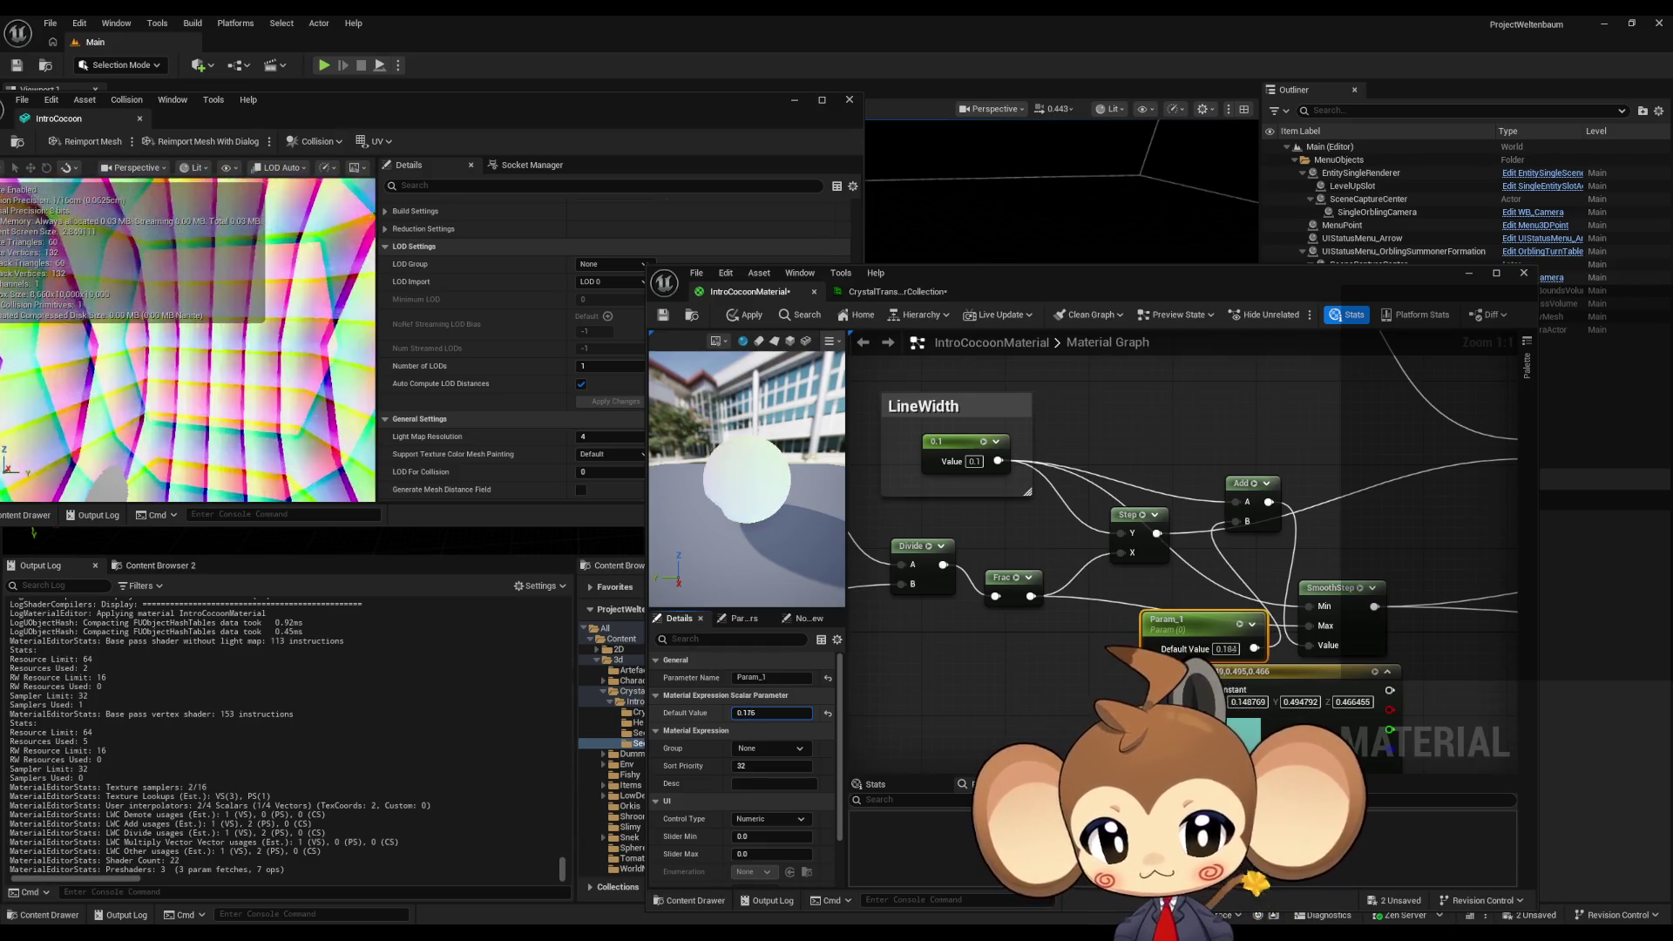
# - Try Param_1 default values of 0.048, 1.0 and 0.2
pyautogui.moveTo(754, 714); pyautogui.dragTo(754, 714)
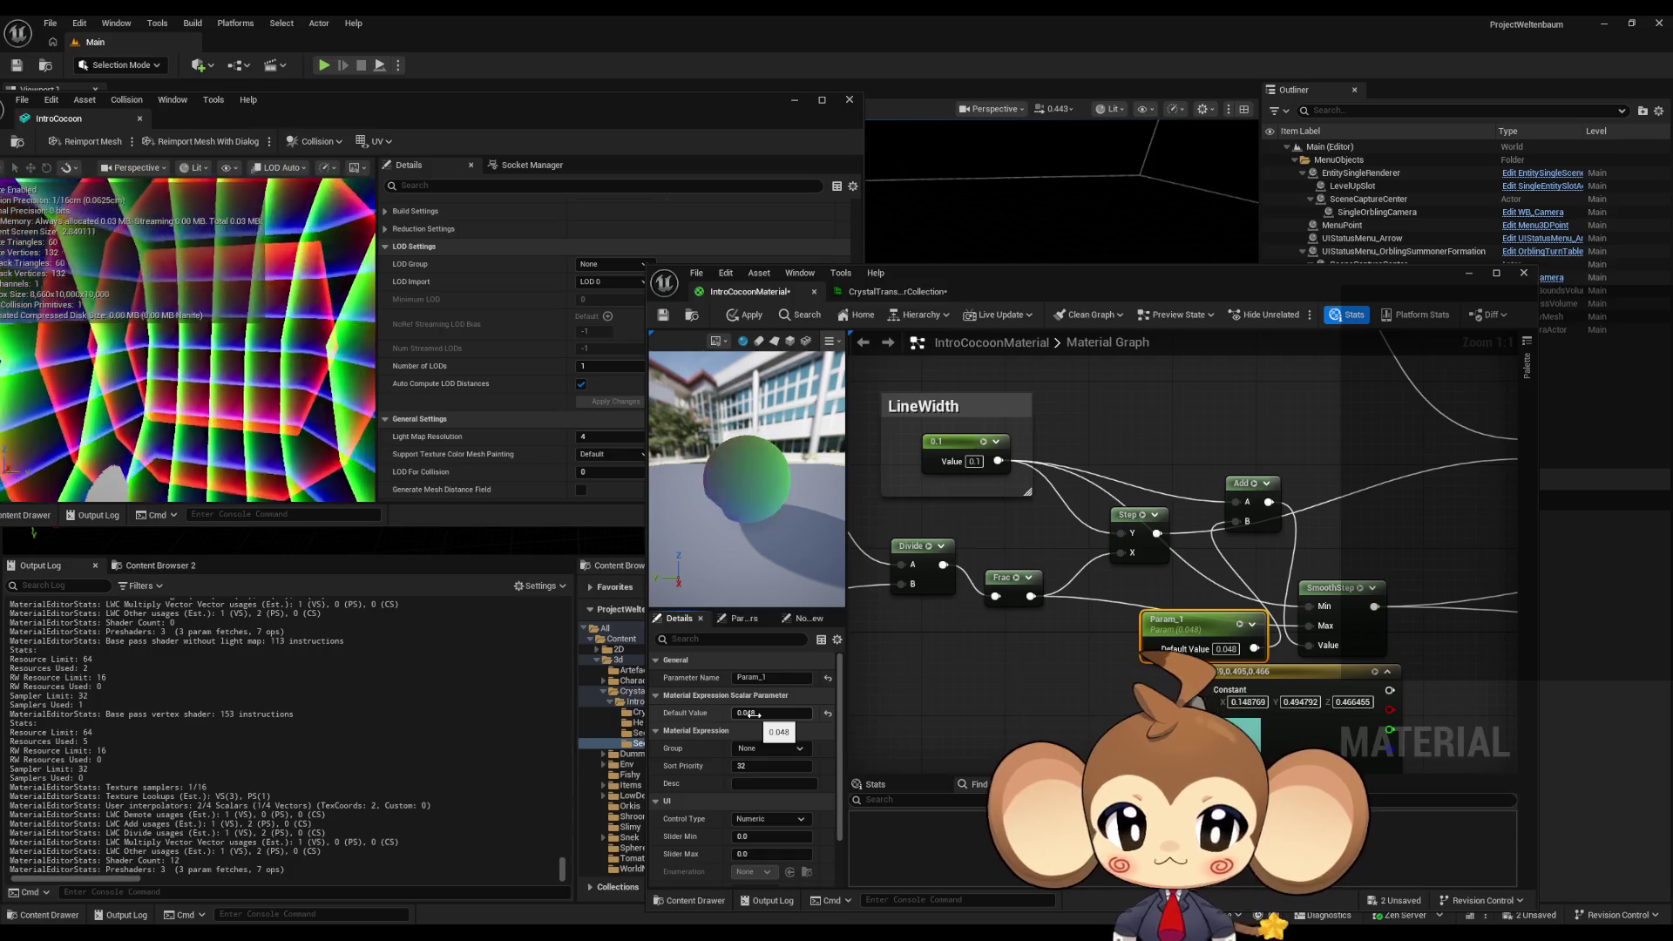
pyautogui.write('1')
pyautogui.press('Return')
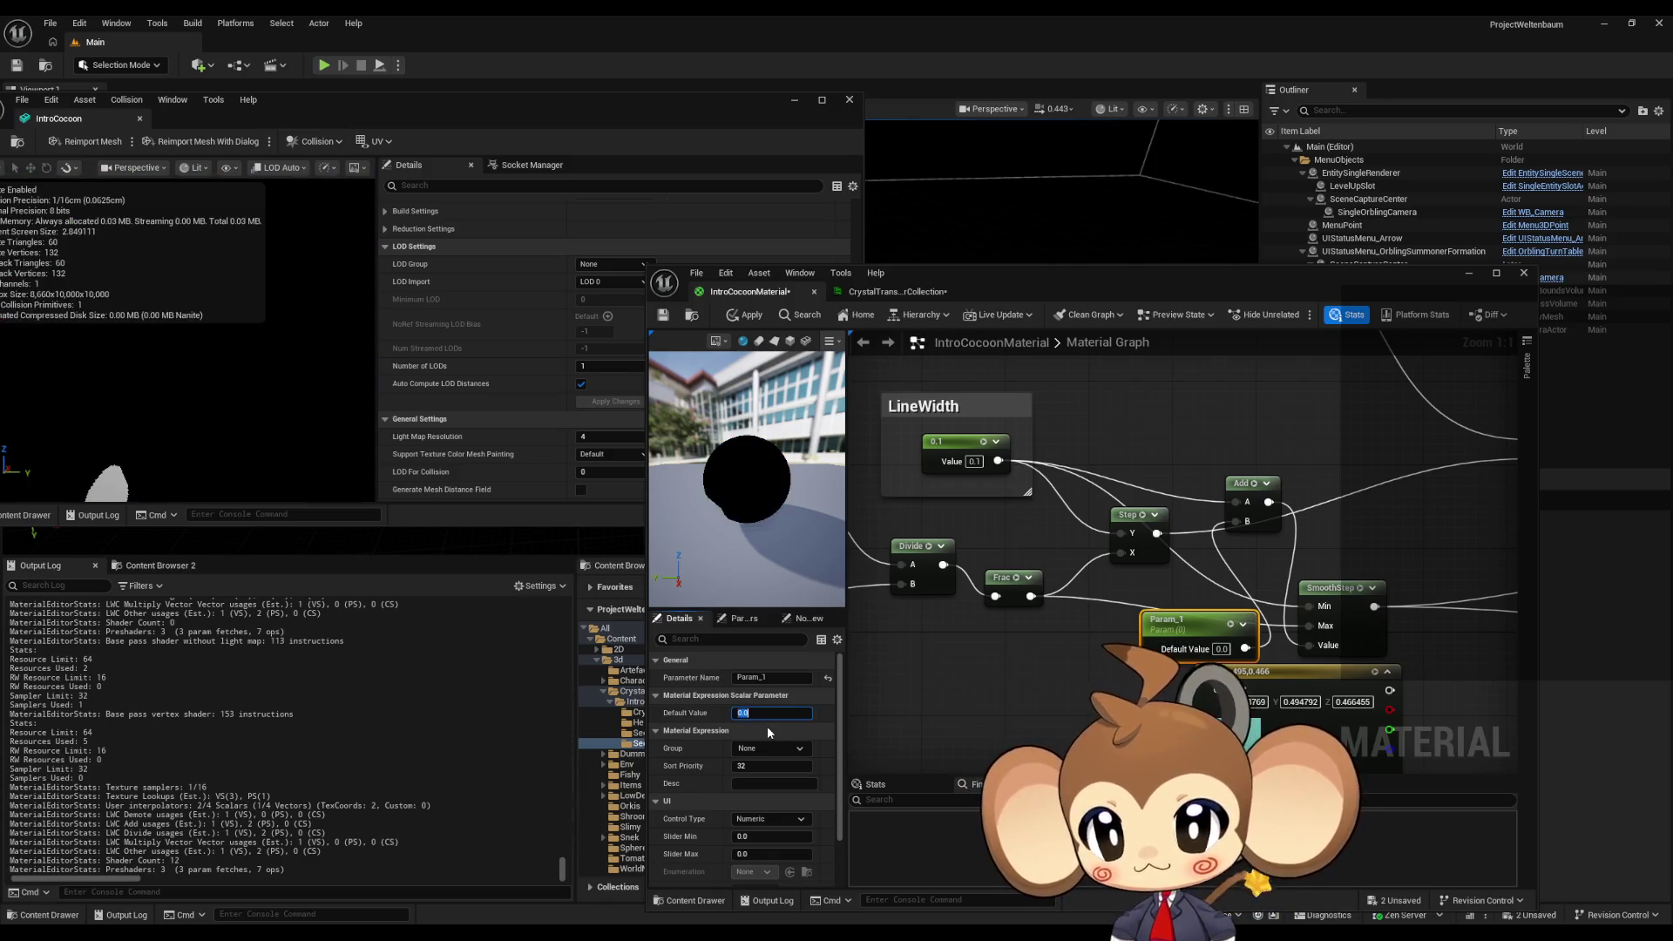
pyautogui.press('BackSpace')
pyautogui.write('2')
pyautogui.press('Return')
# - Try 0.5 and 0.1, then finally set Param_1's default to 0.01
pyautogui.write('0.3')
pyautogui.press('BackSpace')
pyautogui.write('5')
pyautogui.press('Return')
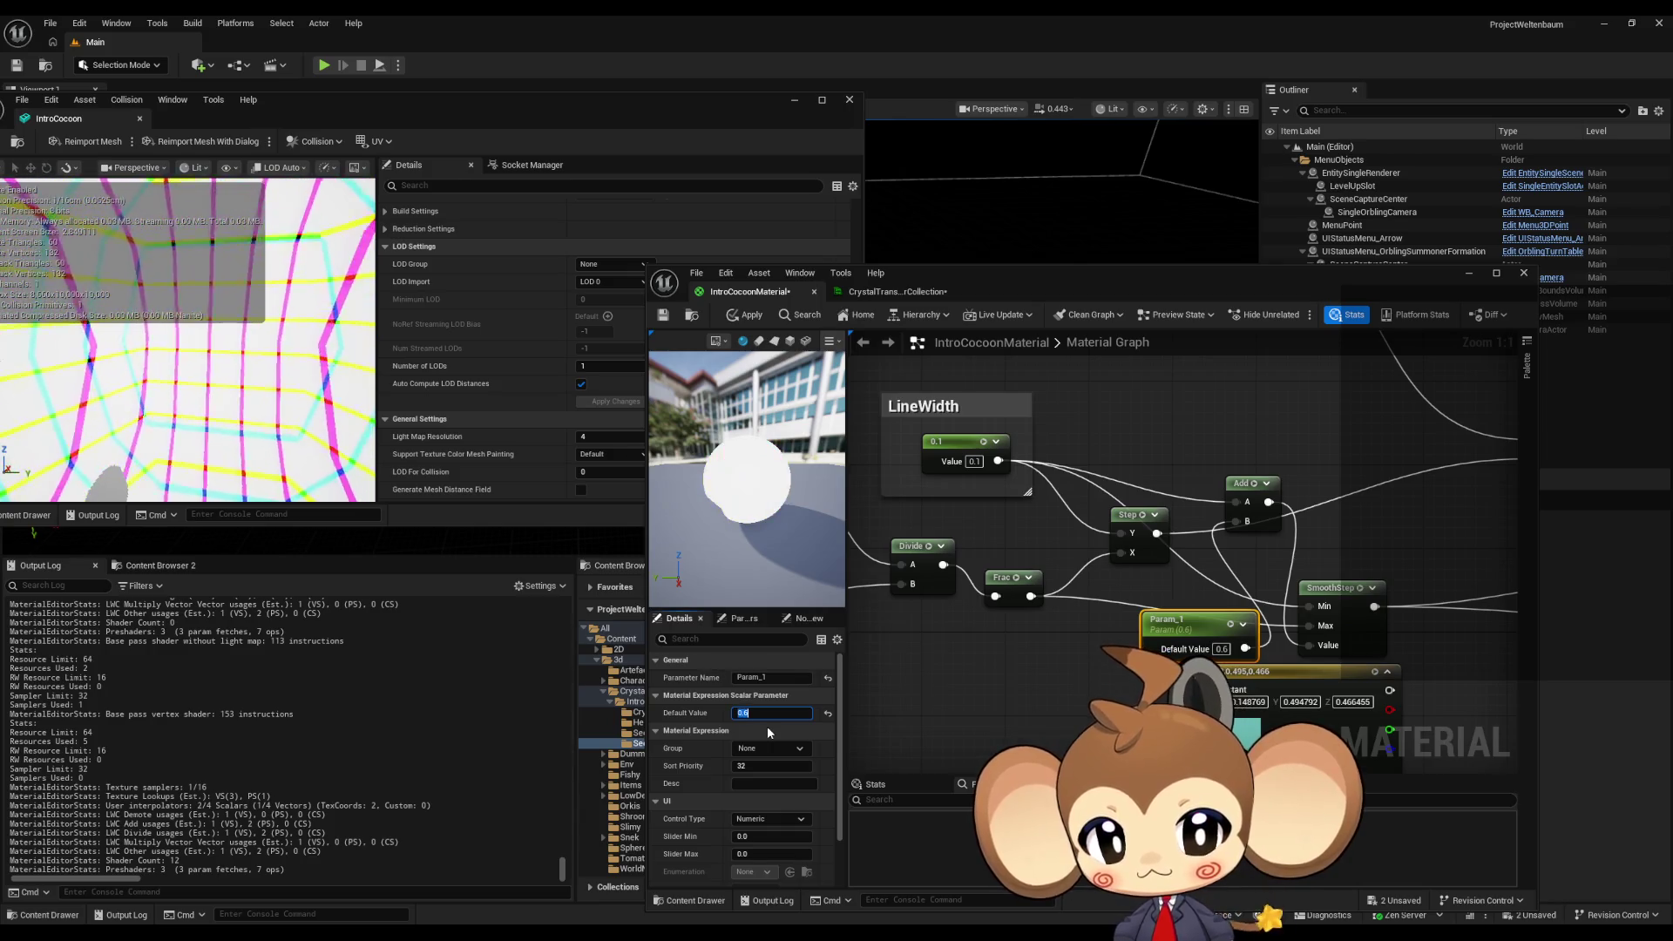
pyautogui.press('BackSpace')
pyautogui.write('5')
pyautogui.press('Return')
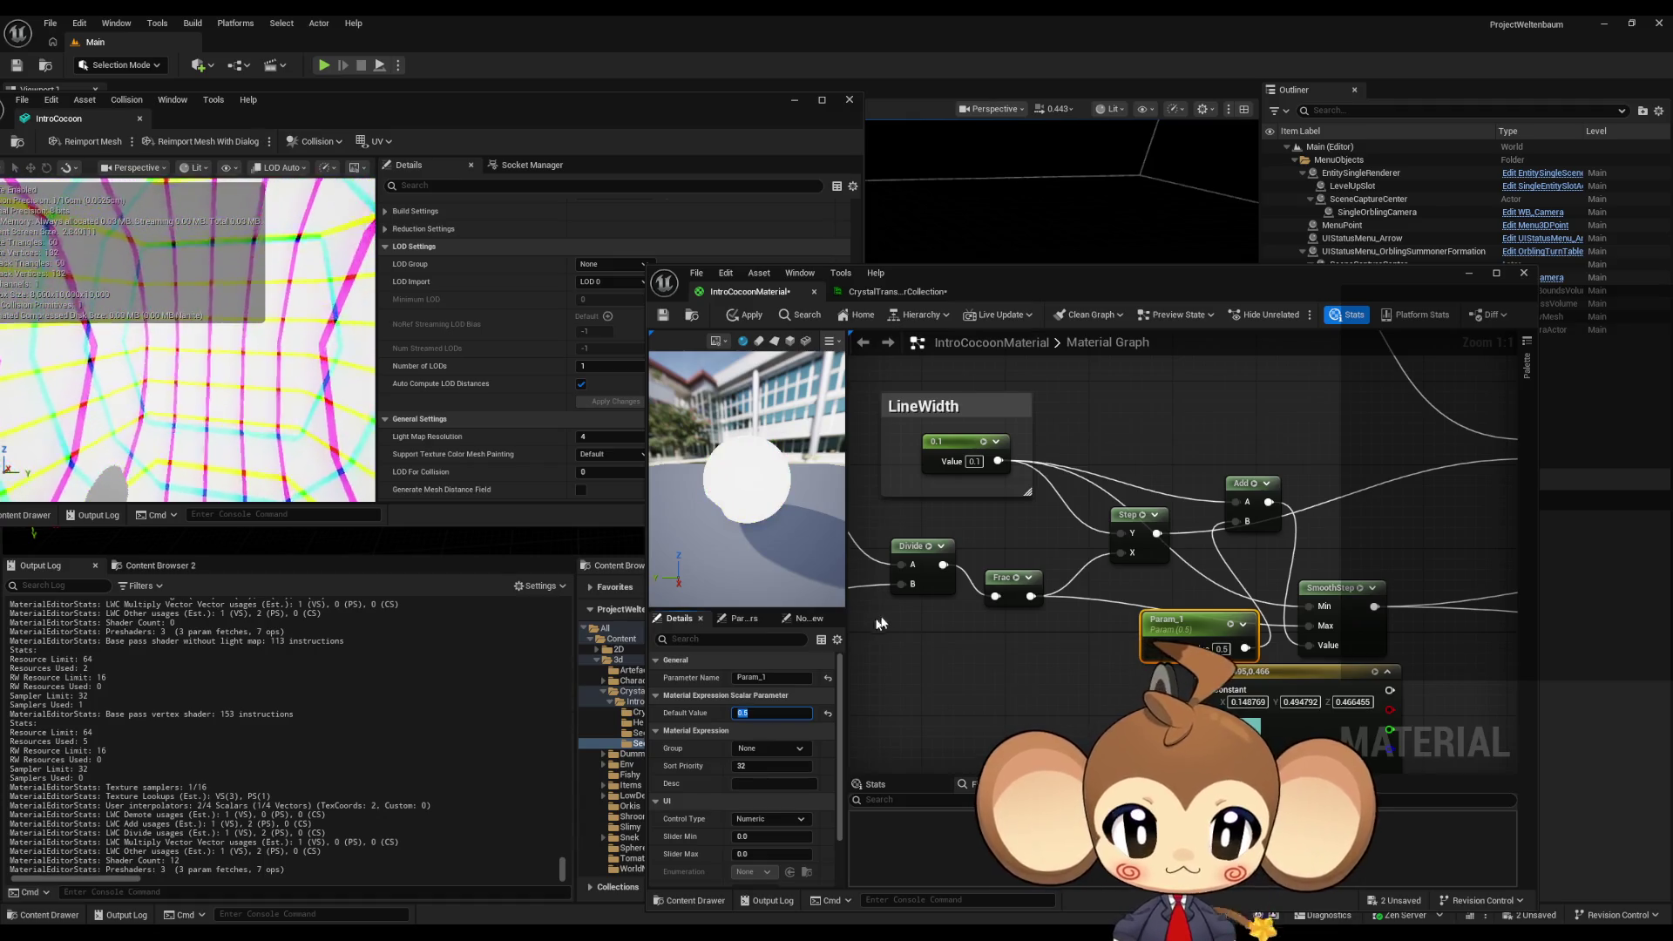
pyautogui.moveTo(1172, 627); pyautogui.dragTo(985, 649)
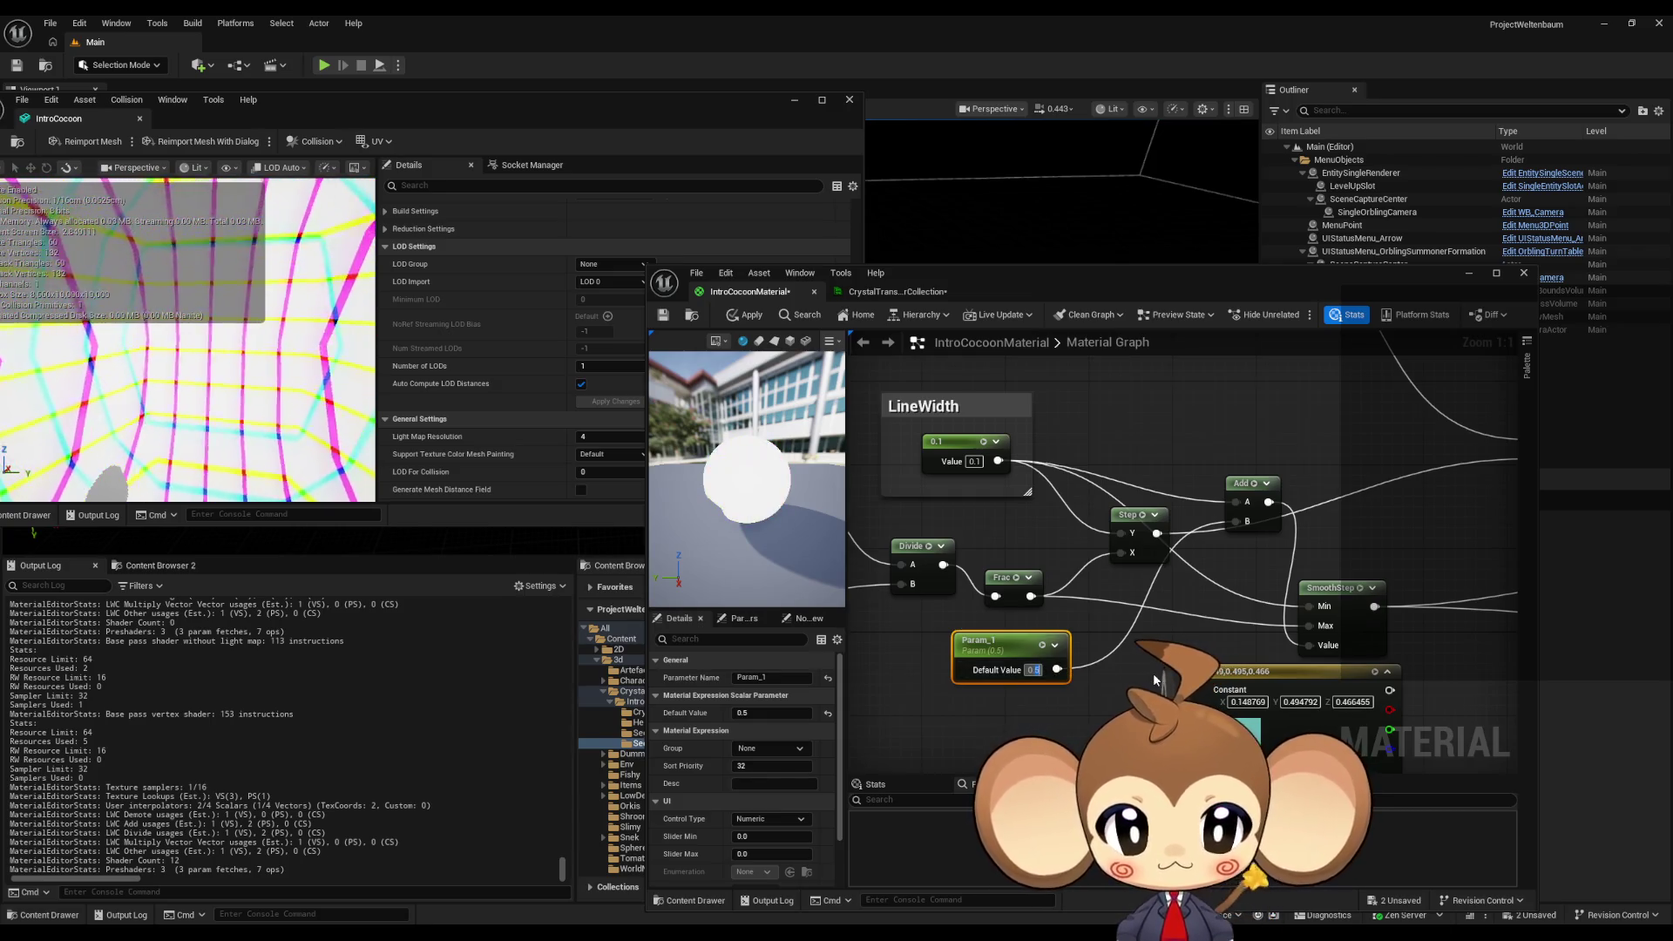
pyautogui.write('0.1')
pyautogui.press('Return')
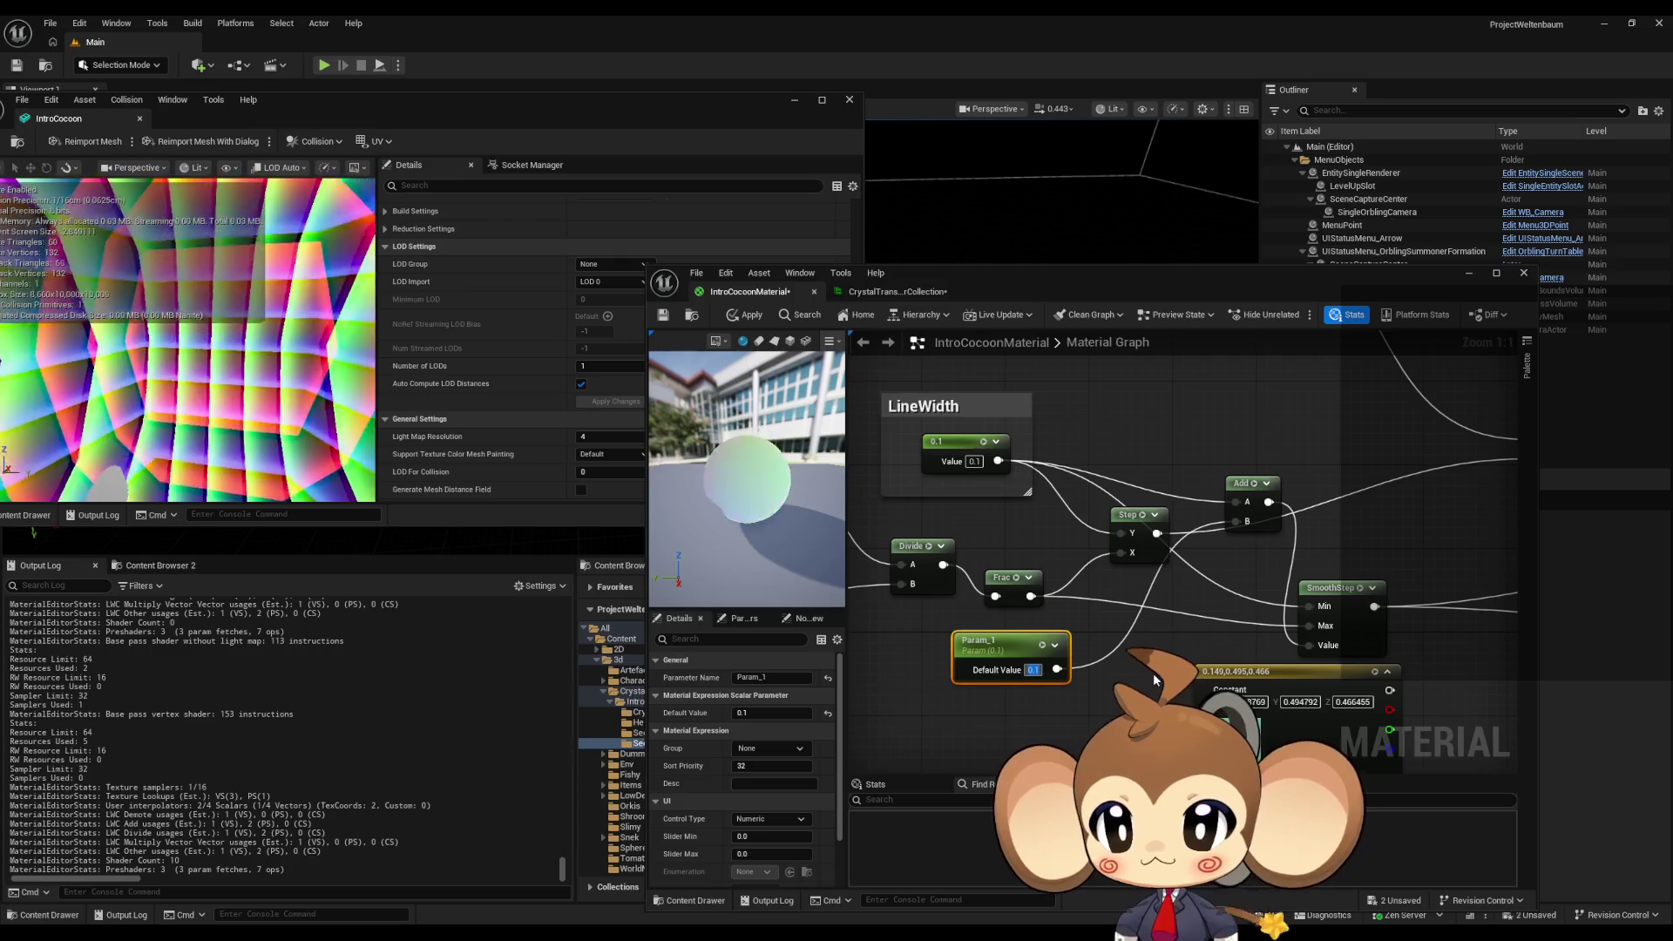
pyautogui.write('0.')
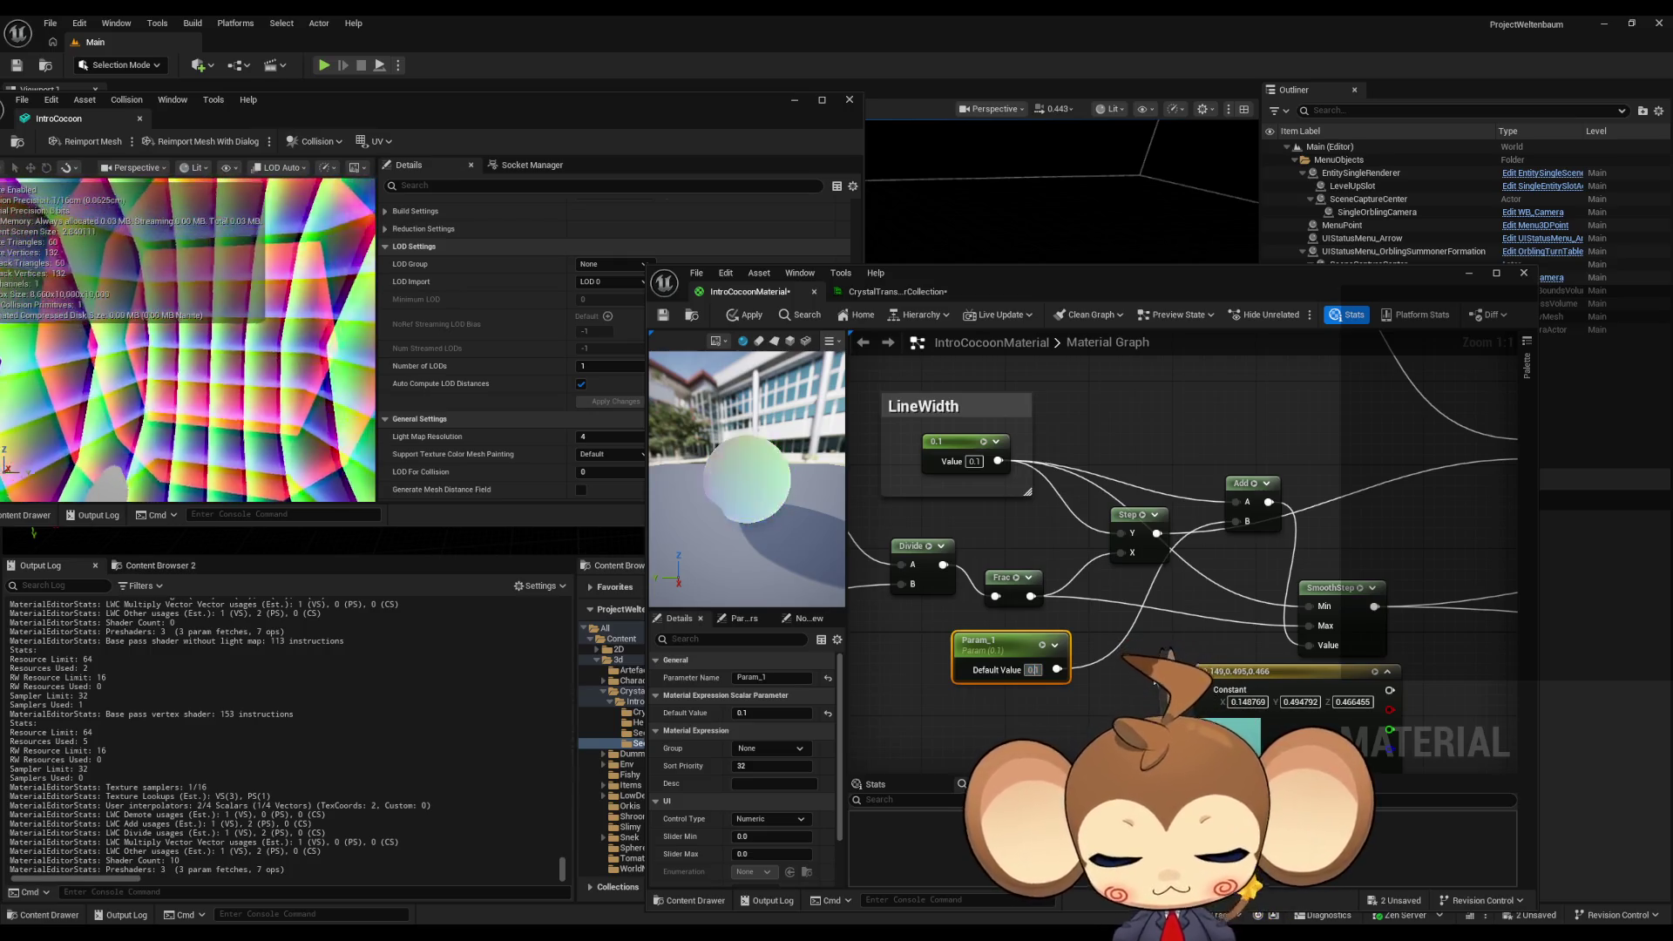
pyautogui.write('01')
pyautogui.press('Return')
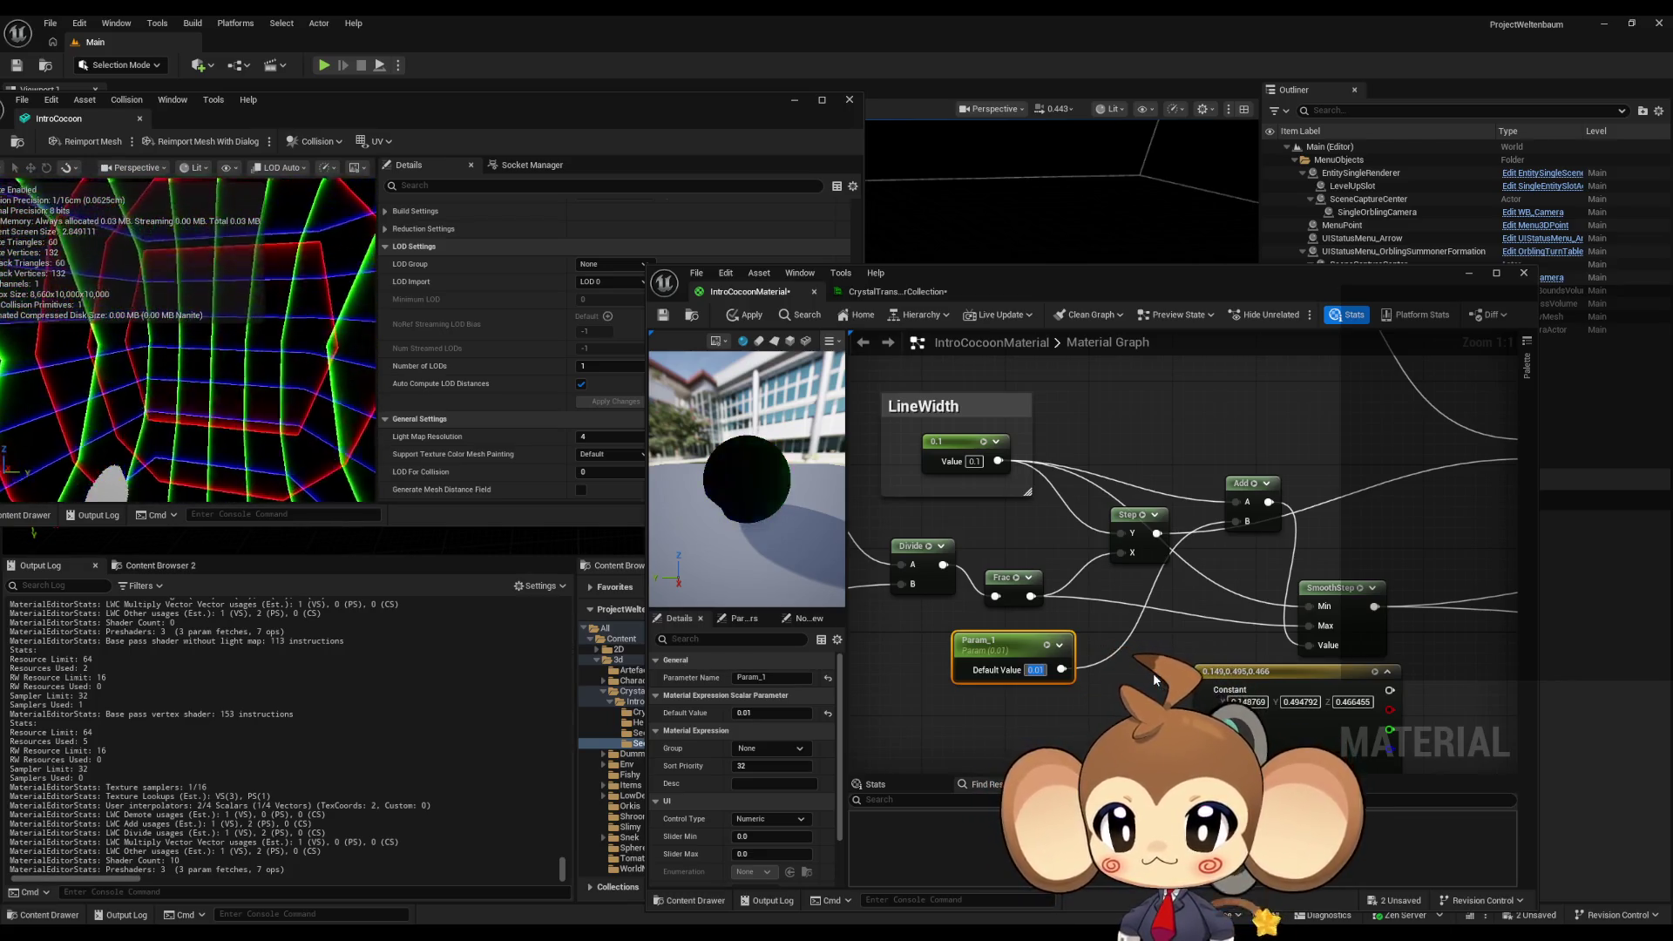
# - Add a Sine node fed by the Time node
pyautogui.scroll(-4, 1153, 673)
pyautogui.click(1170, 589)
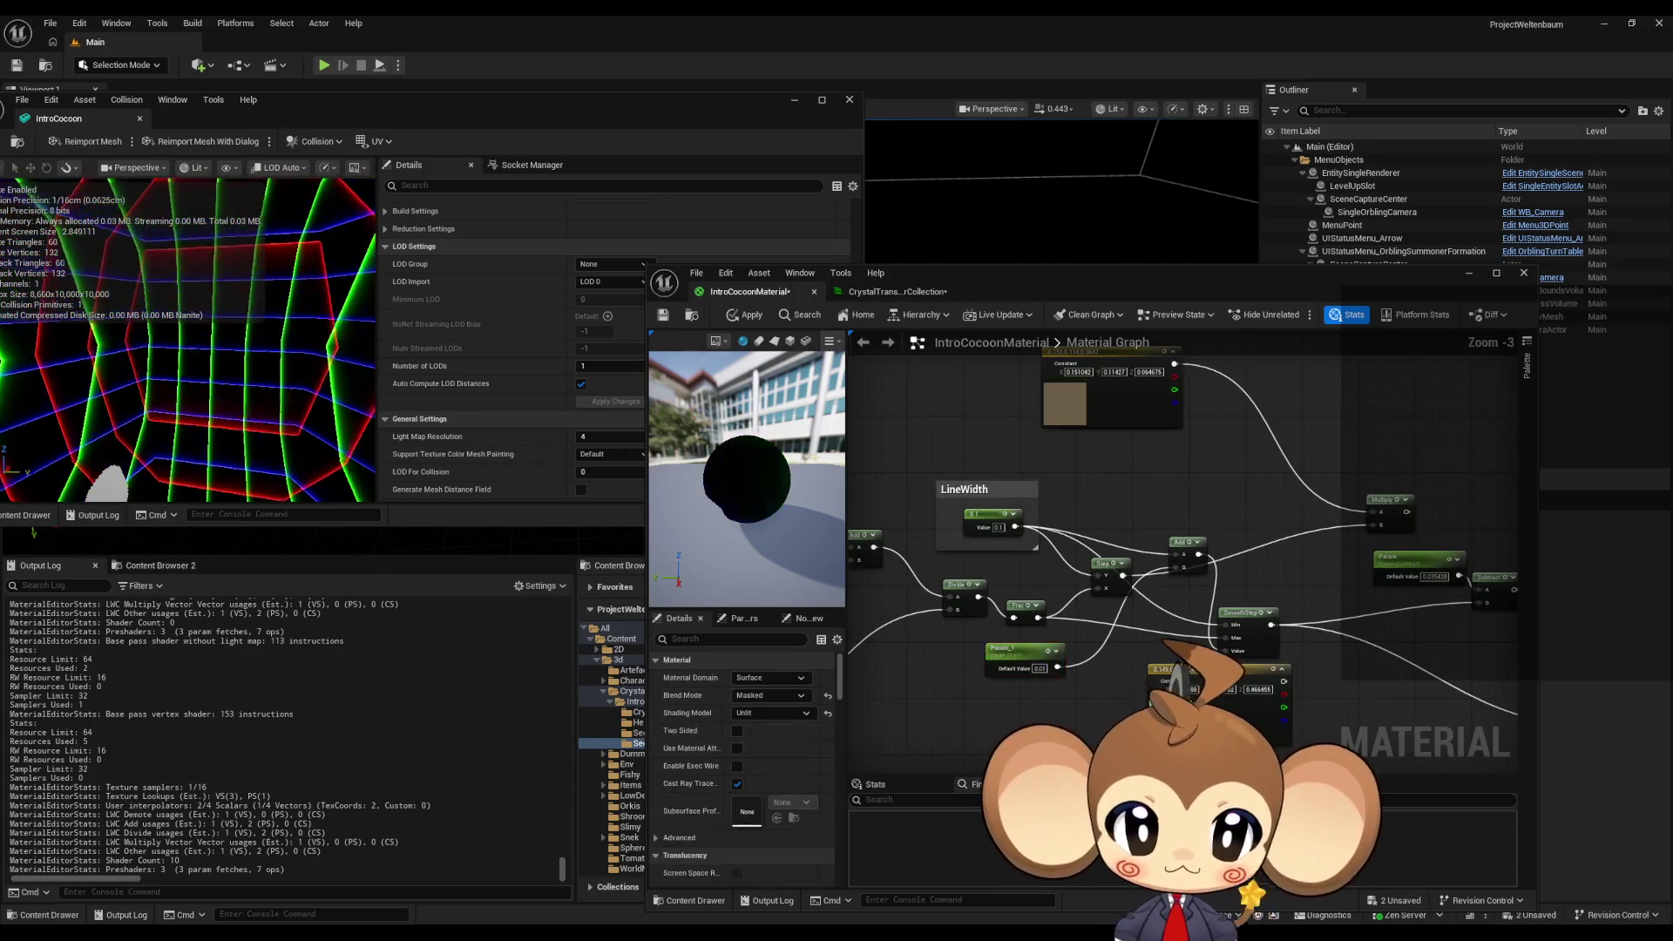
pyautogui.click(1093, 518)
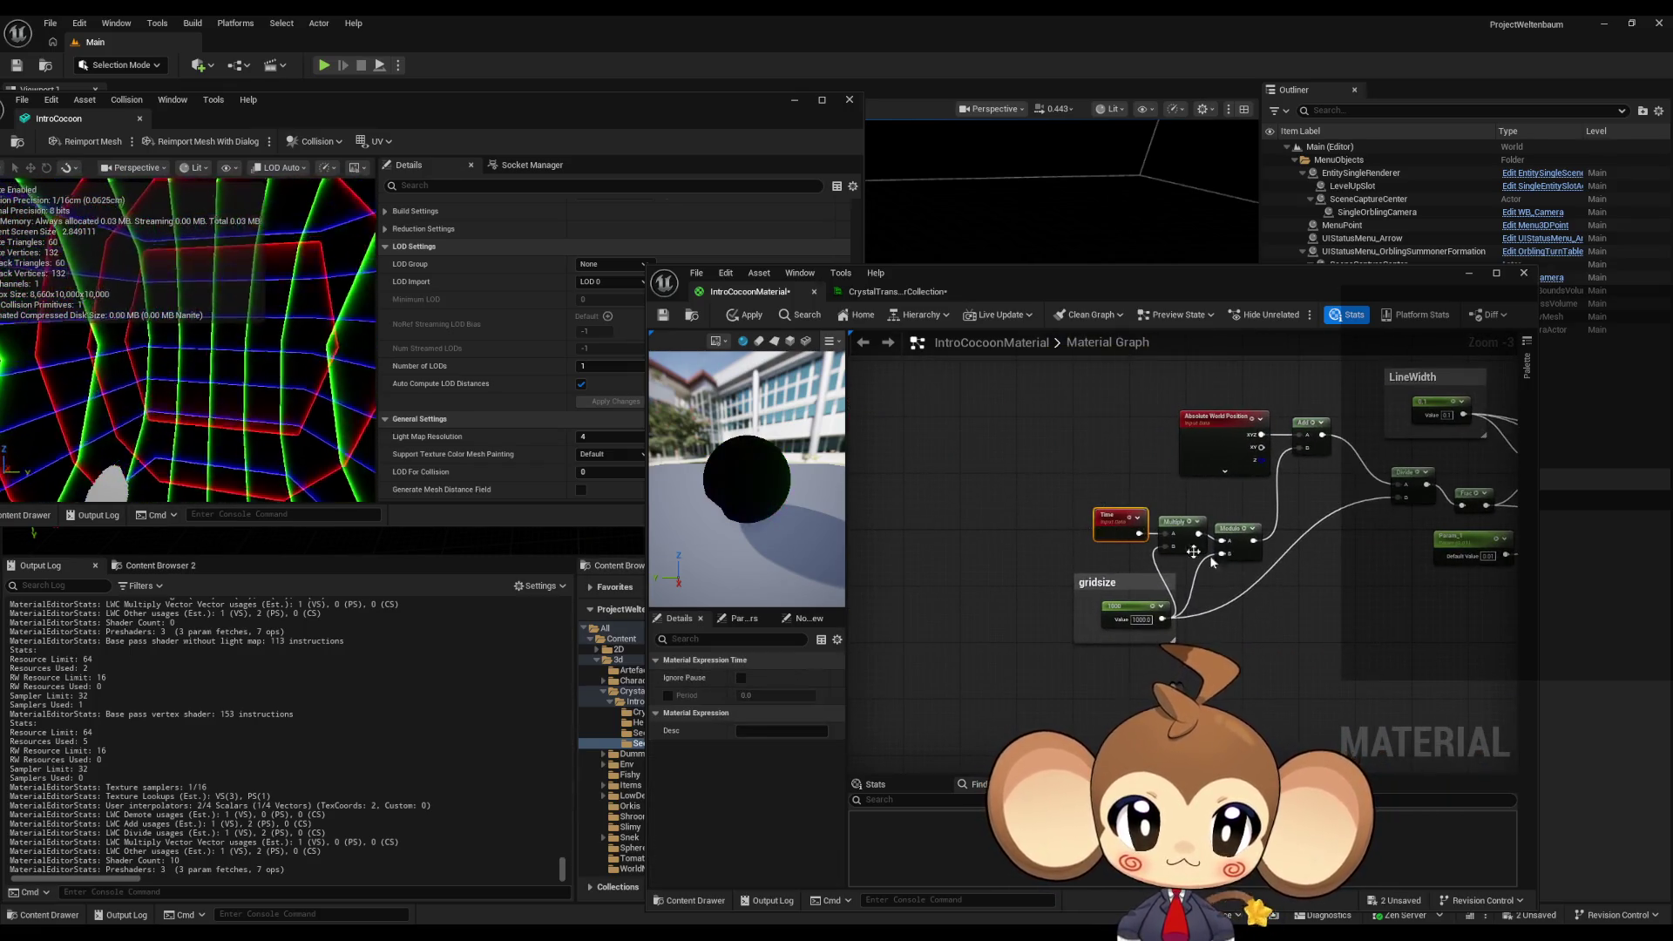
pyautogui.scroll(3, 1102, 573)
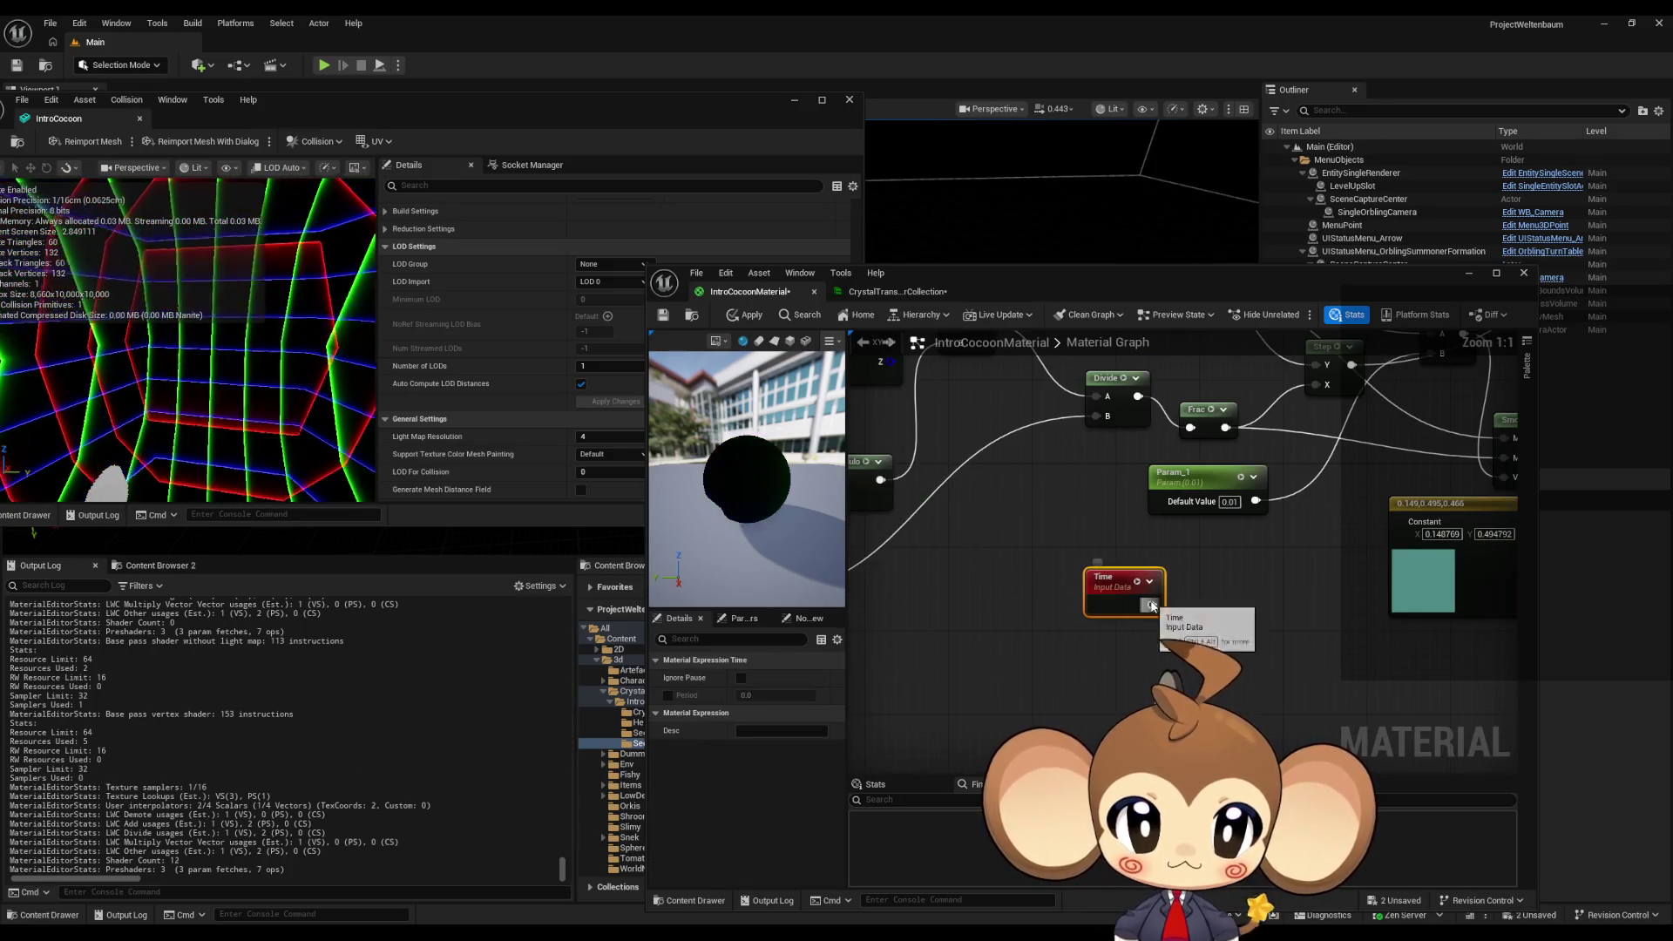
pyautogui.moveTo(1150, 604); pyautogui.dragTo(1196, 610)
pyautogui.write('sine')
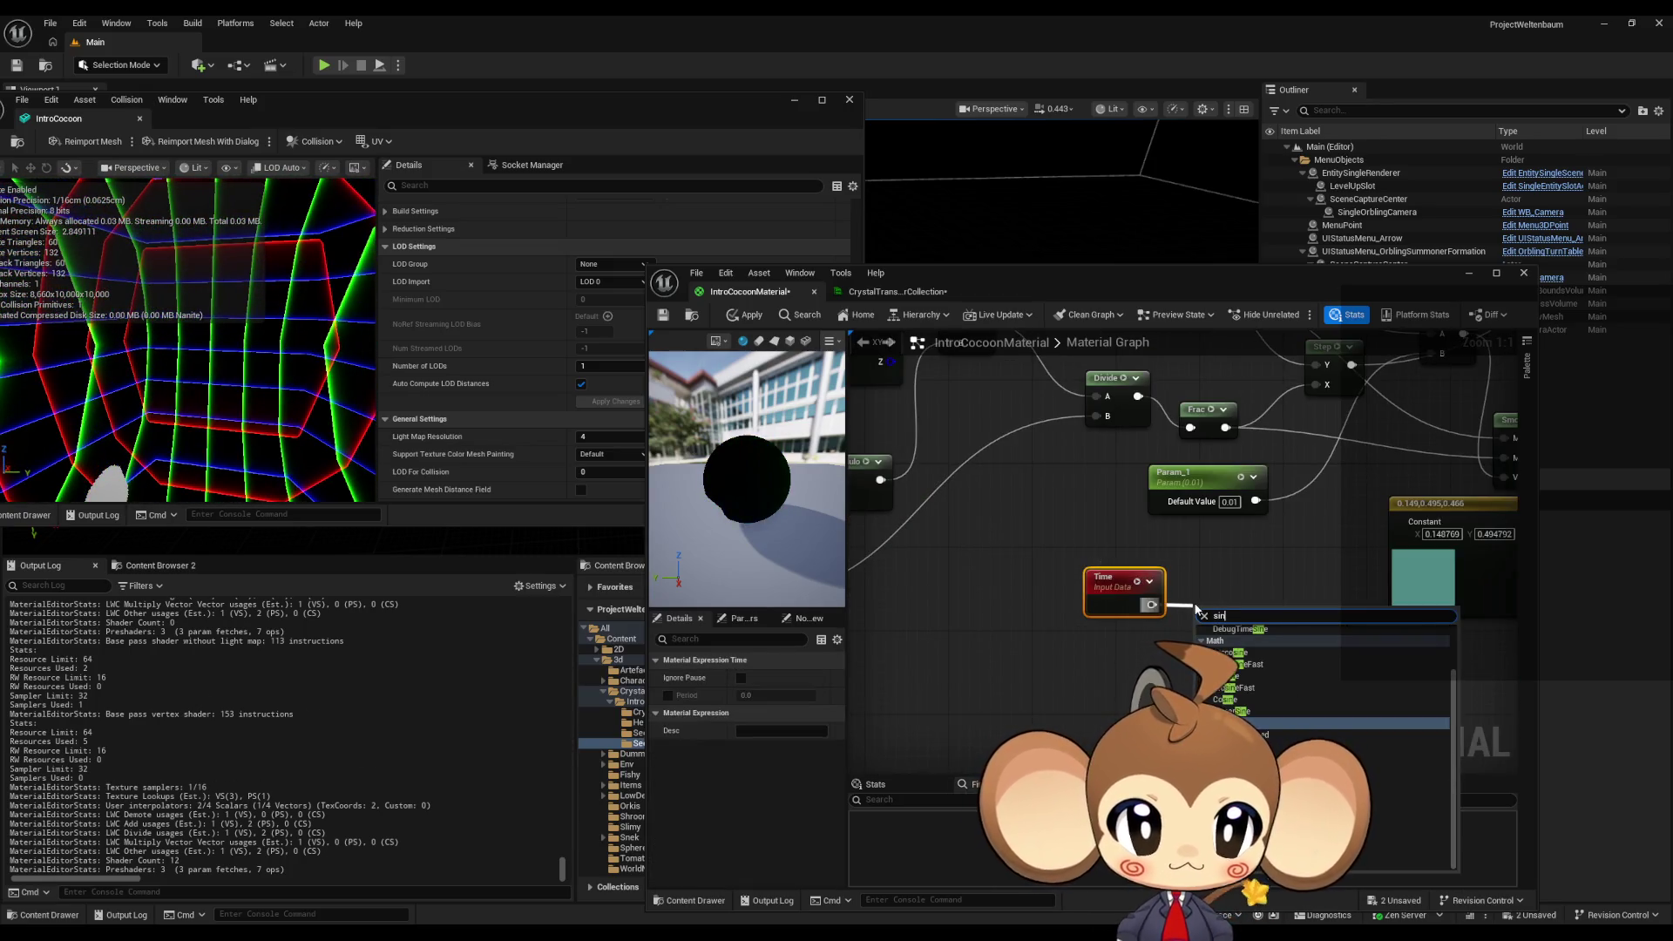
pyautogui.press('Return')
# - Line up the Time node with Sine and clear space below
pyautogui.moveTo(1143, 591)
pyautogui.mouseDown()
pyautogui.moveTo(1000, 631)
pyautogui.moveTo(993, 661)
pyautogui.moveTo(1009, 649)
pyautogui.mouseUp()
pyautogui.keyDown('ctrl'); pyautogui.click(1071, 649); pyautogui.keyUp('ctrl')
pyautogui.click(911, 664)
pyautogui.moveTo(911, 664); pyautogui.dragTo(902, 646)
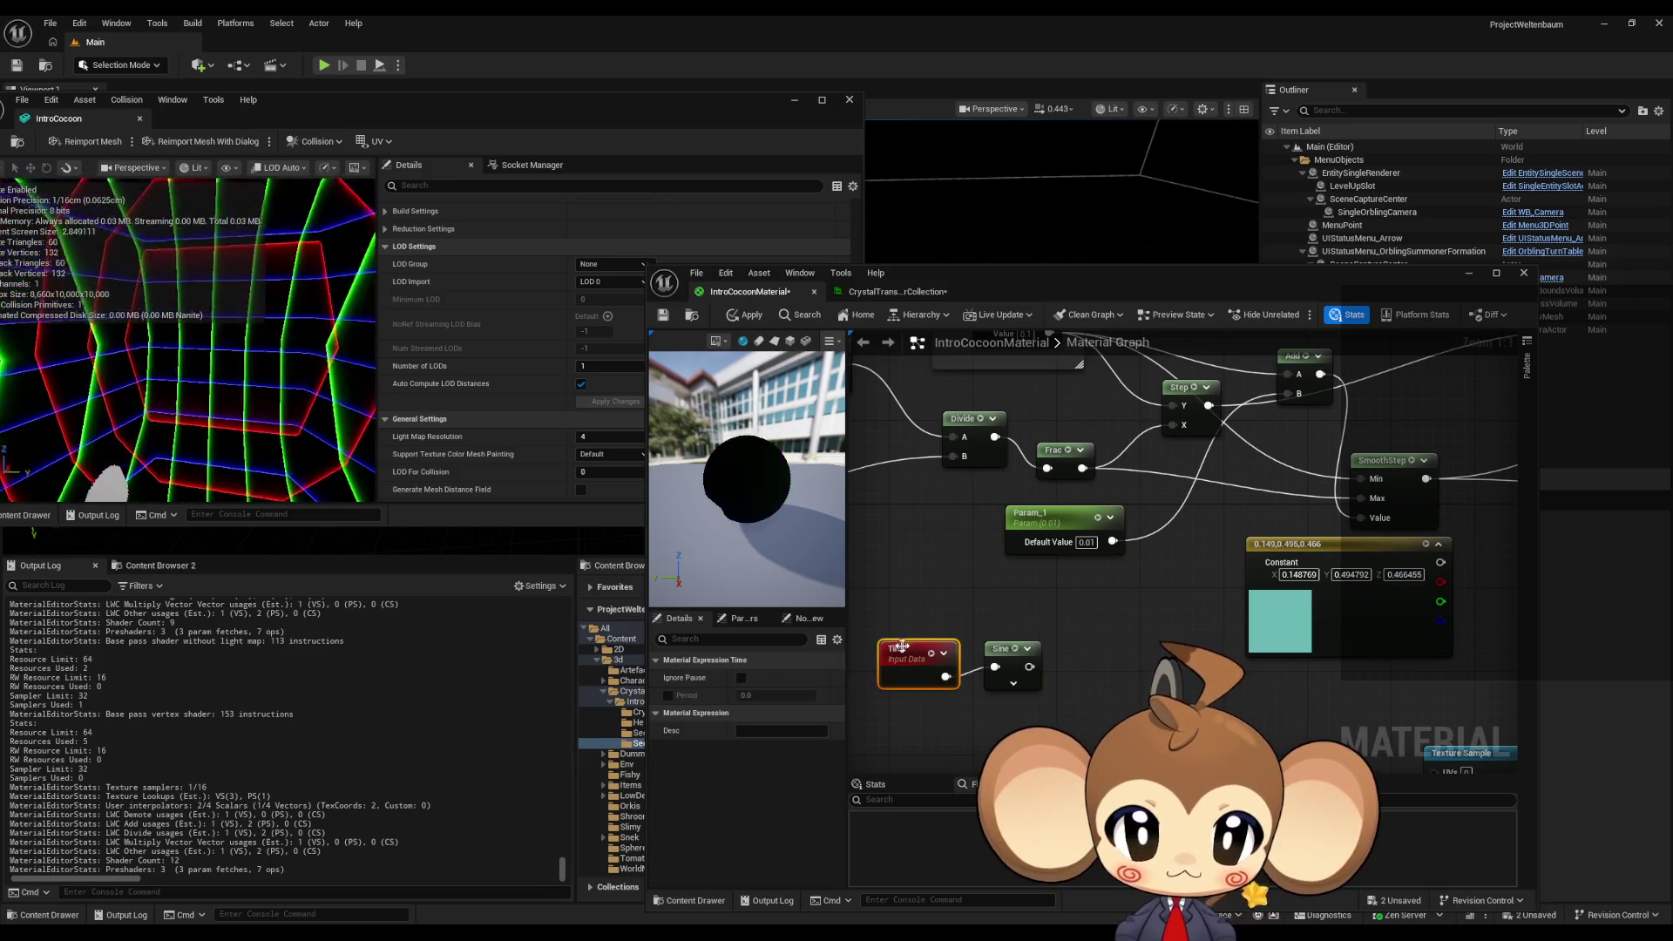
pyautogui.click(1081, 636)
pyautogui.moveTo(1112, 704); pyautogui.dragTo(1134, 568)
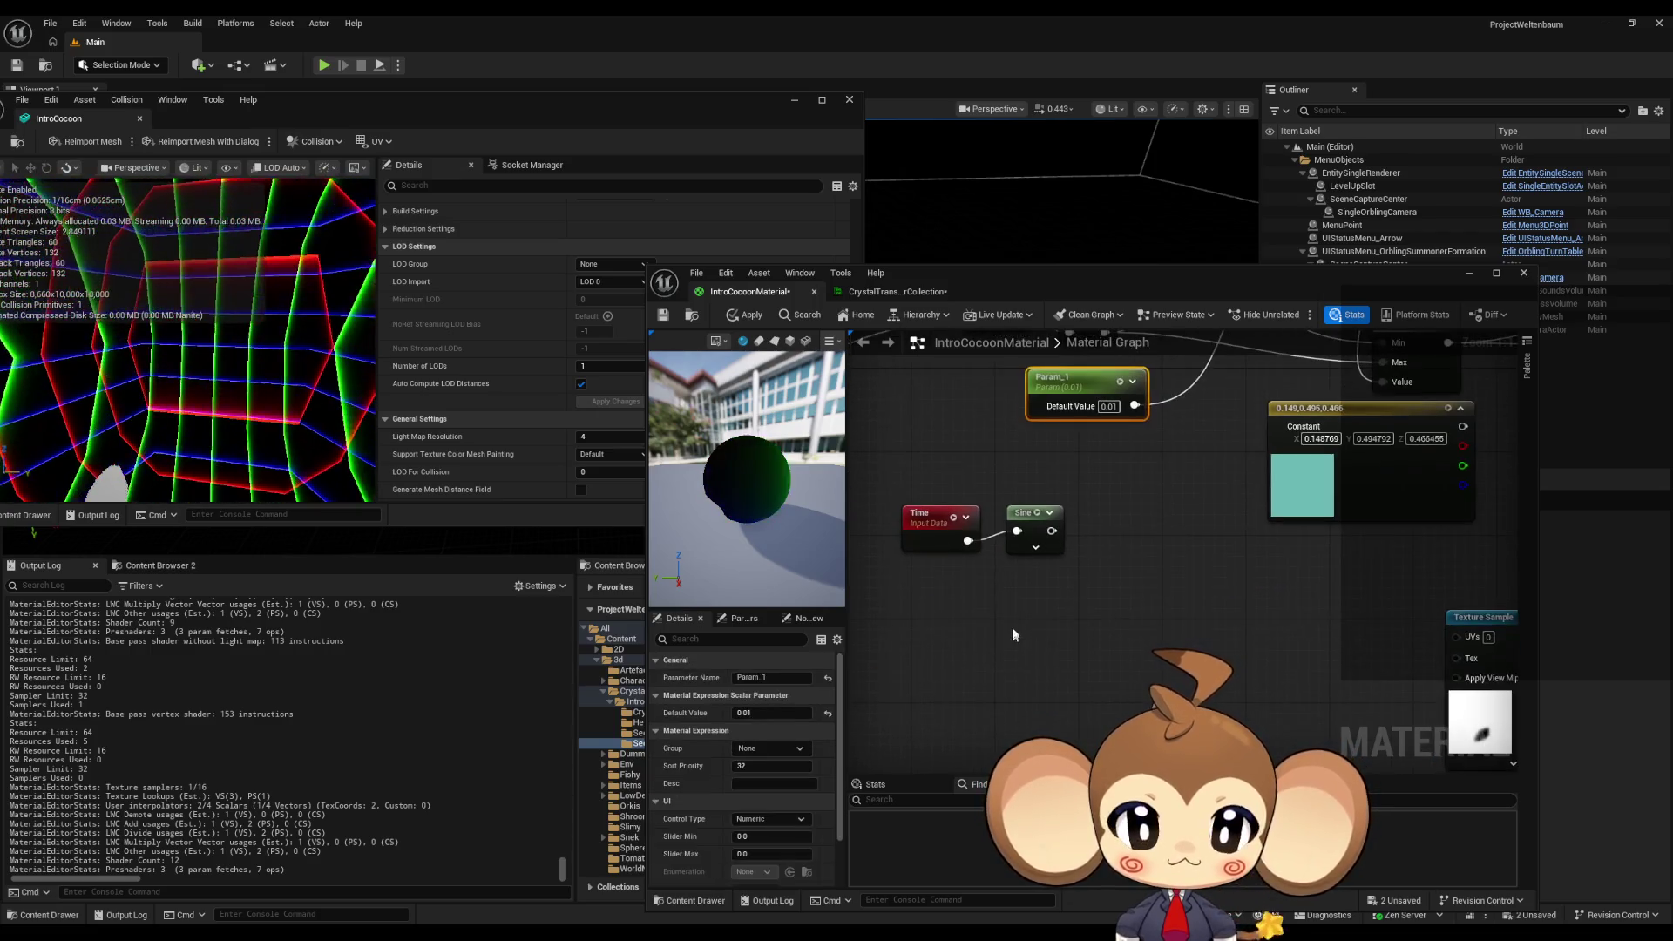
# - Create a 0.01 Constant feeding a new Add node and reposition both
pyautogui.click(981, 636)
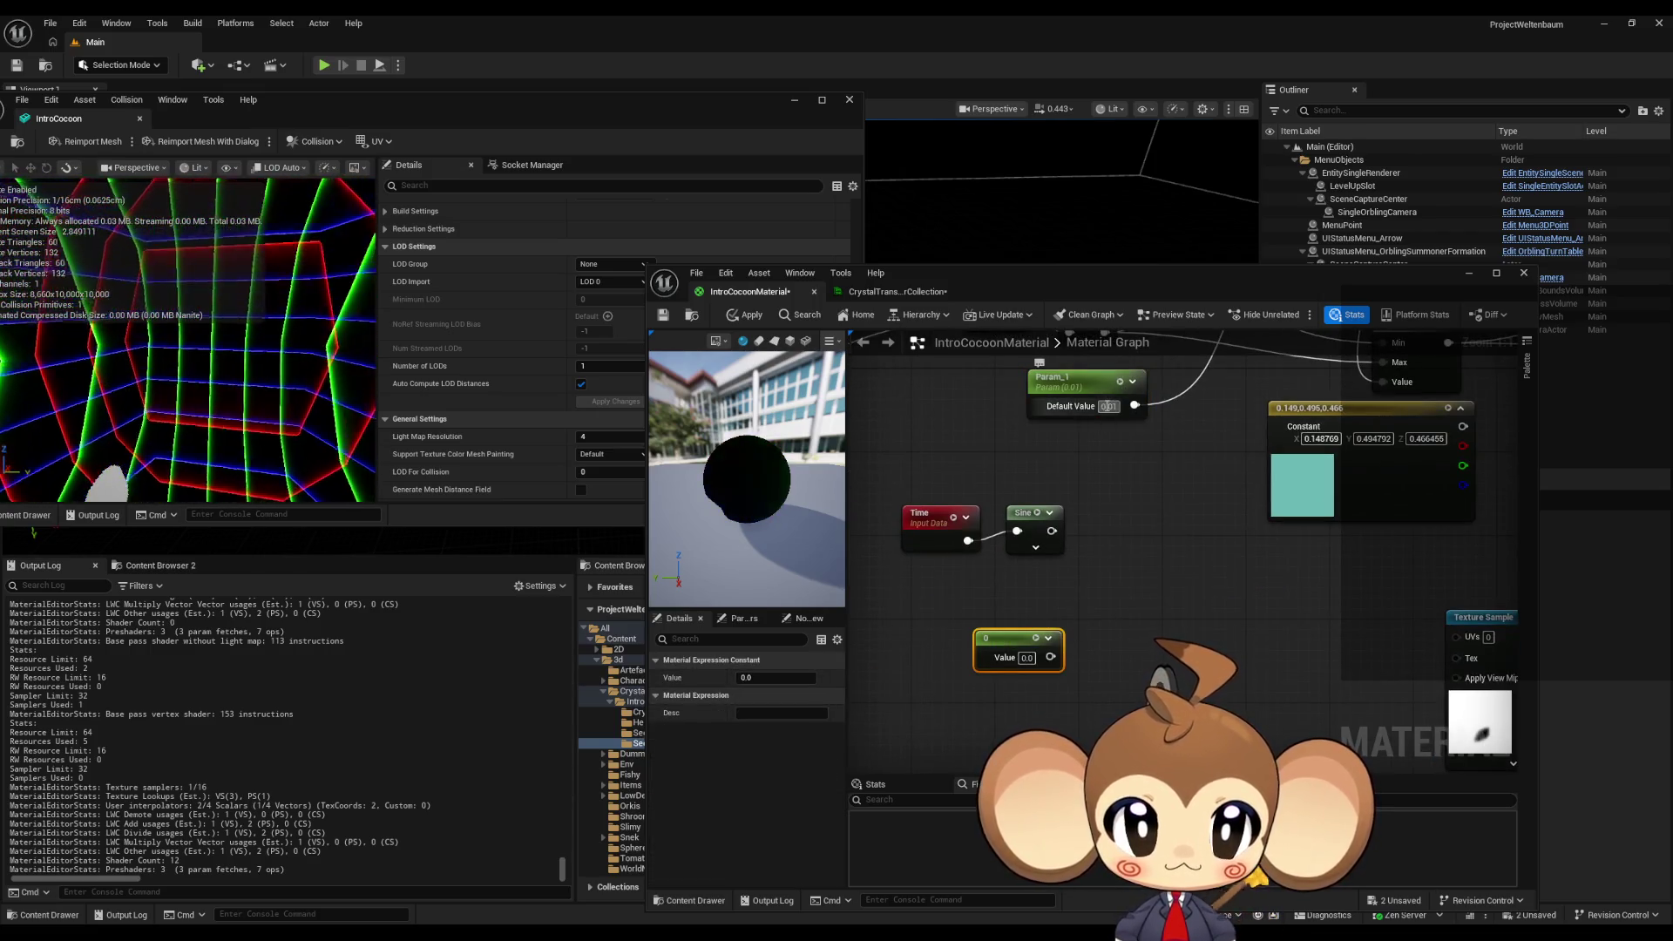
pyautogui.doubleClick(1027, 658)
pyautogui.write('0.01')
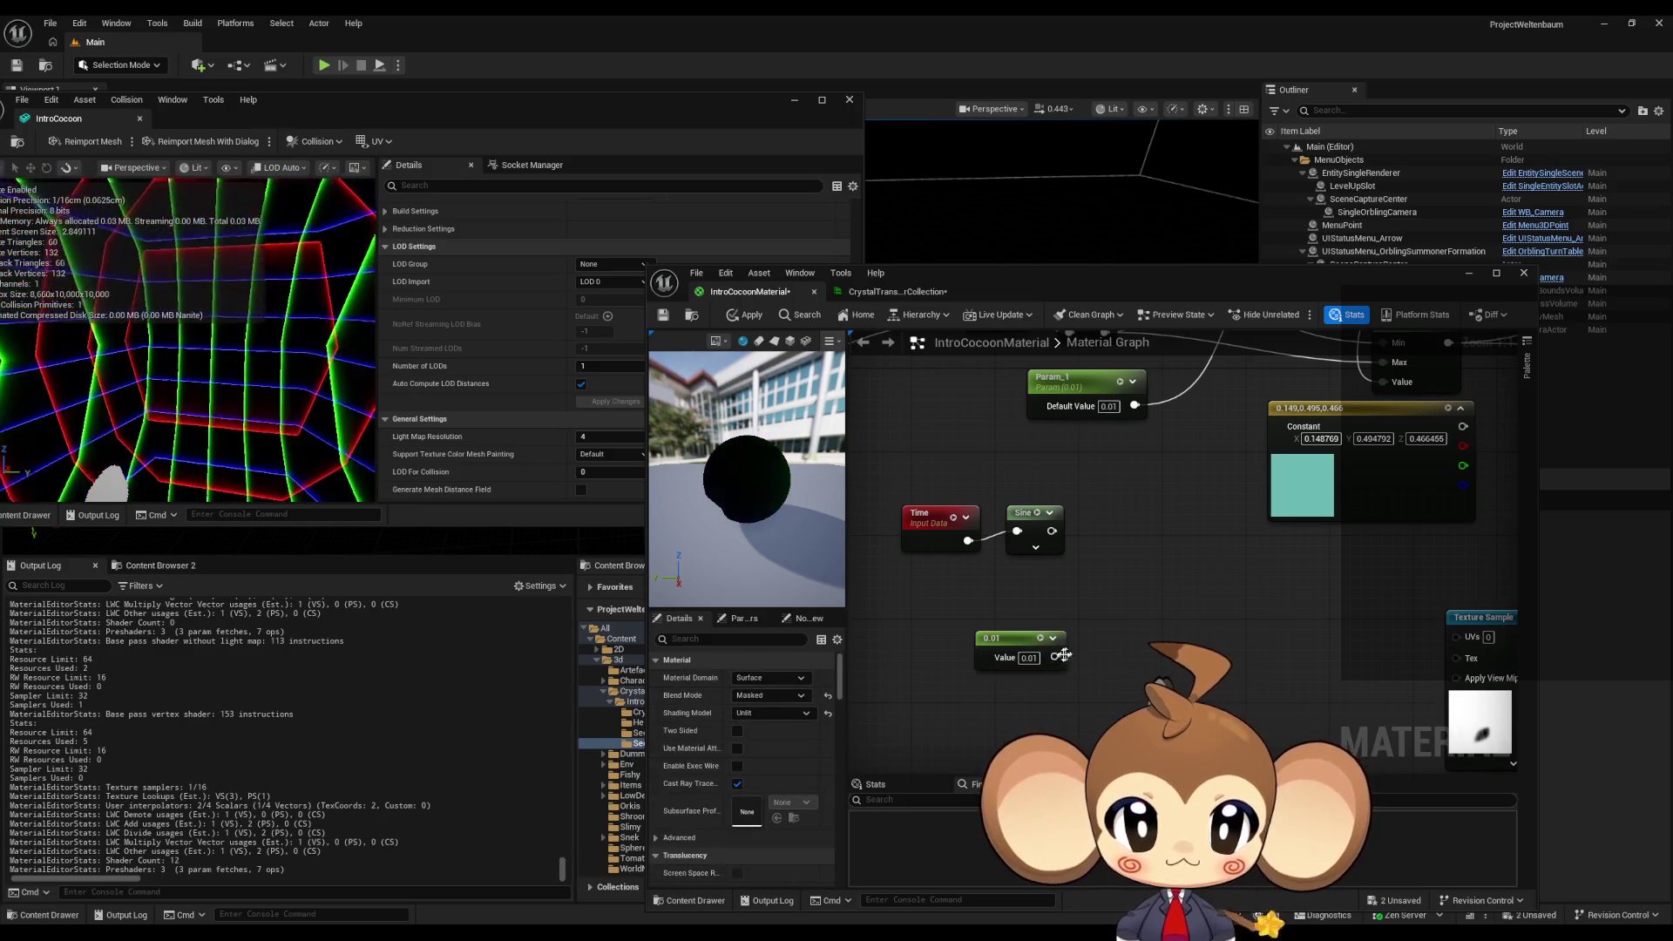
pyautogui.moveTo(1054, 657); pyautogui.dragTo(1107, 664)
pyautogui.write('add')
pyautogui.press('Return')
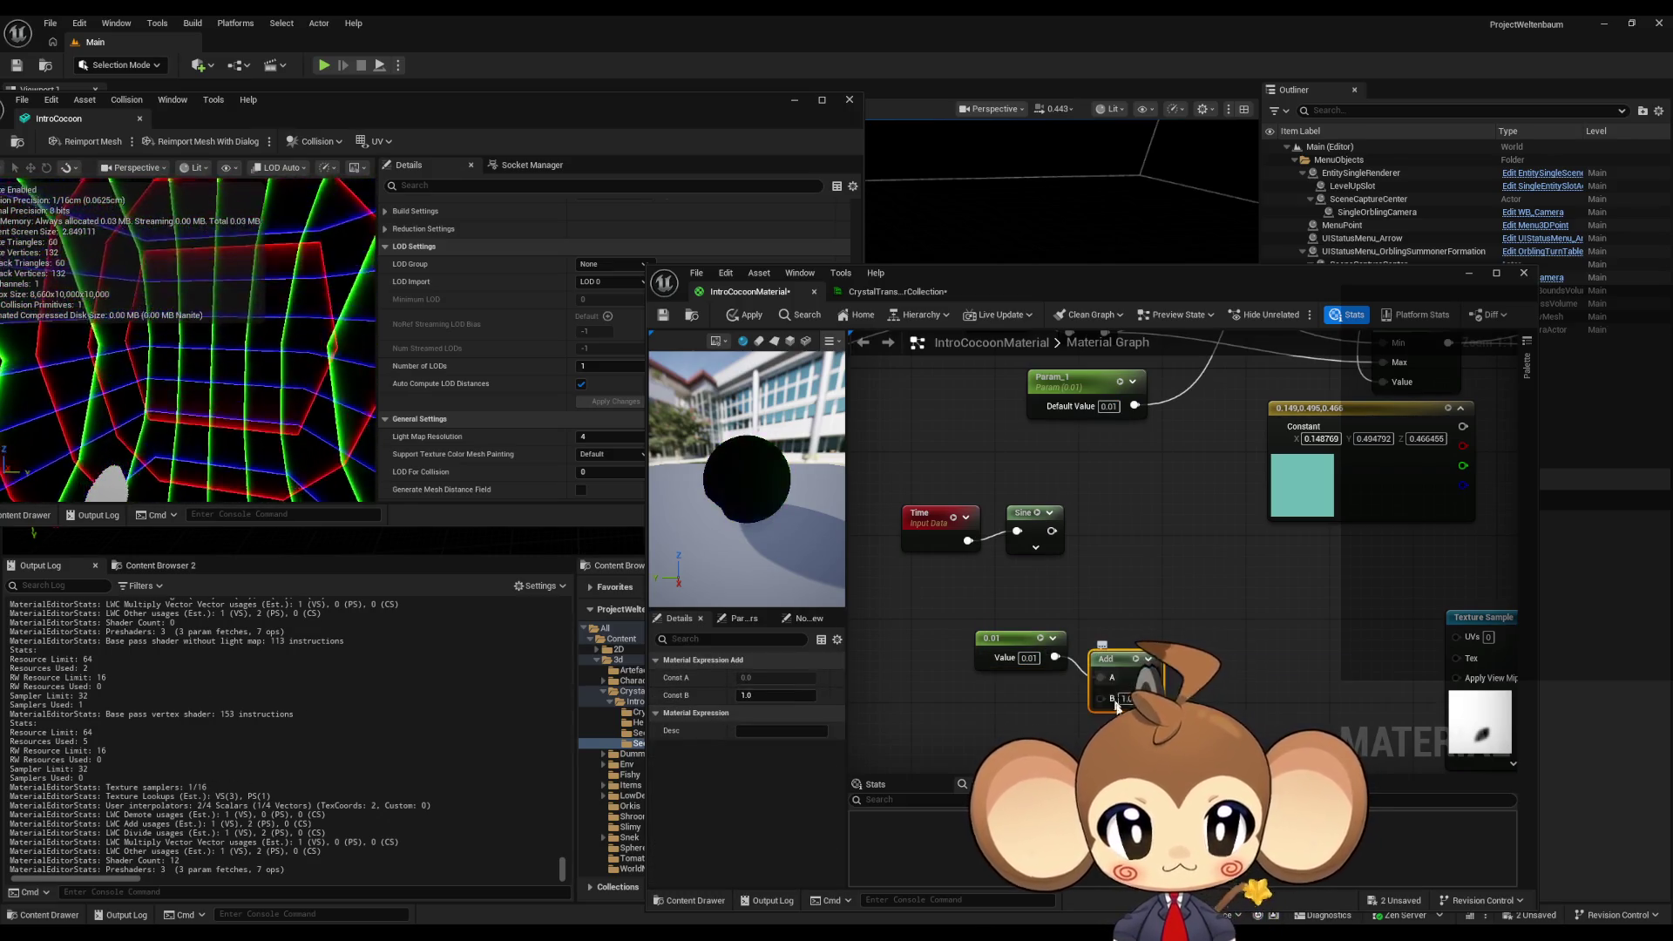
pyautogui.keyDown('ctrl'); pyautogui.click(1015, 638); pyautogui.keyUp('ctrl')
pyautogui.moveTo(1126, 656); pyautogui.dragTo(1136, 614)
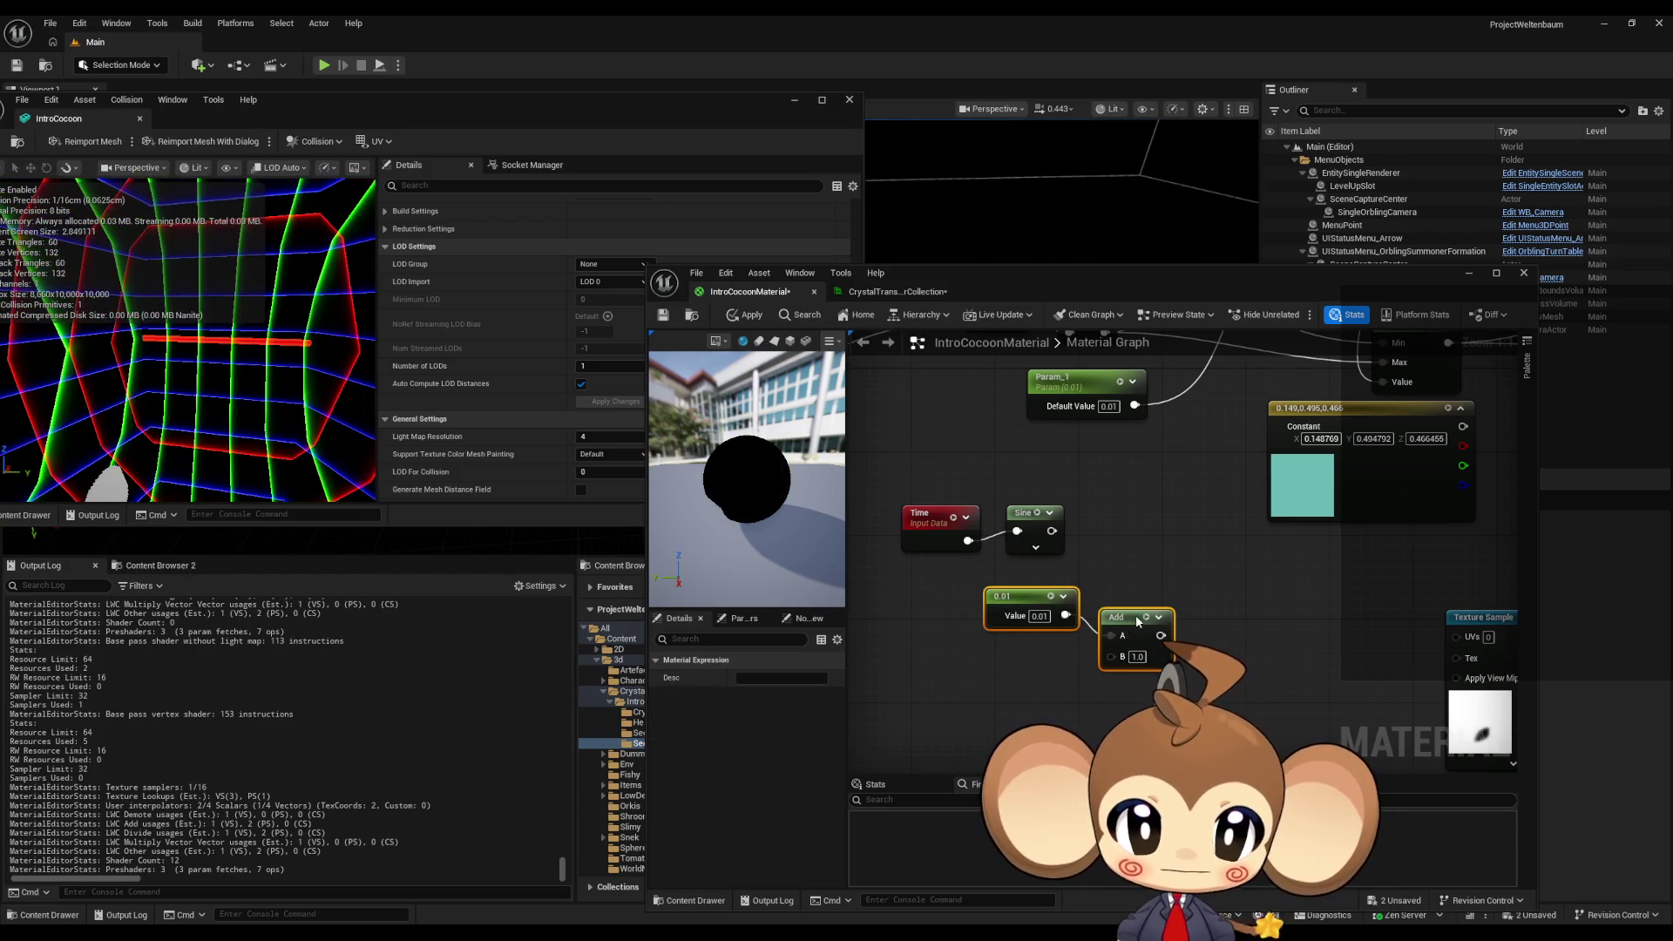
pyautogui.click(1041, 685)
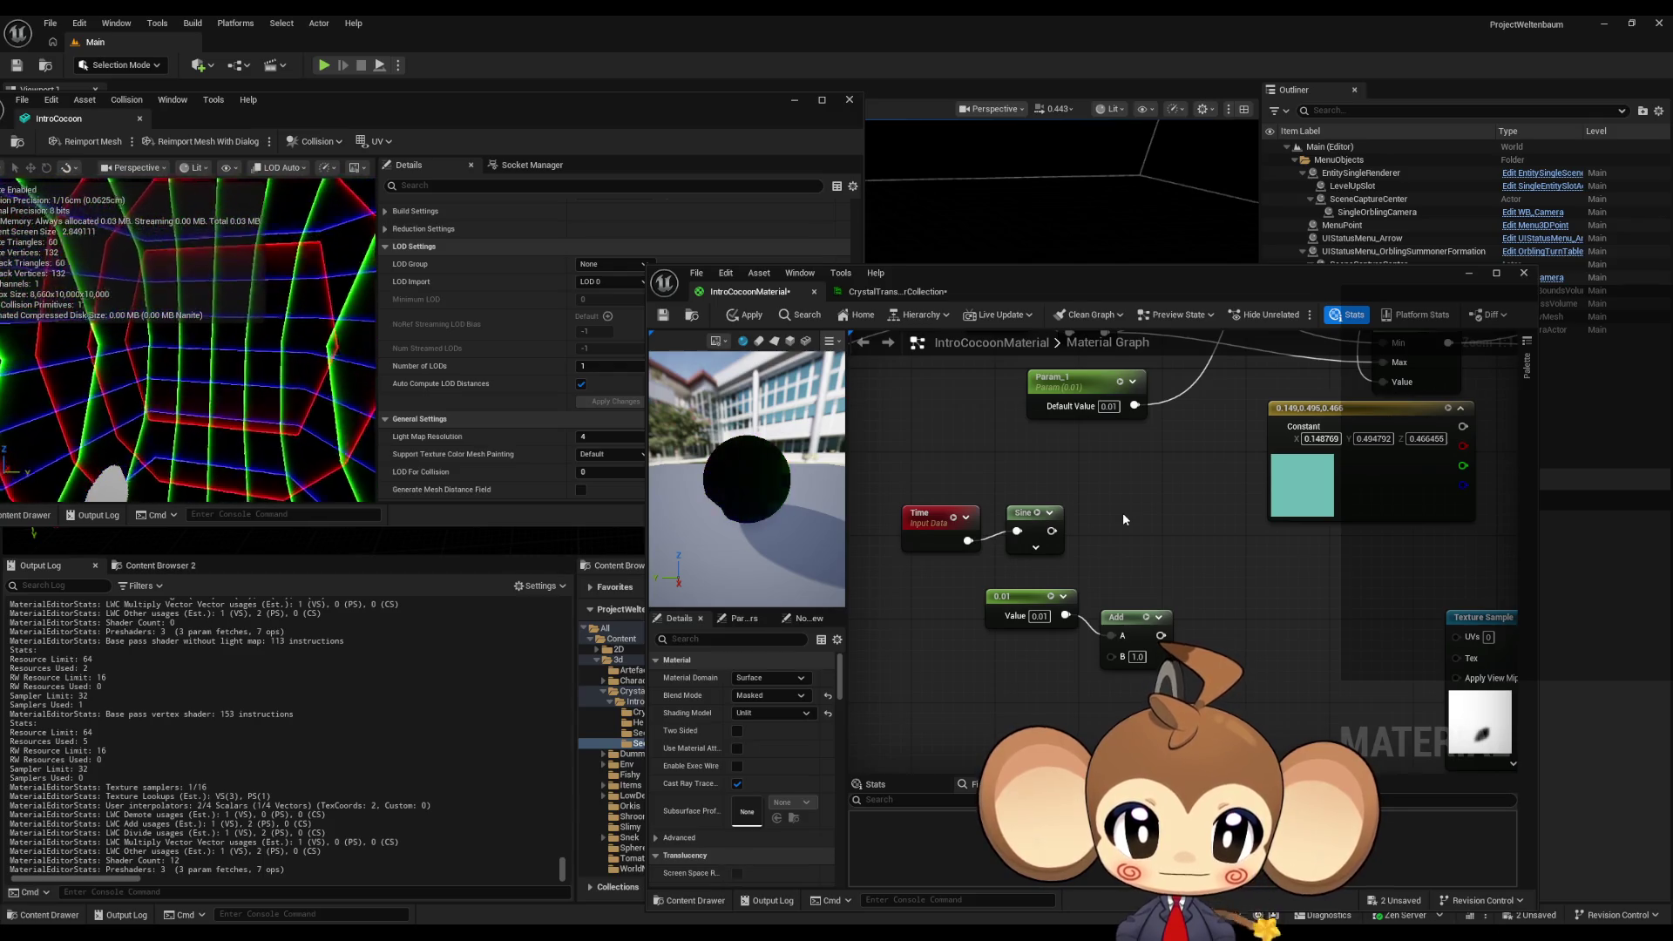
# - Duplicate the constant as 0.3-0.01 (0.29) and wire it into Add's B input
pyautogui.click(1108, 406)
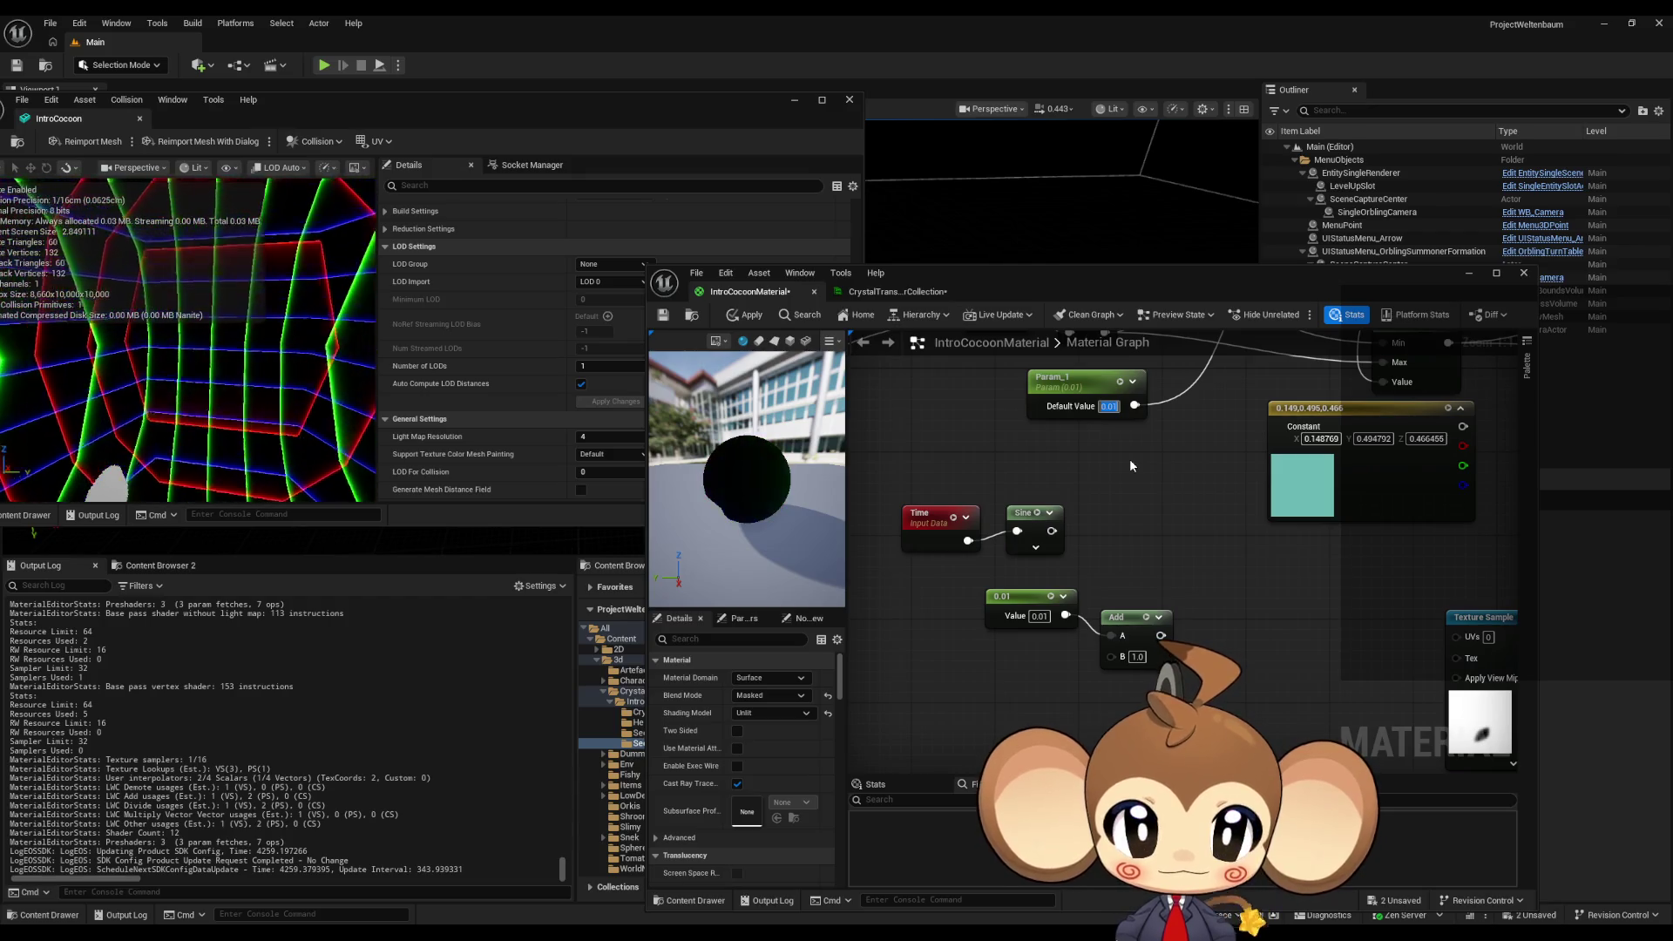
pyautogui.click(1010, 596)
pyautogui.hotkey('ctrl', 'c')
pyautogui.hotkey('ctrl', 'v')
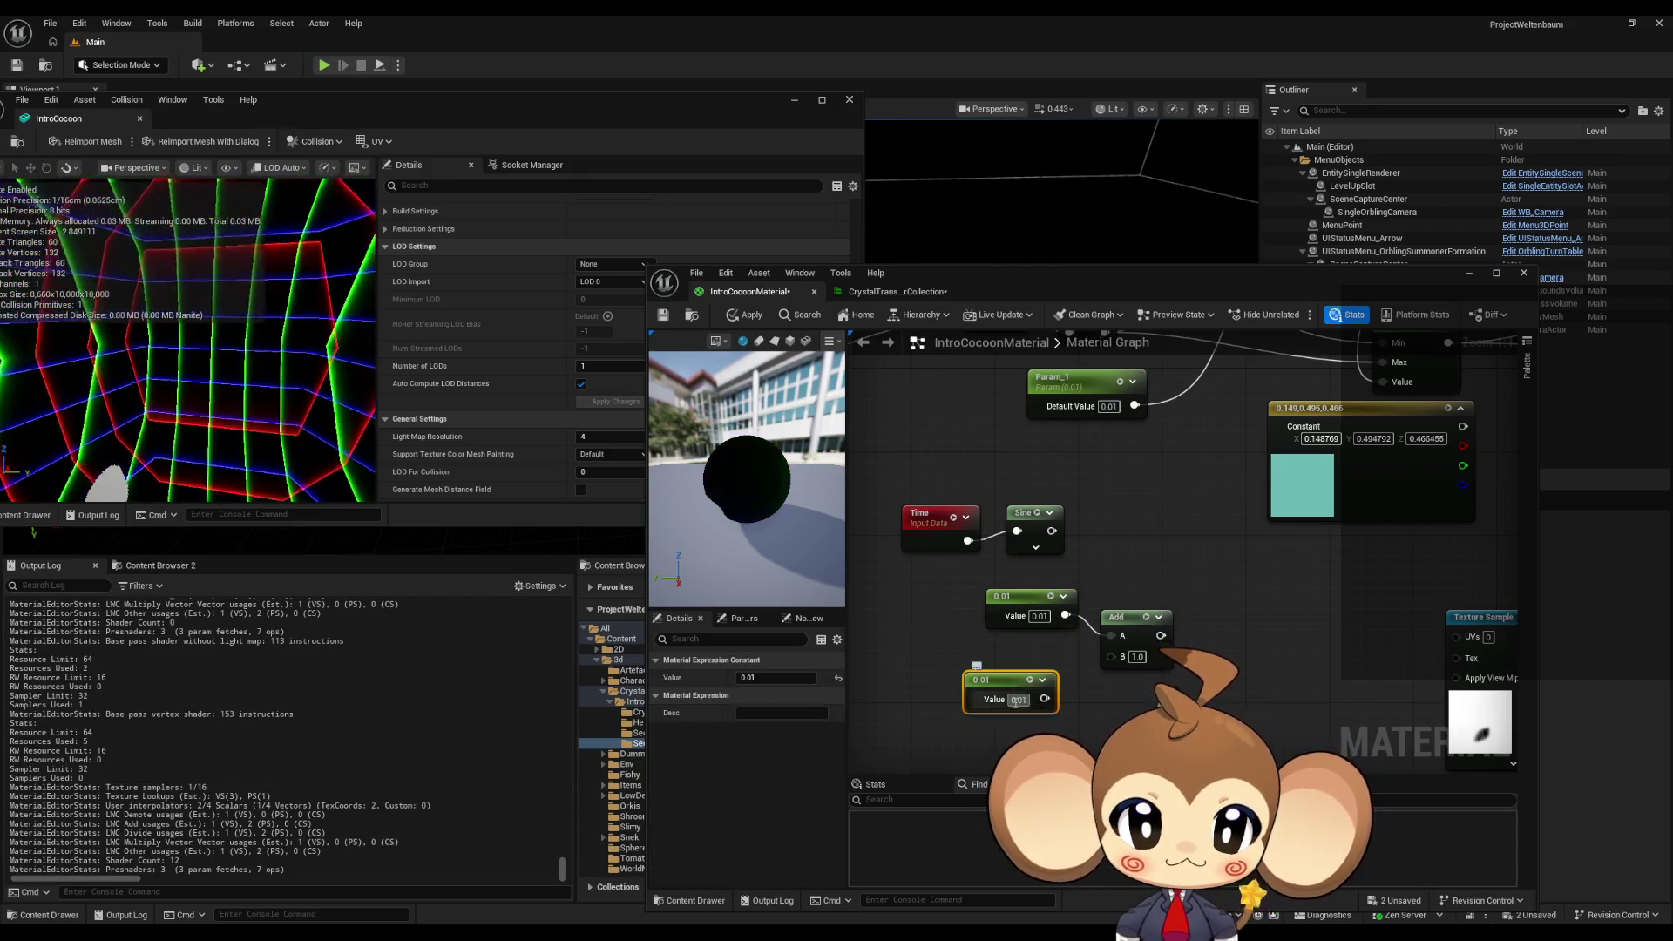
pyautogui.write('0.3')
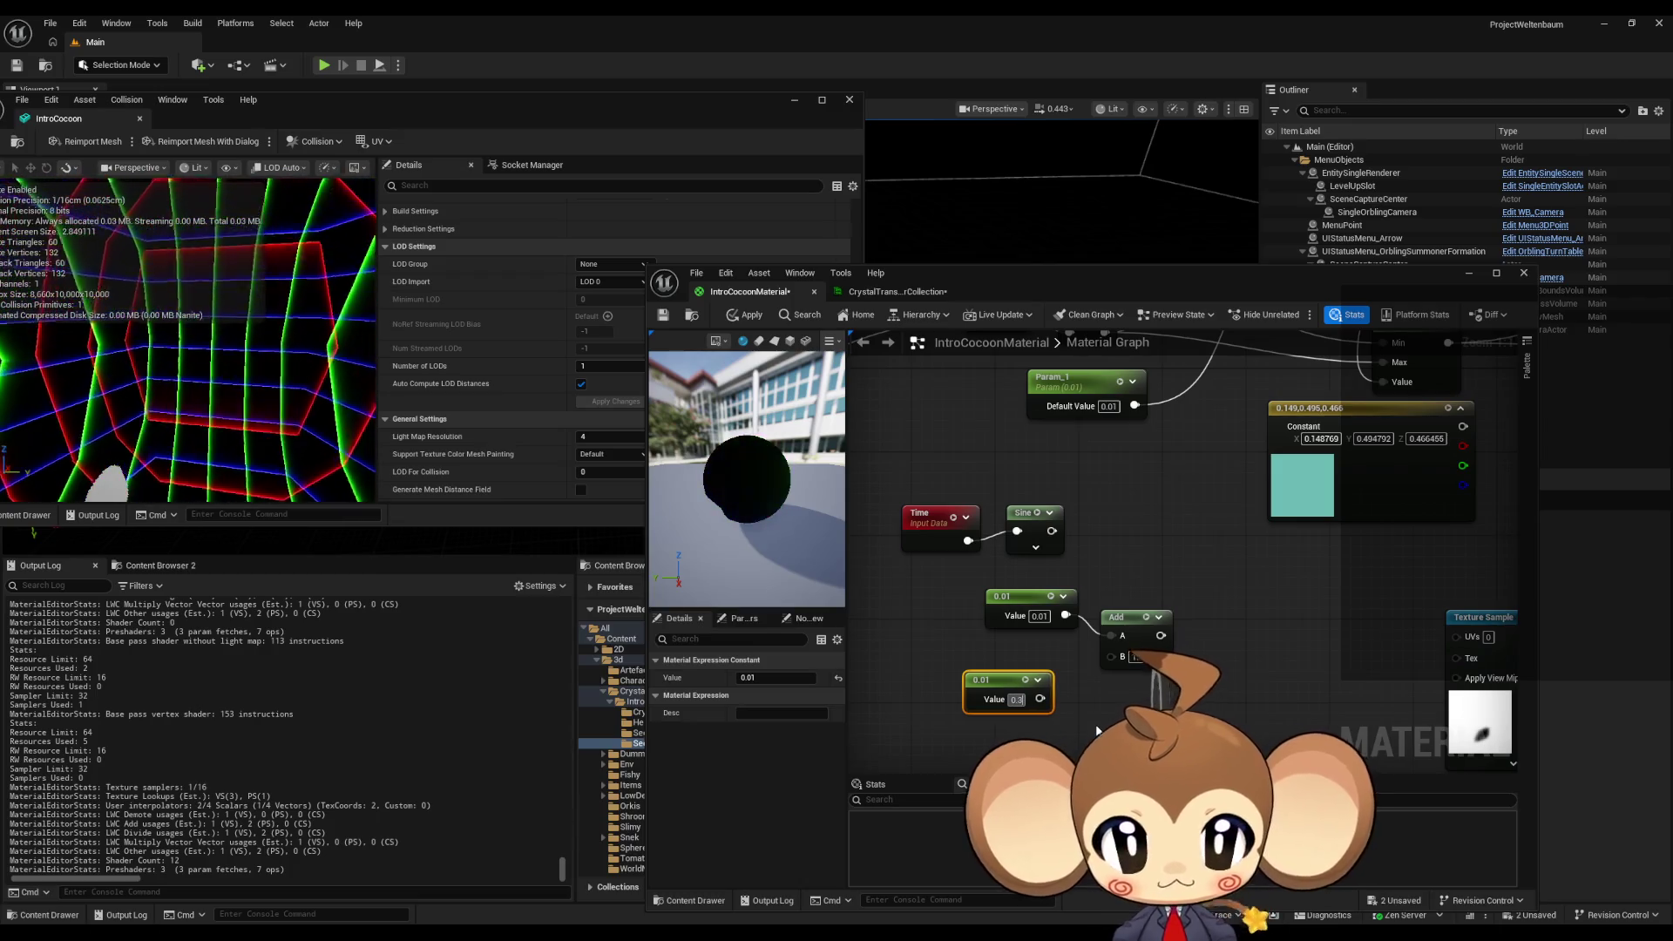
pyautogui.write('-')
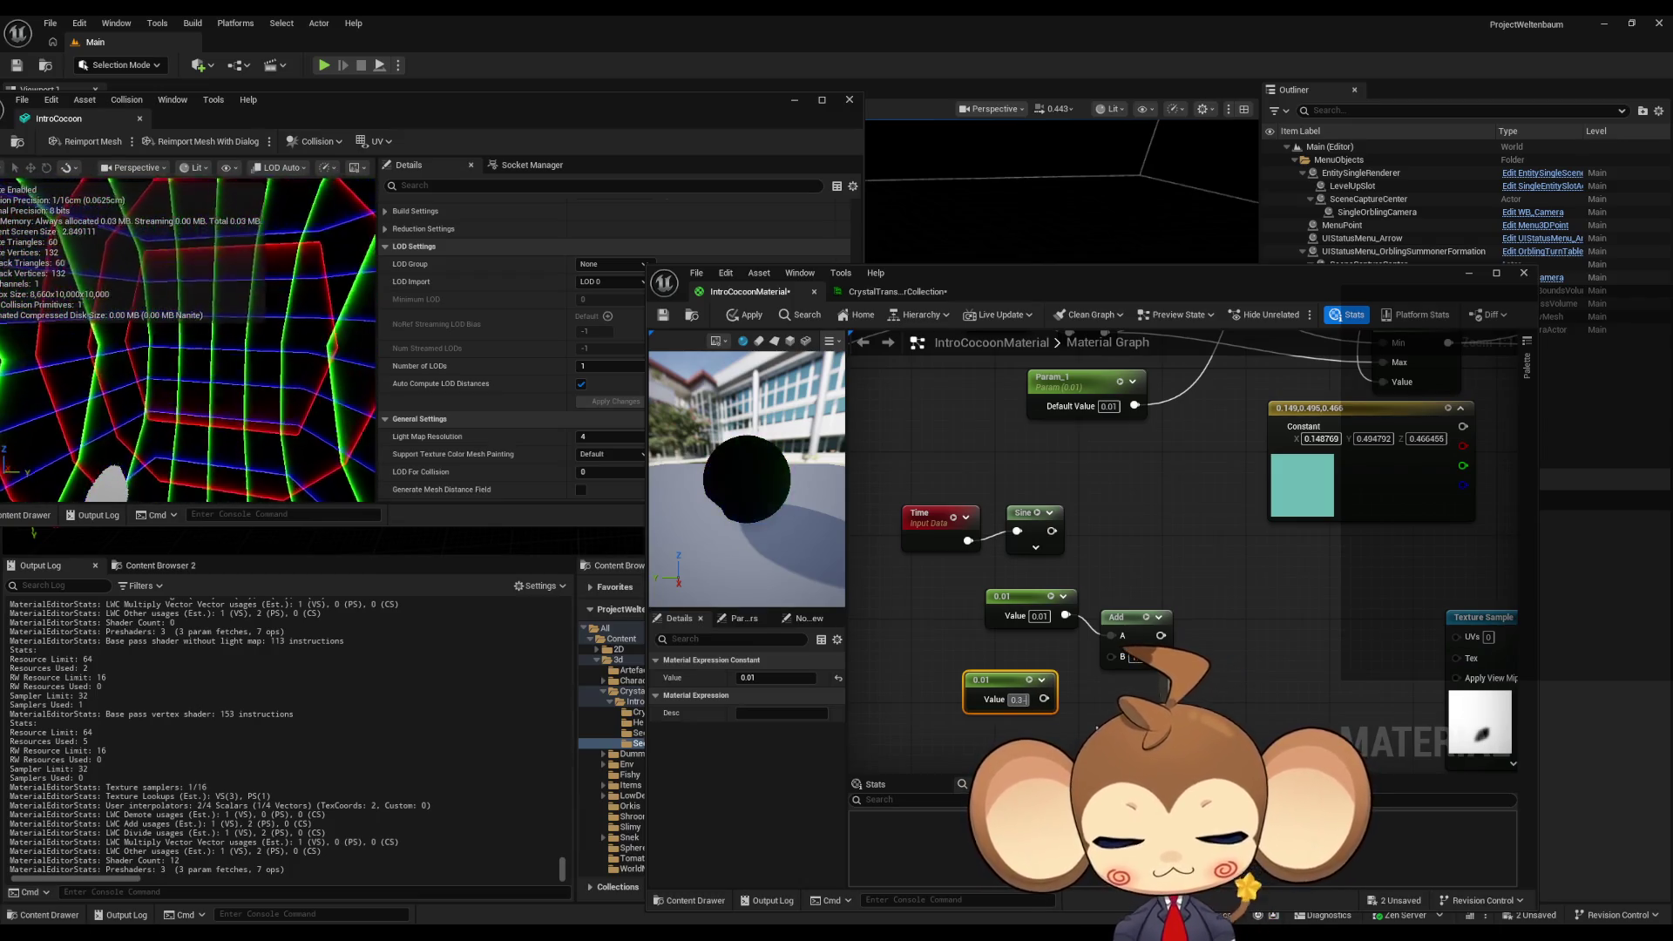
pyautogui.write('0.01')
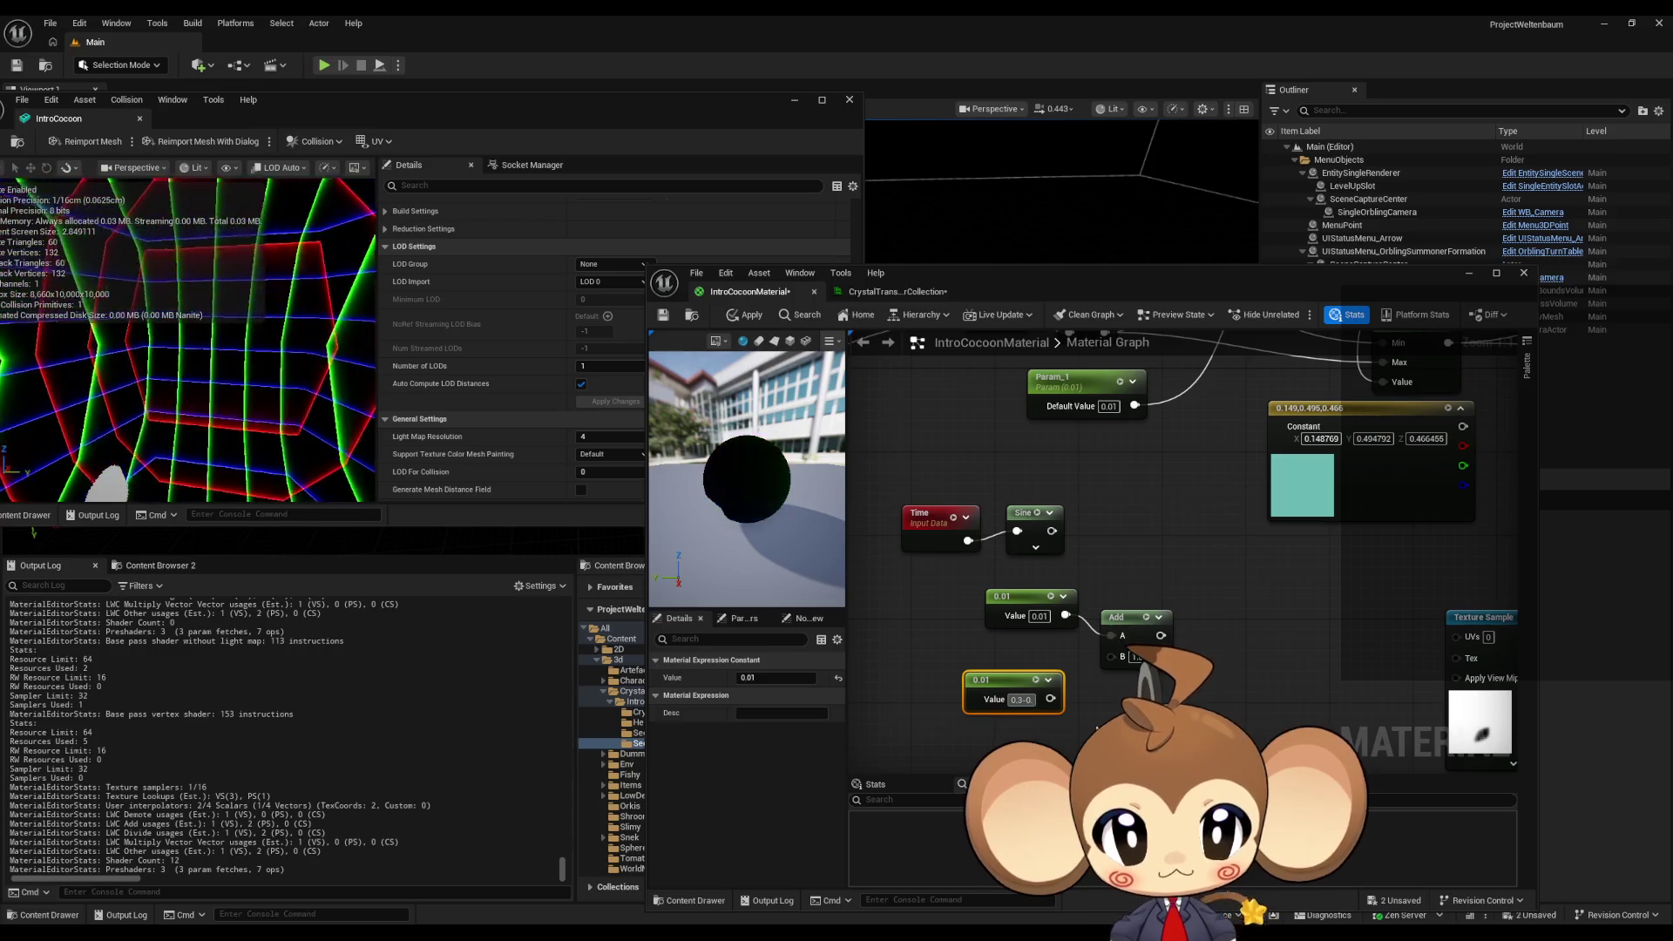
pyautogui.press('Return')
pyautogui.moveTo(1045, 699); pyautogui.dragTo(1113, 656)
# - Add a Multiply node fed by the Sine output
pyautogui.moveTo(1053, 531)
pyautogui.mouseDown()
pyautogui.moveTo(1121, 520)
pyautogui.moveTo(1145, 635)
pyautogui.mouseUp()
pyautogui.write('multiply')
pyautogui.press('Return')
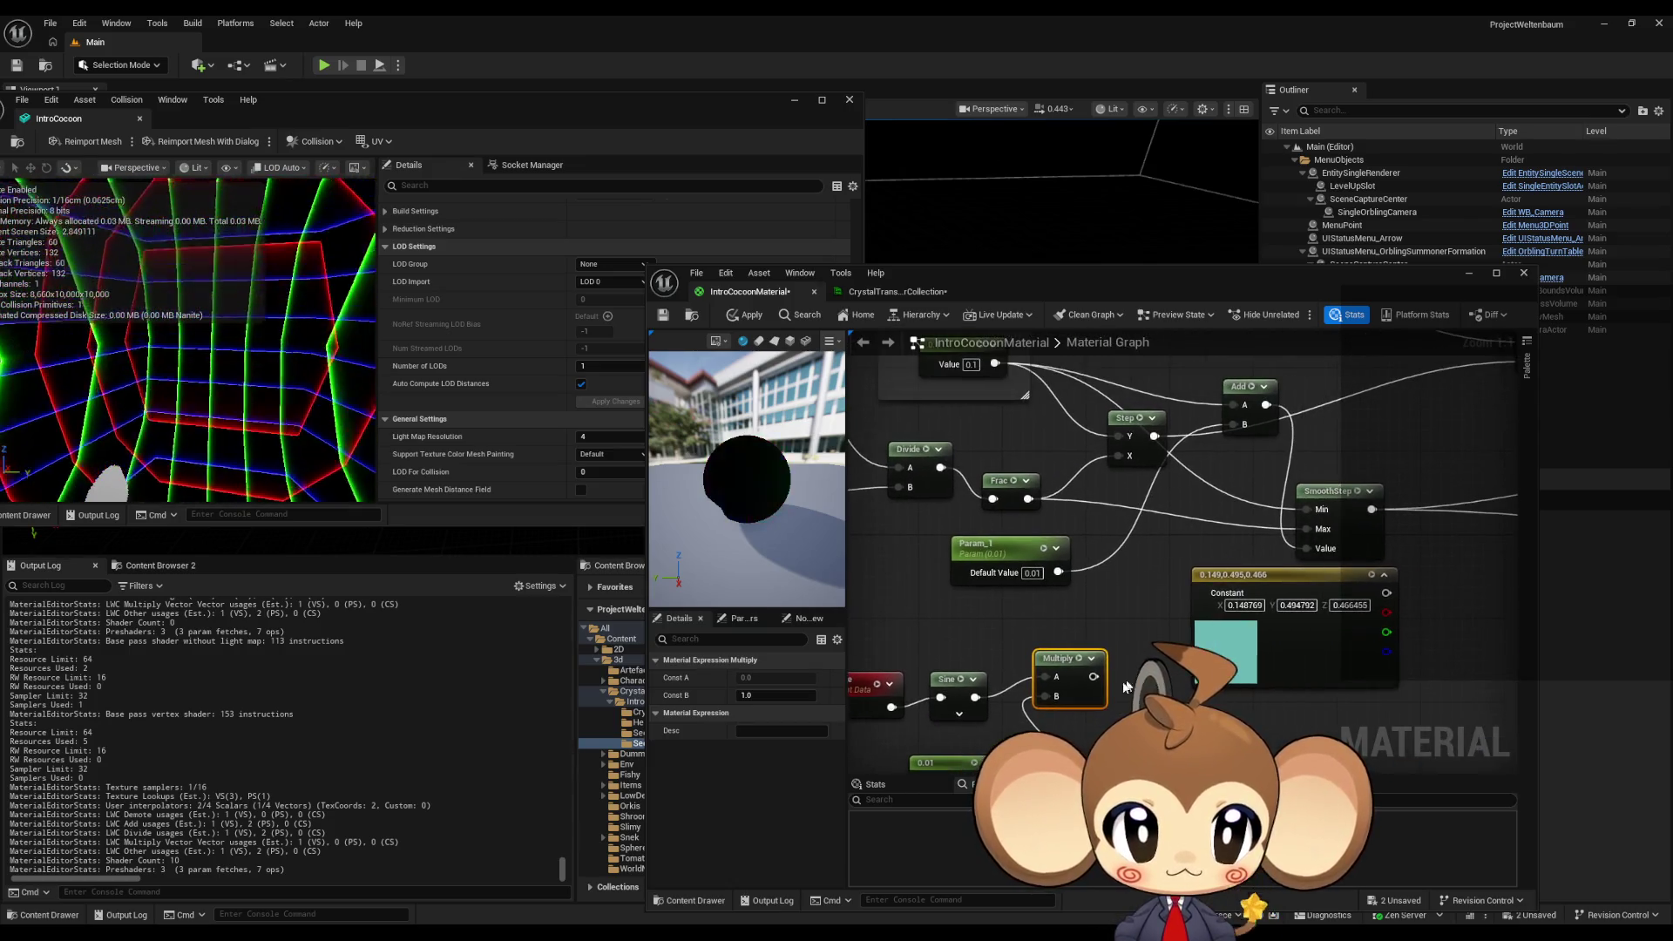
# - Scale Time by a new Multiply with B 0.1 ahead of Sine and apply
pyautogui.moveTo(1095, 676)
pyautogui.mouseDown()
pyautogui.moveTo(1212, 471)
pyautogui.moveTo(1163, 584)
pyautogui.moveTo(1163, 523)
pyautogui.moveTo(1236, 426)
pyautogui.mouseUp()
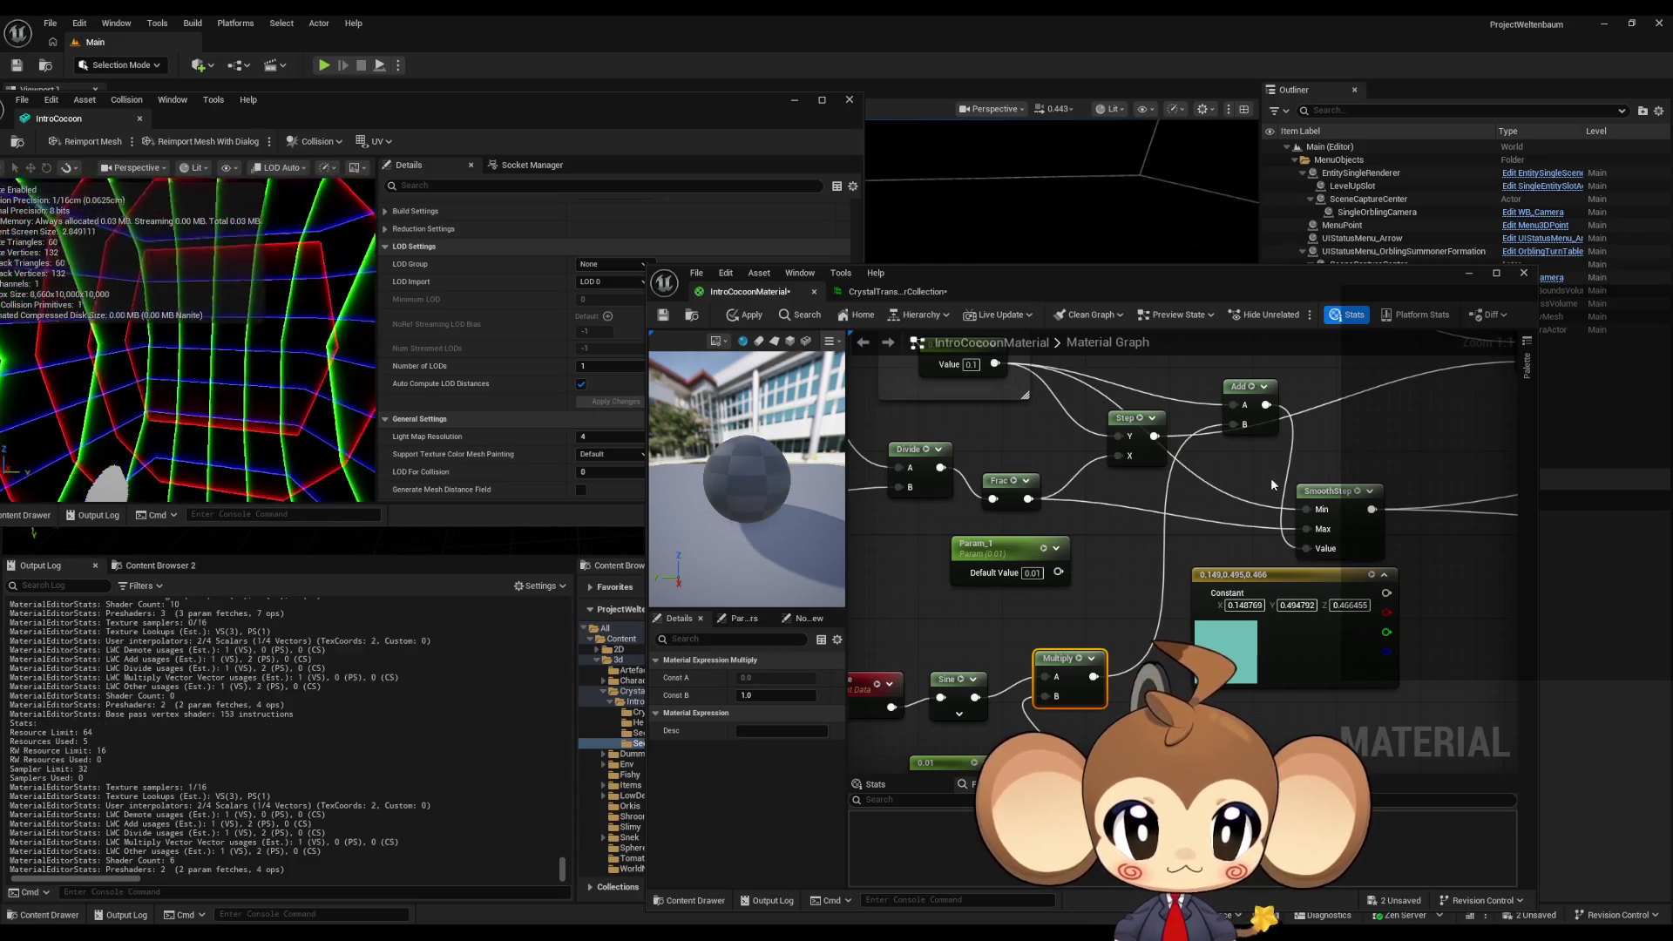
pyautogui.click(745, 318)
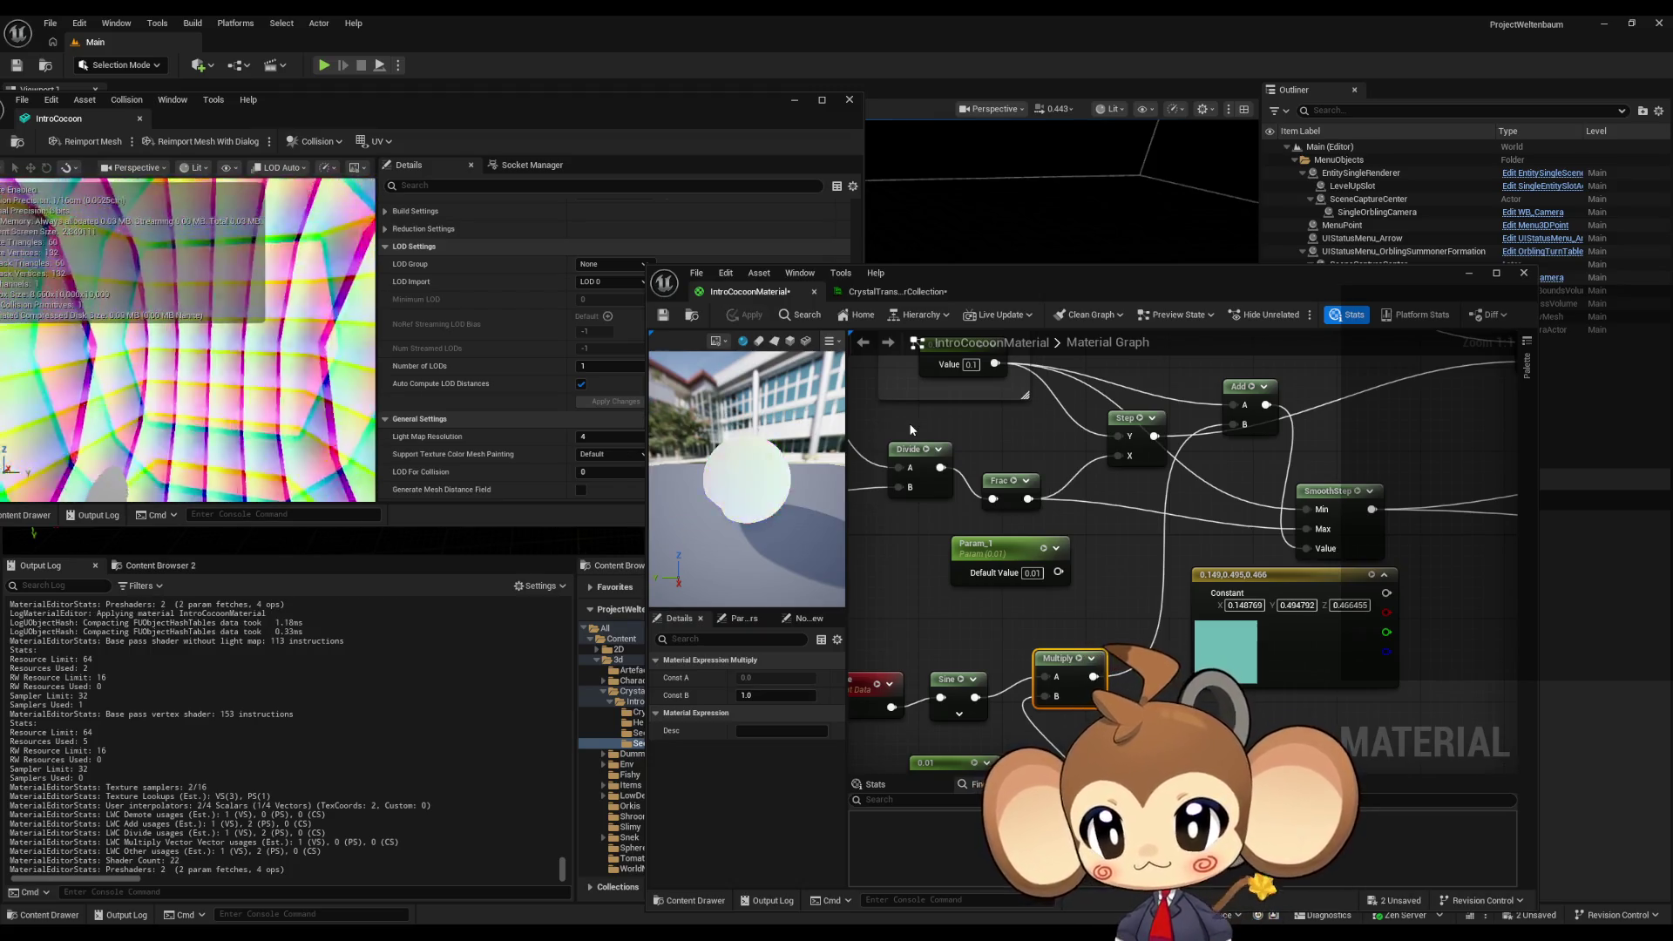
pyautogui.moveTo(1036, 620); pyautogui.dragTo(1082, 450)
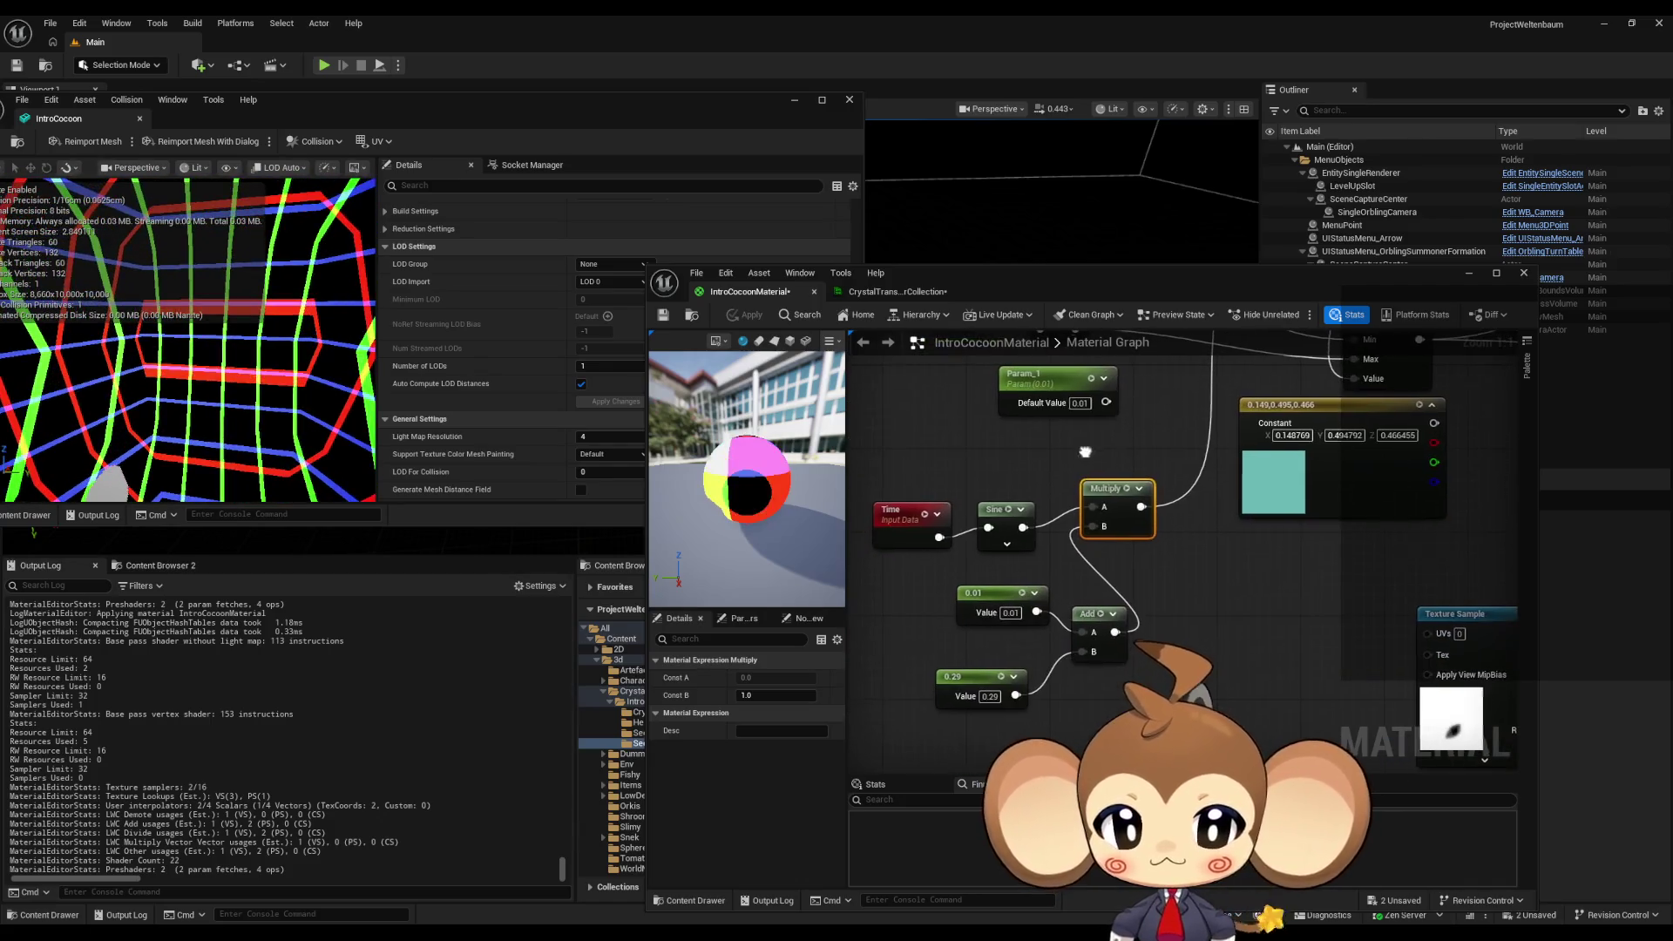
pyautogui.moveTo(1141, 610); pyautogui.dragTo(1224, 645)
pyautogui.moveTo(976, 533)
pyautogui.mouseDown()
pyautogui.moveTo(883, 520)
pyautogui.moveTo(960, 568)
pyautogui.moveTo(1073, 561)
pyautogui.mouseUp()
pyautogui.write('mult')
pyautogui.press('Return')
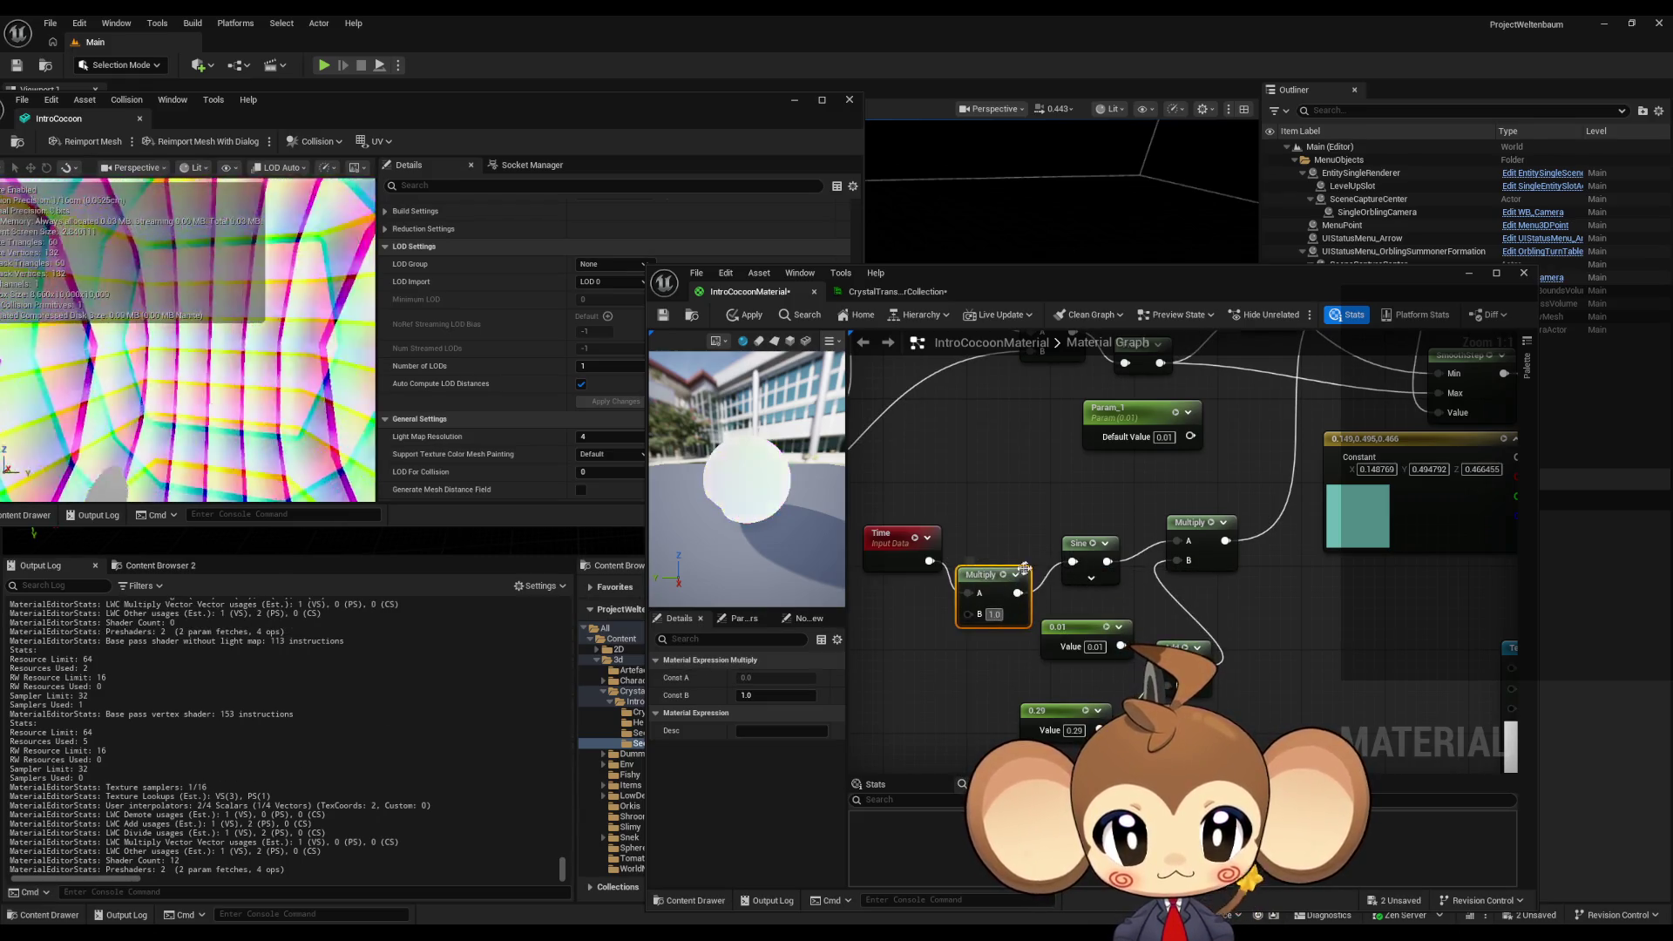
pyautogui.write('0.1')
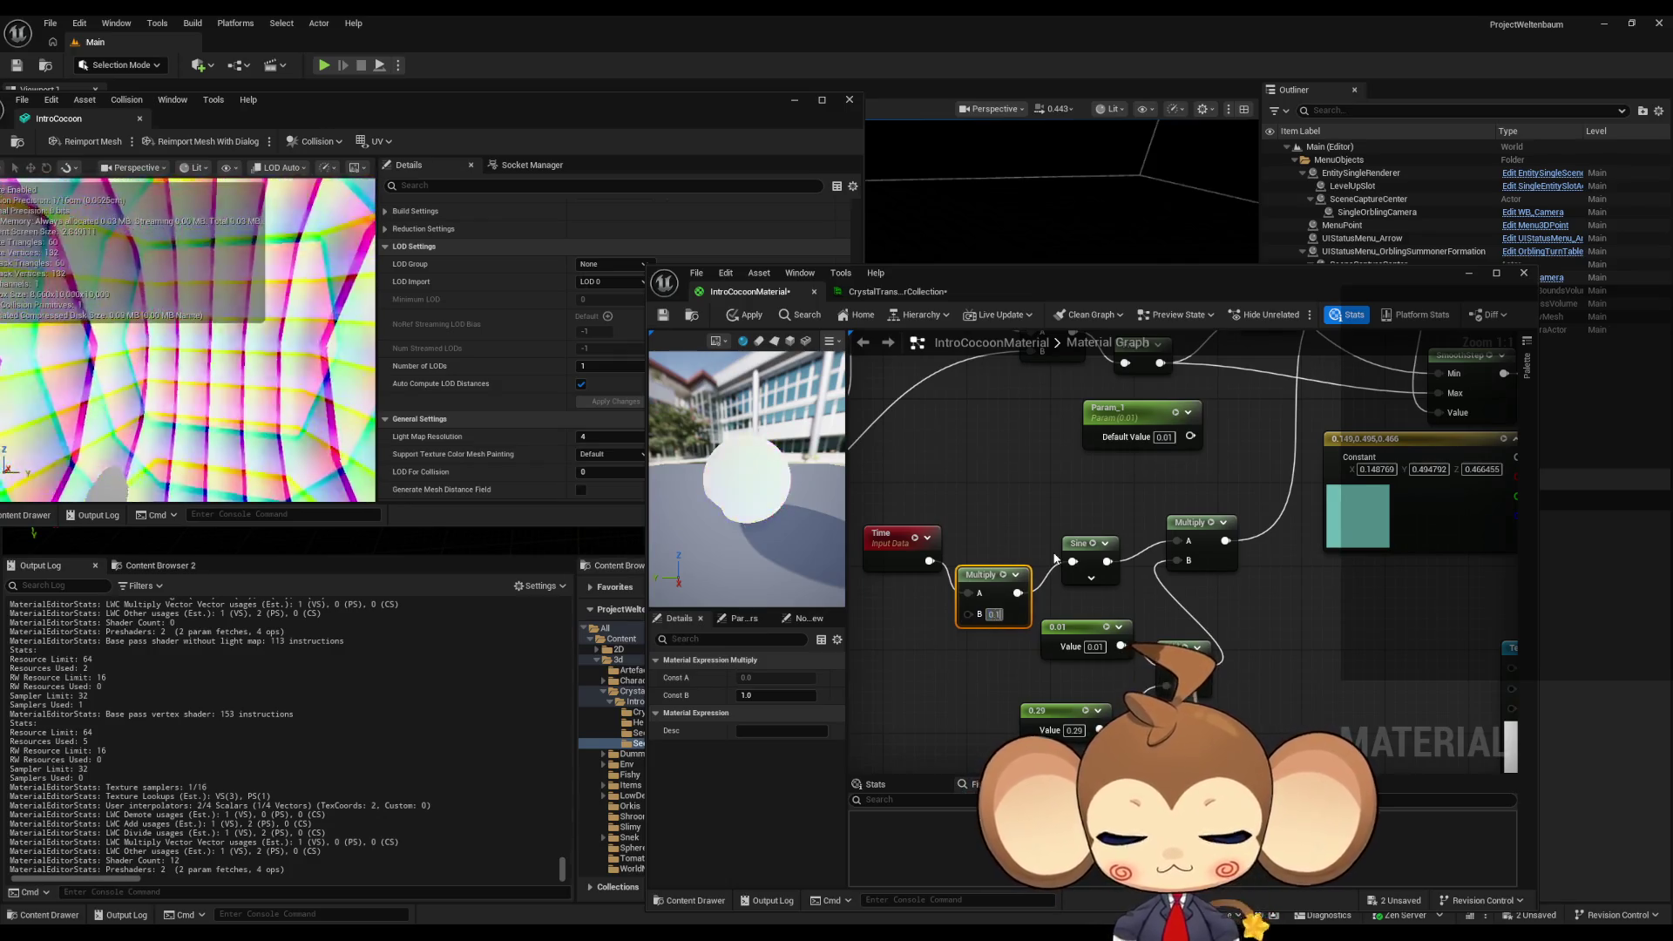
pyautogui.click(745, 315)
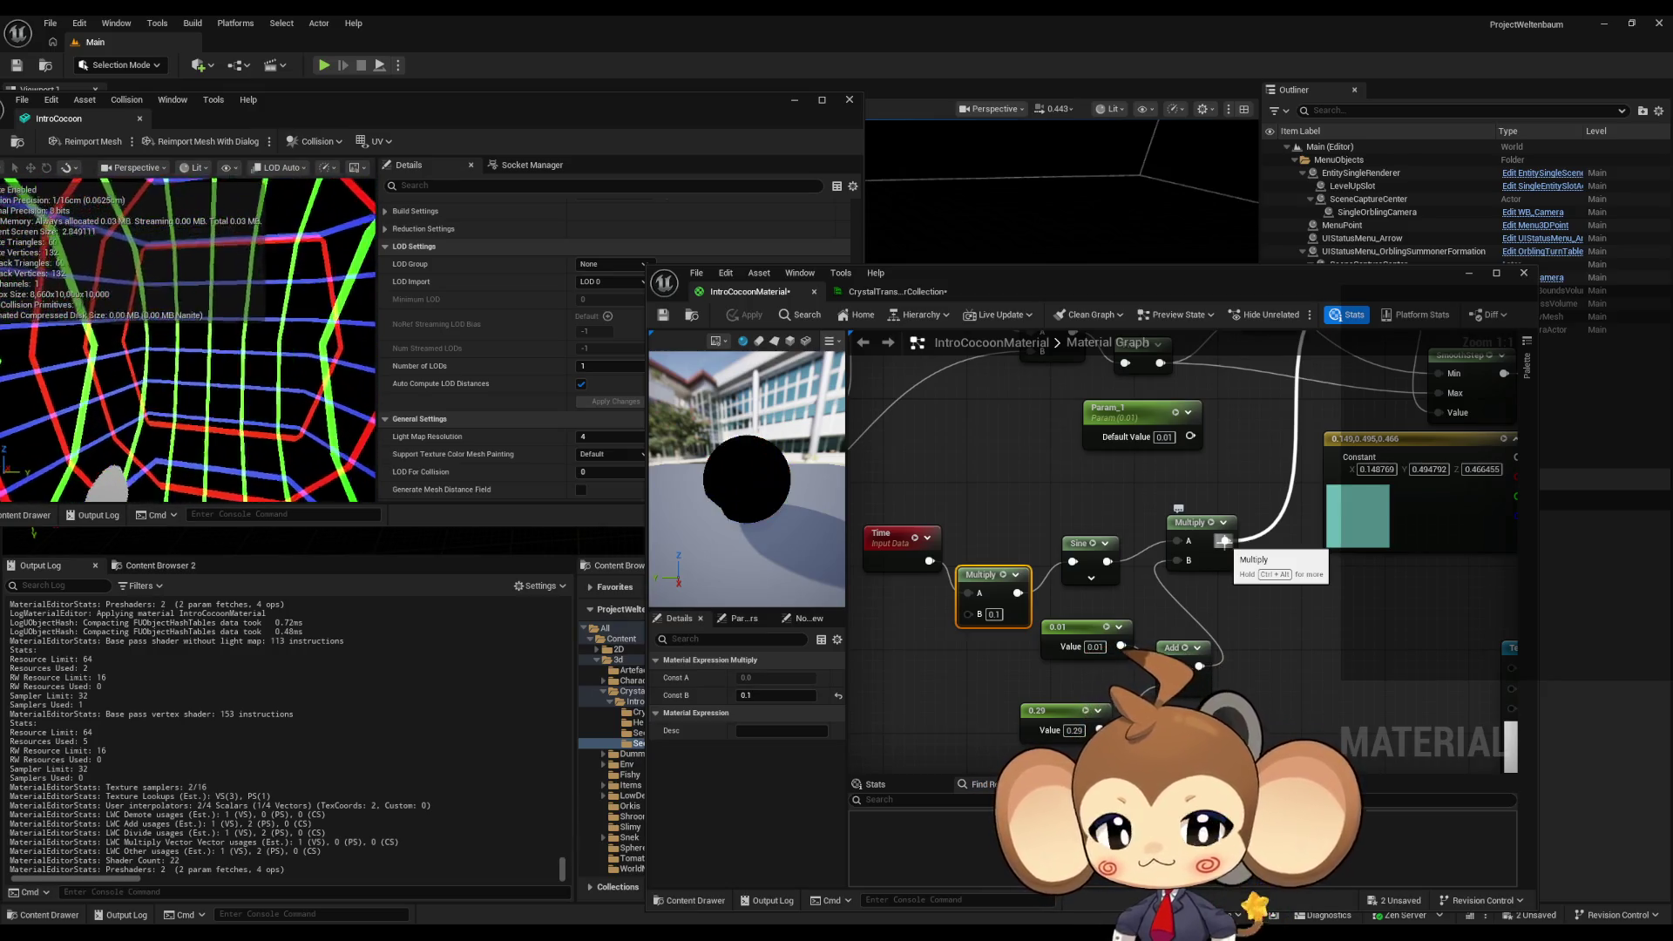
pyautogui.click(982, 631)
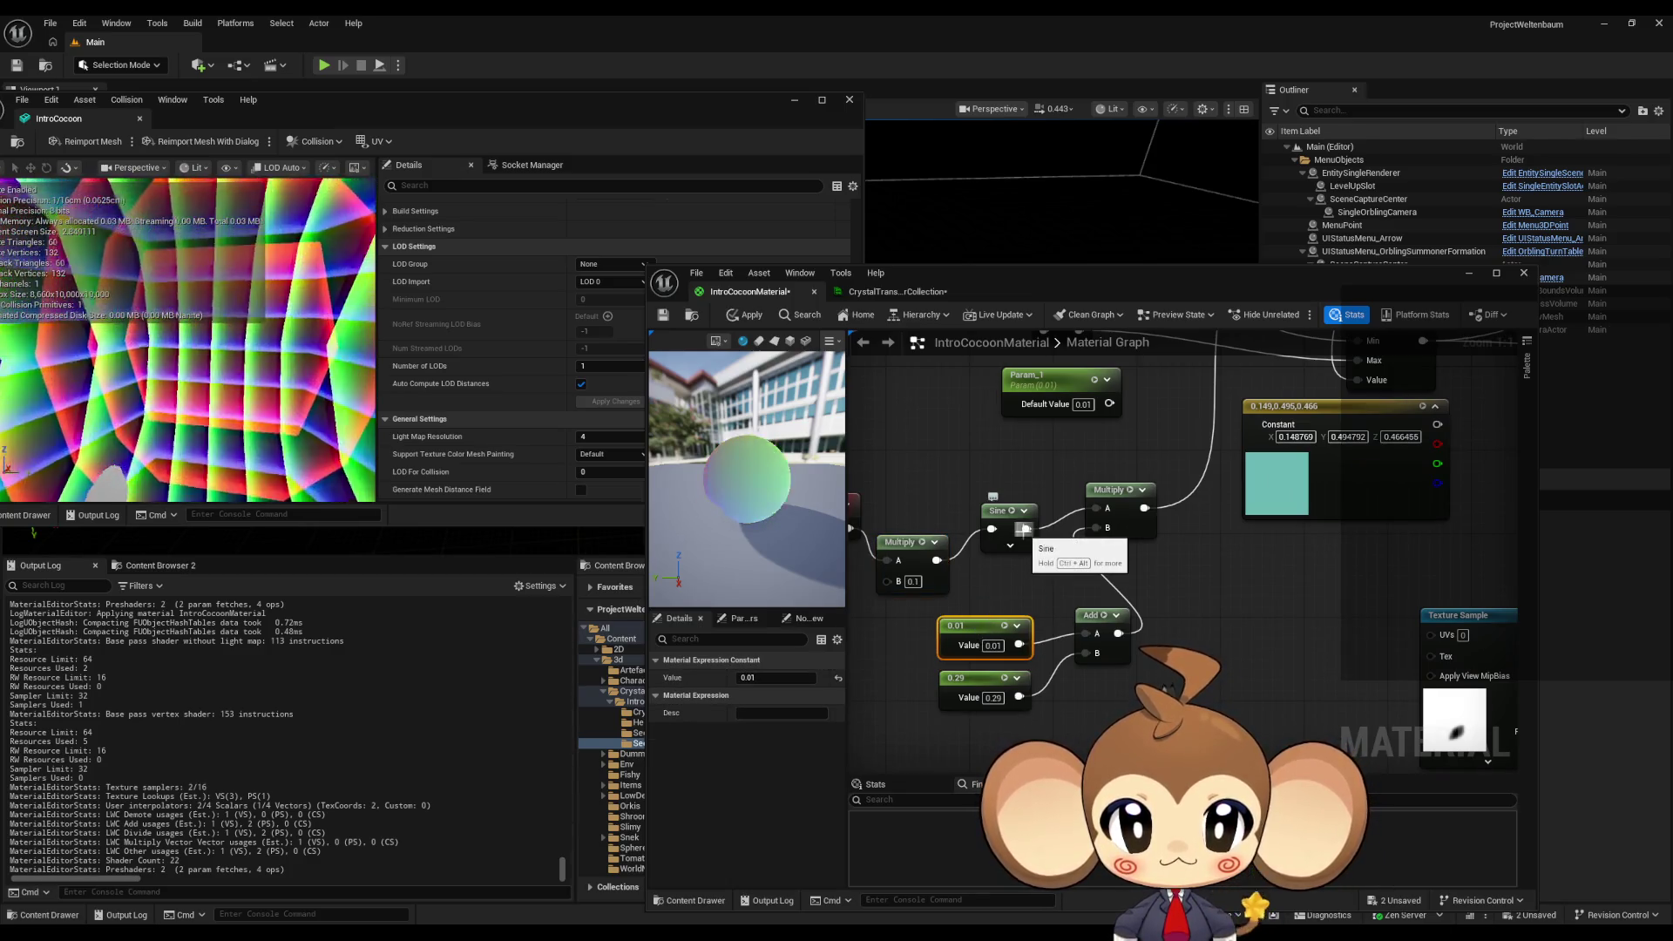
# - Route Sine through an Abs node into the Multiply's B input and apply
pyautogui.moveTo(1024, 529); pyautogui.dragTo(1049, 574)
pyautogui.write('ab')
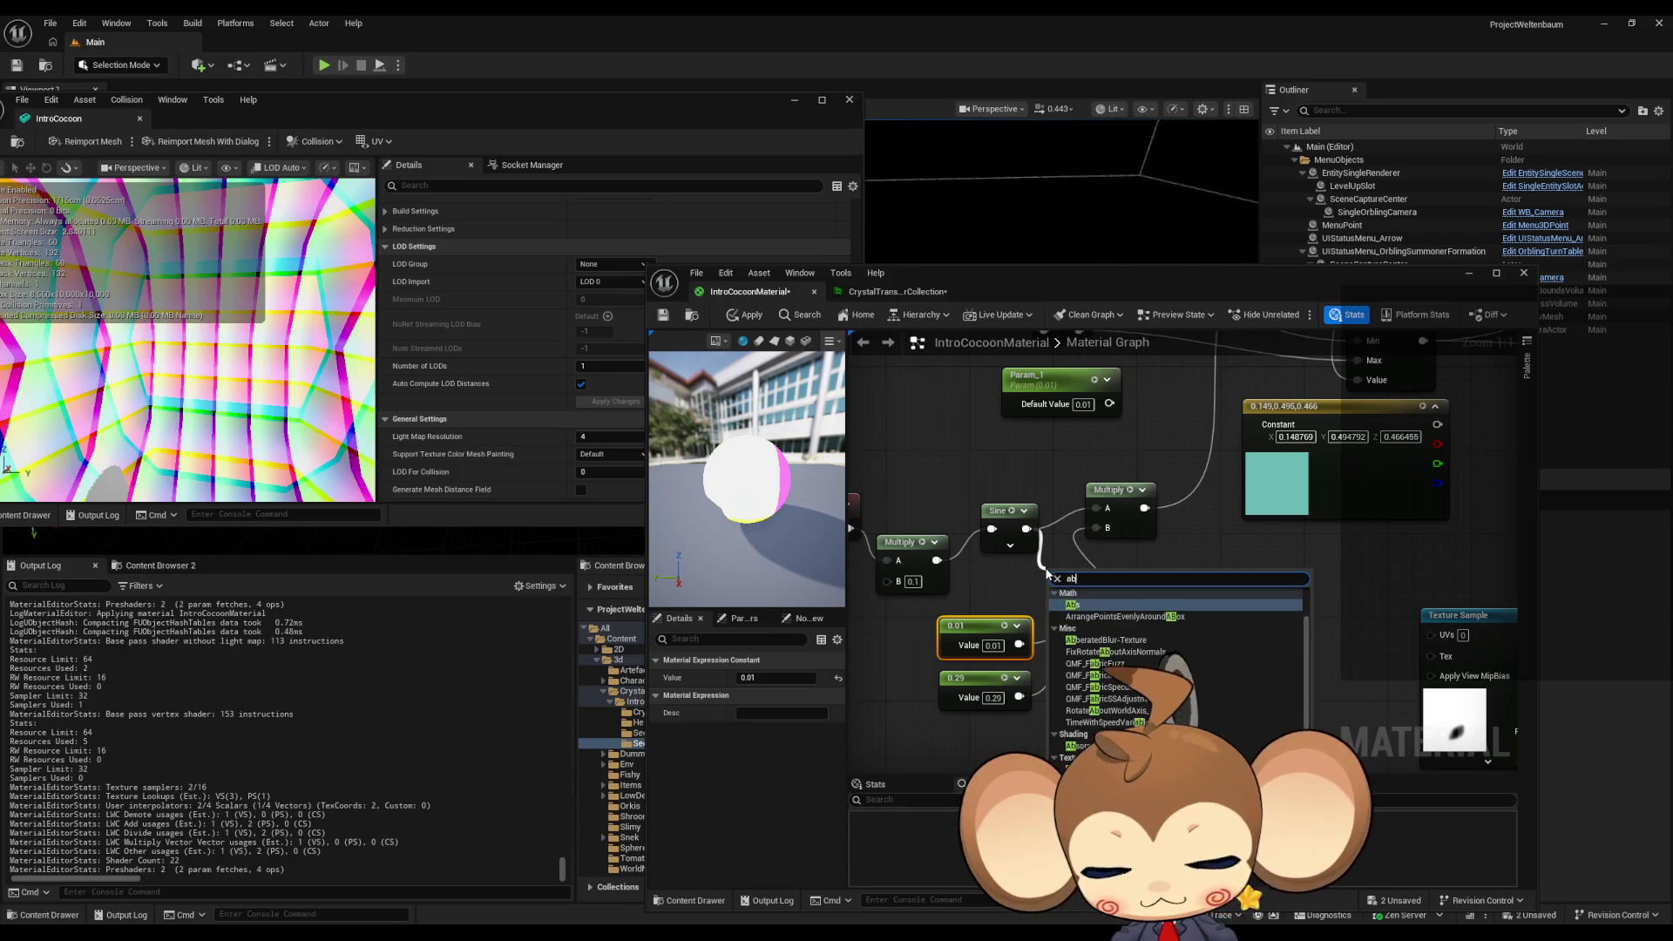
pyautogui.click(1071, 604)
pyautogui.moveTo(1088, 592); pyautogui.dragTo(1097, 528)
pyautogui.click(739, 315)
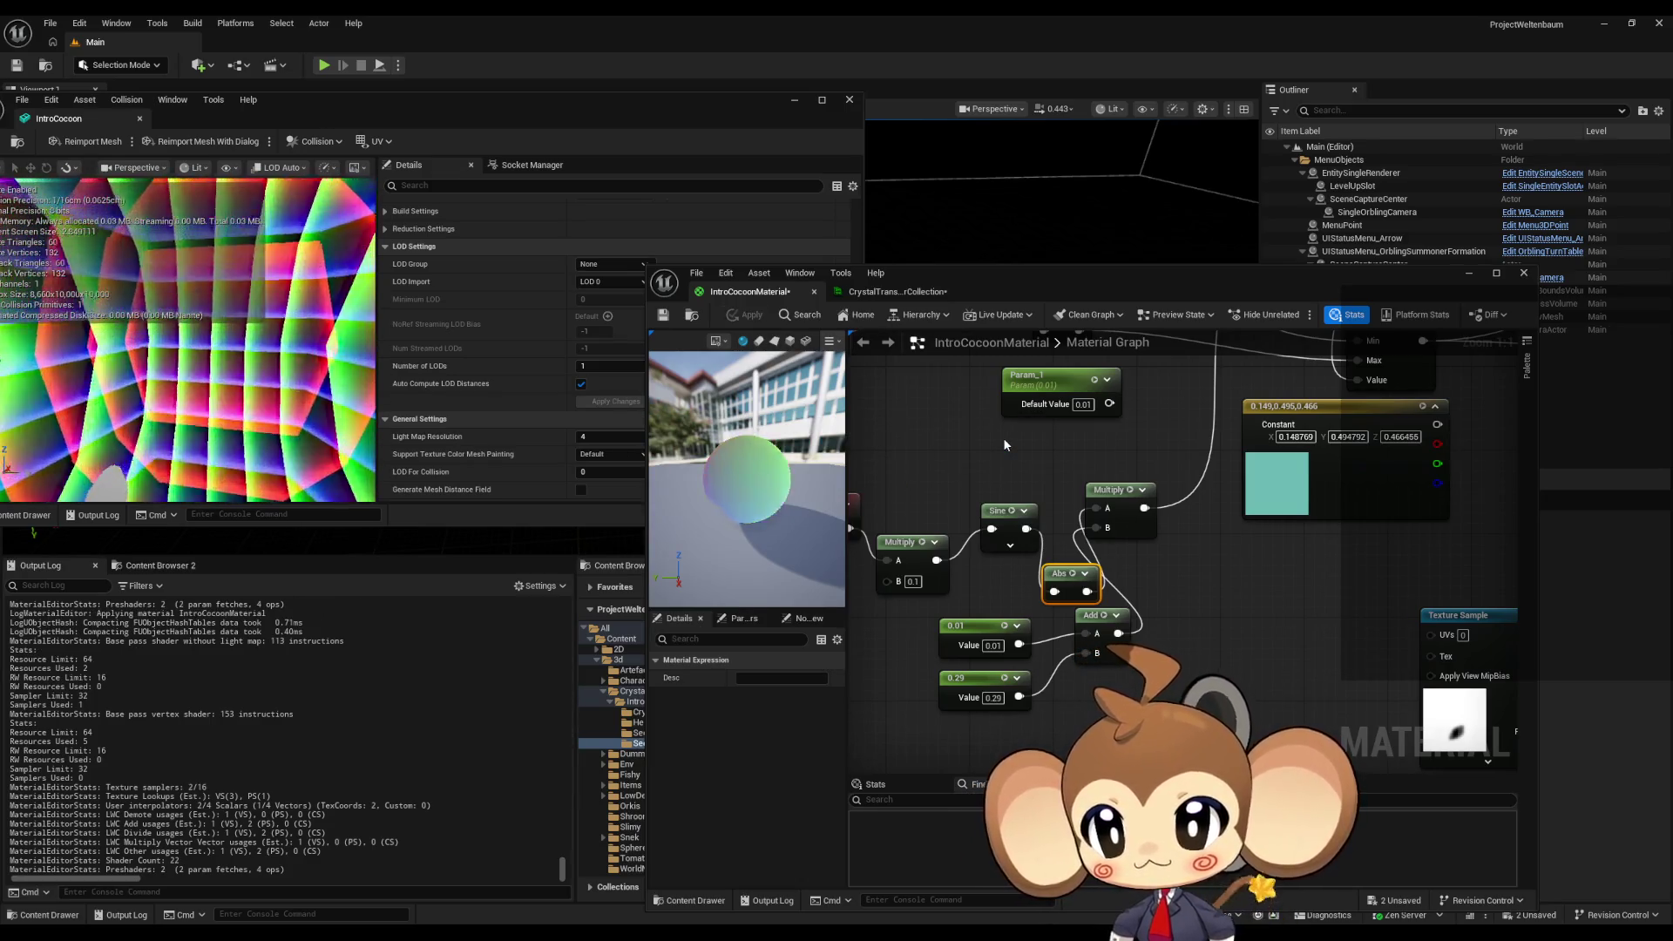
# - Lower the Time Multiply's B value to 0.01 and apply
pyautogui.moveTo(1006, 438); pyautogui.dragTo(1080, 408)
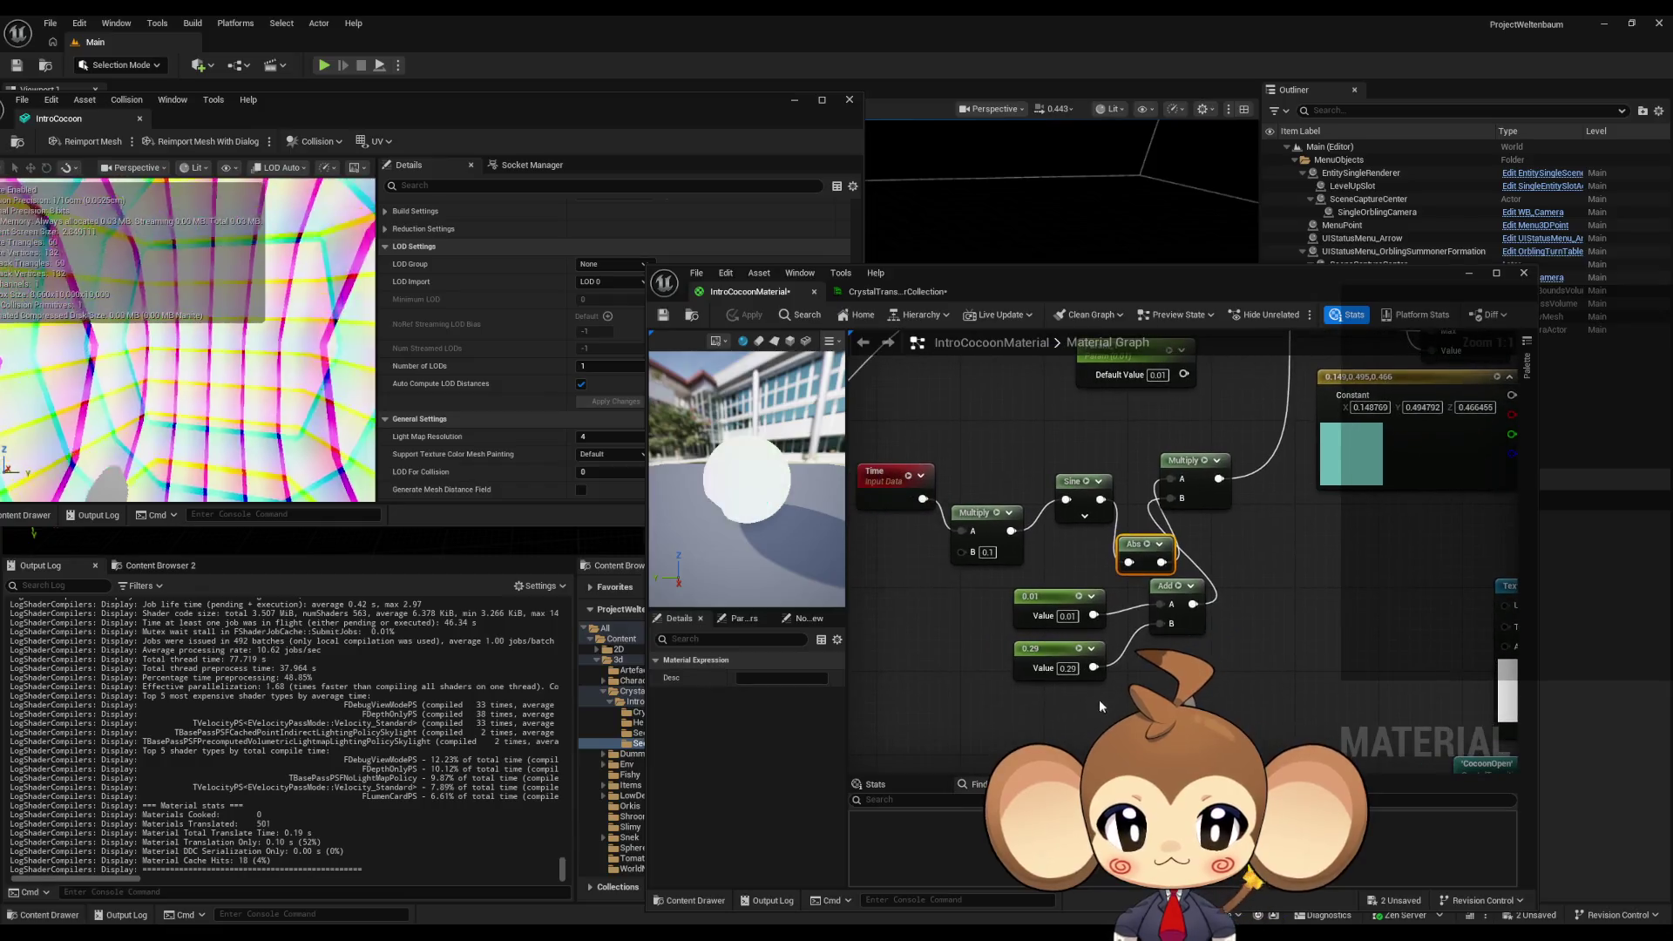
pyautogui.click(1066, 616)
pyautogui.press('Return')
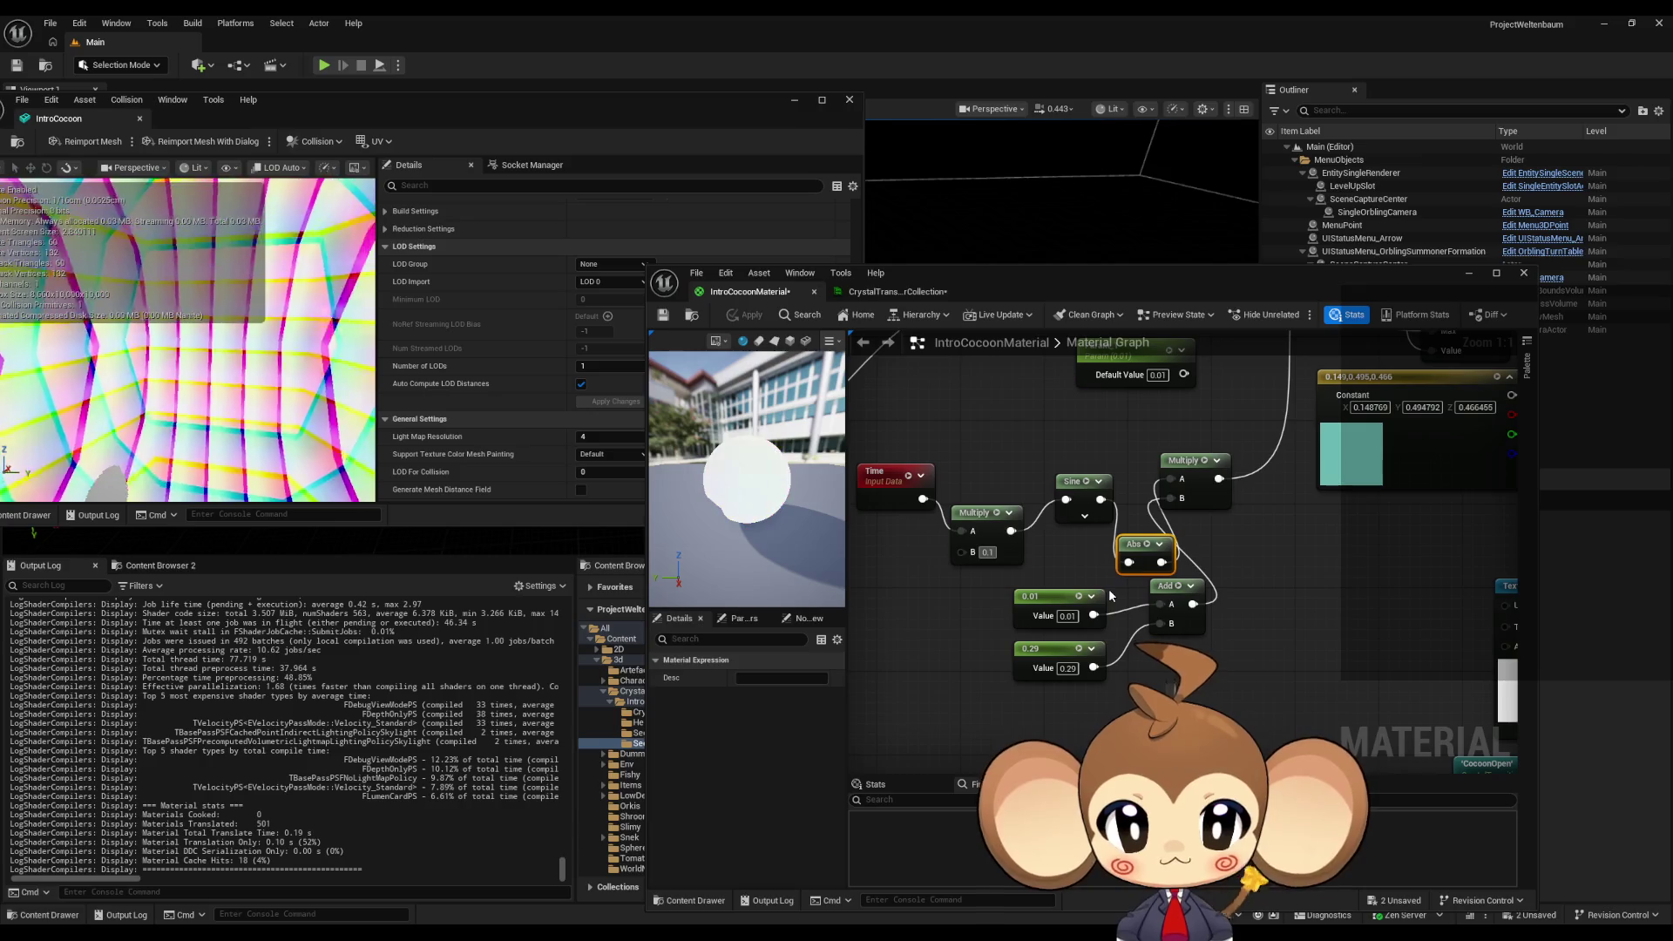
pyautogui.write('0.01')
pyautogui.press('Return')
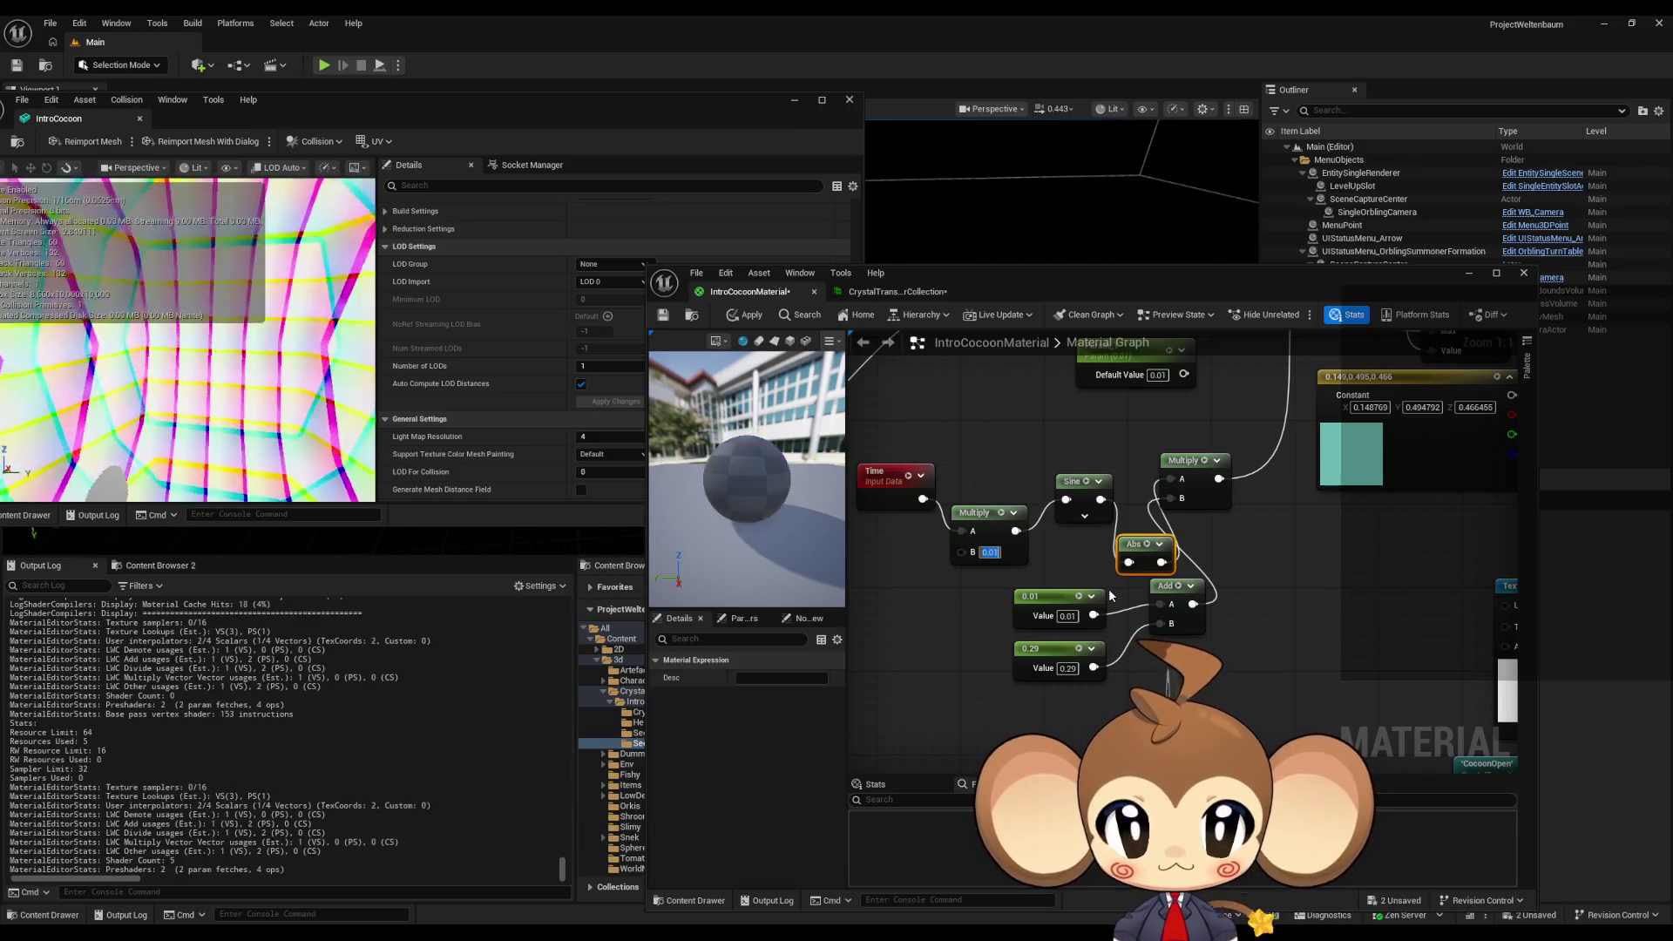
pyautogui.click(745, 314)
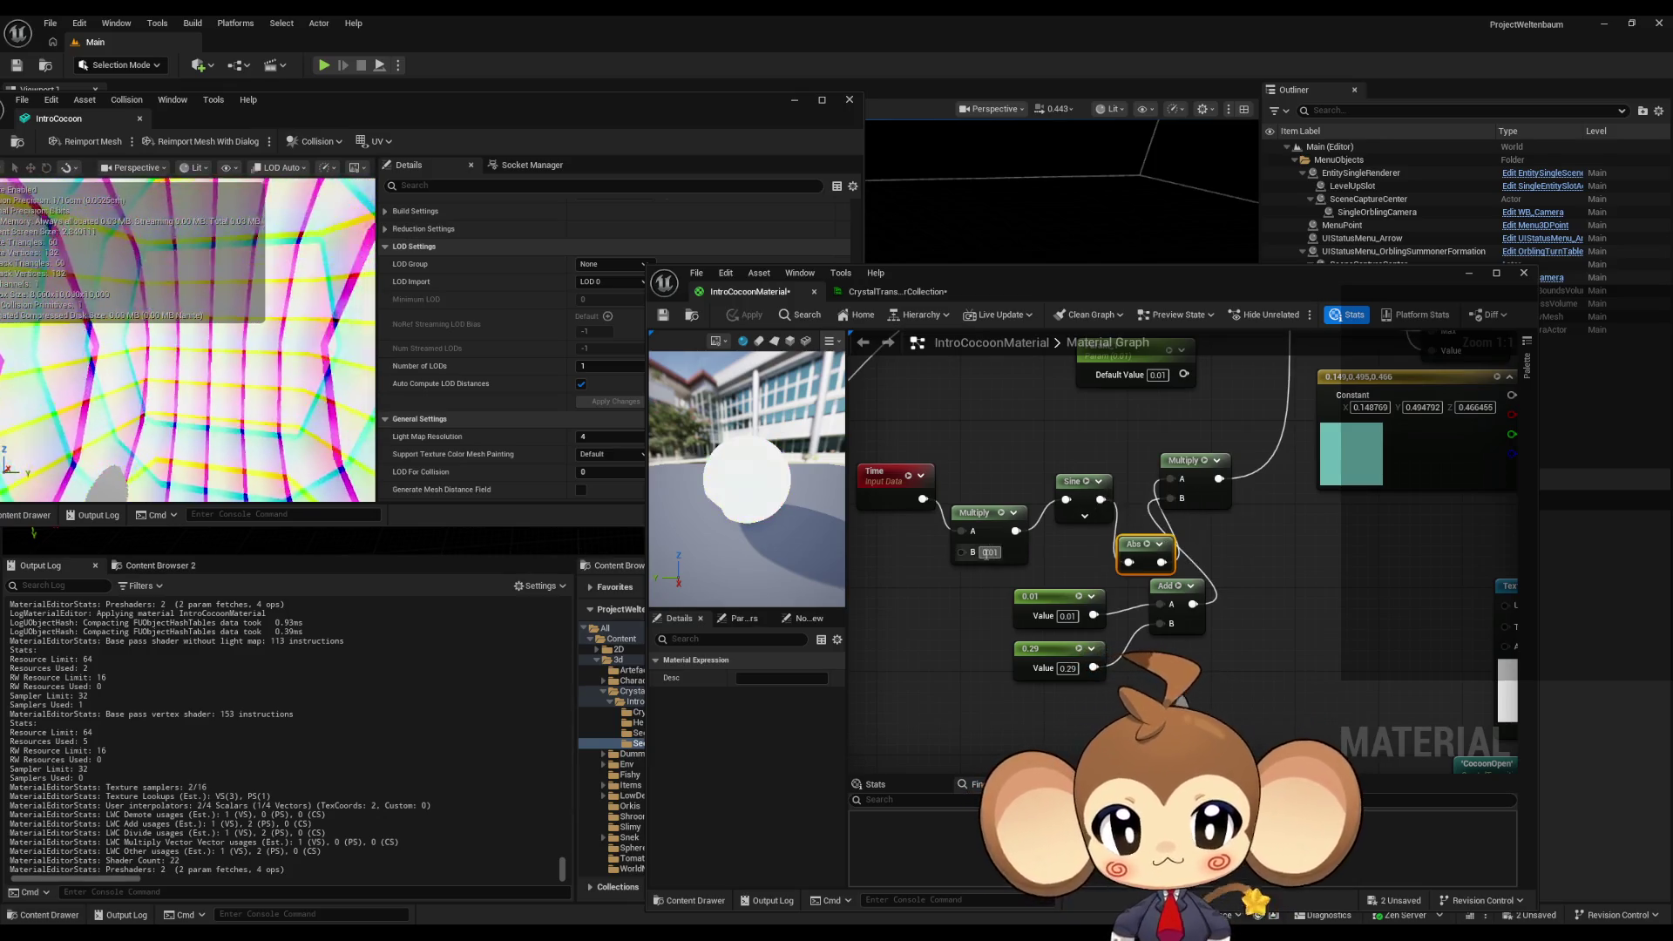
# - Set the Time Multiply B to 0.05 and the 0.29 constant to 0.15, saving each
pyautogui.write('0.05')
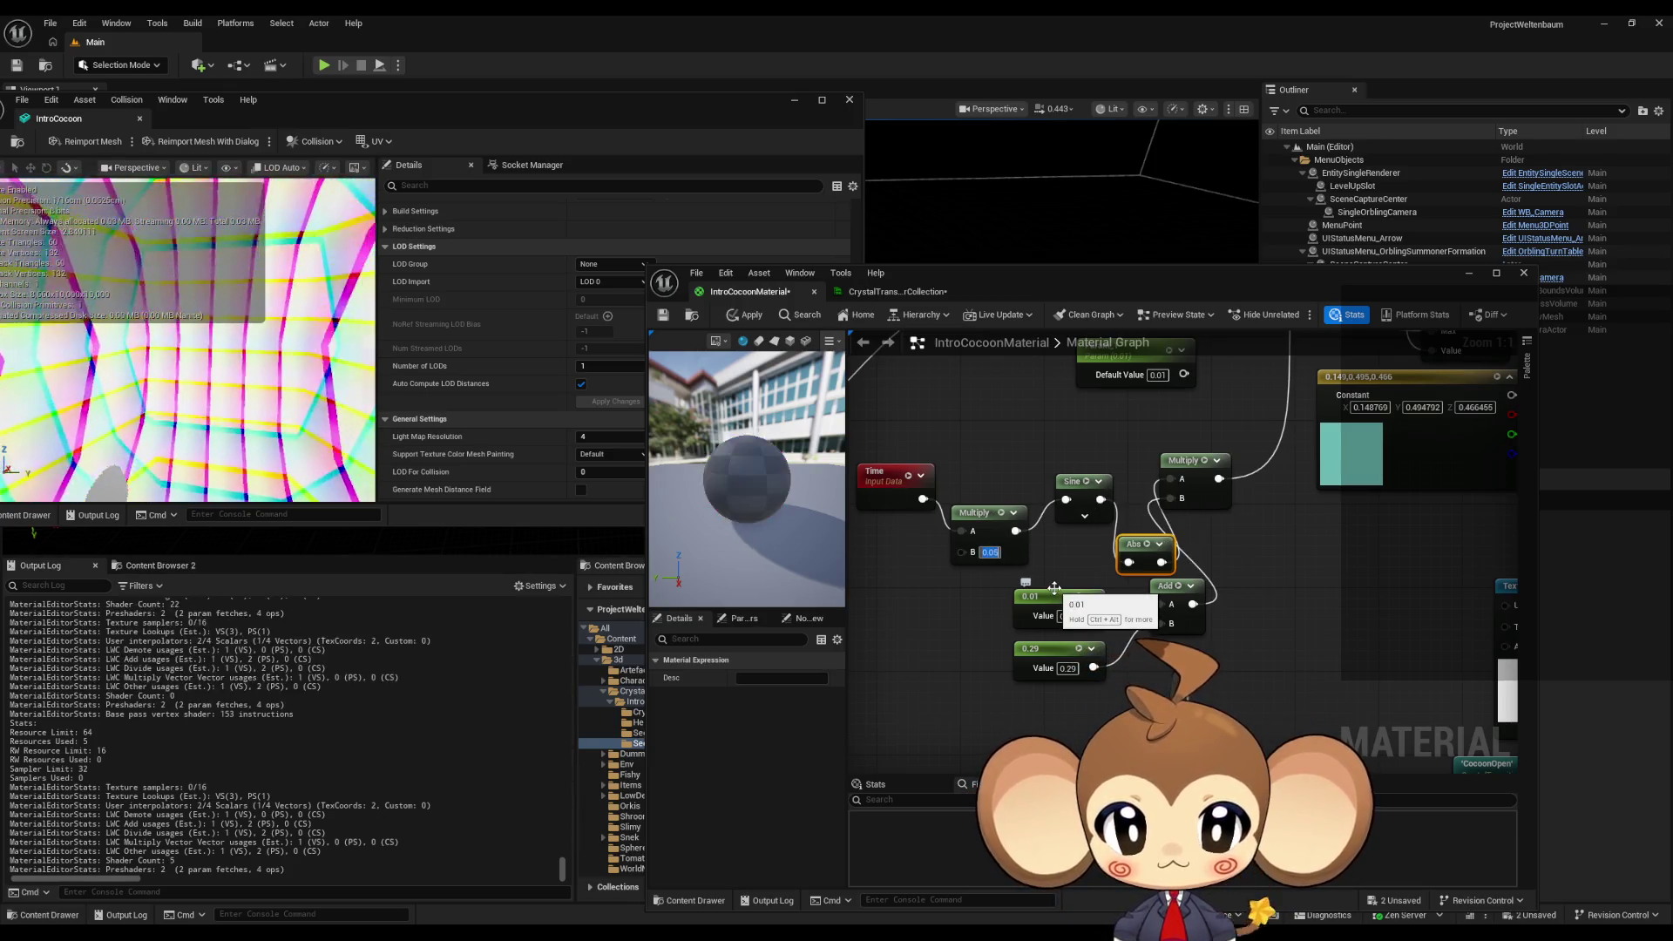
pyautogui.press('Return')
pyautogui.hotkey('ctrl', 's')
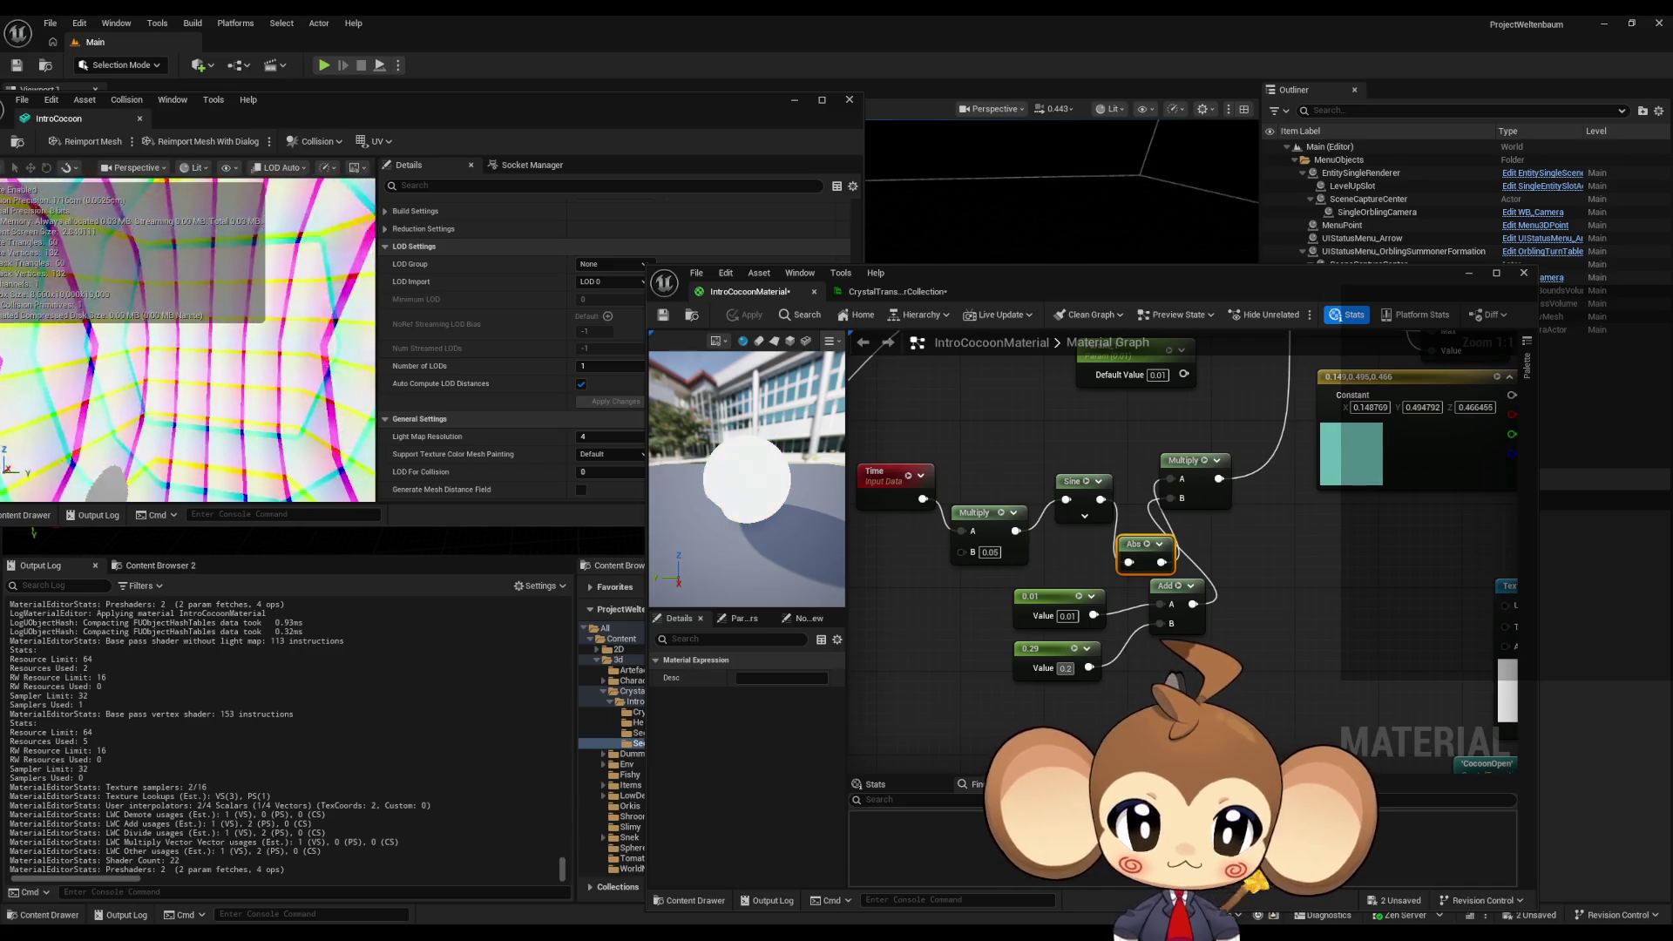
pyautogui.write('0.35')
pyautogui.press('Return')
pyautogui.hotkey('ctrl', 's')
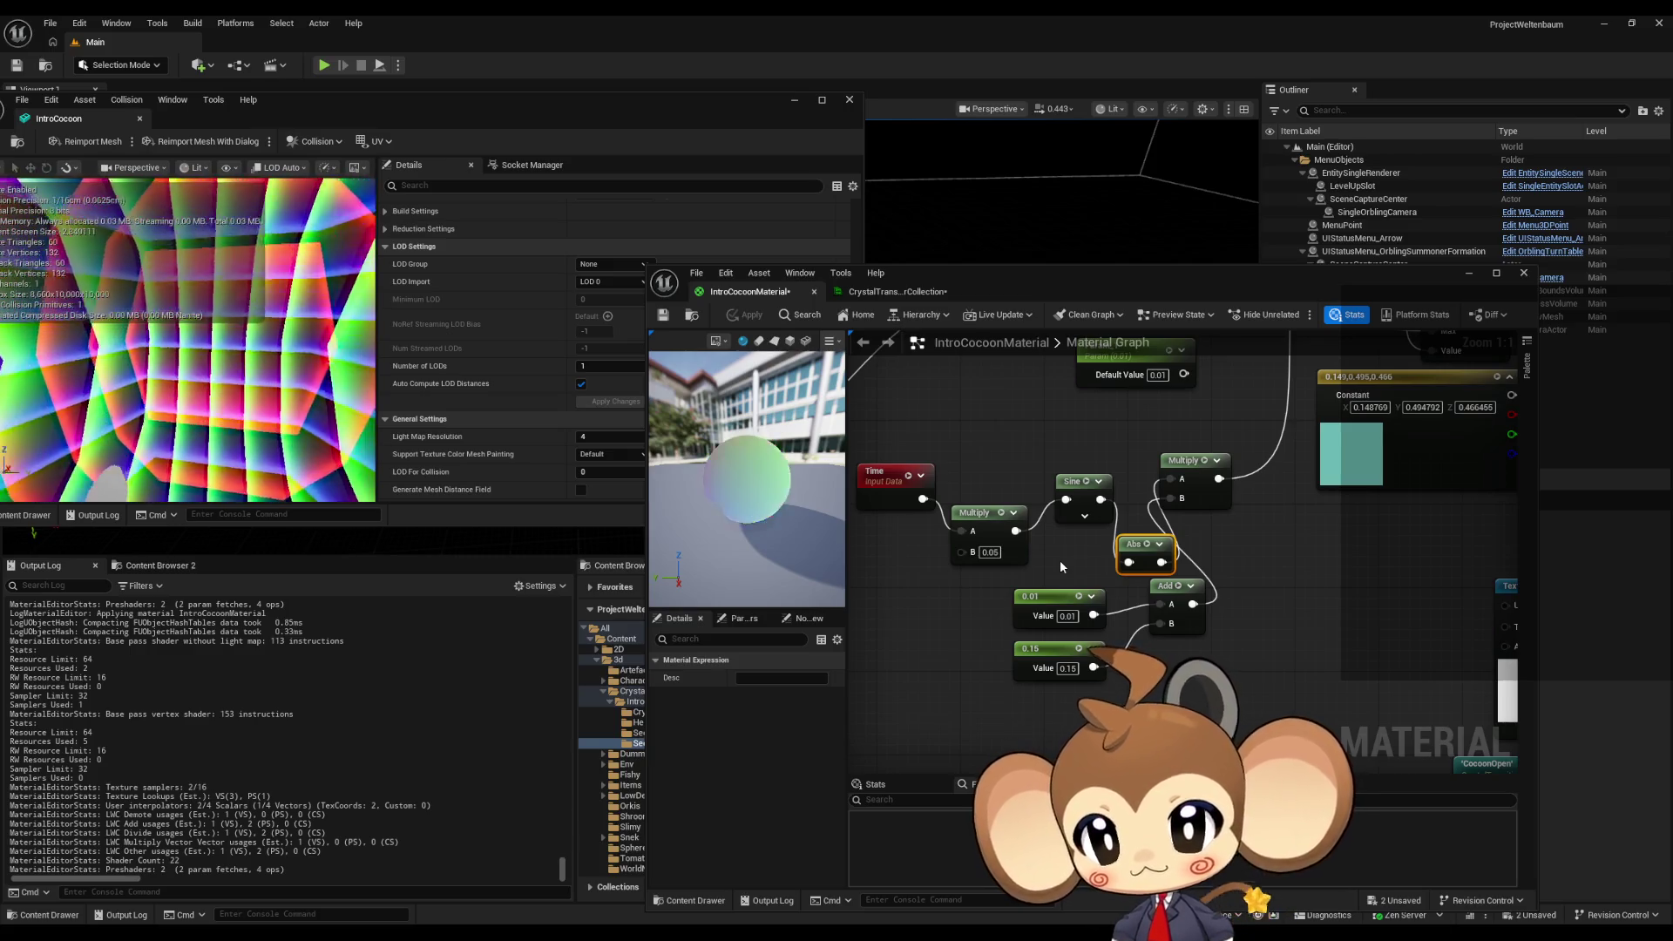
# - Rearrange the constants and Add node, change the 0.01 constant to 0.05, and apply
pyautogui.moveTo(1107, 595)
pyautogui.mouseDown()
pyautogui.moveTo(1063, 689)
pyautogui.moveTo(1049, 659)
pyautogui.mouseUp()
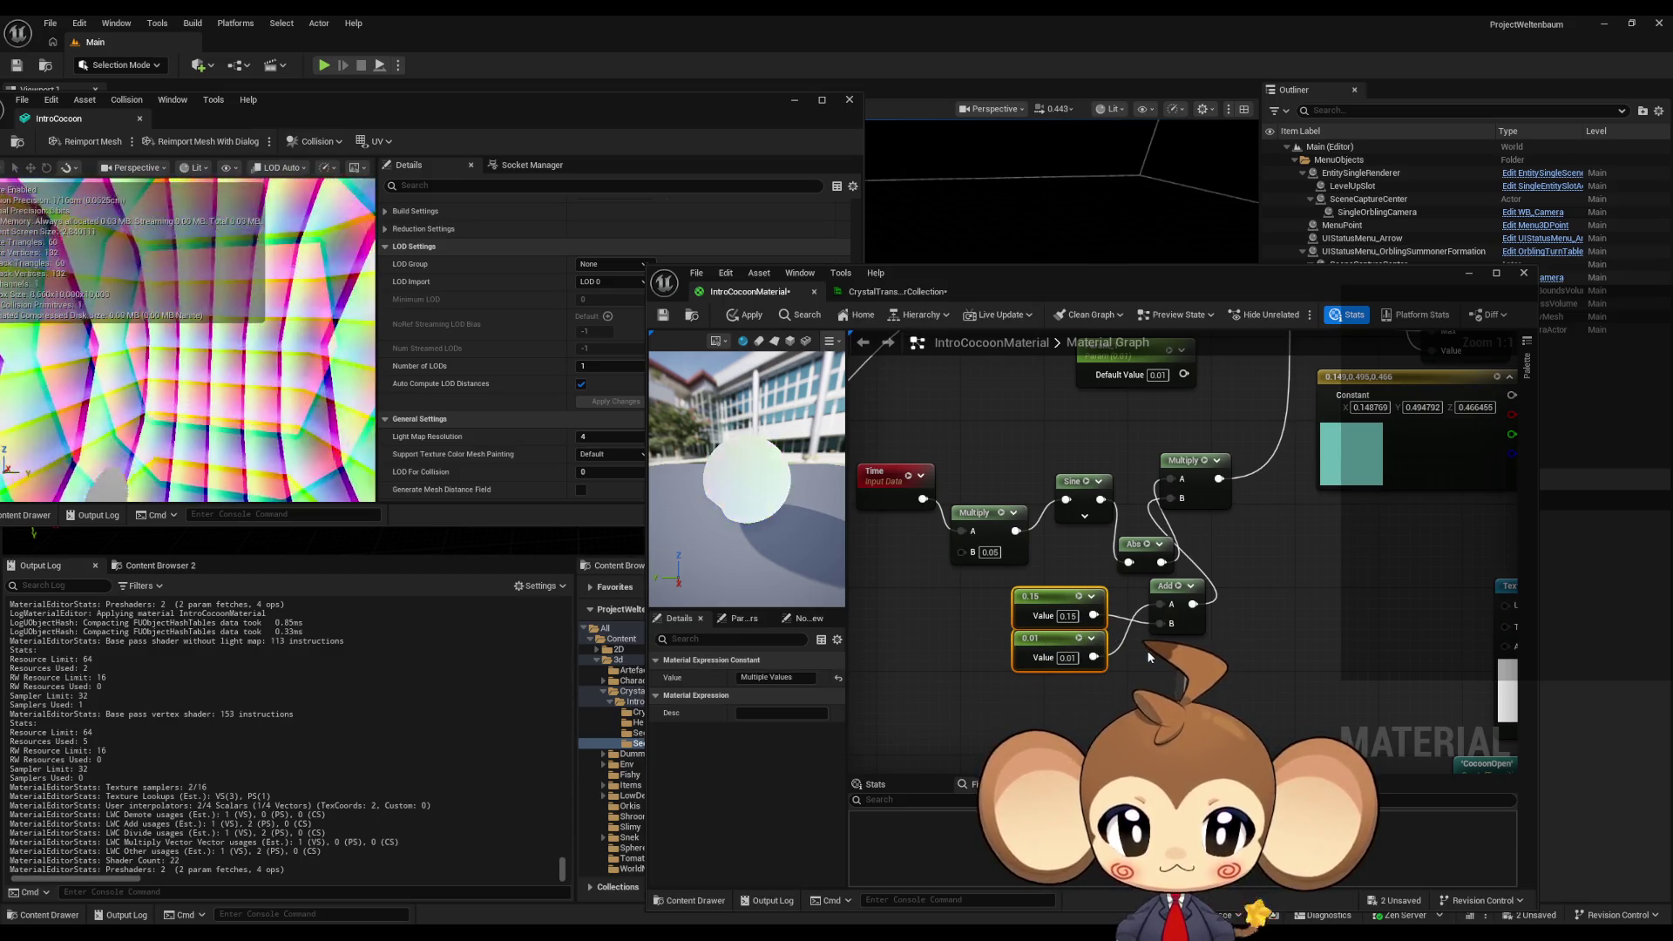
pyautogui.moveTo(1063, 598)
pyautogui.mouseDown()
pyautogui.moveTo(1041, 722)
pyautogui.moveTo(1057, 648)
pyautogui.mouseUp()
pyautogui.click(1265, 669)
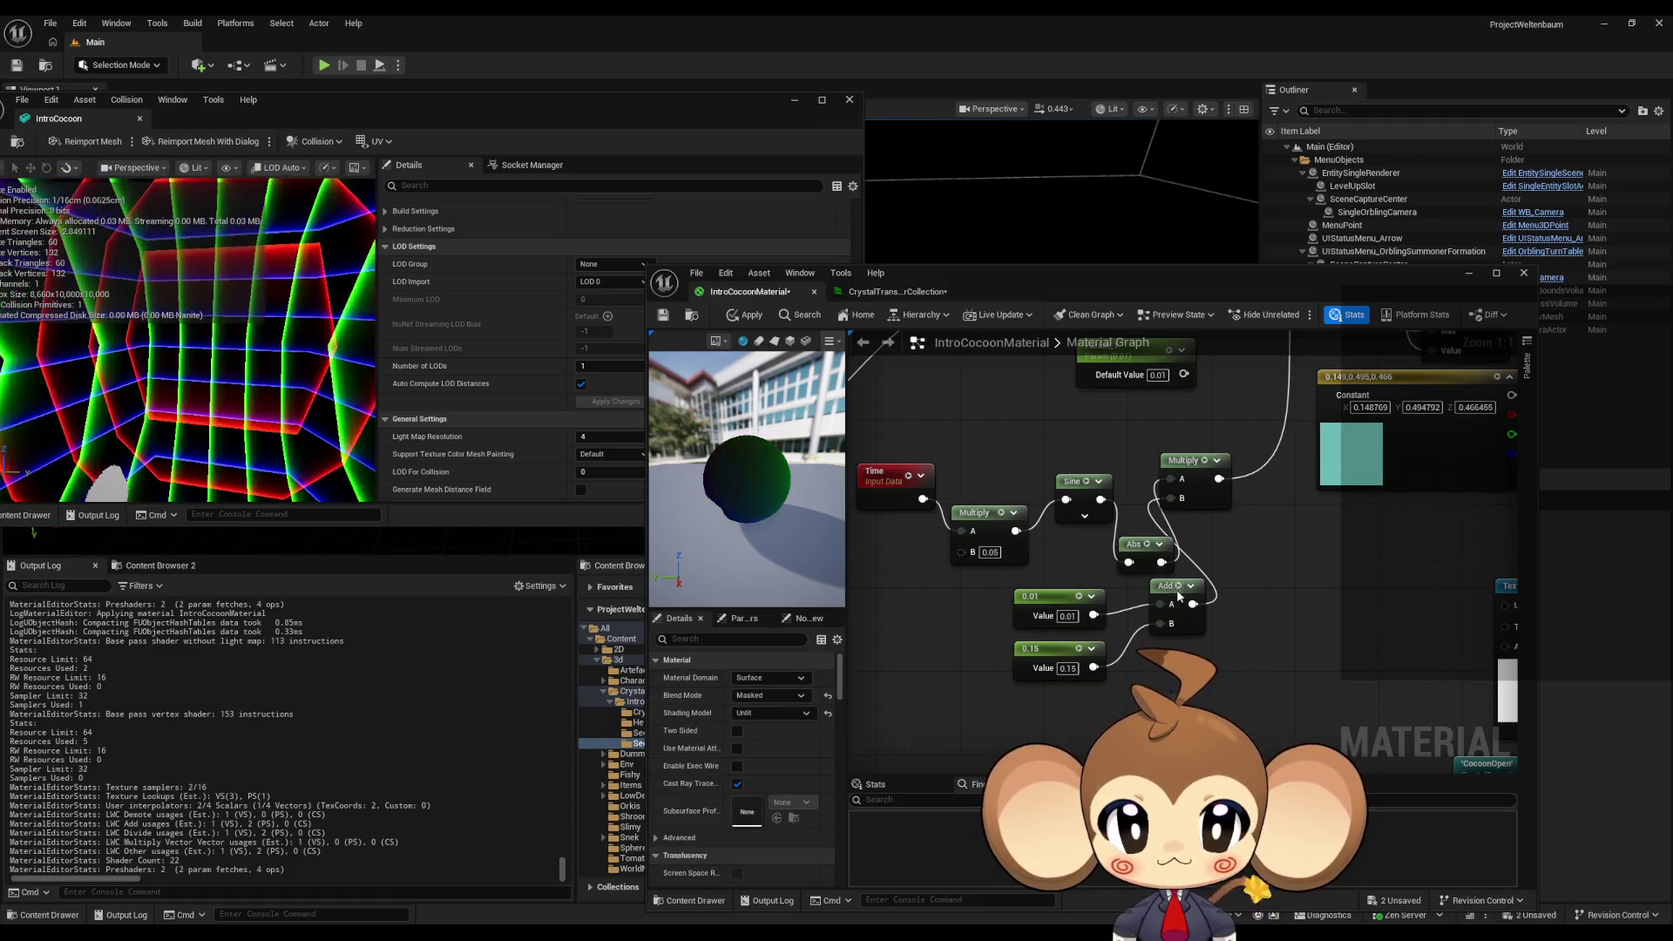
pyautogui.moveTo(1157, 592); pyautogui.dragTo(1145, 614)
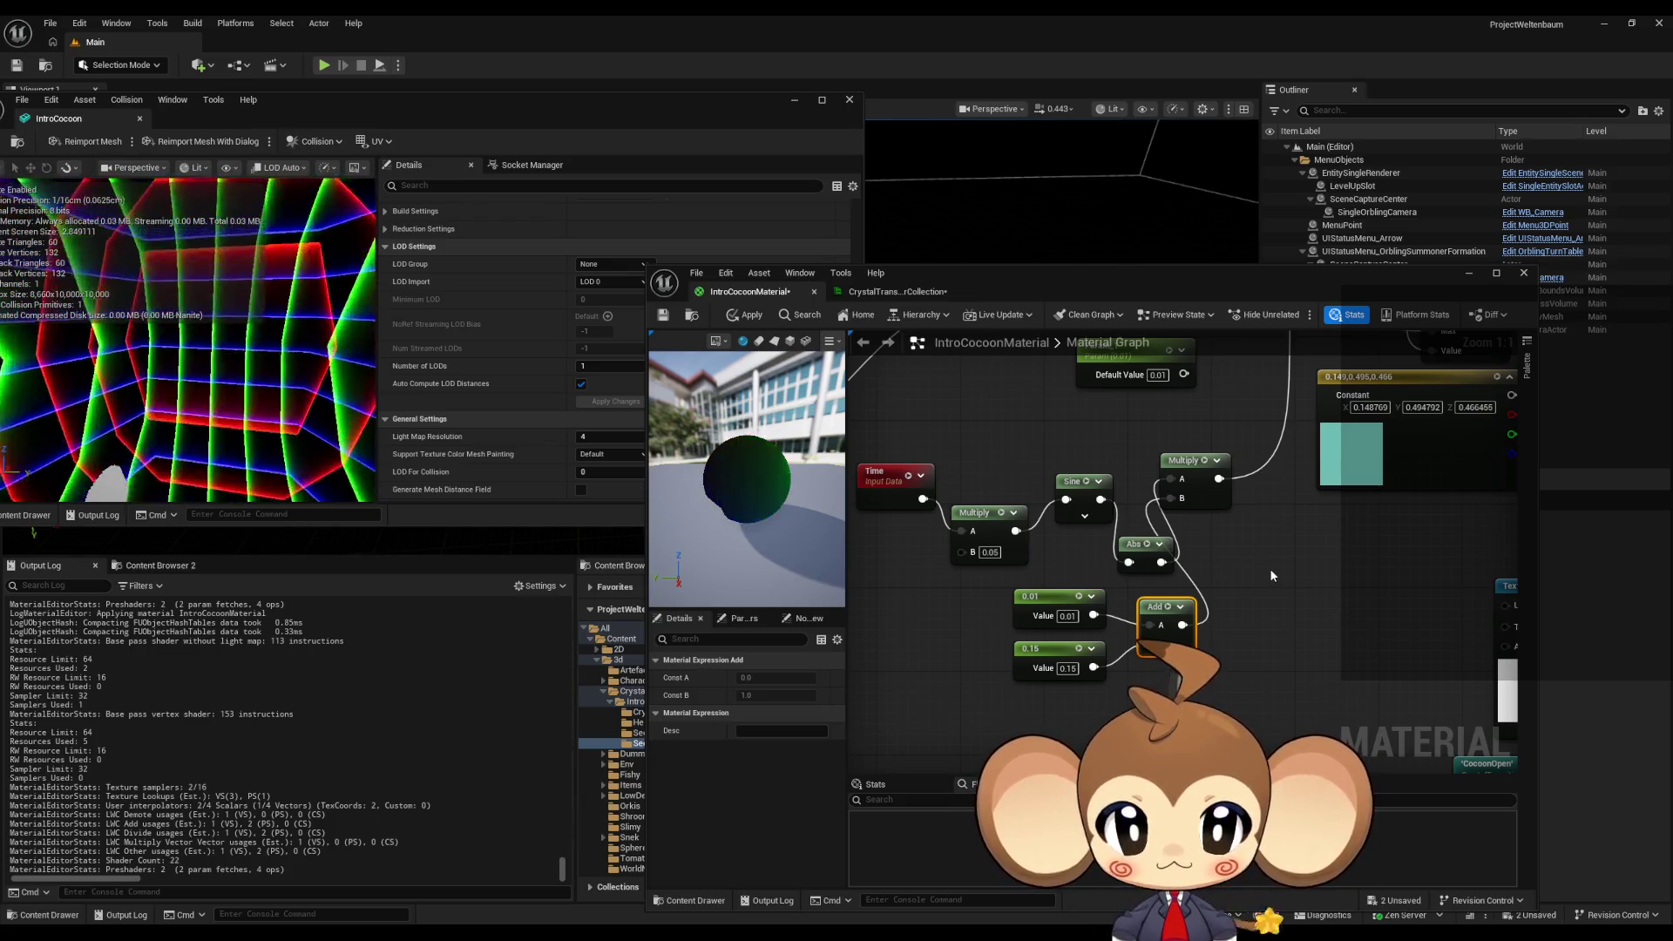
pyautogui.moveTo(1067, 616); pyautogui.dragTo(1107, 631)
pyautogui.click(747, 315)
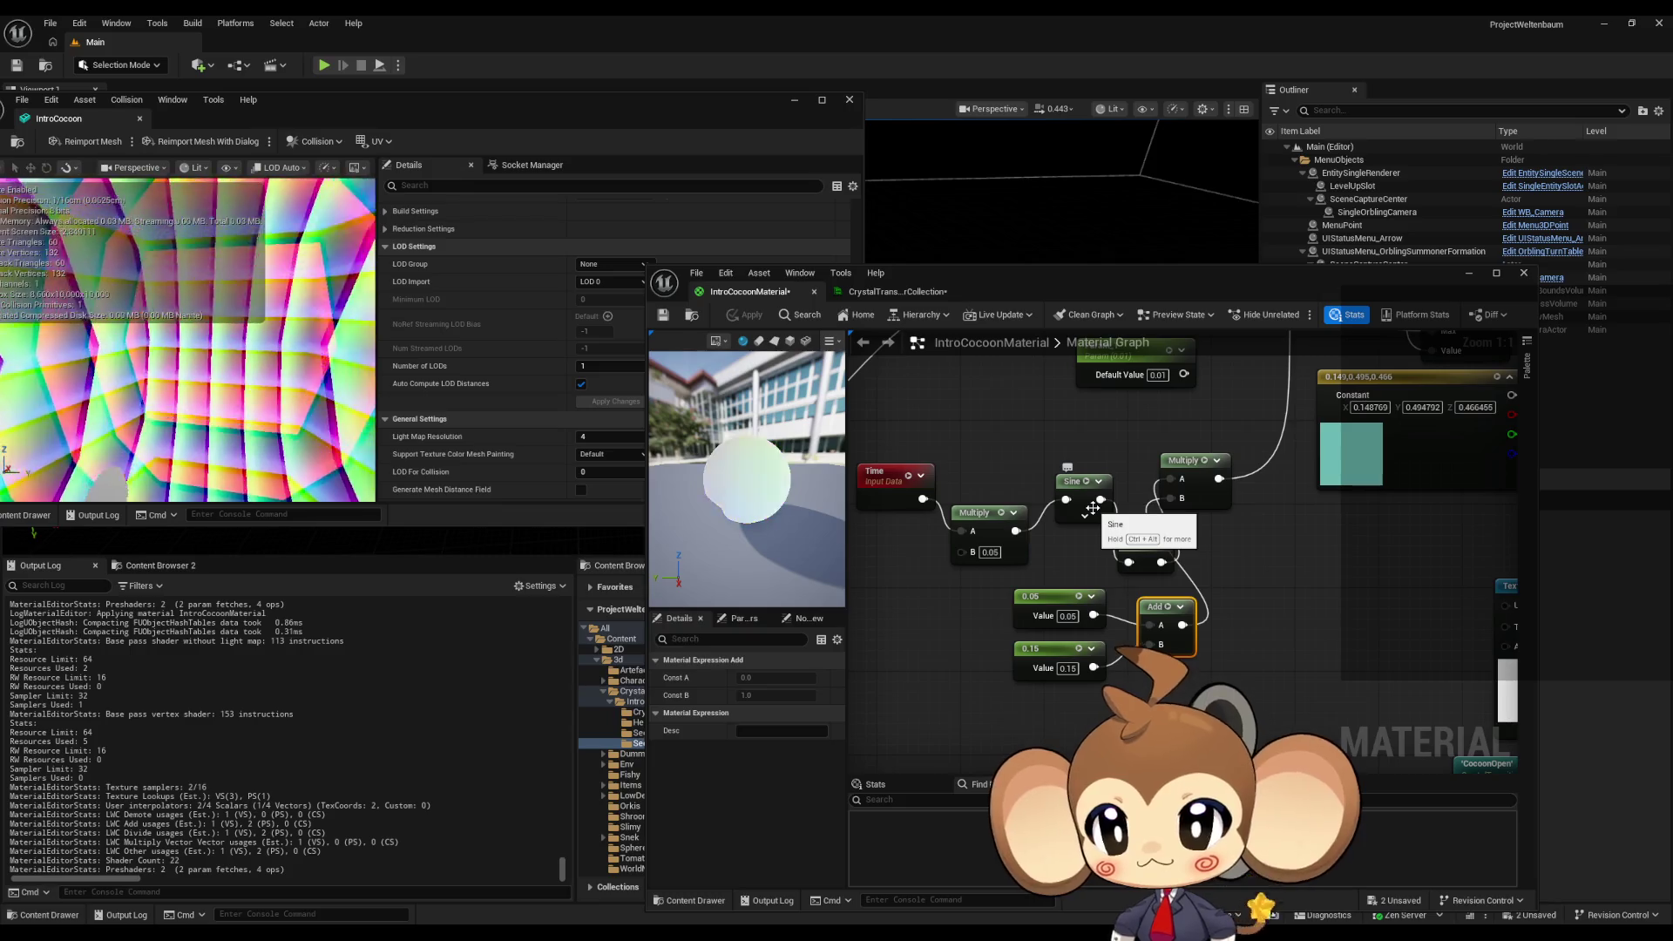
pyautogui.moveTo(1001, 542); pyautogui.dragTo(1042, 554)
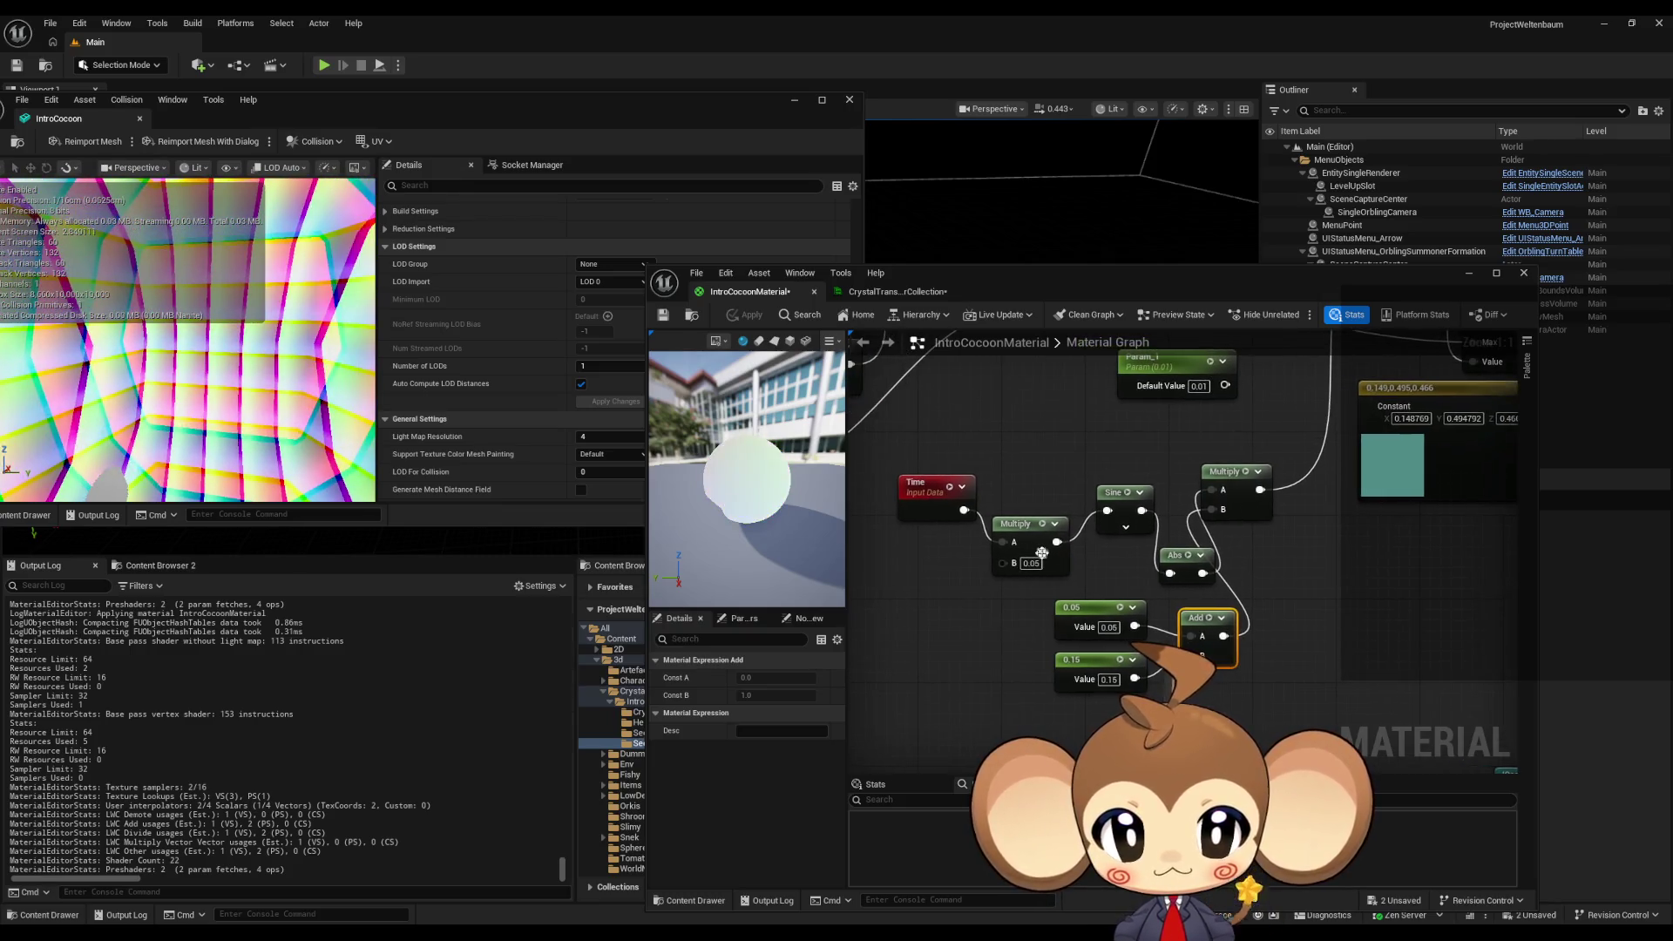
pyautogui.click(1107, 492)
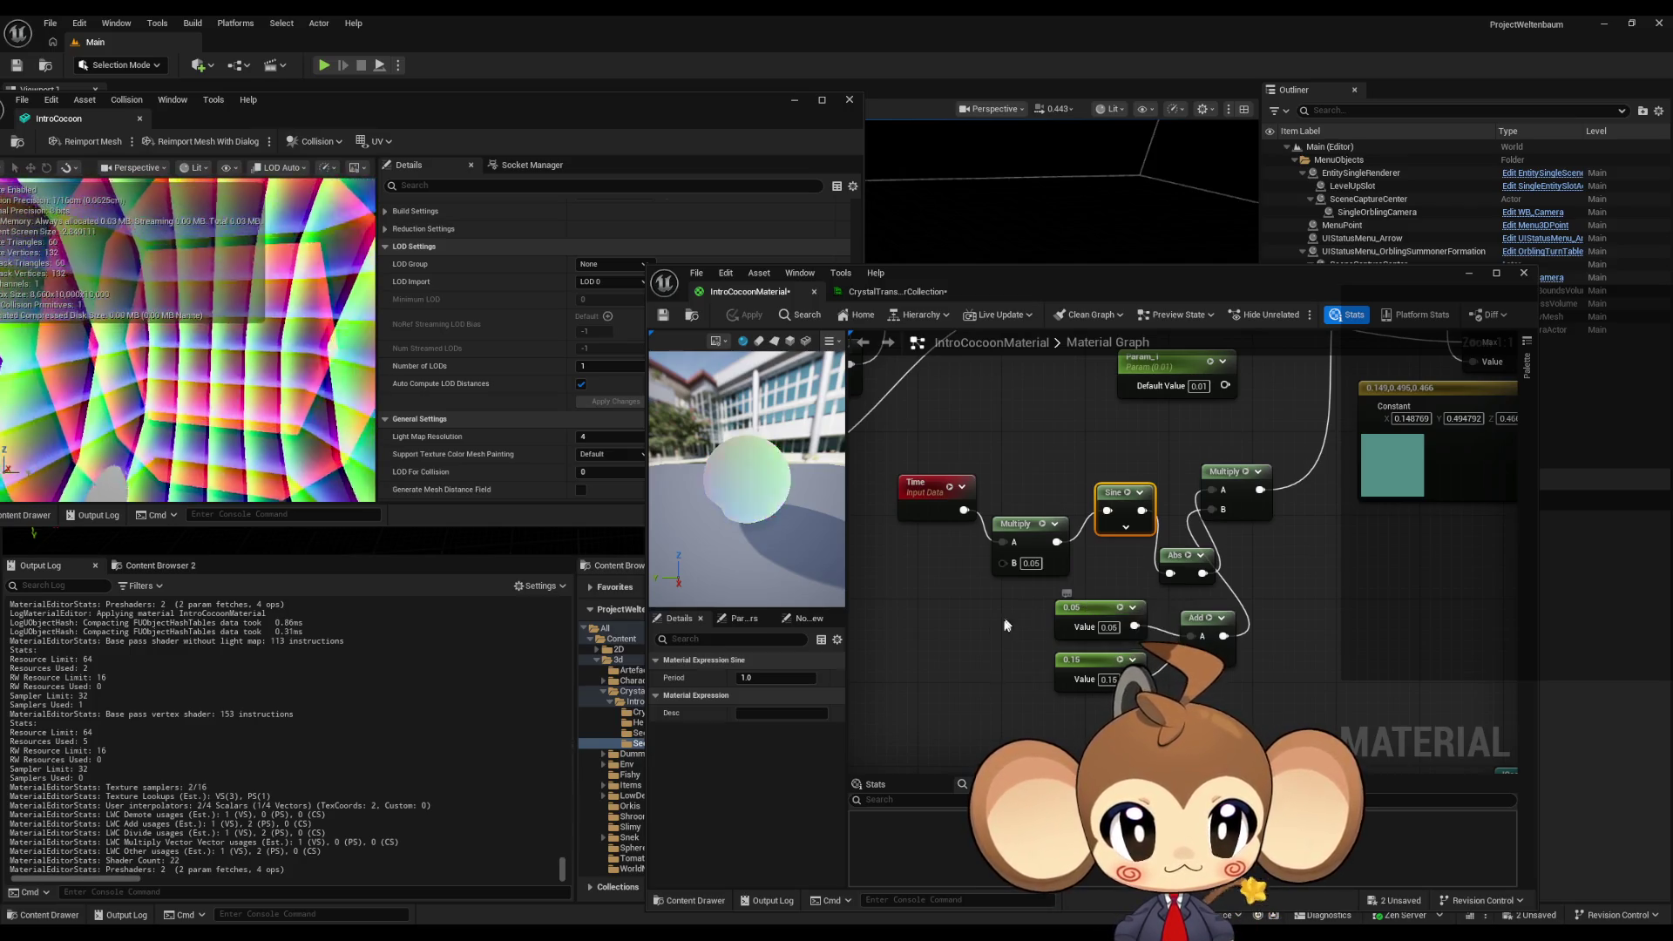
# - Search the node menu for saw and triangle nodes, then cancel without adding any
pyautogui.click(974, 630)
pyautogui.rightClick(974, 630)
pyautogui.write('saw')
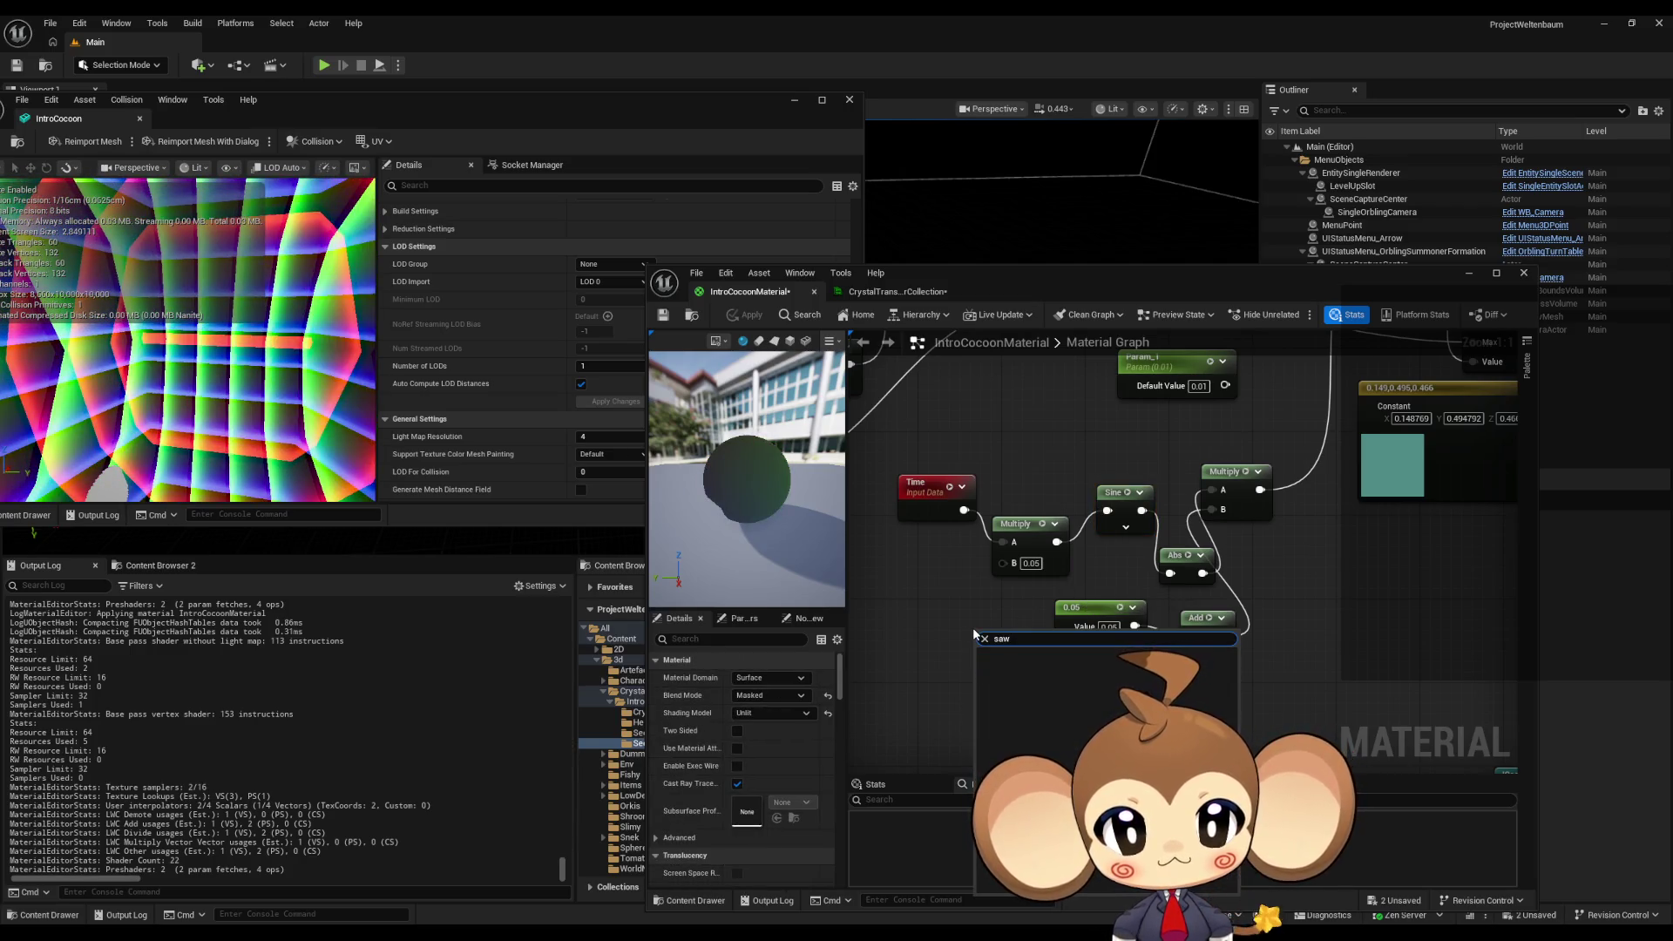
pyautogui.press('Escape')
pyautogui.rightClick(953, 628)
pyautogui.write('trian')
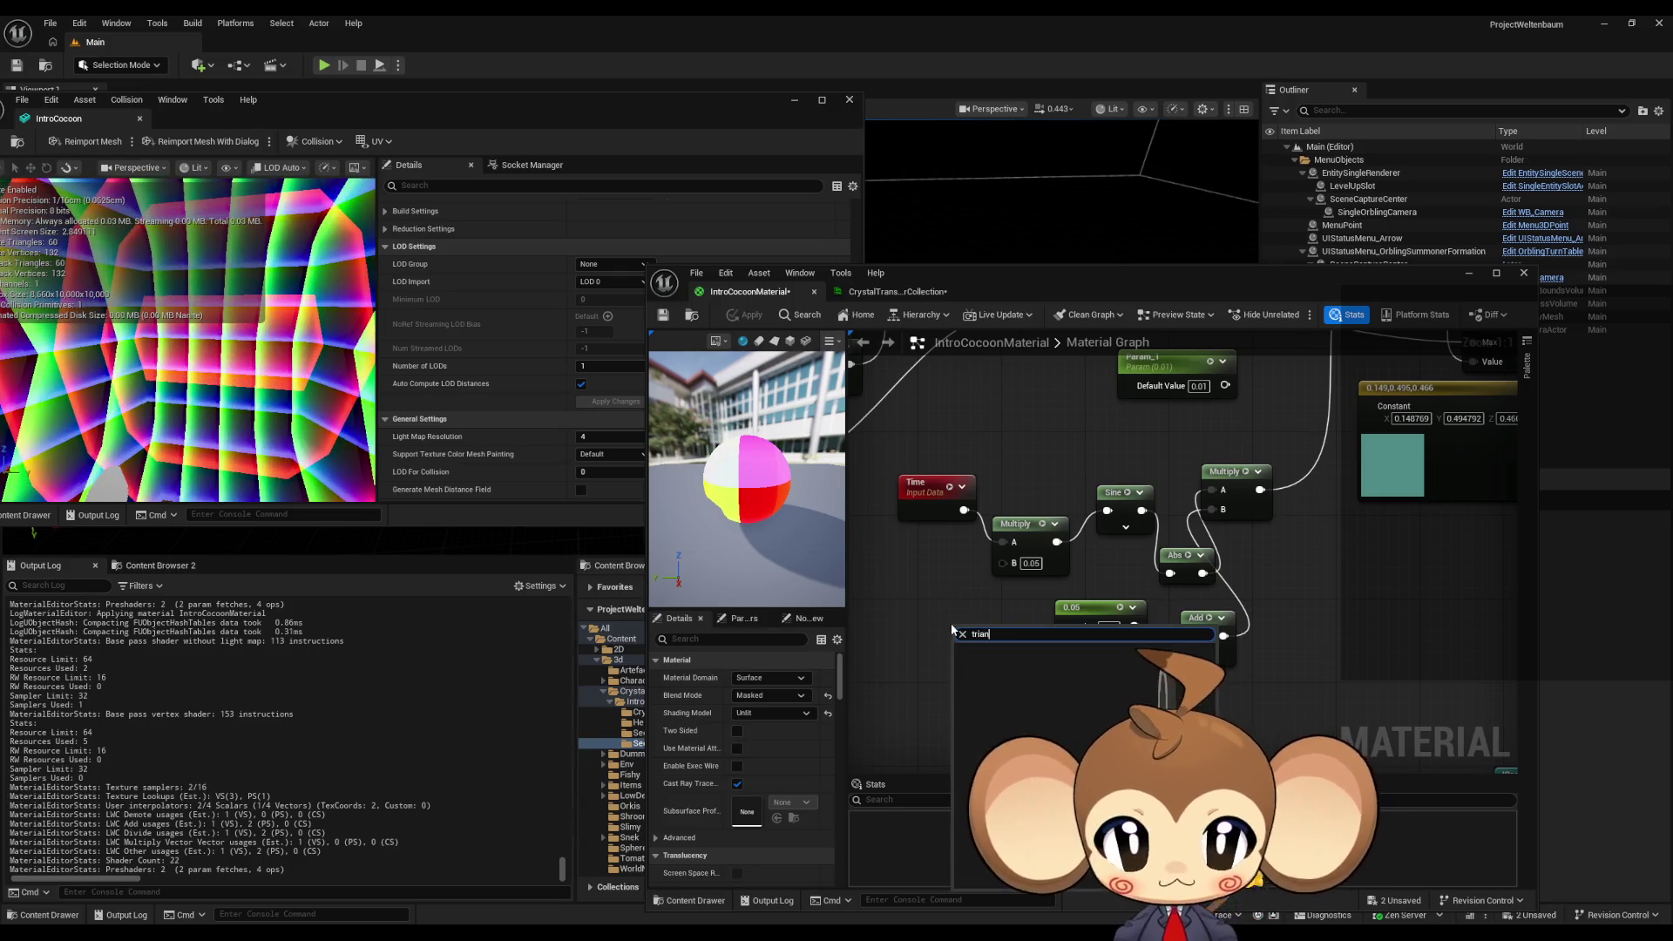
pyautogui.press('Escape')
pyautogui.rightClick(940, 660)
pyautogui.press('Escape')
pyautogui.scroll(-2, 1085, 652)
pyautogui.moveTo(1210, 625); pyautogui.dragTo(1160, 638)
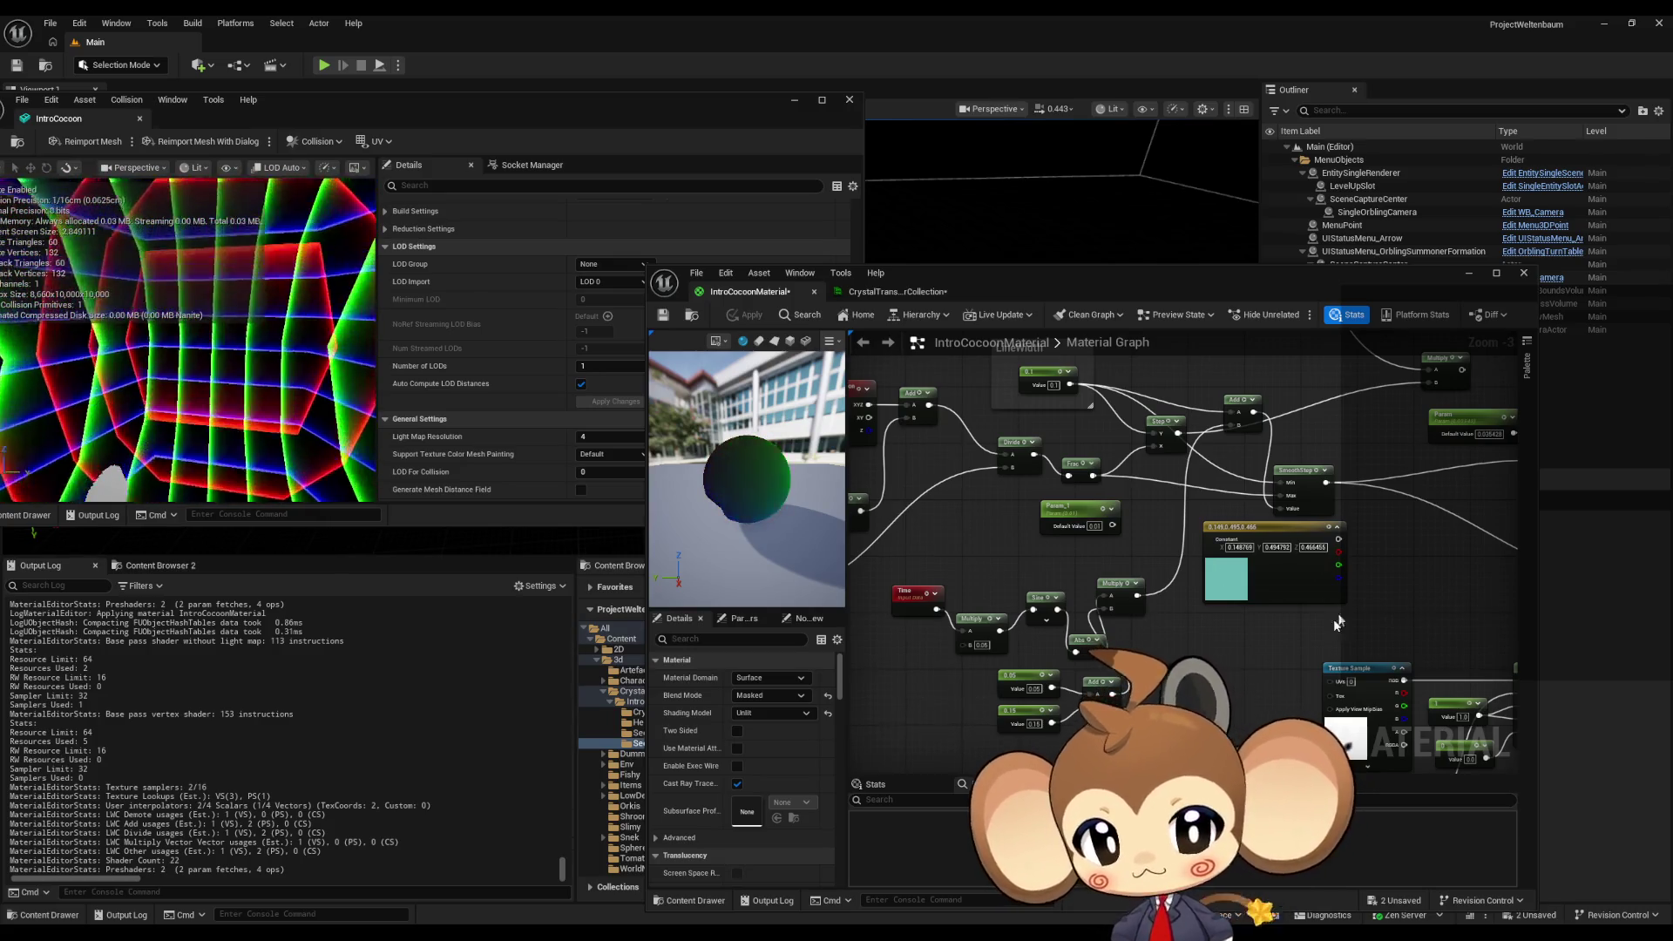
# - Place a 0.1 constant beside LineWidth, wire it into Add's B input, and apply
pyautogui.scroll(3, 1131, 648)
pyautogui.scroll(-2, 1129, 646)
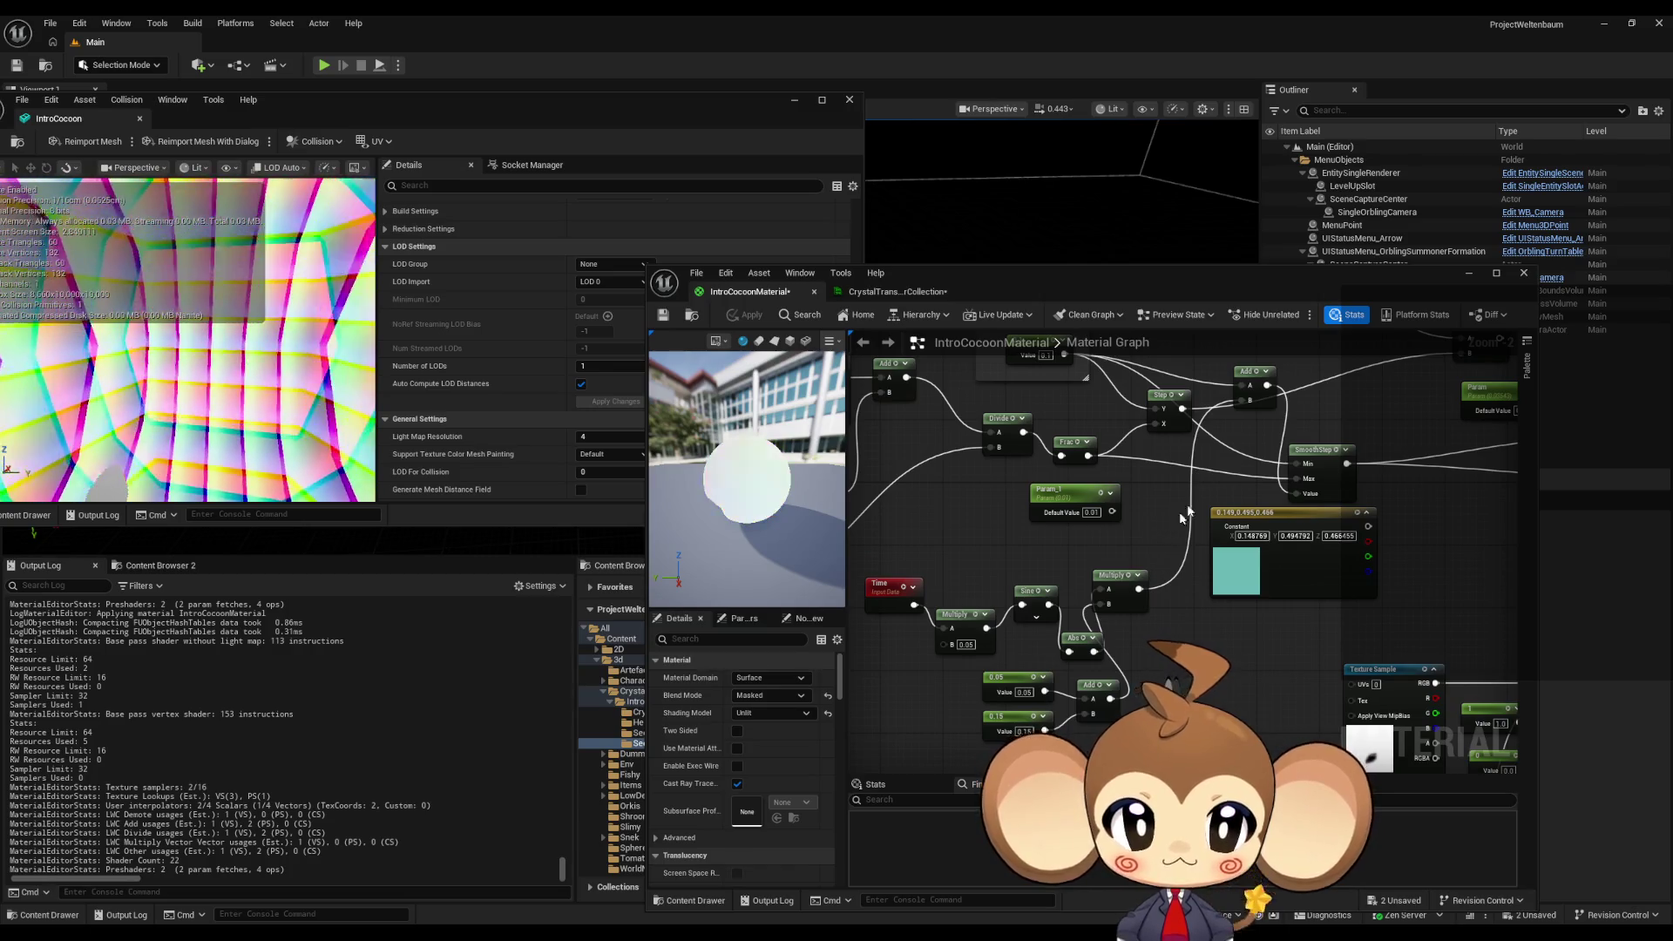
pyautogui.moveTo(1179, 511); pyautogui.dragTo(1102, 413)
pyautogui.click(1079, 427)
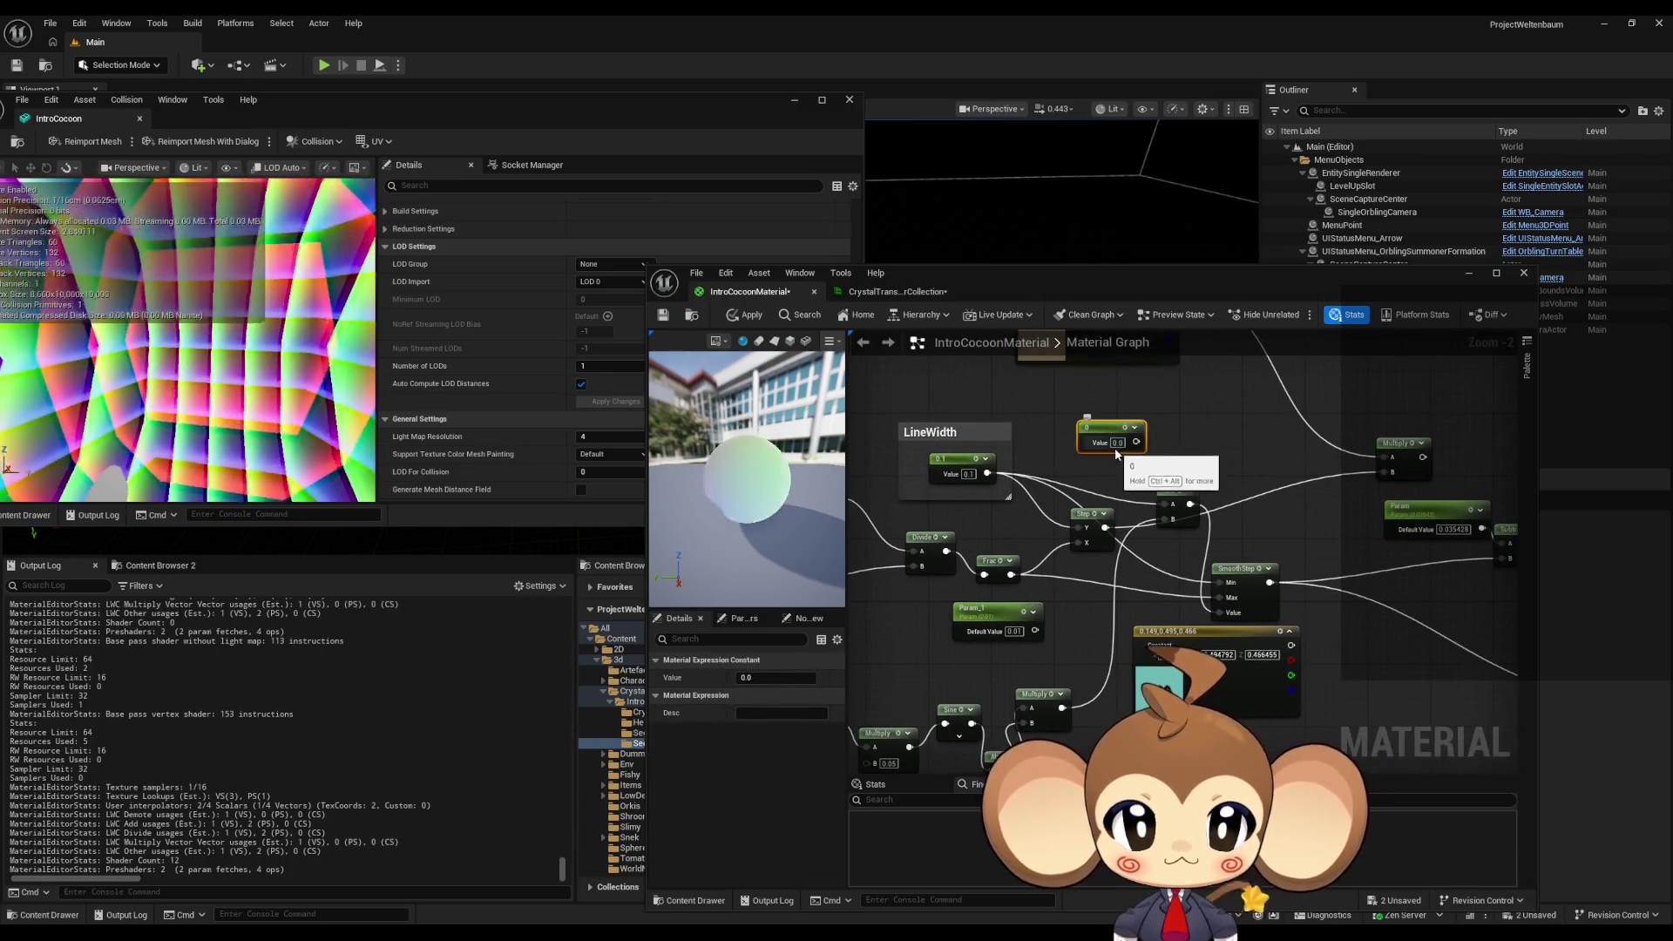
pyautogui.write('0.1')
pyautogui.press('Return')
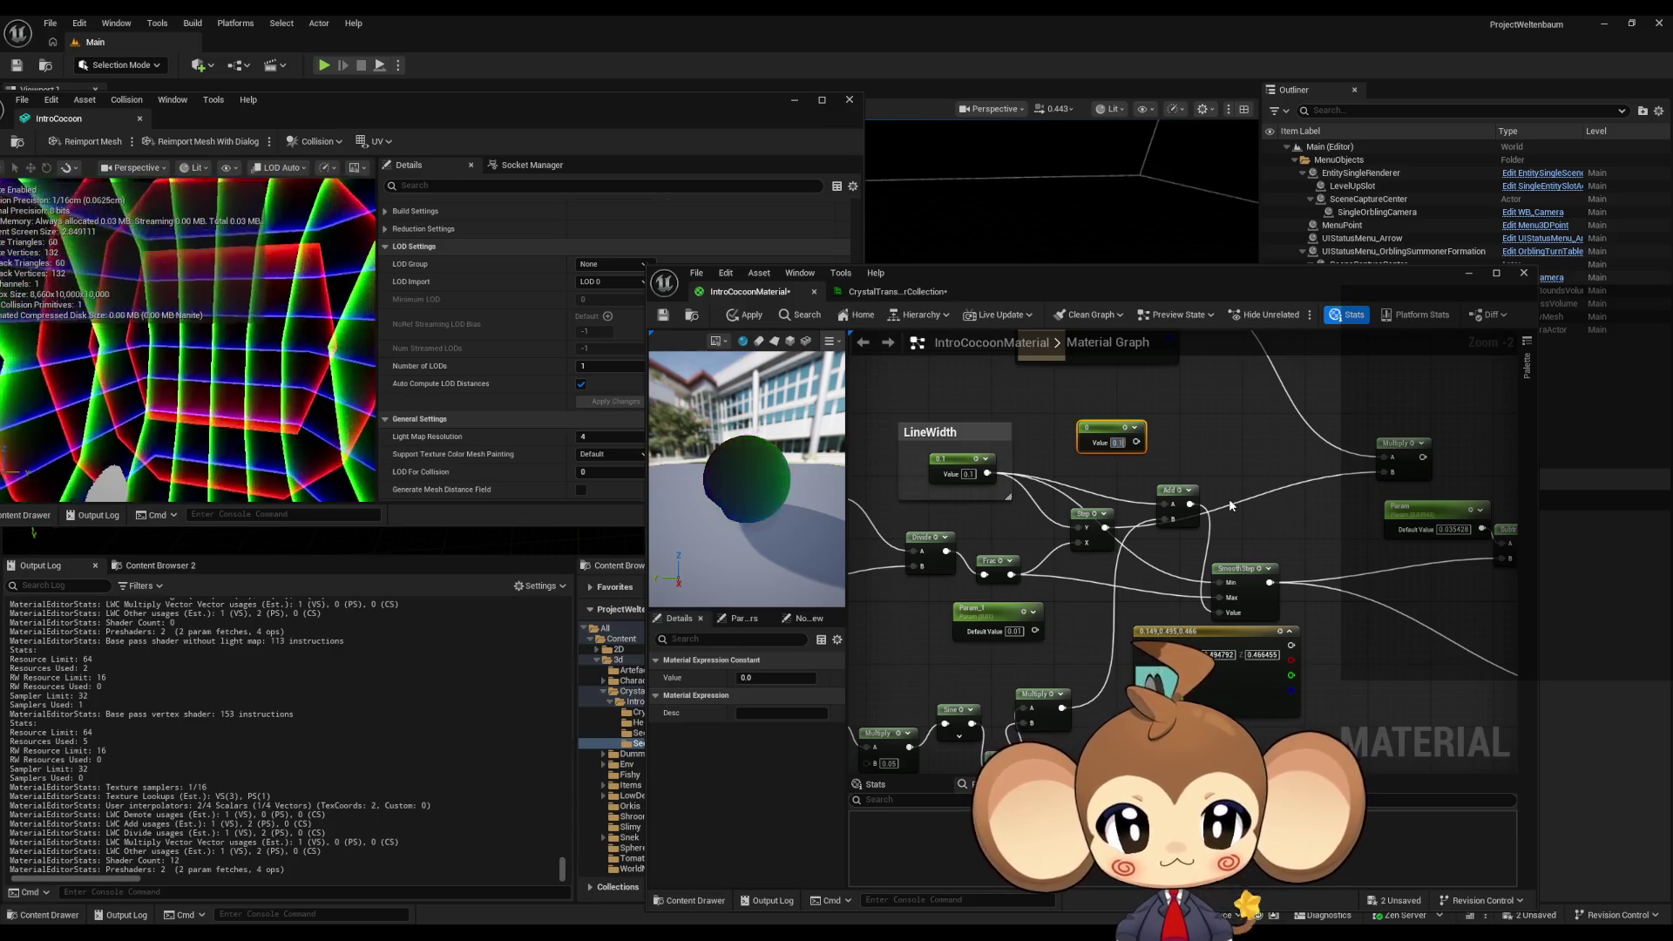
pyautogui.moveTo(1173, 521); pyautogui.dragTo(1136, 441)
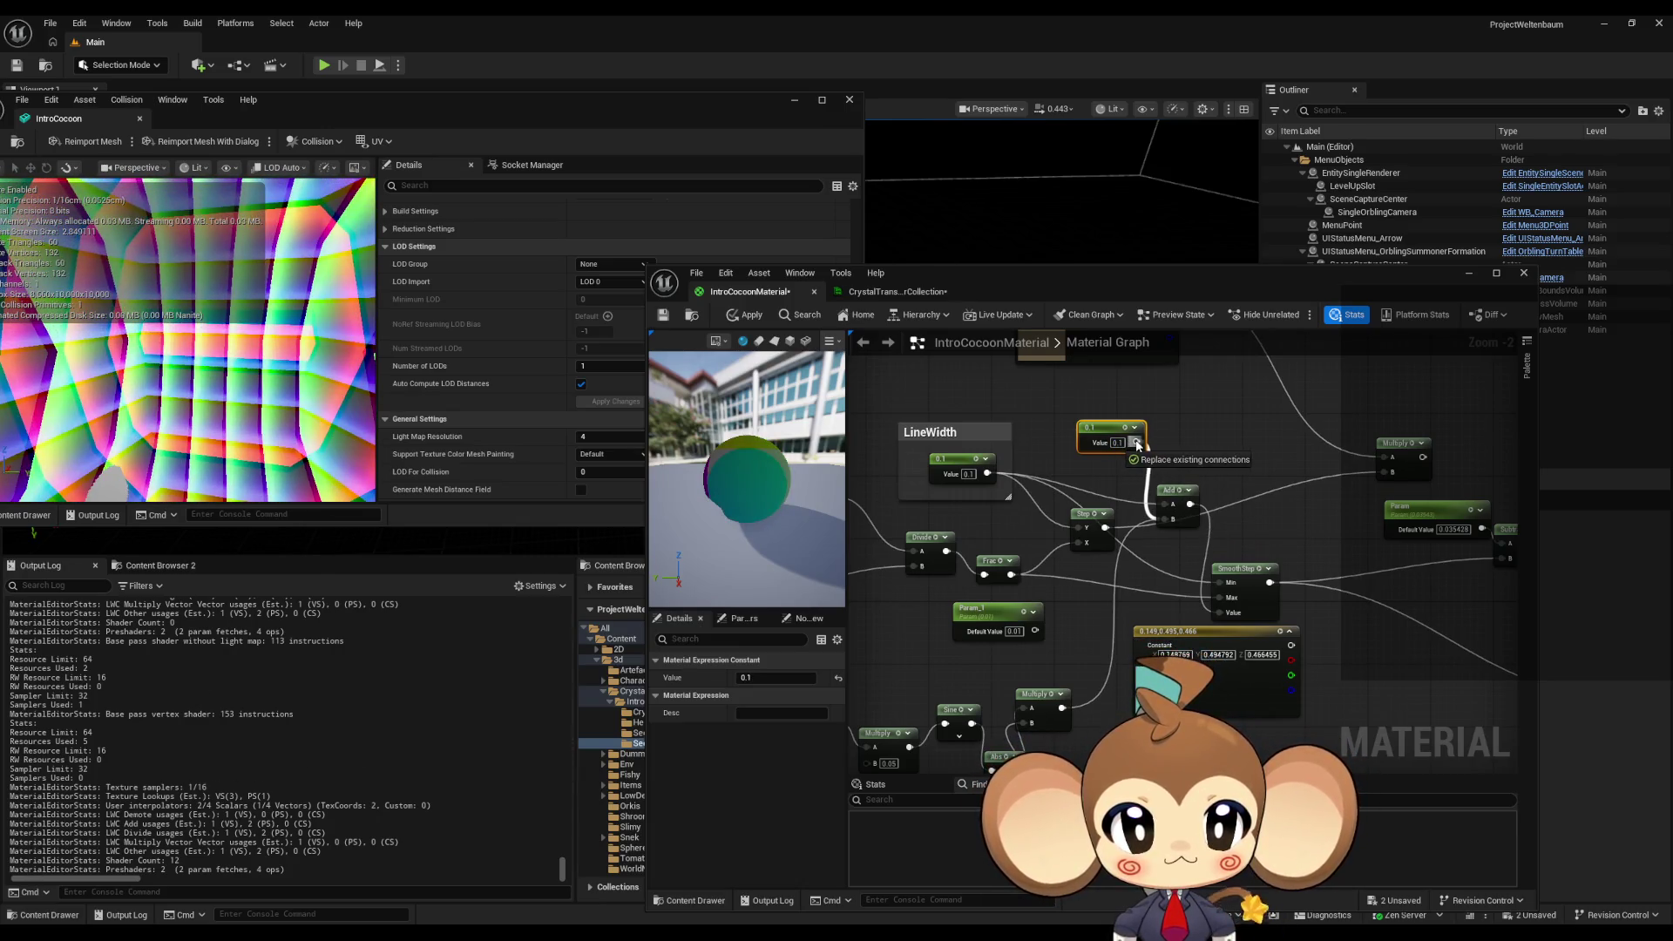
pyautogui.click(746, 314)
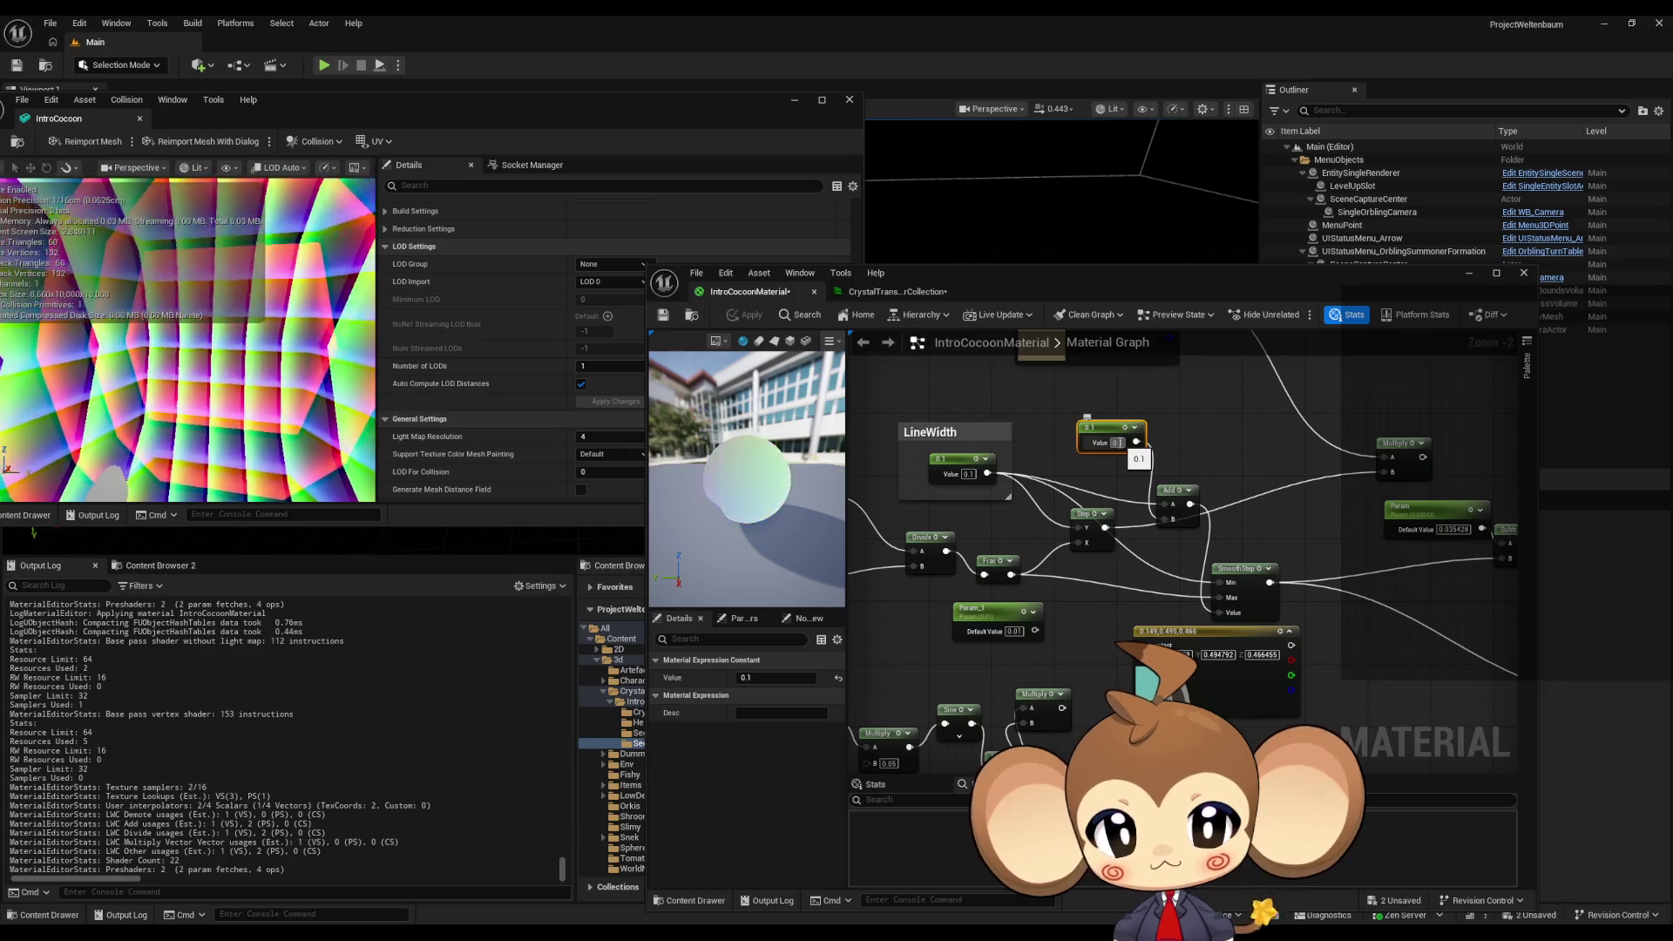
# - Apply the constant at 0, then change it to 0.01 and apply again
pyautogui.write('0')
pyautogui.press('Return')
pyautogui.click(759, 318)
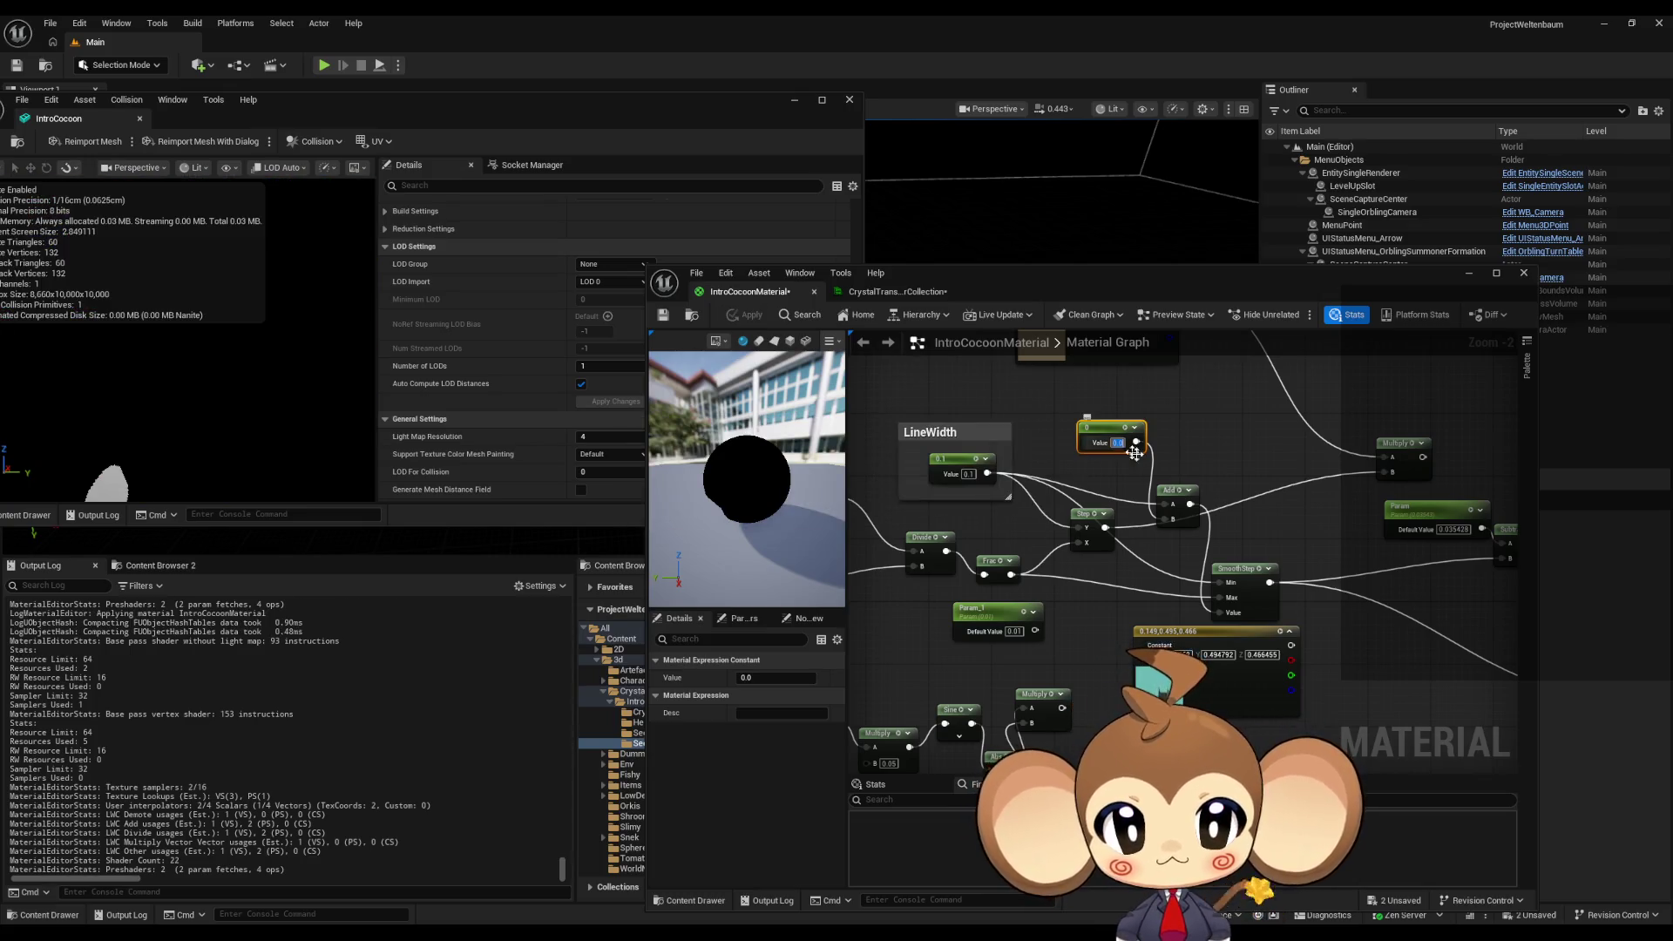
pyautogui.write('0.01')
pyautogui.press('Return')
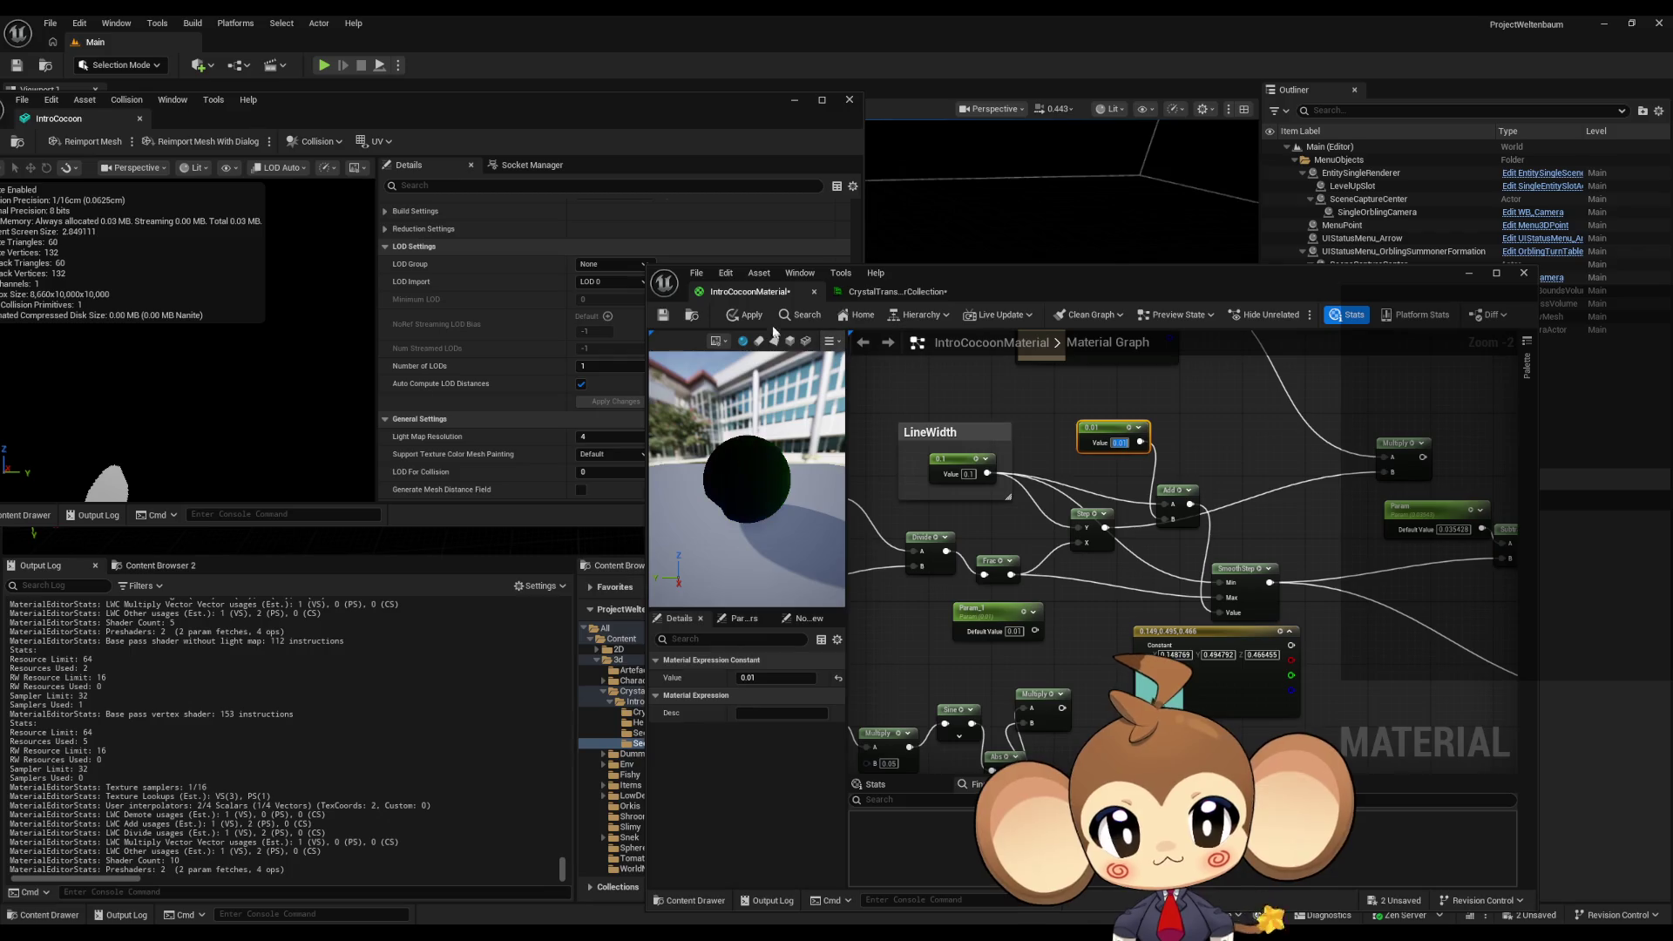
pyautogui.click(746, 318)
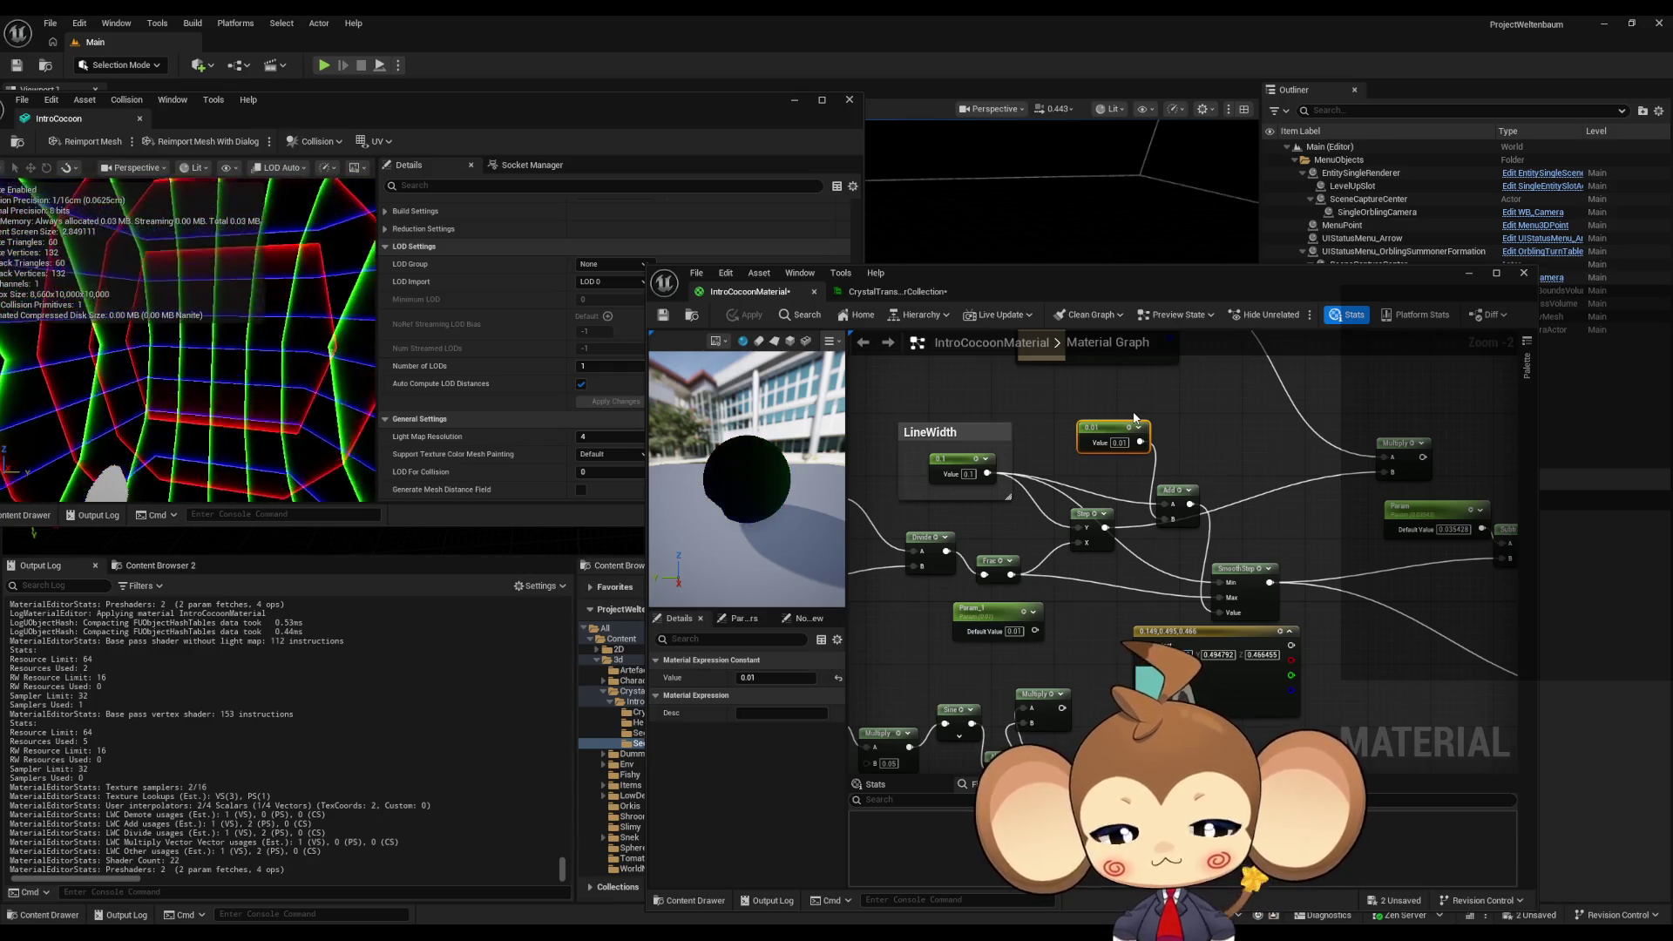
pyautogui.moveTo(1078, 521); pyautogui.dragTo(1179, 468)
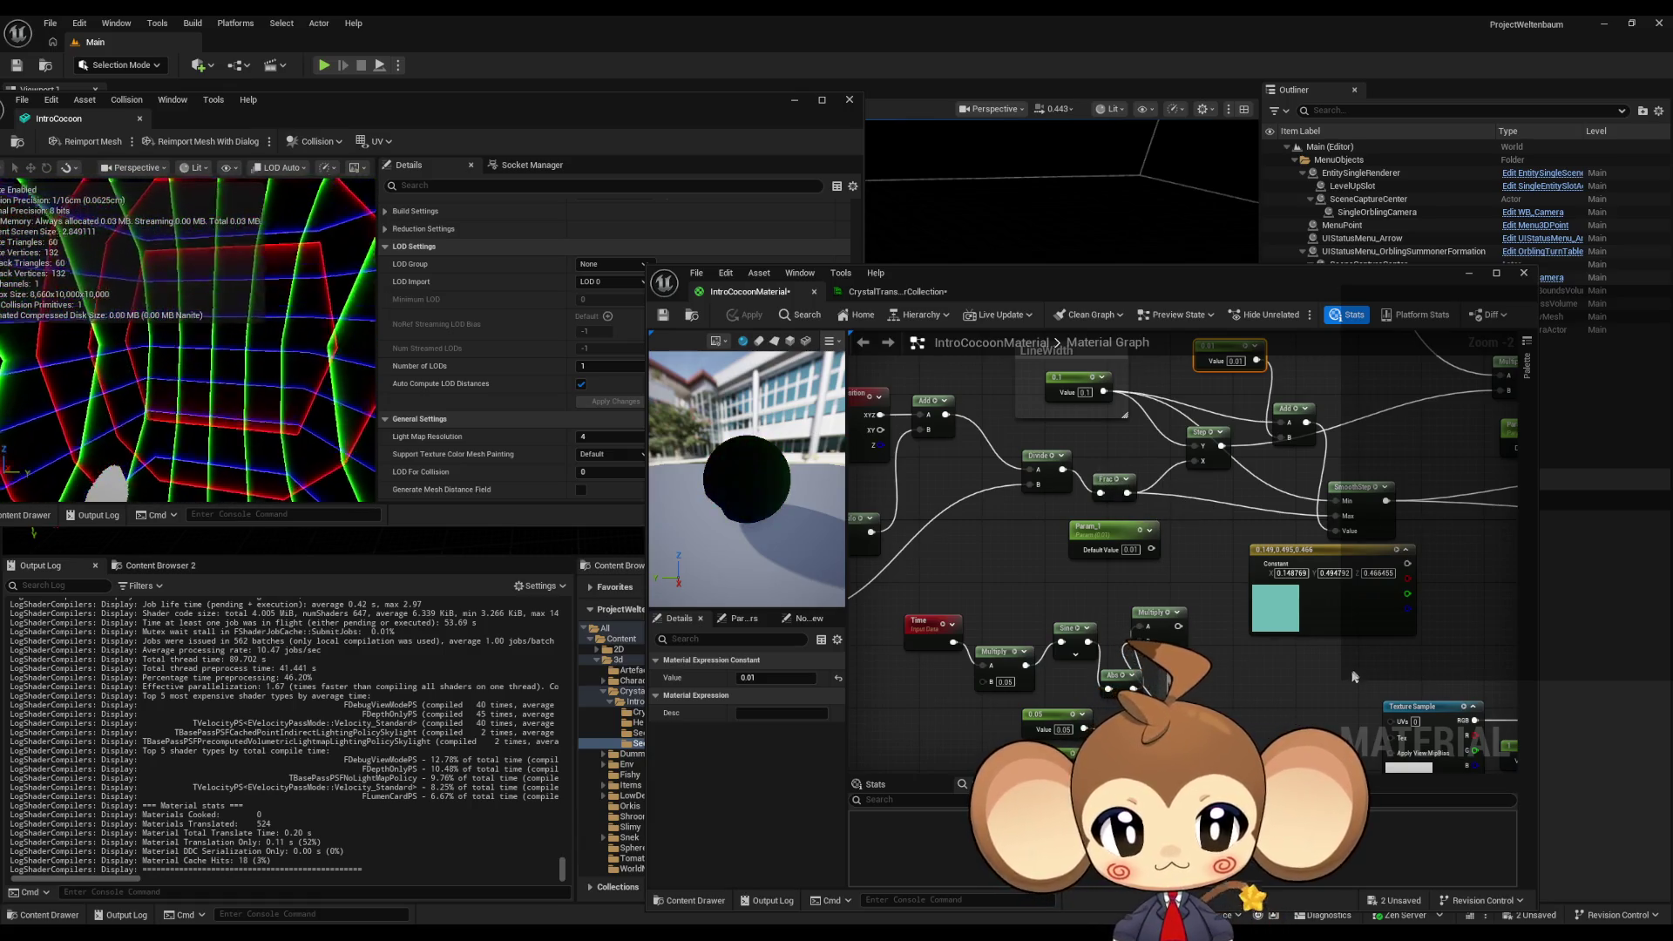
# - Place a new Add node near the material output, wire it to the colour constant, and apply
pyautogui.moveTo(1102, 478); pyautogui.dragTo(944, 448)
pyautogui.moveTo(1181, 641); pyautogui.dragTo(1170, 631)
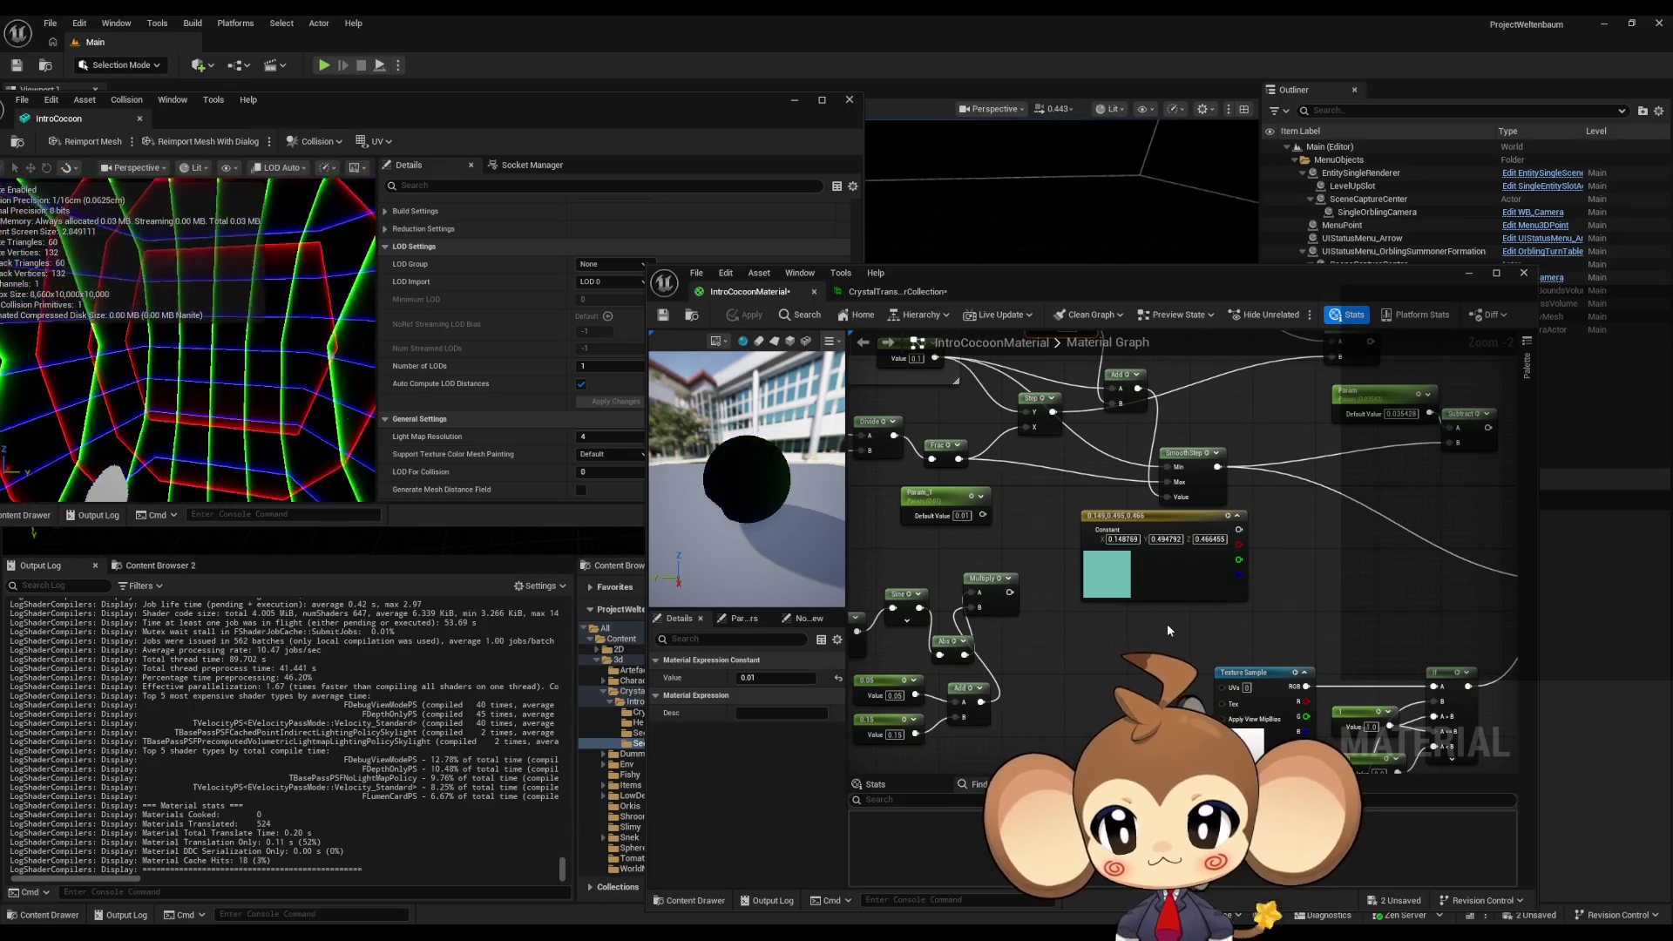
pyautogui.scroll(-1, 1166, 624)
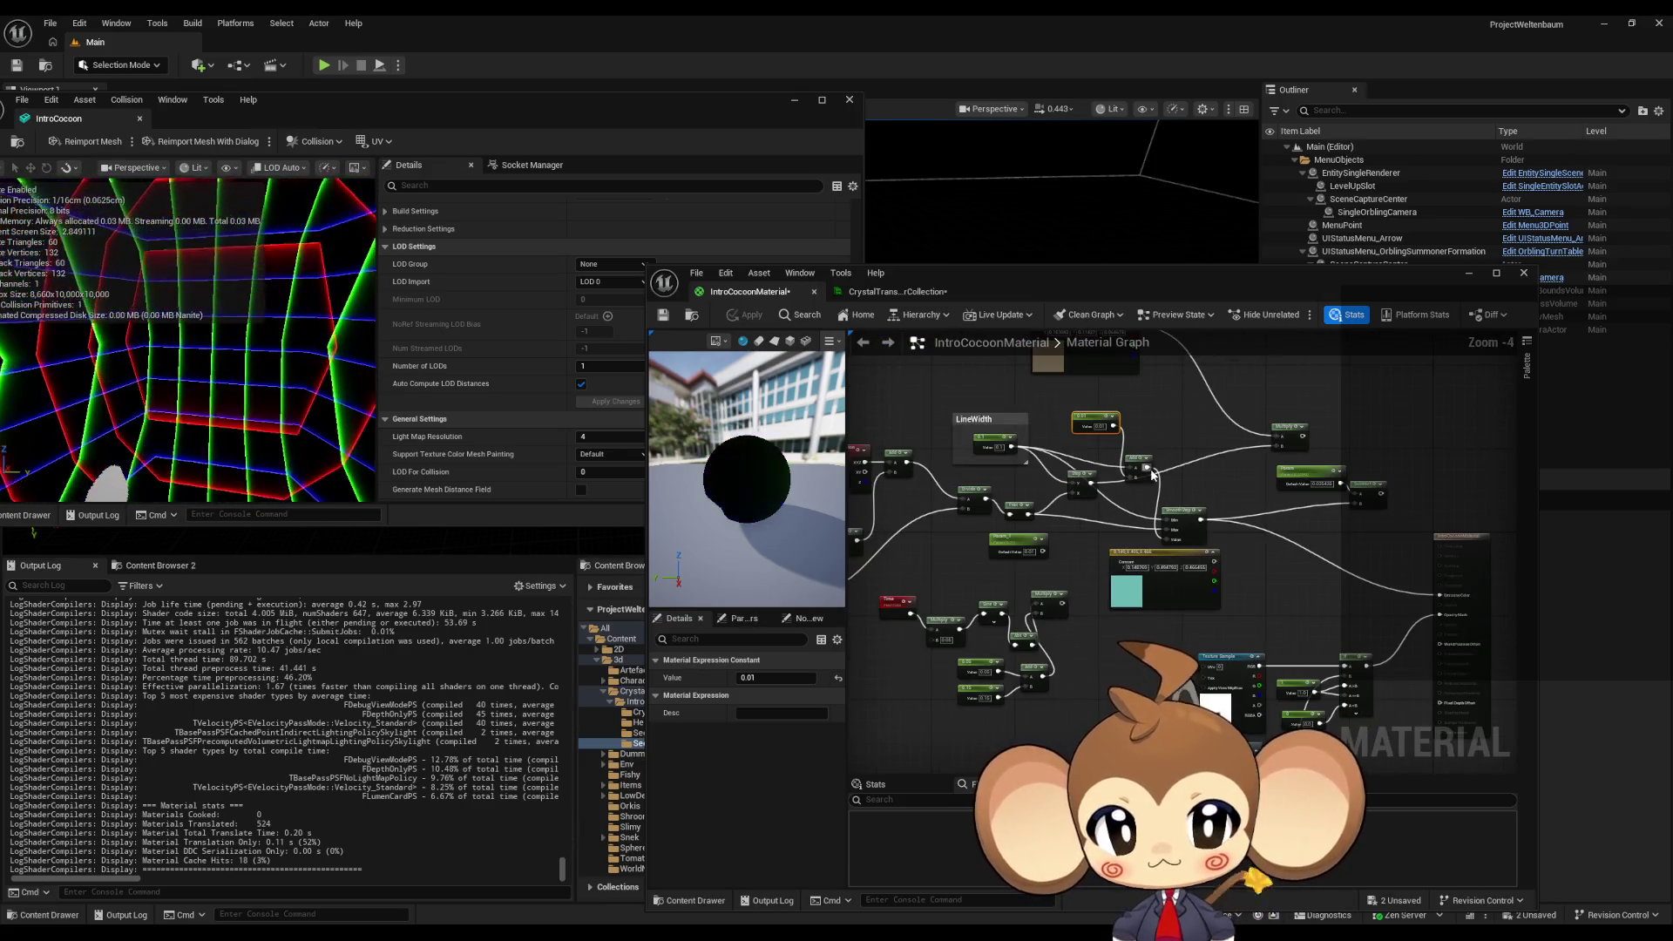
pyautogui.scroll(-1, 1127, 556)
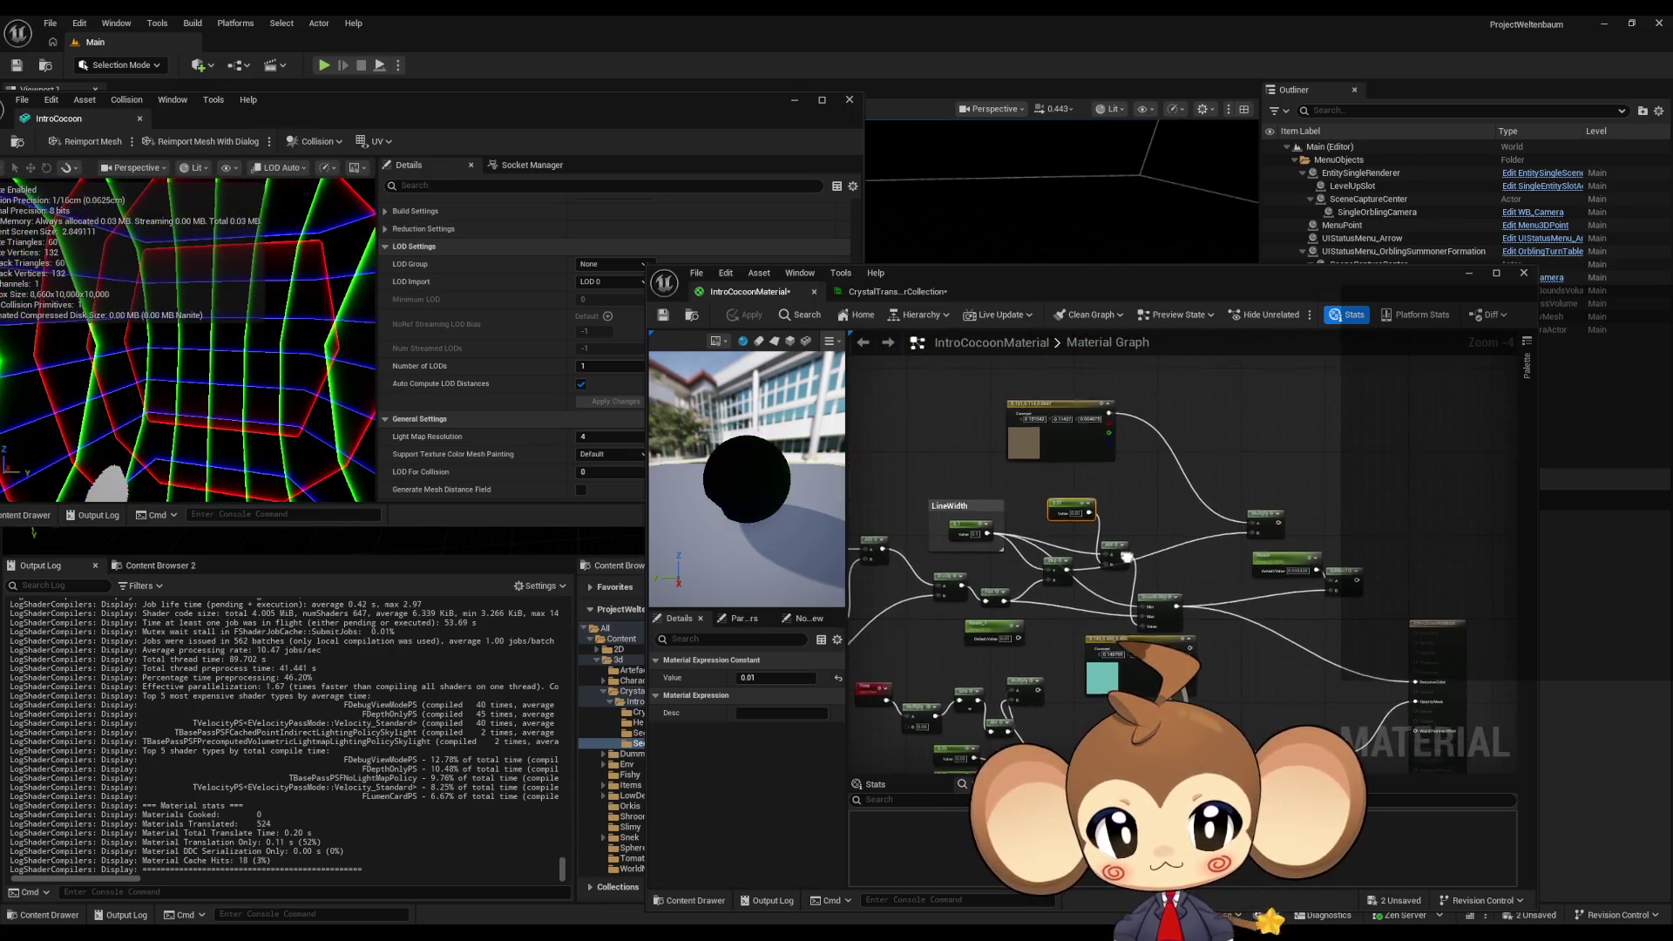
pyautogui.click(1174, 614)
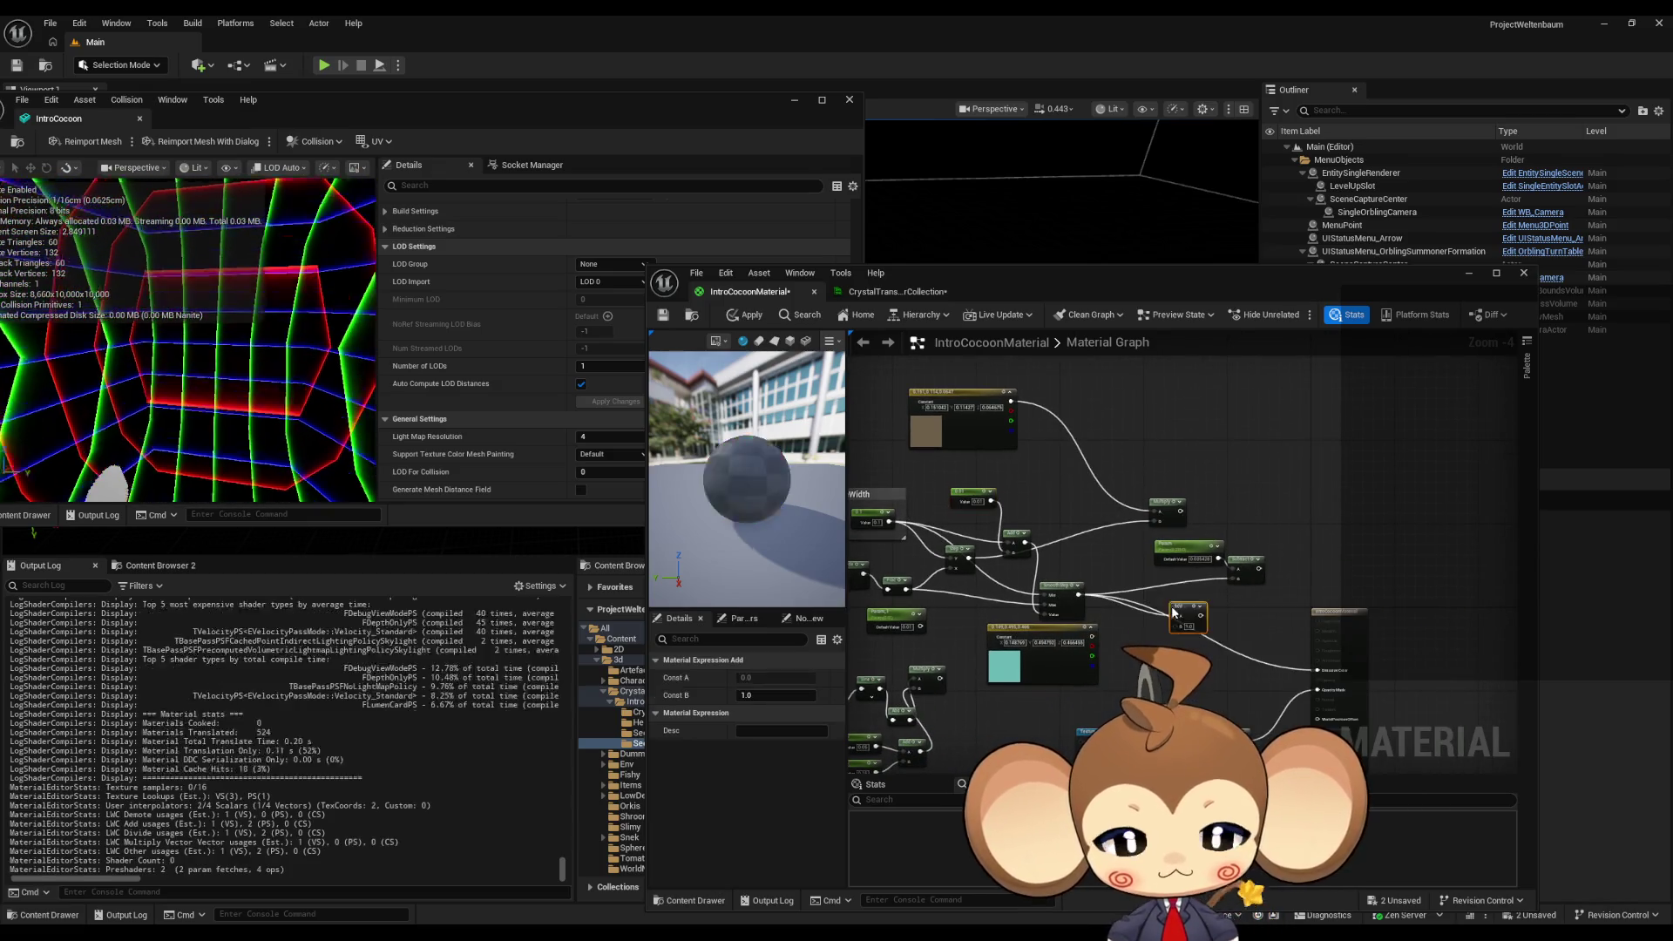
pyautogui.scroll(1, 1176, 615)
pyautogui.moveTo(1182, 617)
pyautogui.mouseDown()
pyautogui.moveTo(1115, 662)
pyautogui.moveTo(918, 442)
pyautogui.mouseUp()
pyautogui.click(748, 314)
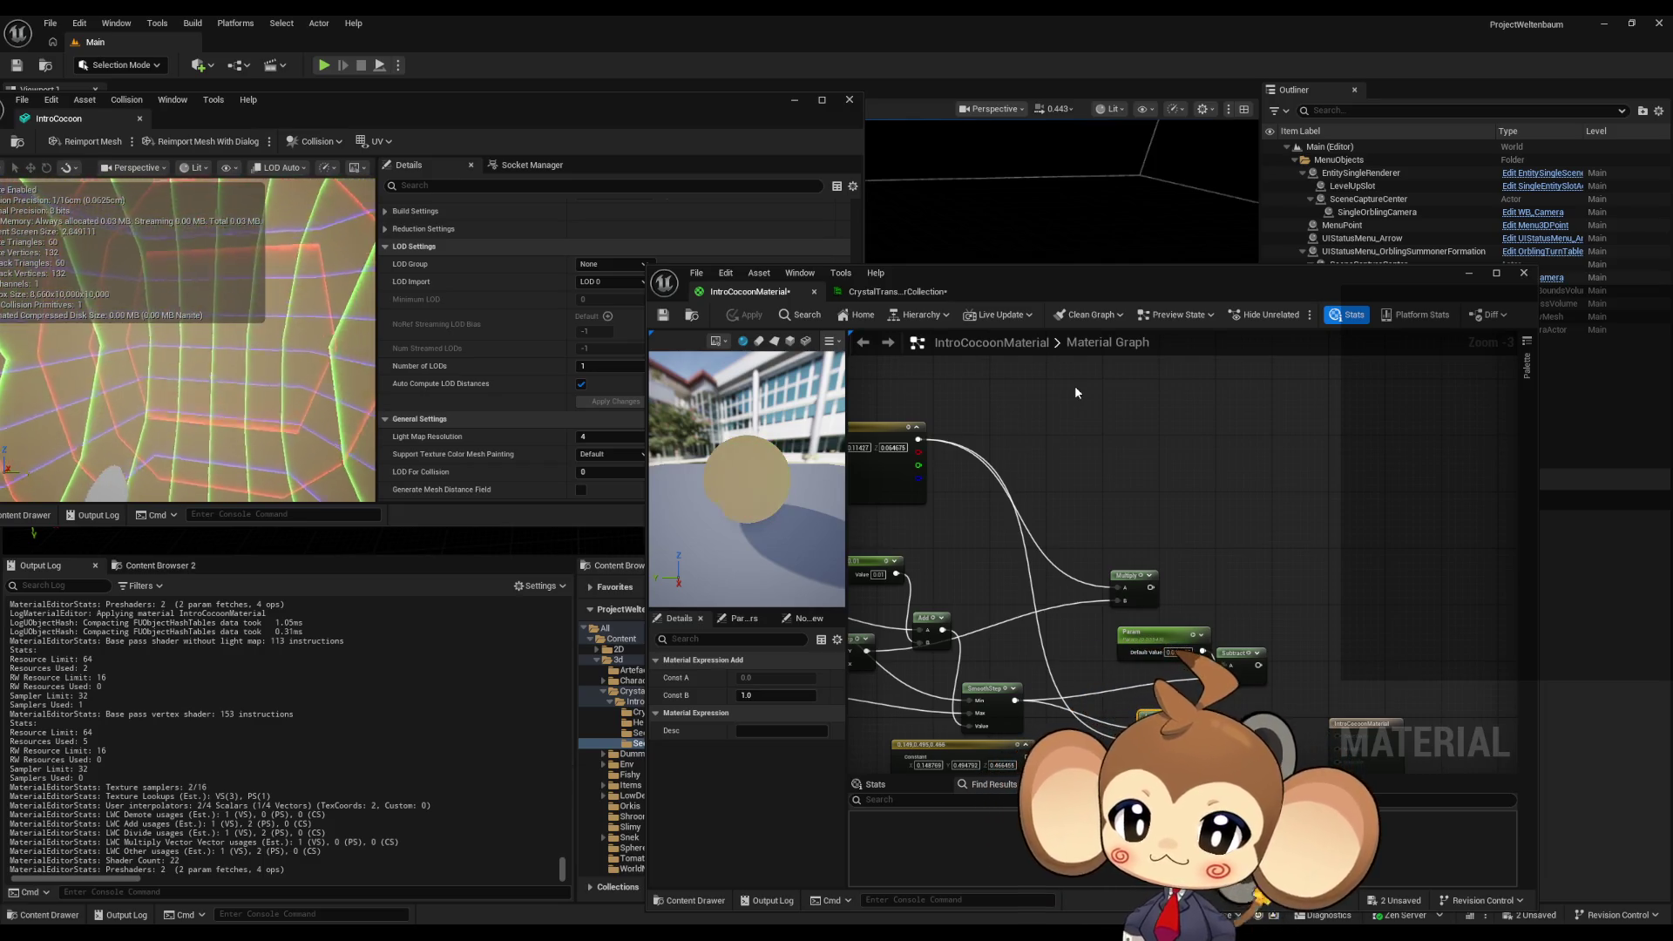
# - Insert a Multiply after the Time node with B set to 0.8 and apply
pyautogui.moveTo(1075, 385)
pyautogui.mouseDown()
pyautogui.moveTo(1246, 393)
pyautogui.moveTo(1656, 253)
pyautogui.mouseUp()
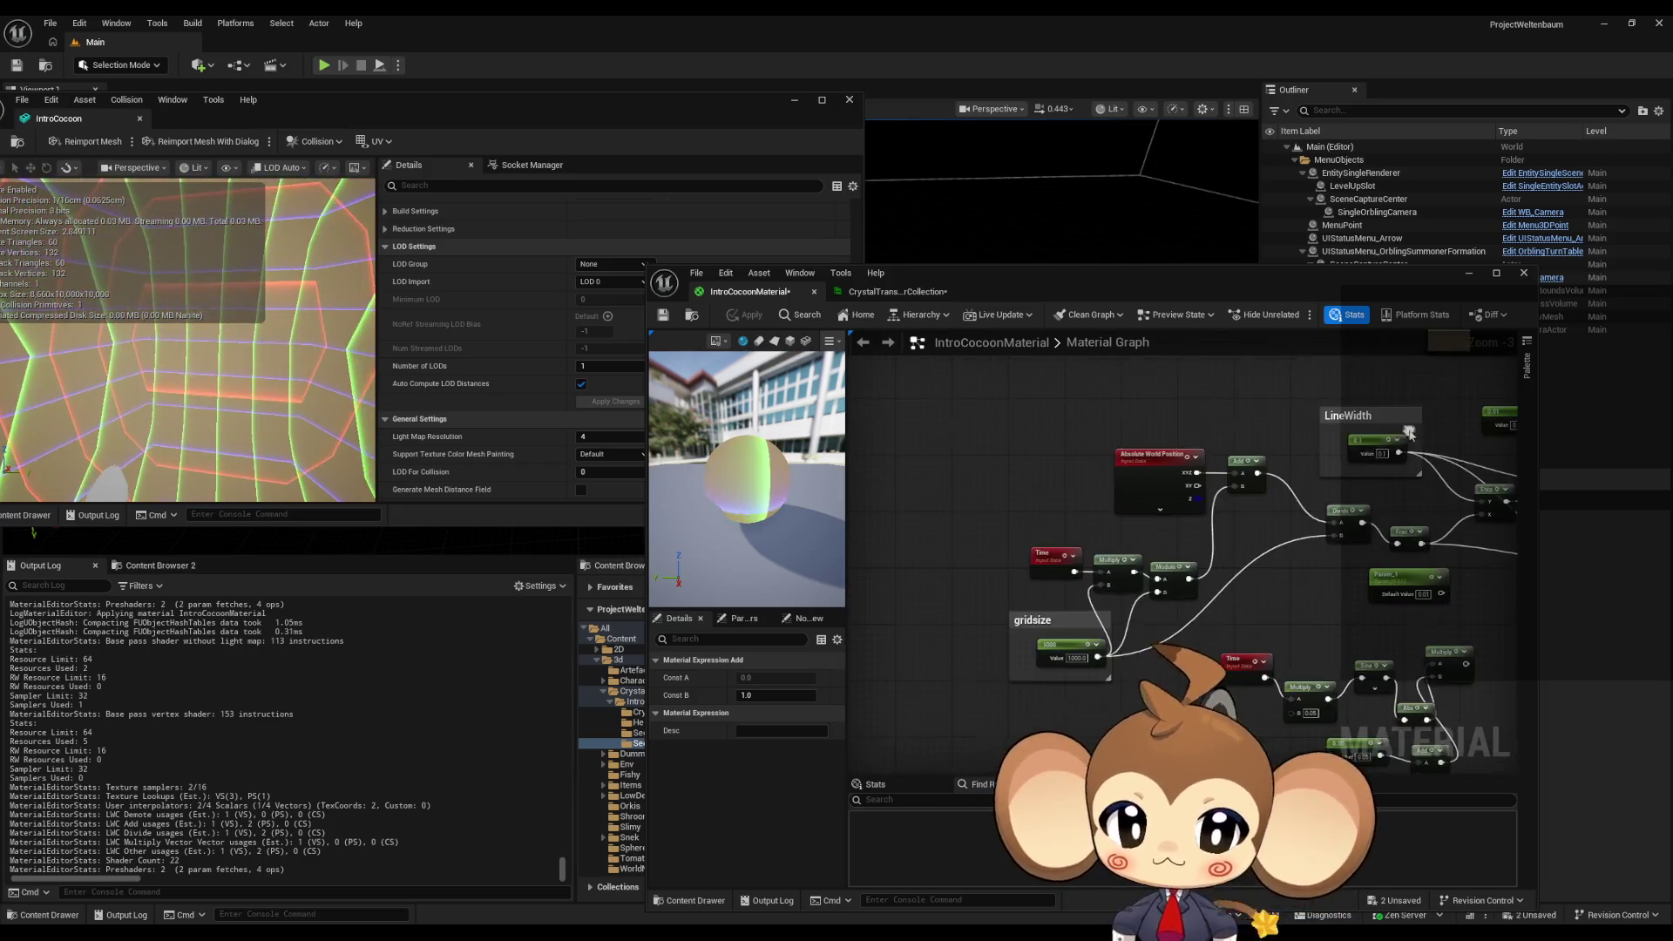
pyautogui.scroll(3, 1067, 630)
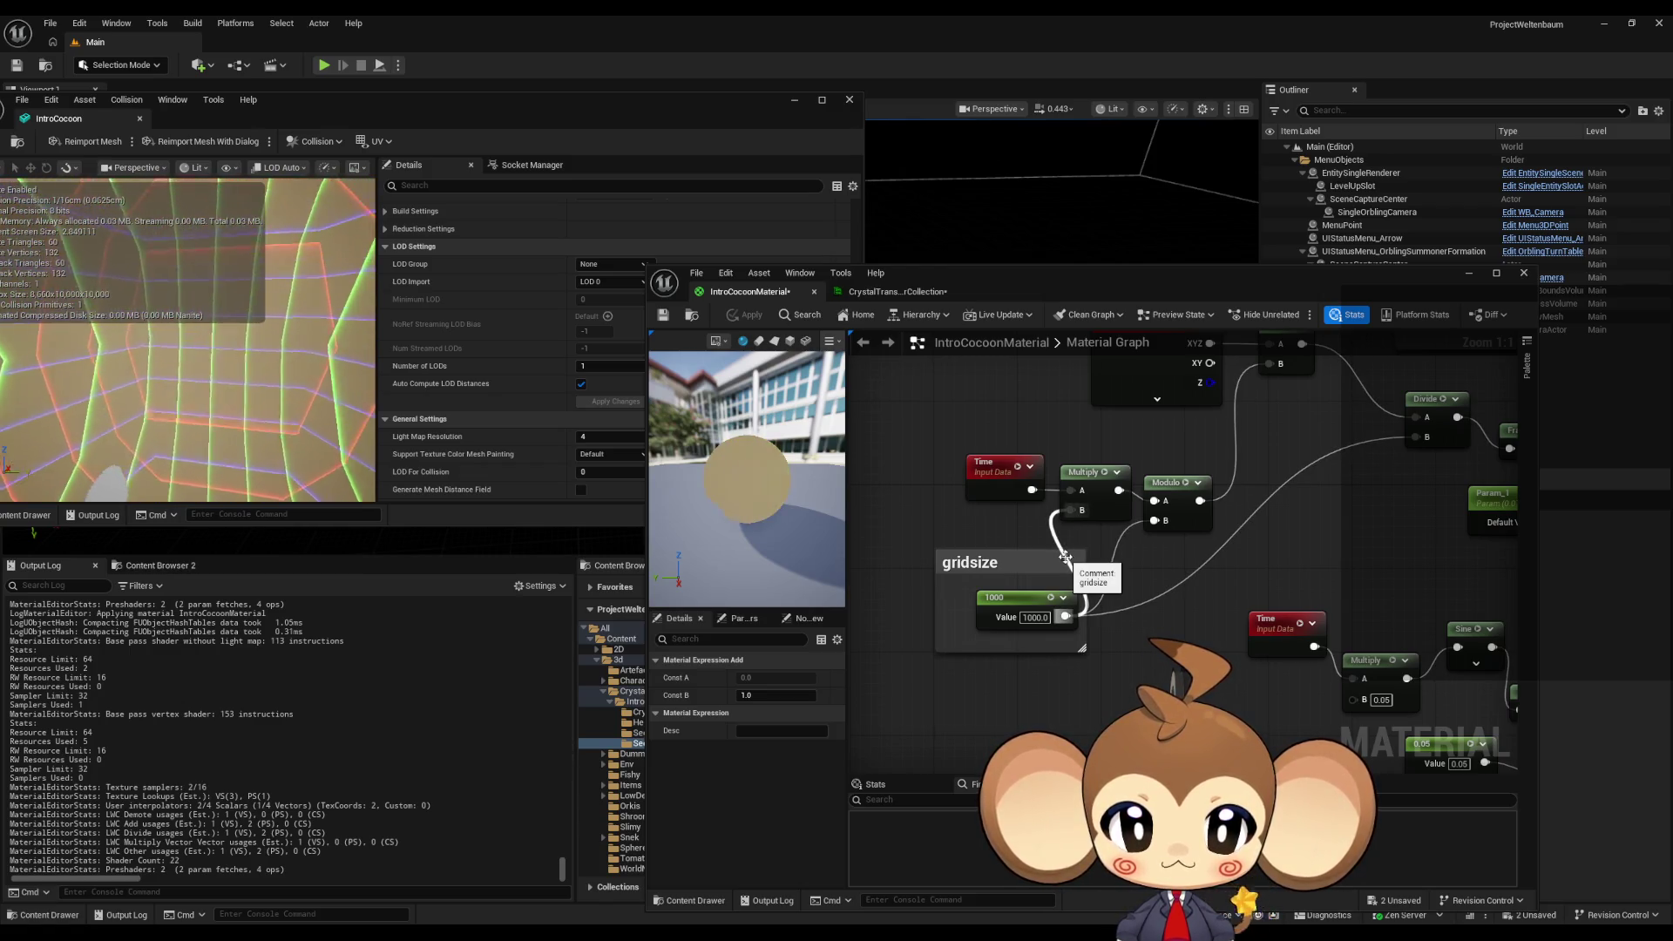
pyautogui.moveTo(1037, 484); pyautogui.dragTo(941, 482)
pyautogui.moveTo(972, 490); pyautogui.dragTo(972, 492)
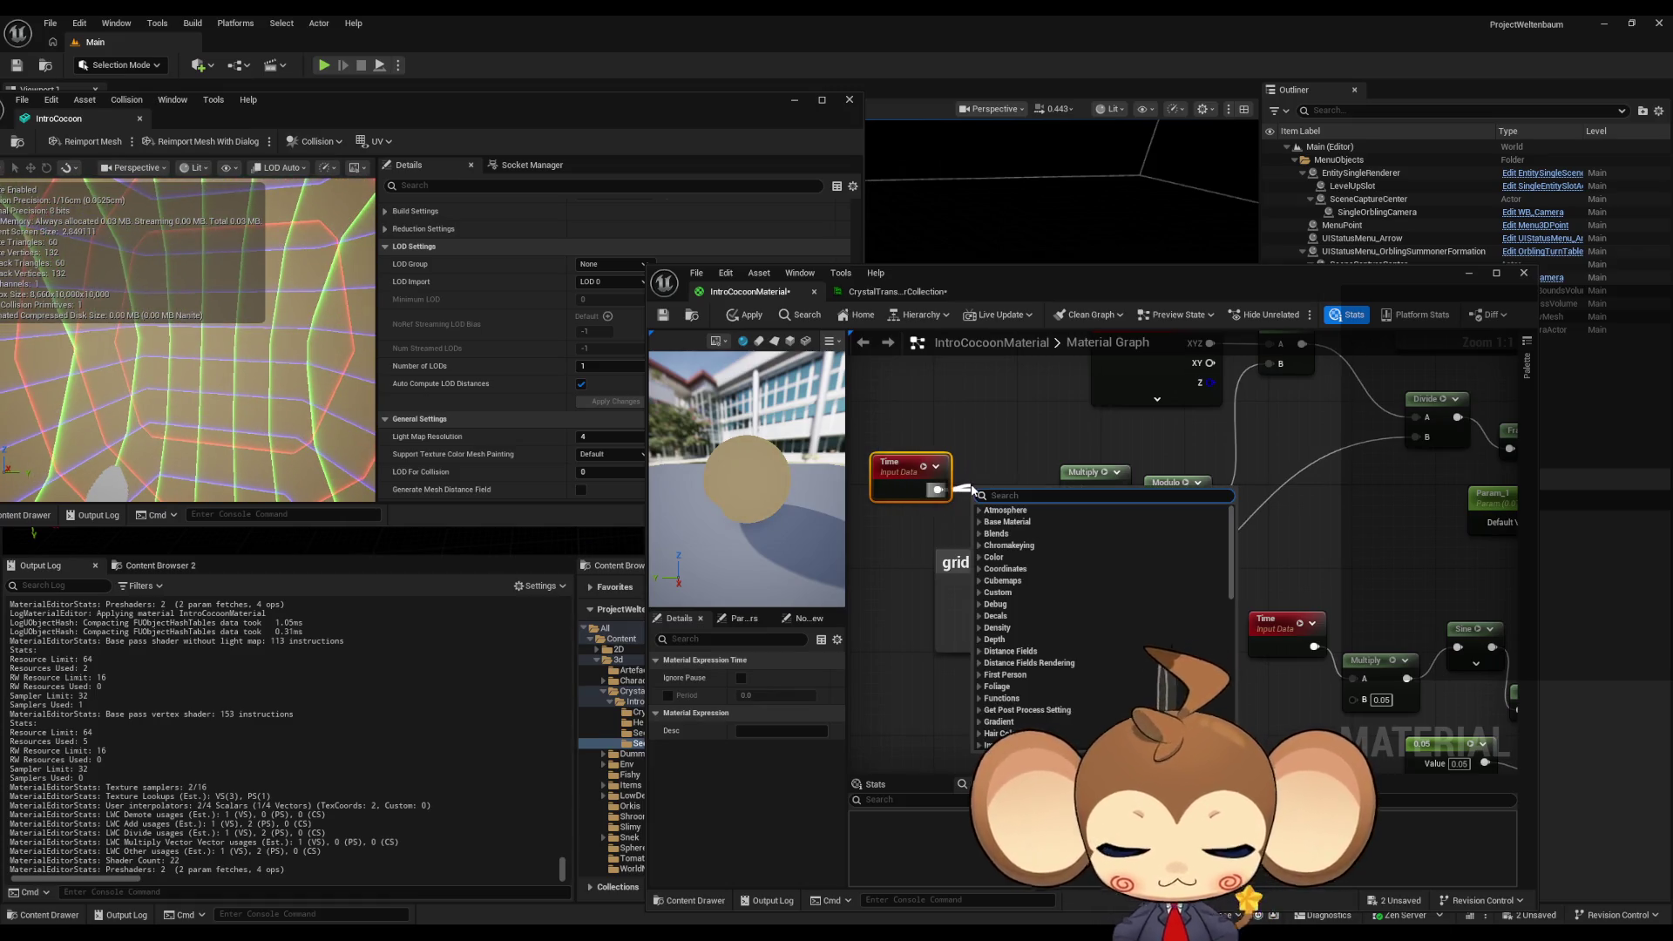
pyautogui.click(1031, 512)
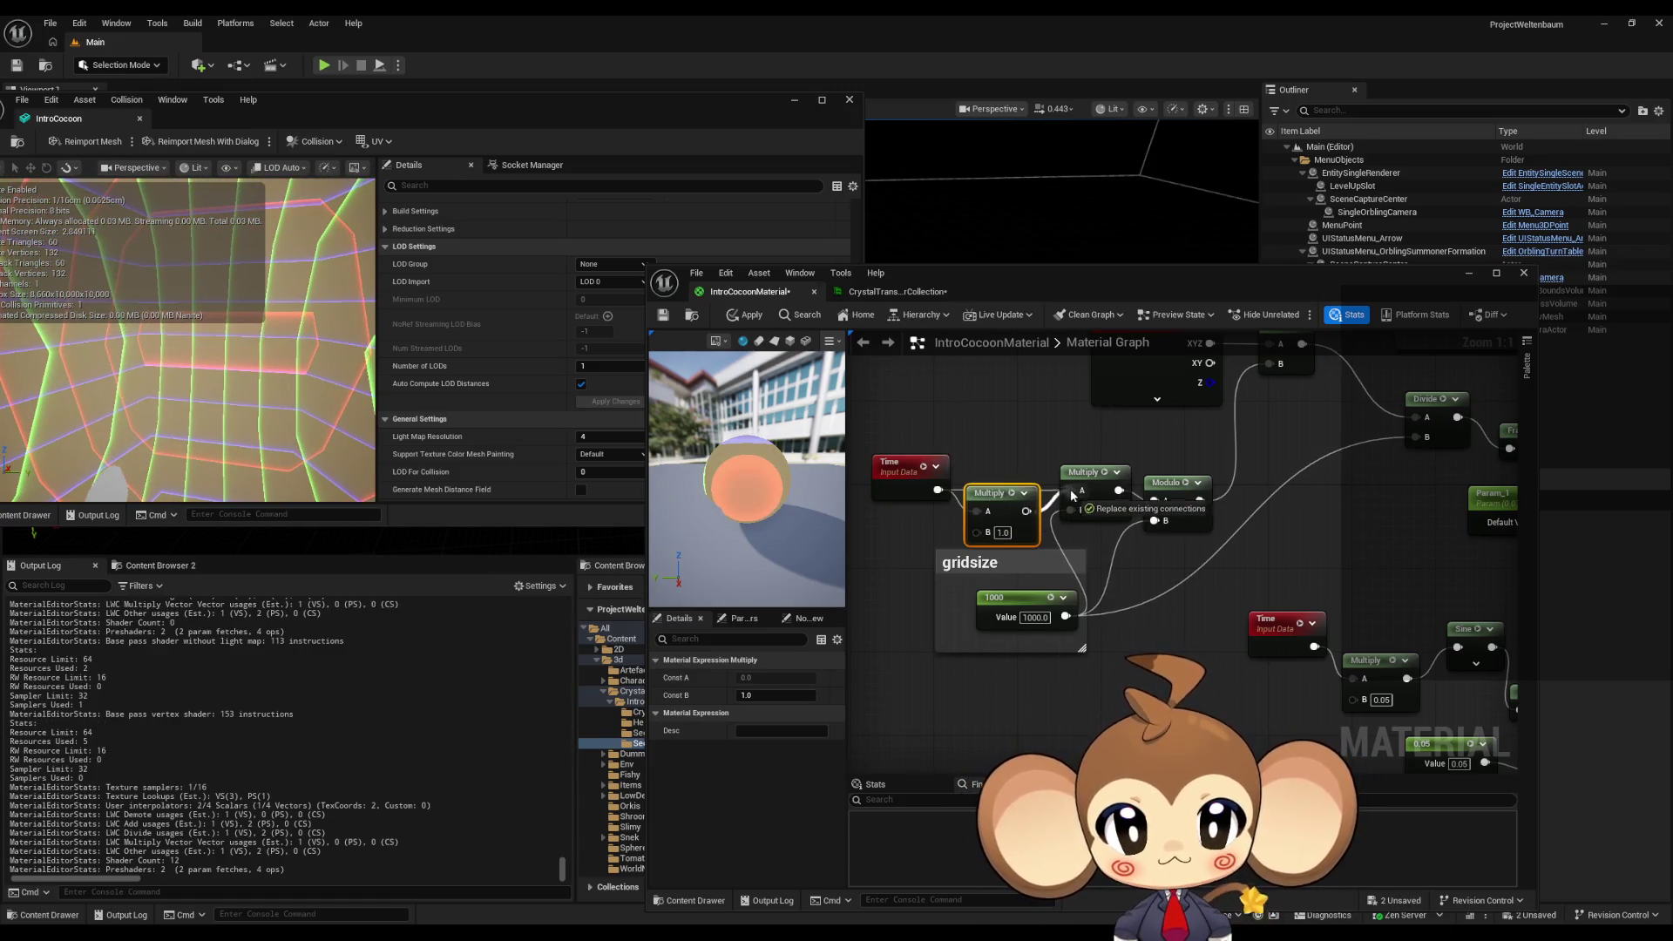
pyautogui.moveTo(1011, 492); pyautogui.dragTo(1011, 471)
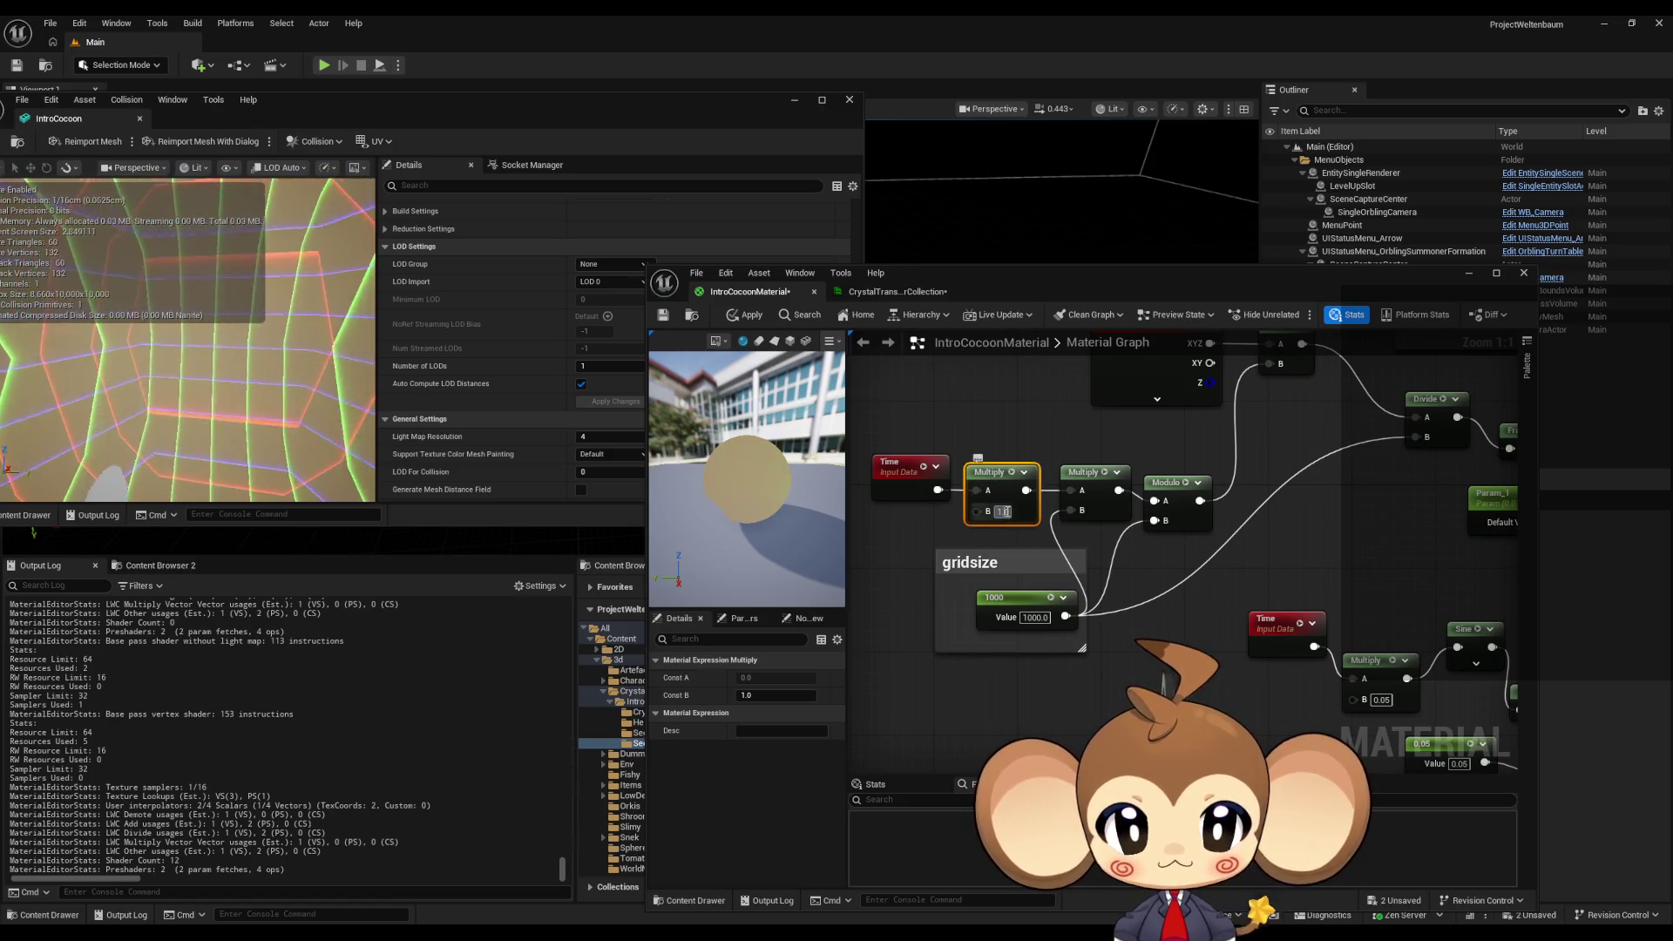
pyautogui.write('0.8')
pyautogui.press('Return')
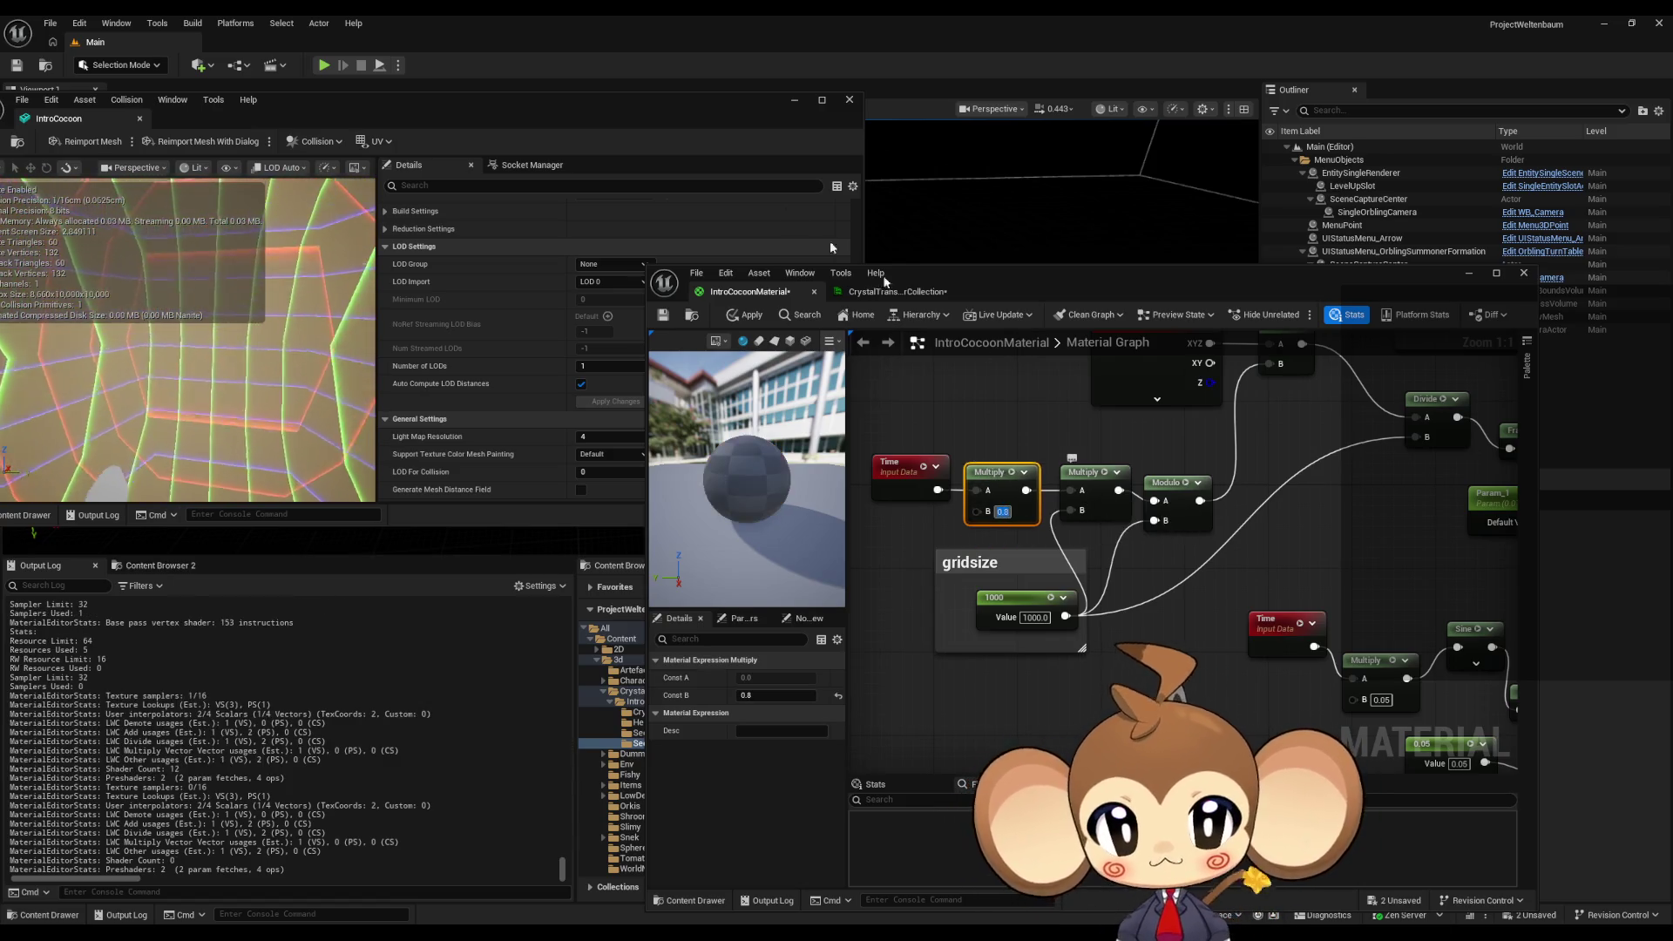
pyautogui.click(752, 317)
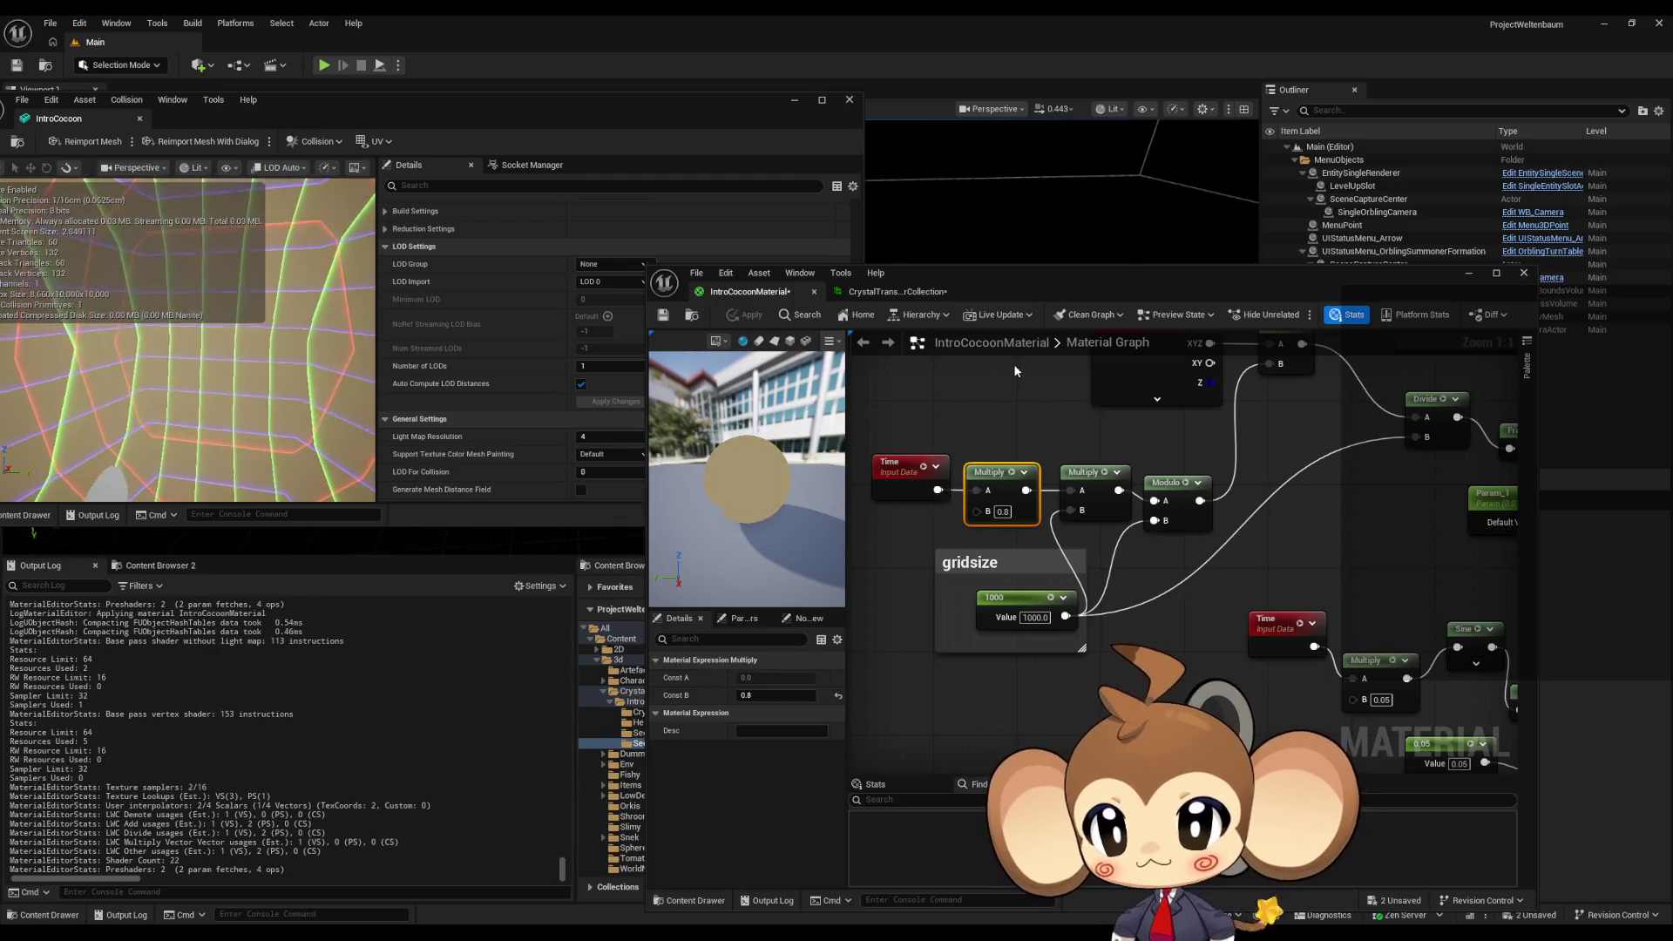
# - Change the Multiply's B to 0.5, apply, and inspect the IntroCocoon mesh preview
pyautogui.click(1002, 512)
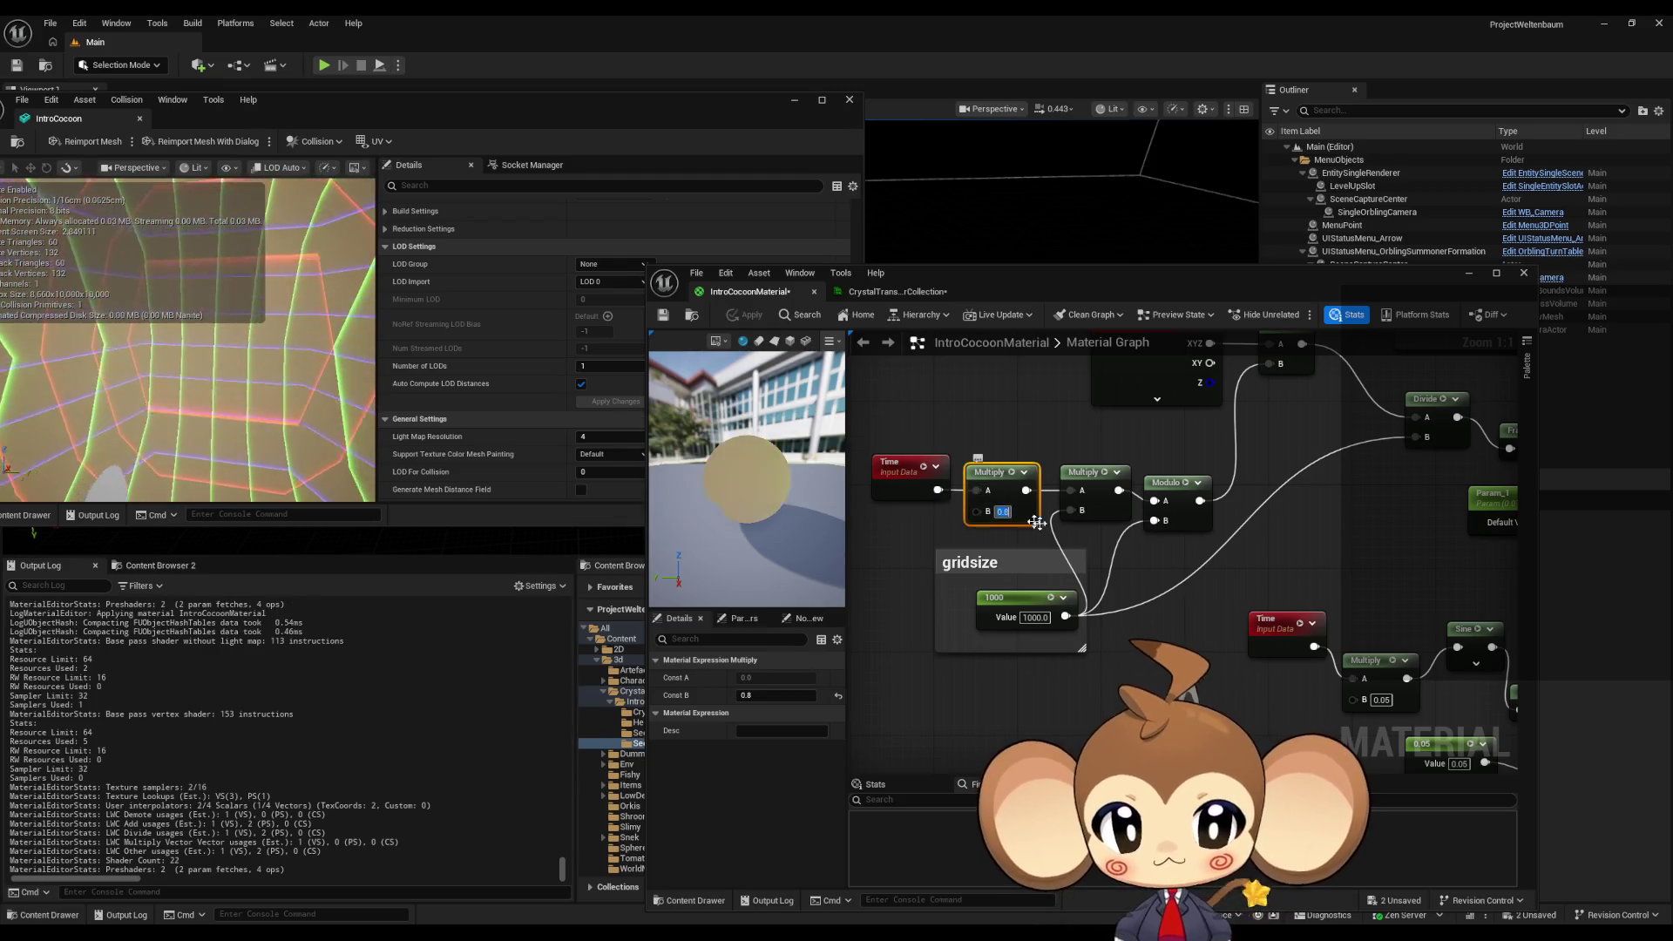
pyautogui.write('0.5')
pyautogui.press('Return')
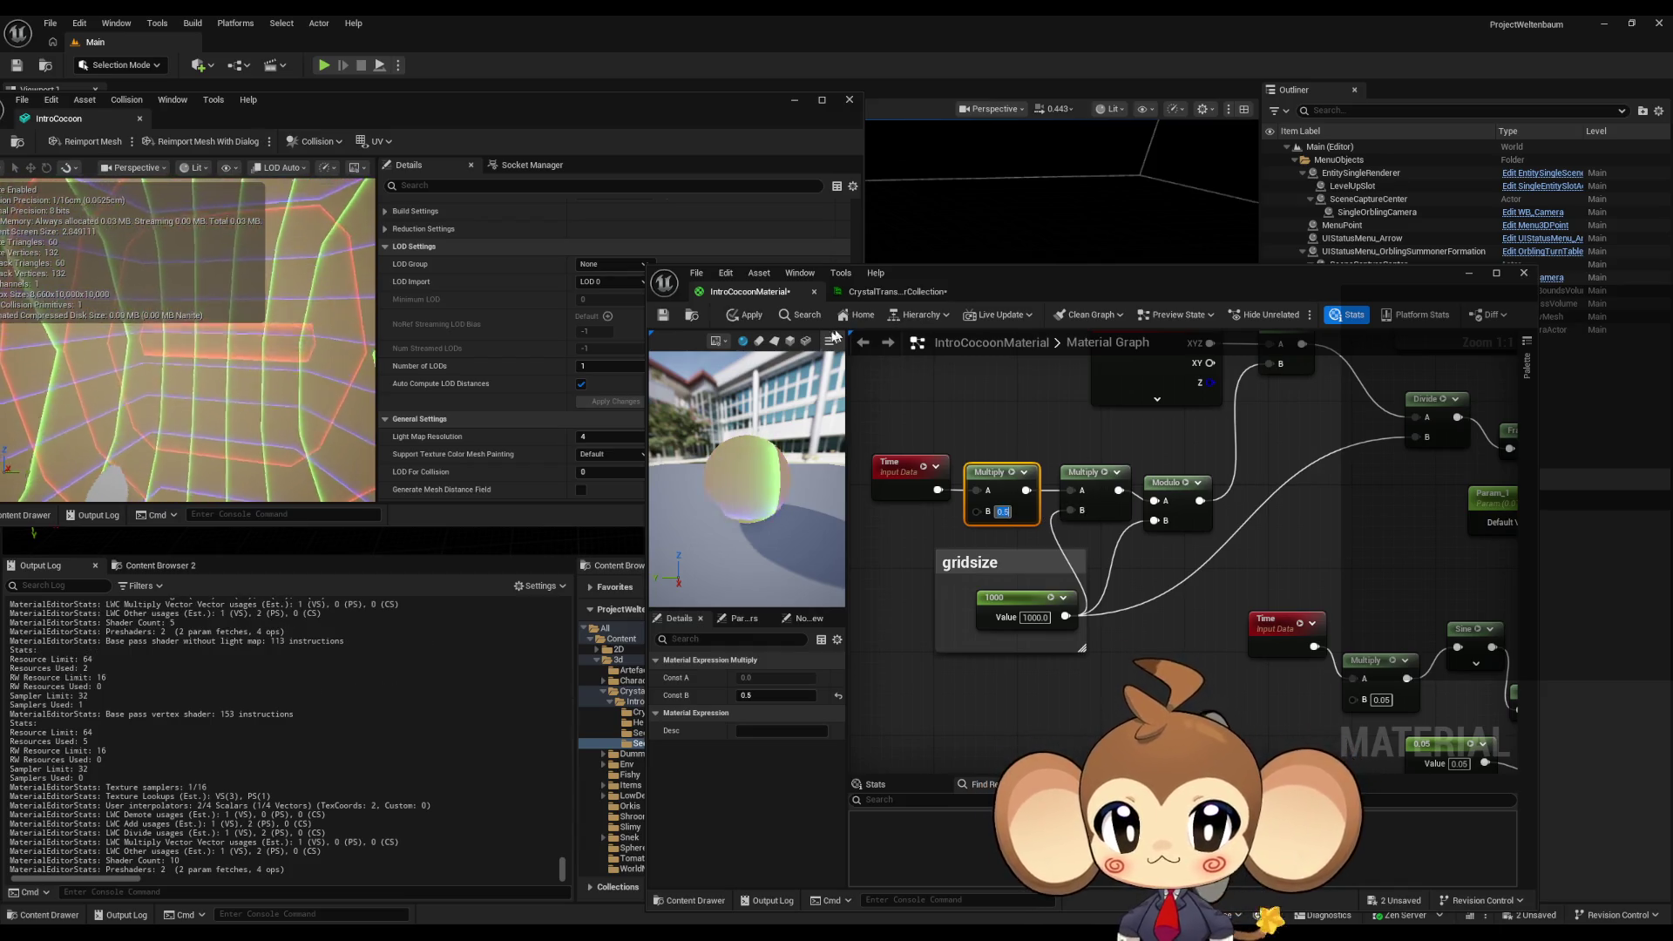
pyautogui.click(753, 322)
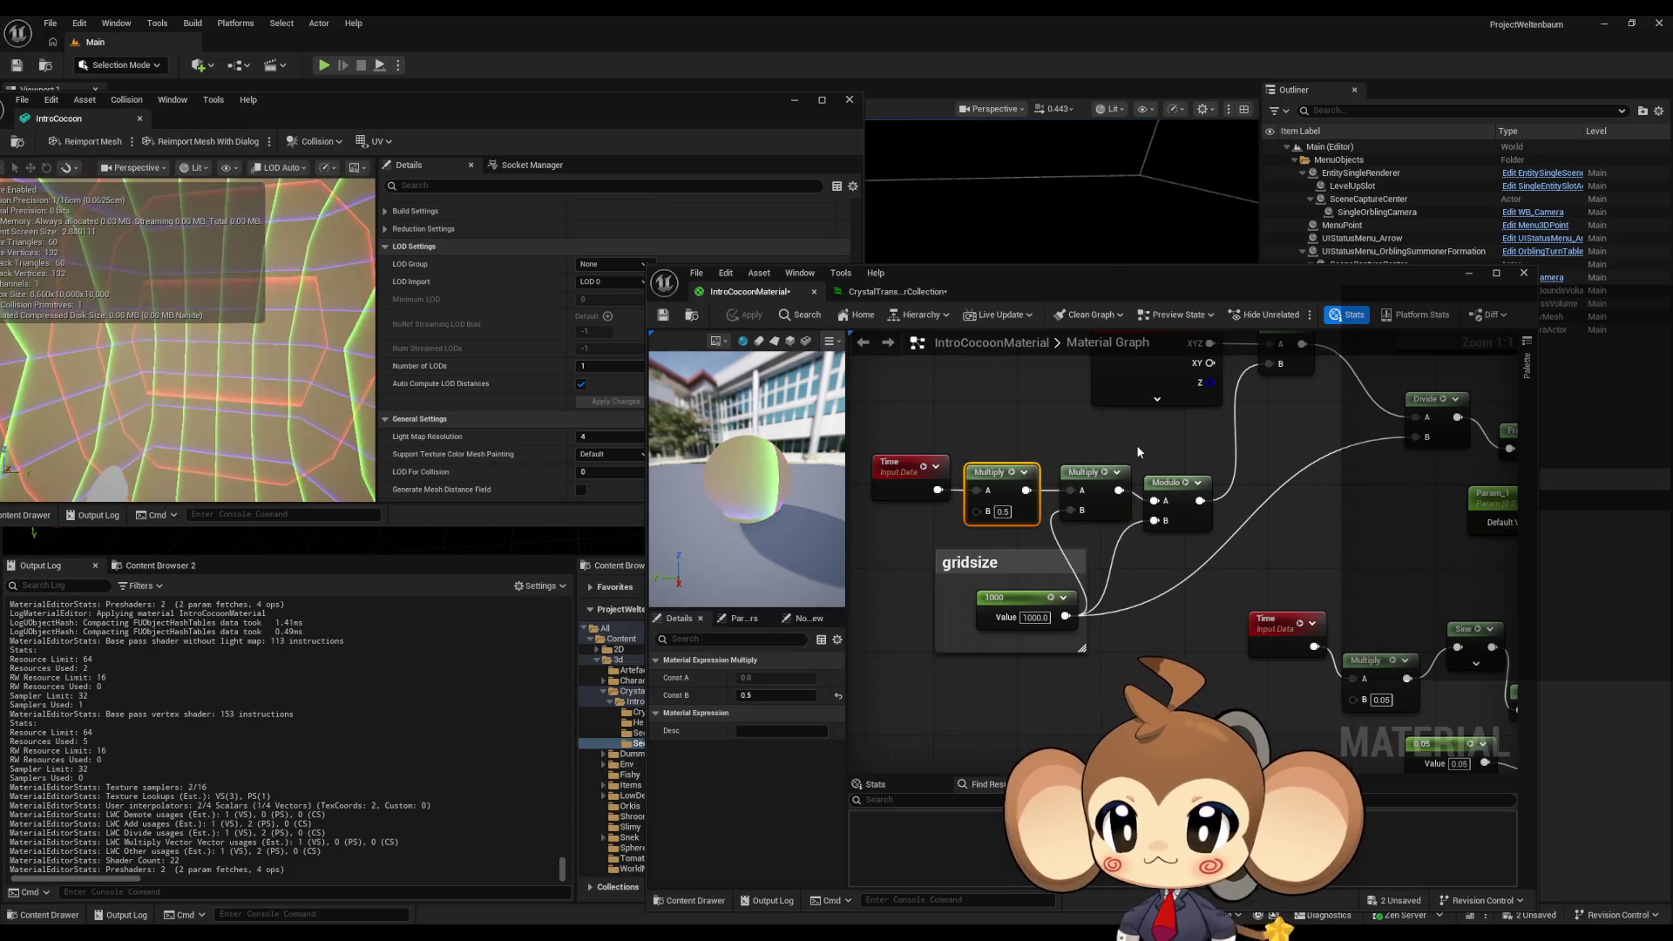
pyautogui.click(258, 384)
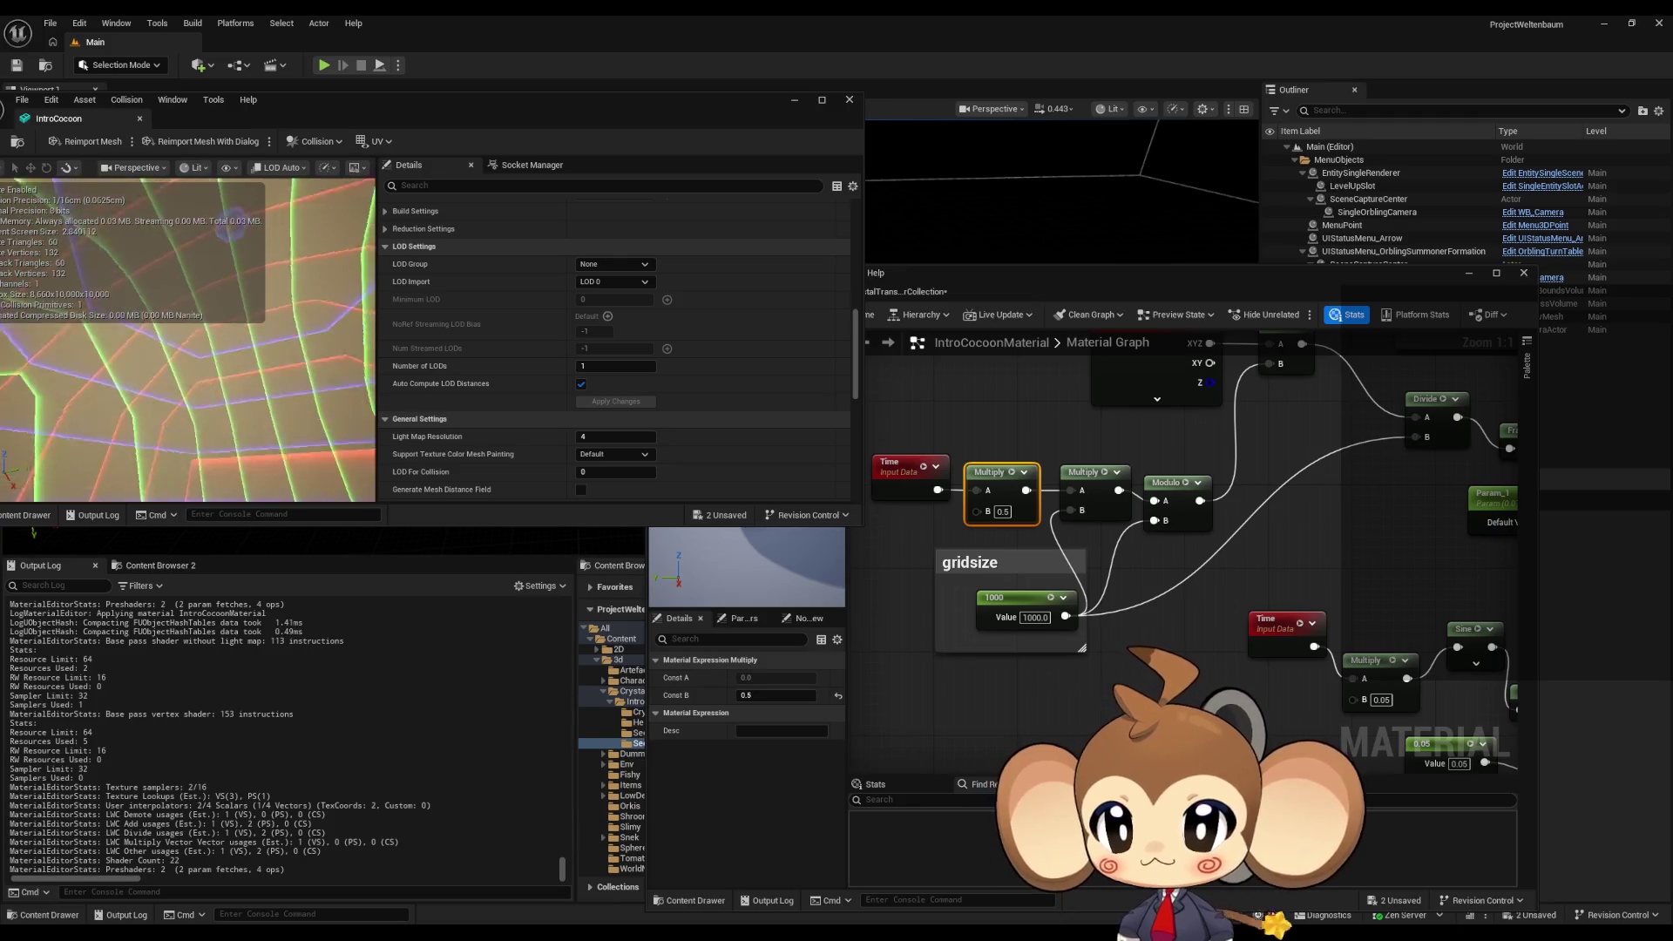
pyautogui.moveTo(239, 416); pyautogui.dragTo(240, 416)
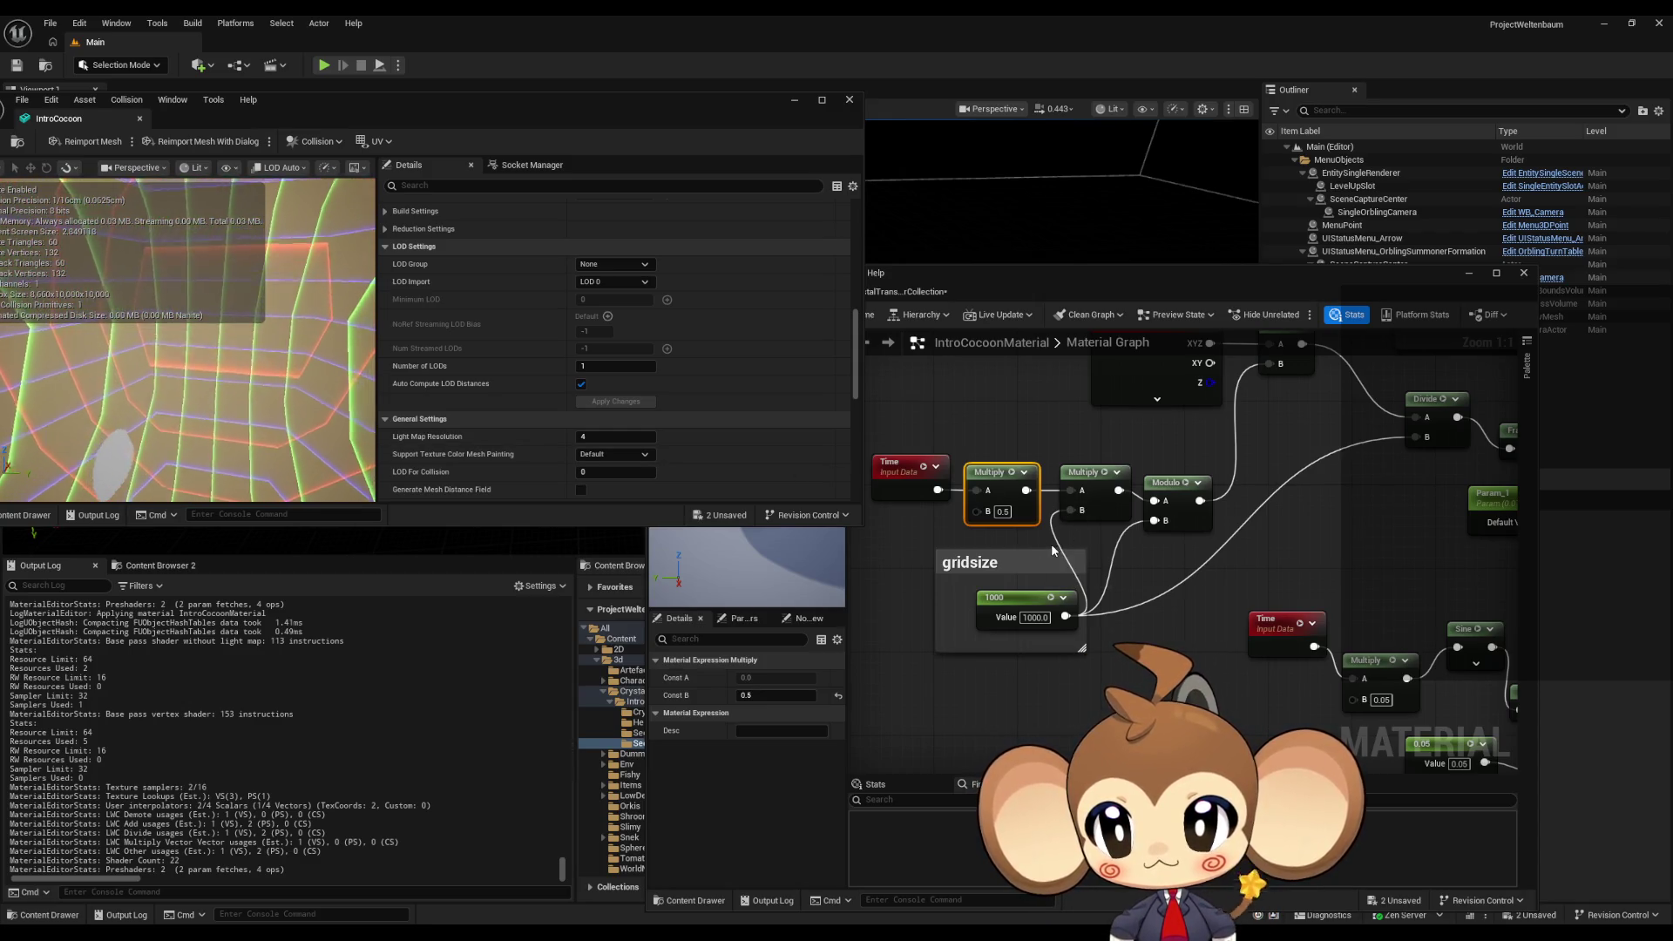
# - Return to the material graph and shift the selected node group down and left
pyautogui.scroll(-2, 1049, 544)
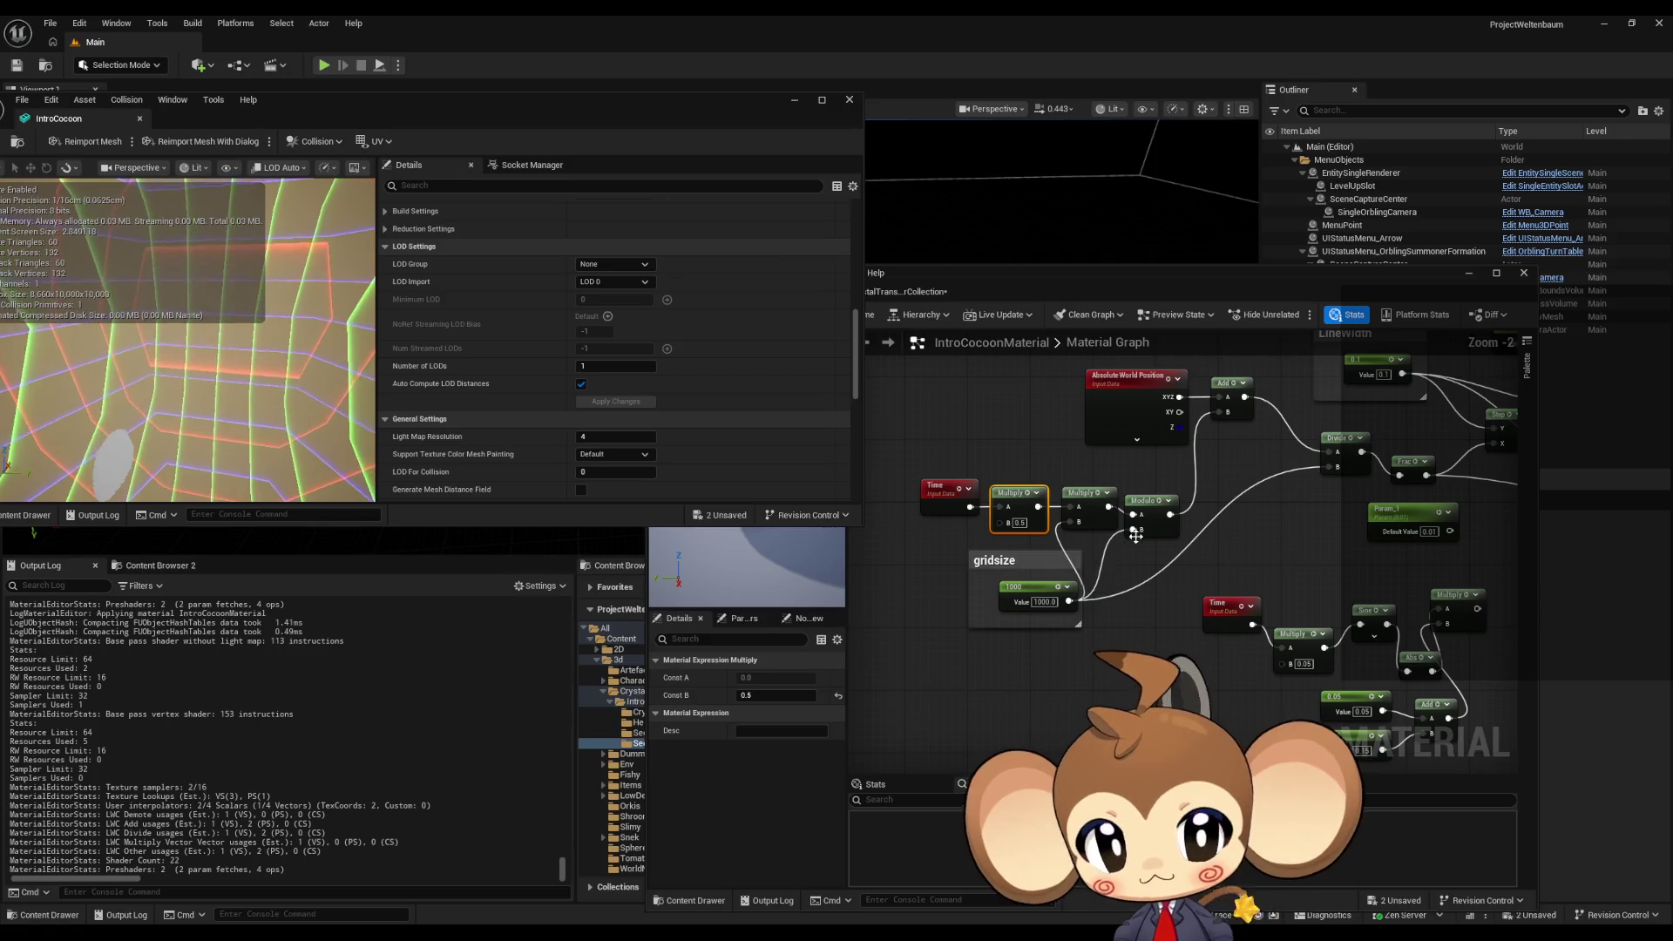
pyautogui.moveTo(1115, 542); pyautogui.dragTo(863, 573)
pyautogui.click(992, 611)
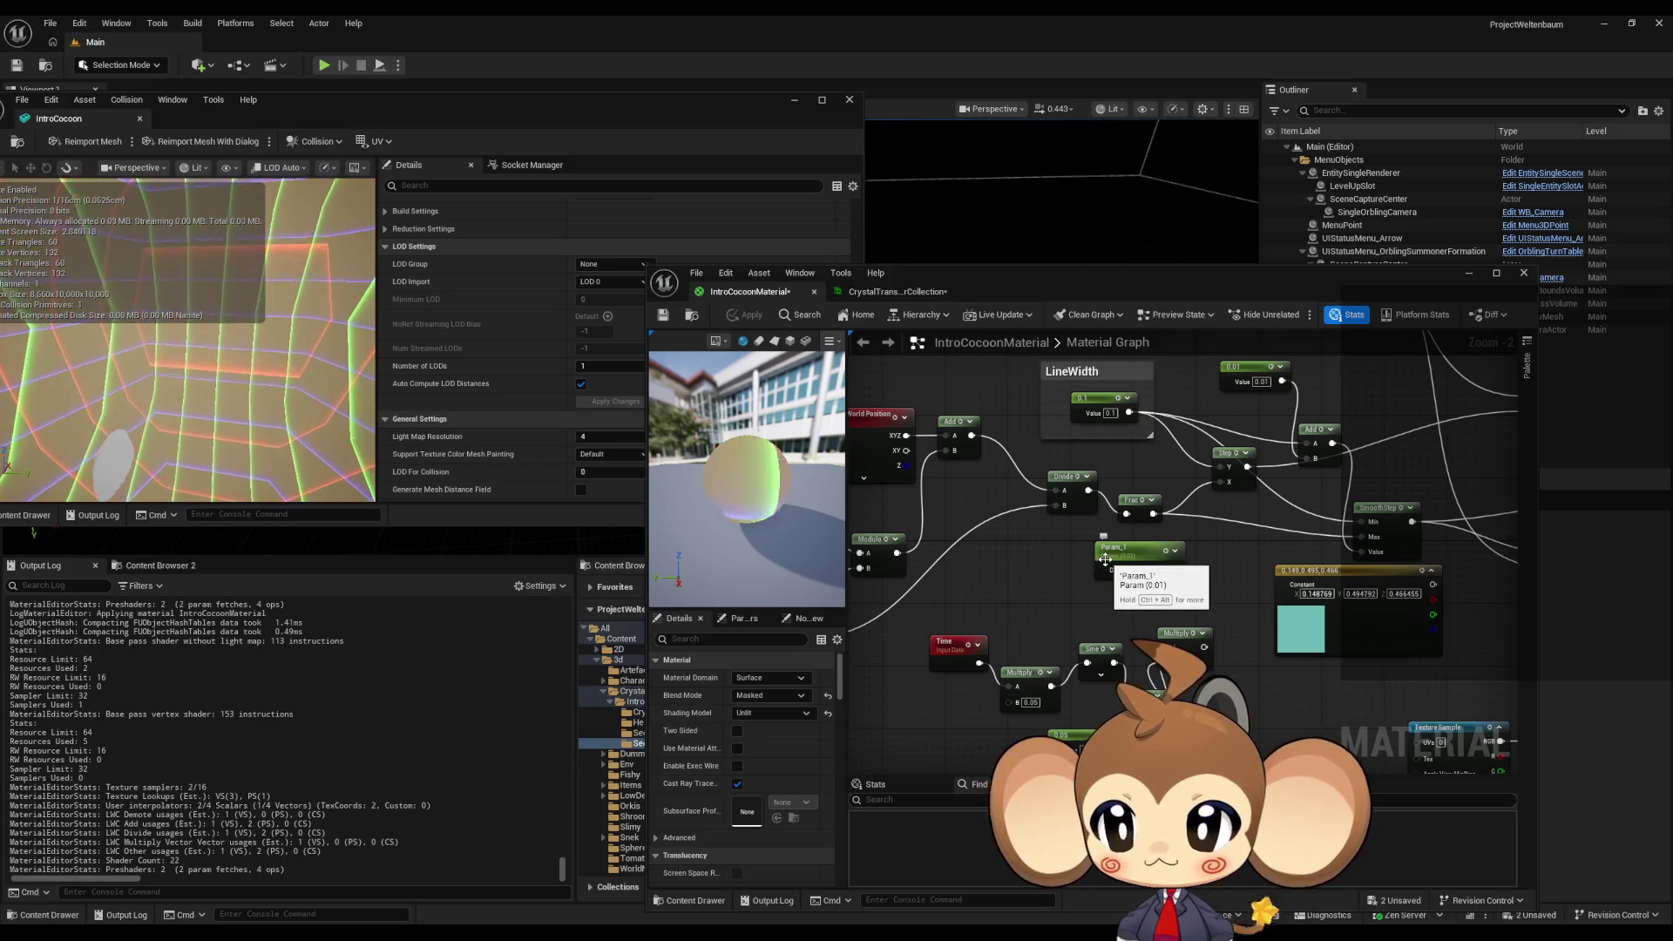
pyautogui.moveTo(1103, 571); pyautogui.dragTo(1161, 573)
pyautogui.moveTo(1504, 626)
pyautogui.mouseDown()
pyautogui.moveTo(1264, 576)
pyautogui.moveTo(1110, 674)
pyautogui.moveTo(1059, 643)
pyautogui.mouseUp()
pyautogui.scroll(-4, 1092, 654)
pyautogui.moveTo(1077, 546); pyautogui.dragTo(1061, 582)
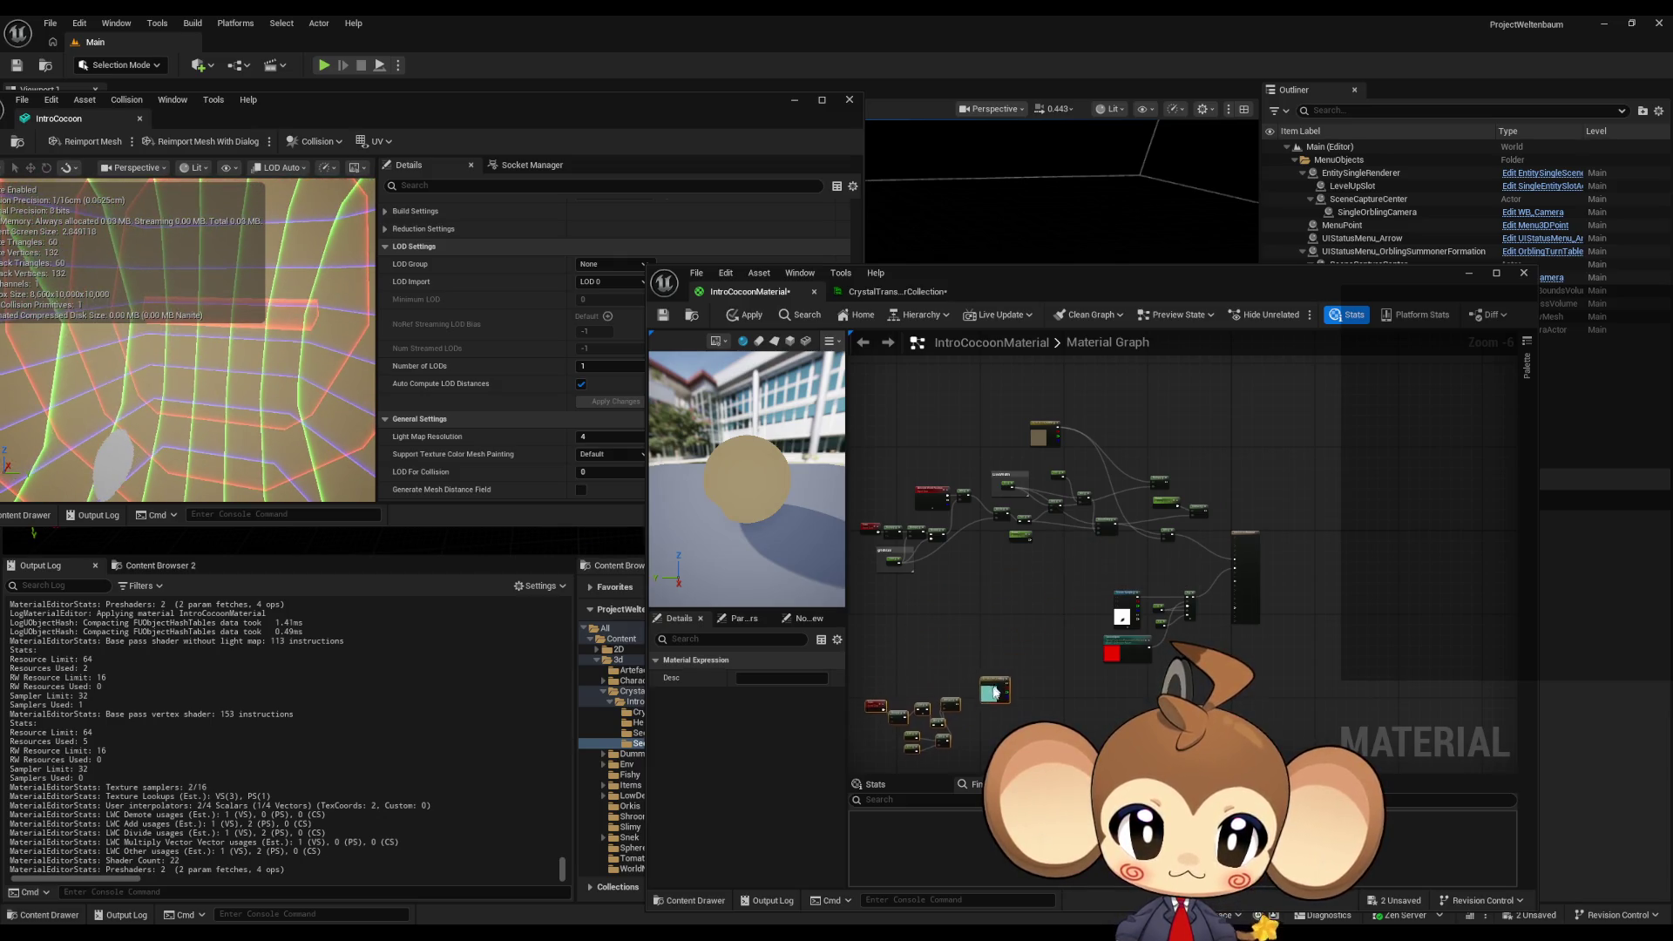
pyautogui.click(1015, 632)
pyautogui.scroll(2, 1019, 624)
pyautogui.moveTo(1146, 639); pyautogui.dragTo(1221, 695)
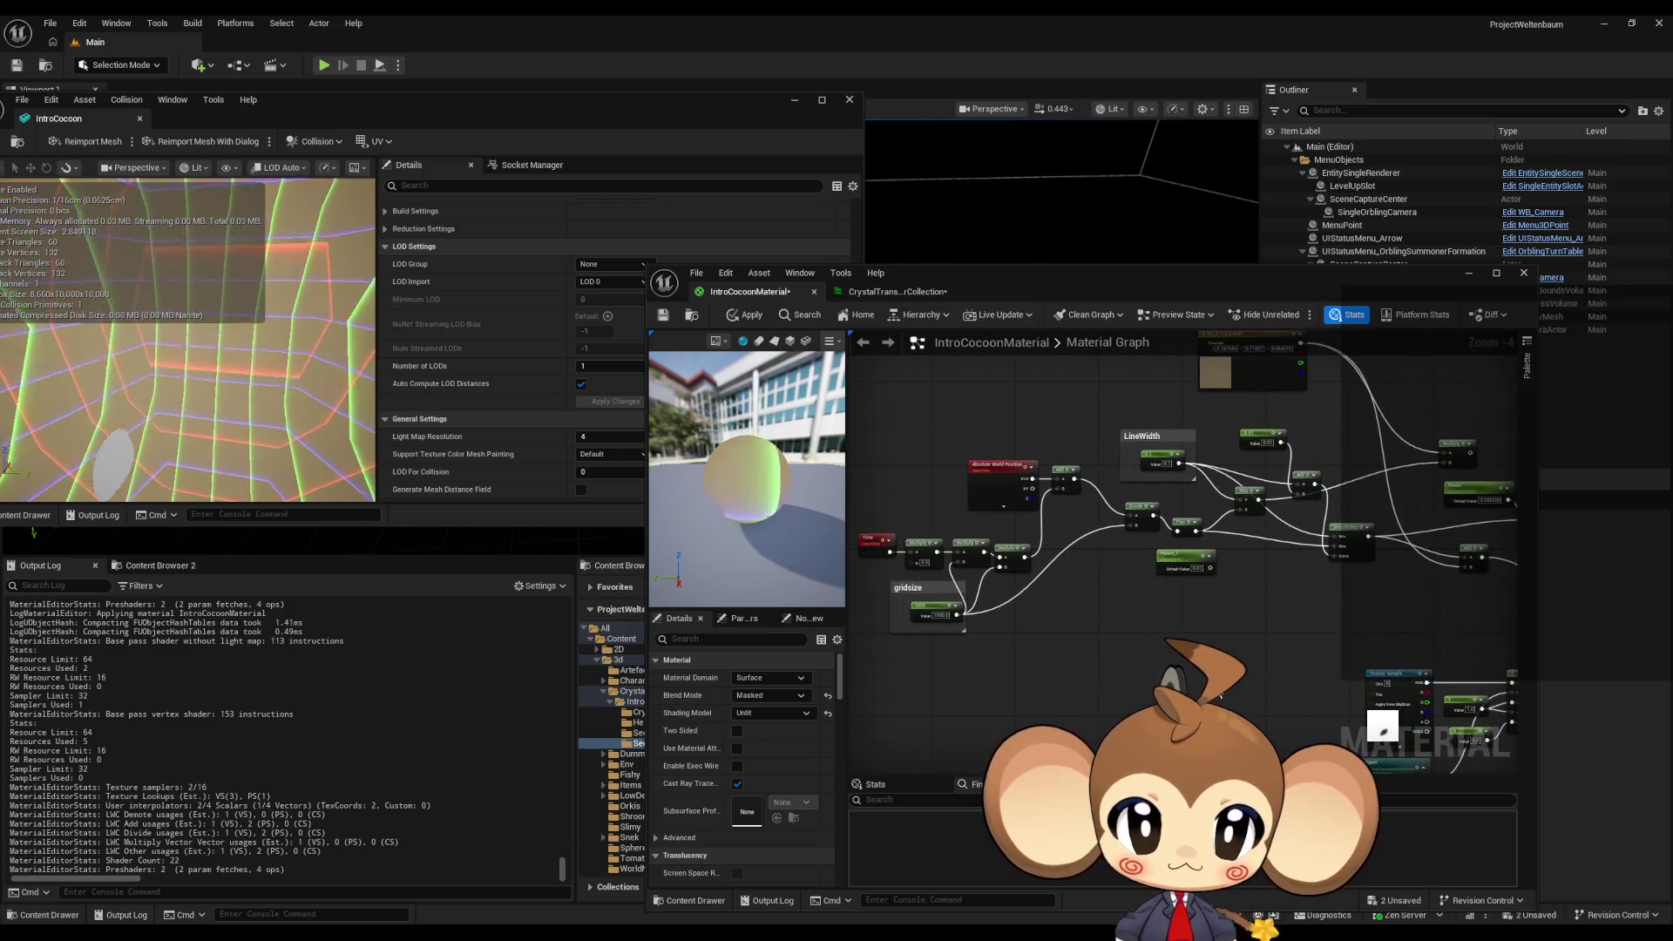
pyautogui.scroll(-1, 1107, 597)
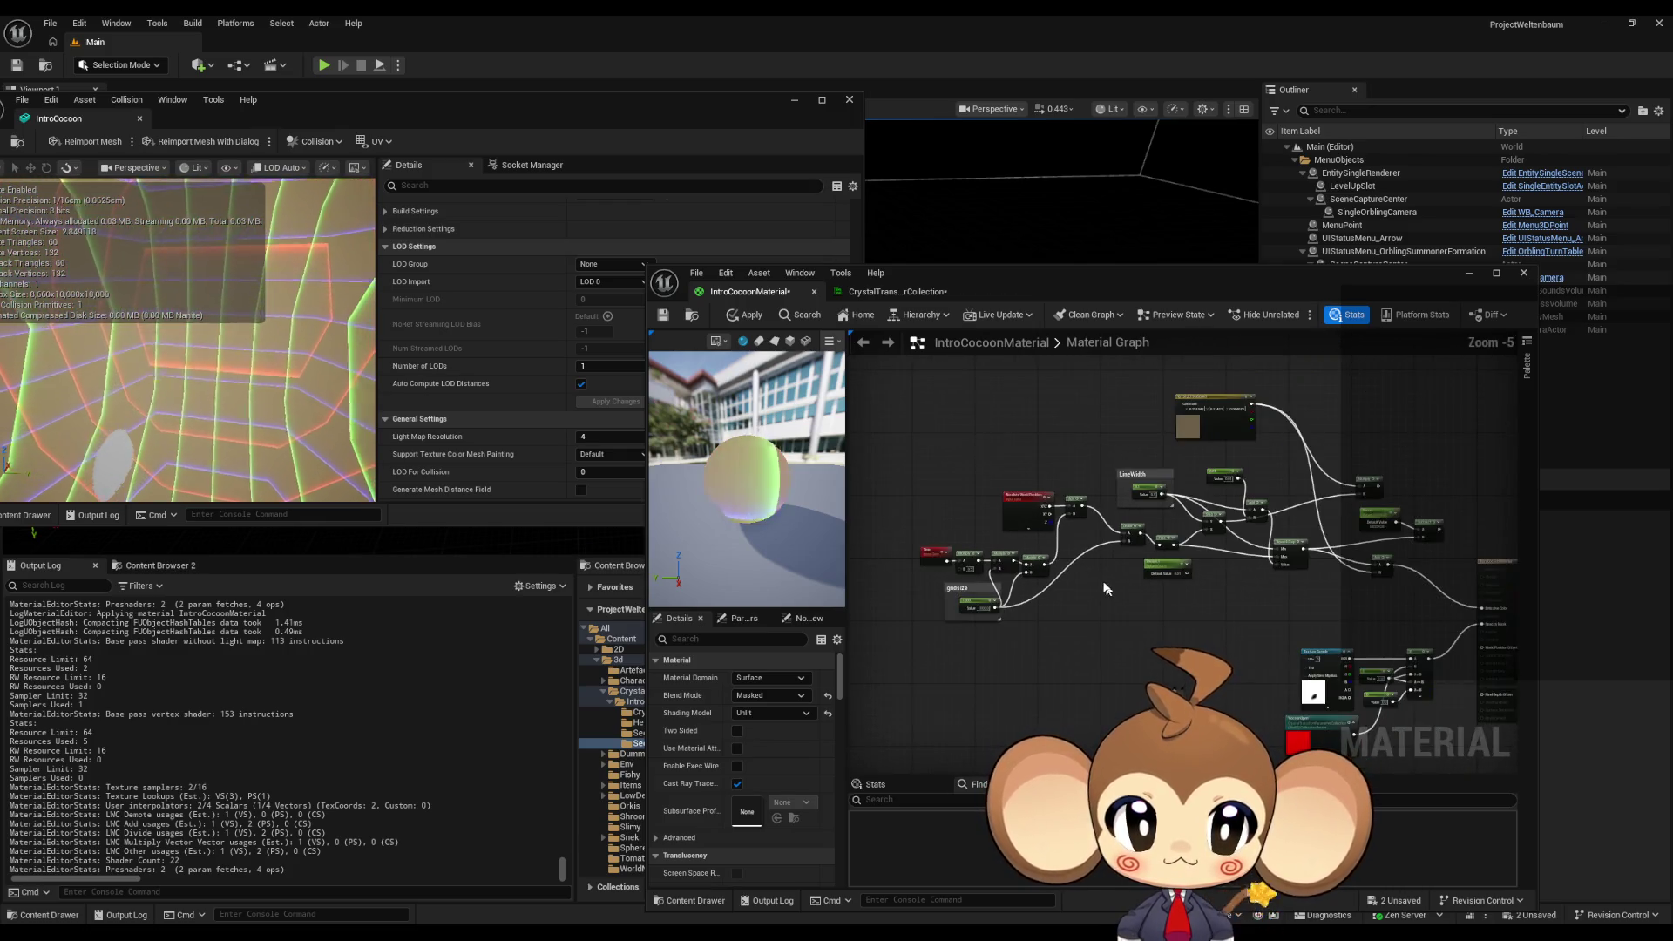
# - Duplicate the LineWidth/gridsize group with Ctrl+D and position the copy below the original
pyautogui.moveTo(1292, 633); pyautogui.dragTo(1292, 633)
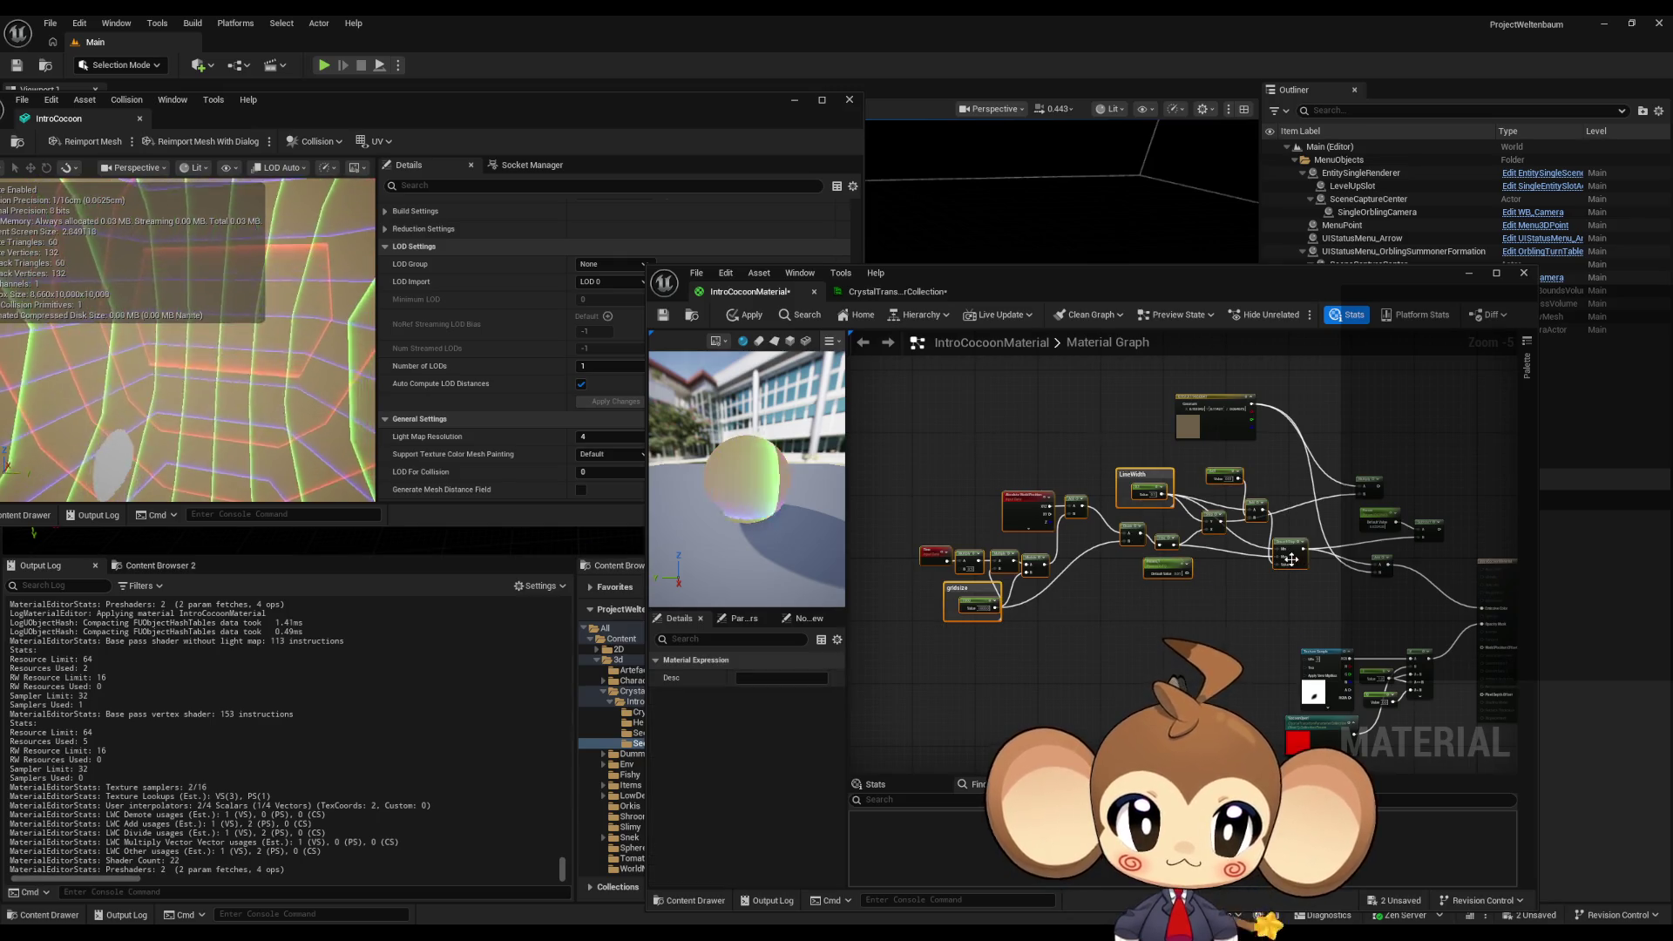
pyautogui.moveTo(1294, 563)
pyautogui.mouseDown()
pyautogui.moveTo(1220, 537)
pyautogui.moveTo(1199, 549)
pyautogui.mouseUp()
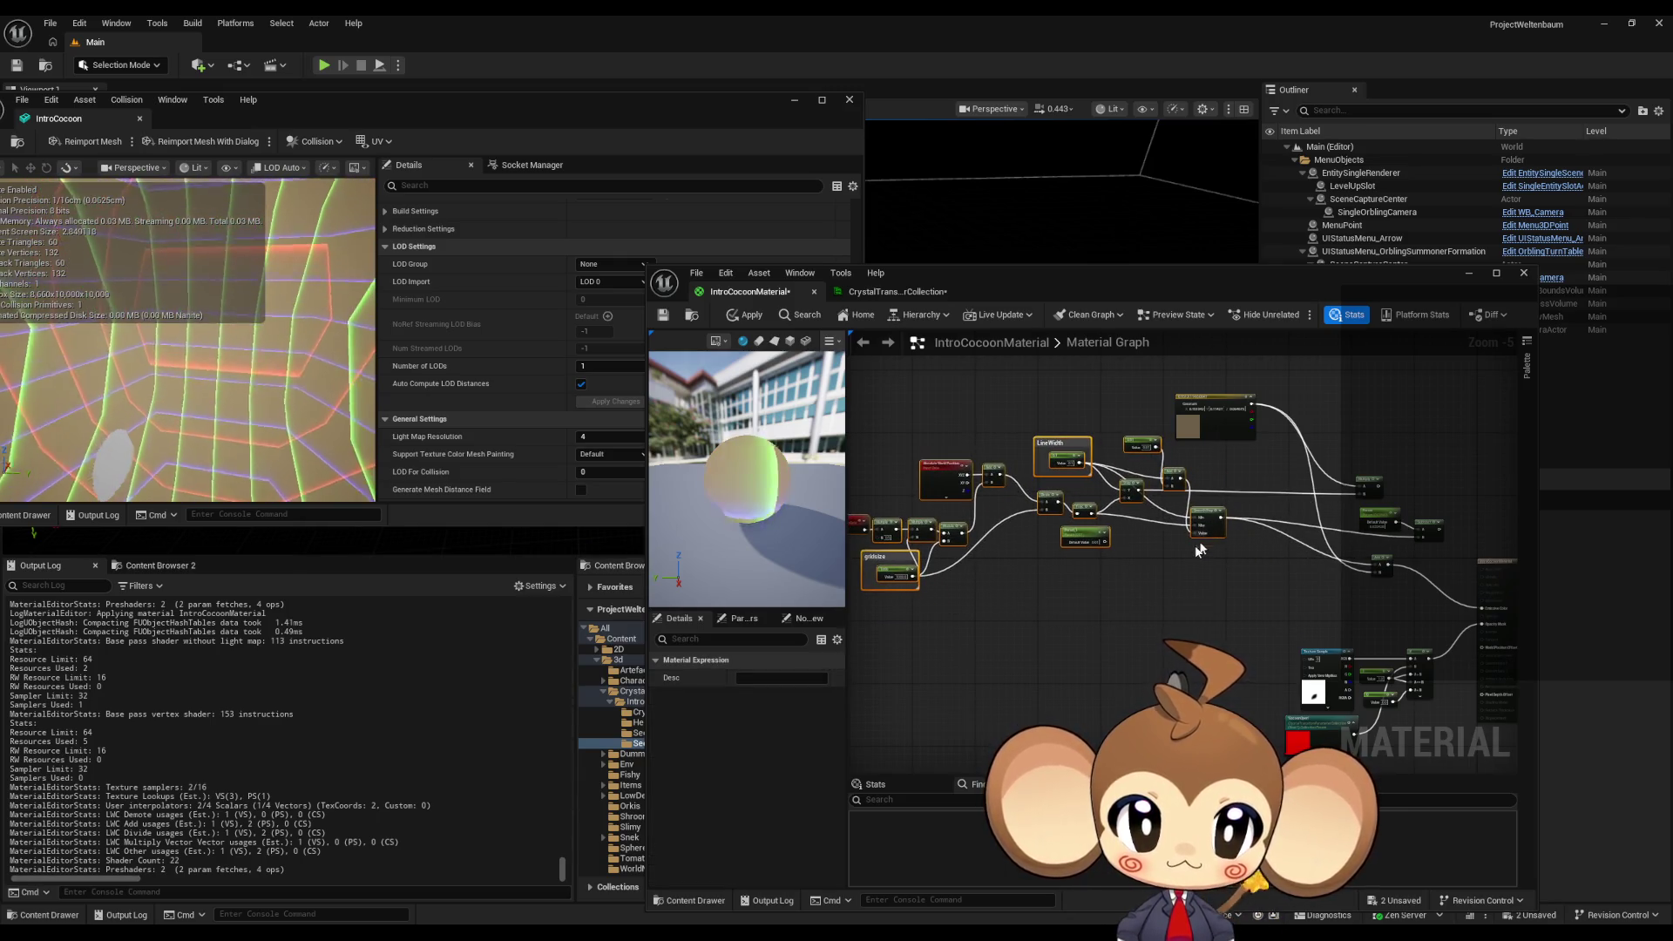
pyautogui.hotkey('ctrl', 'd')
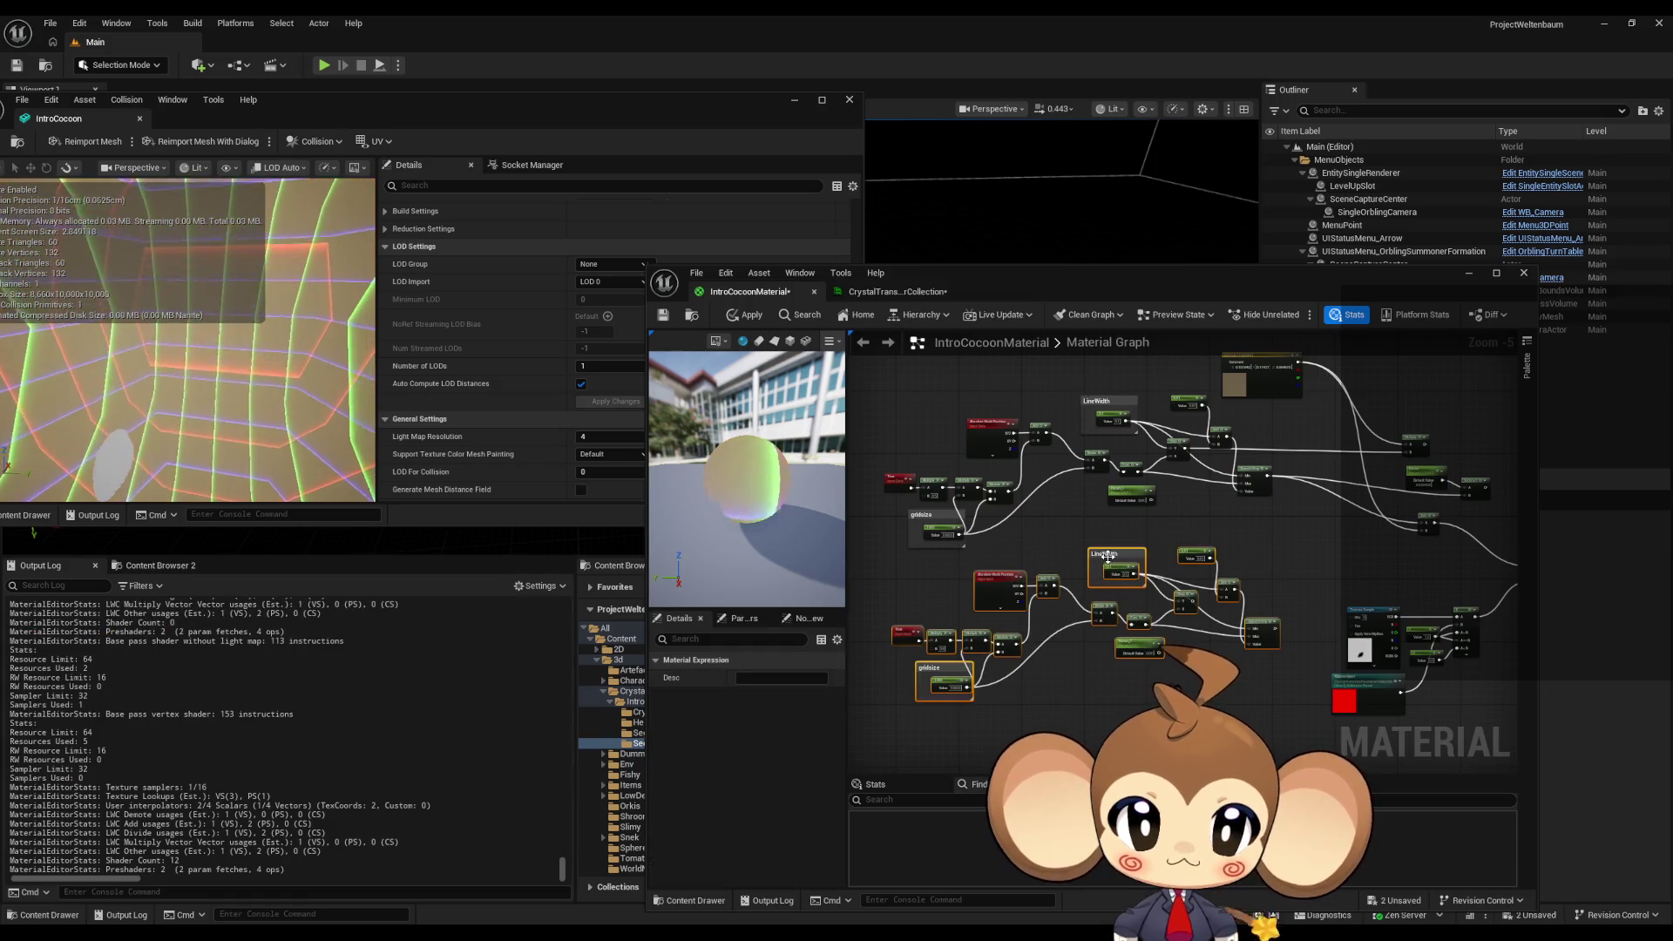
pyautogui.click(1169, 547)
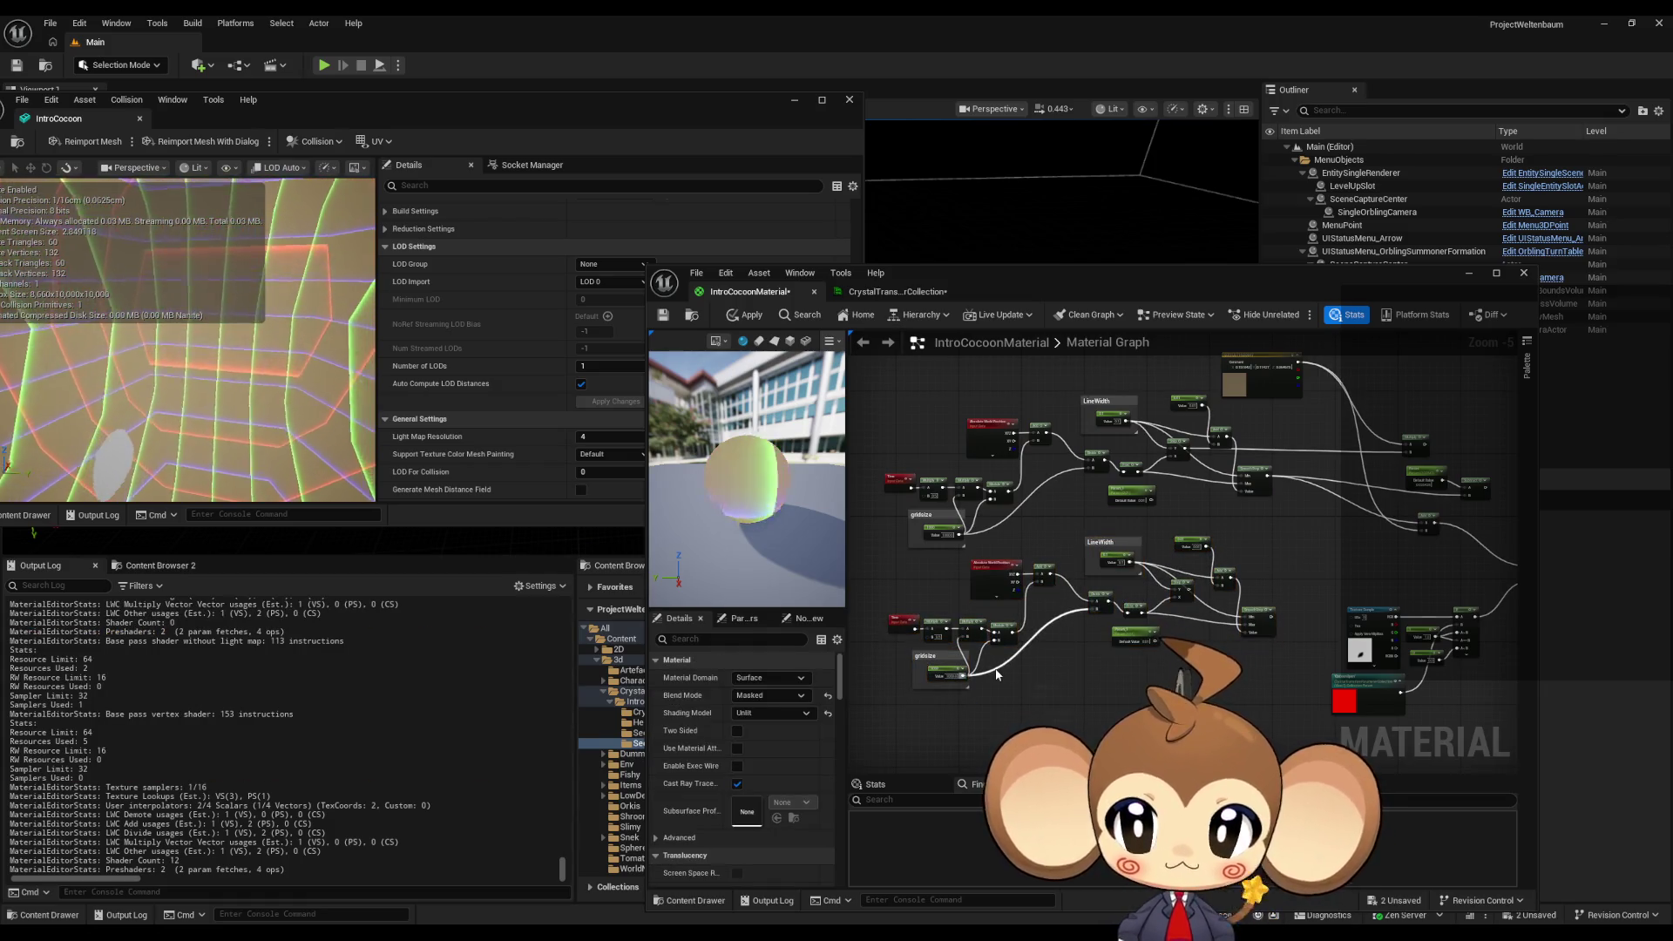
pyautogui.scroll(2, 997, 673)
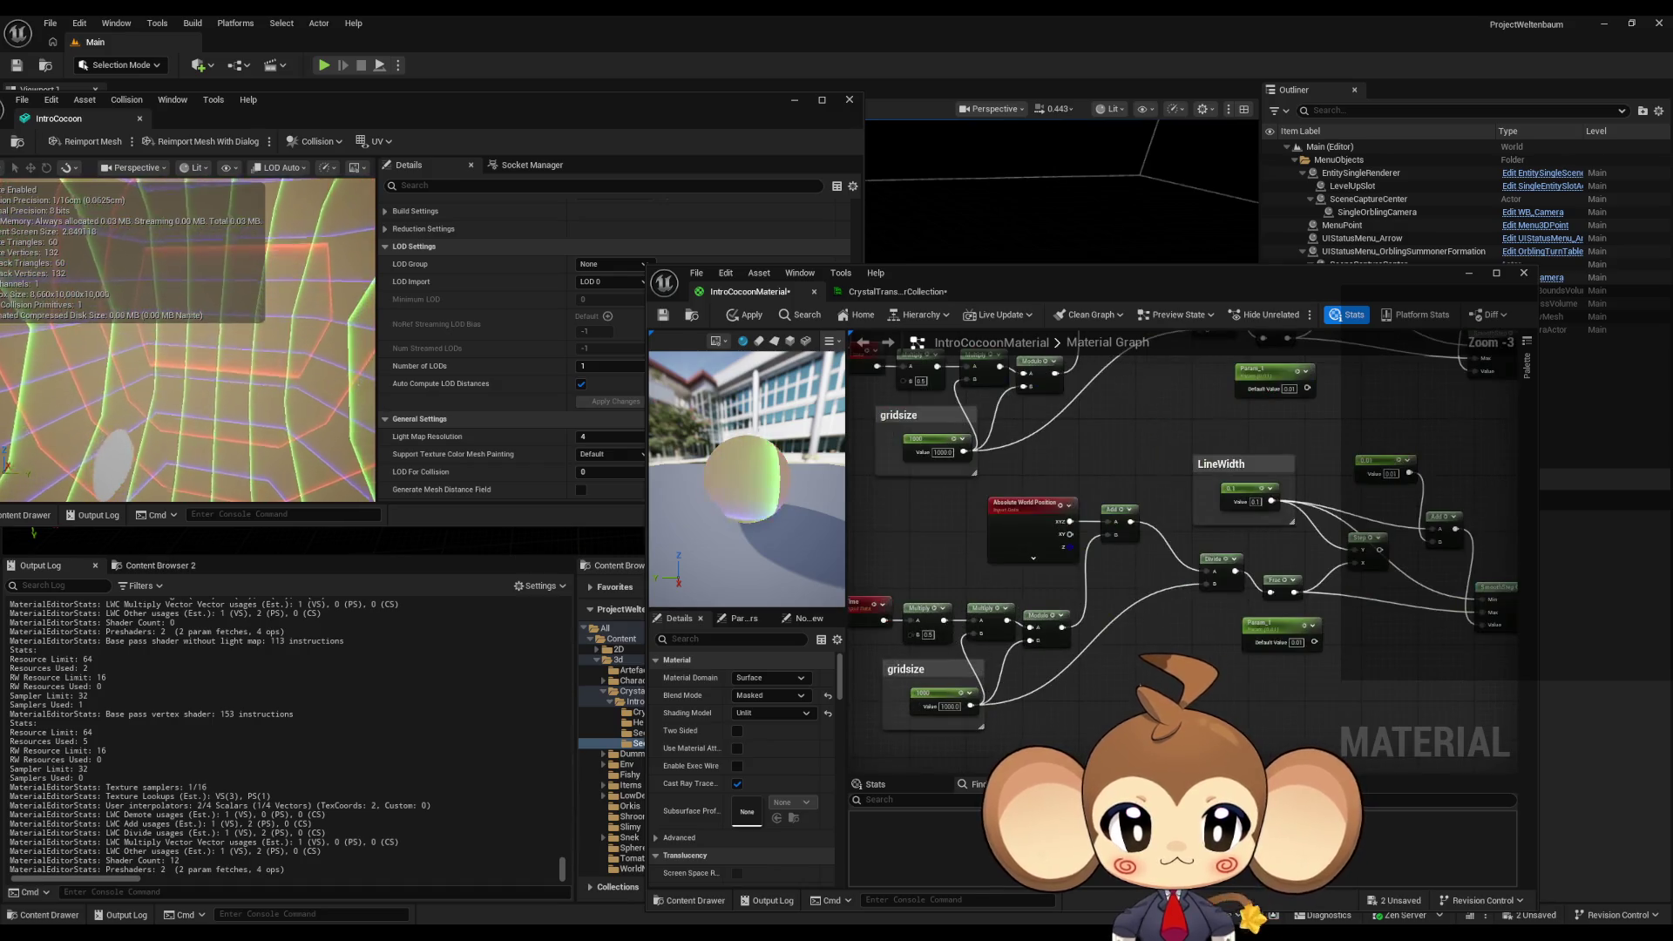
pyautogui.moveTo(1207, 702)
pyautogui.mouseDown()
pyautogui.moveTo(1277, 702)
pyautogui.moveTo(1079, 652)
pyautogui.mouseUp()
pyautogui.scroll(1, 1046, 584)
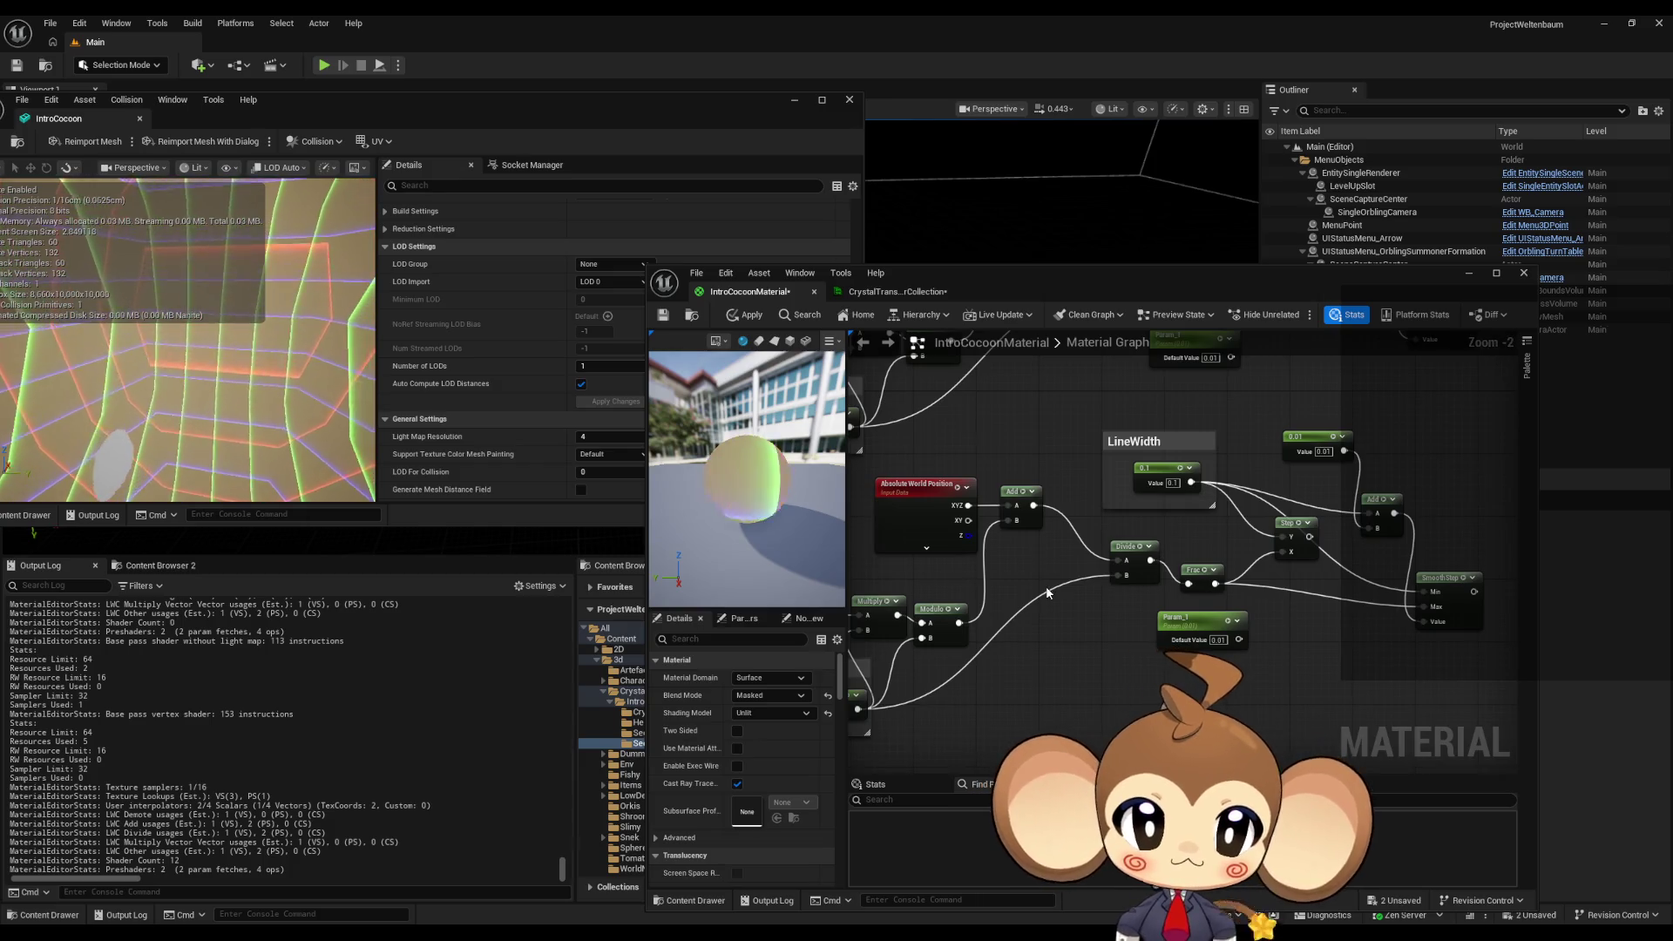
pyautogui.scroll(-1, 1046, 585)
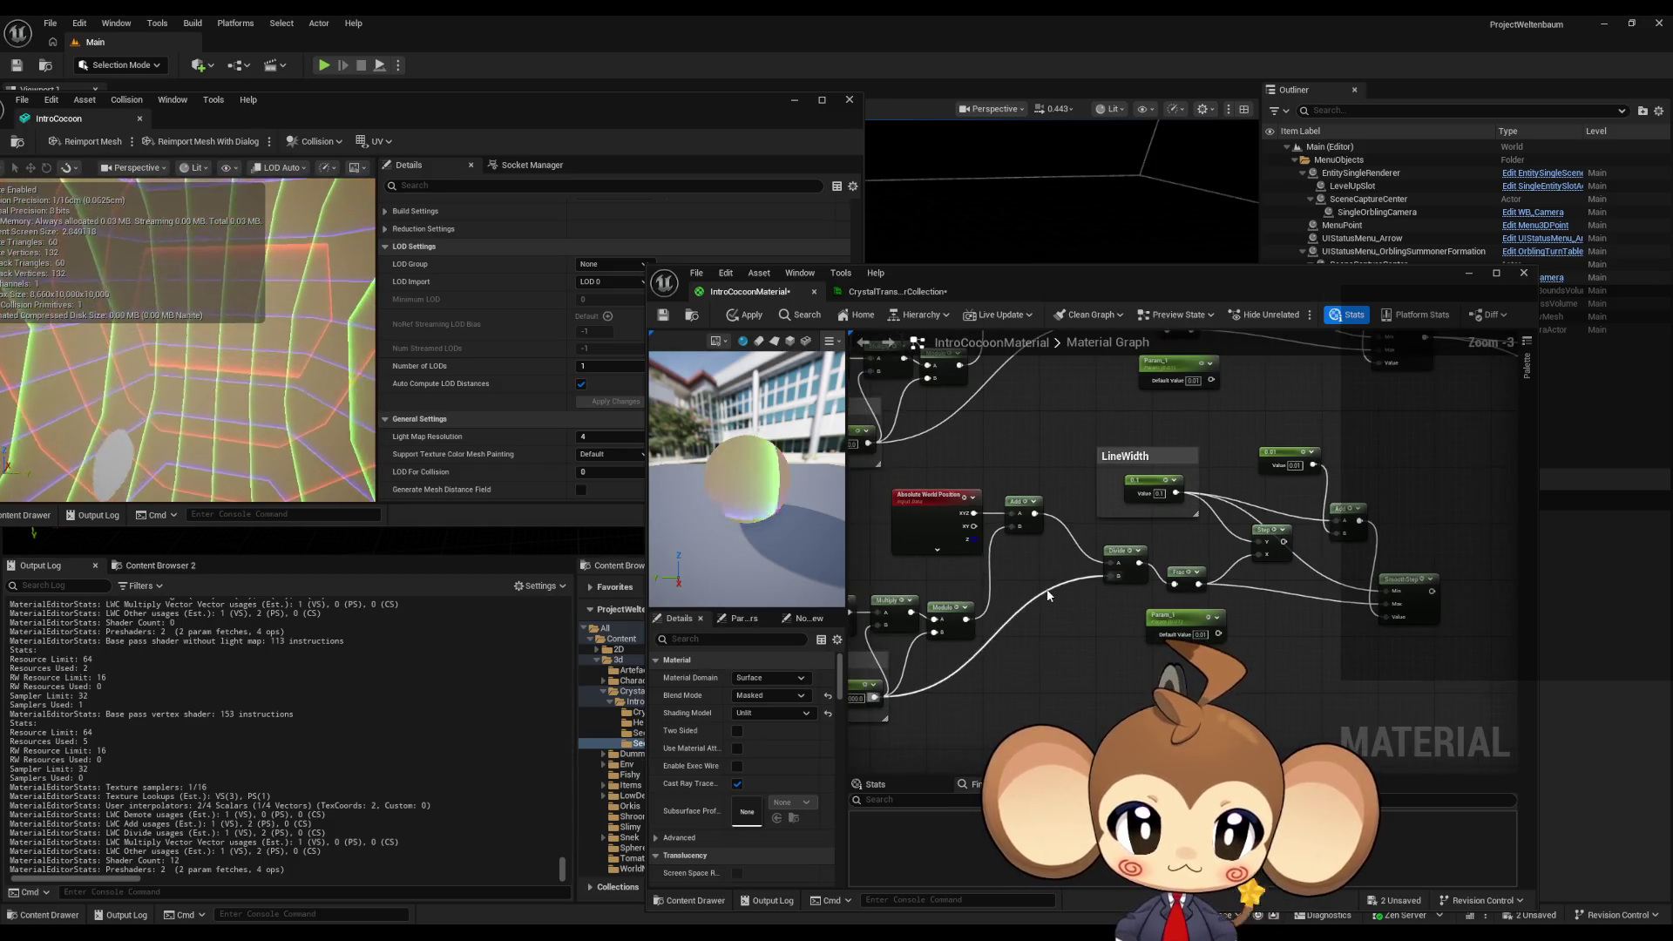
pyautogui.click(929, 493)
pyautogui.scroll(-2, 1037, 612)
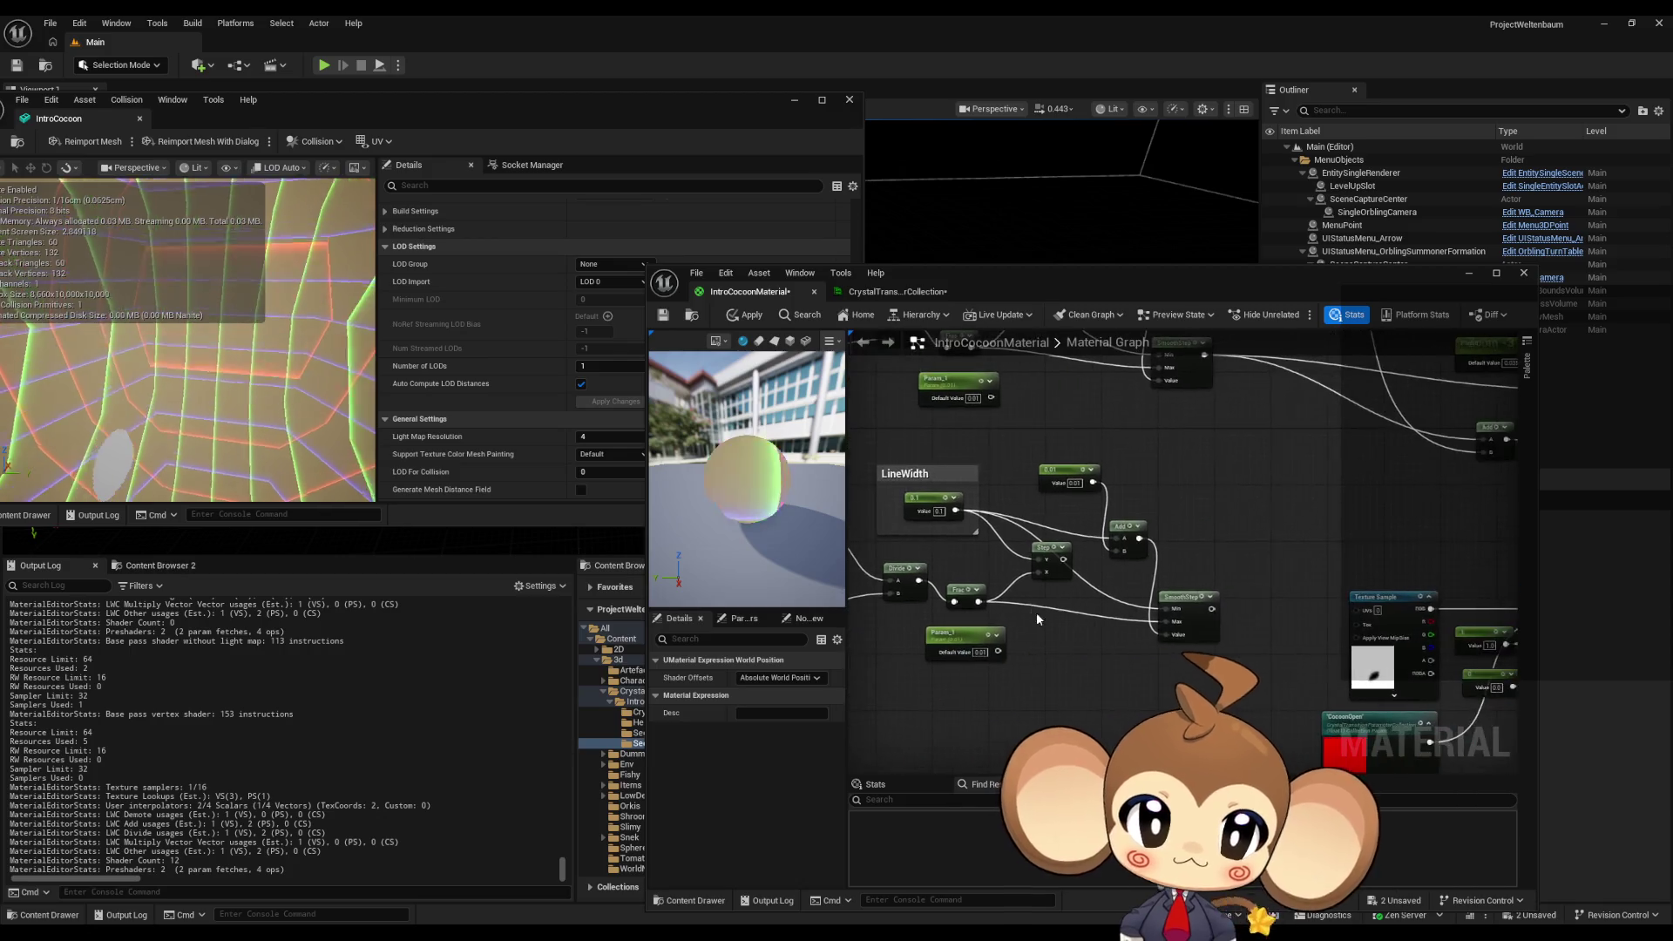
pyautogui.moveTo(1173, 656); pyautogui.dragTo(1033, 629)
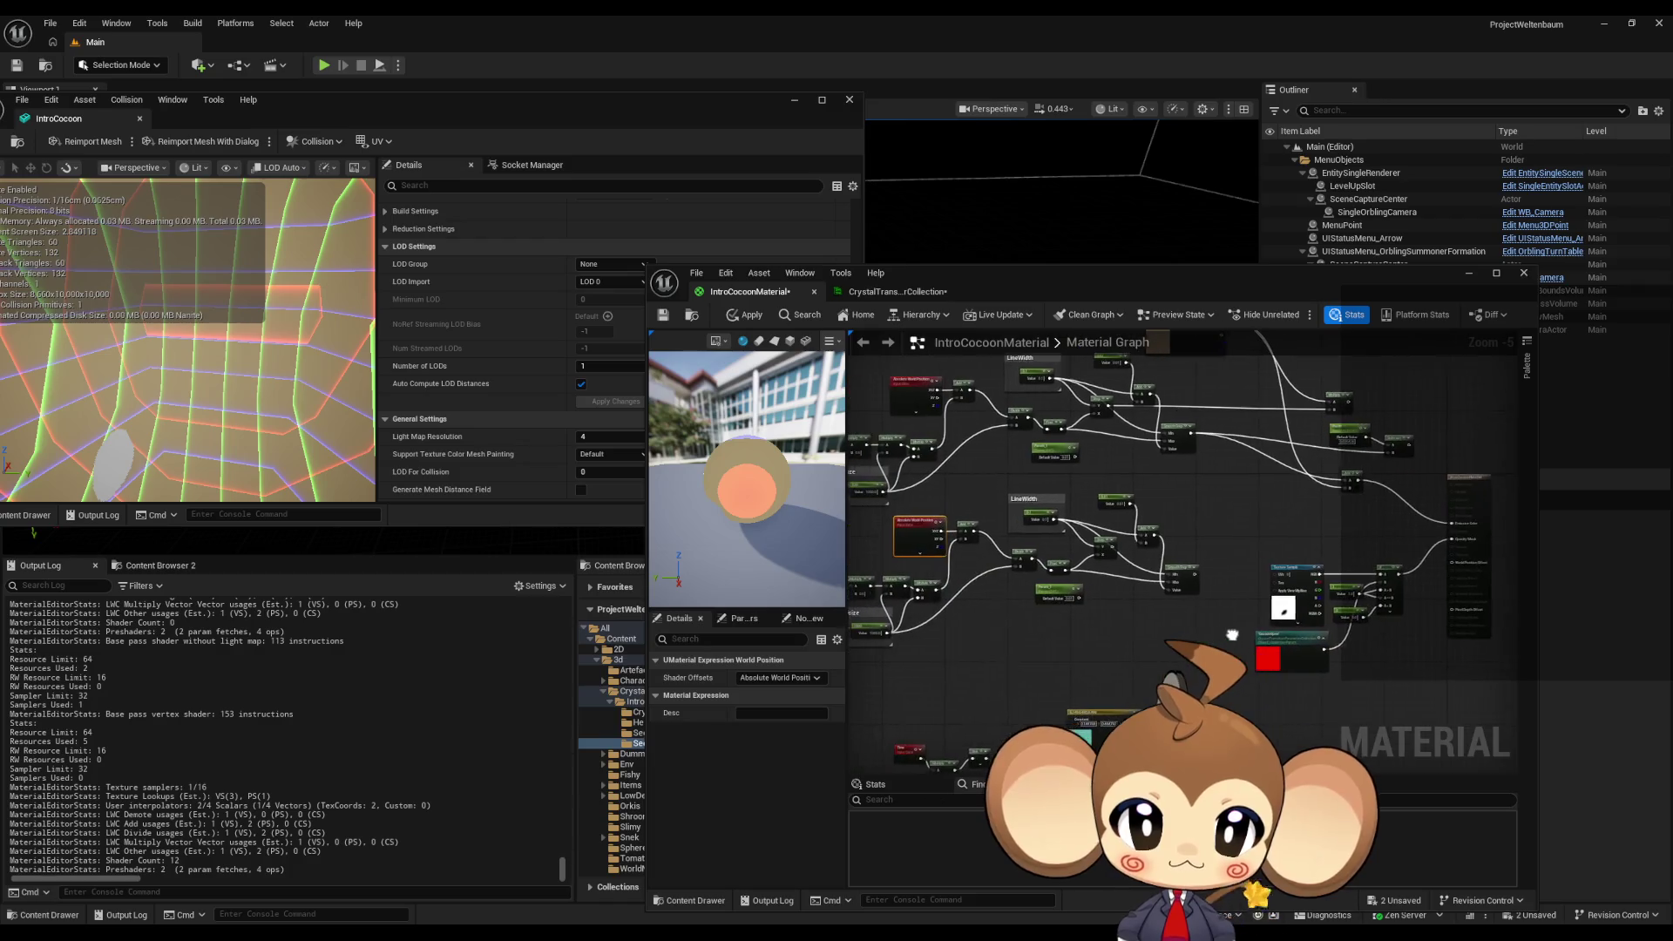
pyautogui.scroll(-2, 883, 550)
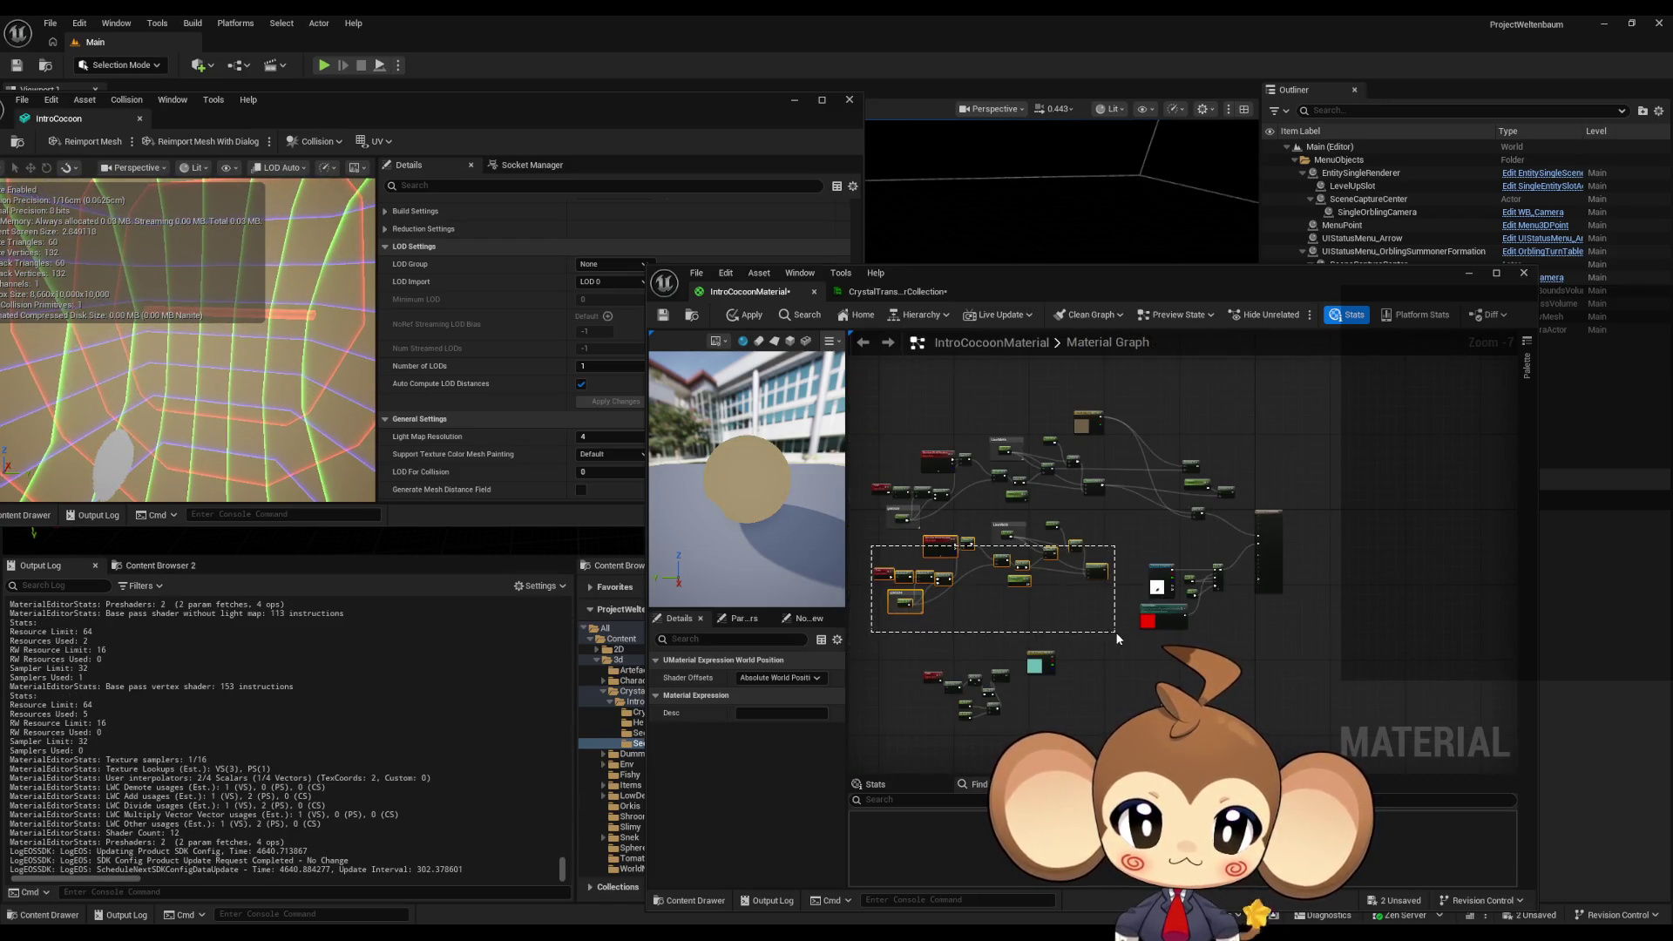
# - Wire the duplicated grid chain's output into Opacity Mask and apply
pyautogui.moveTo(1116, 636); pyautogui.dragTo(1116, 637)
pyautogui.press('Delete')
pyautogui.hotkey('ctrl', 'z')
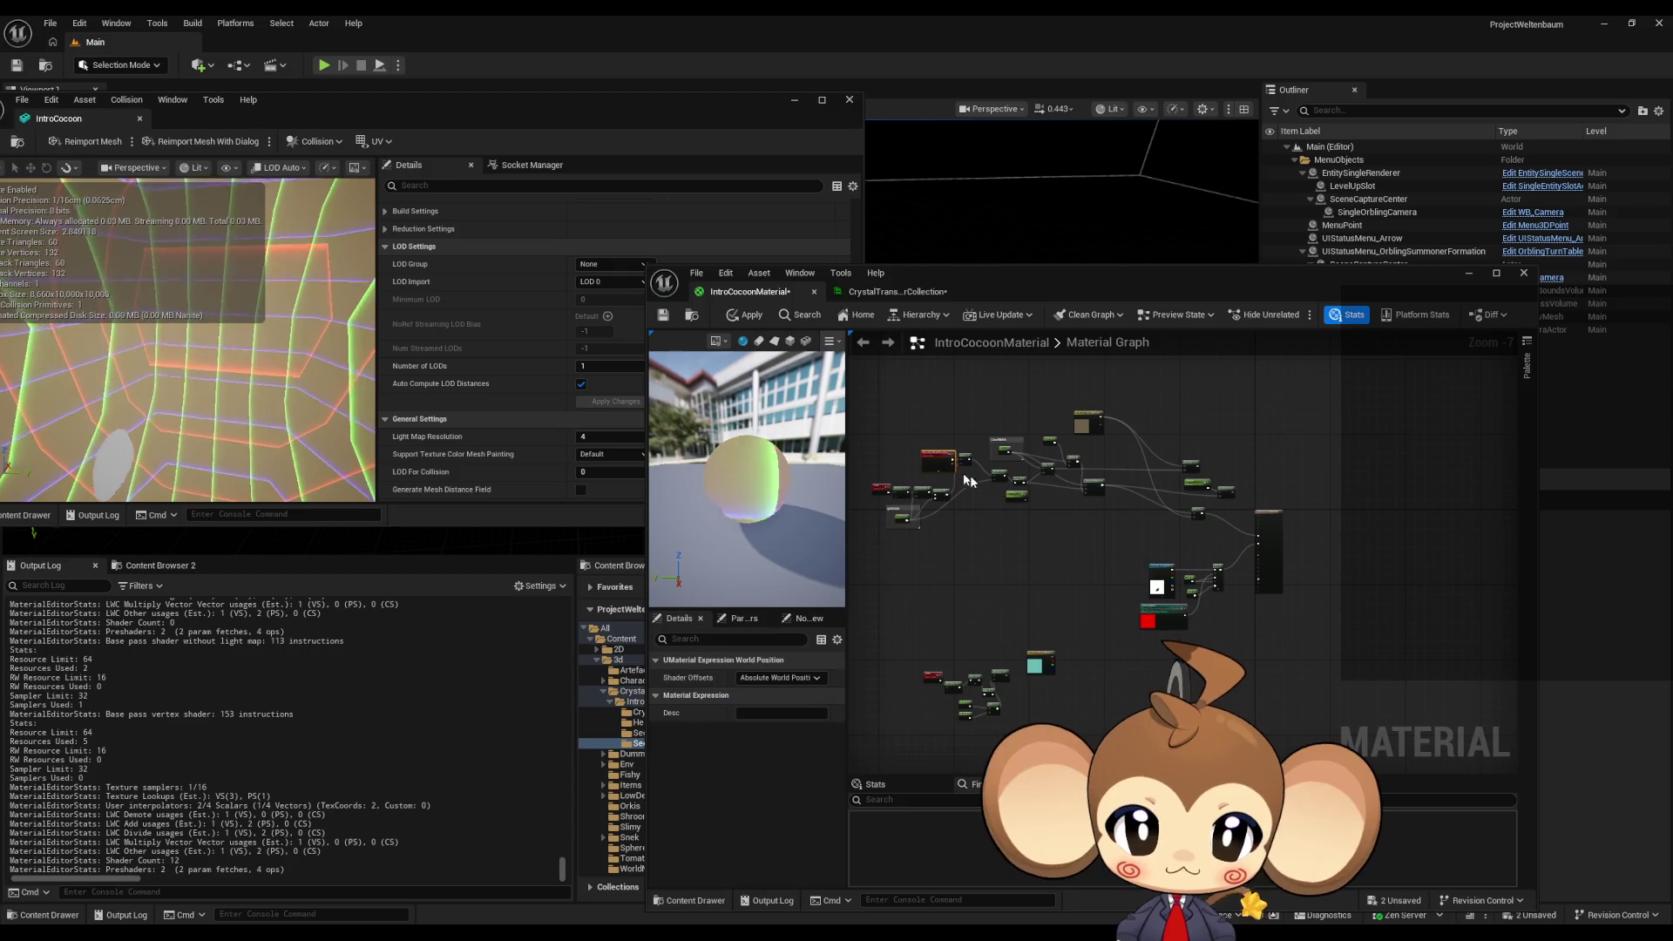
pyautogui.scroll(2, 1133, 523)
pyautogui.scroll(2, 1152, 702)
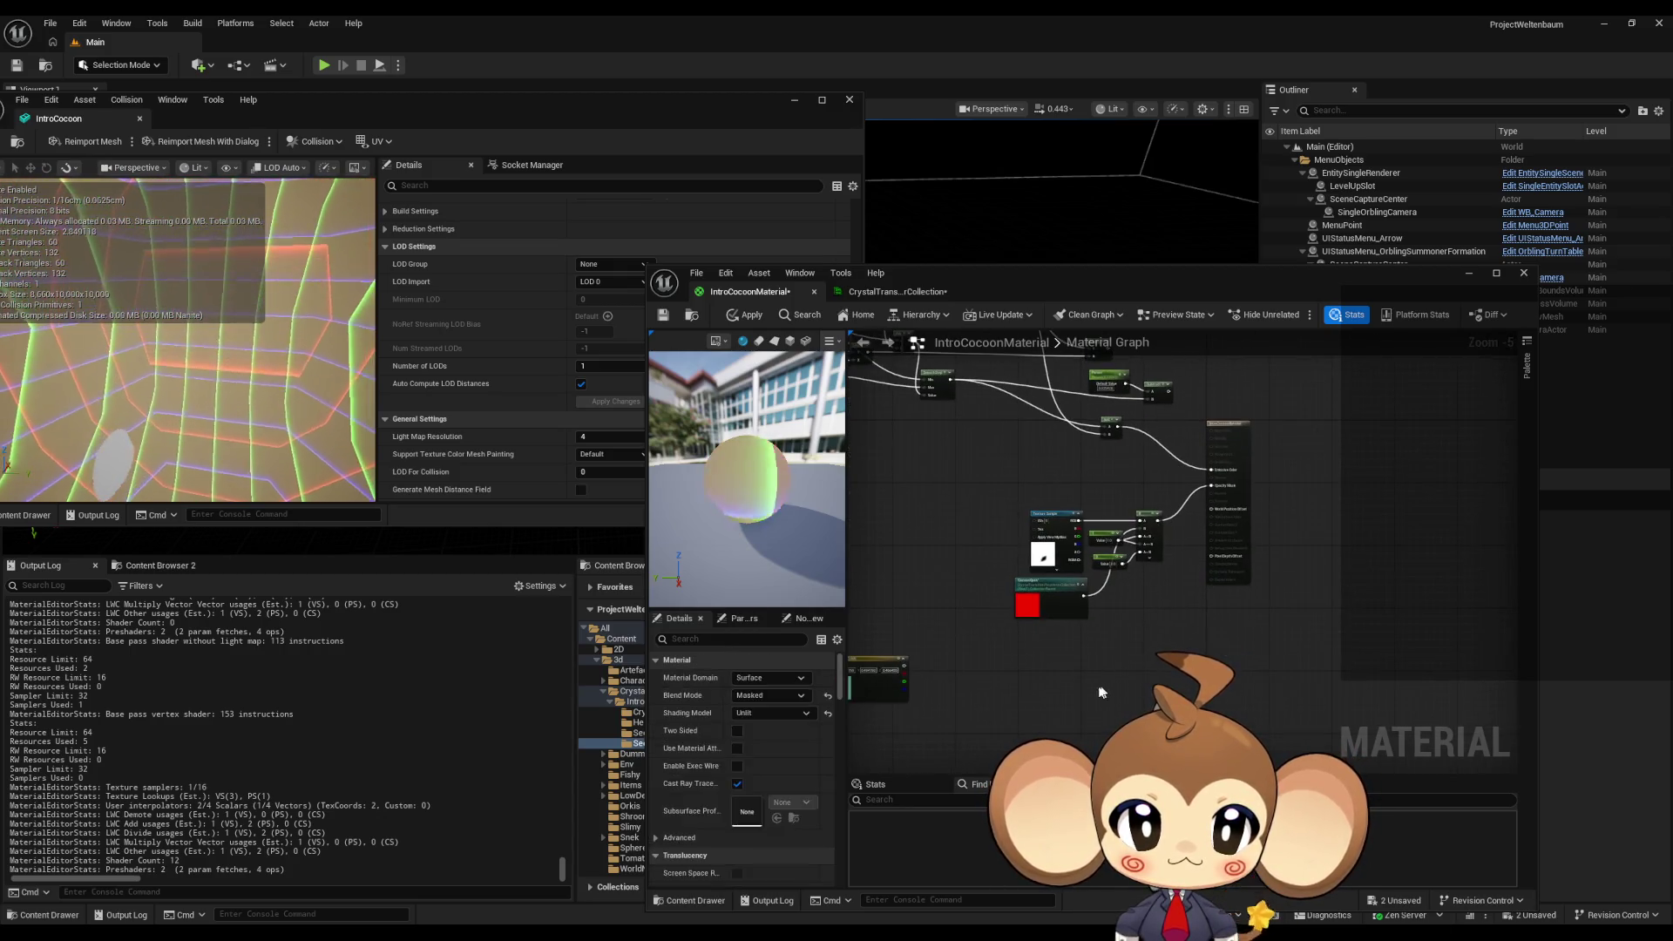
pyautogui.moveTo(1129, 710); pyautogui.dragTo(1195, 528)
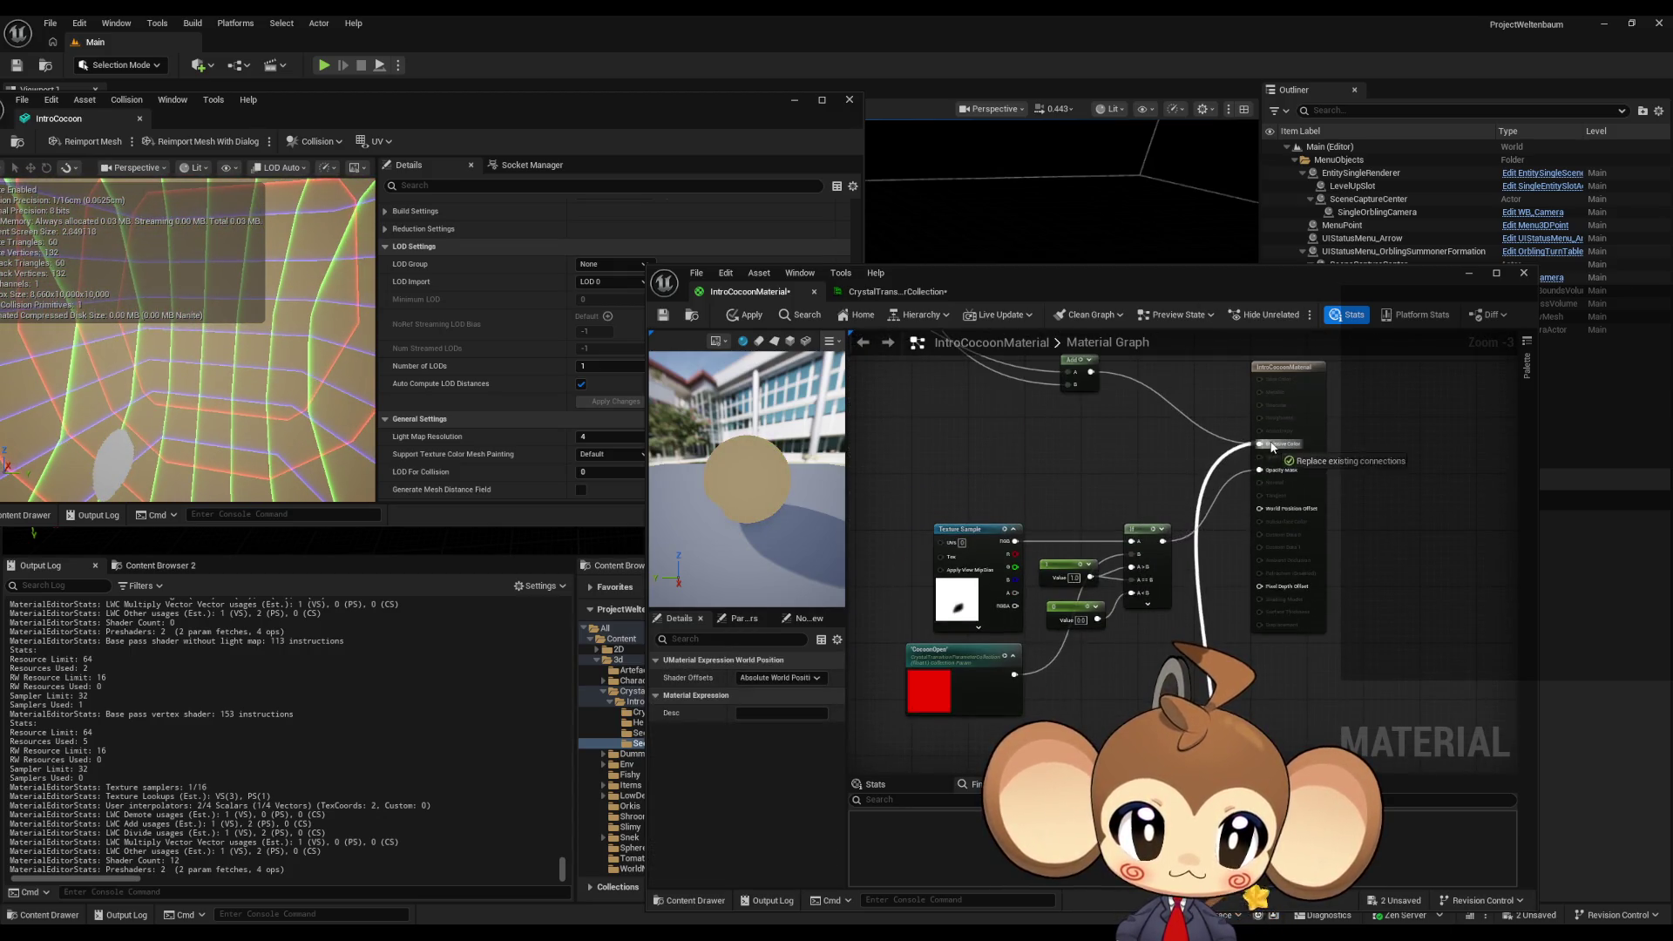
pyautogui.click(1201, 425)
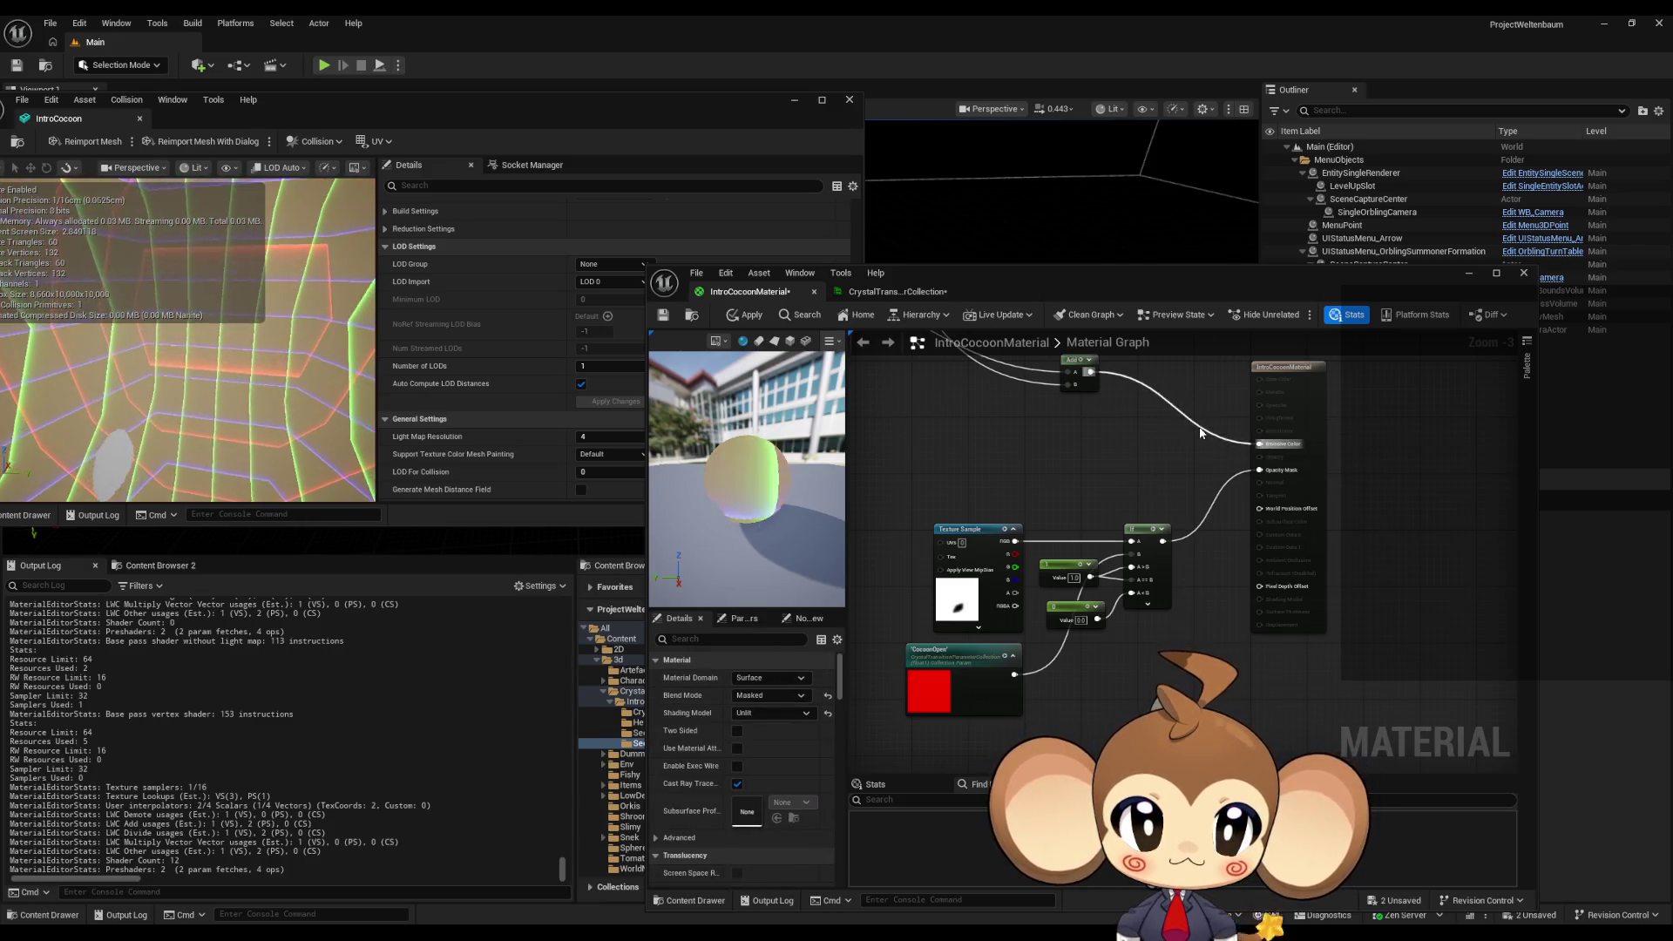
pyautogui.moveTo(1148, 822)
pyautogui.mouseDown()
pyautogui.moveTo(1145, 645)
pyautogui.moveTo(1218, 494)
pyautogui.mouseUp()
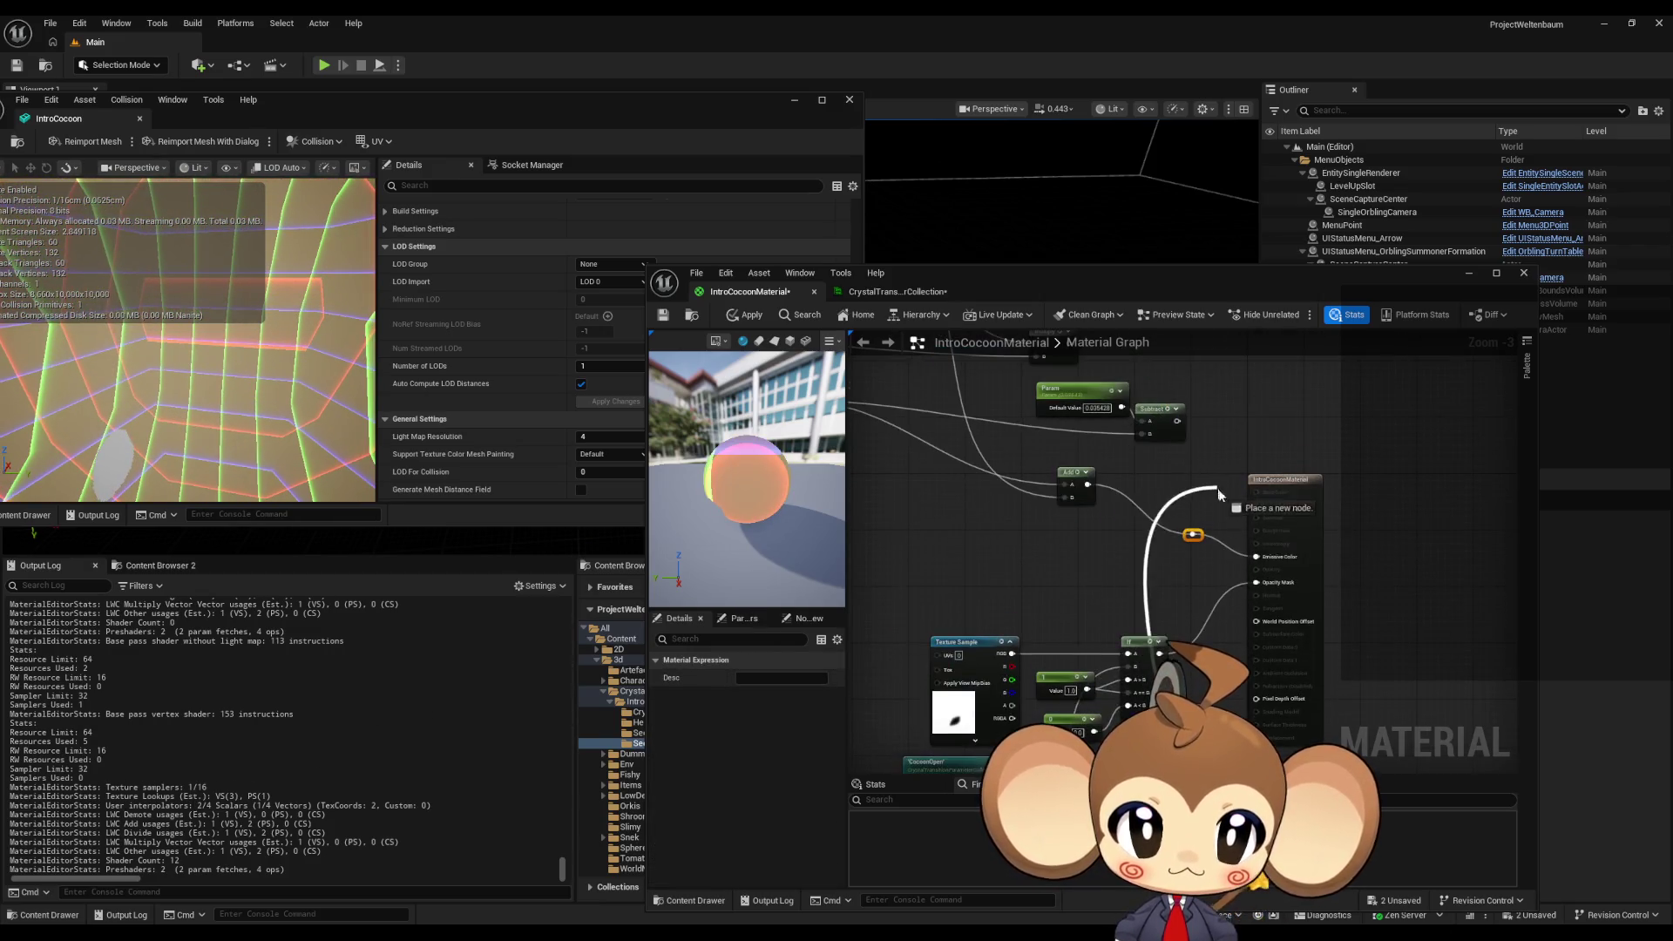
pyautogui.moveTo(1255, 565); pyautogui.dragTo(1256, 583)
pyautogui.click(746, 315)
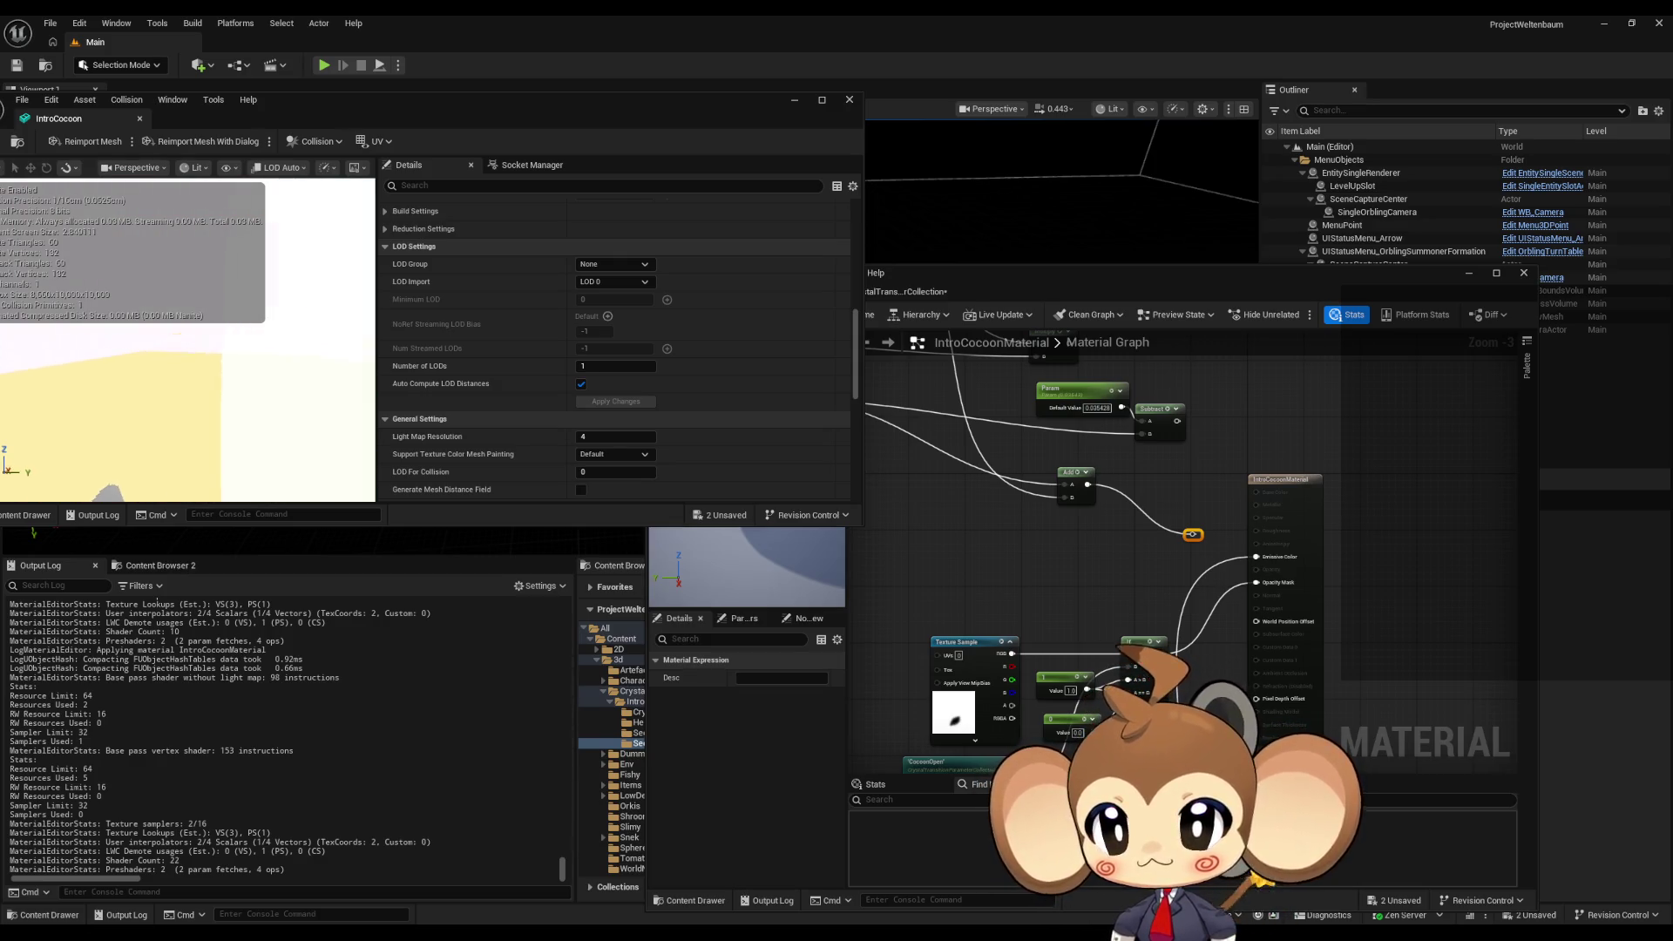
# - Select the SmoothStep node and reapply IntroCocoonMaterial with the new Emissive Color connection
pyautogui.moveTo(1262, 667)
pyautogui.mouseDown()
pyautogui.moveTo(1050, 482)
pyautogui.moveTo(1366, 471)
pyautogui.moveTo(1375, 509)
pyautogui.moveTo(1122, 610)
pyautogui.moveTo(1133, 634)
pyautogui.moveTo(770, 328)
pyautogui.mouseUp()
pyautogui.click(1232, 477)
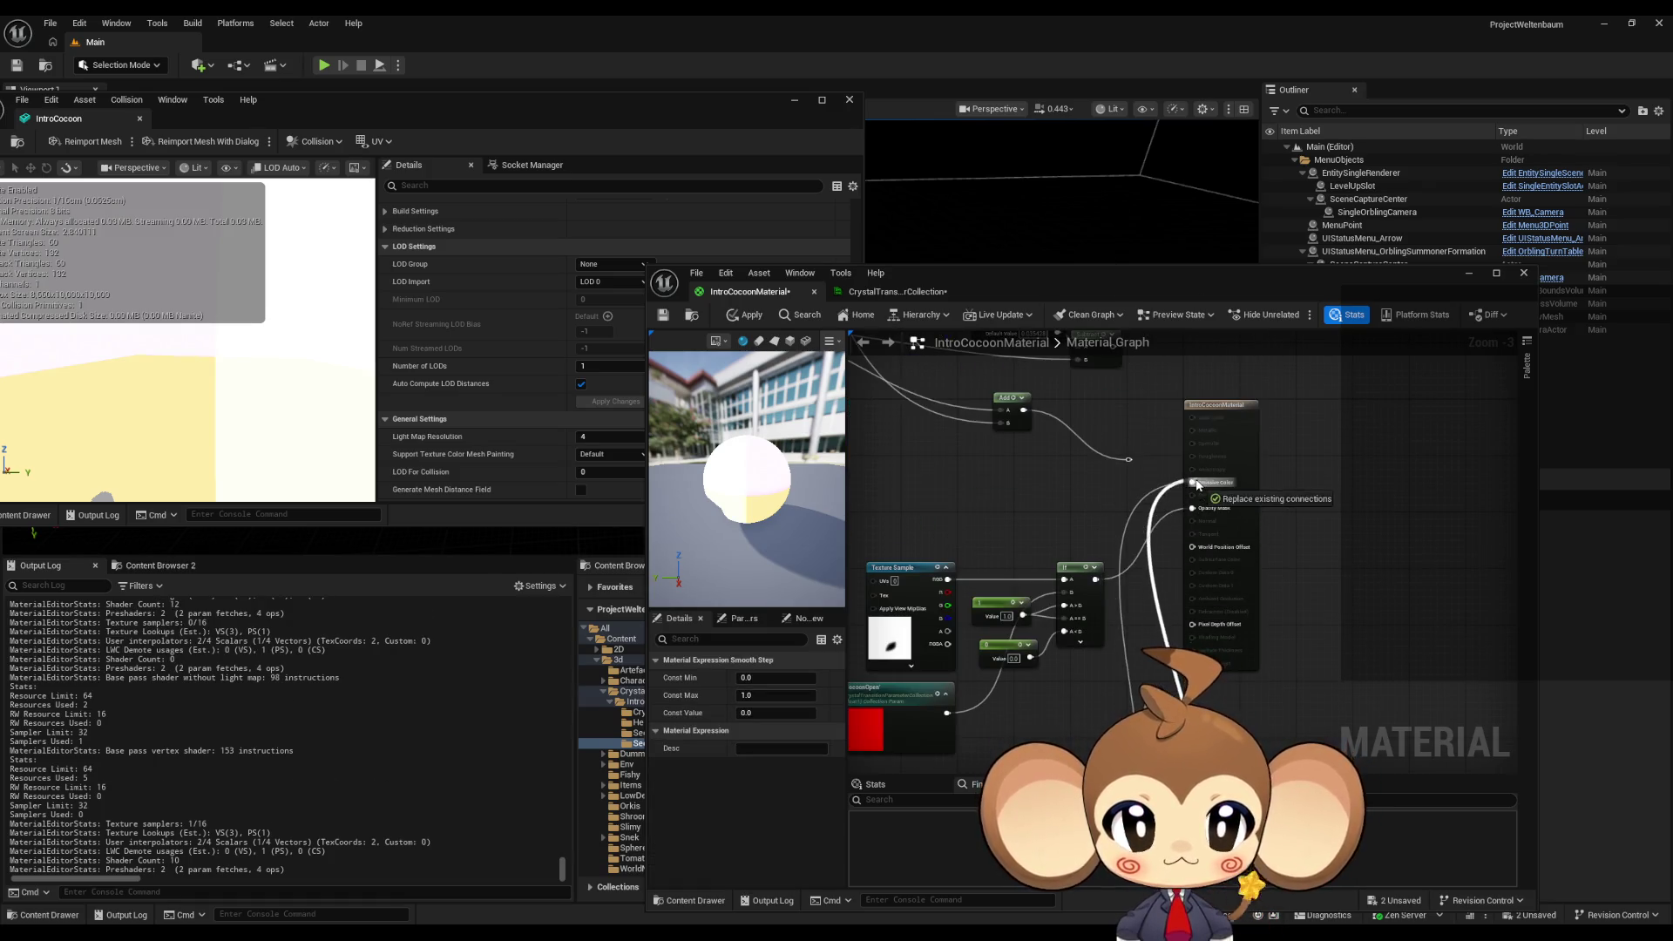
pyautogui.click(751, 317)
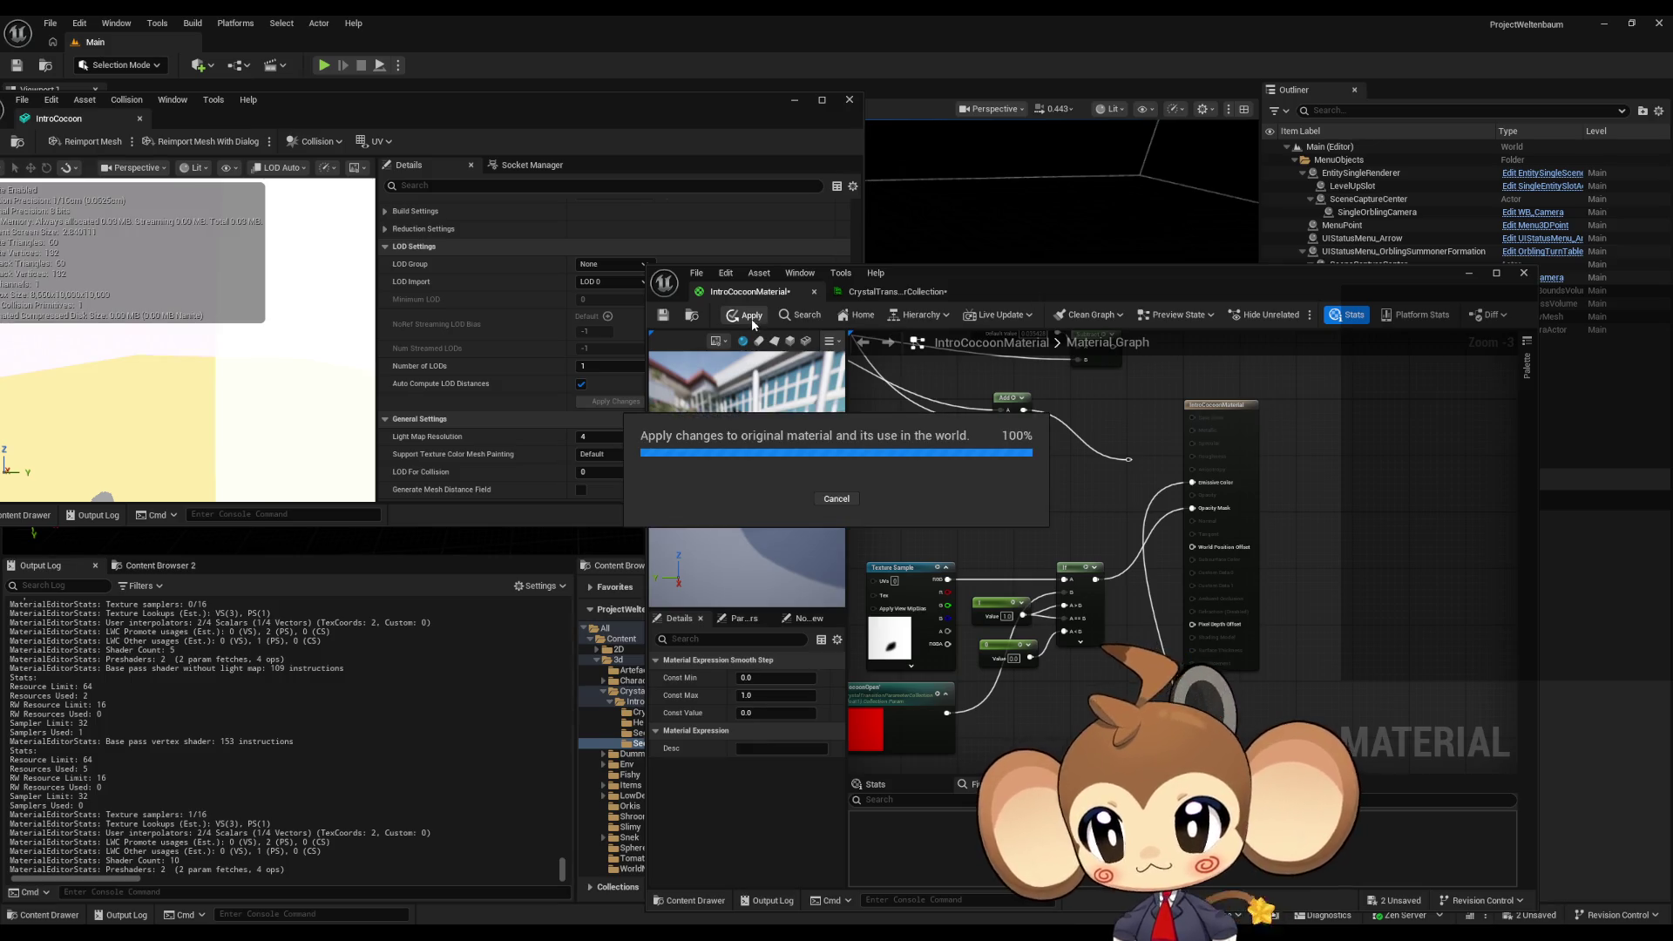
pyautogui.click(394, 328)
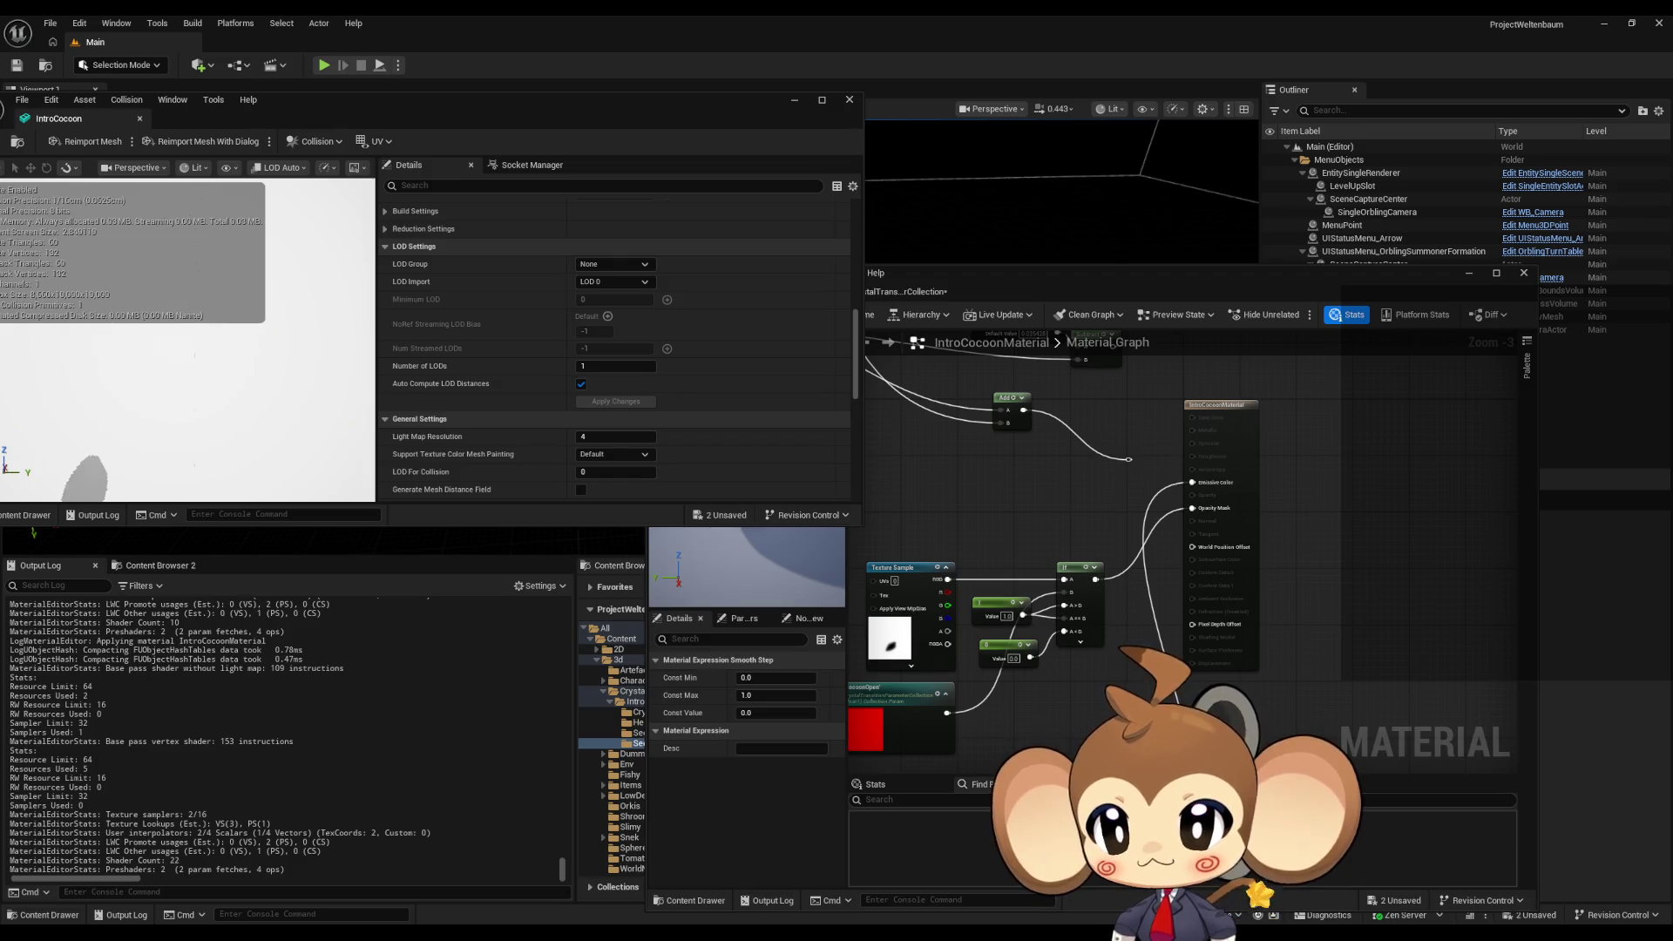
# - Set the SmoothStep value to 0.5 and apply
pyautogui.moveTo(1168, 730); pyautogui.dragTo(1184, 486)
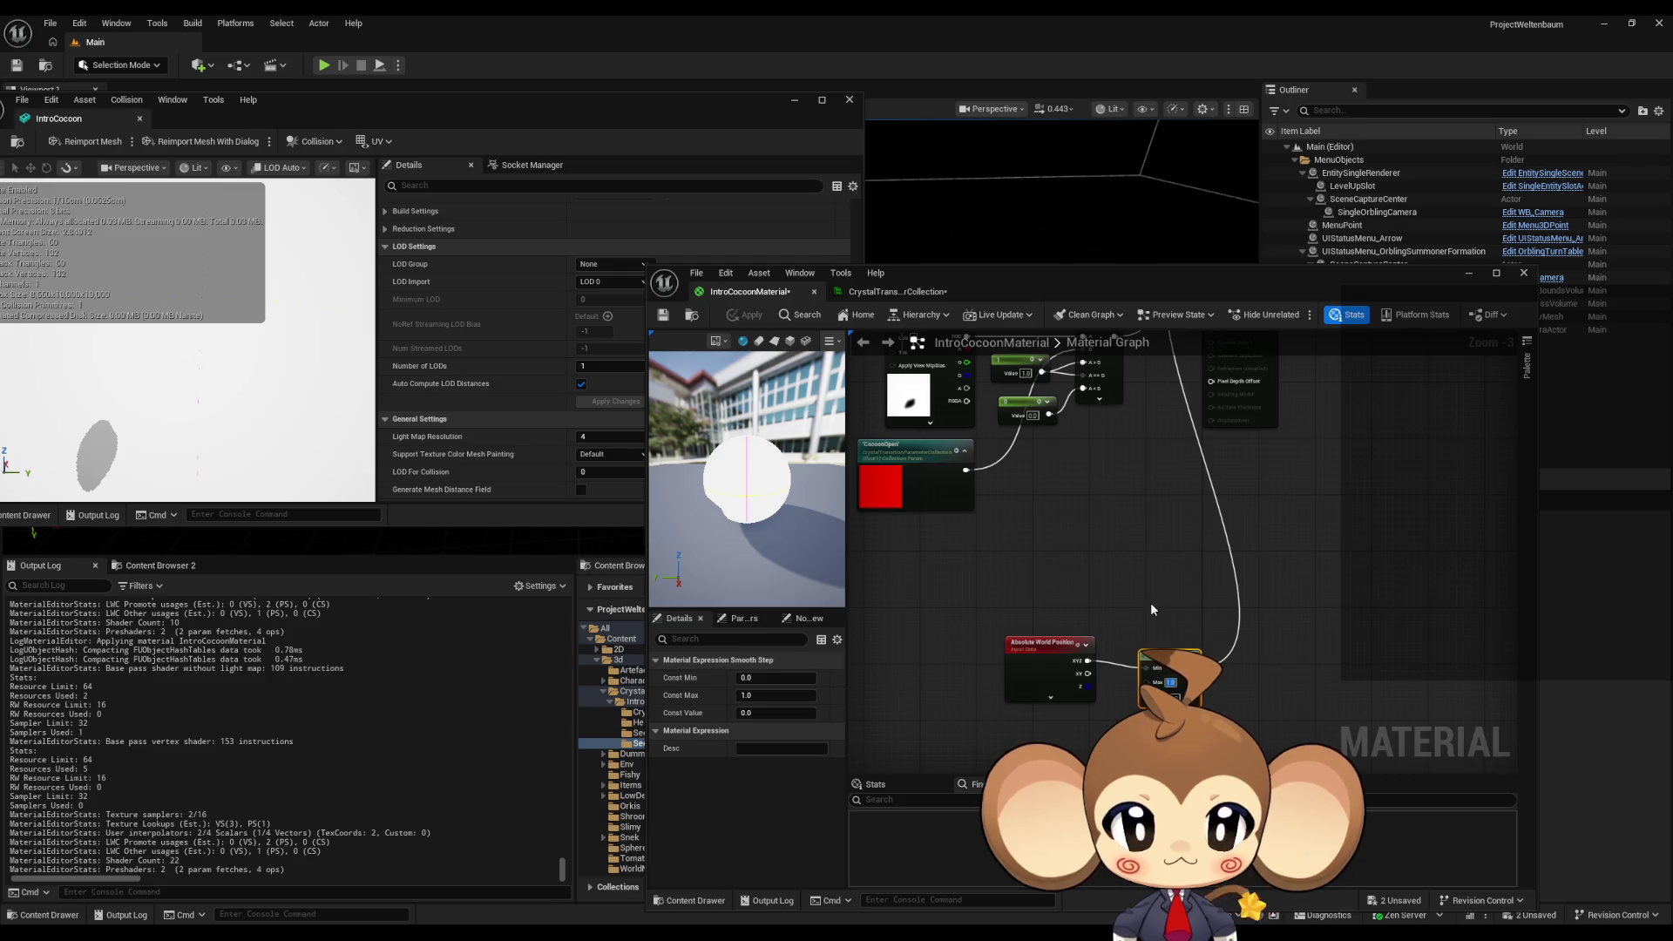
pyautogui.write('0.5')
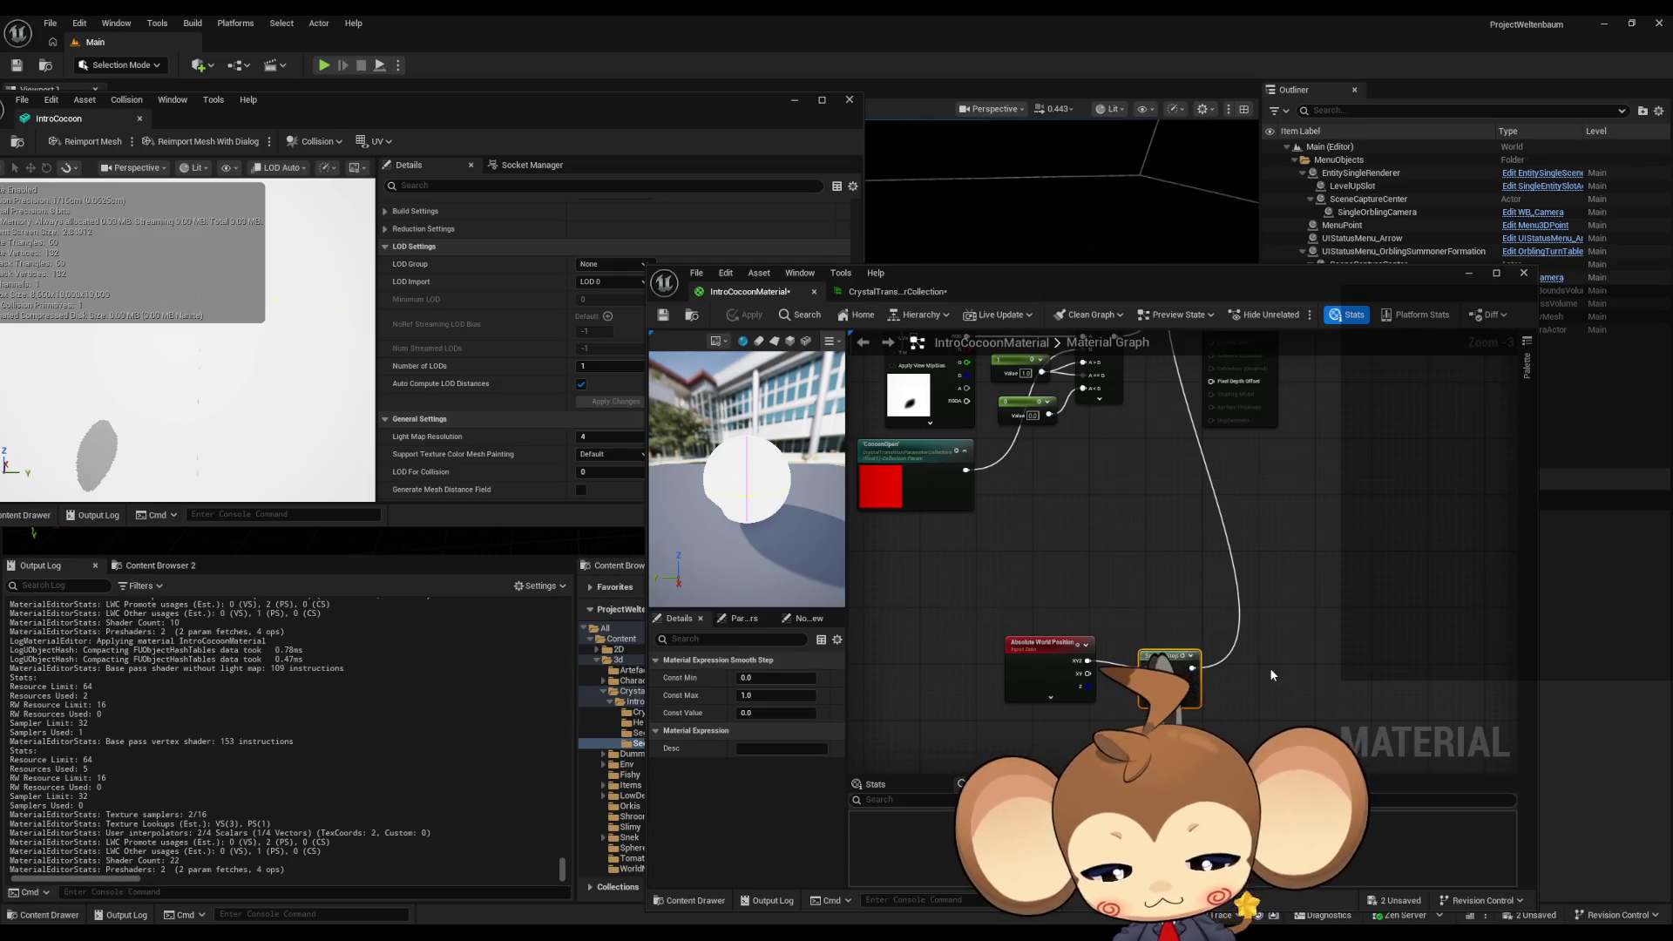
pyautogui.press('Return')
pyautogui.click(745, 314)
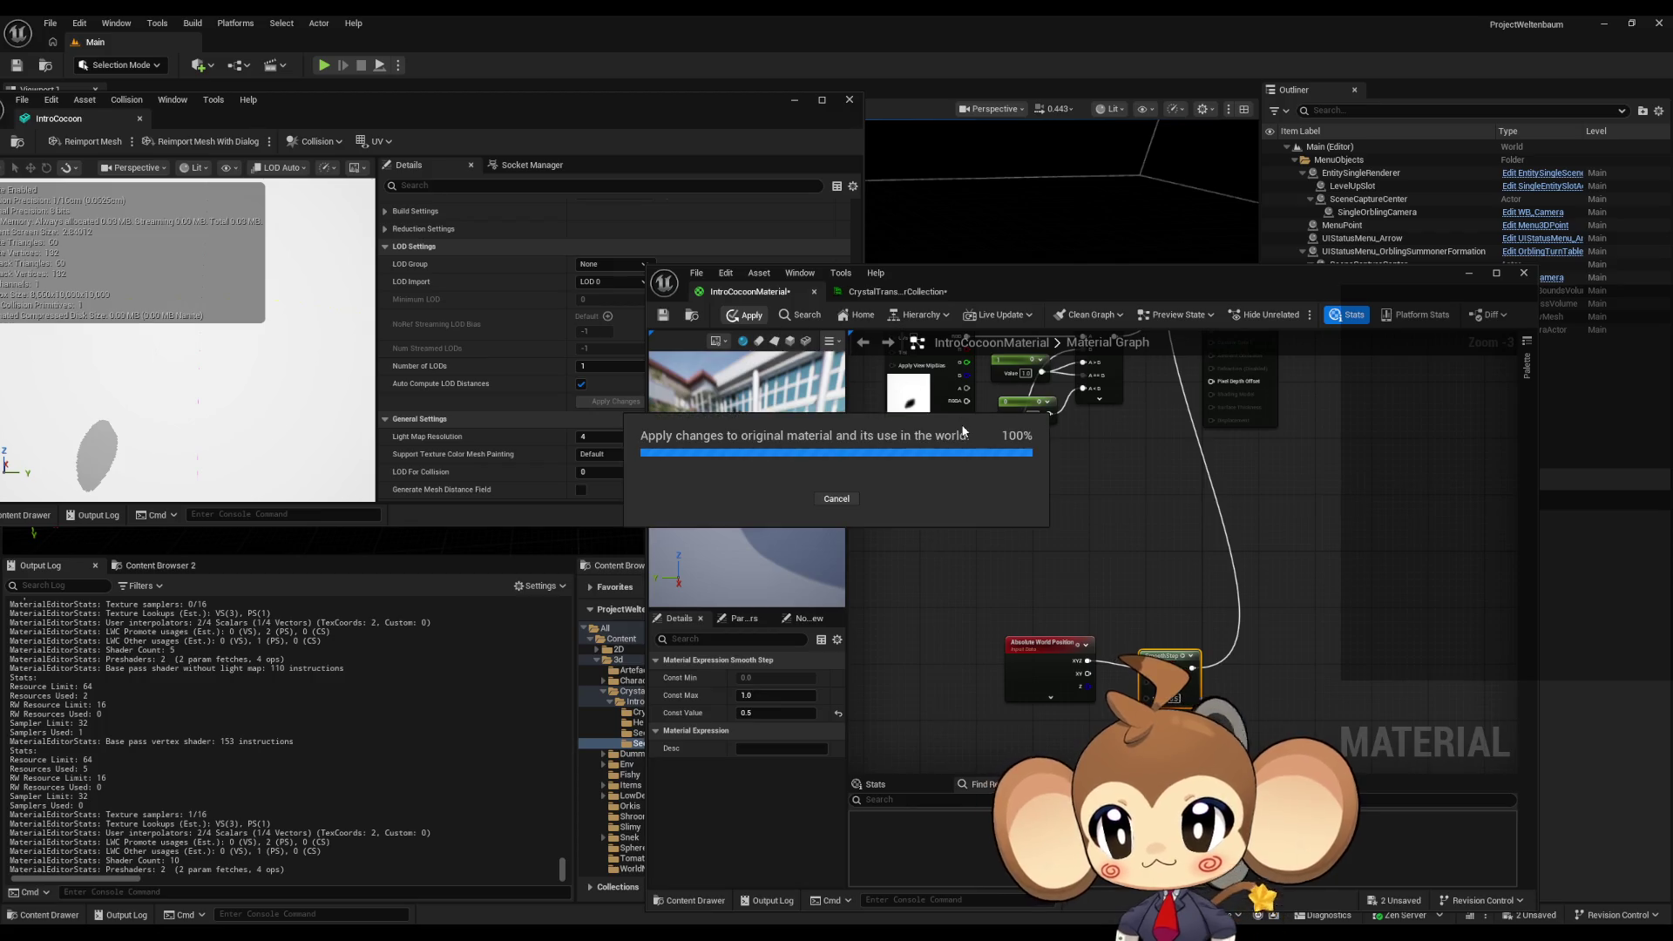
# - Paste a Frac node, connect it to SmoothStep's Min, and apply
pyautogui.moveTo(965, 430)
pyautogui.mouseDown()
pyautogui.moveTo(1238, 566)
pyautogui.moveTo(1260, 521)
pyautogui.moveTo(1261, 595)
pyautogui.mouseUp()
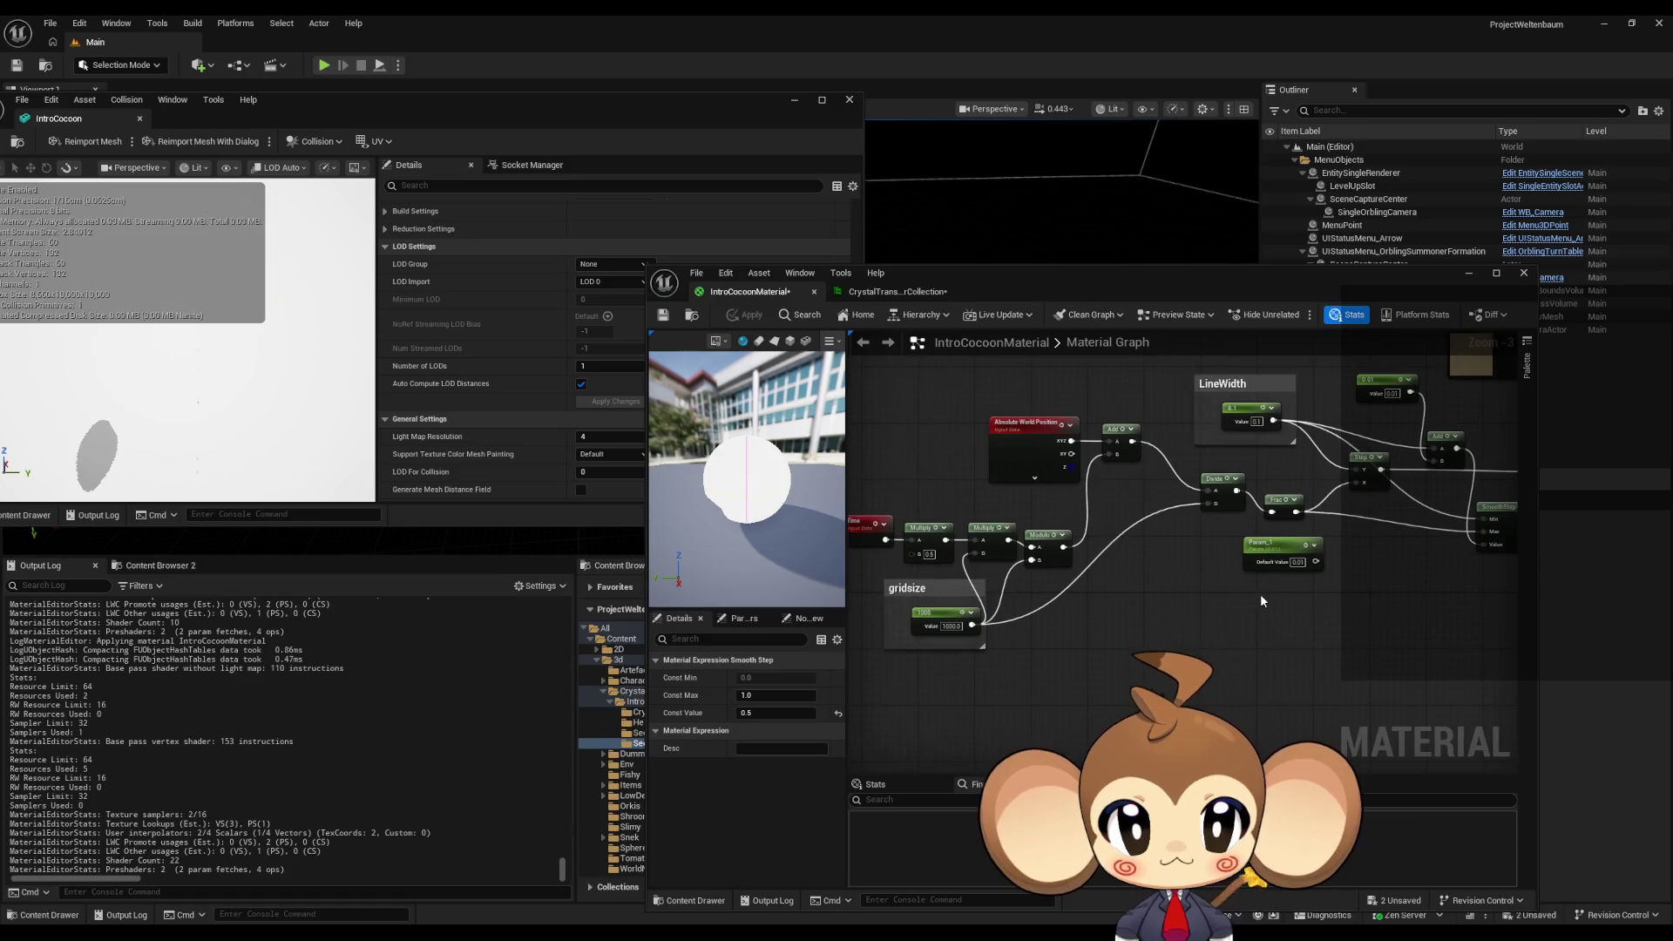
pyautogui.moveTo(1356, 562)
pyautogui.mouseDown()
pyautogui.moveTo(1567, 796)
pyautogui.moveTo(1286, 666)
pyautogui.moveTo(1189, 574)
pyautogui.mouseUp()
pyautogui.hotkey('ctrl', 'v')
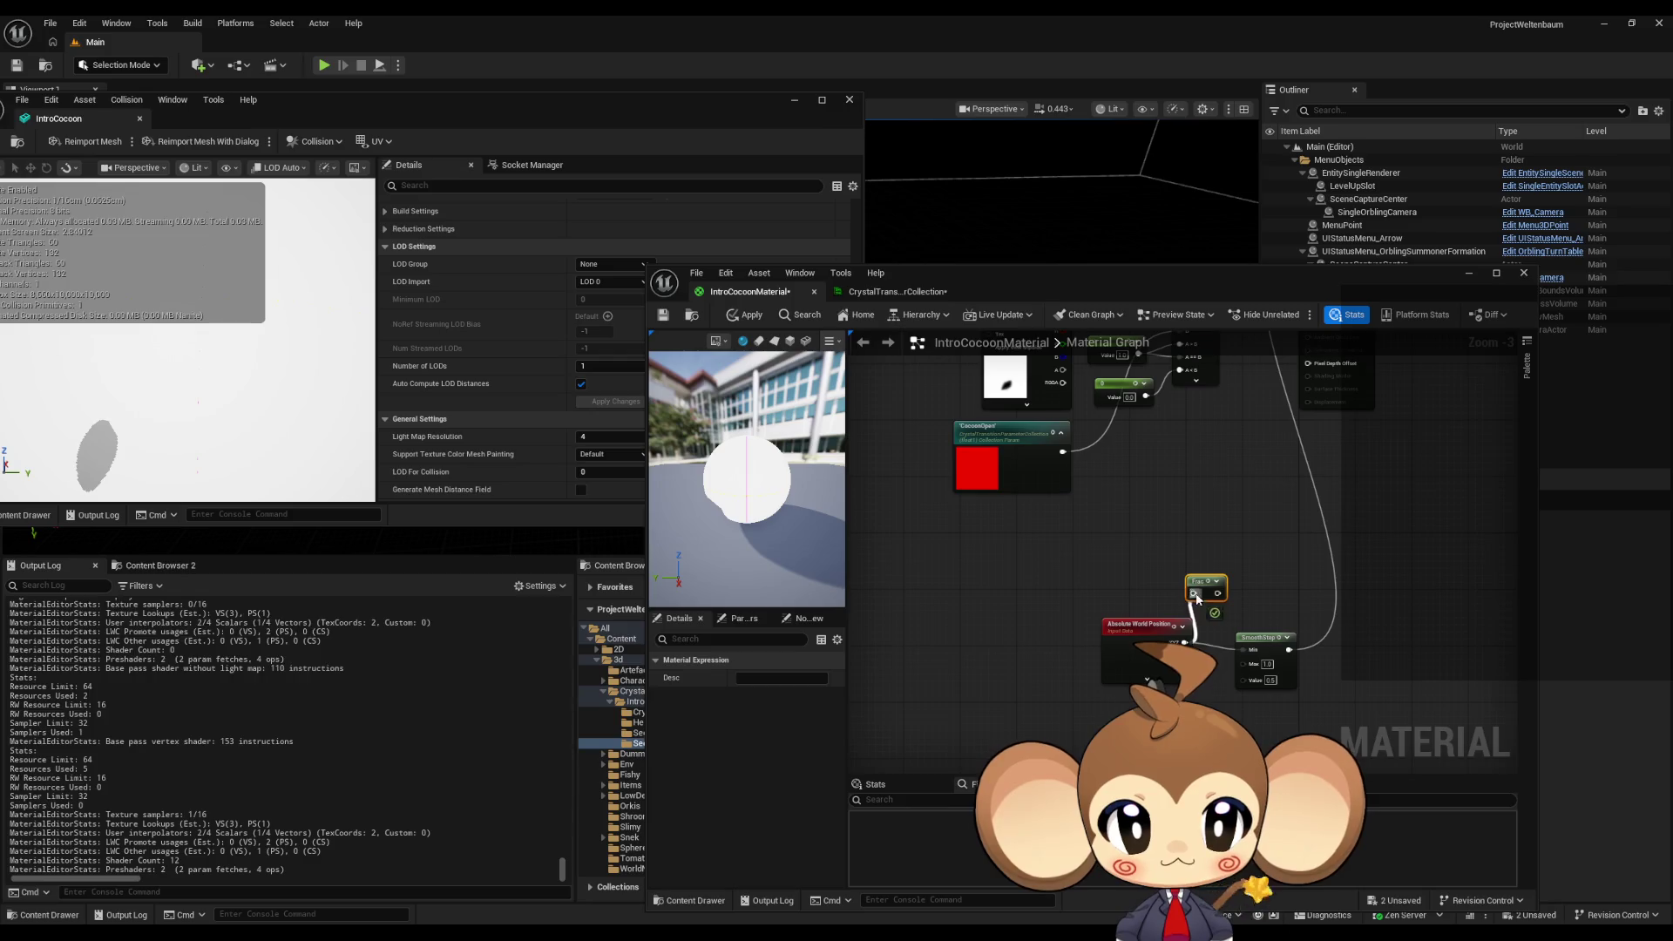
pyautogui.moveTo(1247, 653); pyautogui.dragTo(1248, 654)
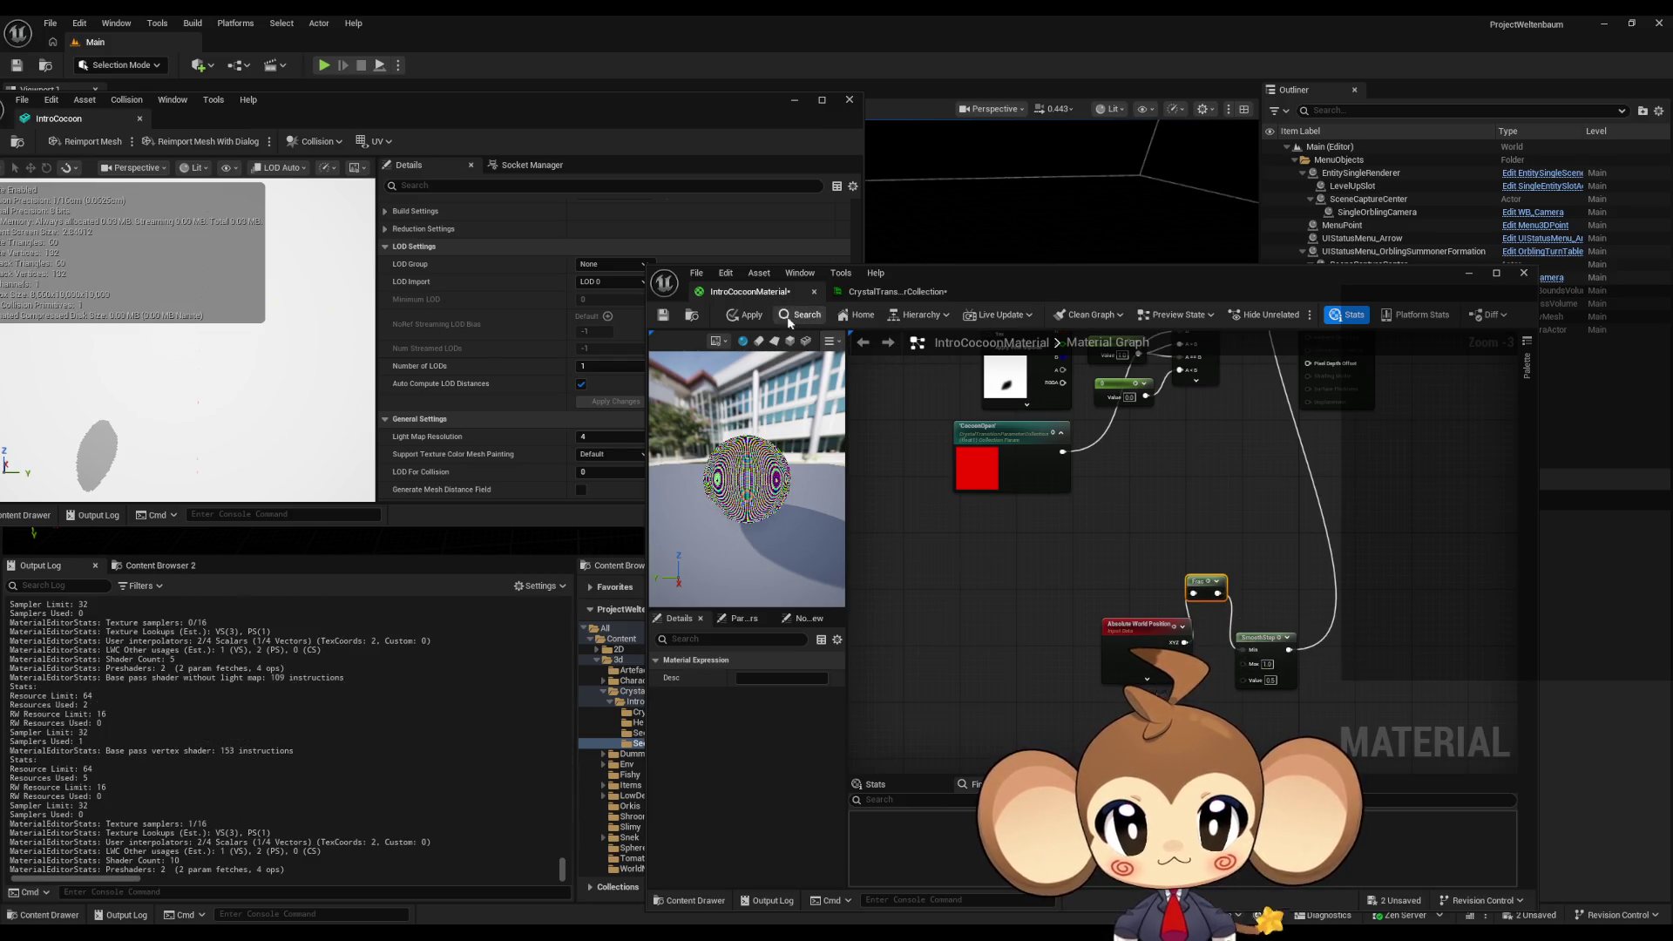
pyautogui.click(745, 314)
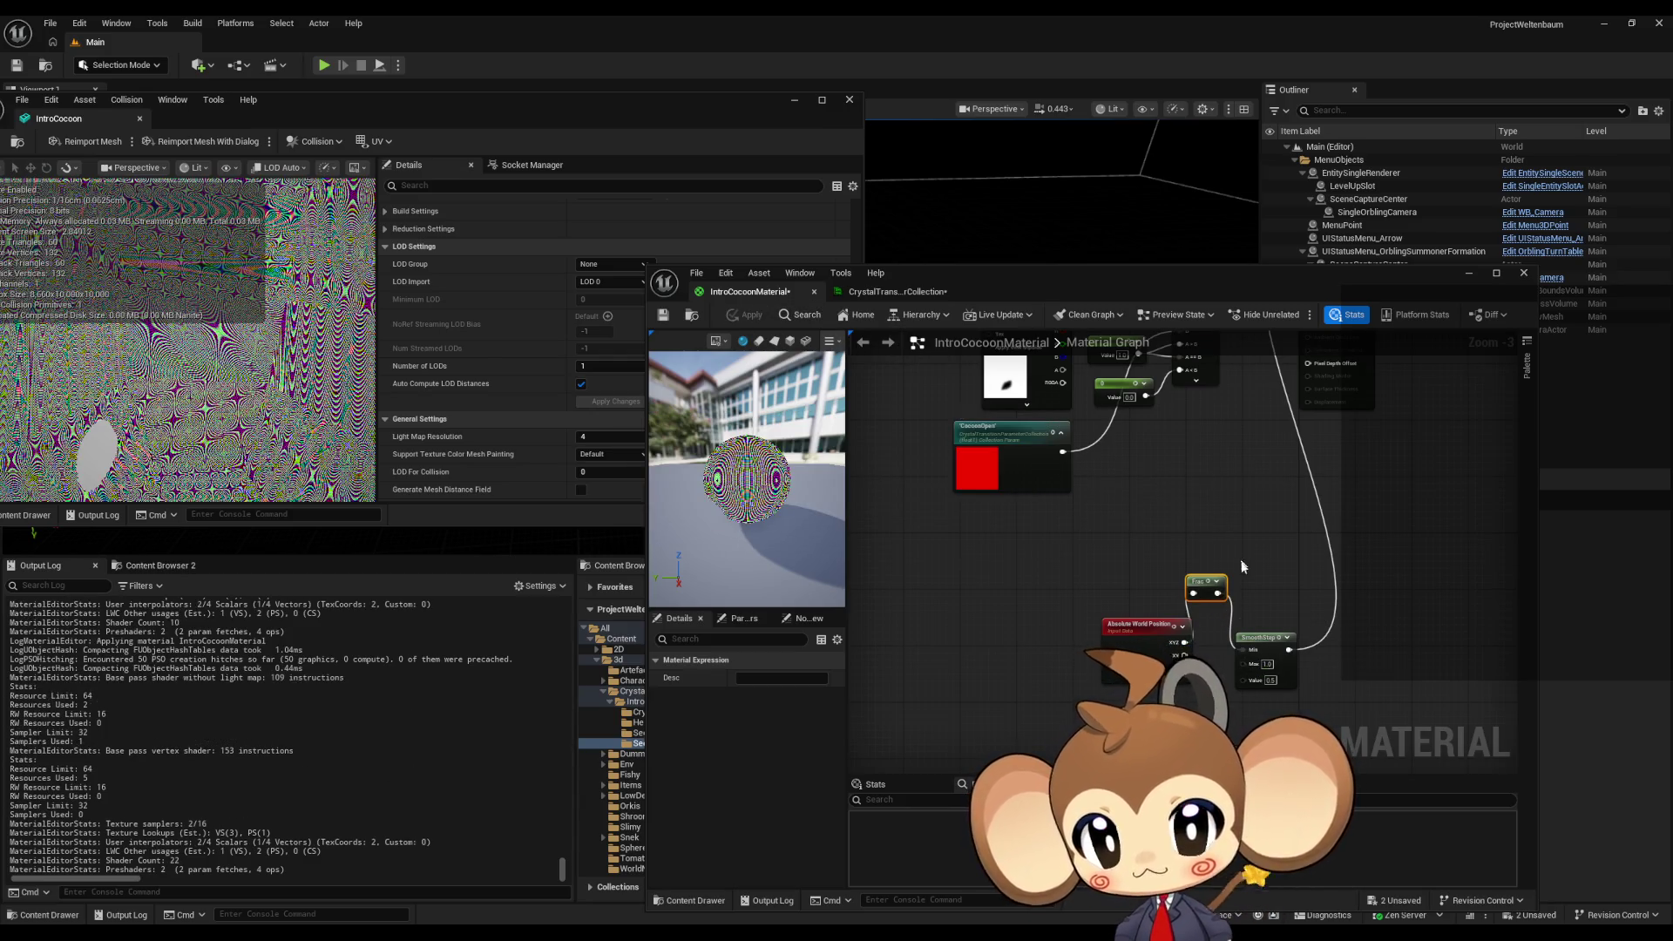
# - Add a Multiply with B 1000 after Absolute World Position, feed it into Frac, and apply
pyautogui.moveTo(1186, 622)
pyautogui.mouseDown()
pyautogui.moveTo(1072, 624)
pyautogui.moveTo(1111, 601)
pyautogui.mouseUp()
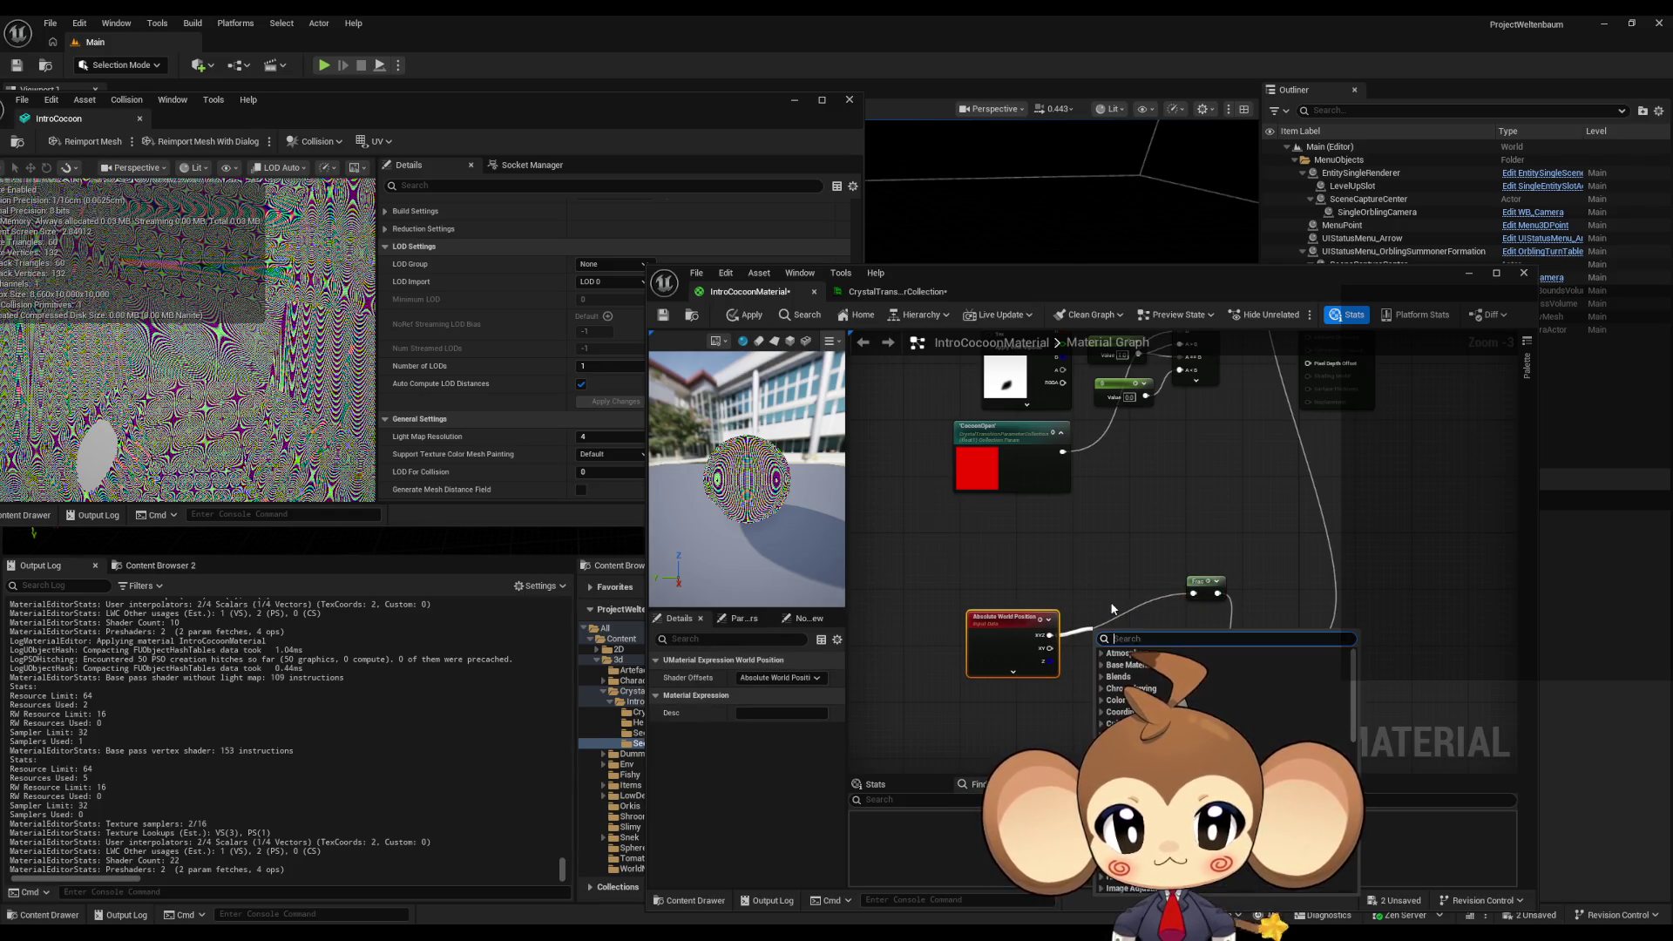
pyautogui.write('multiply')
pyautogui.press('Return')
pyautogui.click(1104, 660)
pyautogui.write('1000')
pyautogui.press('Return')
pyautogui.moveTo(1139, 643); pyautogui.dragTo(1193, 593)
pyautogui.click(747, 316)
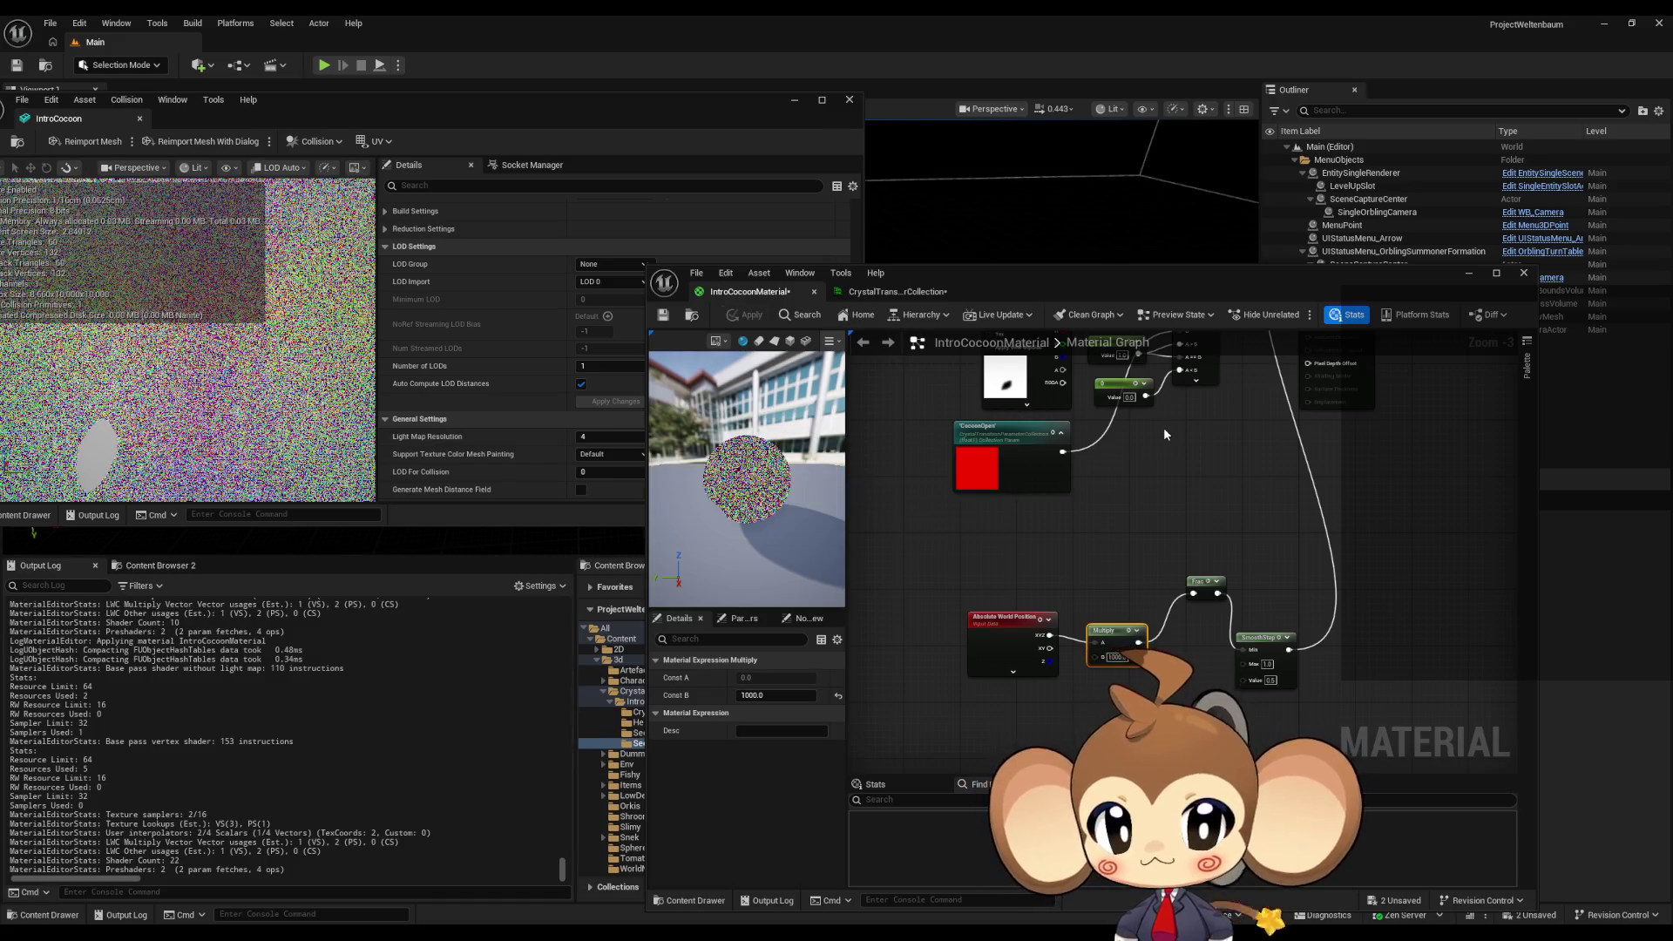
pyautogui.scroll(-2, 1164, 427)
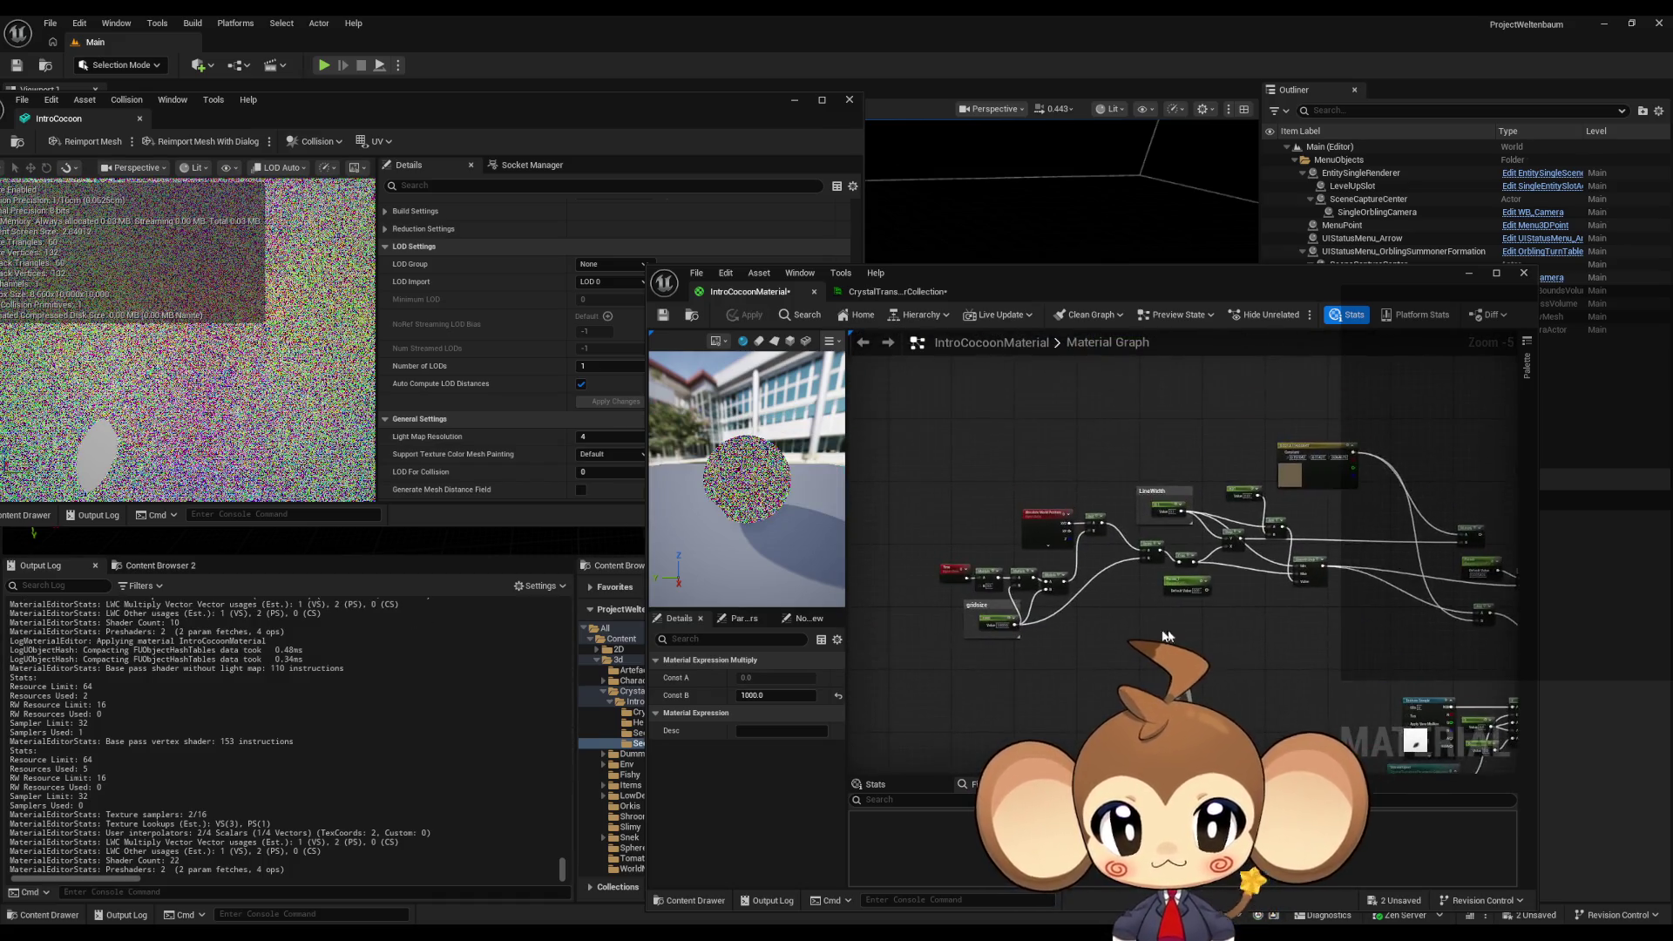
# - Replace the Multiply with a Divide by 1000 feeding Frac, and apply
pyautogui.scroll(1, 1100, 614)
pyautogui.scroll(2, 1100, 615)
pyautogui.moveTo(1097, 627); pyautogui.dragTo(1129, 624)
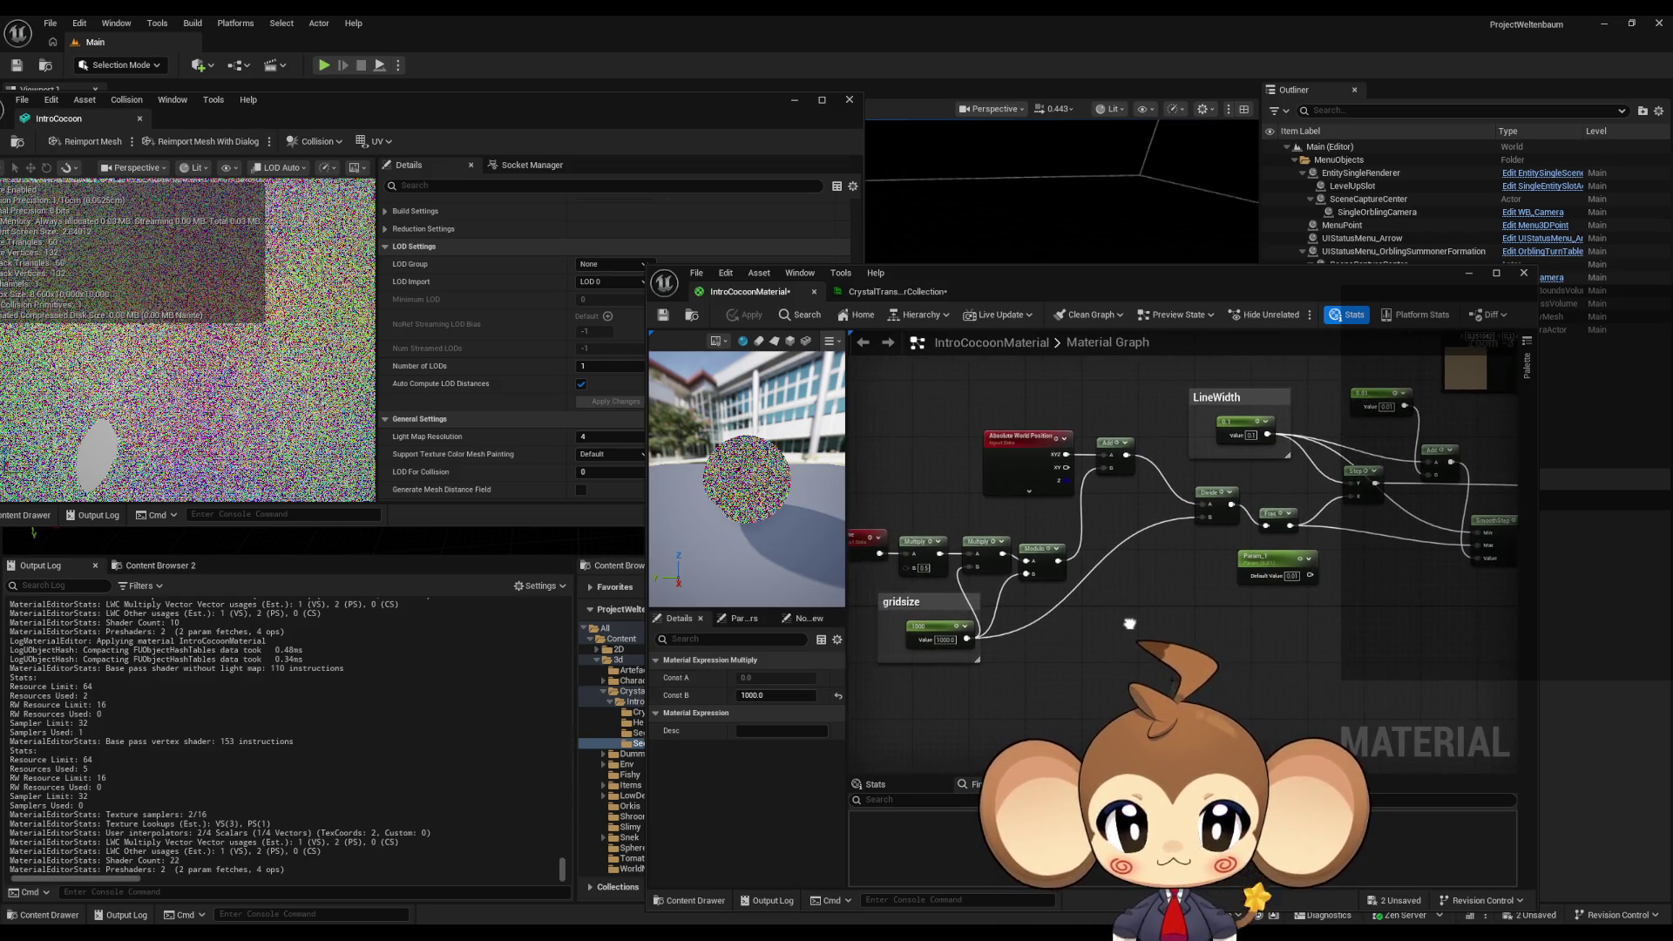
pyautogui.moveTo(1356, 698)
pyautogui.mouseDown()
pyautogui.moveTo(1105, 665)
pyautogui.moveTo(995, 616)
pyautogui.moveTo(1032, 628)
pyautogui.mouseUp()
pyautogui.click(1028, 643)
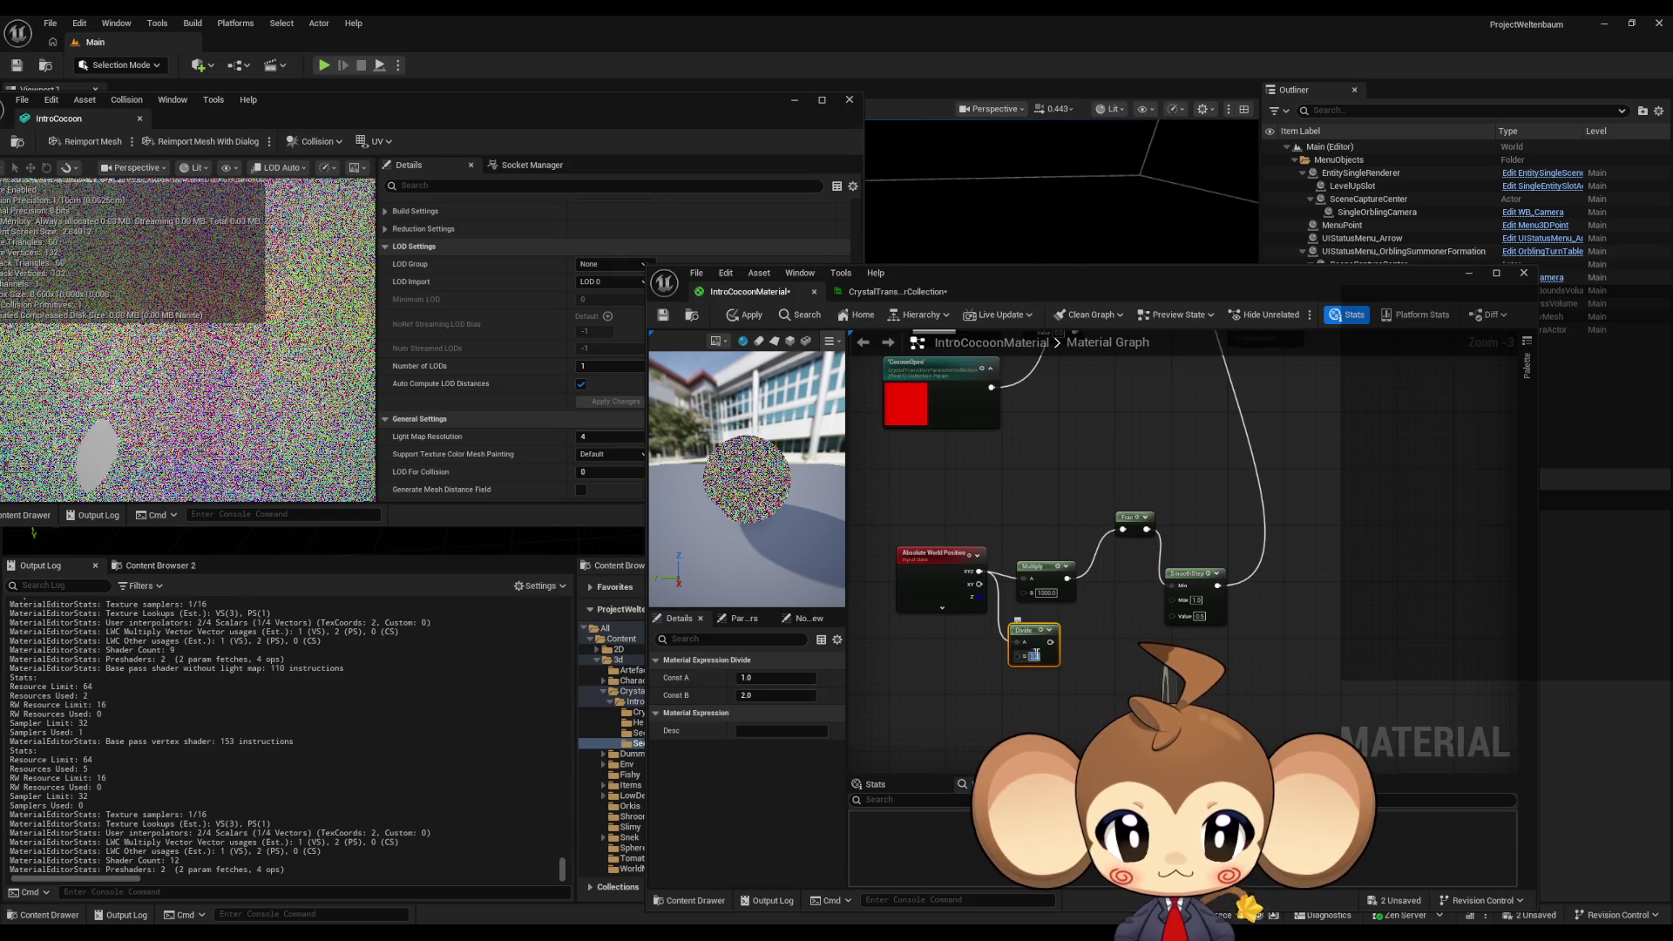
pyautogui.write('1000')
pyautogui.press('Return')
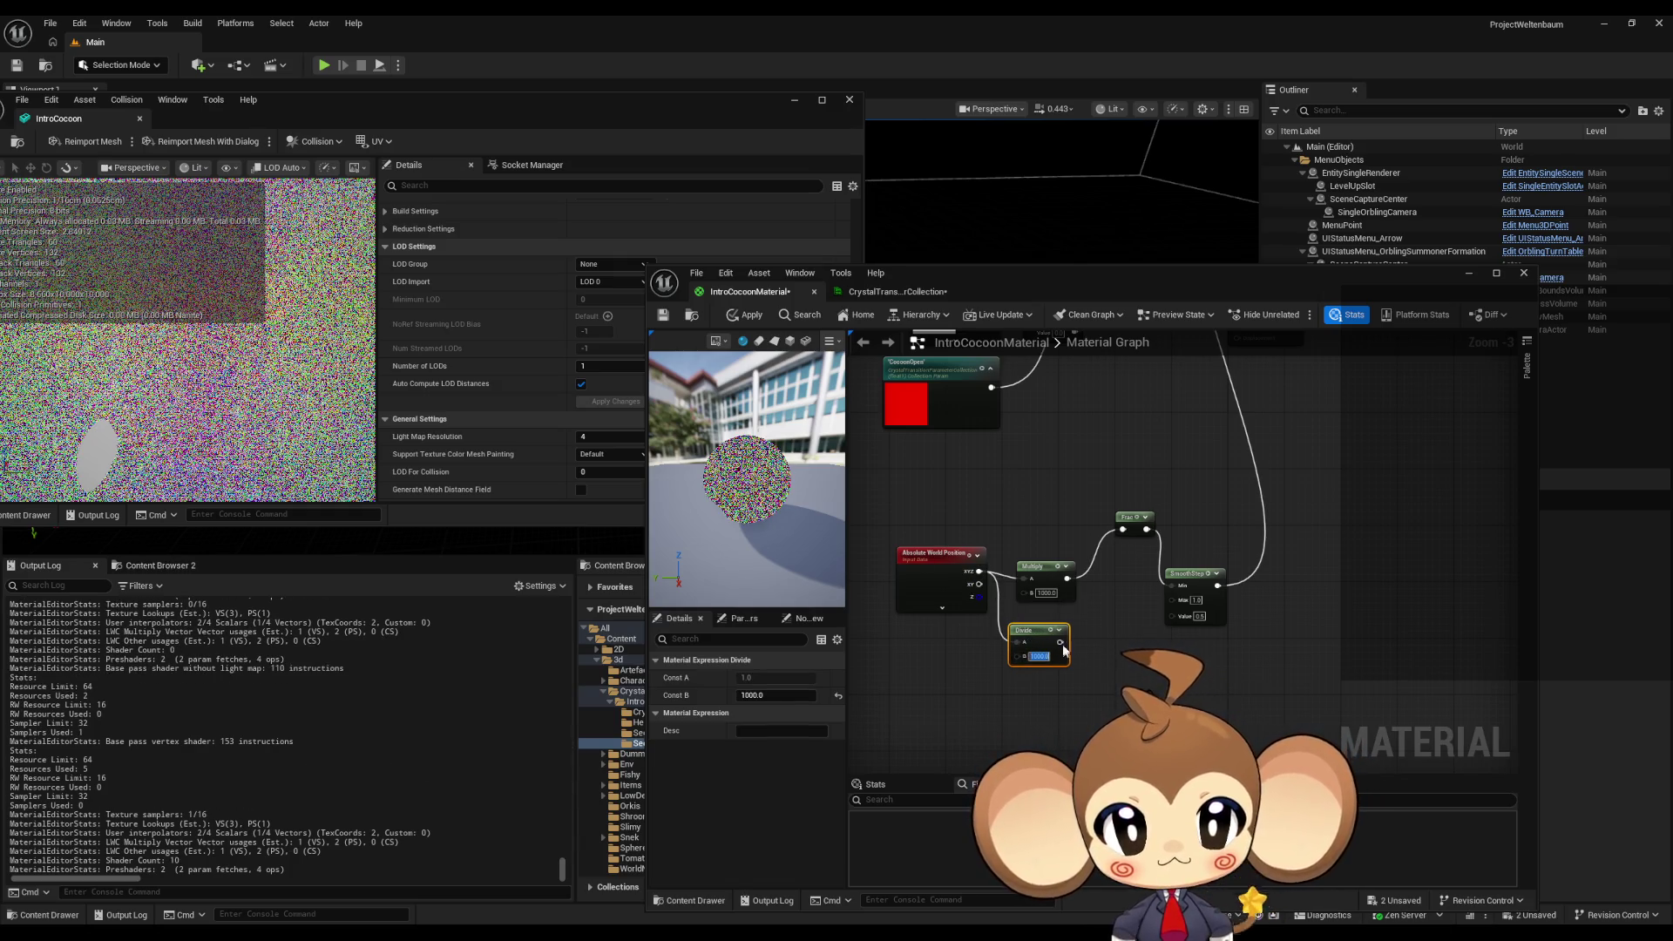
pyautogui.moveTo(1060, 643); pyautogui.dragTo(1123, 529)
pyautogui.click(1037, 567)
pyautogui.press('Delete')
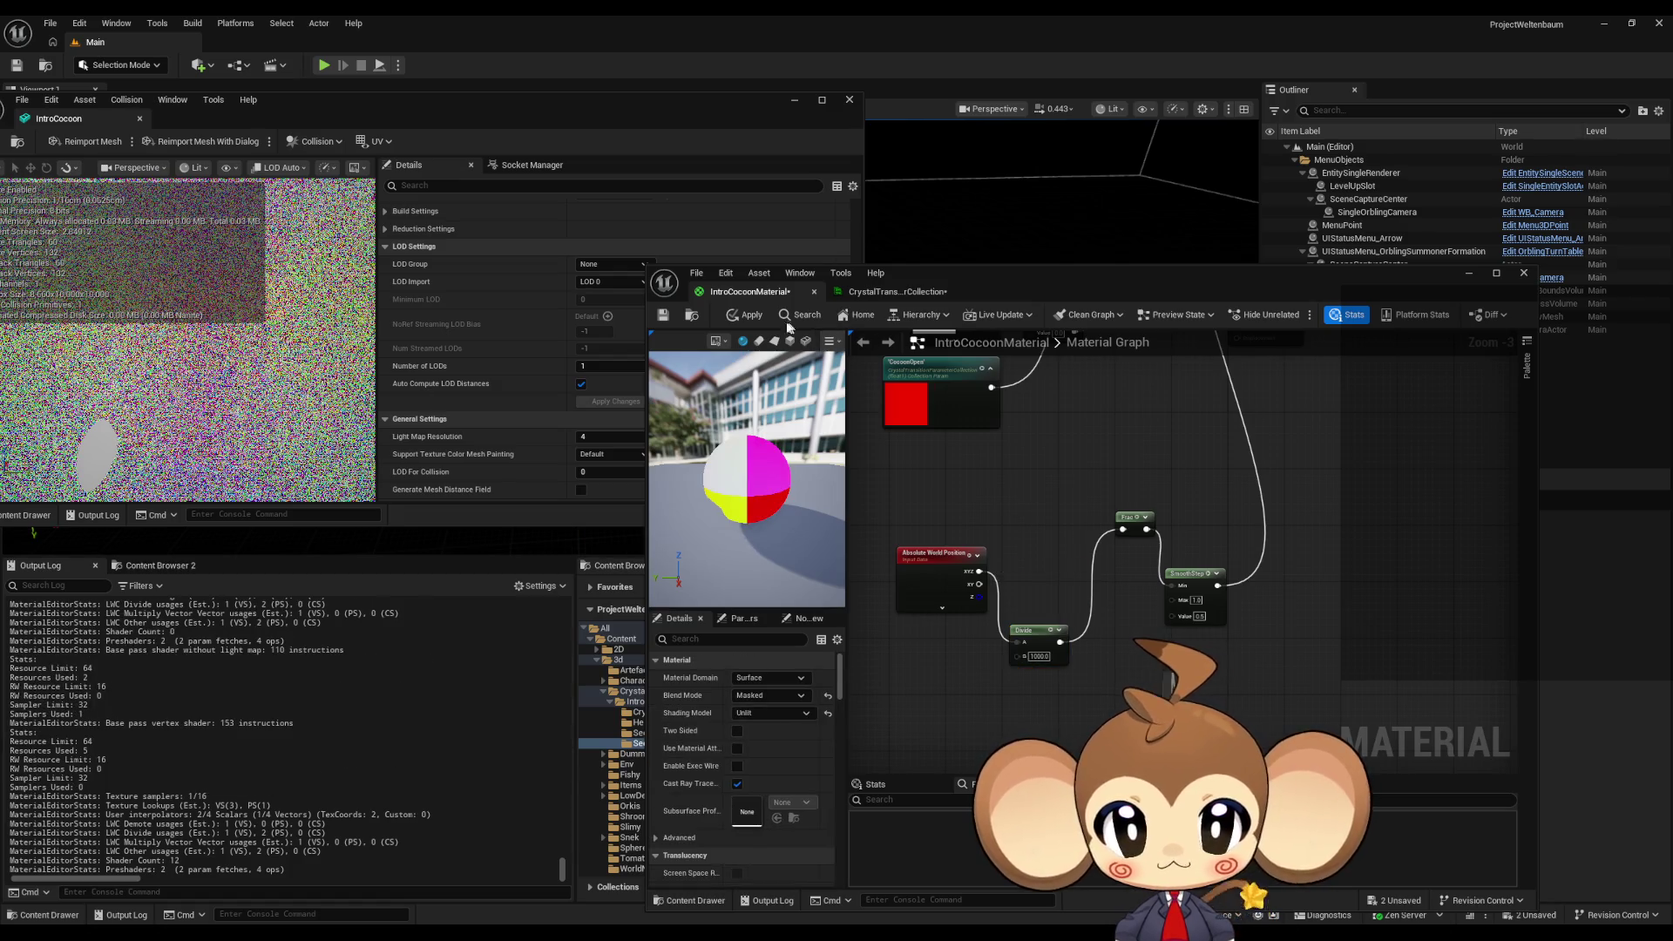
pyautogui.click(745, 314)
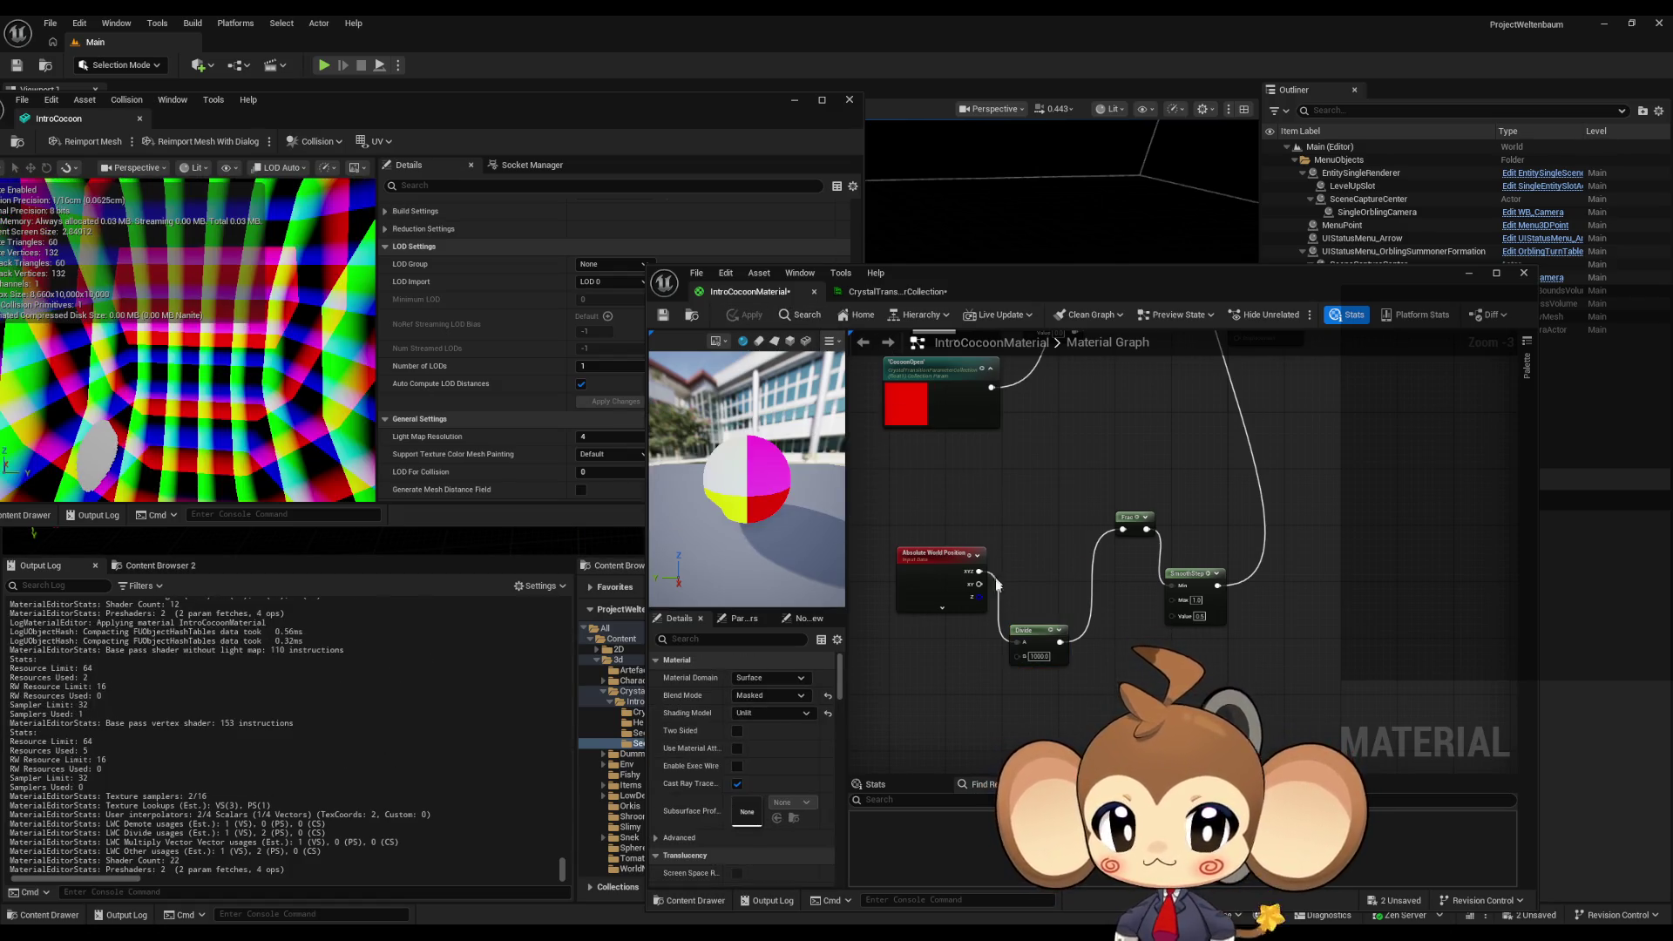
# - Reposition the Divide node, reapply, and reconnect the 0.01 constant to Add's A input
pyautogui.moveTo(1041, 640); pyautogui.dragTo(1054, 573)
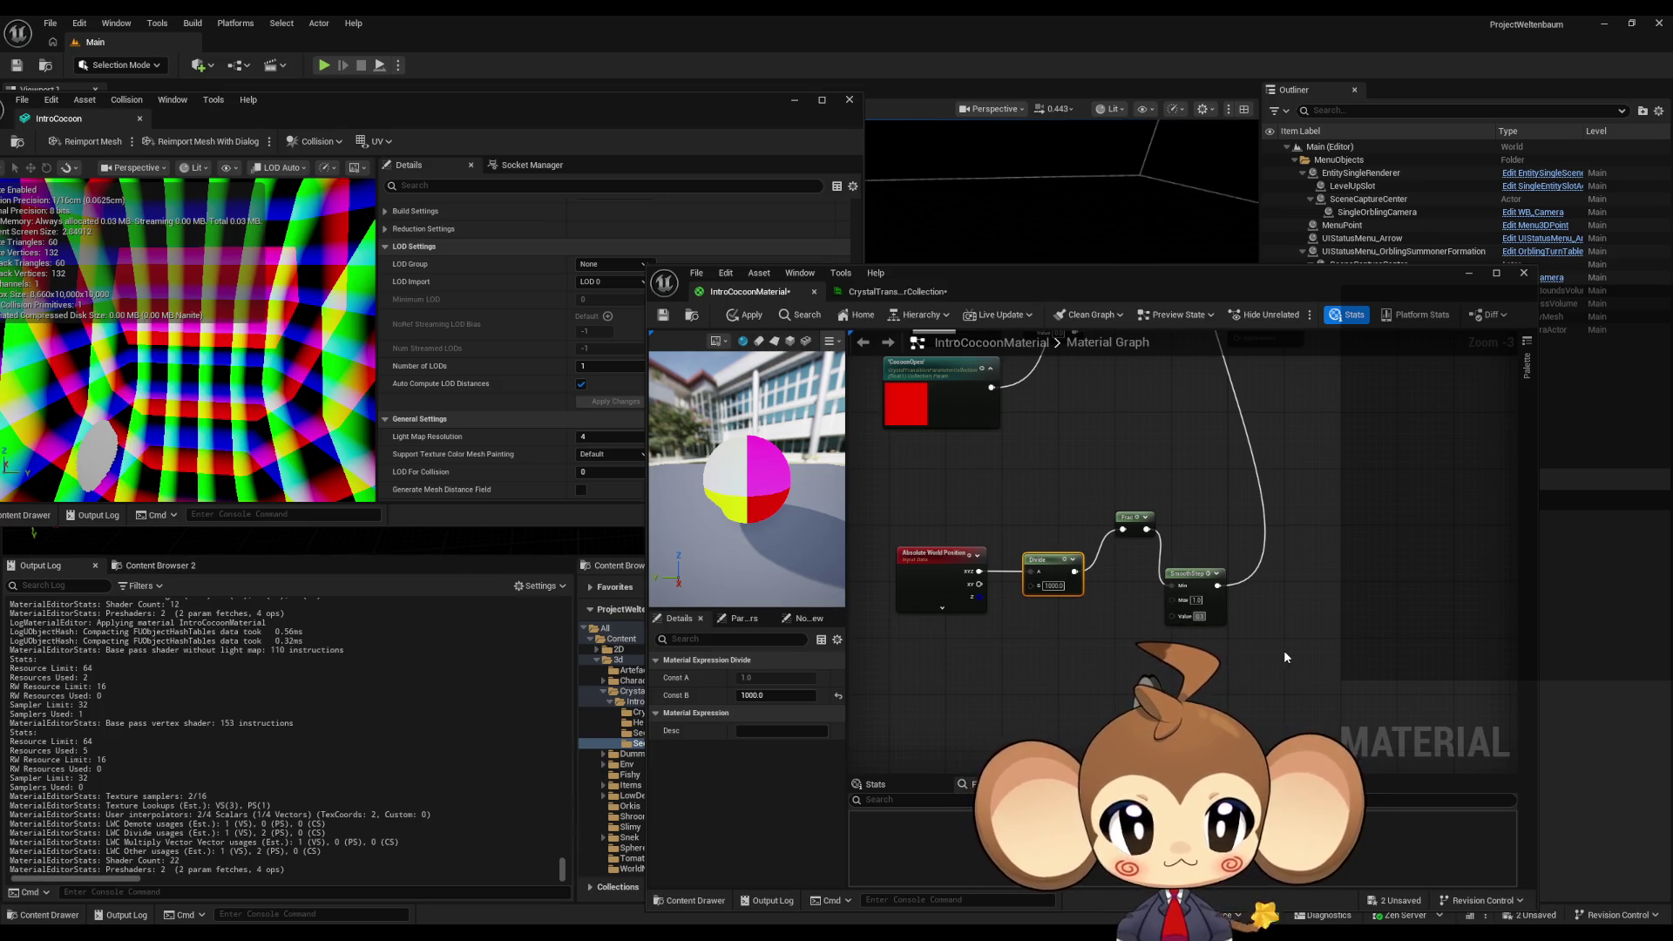
pyautogui.click(741, 318)
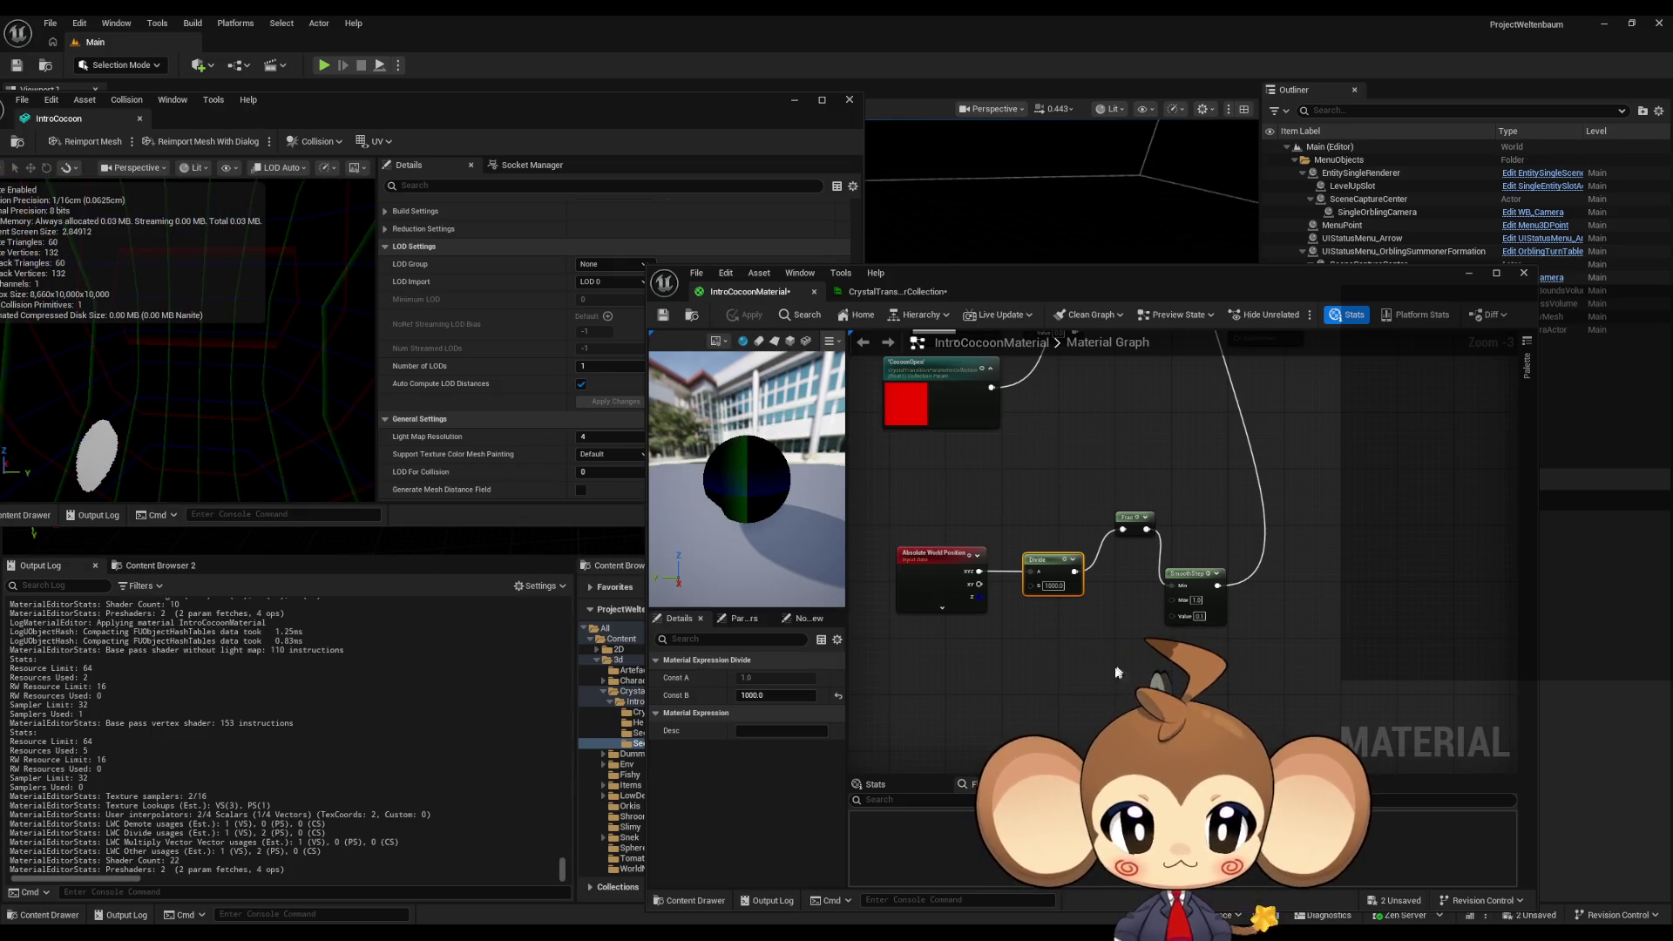
pyautogui.scroll(-3, 1232, 660)
pyautogui.scroll(4, 1220, 602)
pyautogui.moveTo(1209, 544)
pyautogui.mouseDown()
pyautogui.moveTo(1288, 534)
pyautogui.moveTo(1264, 666)
pyautogui.mouseUp()
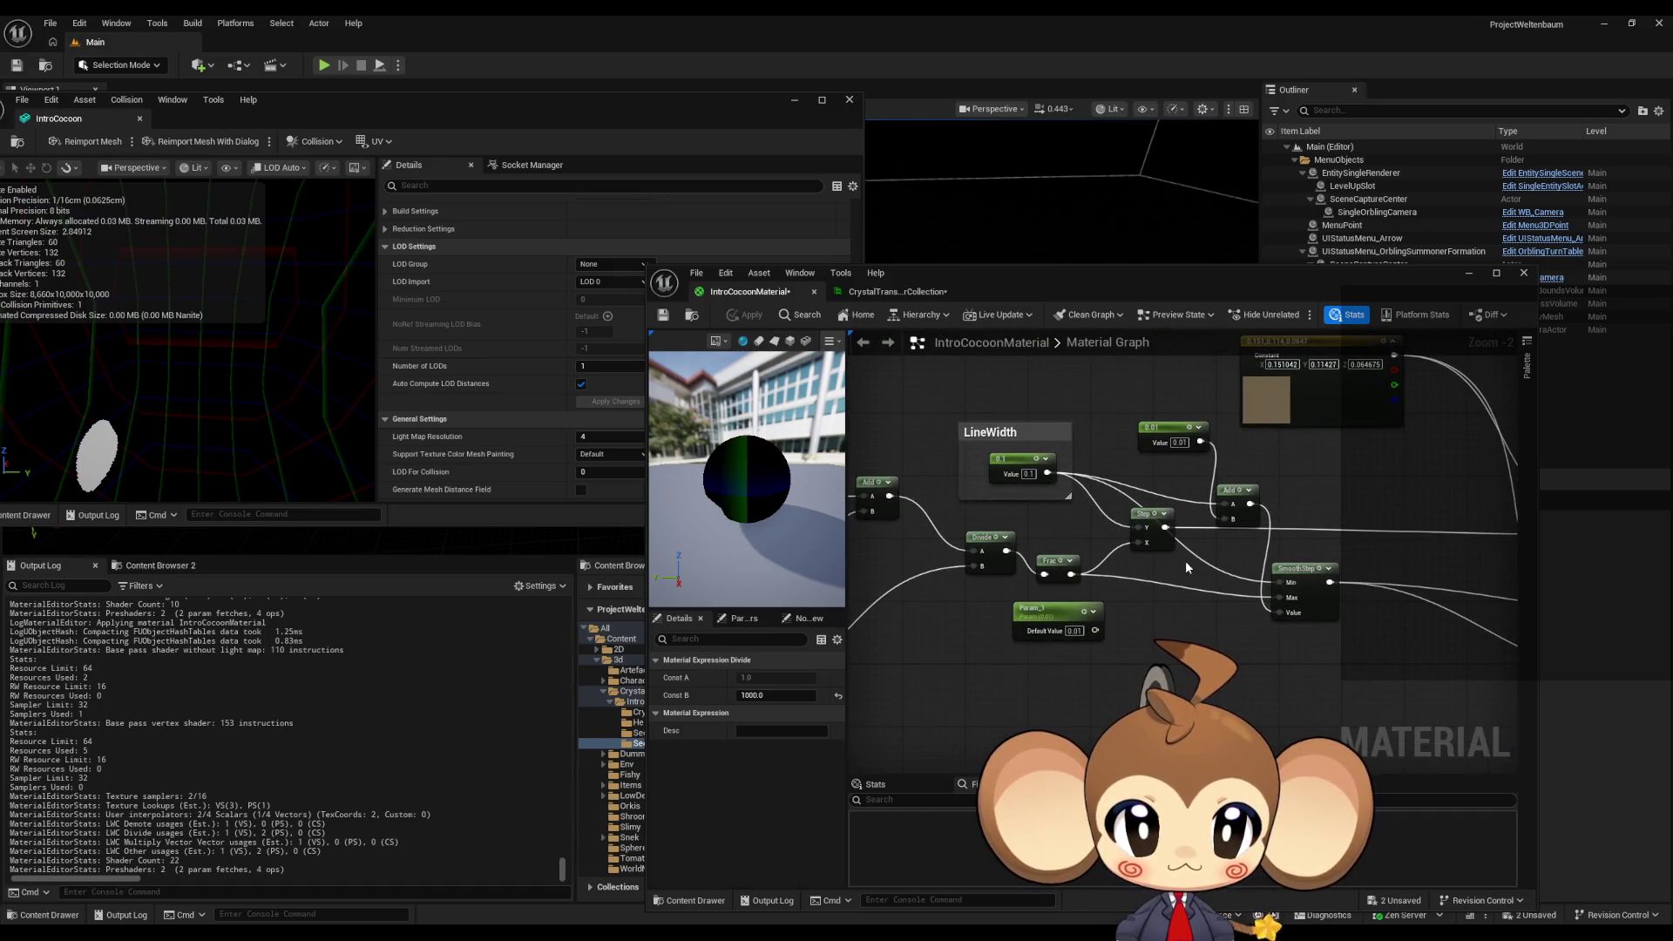
pyautogui.moveTo(1226, 518)
pyautogui.mouseDown()
pyautogui.moveTo(1360, 663)
pyautogui.moveTo(1191, 586)
pyautogui.mouseUp()
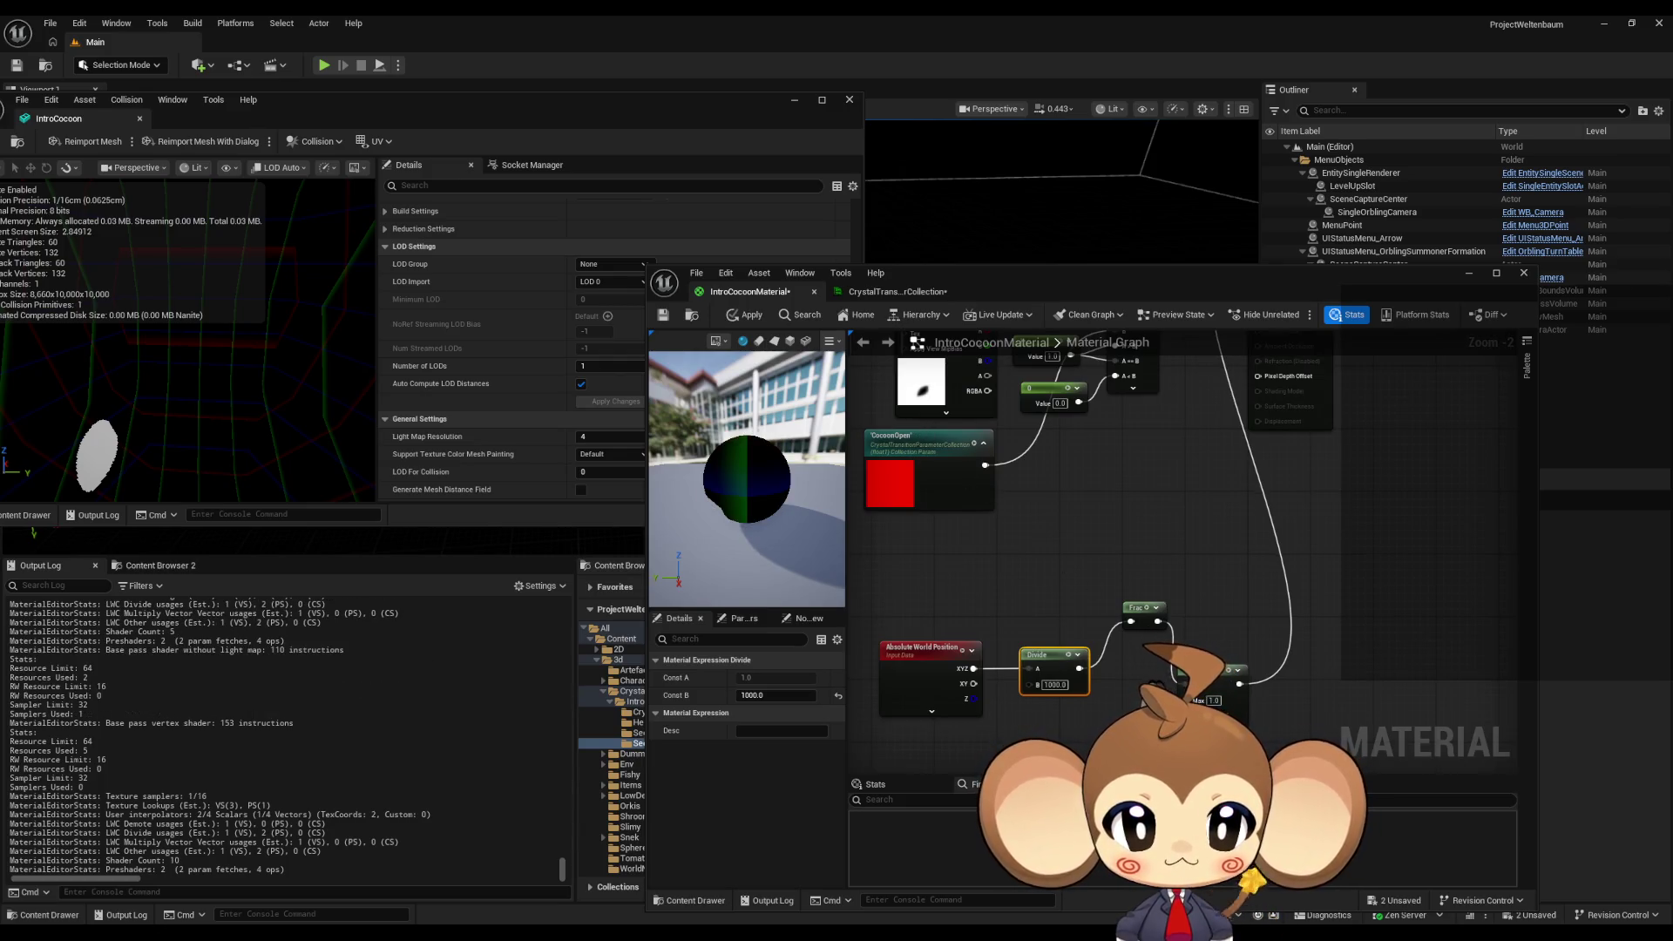
# - Delete the unused Param and leftover Multiply nodes, move Step aside, and apply
pyautogui.scroll(-3, 1052, 561)
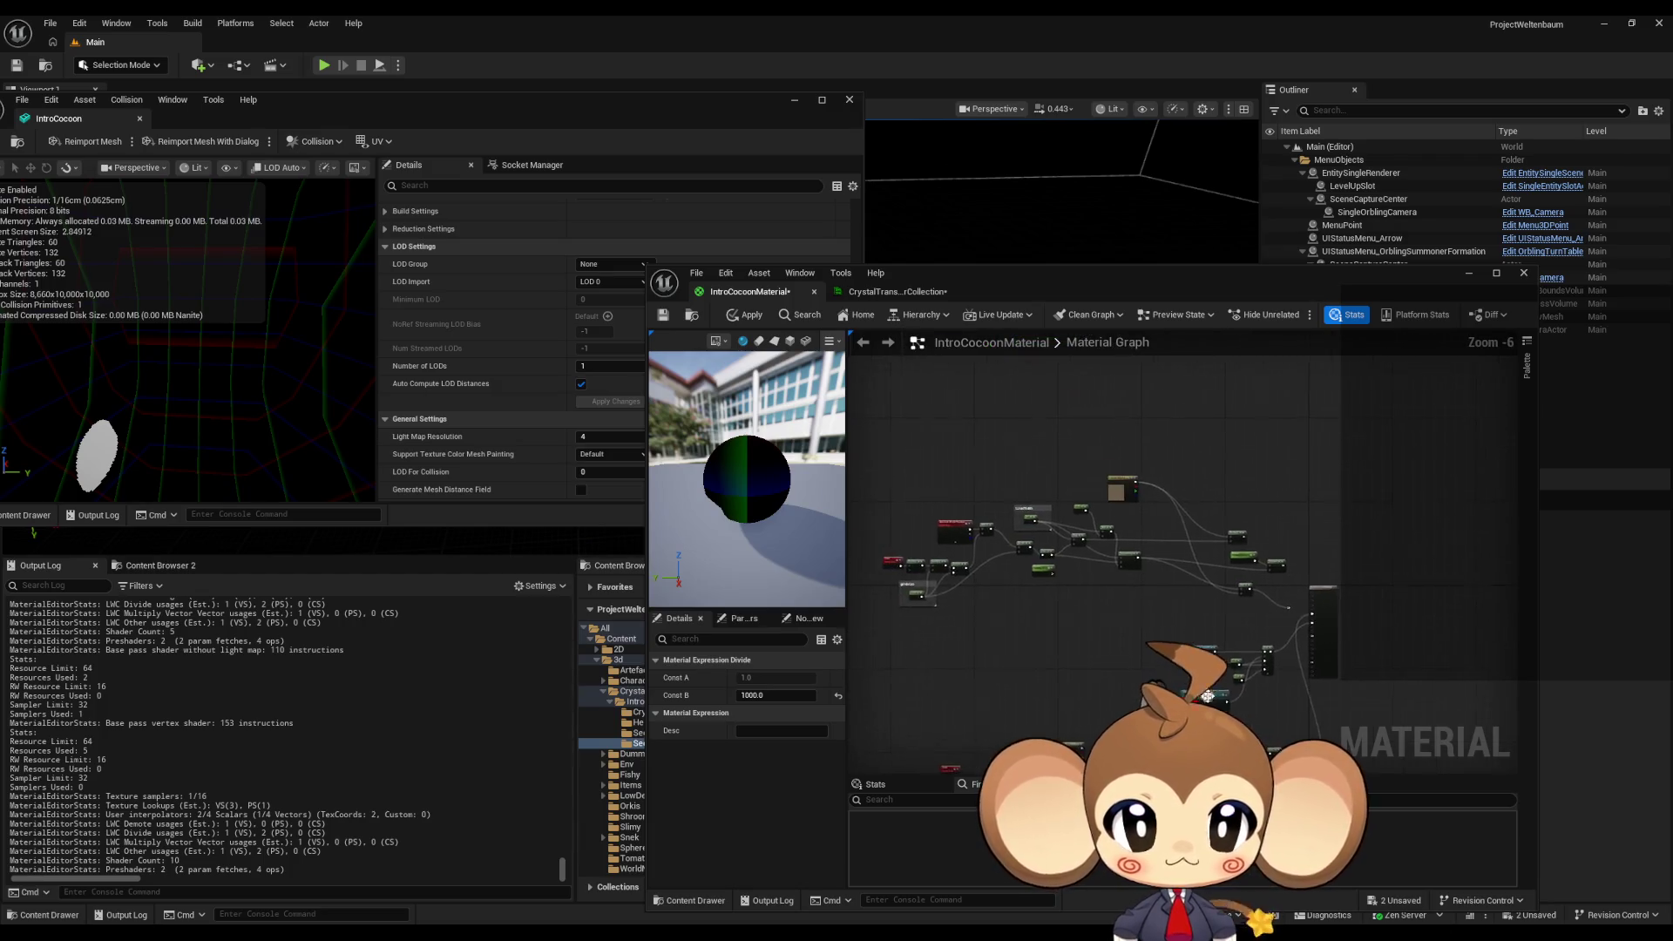
pyautogui.scroll(3, 1052, 560)
pyautogui.click(1039, 619)
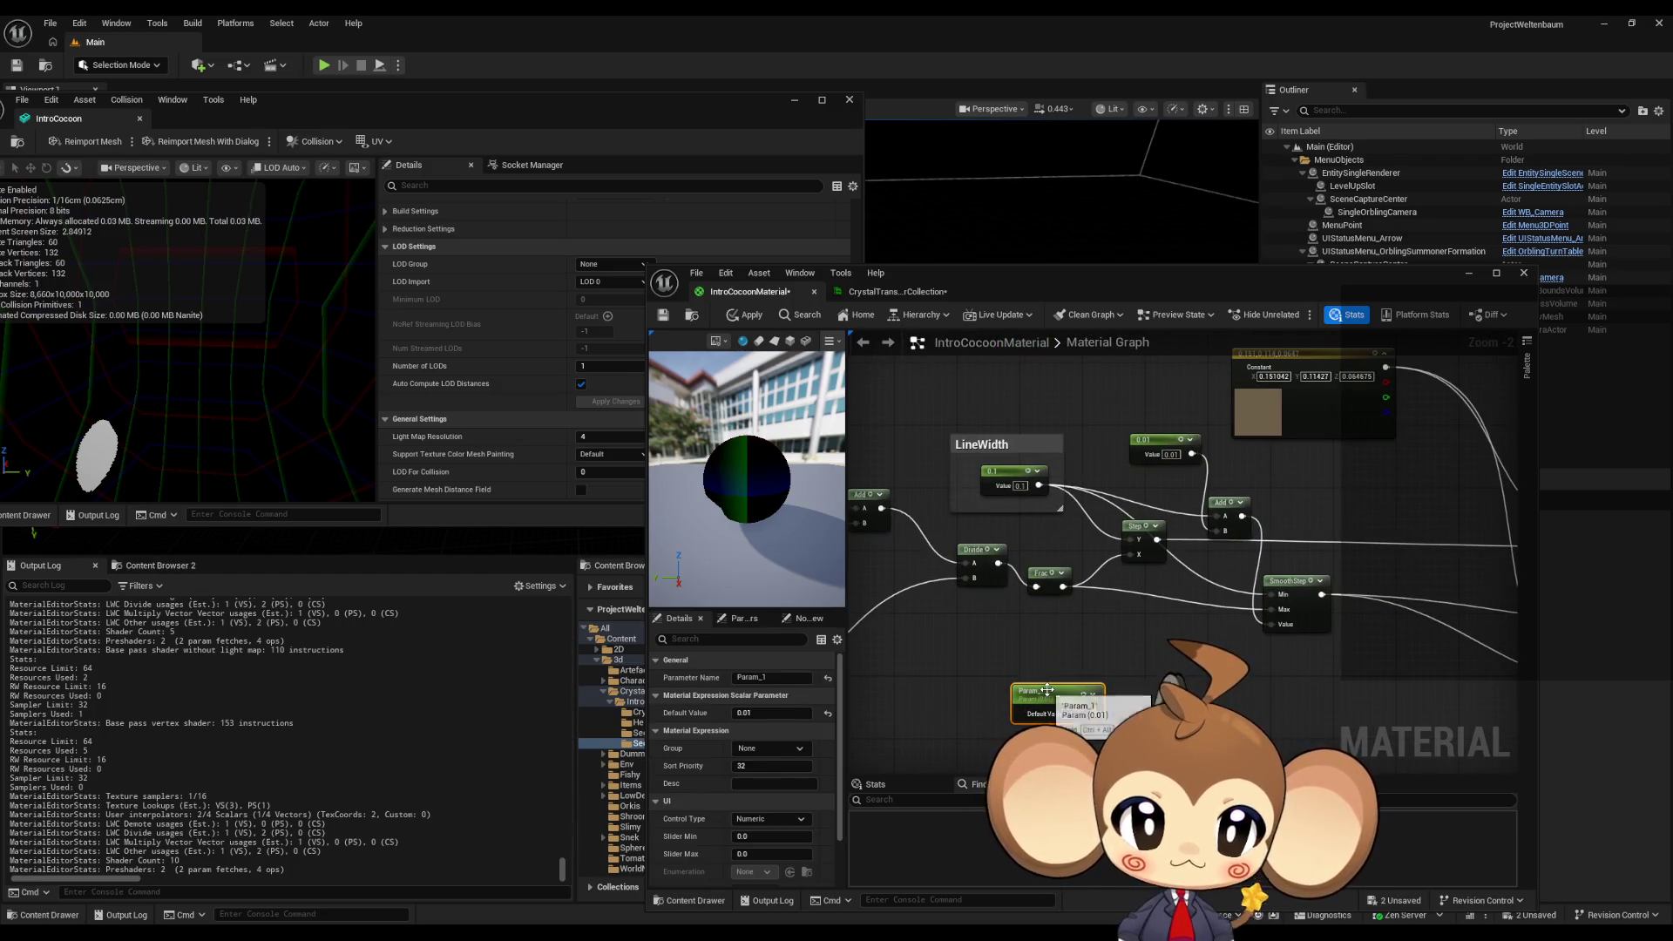
pyautogui.press('Delete')
pyautogui.moveTo(1142, 529)
pyautogui.mouseDown()
pyautogui.moveTo(1481, 523)
pyautogui.moveTo(1185, 503)
pyautogui.mouseUp()
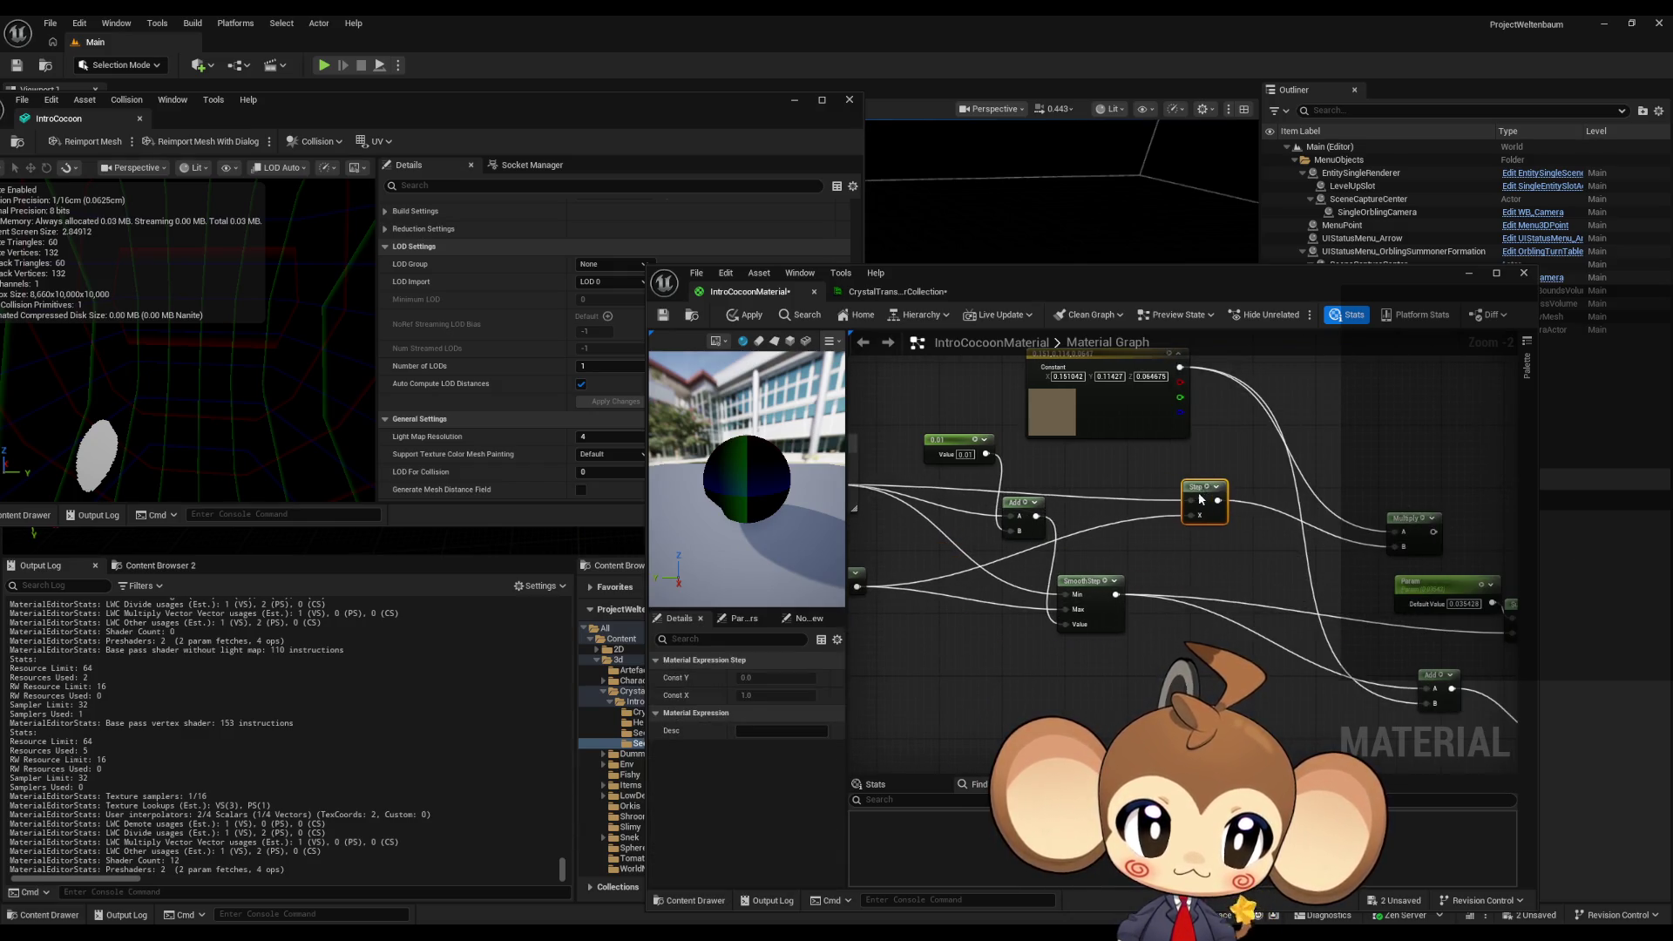
pyautogui.click(1407, 517)
pyautogui.press('Delete')
pyautogui.moveTo(1194, 558); pyautogui.dragTo(1377, 569)
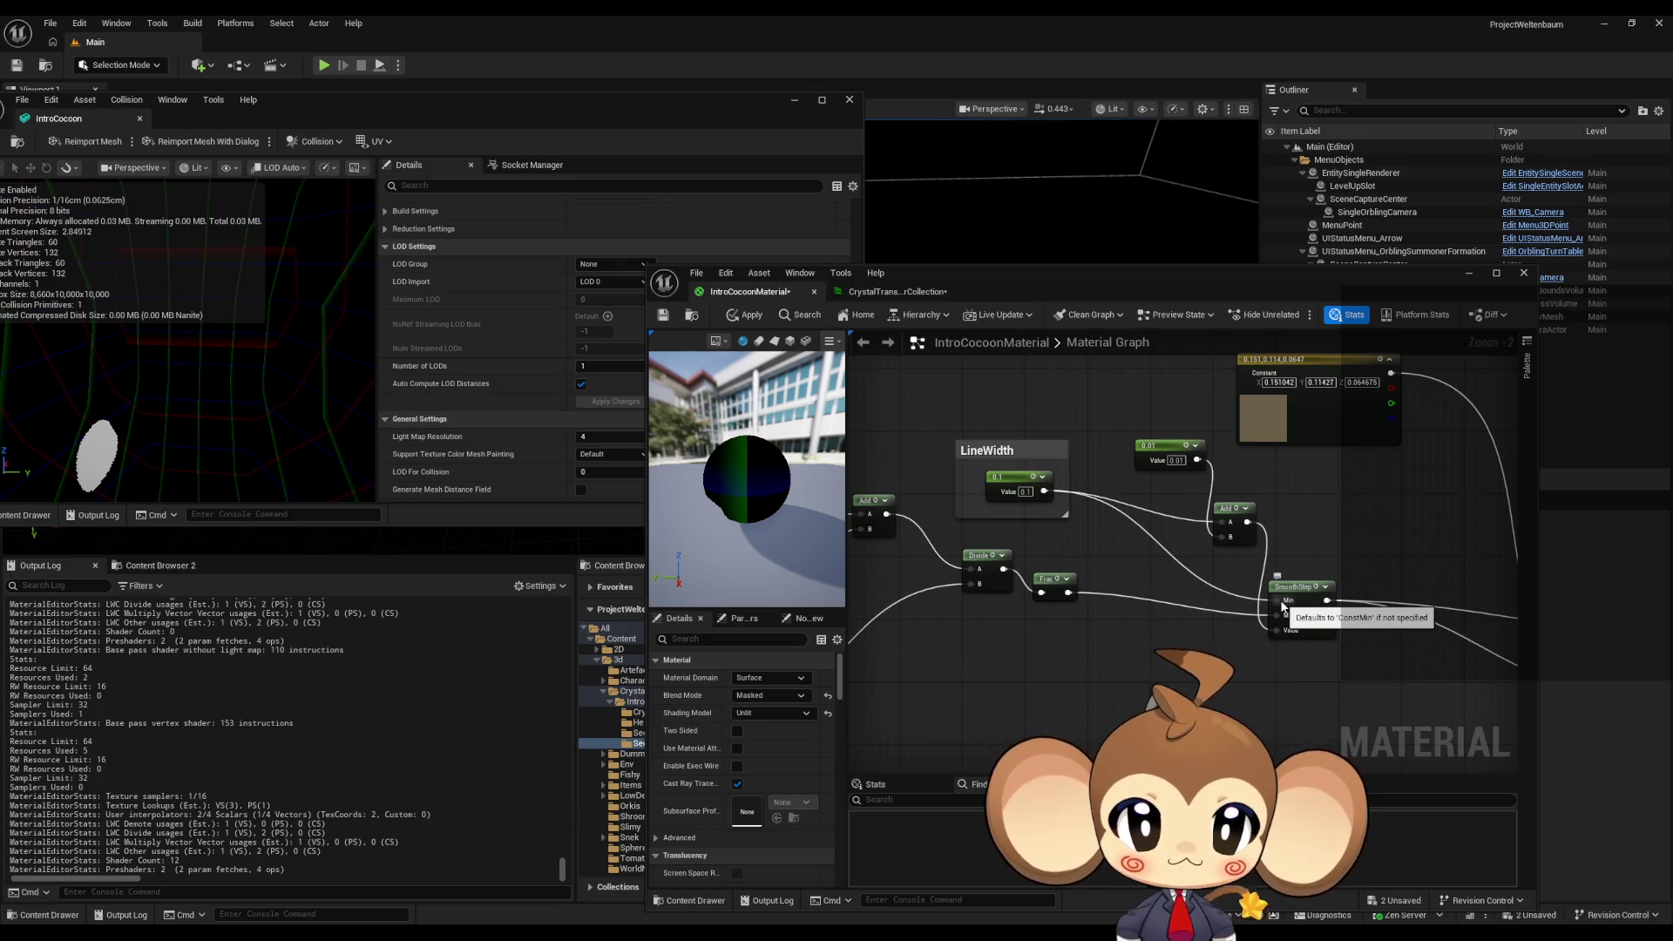
pyautogui.scroll(2, 1030, 701)
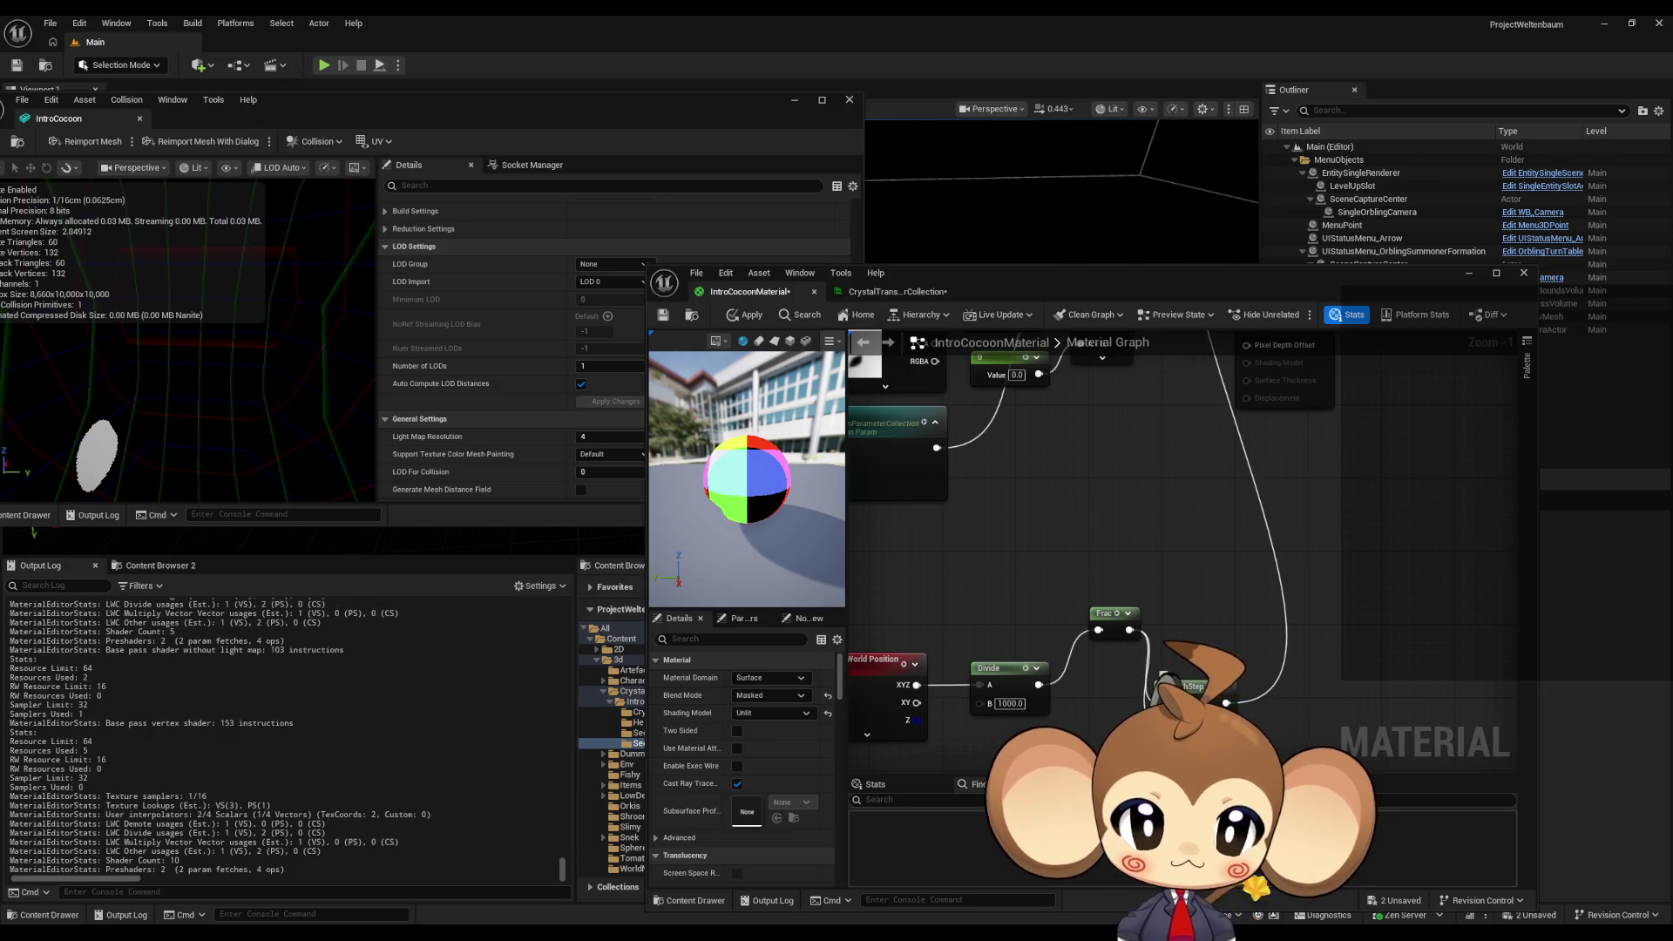
pyautogui.click(746, 314)
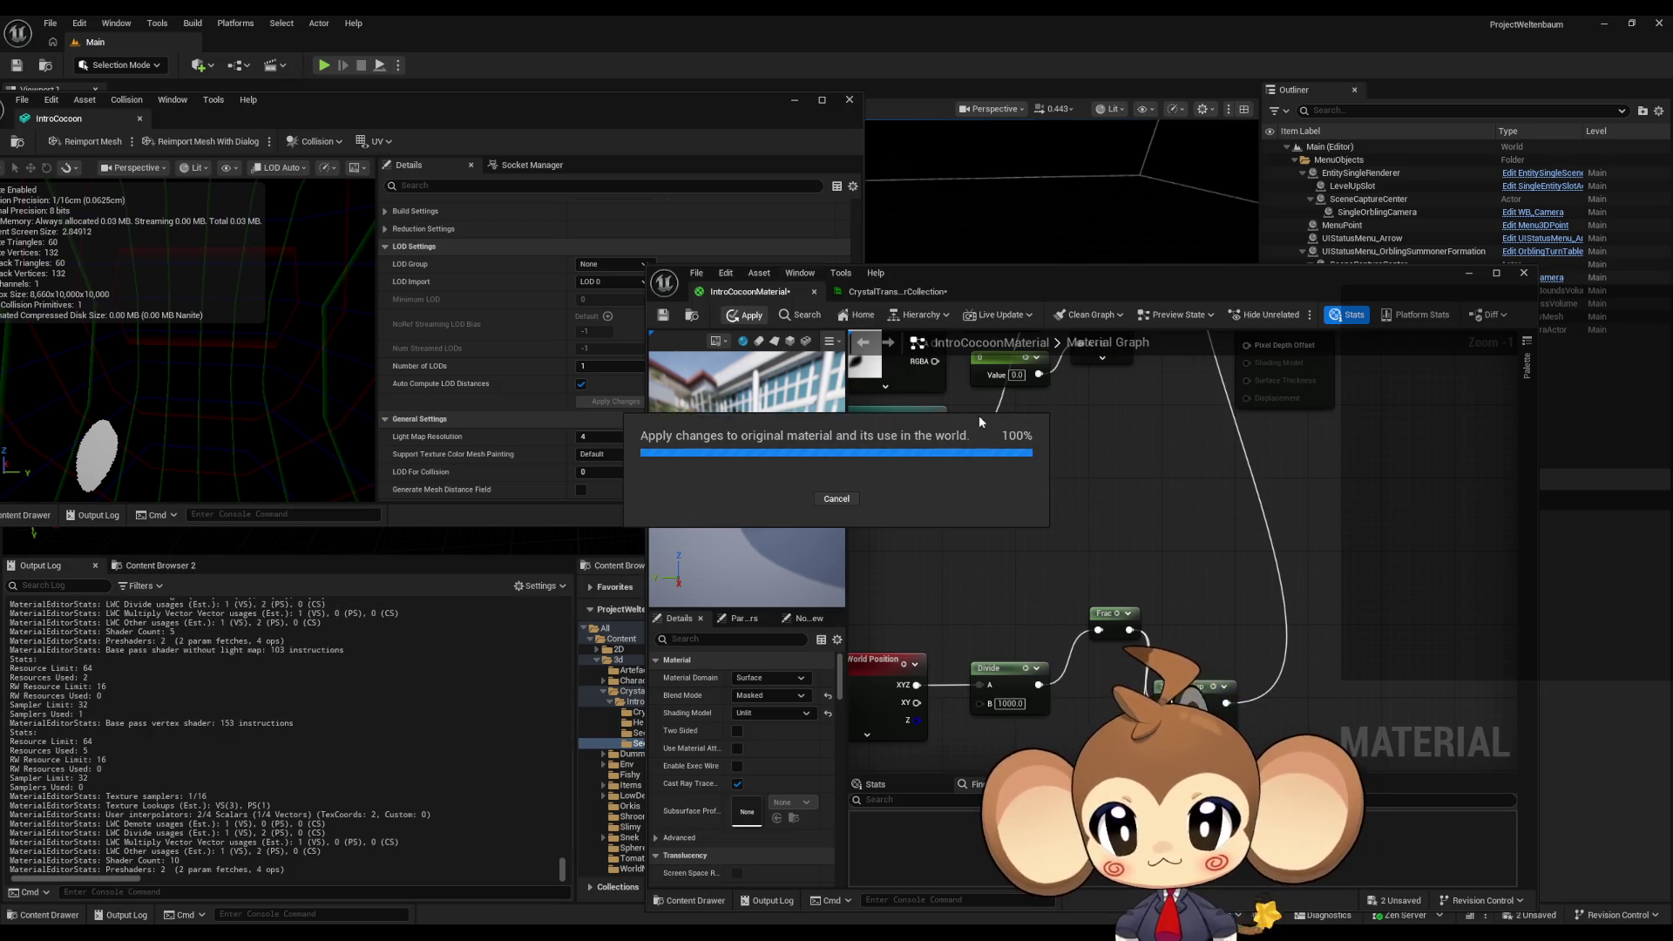
# - Compare the SmoothStep input at 0.0 and 1.0, applying each, and finish at 0.0
pyautogui.keyDown('alt'); pyautogui.click(1168, 705); pyautogui.keyUp('alt')
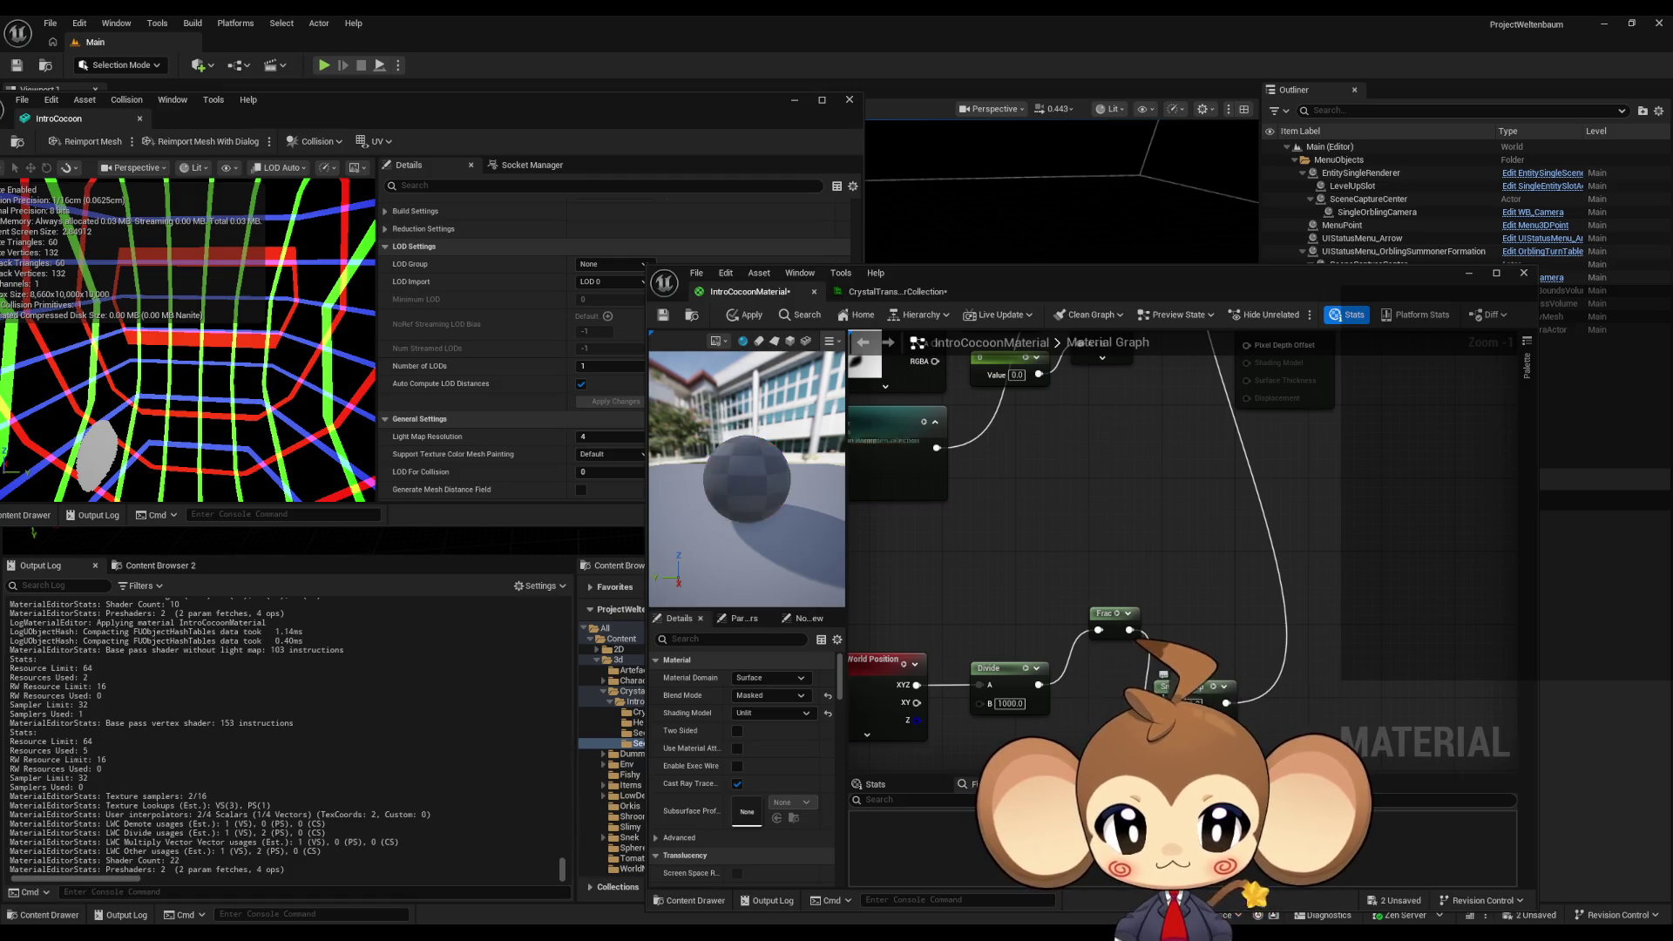
pyautogui.click(745, 314)
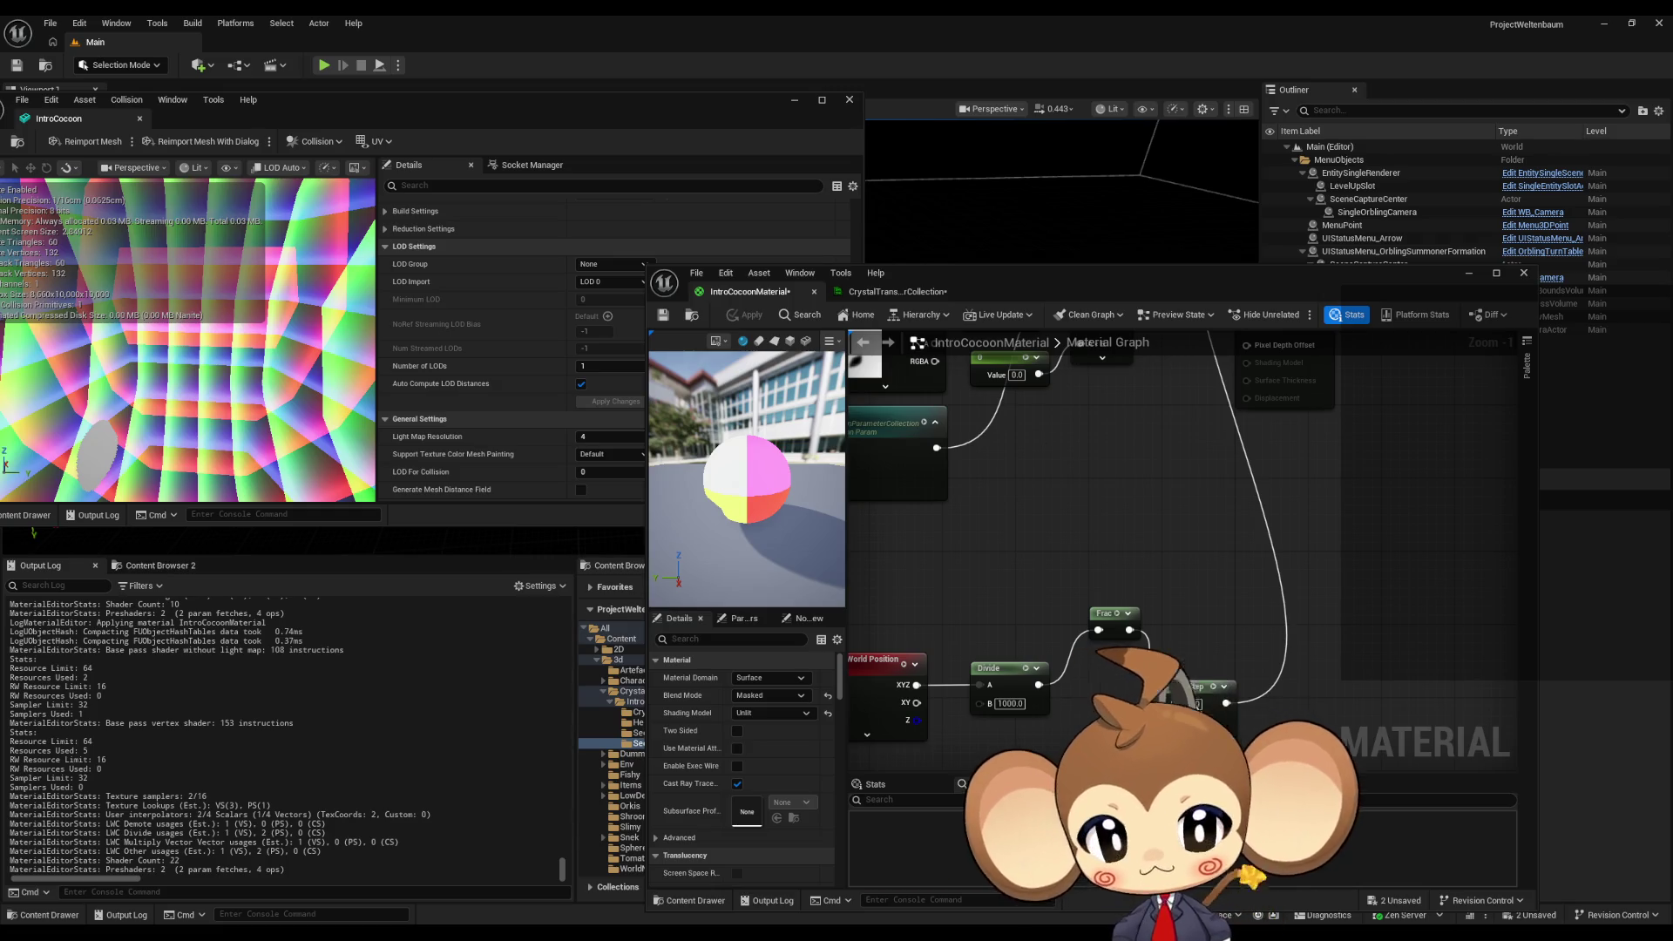
pyautogui.hotkey('ctrl', 'z')
pyautogui.click(745, 314)
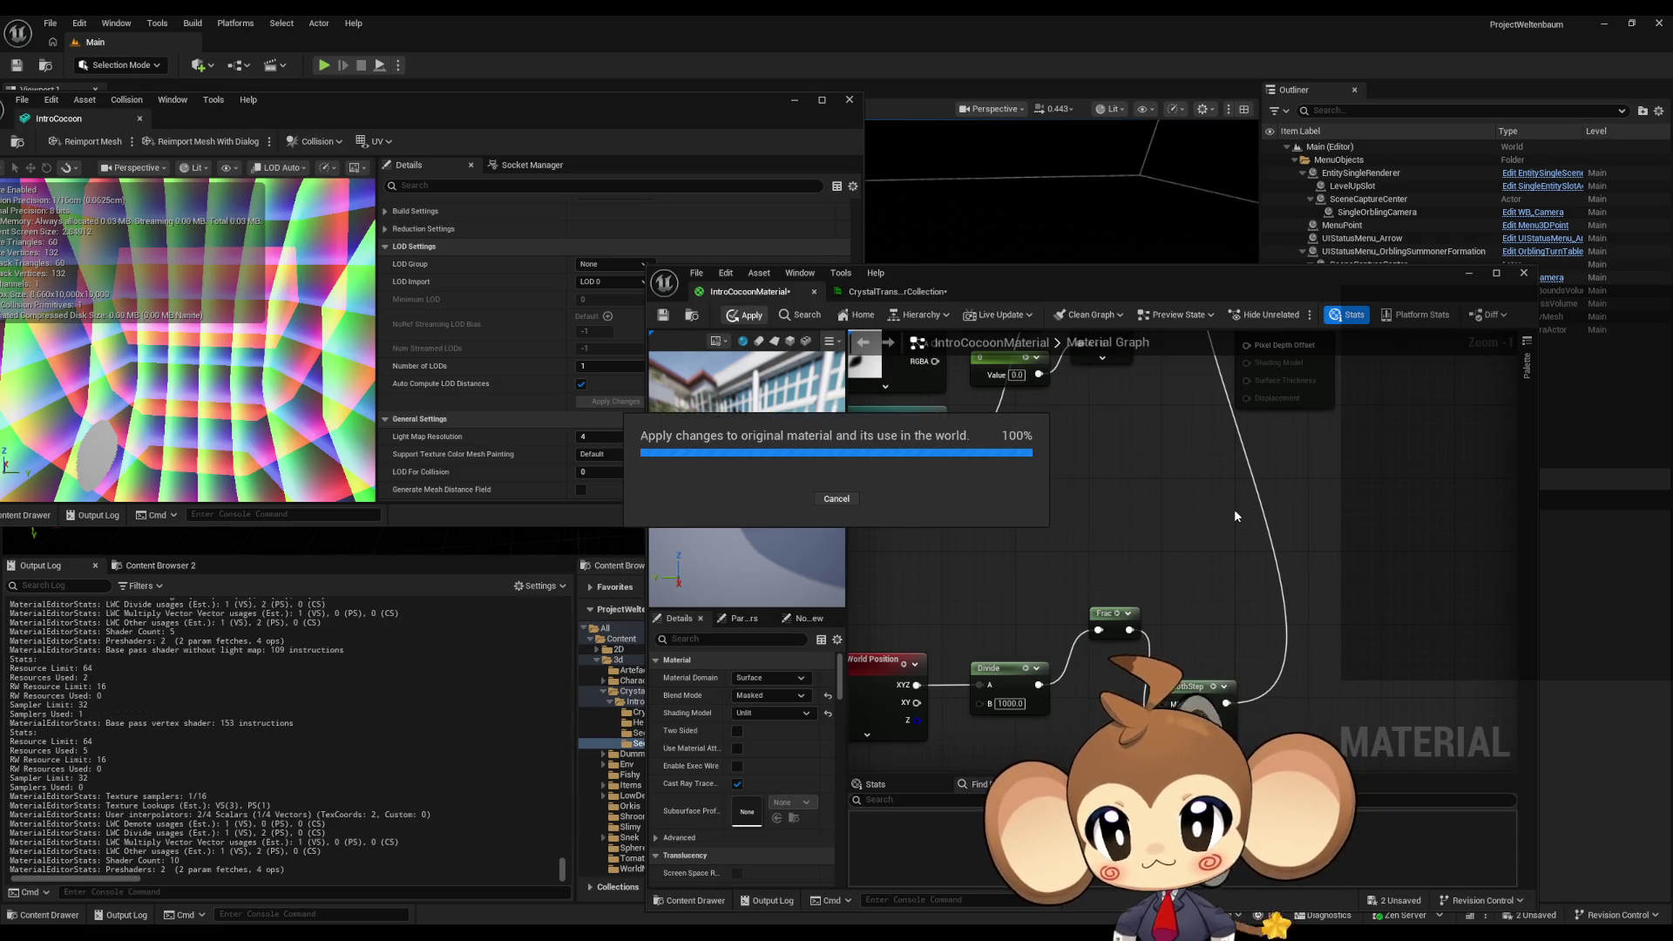
pyautogui.hotkey('ctrl', 'y')
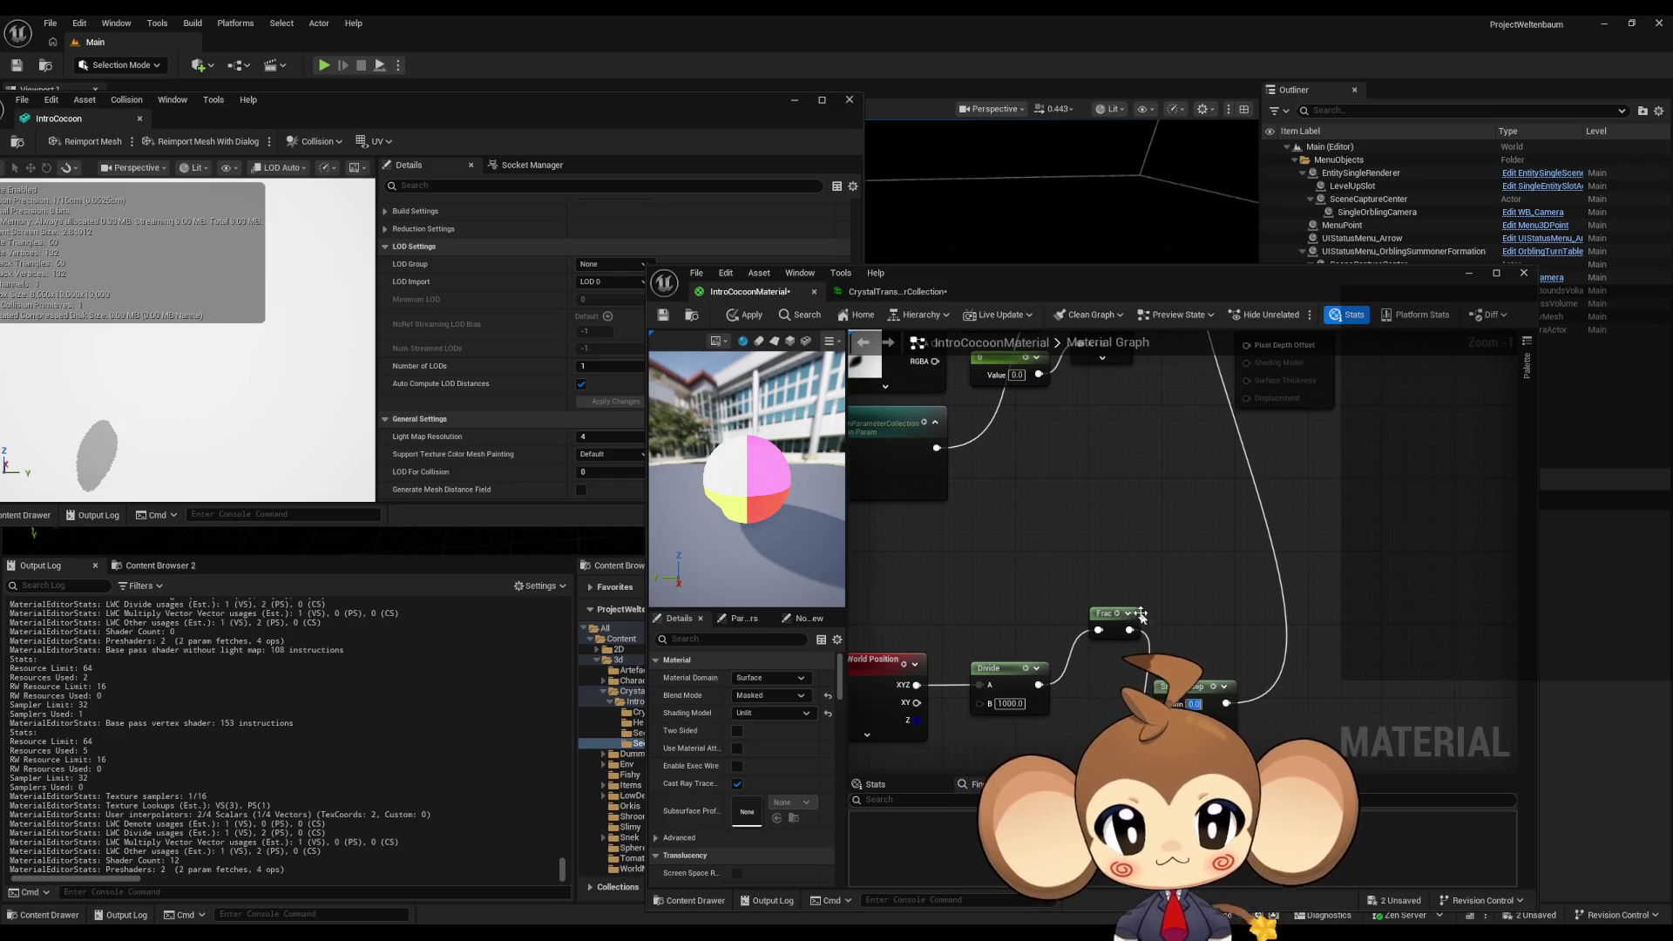
pyautogui.click(745, 315)
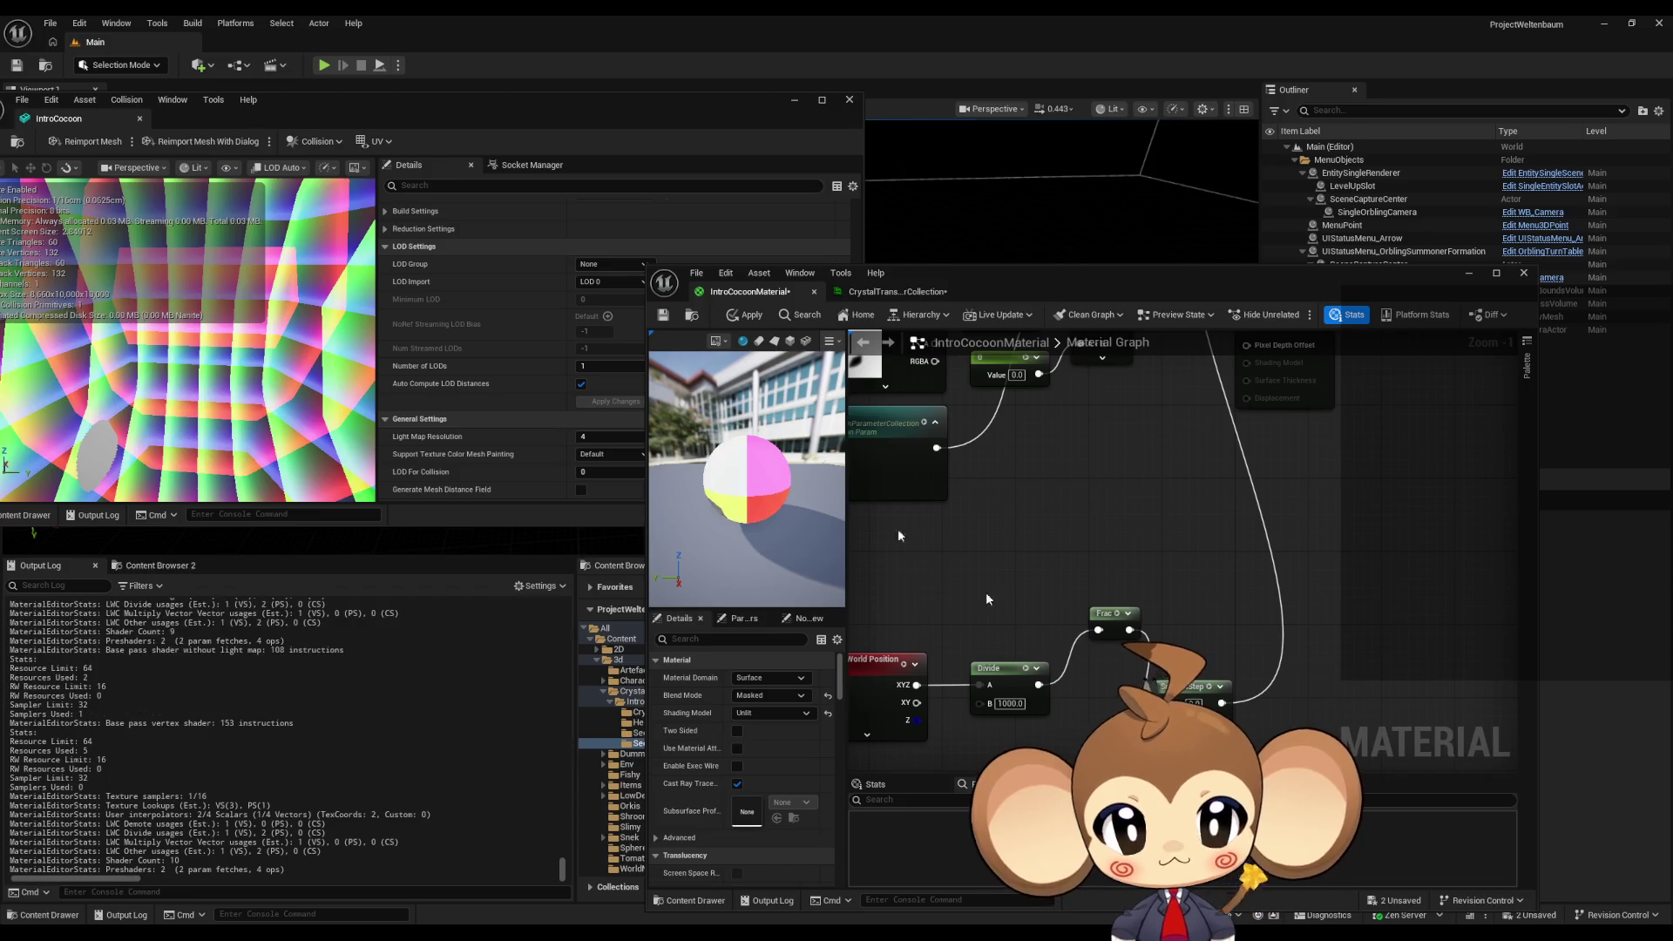
pyautogui.click(739, 316)
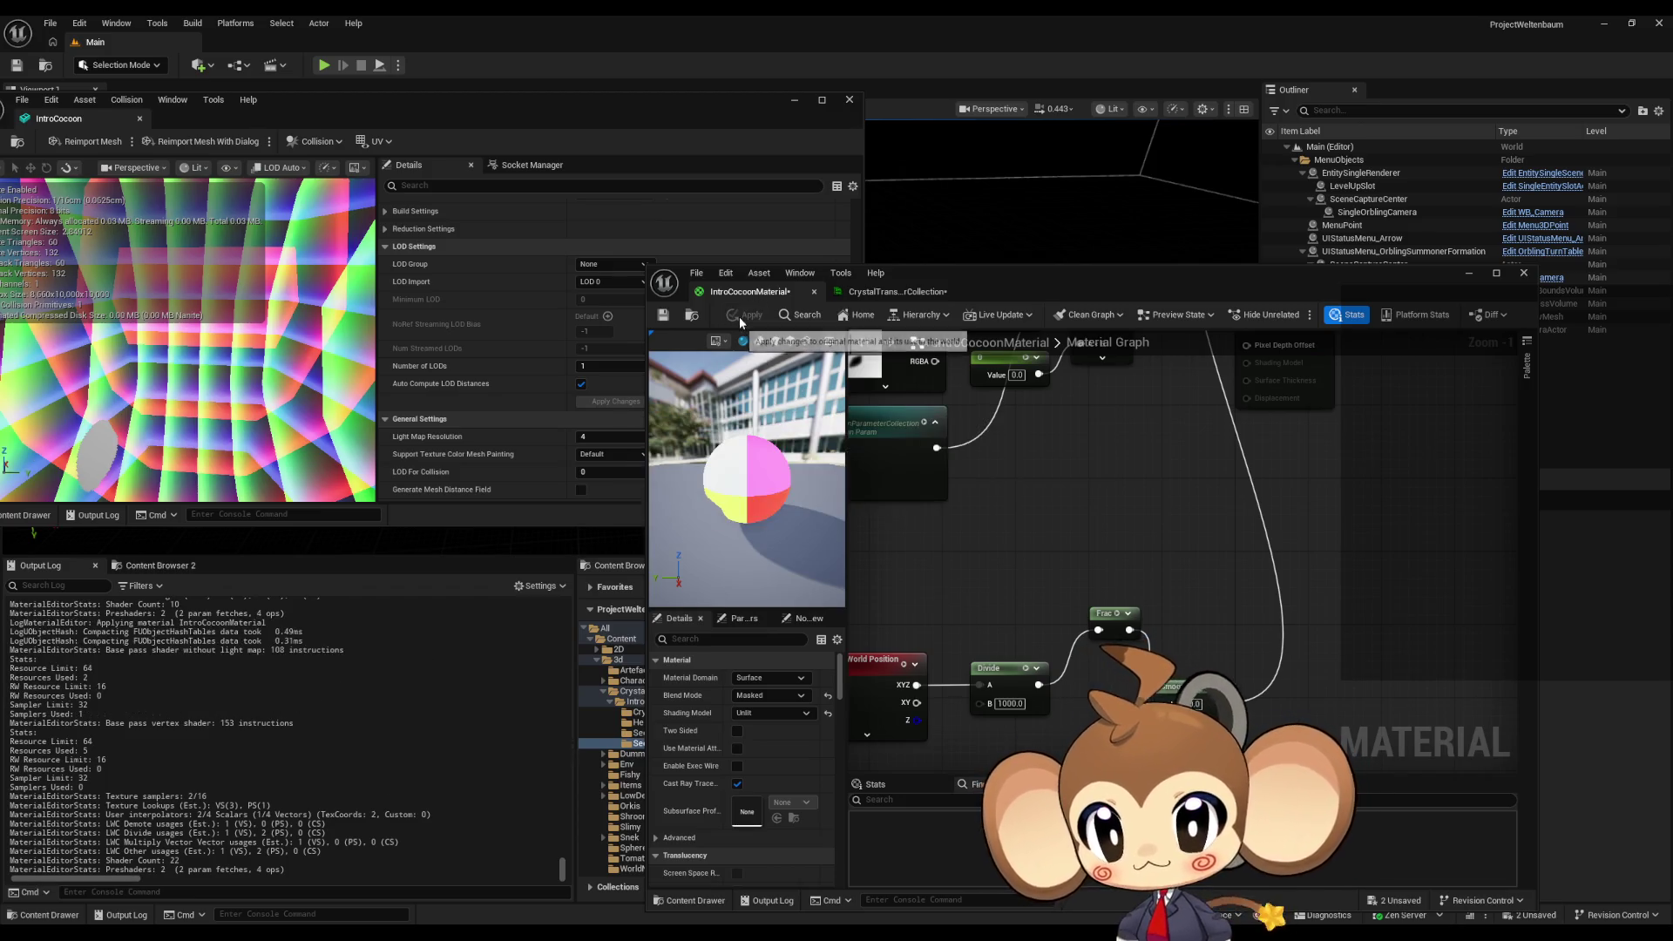
# - Move the Frac node down and left, with the world position and Modulo nodes in view
pyautogui.moveTo(1105, 613); pyautogui.dragTo(1079, 667)
pyautogui.scroll(-2, 1094, 634)
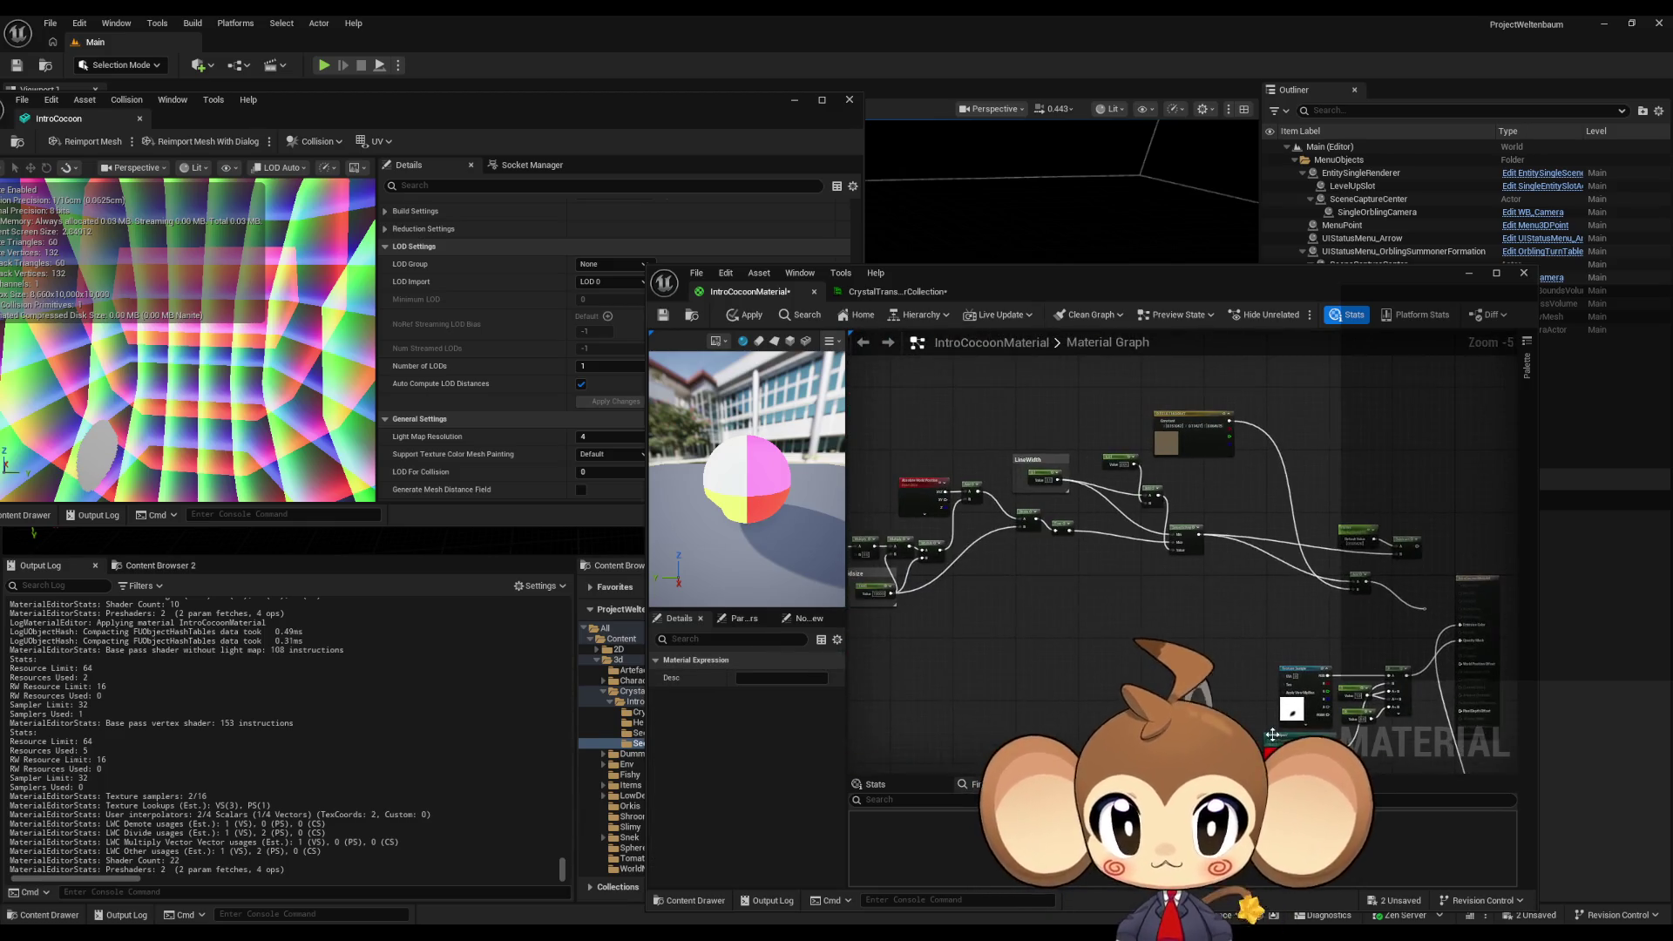
pyautogui.moveTo(1168, 568)
pyautogui.mouseDown()
pyautogui.moveTo(1280, 600)
pyautogui.moveTo(1029, 600)
pyautogui.mouseUp()
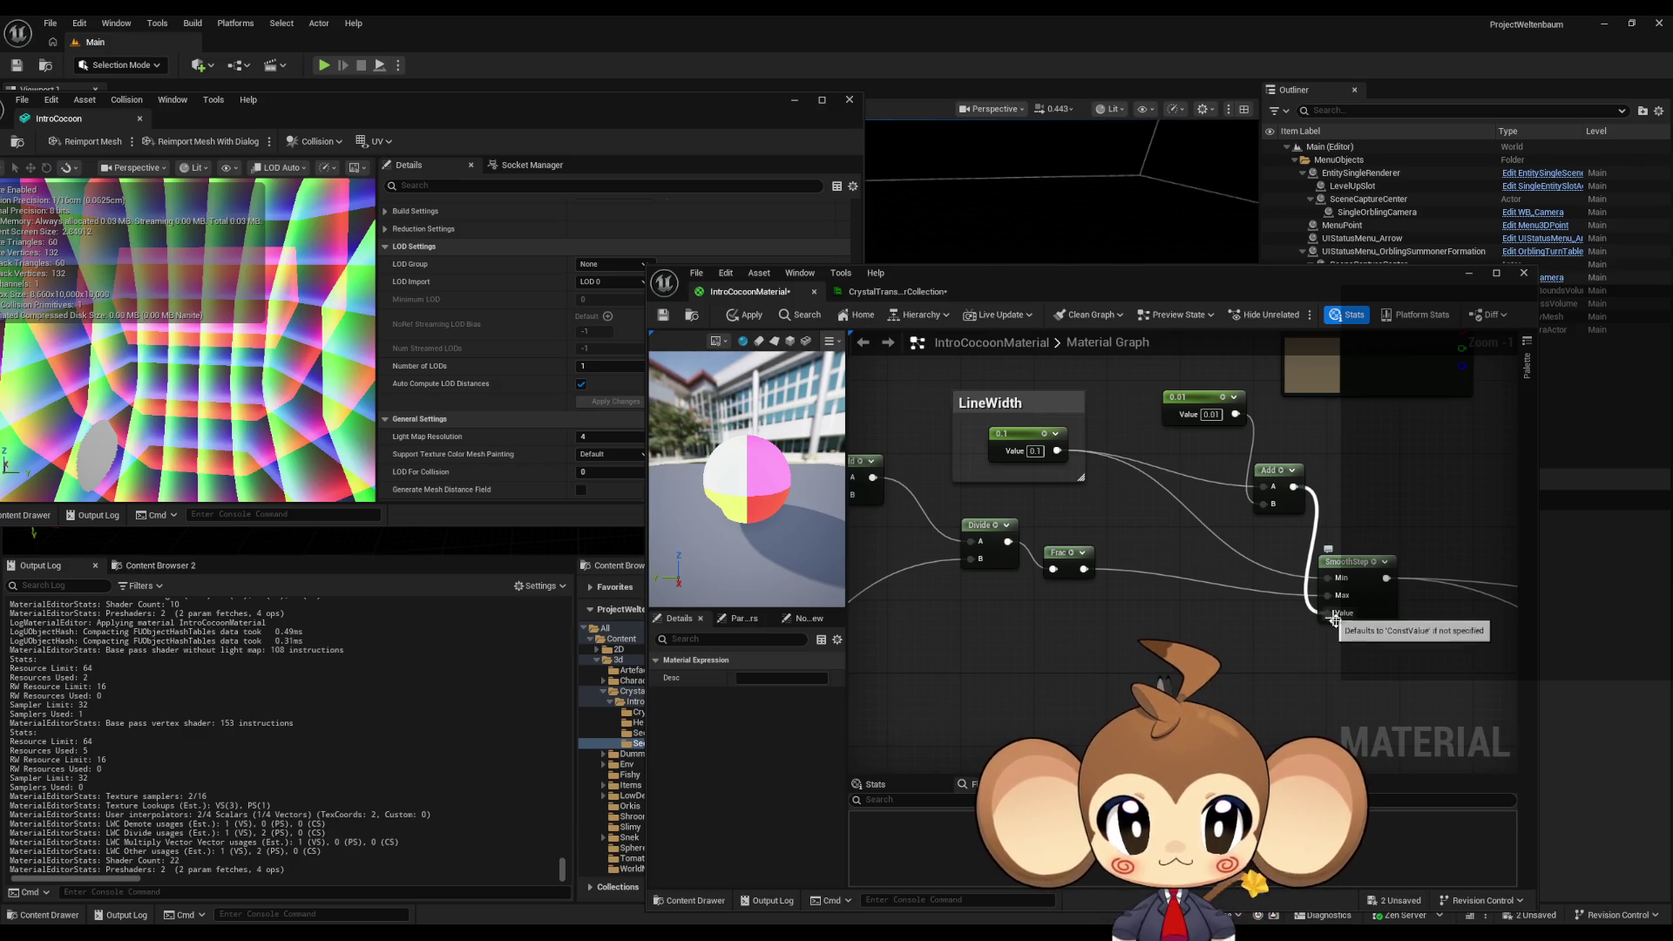
pyautogui.scroll(3, 1327, 613)
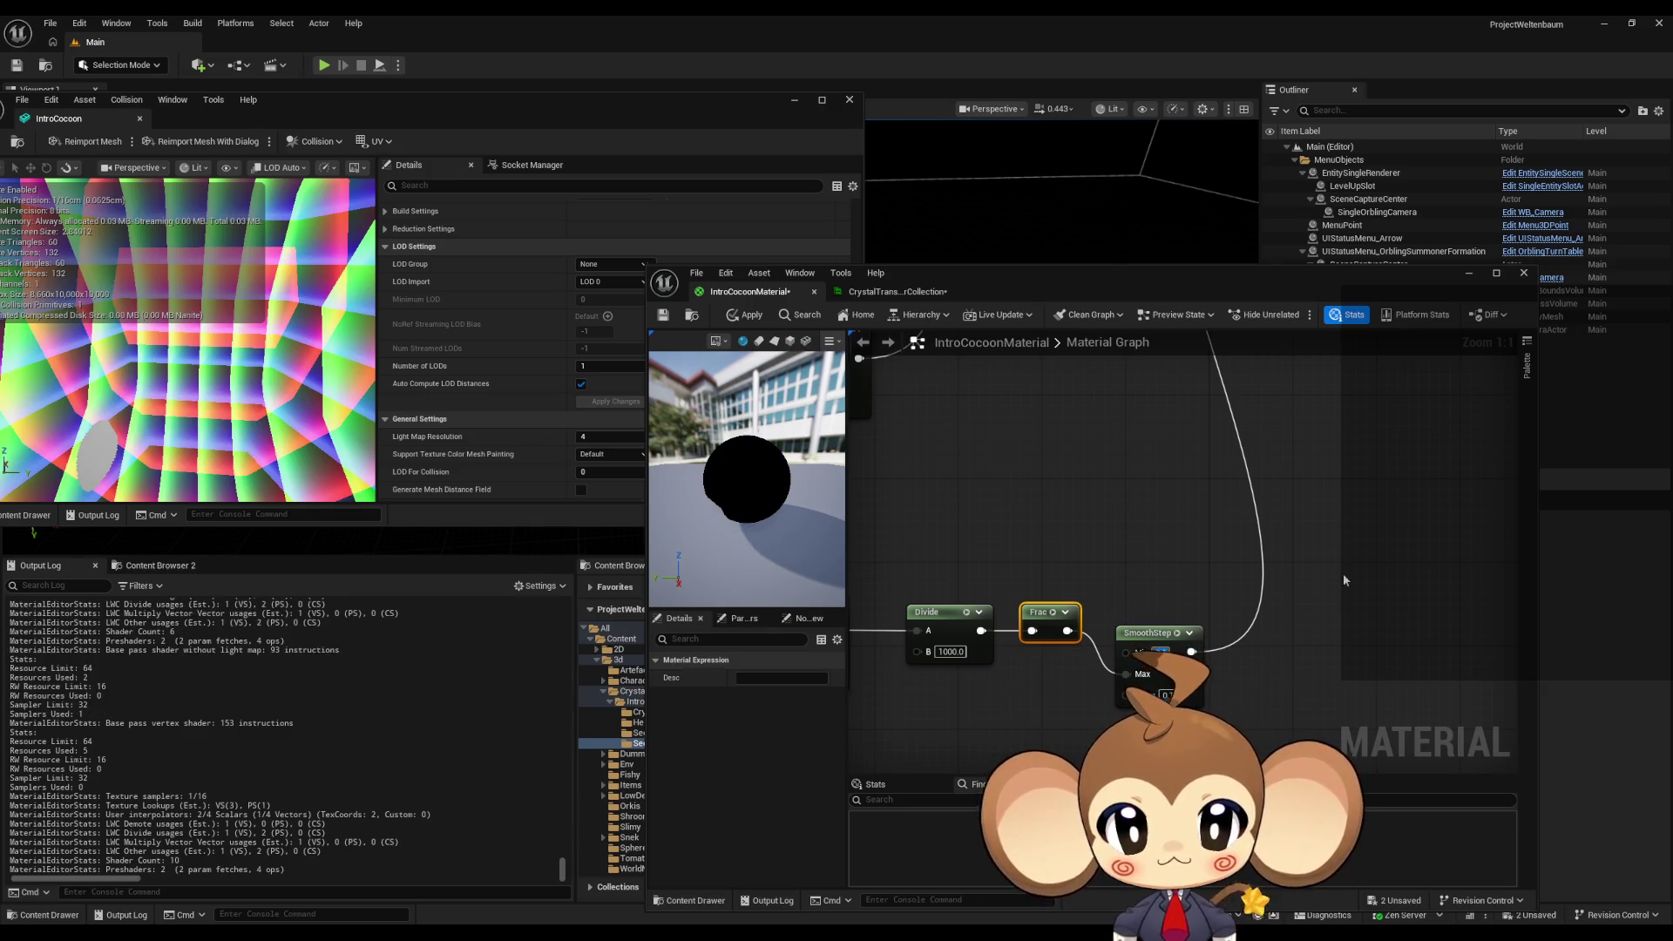
# - Apply the updated material so the cocoon shows green and red grid lines
pyautogui.click(743, 316)
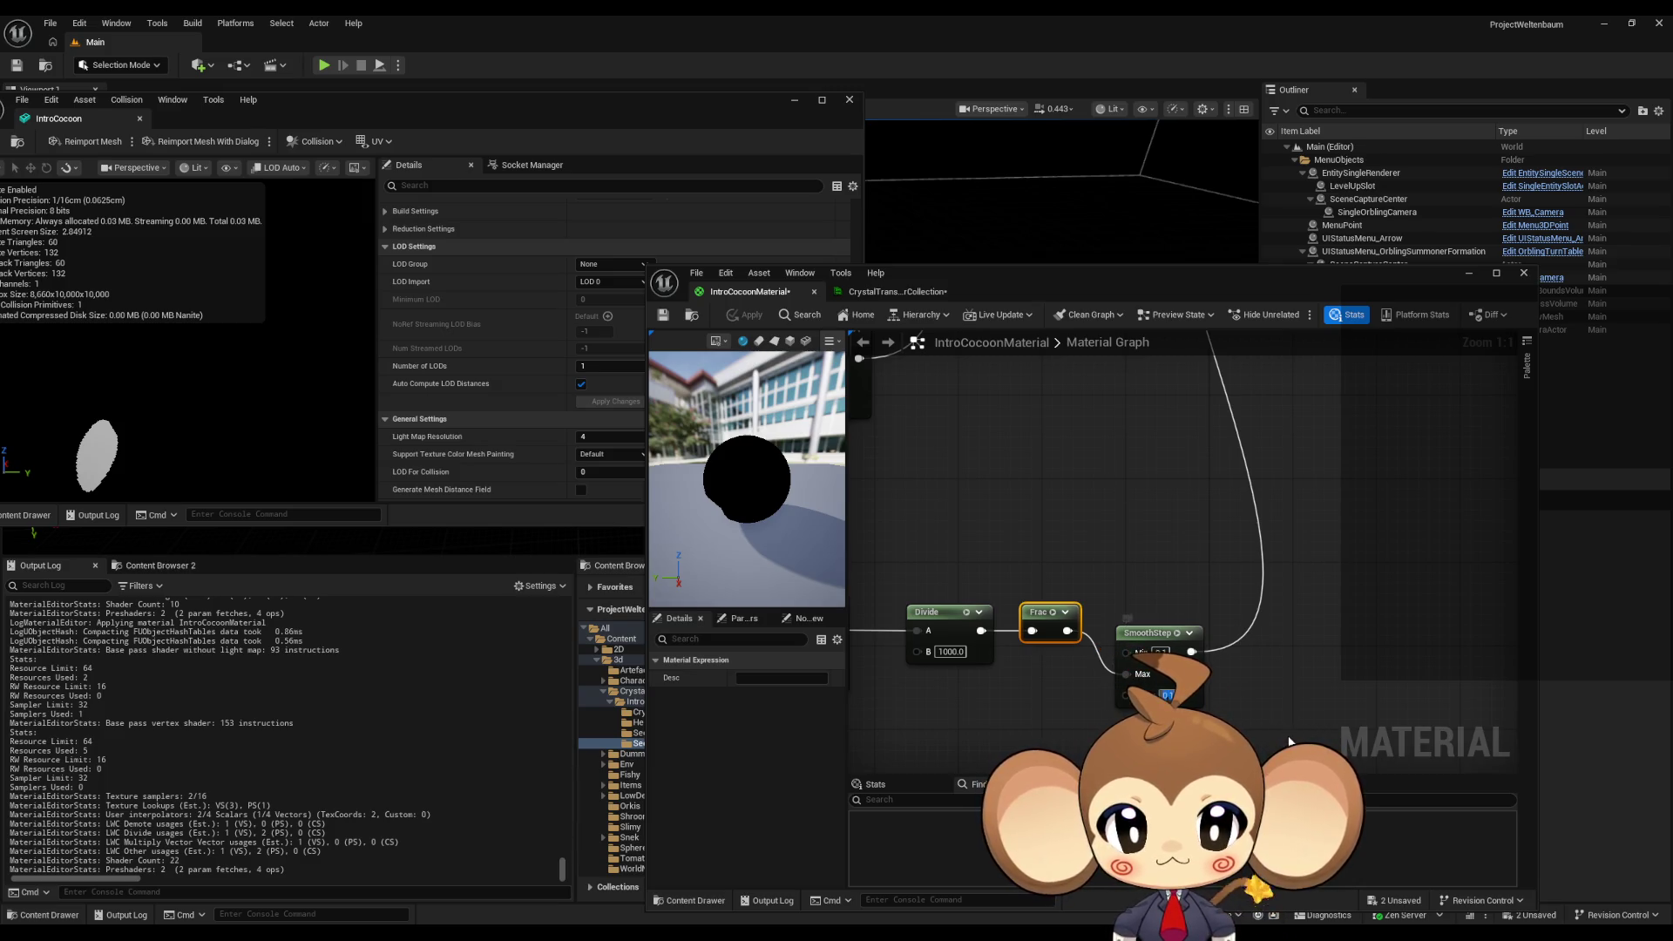
pyautogui.click(1133, 488)
pyautogui.click(744, 315)
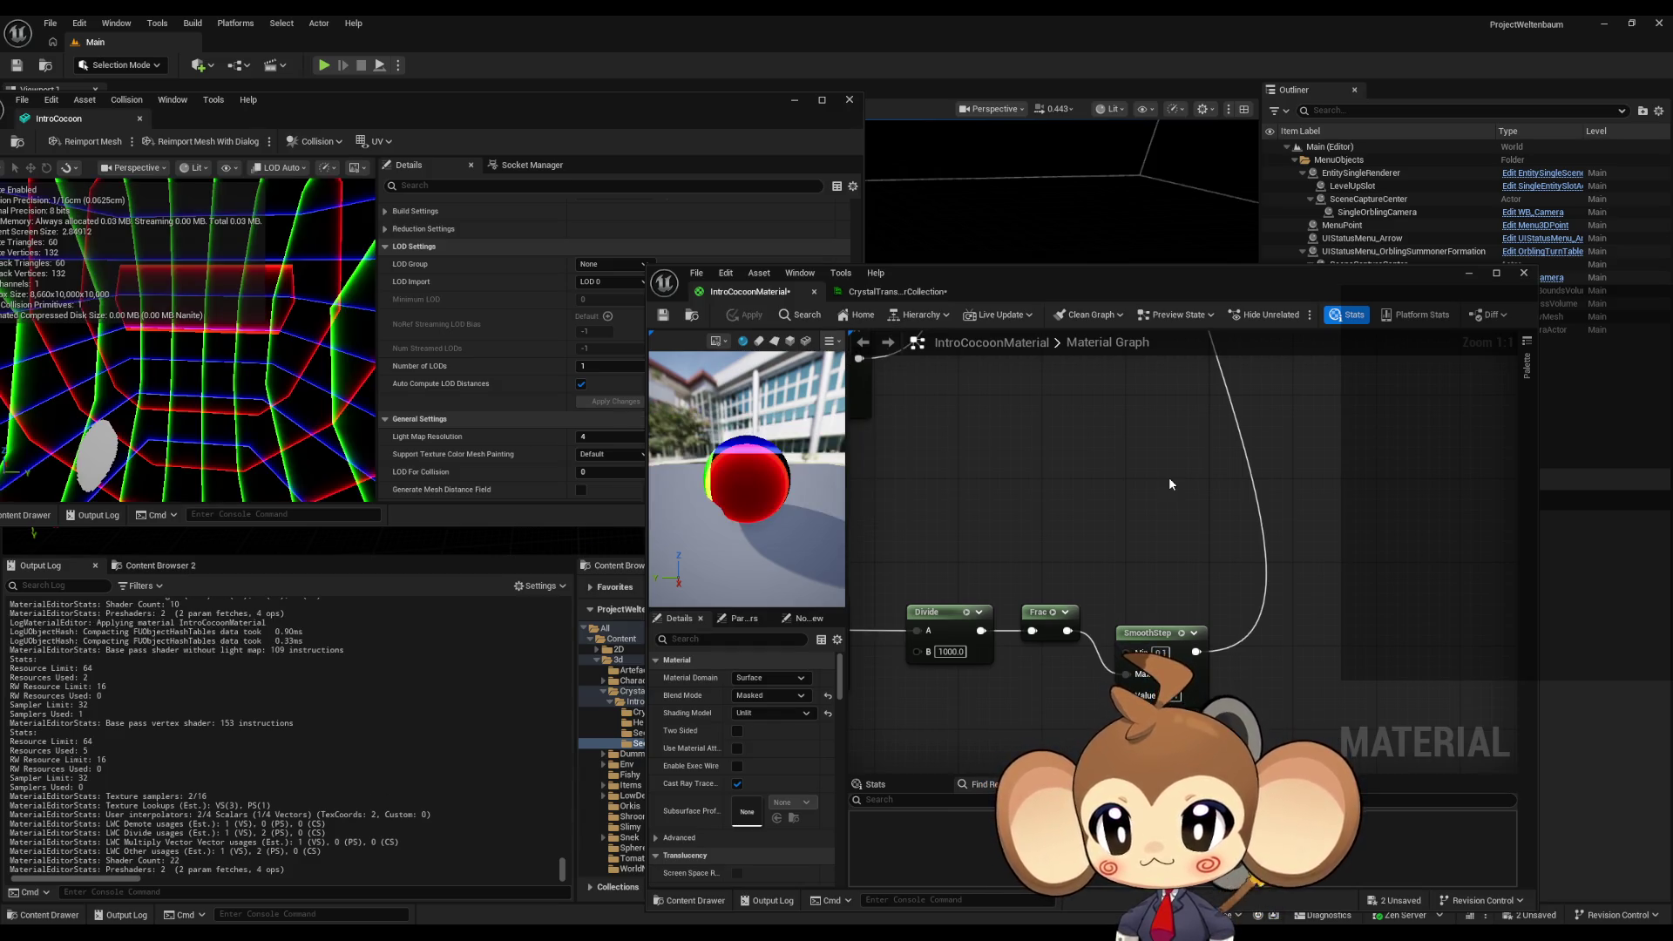
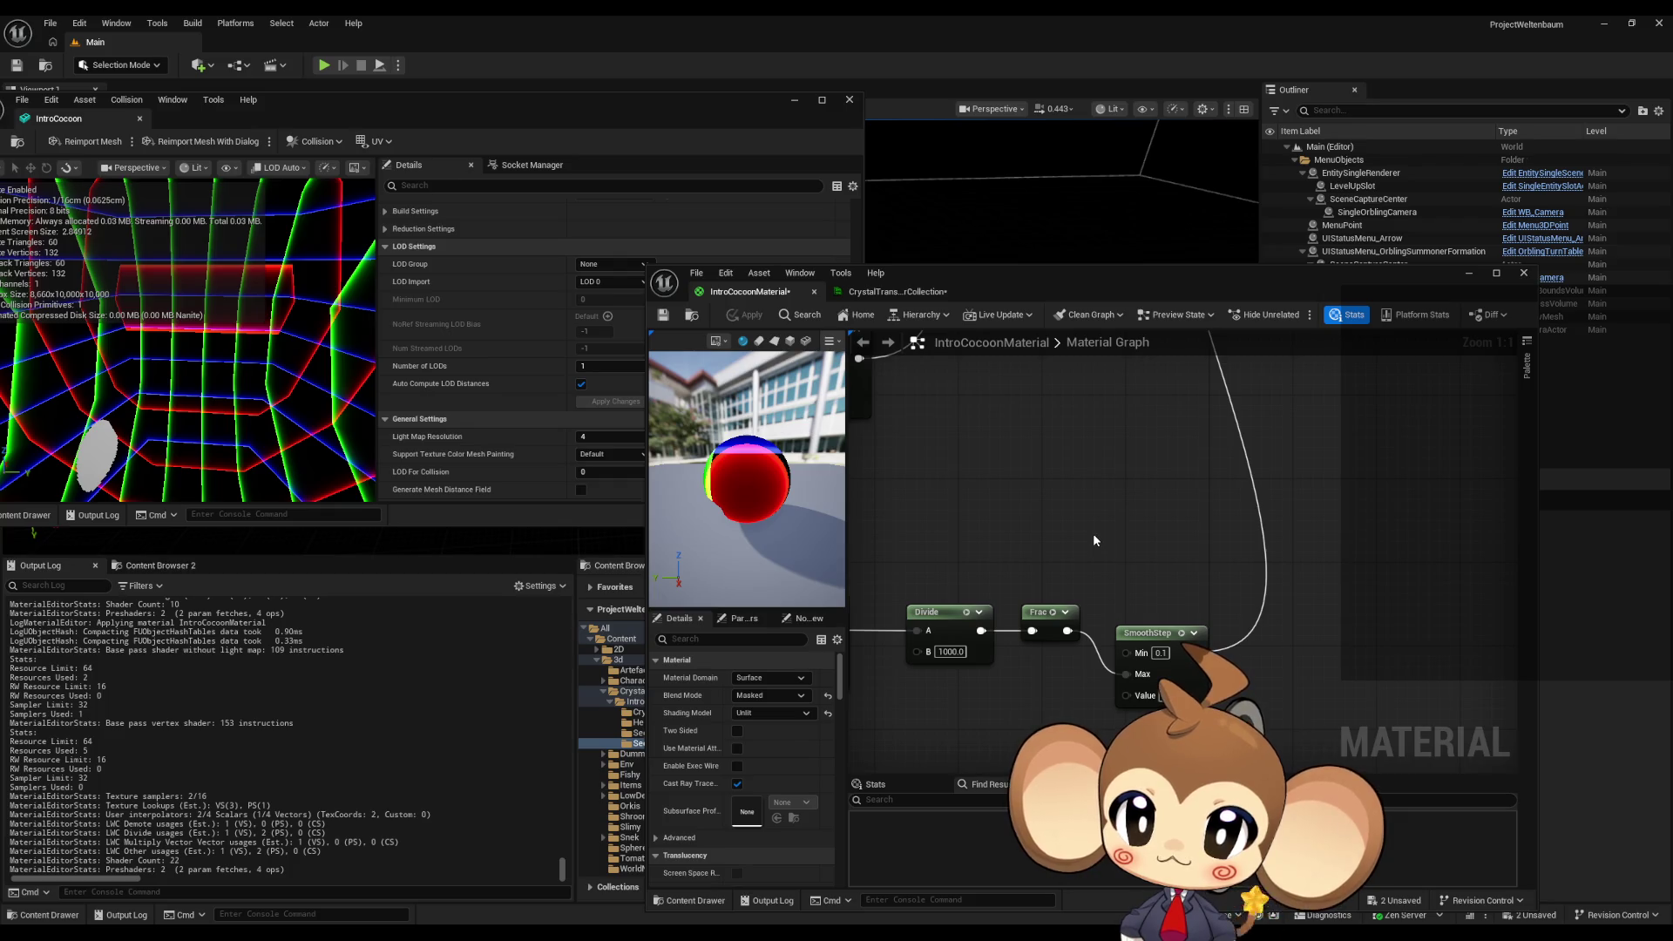
# - Add a ComponentMask node from the SmoothStep output that passes only the R channel
pyautogui.scroll(-1, 1110, 559)
pyautogui.moveTo(1112, 566); pyautogui.dragTo(1226, 554)
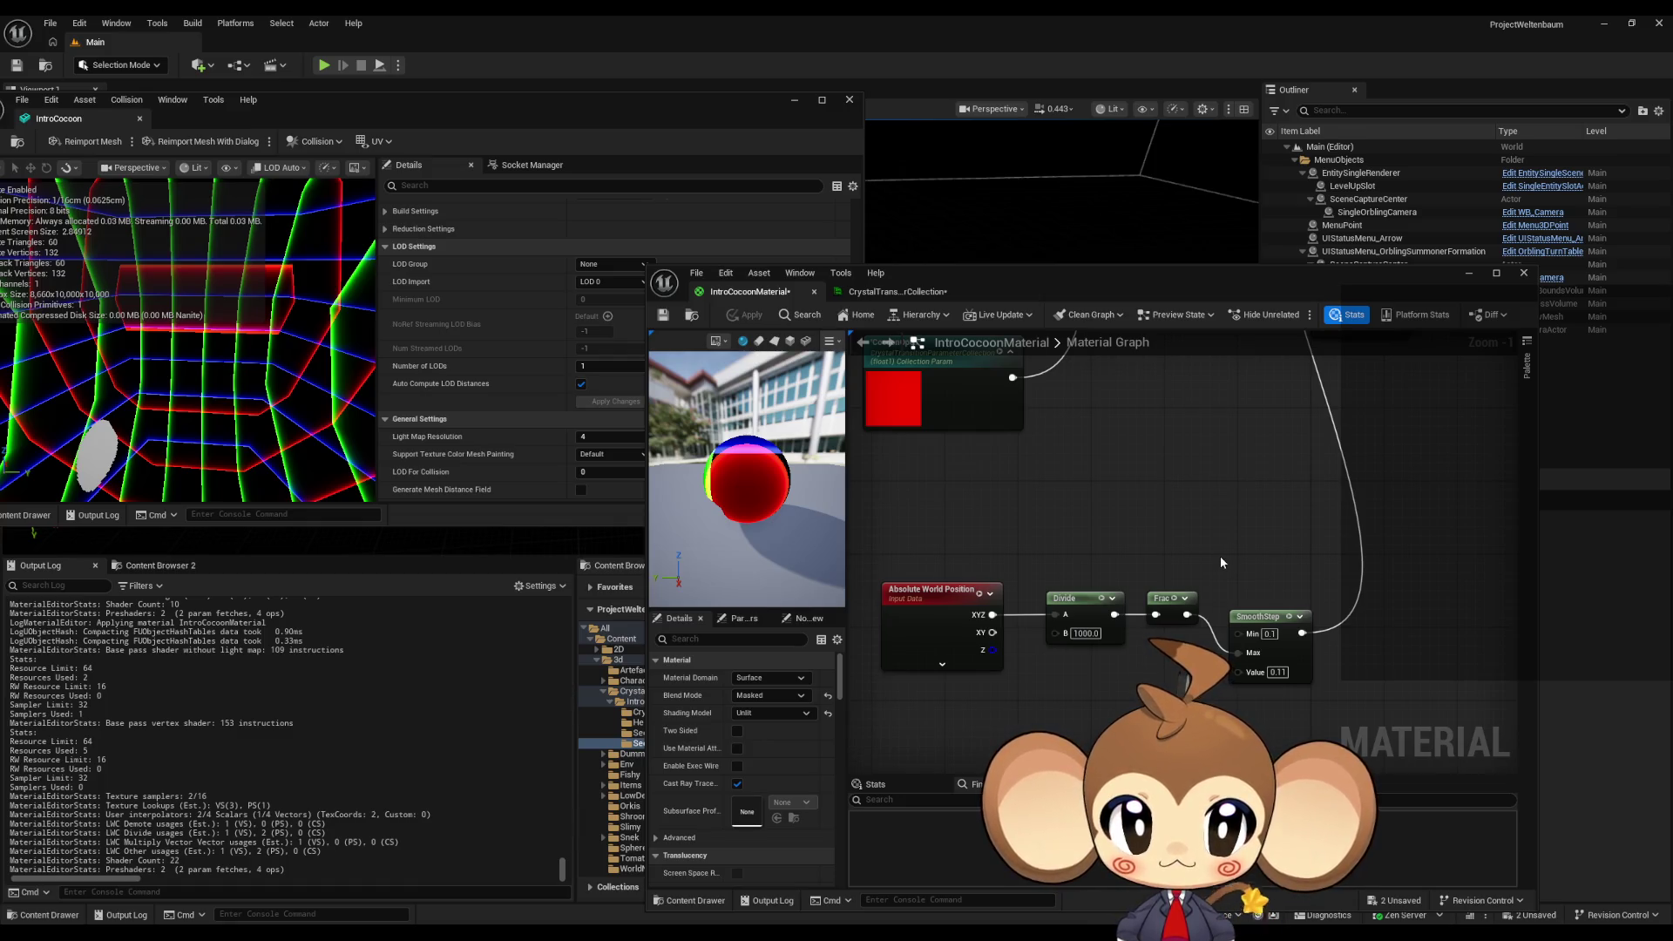
pyautogui.moveTo(1259, 617); pyautogui.dragTo(1248, 582)
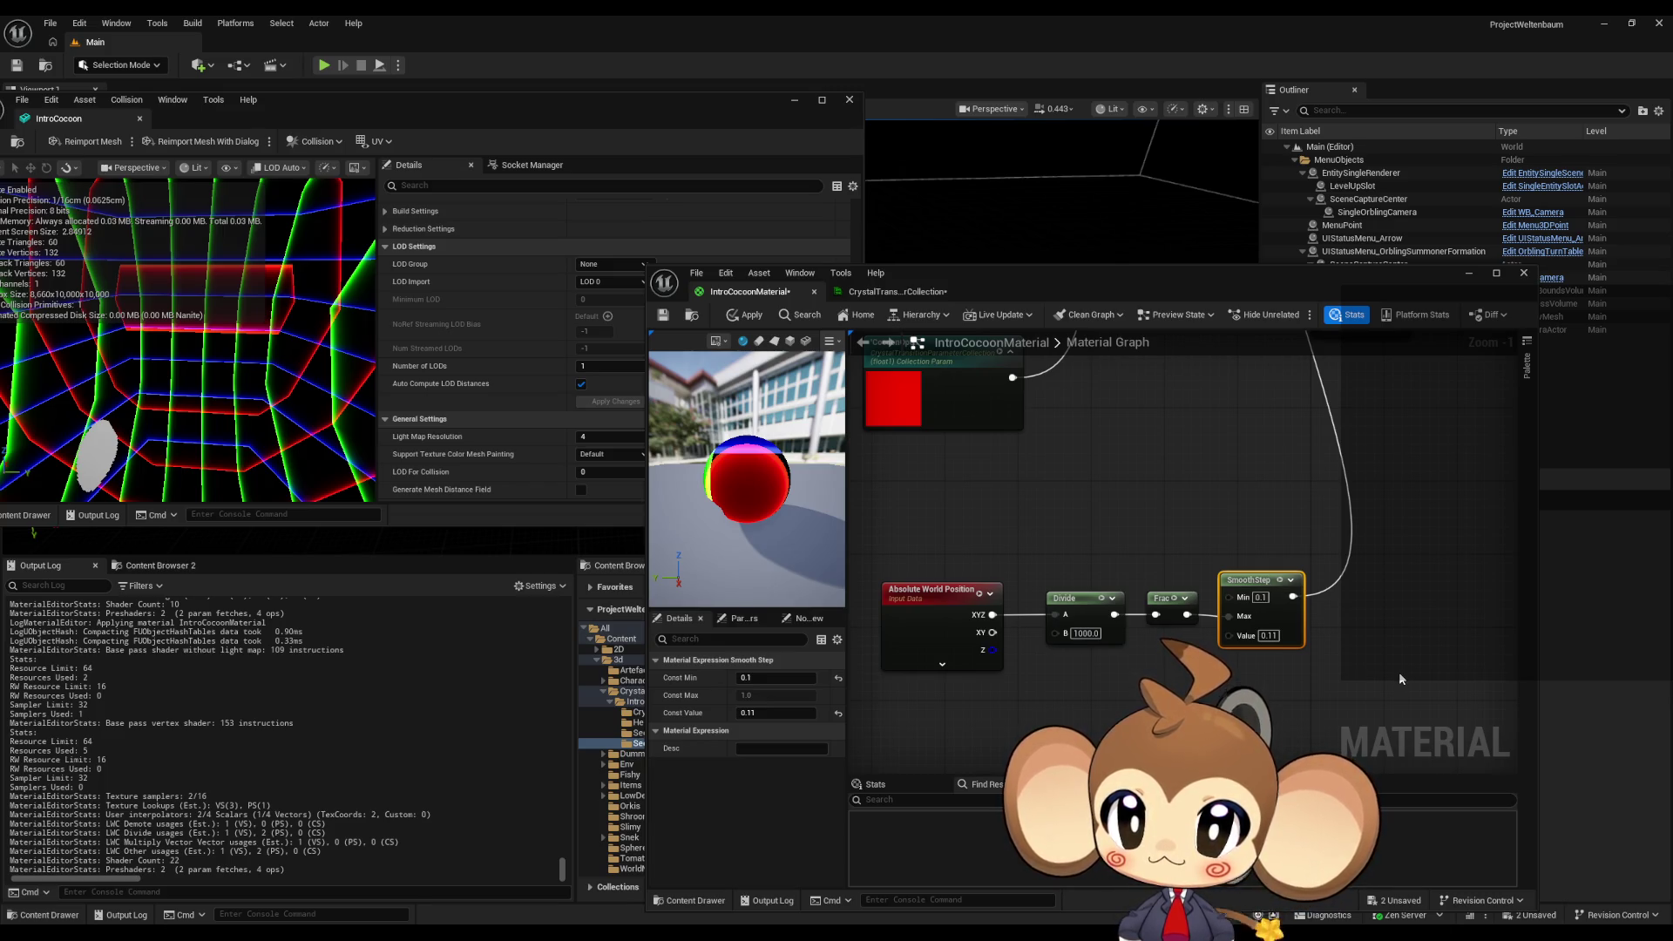
pyautogui.moveTo(1400, 679); pyautogui.dragTo(1316, 682)
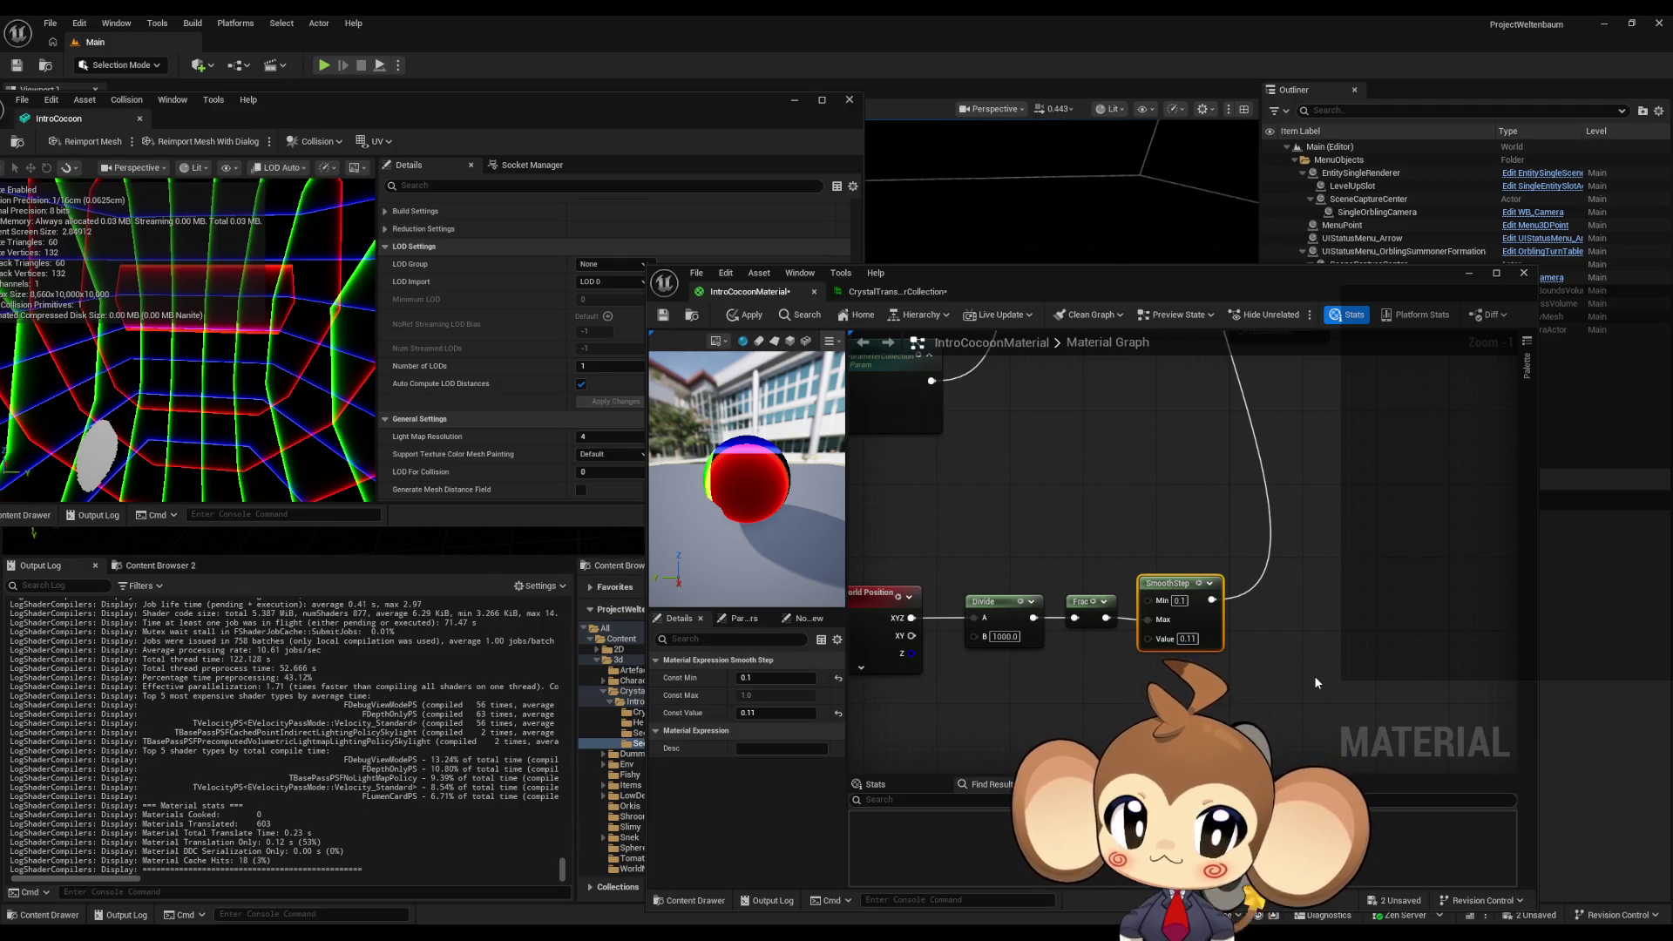
pyautogui.moveTo(1212, 600); pyautogui.dragTo(1267, 617)
pyautogui.write('ma')
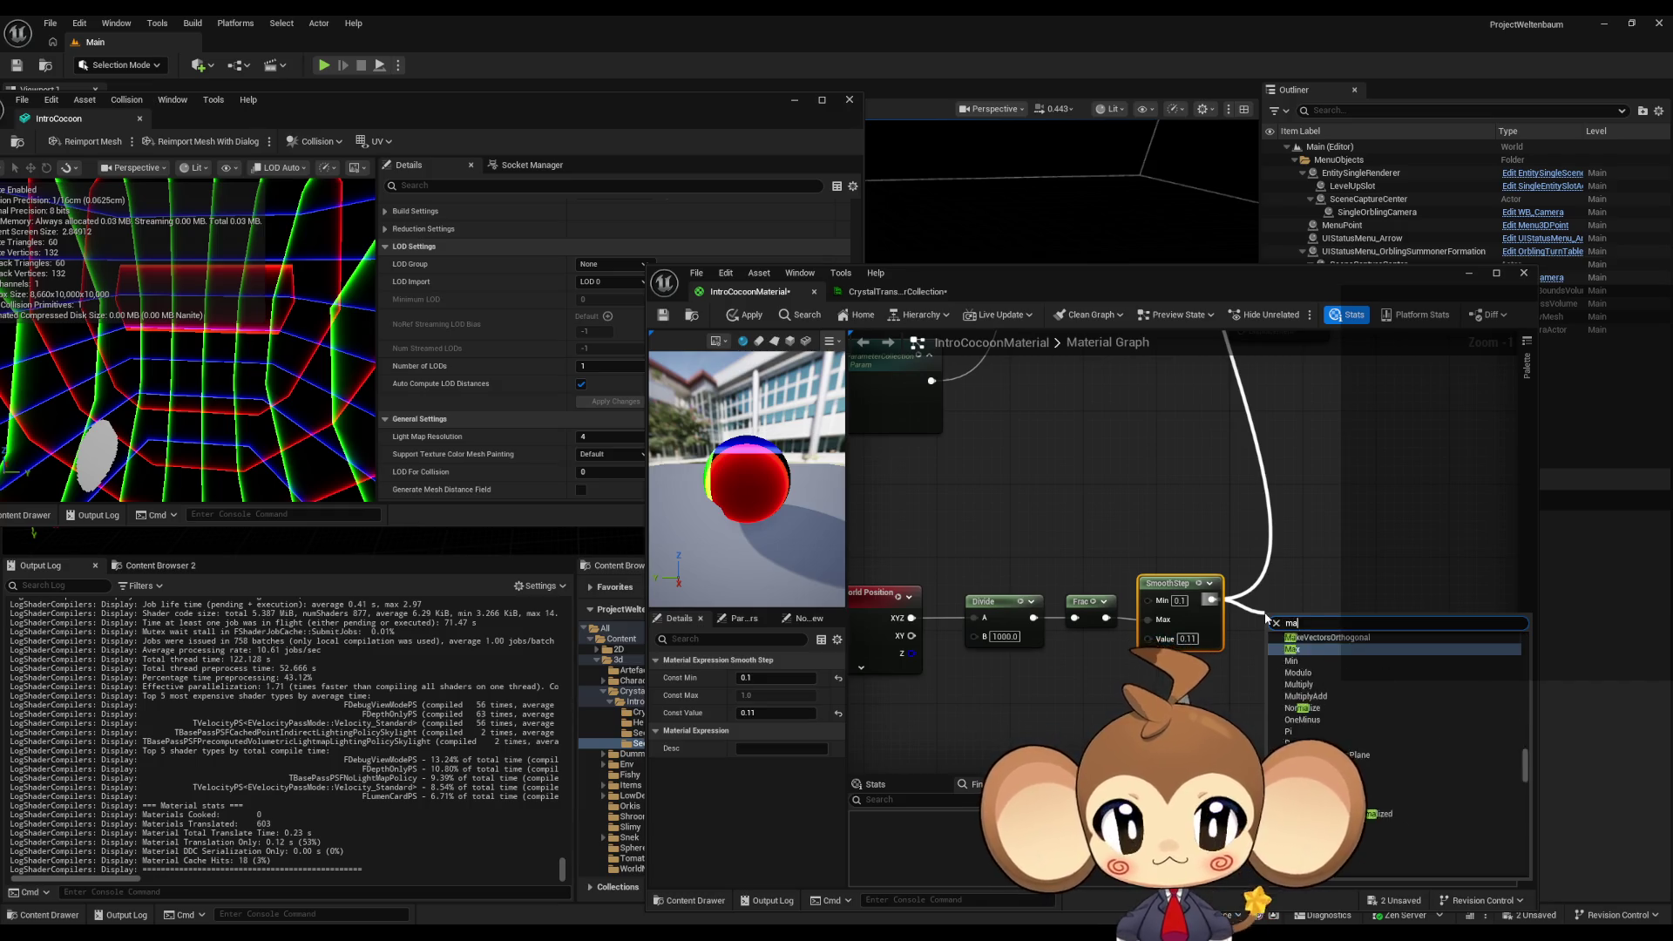
pyautogui.write('sk')
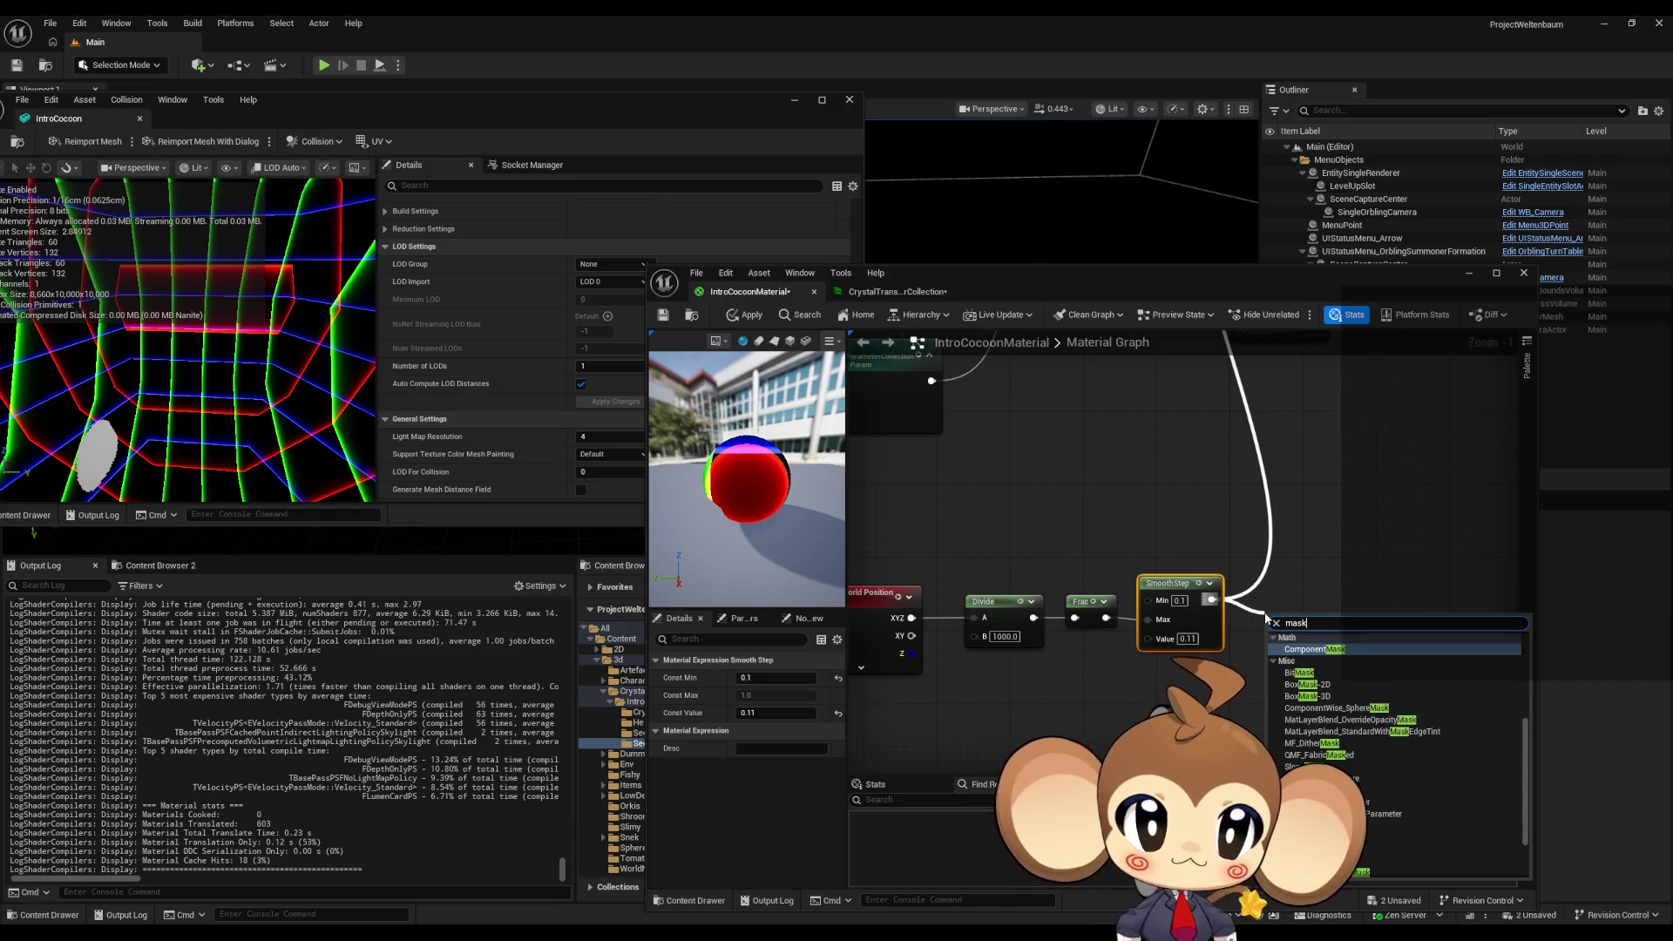
pyautogui.press('Return')
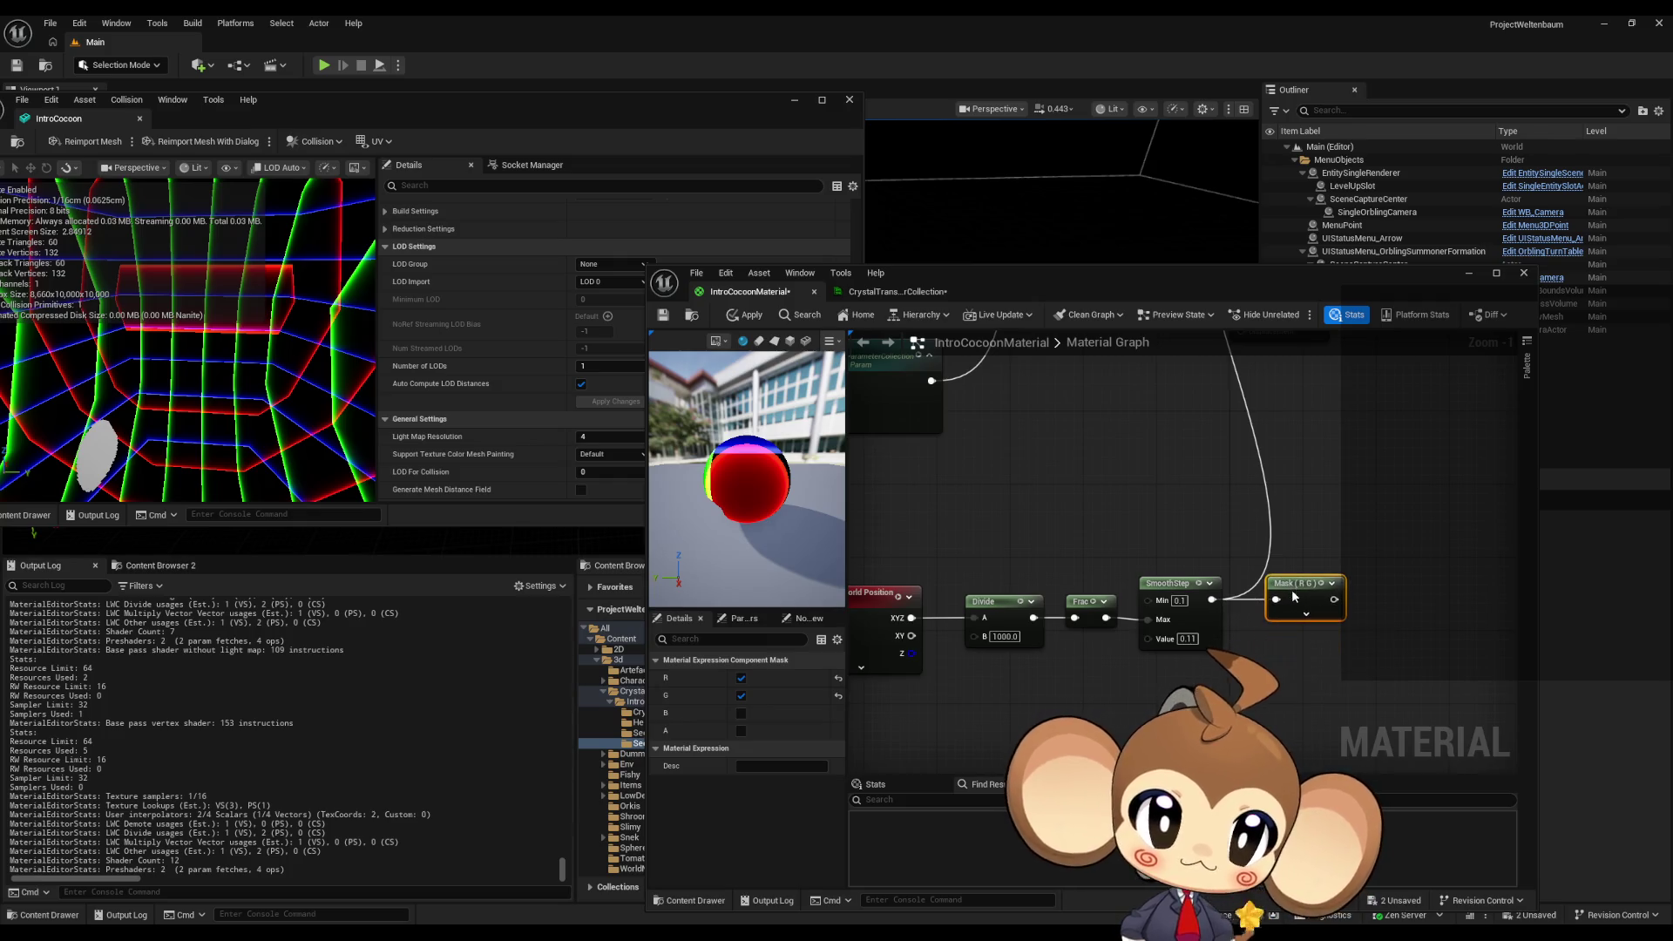
pyautogui.click(741, 695)
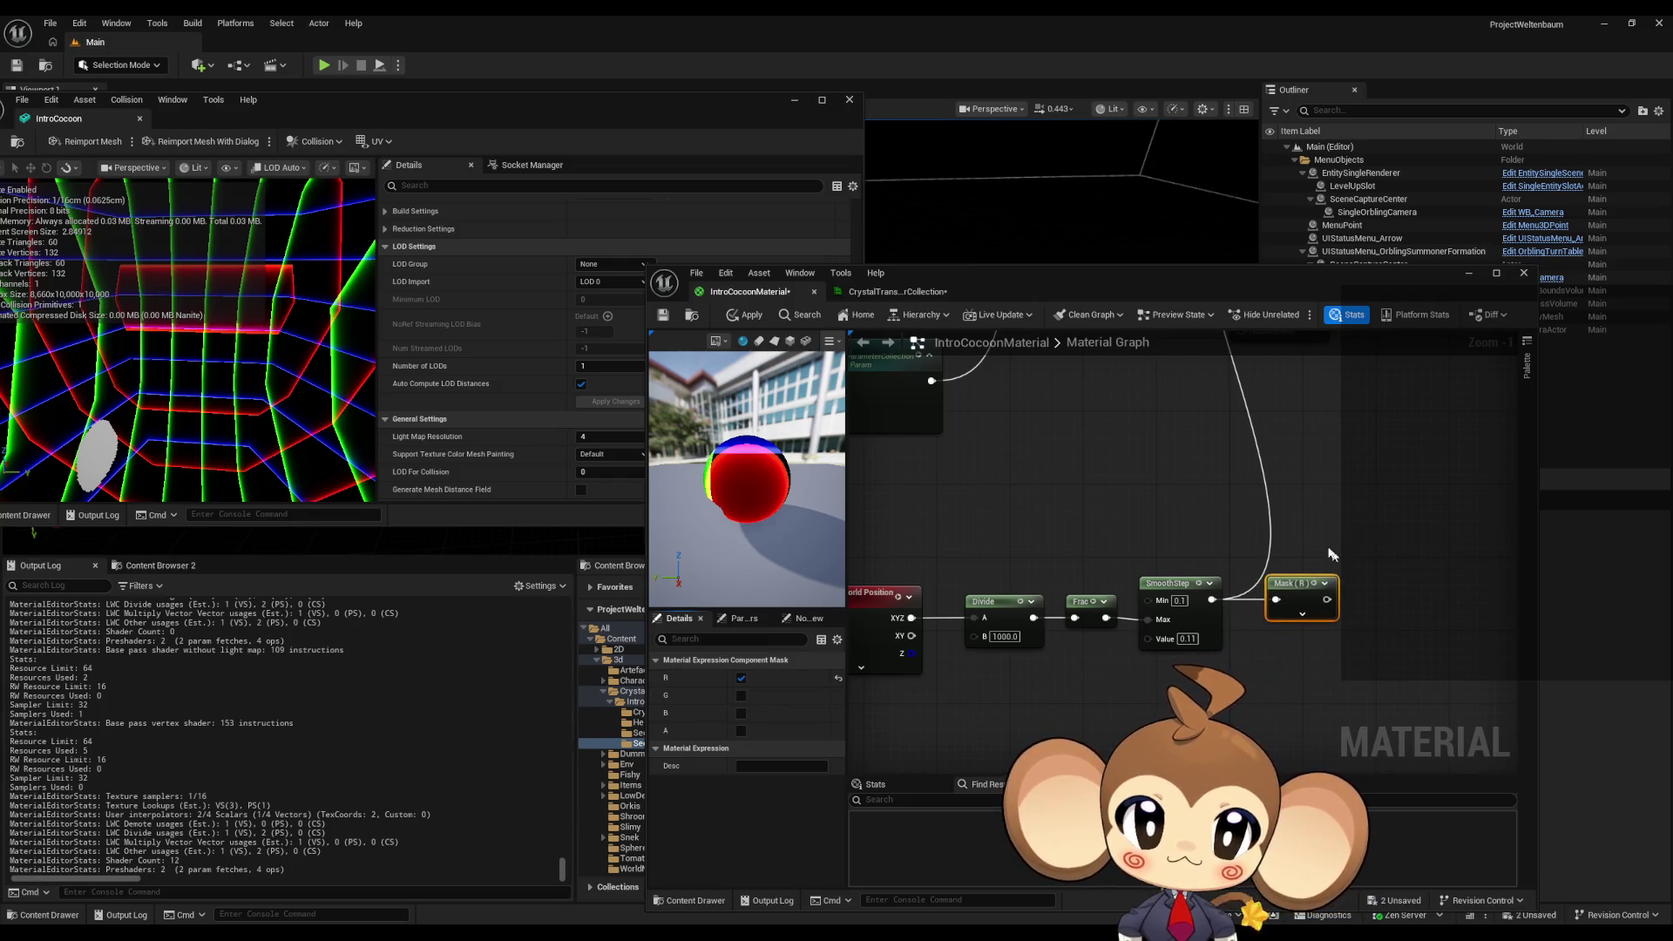
# - Duplicate the mask twice as G-only and B-only masks, each wired from SmoothStep
pyautogui.hotkey('ctrl', 'd')
pyautogui.moveTo(1212, 600)
pyautogui.mouseDown()
pyautogui.moveTo(1271, 669)
pyautogui.moveTo(1302, 645)
pyautogui.mouseUp()
pyautogui.click(741, 696)
pyautogui.click(741, 678)
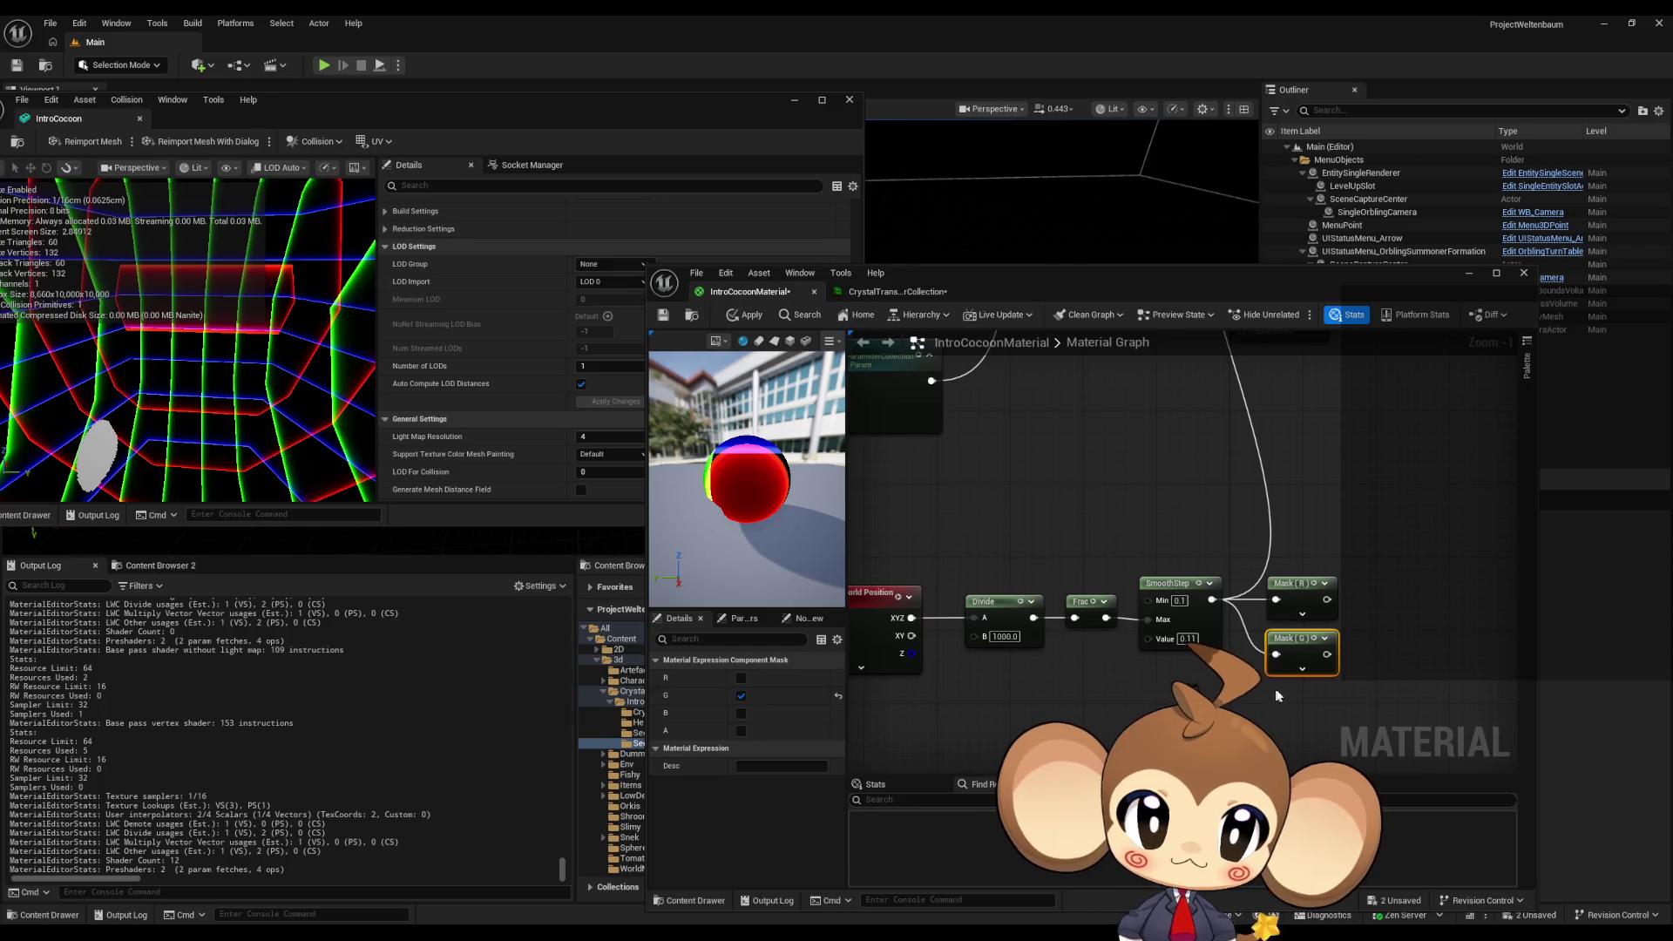
pyautogui.hotkey('ctrl', 'd')
pyautogui.click(741, 713)
pyautogui.click(740, 696)
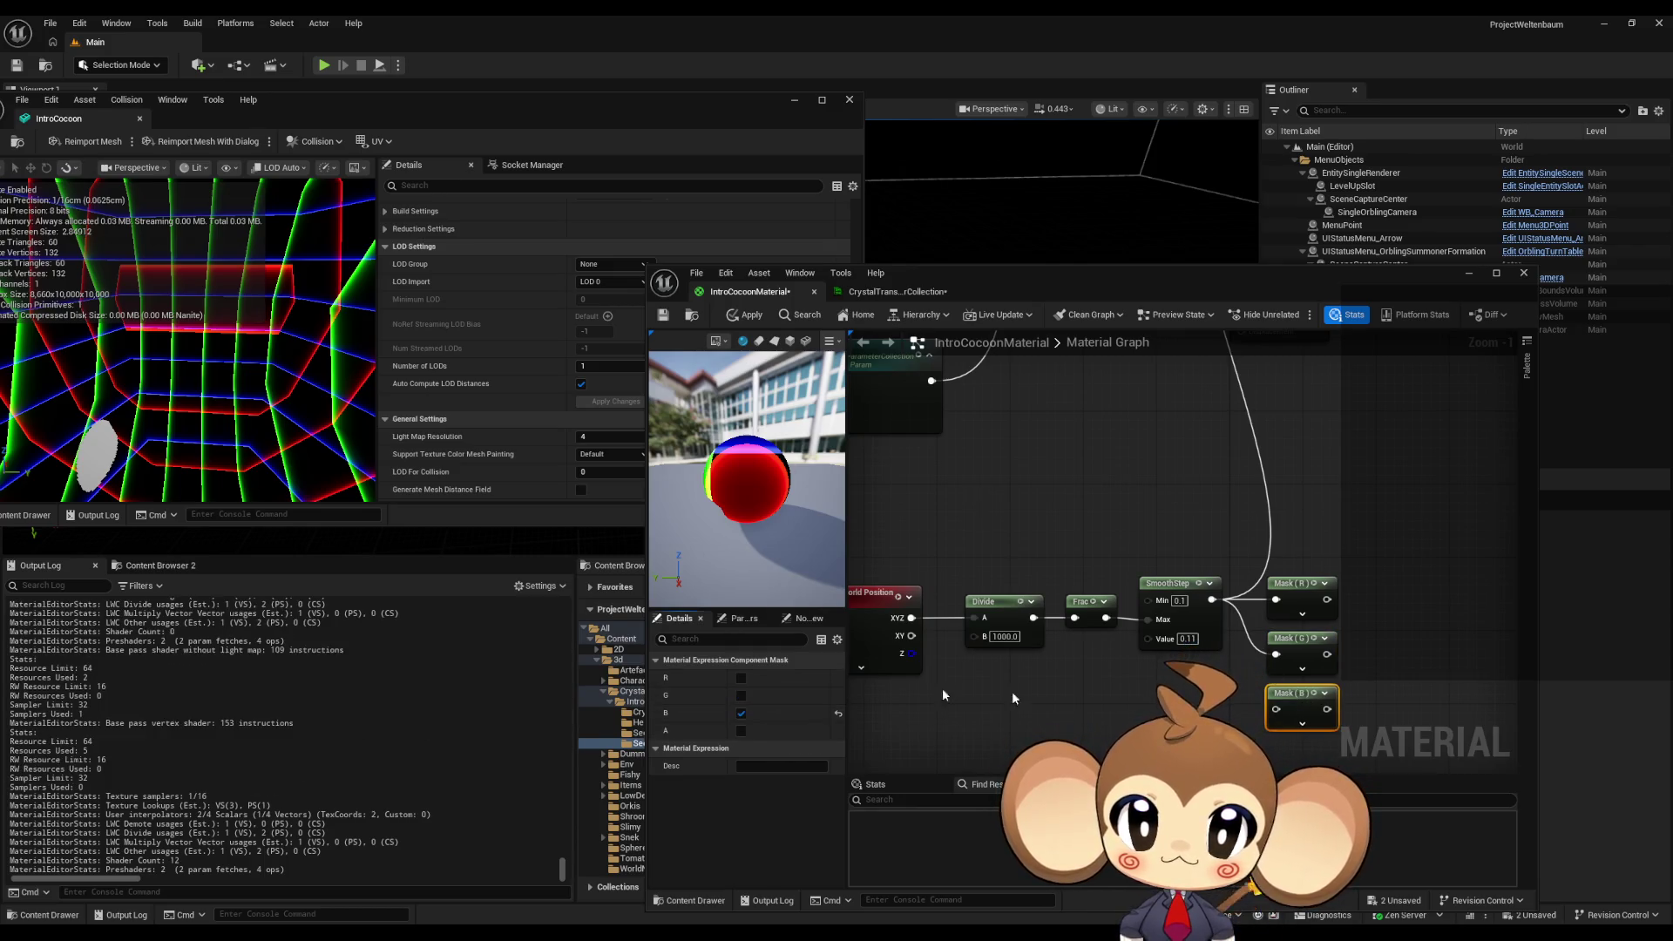
pyautogui.moveTo(1271, 711); pyautogui.dragTo(1212, 600)
pyautogui.moveTo(1453, 609)
pyautogui.mouseDown()
pyautogui.moveTo(1224, 593)
pyautogui.moveTo(1169, 556)
pyautogui.moveTo(1249, 613)
pyautogui.mouseUp()
pyautogui.click(1054, 551)
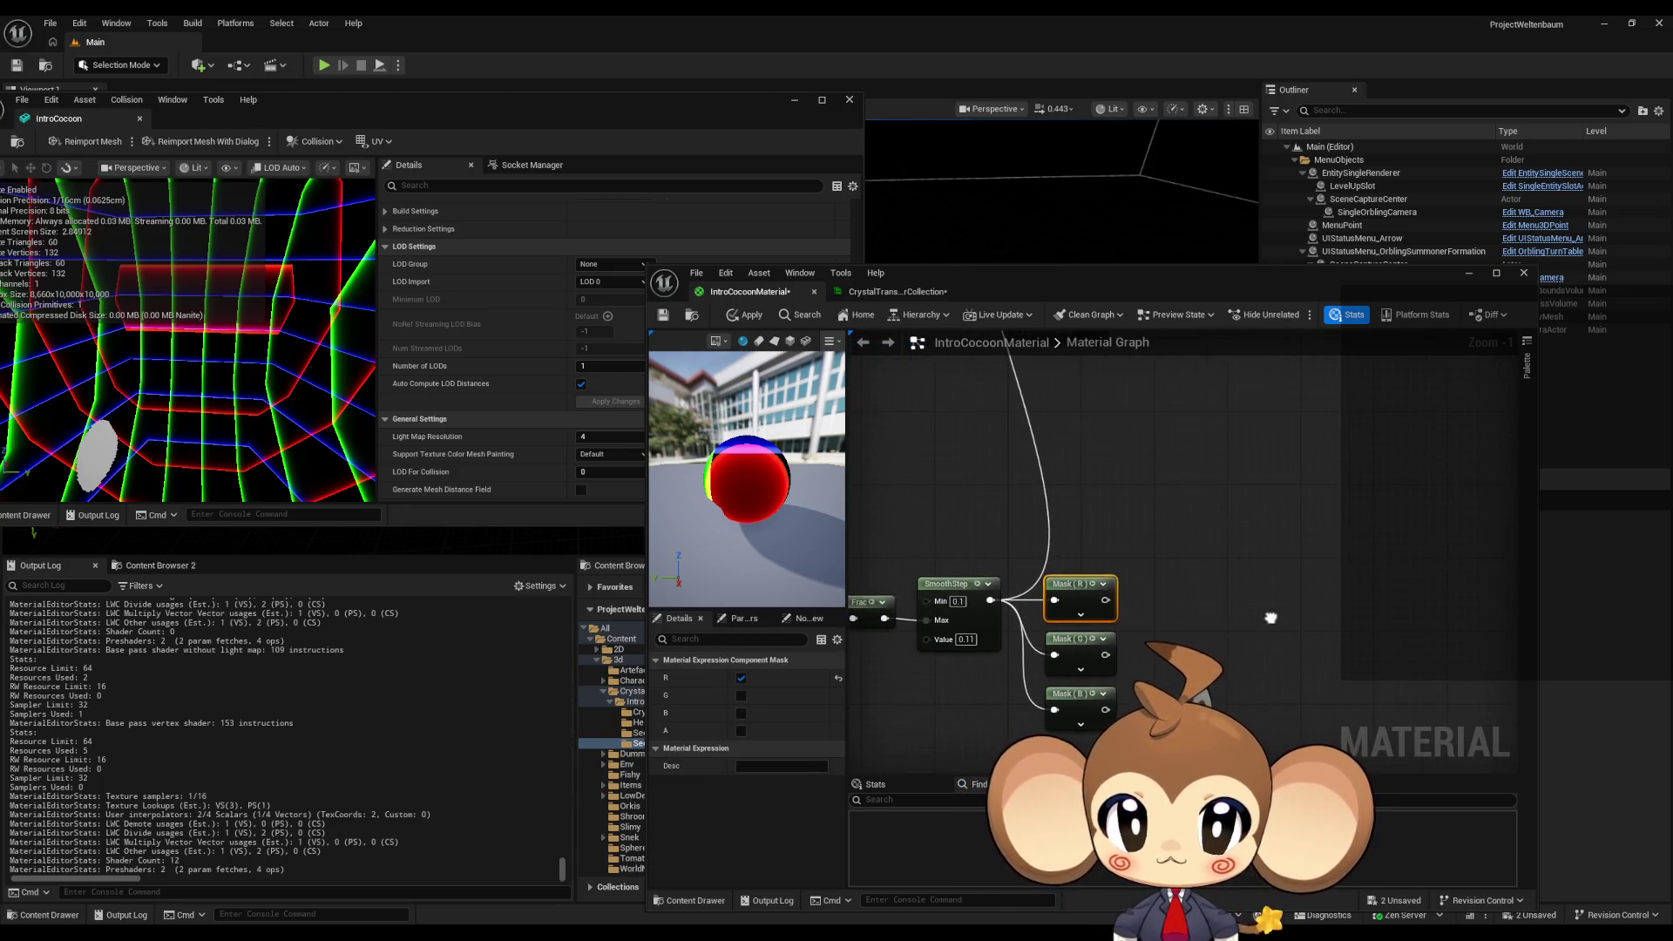
# - Feed Mask (R) into a new Multiply and add a cyan Constant3Vector (0,1,1) beside it
pyautogui.moveTo(1103, 600)
pyautogui.mouseDown()
pyautogui.moveTo(1182, 557)
pyautogui.moveTo(1320, 569)
pyautogui.mouseUp()
pyautogui.write('multiply')
pyautogui.press('Return')
pyautogui.click(1178, 619)
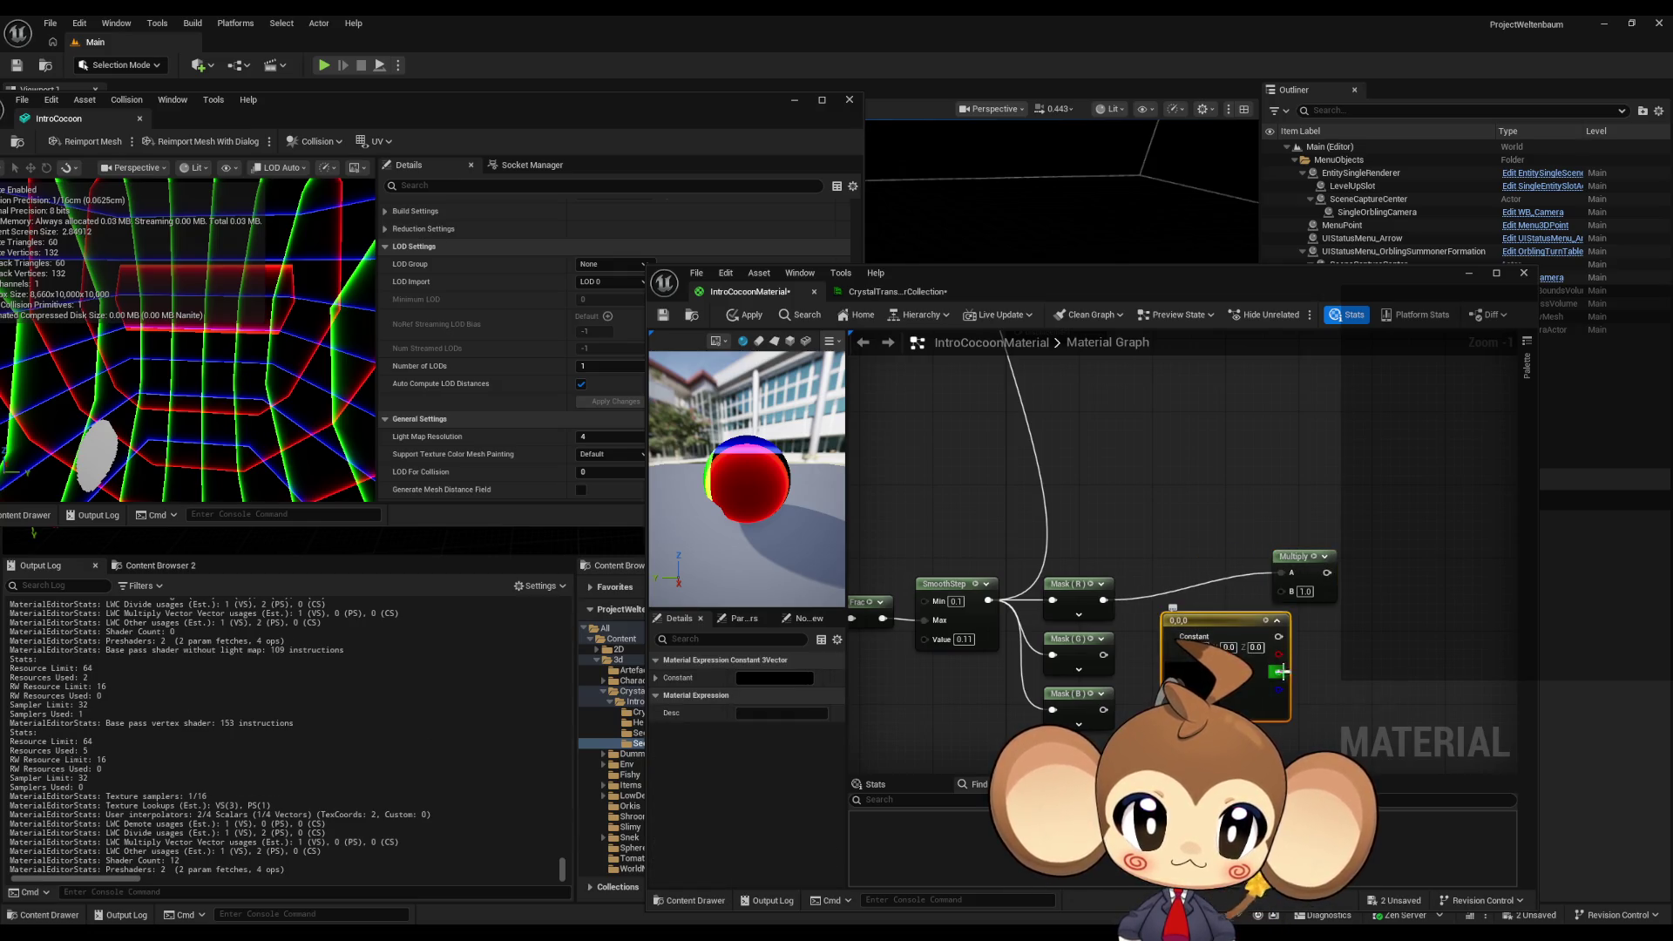
pyautogui.click(1229, 647)
pyautogui.write('1')
pyautogui.click(1256, 647)
pyautogui.write('1')
pyautogui.click(1325, 657)
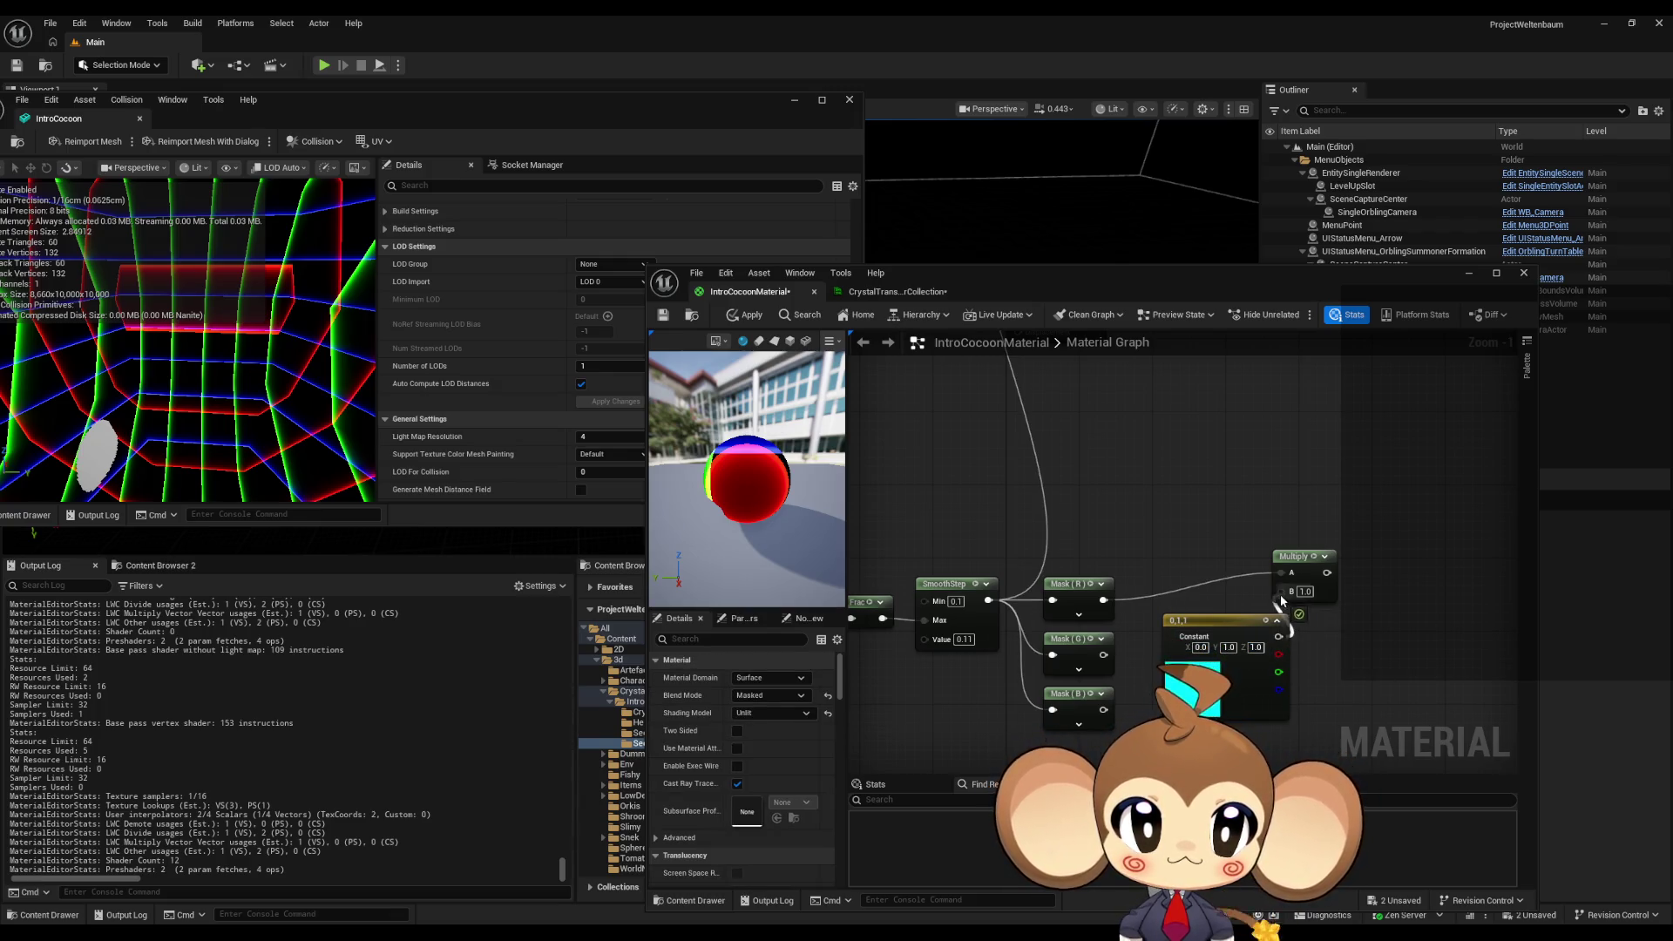
pyautogui.moveTo(1252, 614); pyautogui.dragTo(1279, 524)
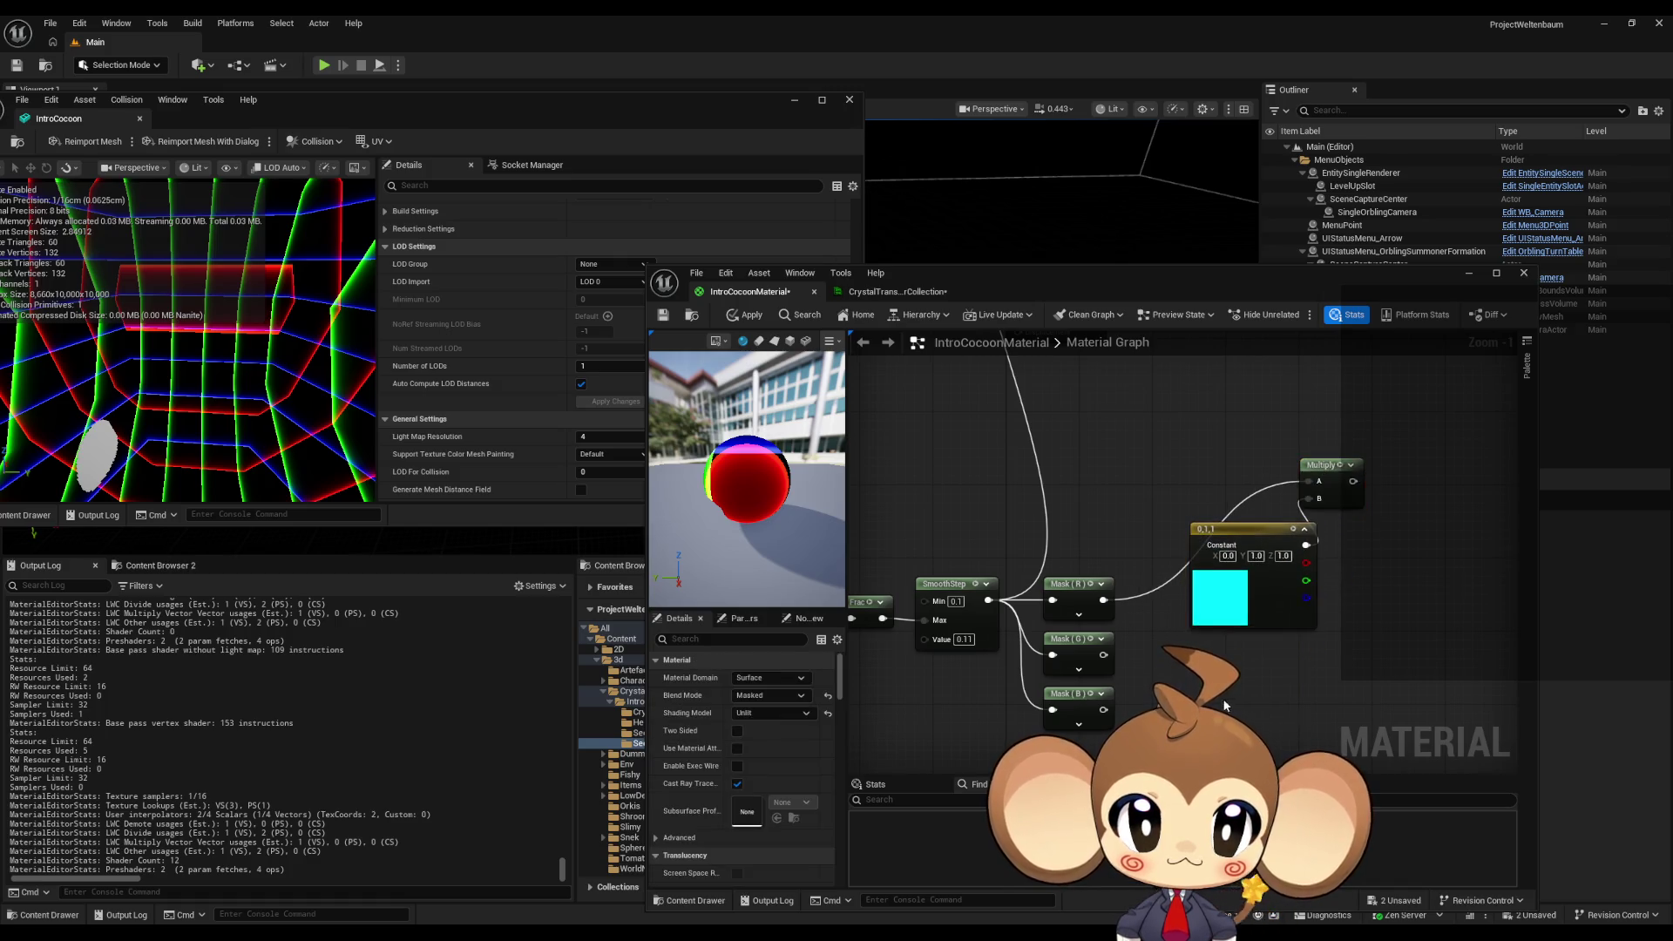
# - Paste a copy of the constant and set it to magenta (1,0,1)
pyautogui.hotkey('ctrl', 'v')
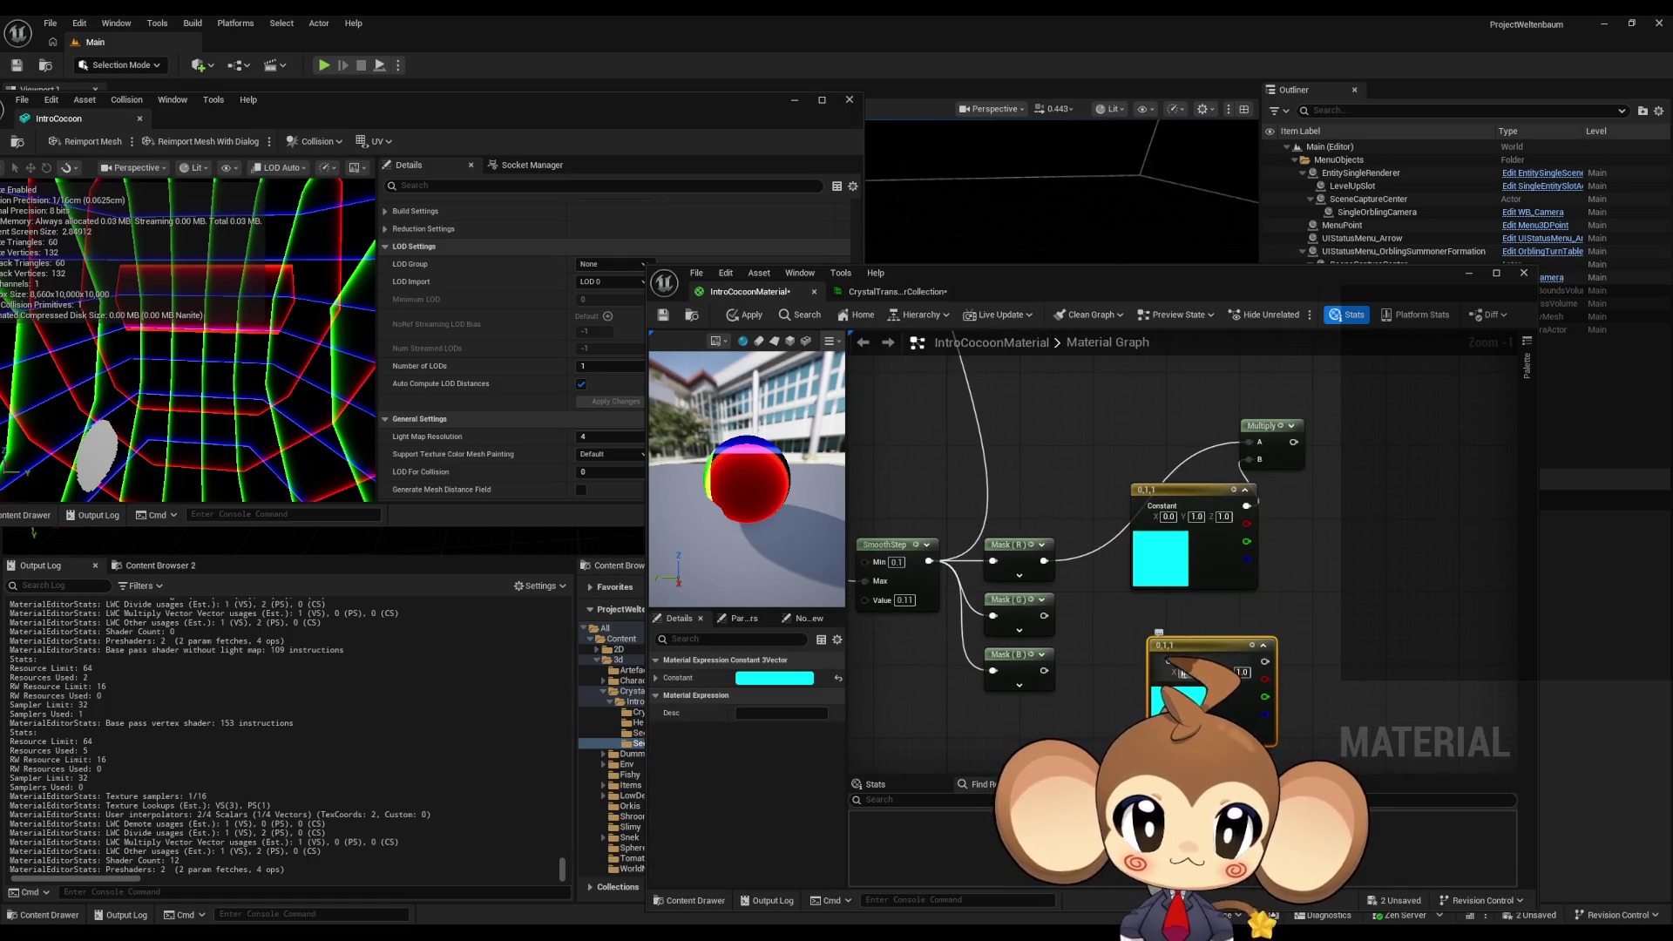
pyautogui.click(1186, 672)
pyautogui.write('1')
pyautogui.press('Return')
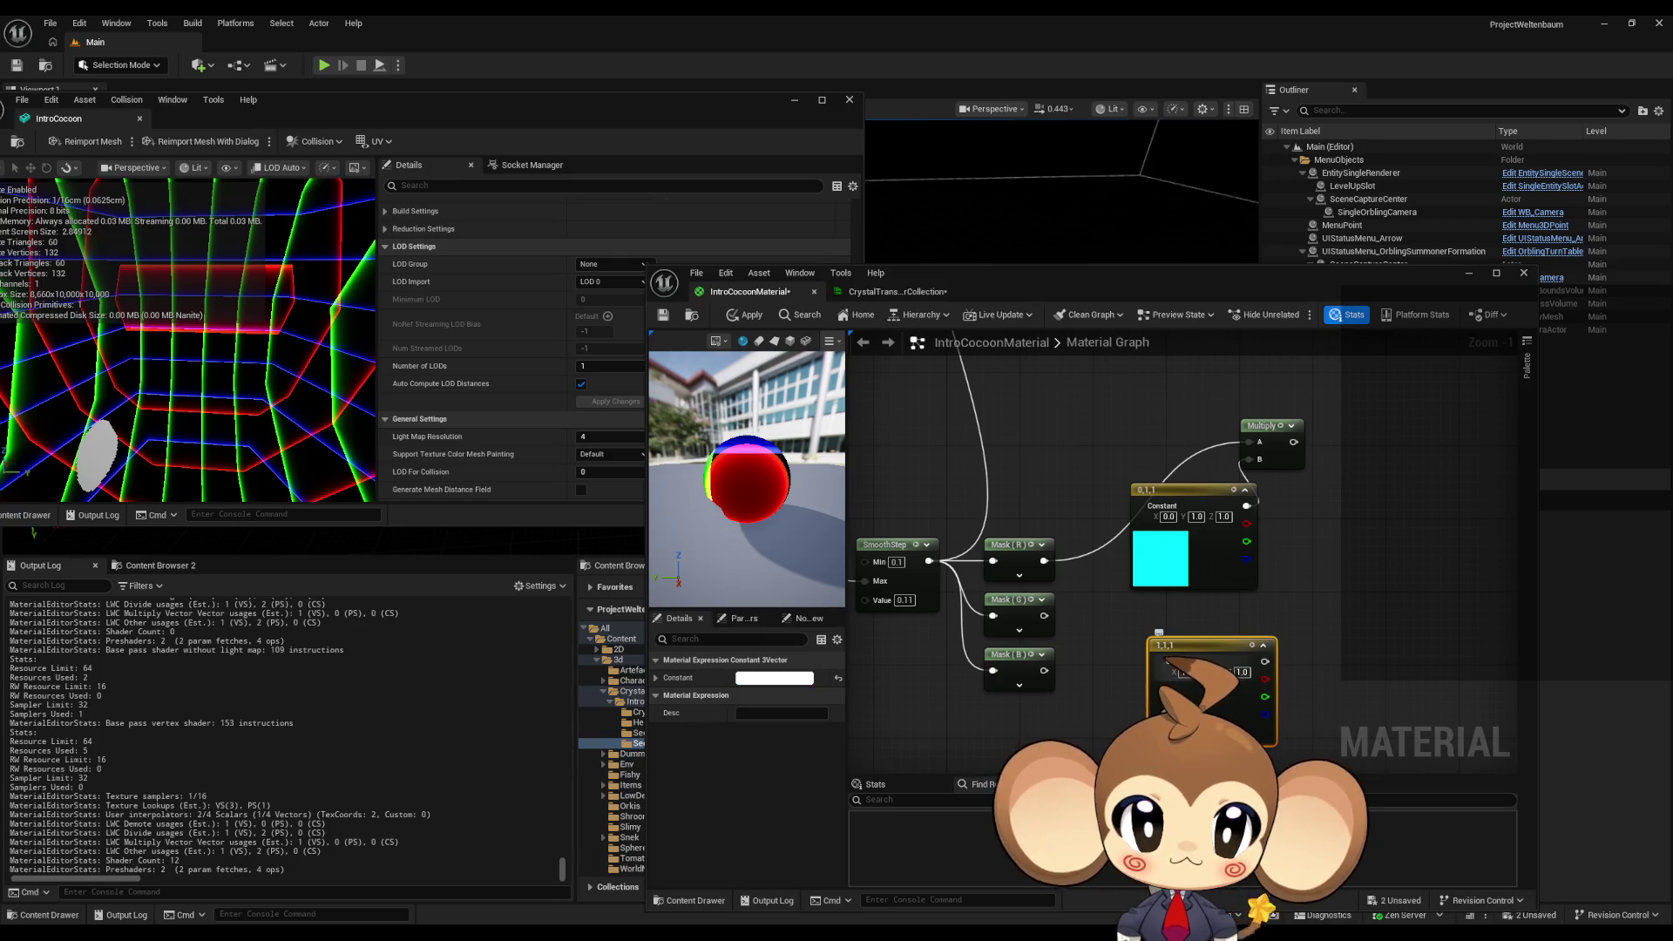
pyautogui.click(1214, 672)
pyautogui.write('0.')
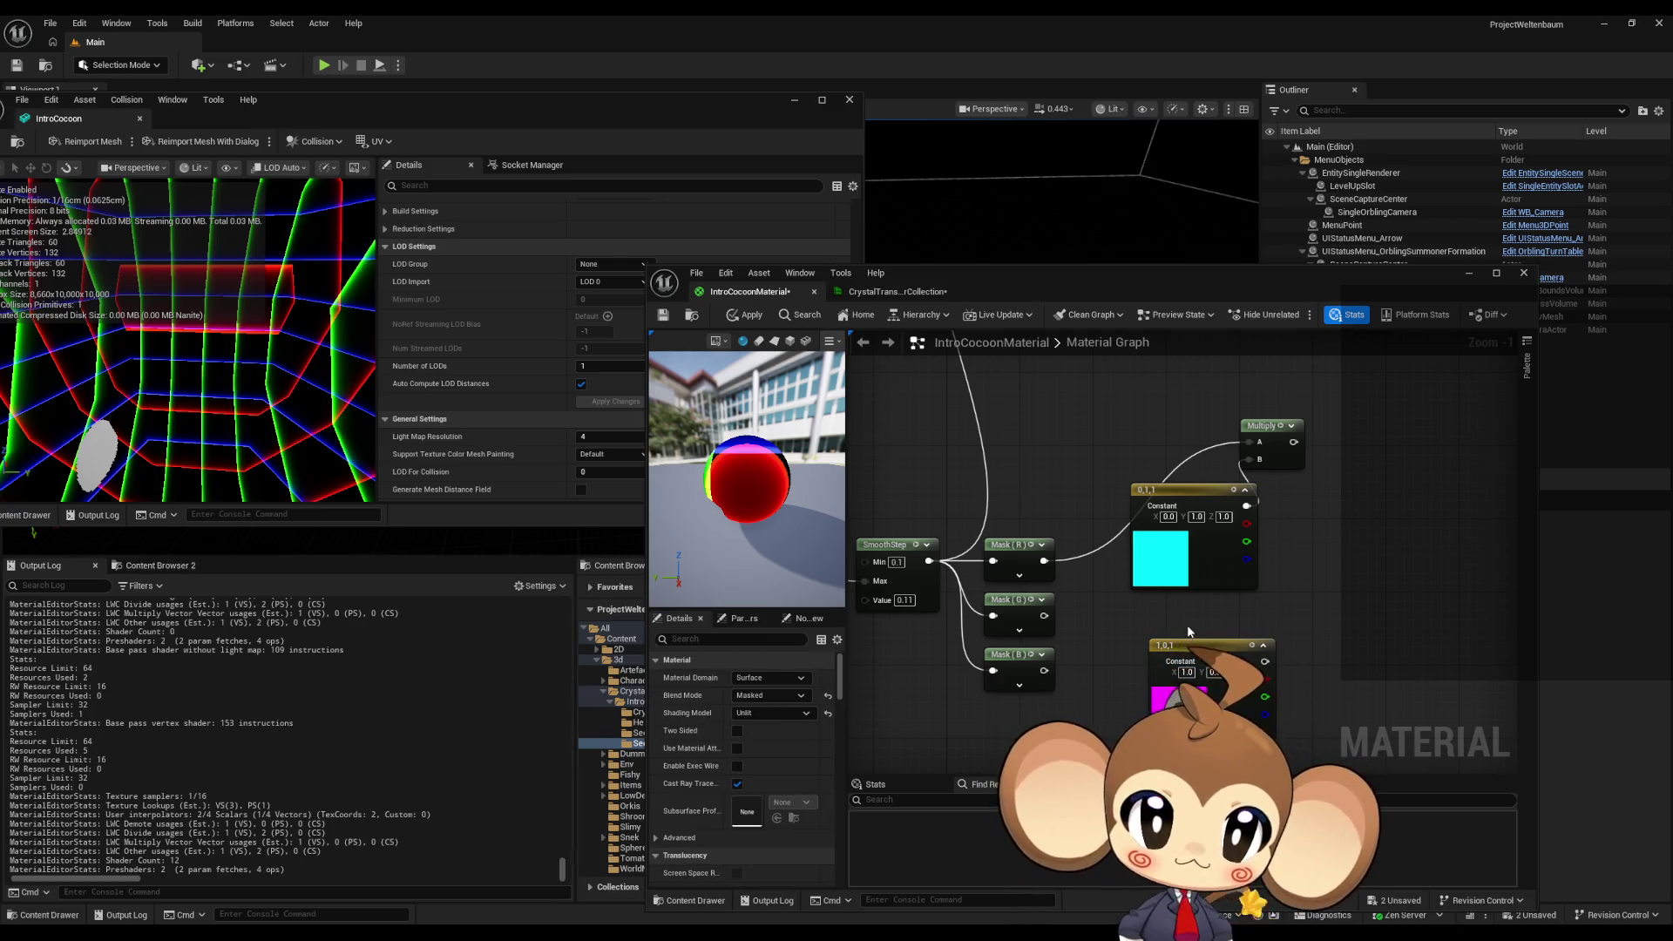
pyautogui.press('Return')
# - Paste another copy of the magenta constant and set its Z value to 0, making it red
pyautogui.scroll(-3, 1249, 709)
pyautogui.hotkey('ctrl', 'c')
pyautogui.hotkey('ctrl', 'v')
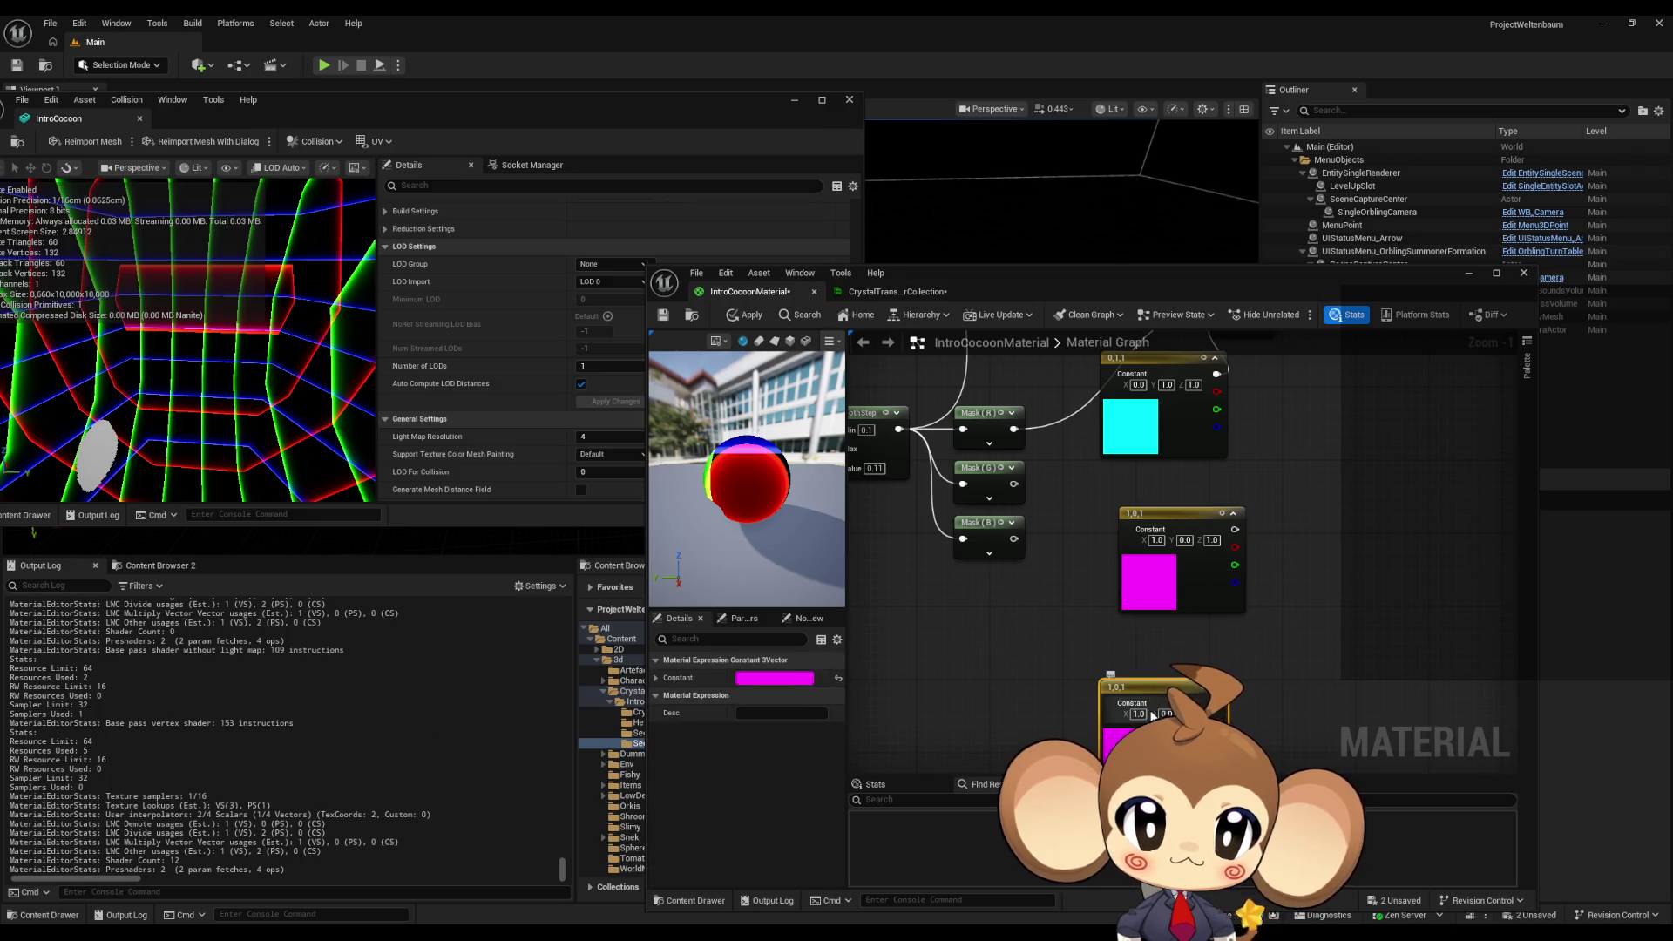
pyautogui.click(1135, 714)
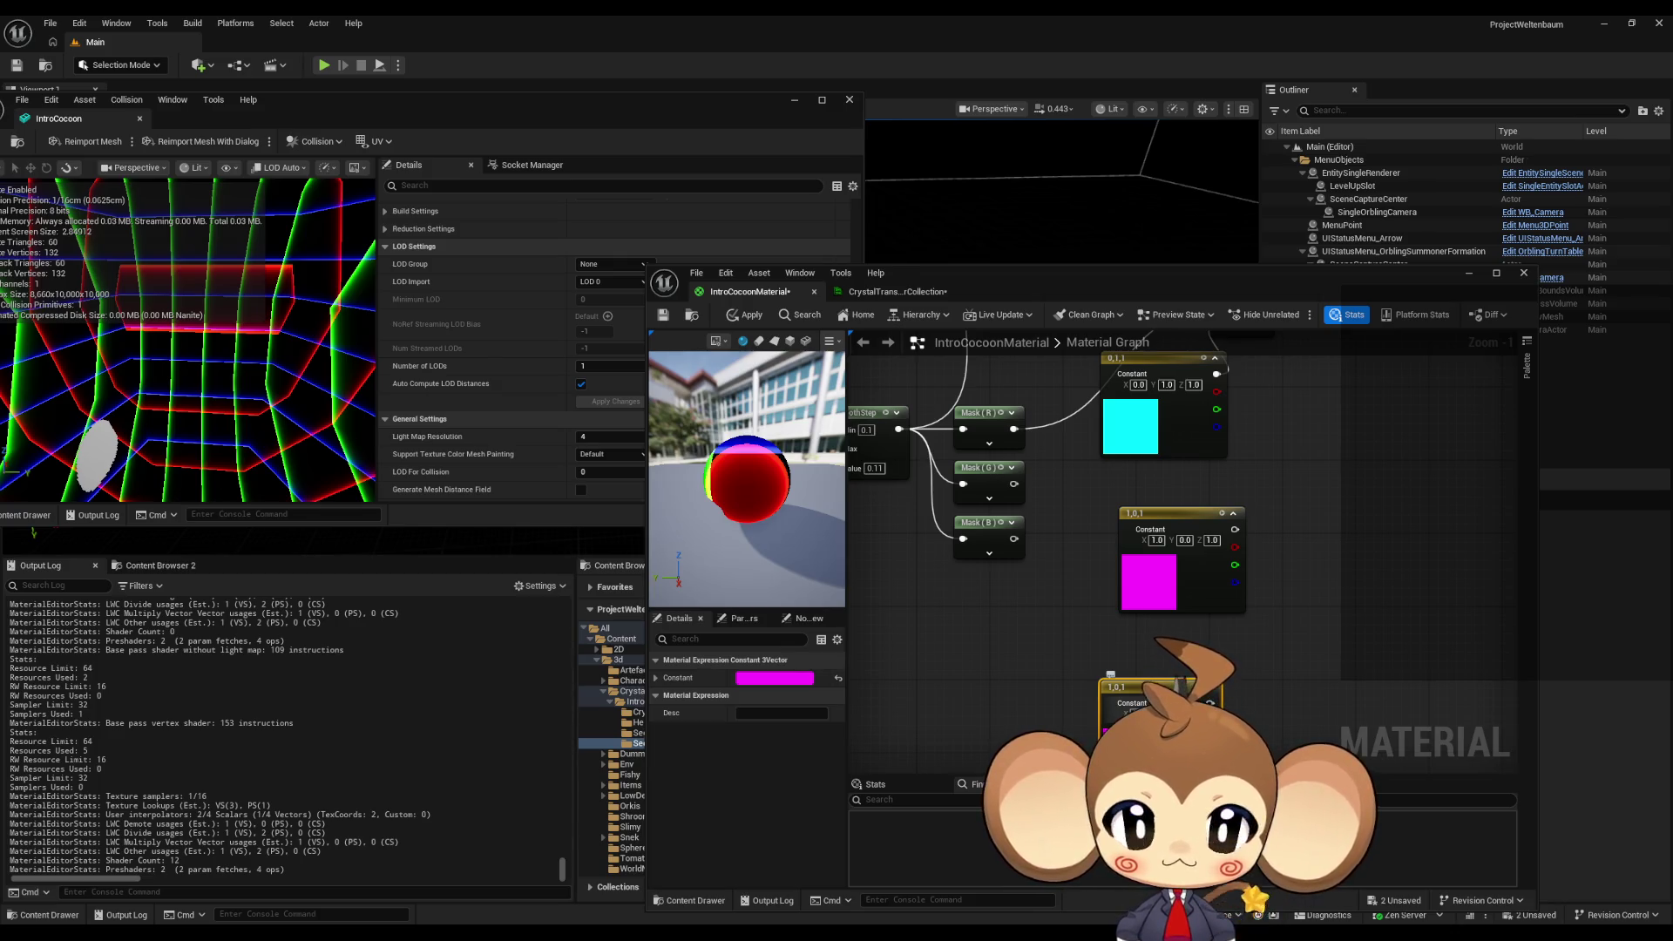
pyautogui.write('0')
pyautogui.press('Tab')
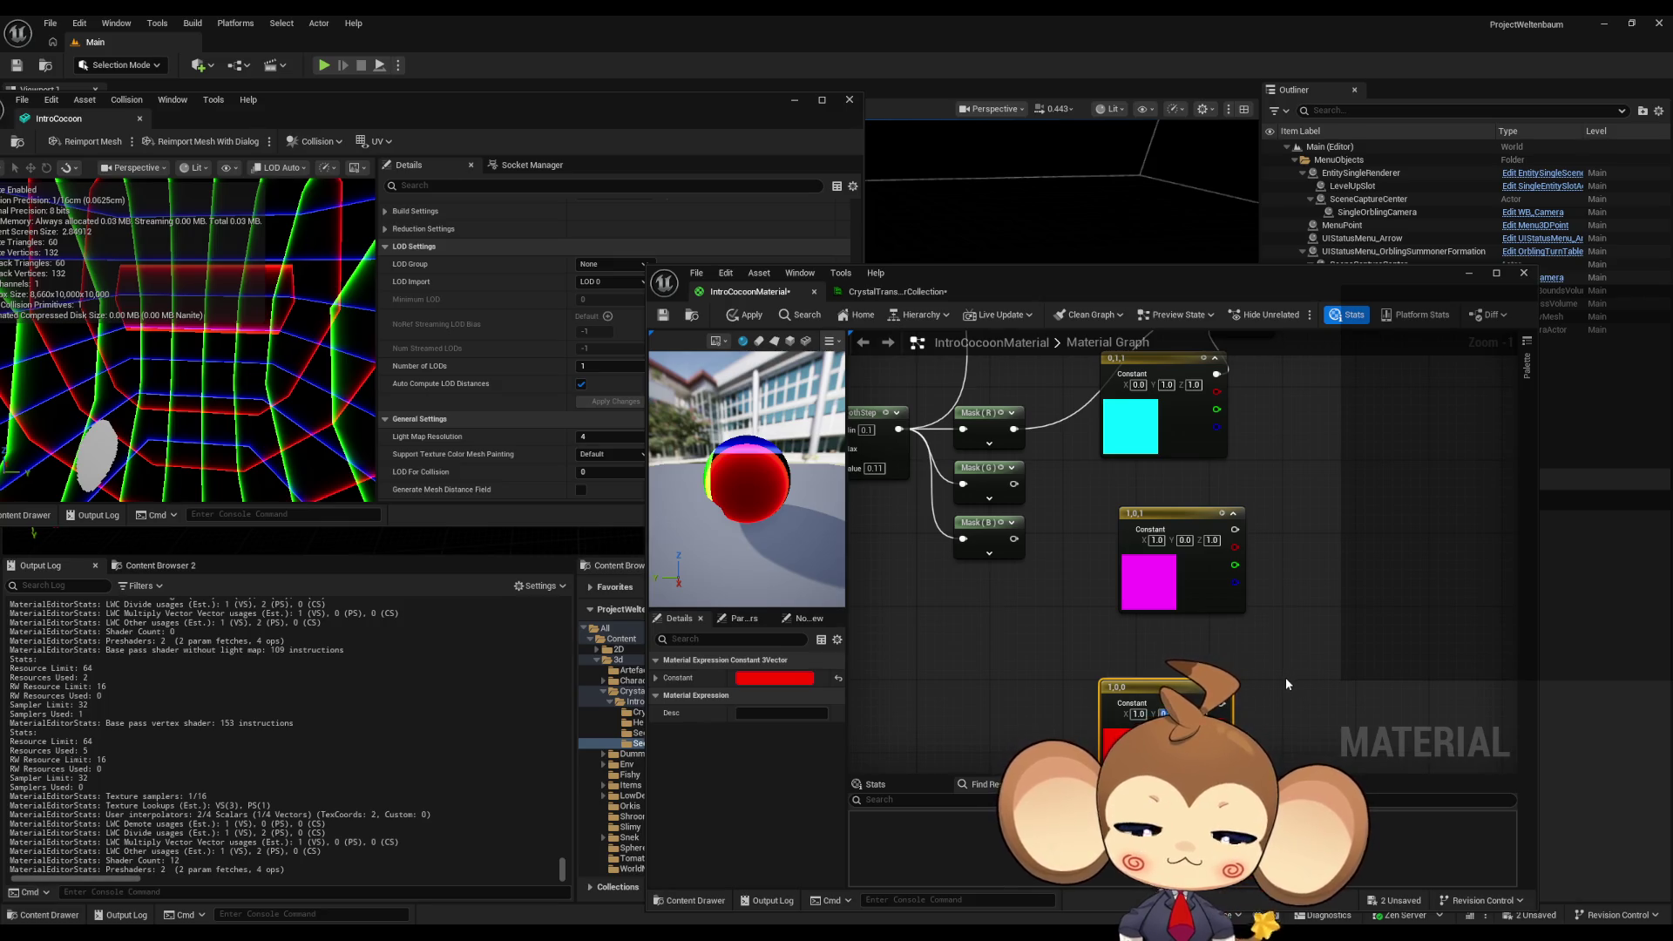
pyautogui.click(1283, 679)
pyautogui.moveTo(1041, 579); pyautogui.dragTo(1048, 677)
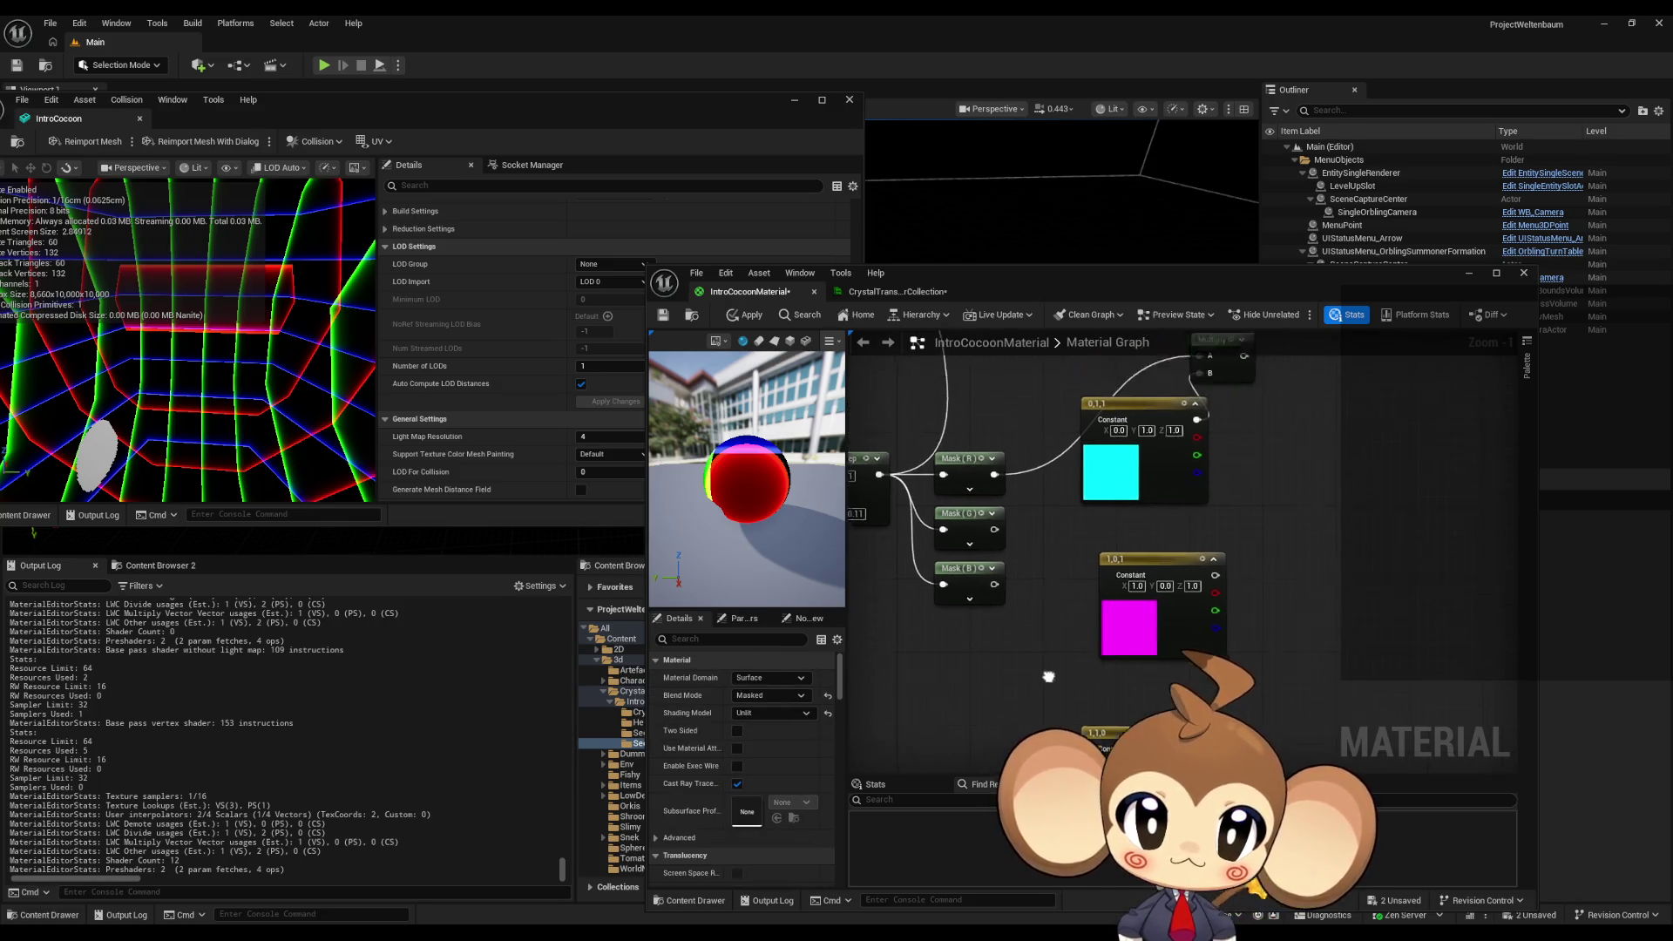
# - Place two more Multiply nodes and wire Mask (B) and Mask (G) into their A inputs
pyautogui.click(1242, 432)
pyautogui.click(1229, 662)
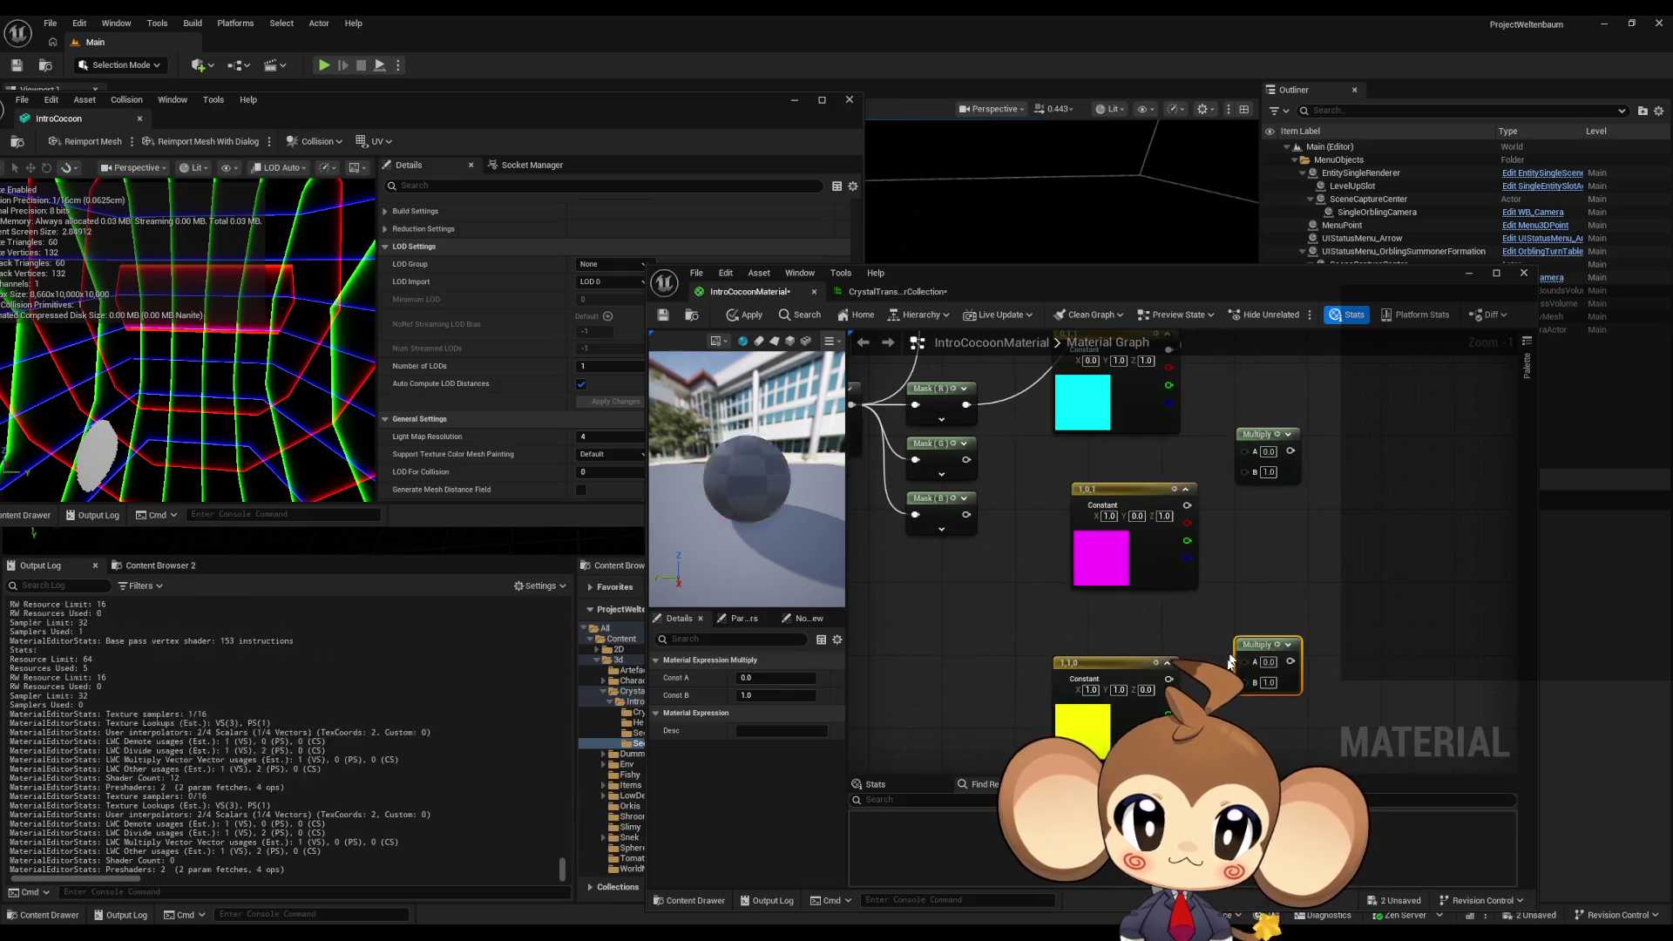
pyautogui.moveTo(1244, 662); pyautogui.dragTo(966, 514)
pyautogui.moveTo(1244, 455); pyautogui.dragTo(1246, 453)
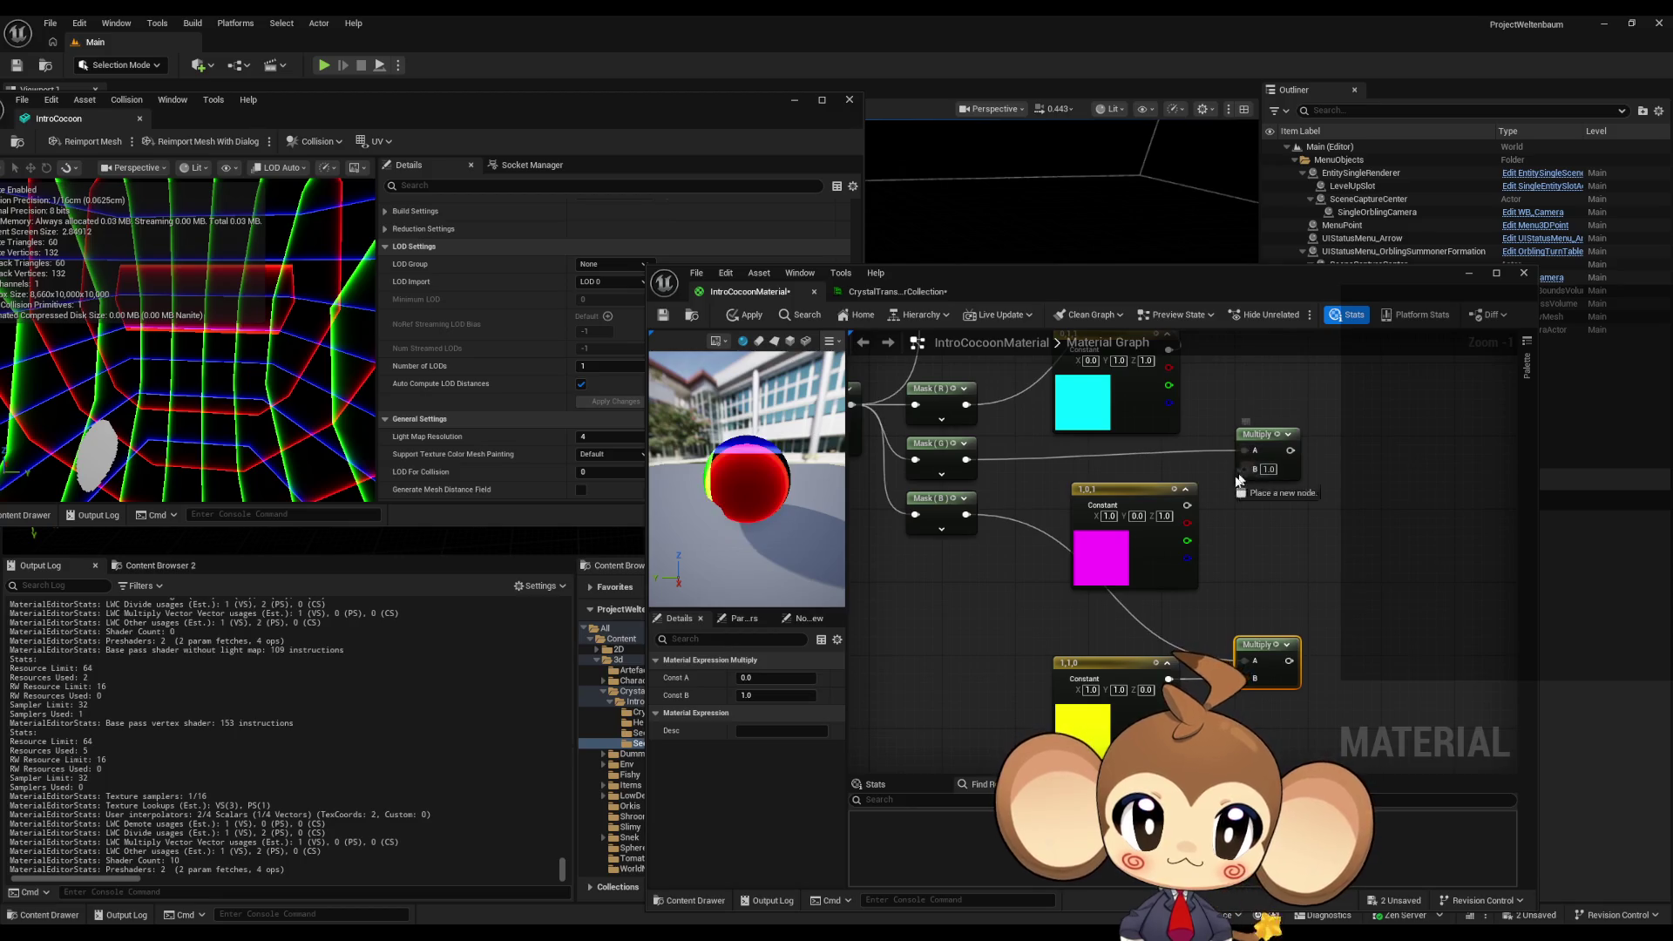
pyautogui.click(1365, 551)
# - Search for a 'combi' node from the upper Multiply output, then cancel the search
pyautogui.moveTo(1365, 551); pyautogui.dragTo(1348, 656)
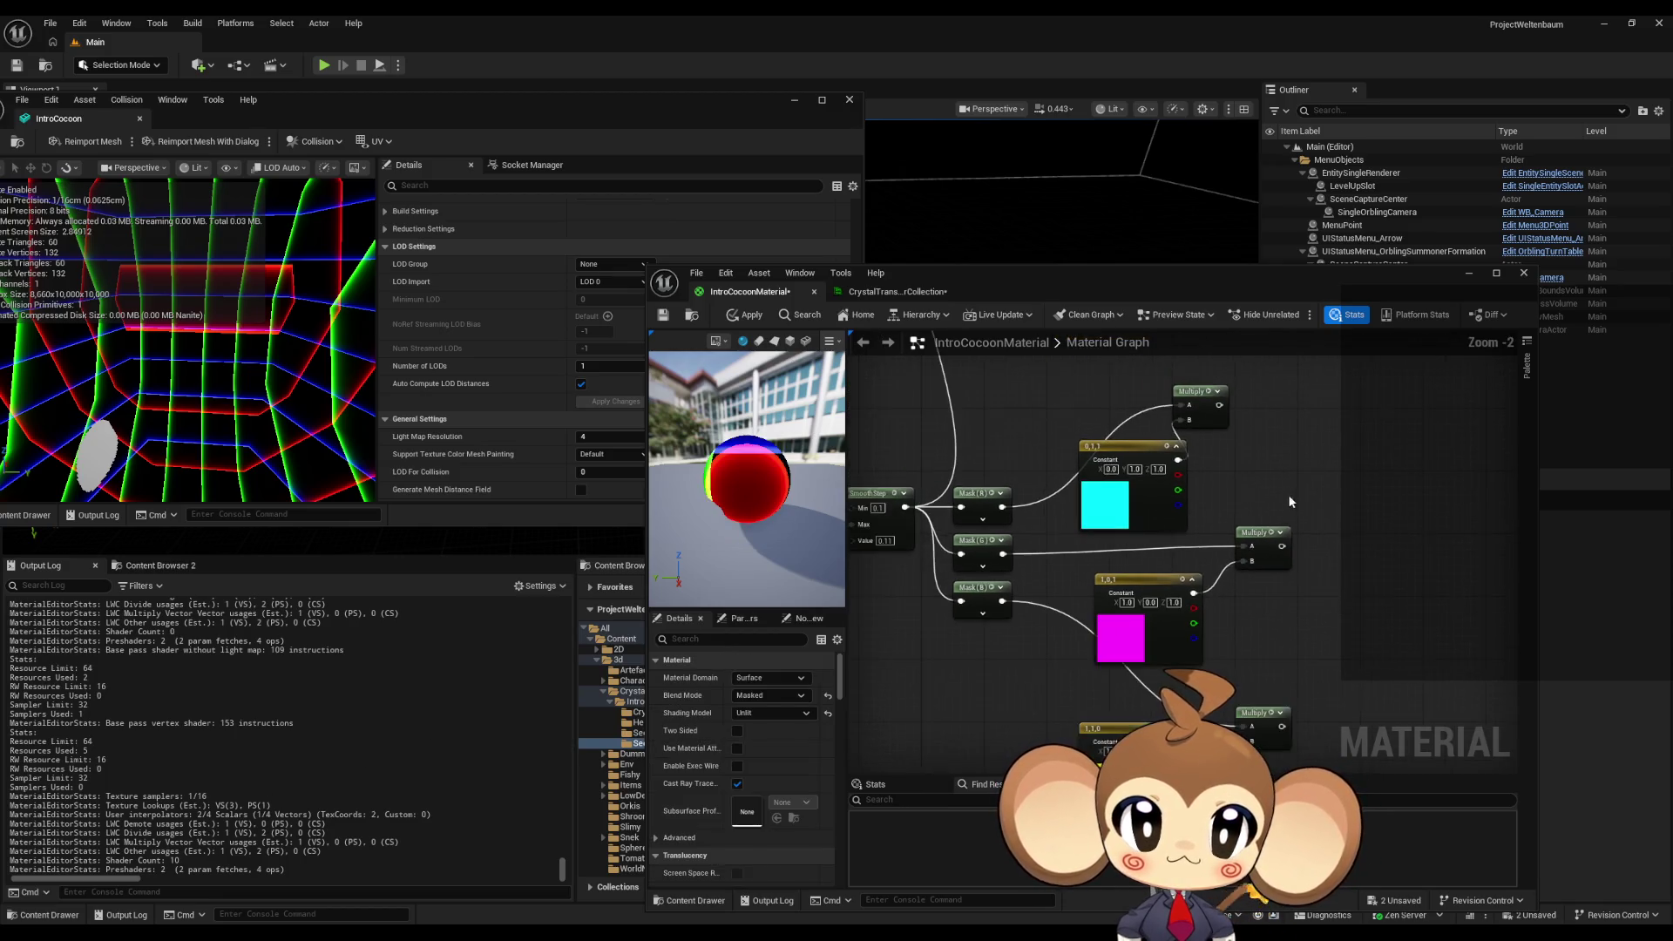
pyautogui.scroll(-1, 1288, 494)
pyautogui.moveTo(1232, 447)
pyautogui.mouseDown()
pyautogui.moveTo(1313, 474)
pyautogui.moveTo(1304, 459)
pyautogui.mouseUp()
pyautogui.write('combi')
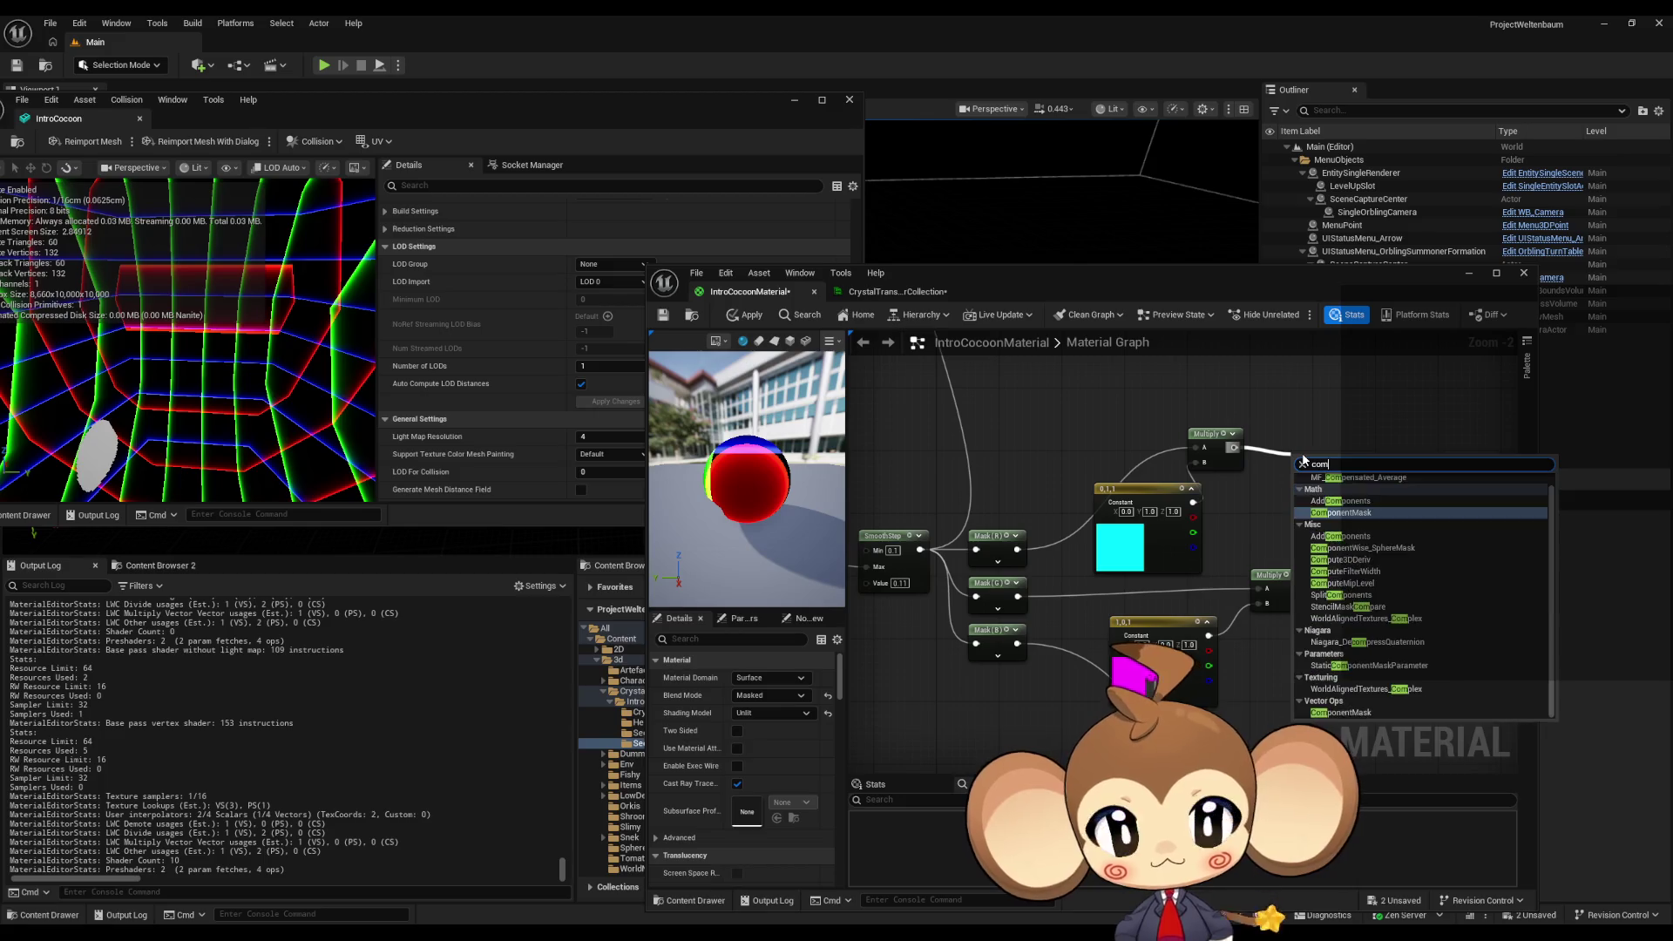
pyautogui.press('Escape')
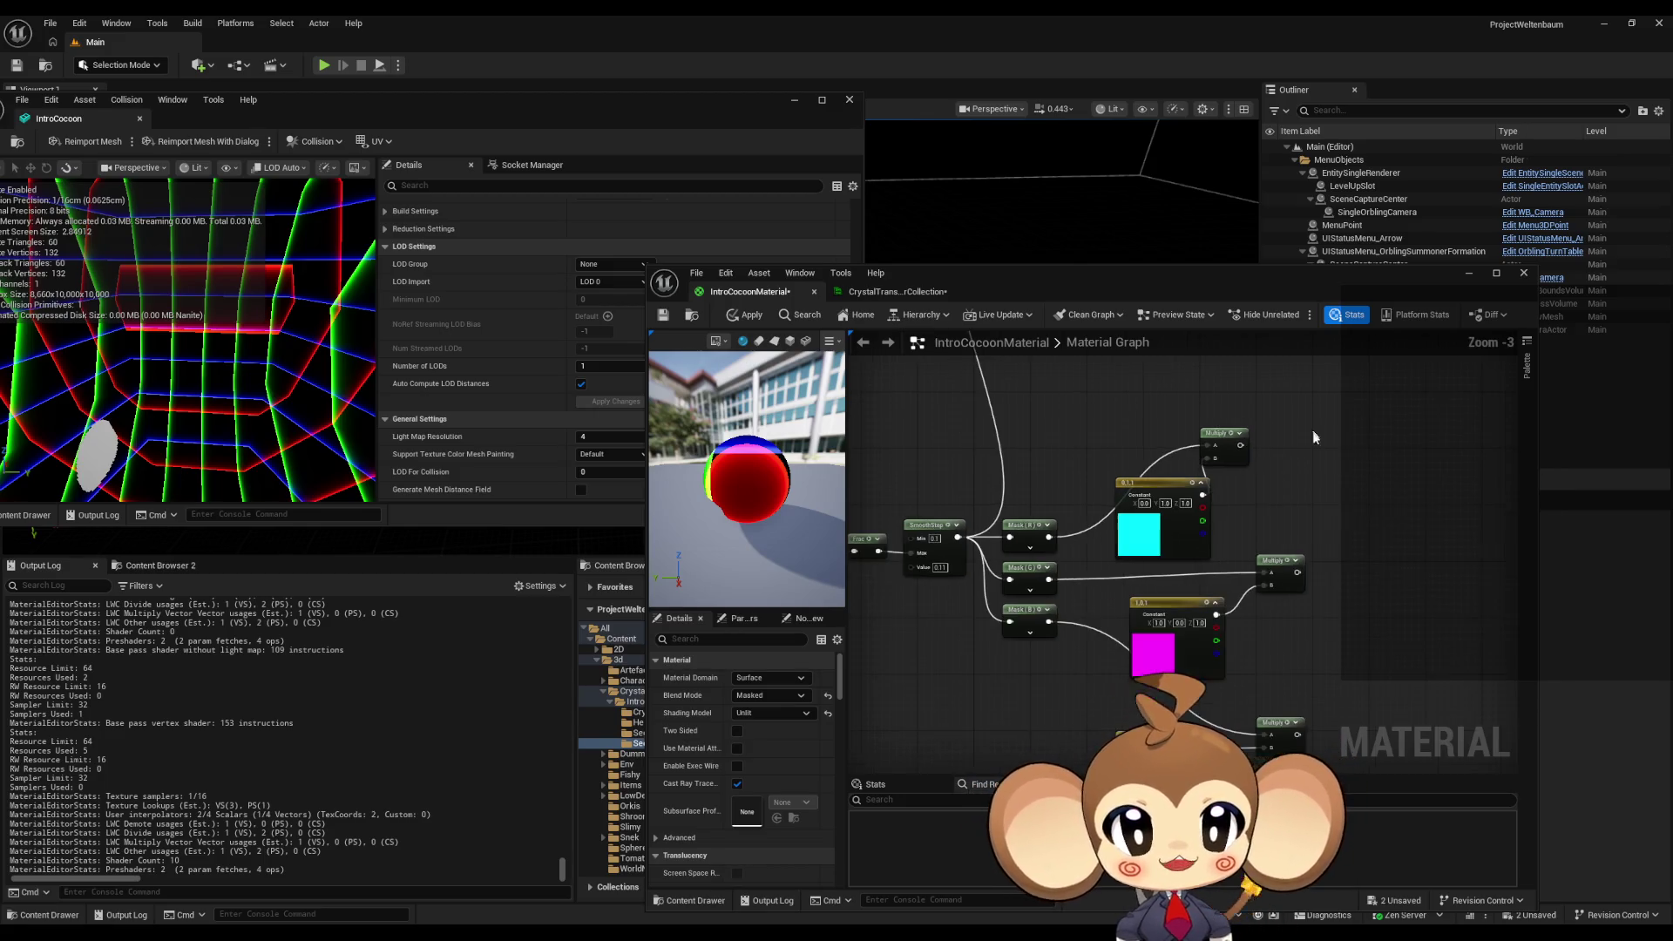
pyautogui.scroll(-1, 1283, 607)
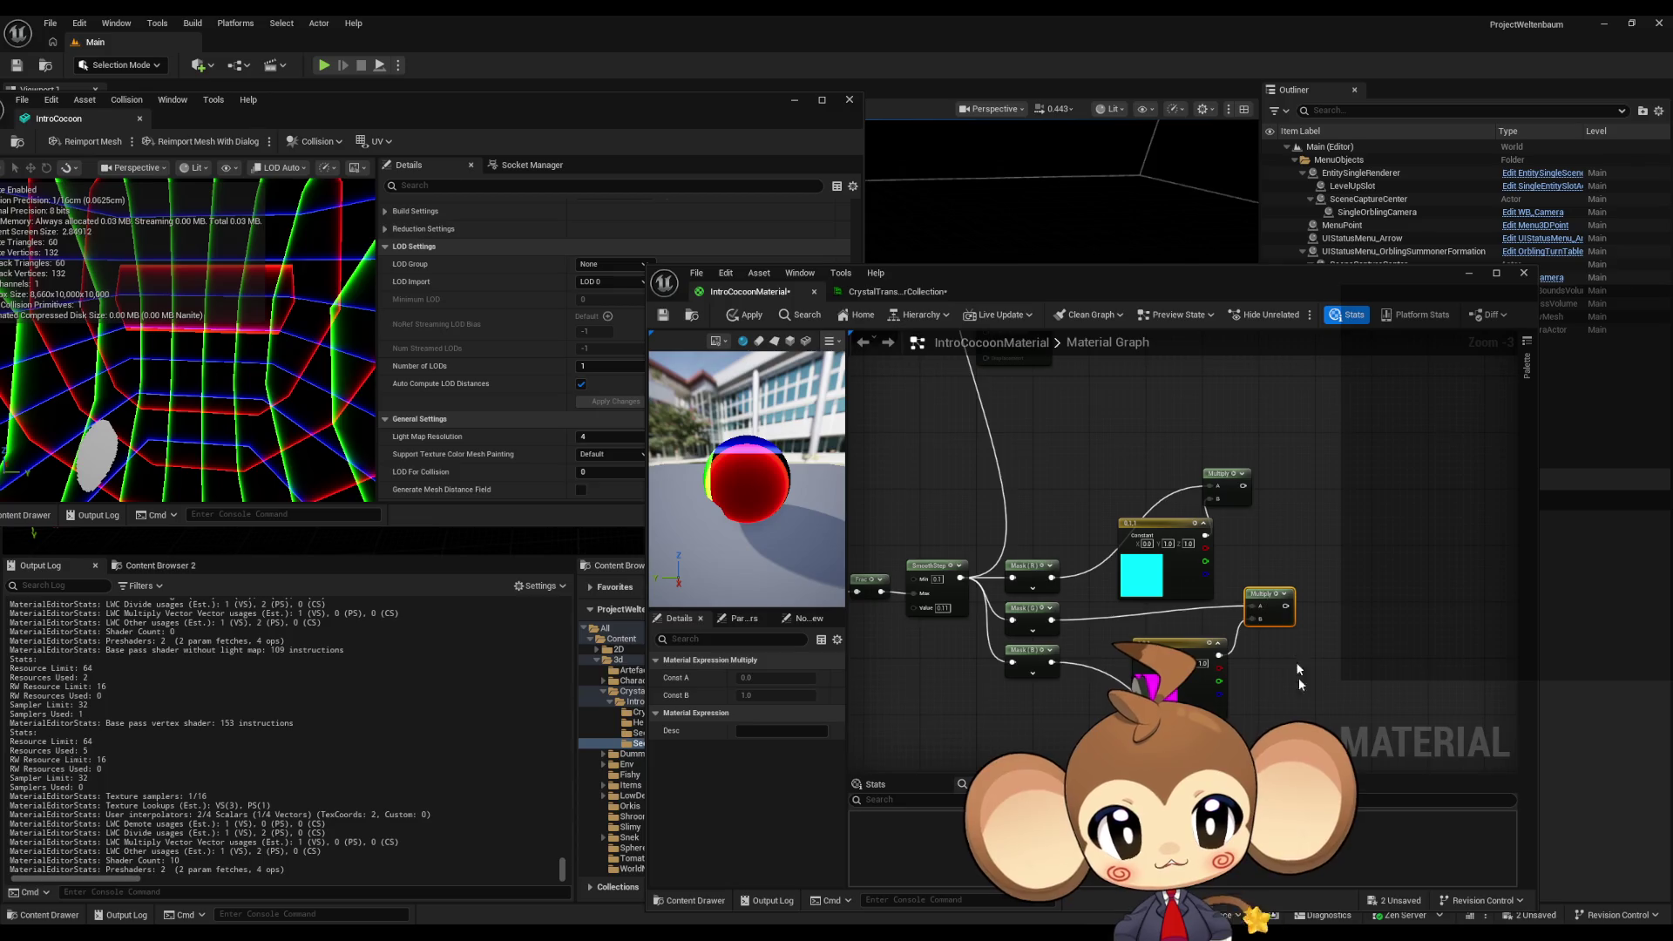
pyautogui.click(1261, 685)
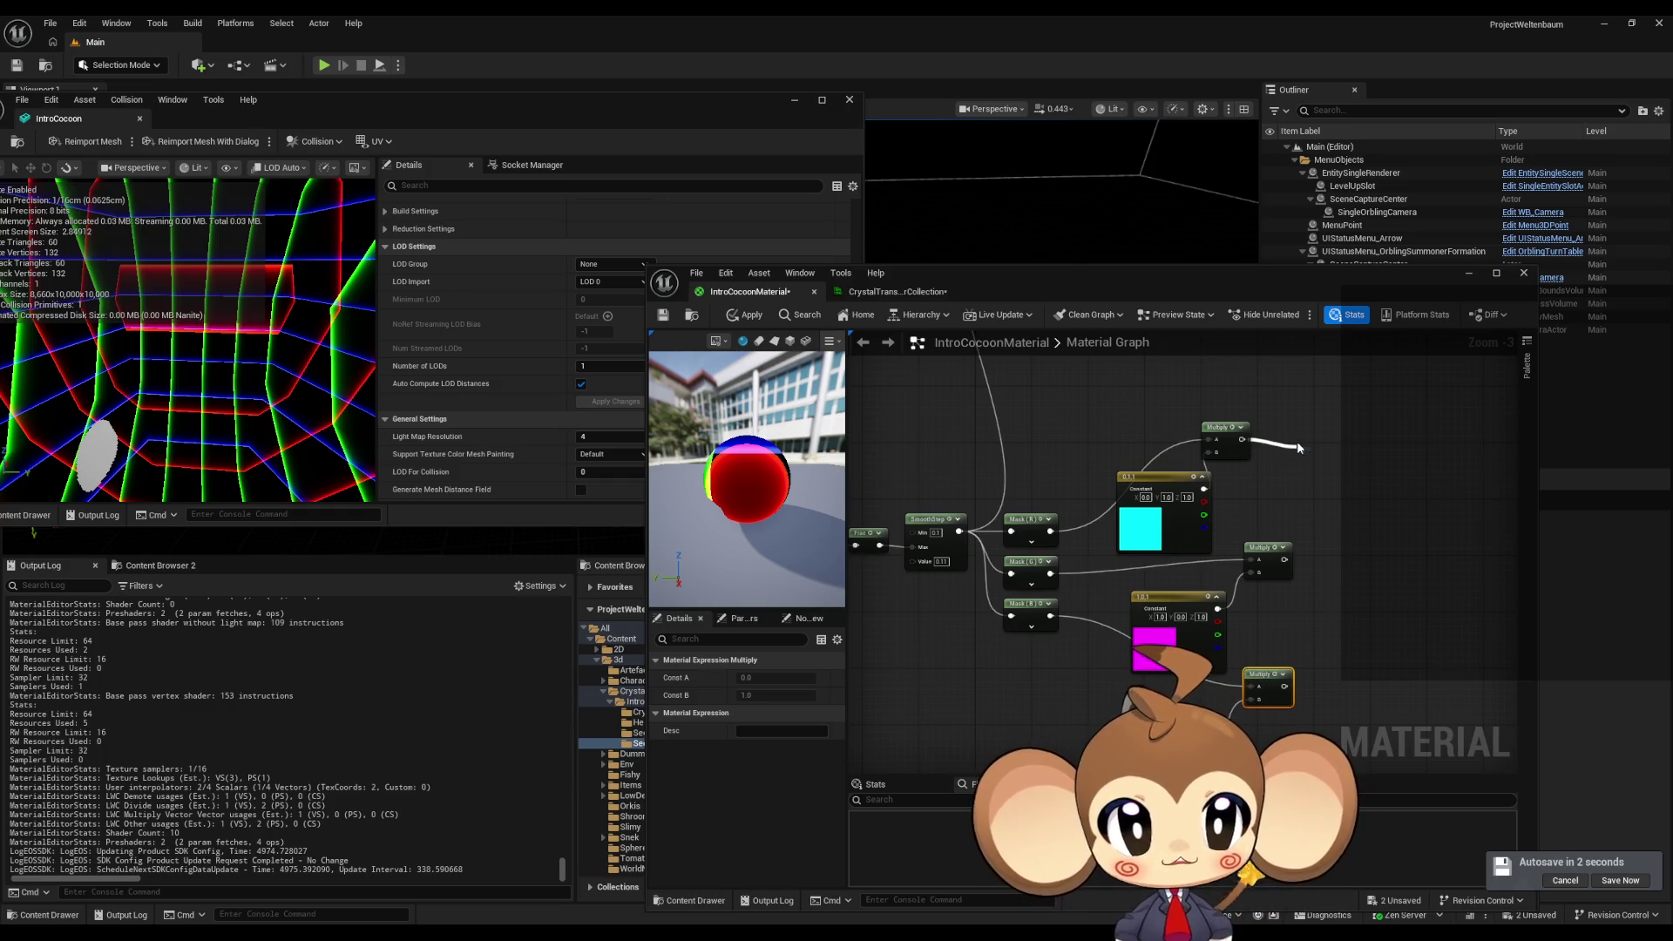
# - Add an AppendMany node from the top Multiply output, replacing a mistakenly added append node
pyautogui.moveTo(1297, 446); pyautogui.dragTo(1298, 447)
pyautogui.write('appe')
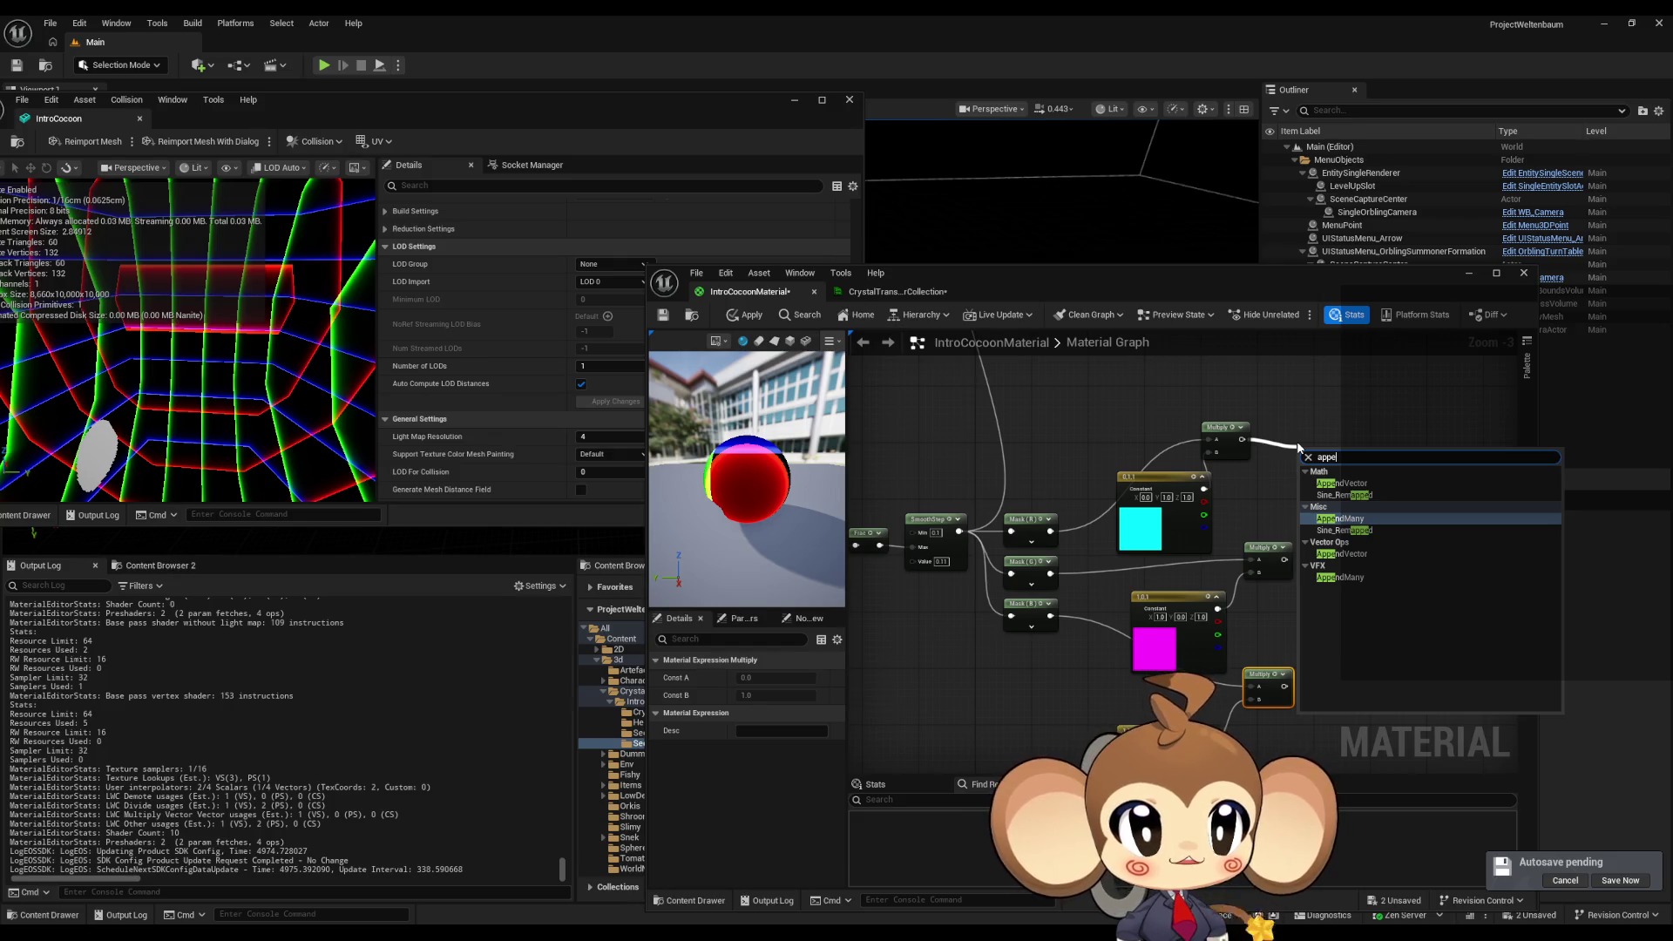
pyautogui.click(1343, 482)
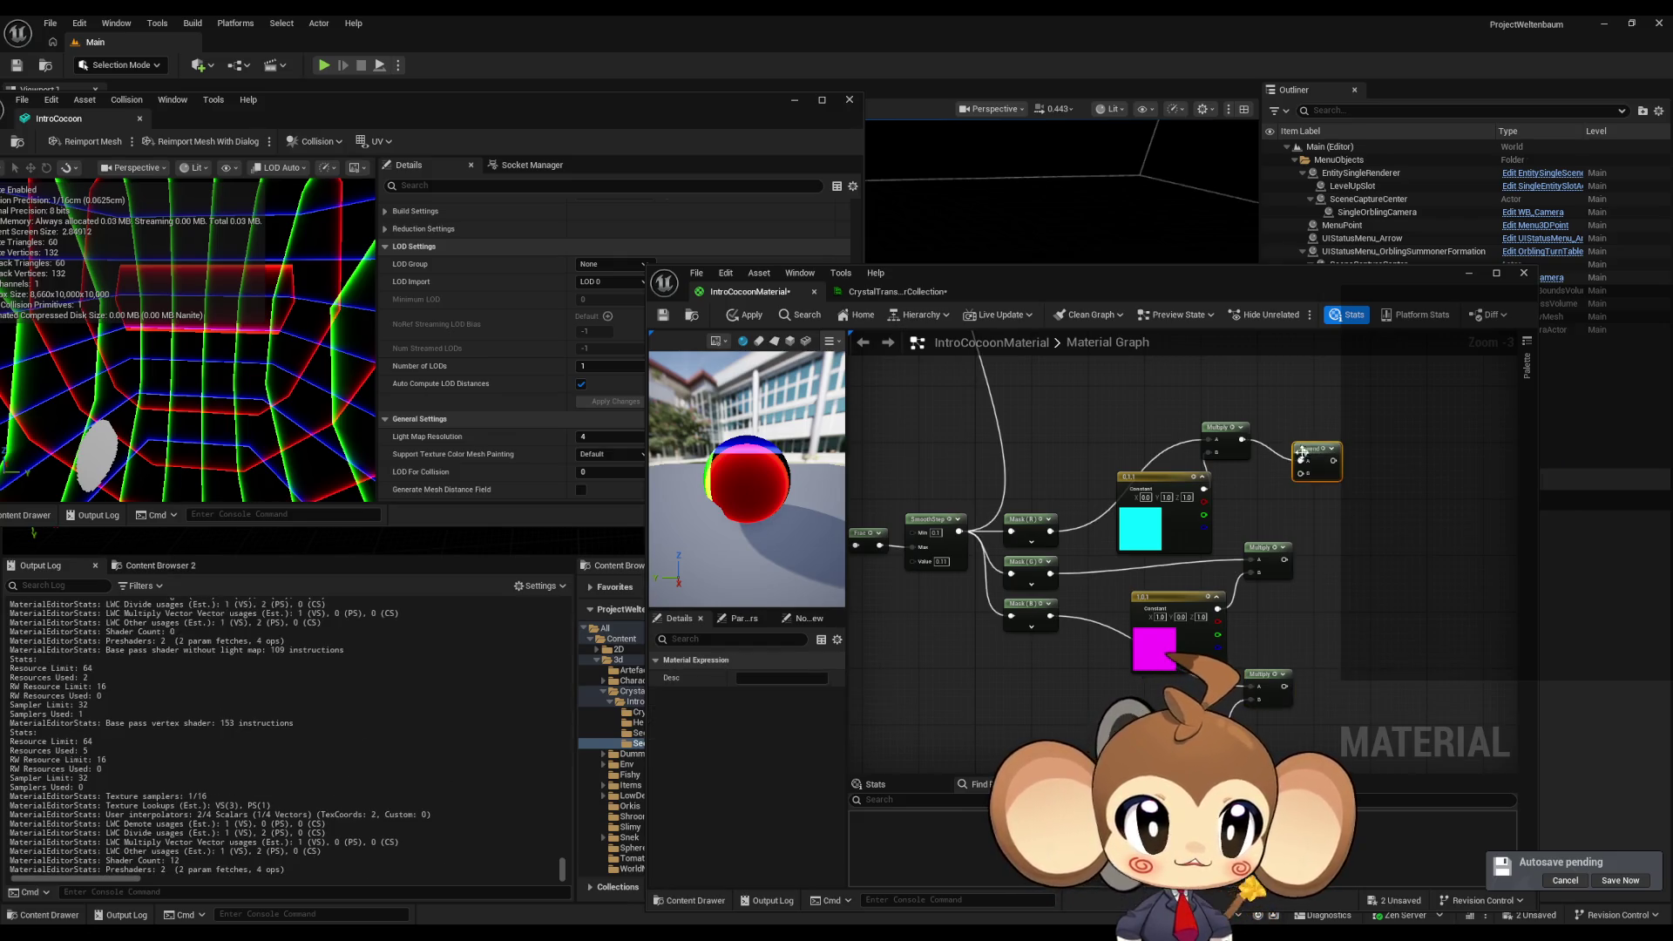
pyautogui.press('Delete')
pyautogui.moveTo(1242, 439); pyautogui.dragTo(1300, 459)
pyautogui.write('app')
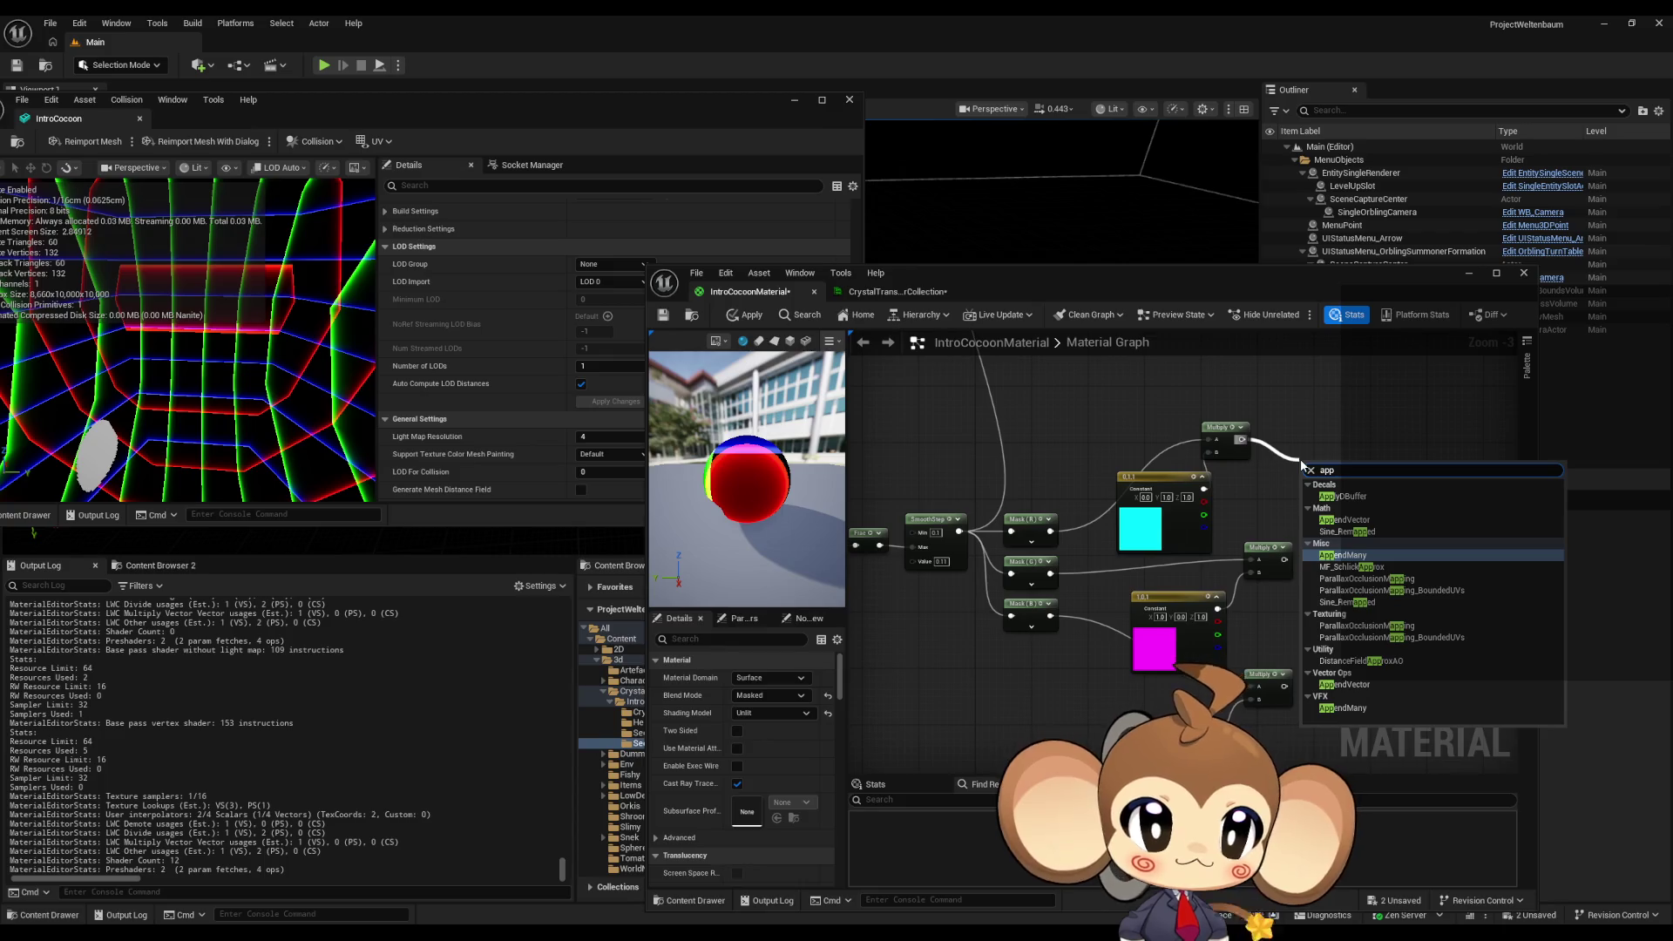
pyautogui.press('Return')
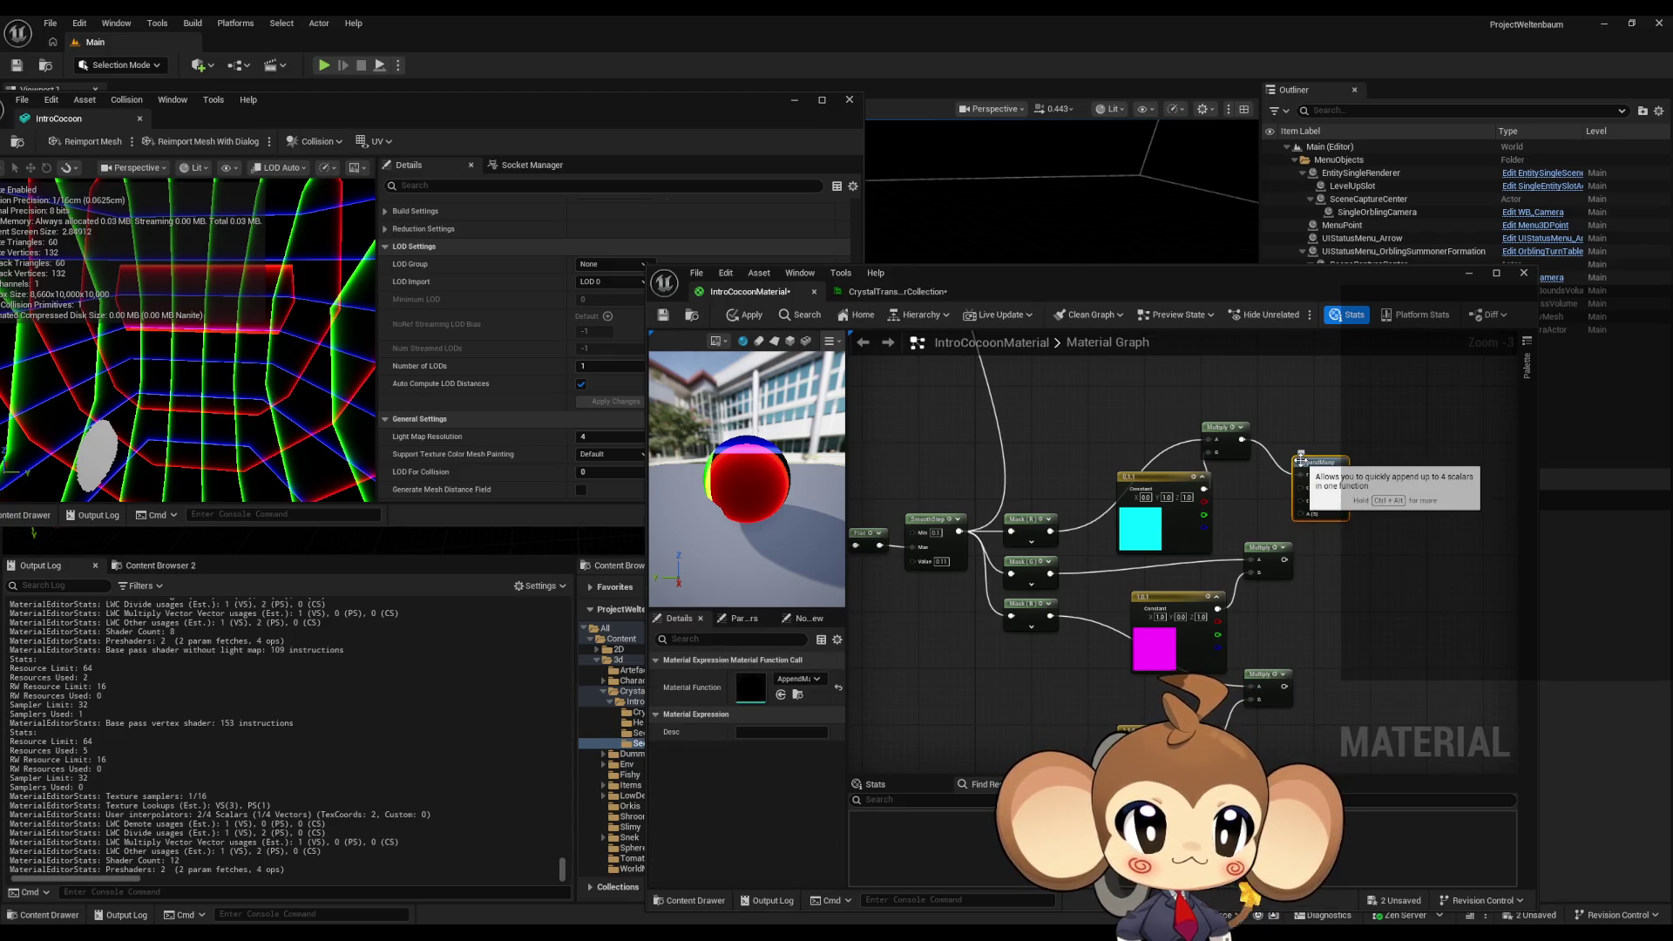
# - Wire the other Multiply results into AppendMany's G and B inputs and route it to Emissive Color
pyautogui.scroll(3, 1358, 509)
pyautogui.moveTo(1236, 519)
pyautogui.mouseDown()
pyautogui.moveTo(1331, 632)
pyautogui.moveTo(1362, 643)
pyautogui.mouseUp()
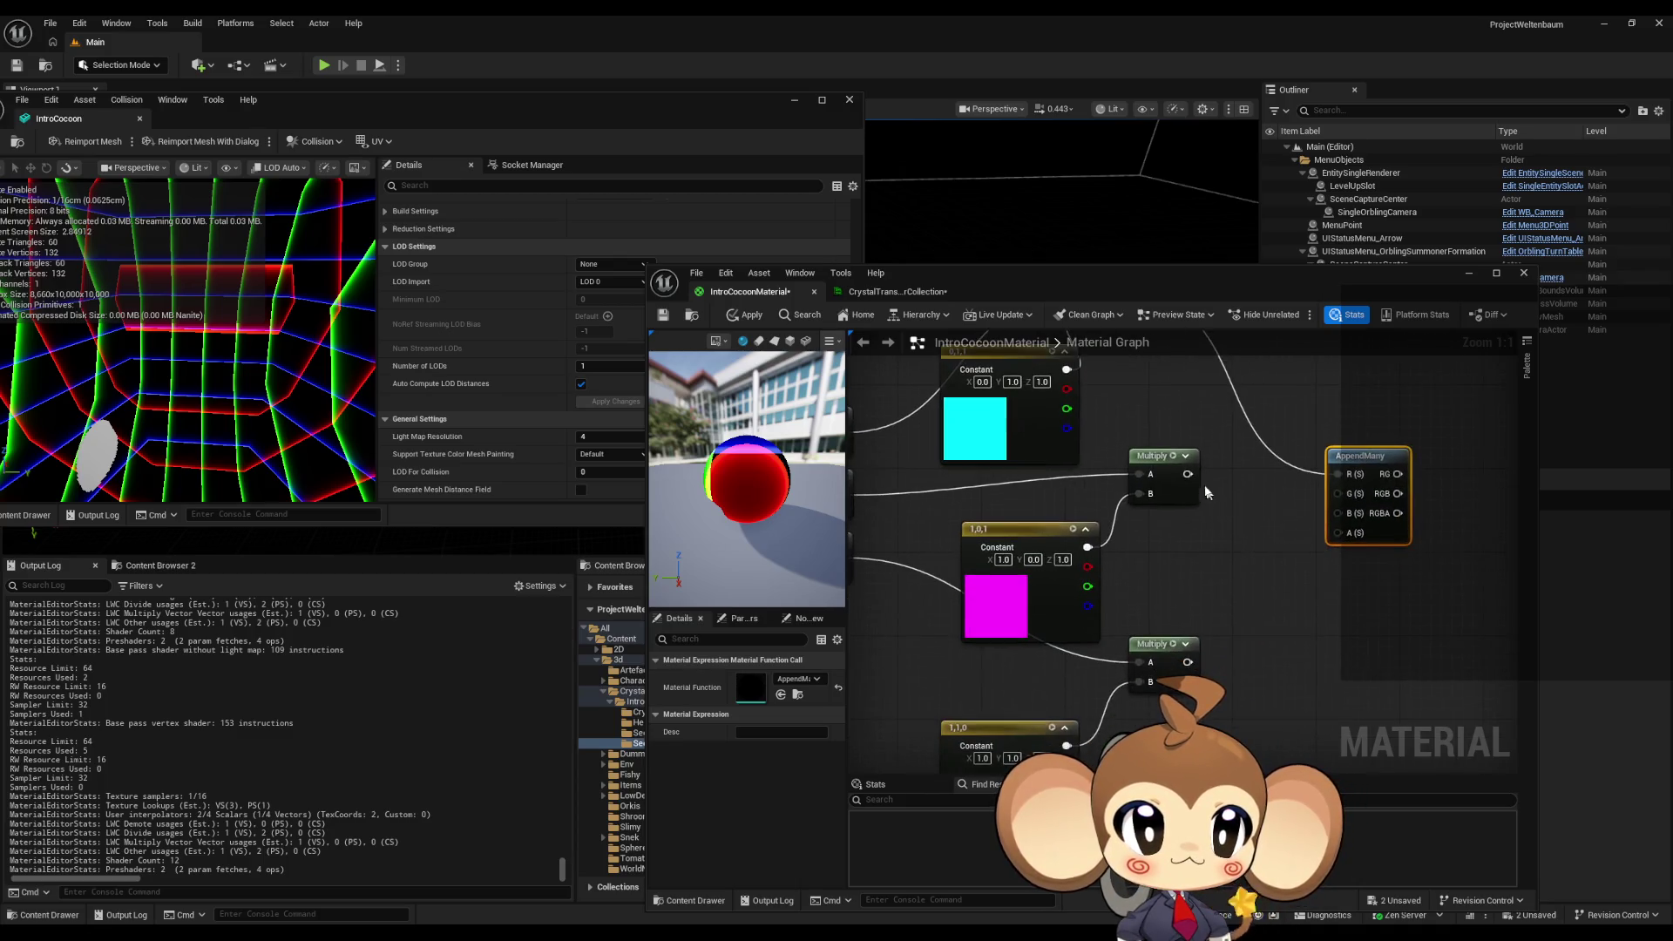
pyautogui.moveTo(1187, 474); pyautogui.dragTo(1339, 494)
pyautogui.moveTo(1338, 513)
pyautogui.mouseDown()
pyautogui.moveTo(1257, 638)
pyautogui.moveTo(1187, 664)
pyautogui.mouseUp()
pyautogui.scroll(-1, 1436, 516)
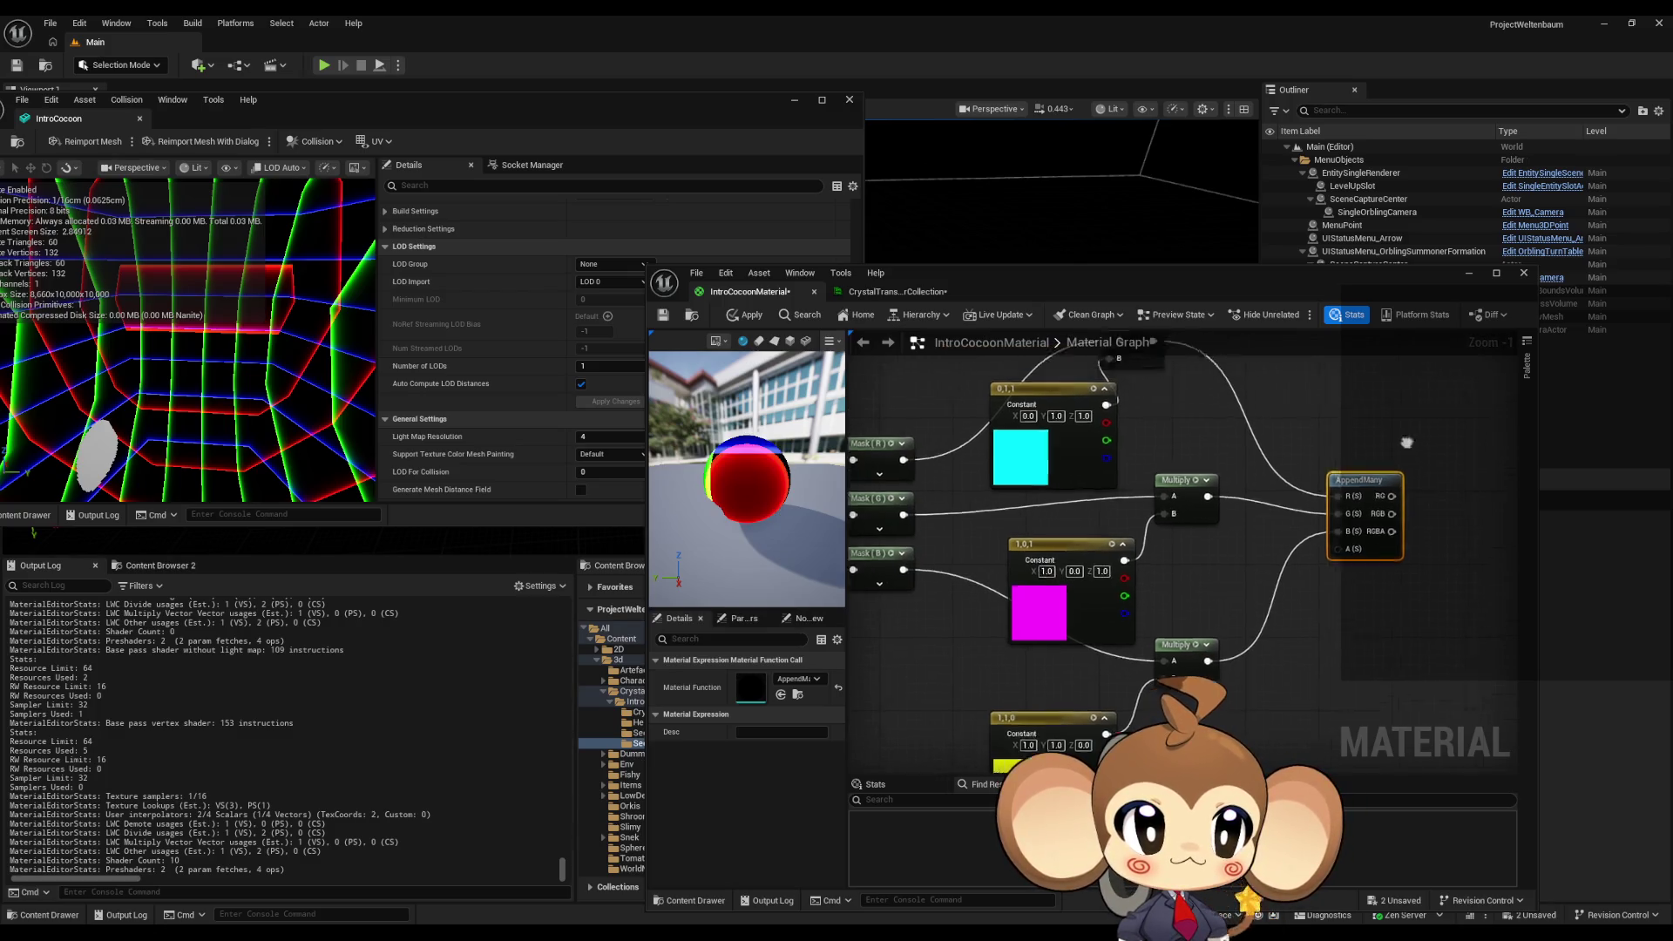
pyautogui.moveTo(1360, 480); pyautogui.dragTo(1155, 501)
pyautogui.scroll(-2, 1190, 597)
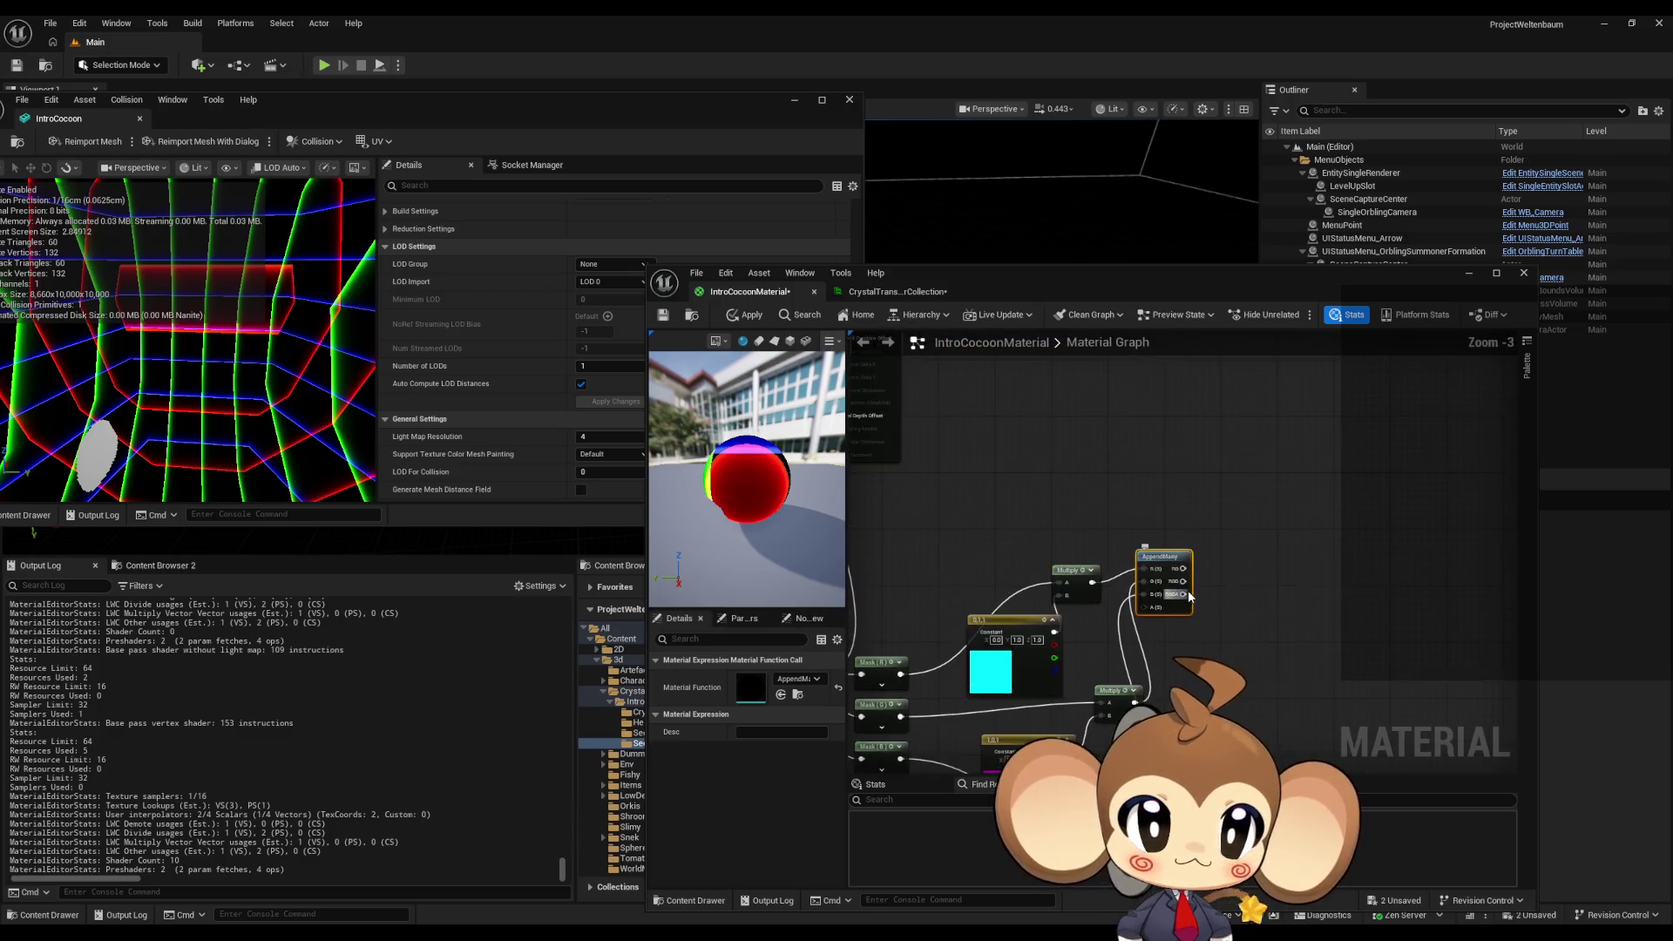
pyautogui.moveTo(1190, 597); pyautogui.dragTo(985, 450)
pyautogui.moveTo(1159, 697); pyautogui.dragTo(1169, 662)
# - Apply the material with AppendMany driving Emissive Color and inspect the cocoon preview
pyautogui.scroll(-2, 1168, 629)
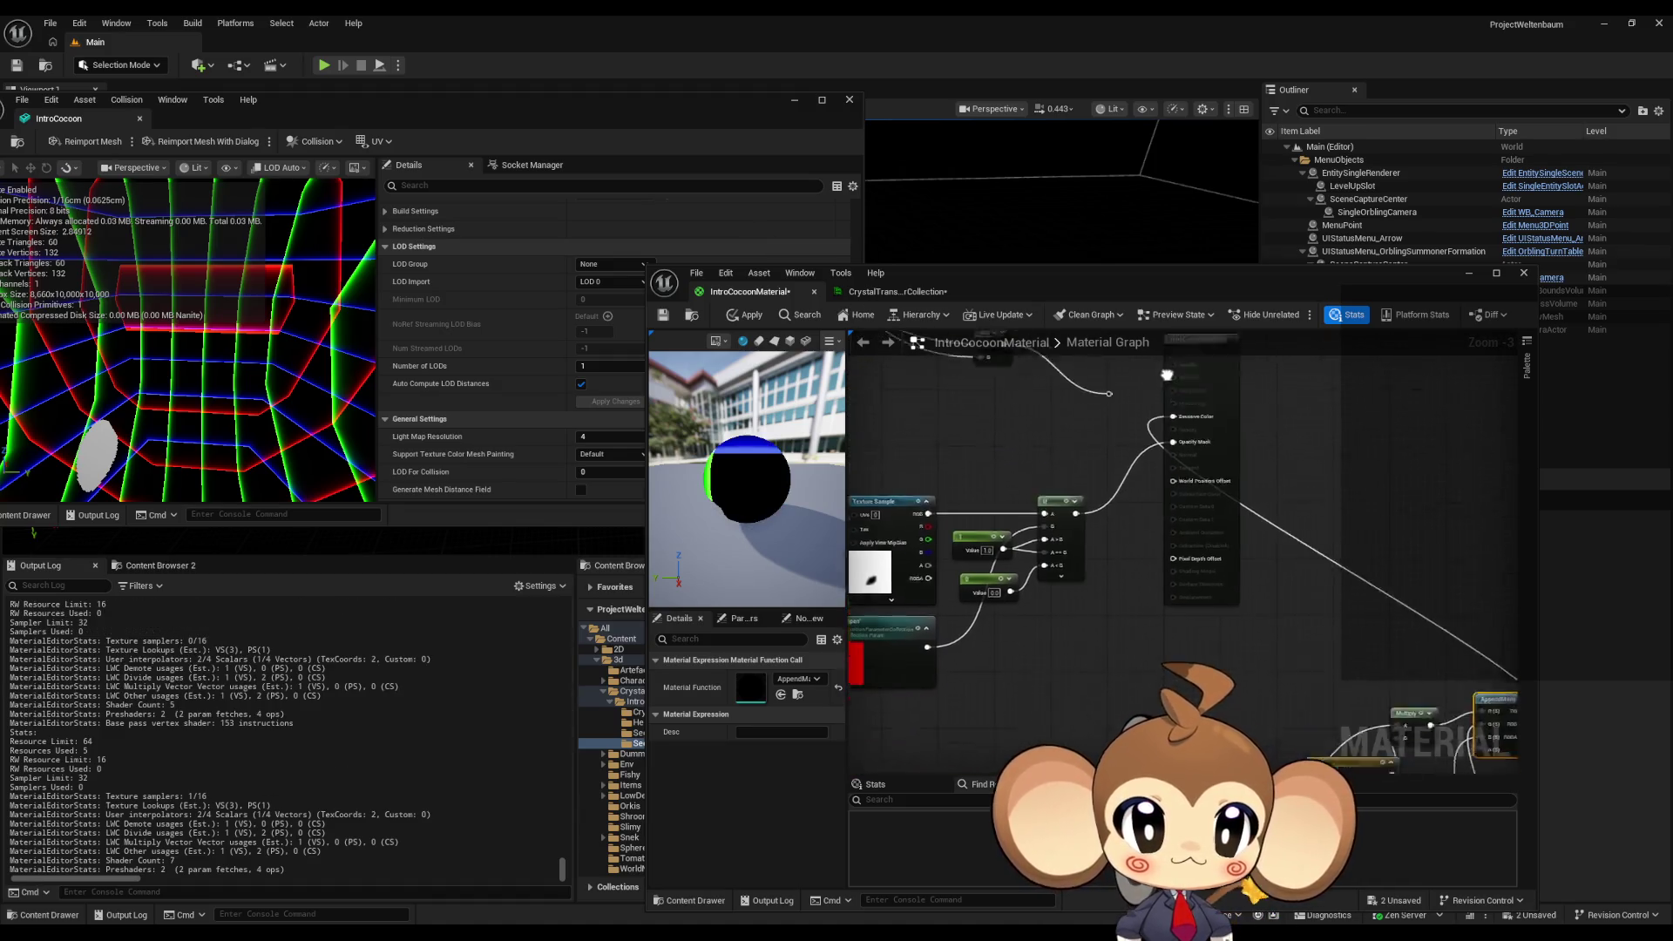
pyautogui.moveTo(1118, 494); pyautogui.dragTo(1122, 576)
pyautogui.click(745, 314)
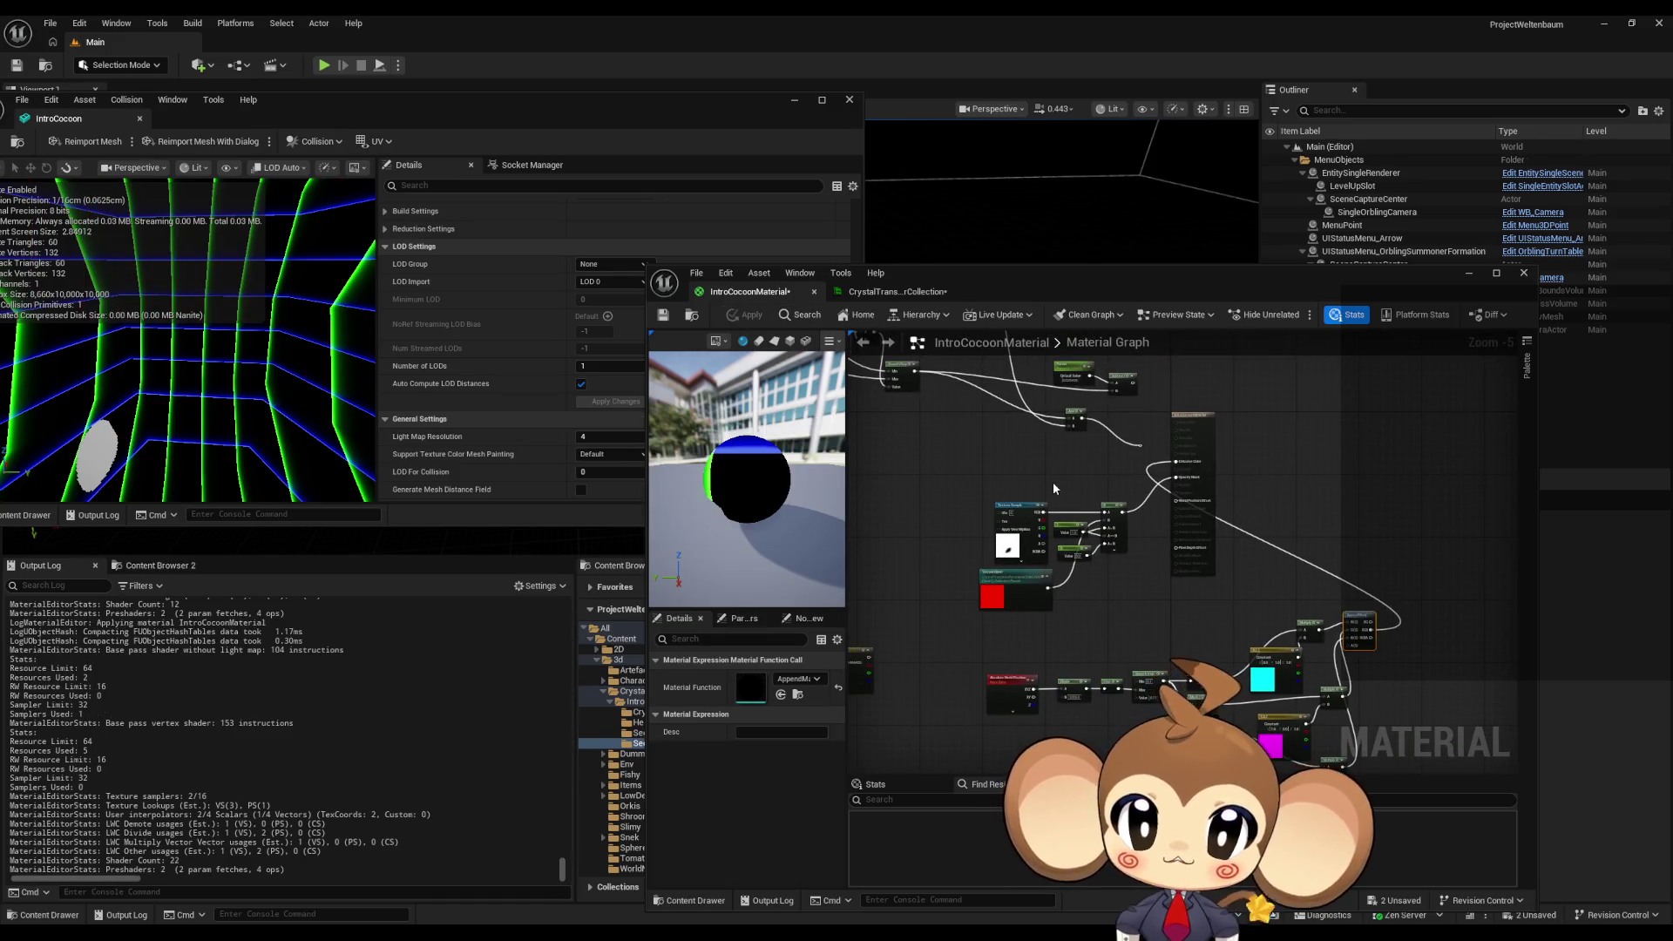
pyautogui.moveTo(294, 396); pyautogui.dragTo(296, 429)
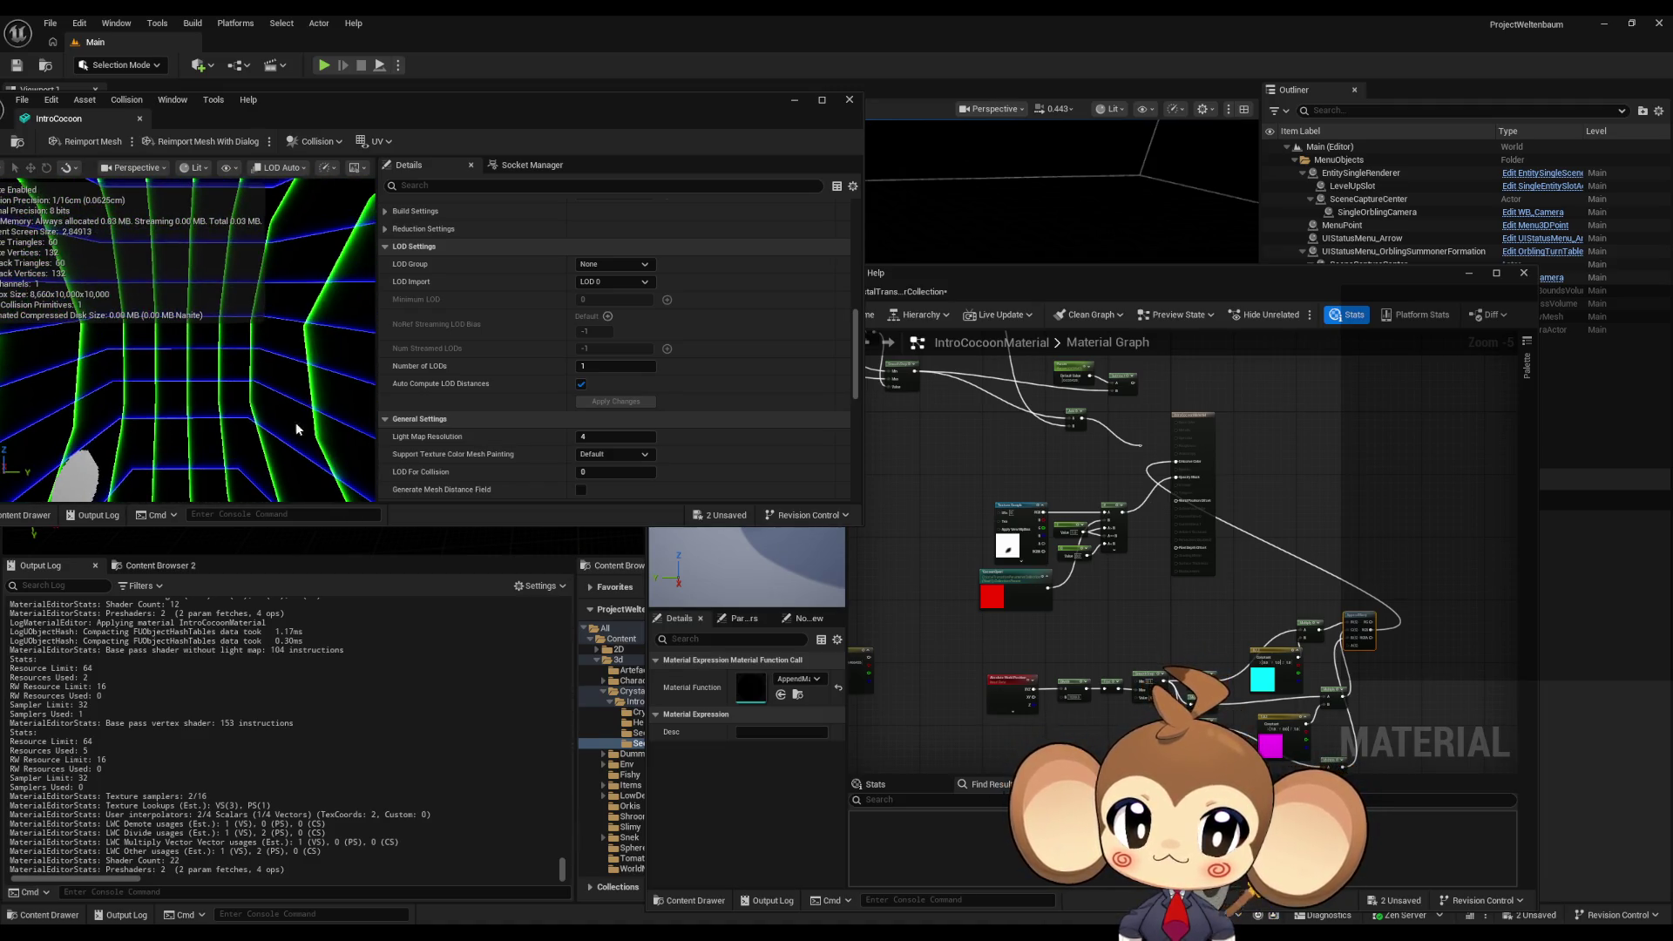
# - Drive Emissive Color from the Mask output instead and apply the material again
pyautogui.scroll(3, 1334, 672)
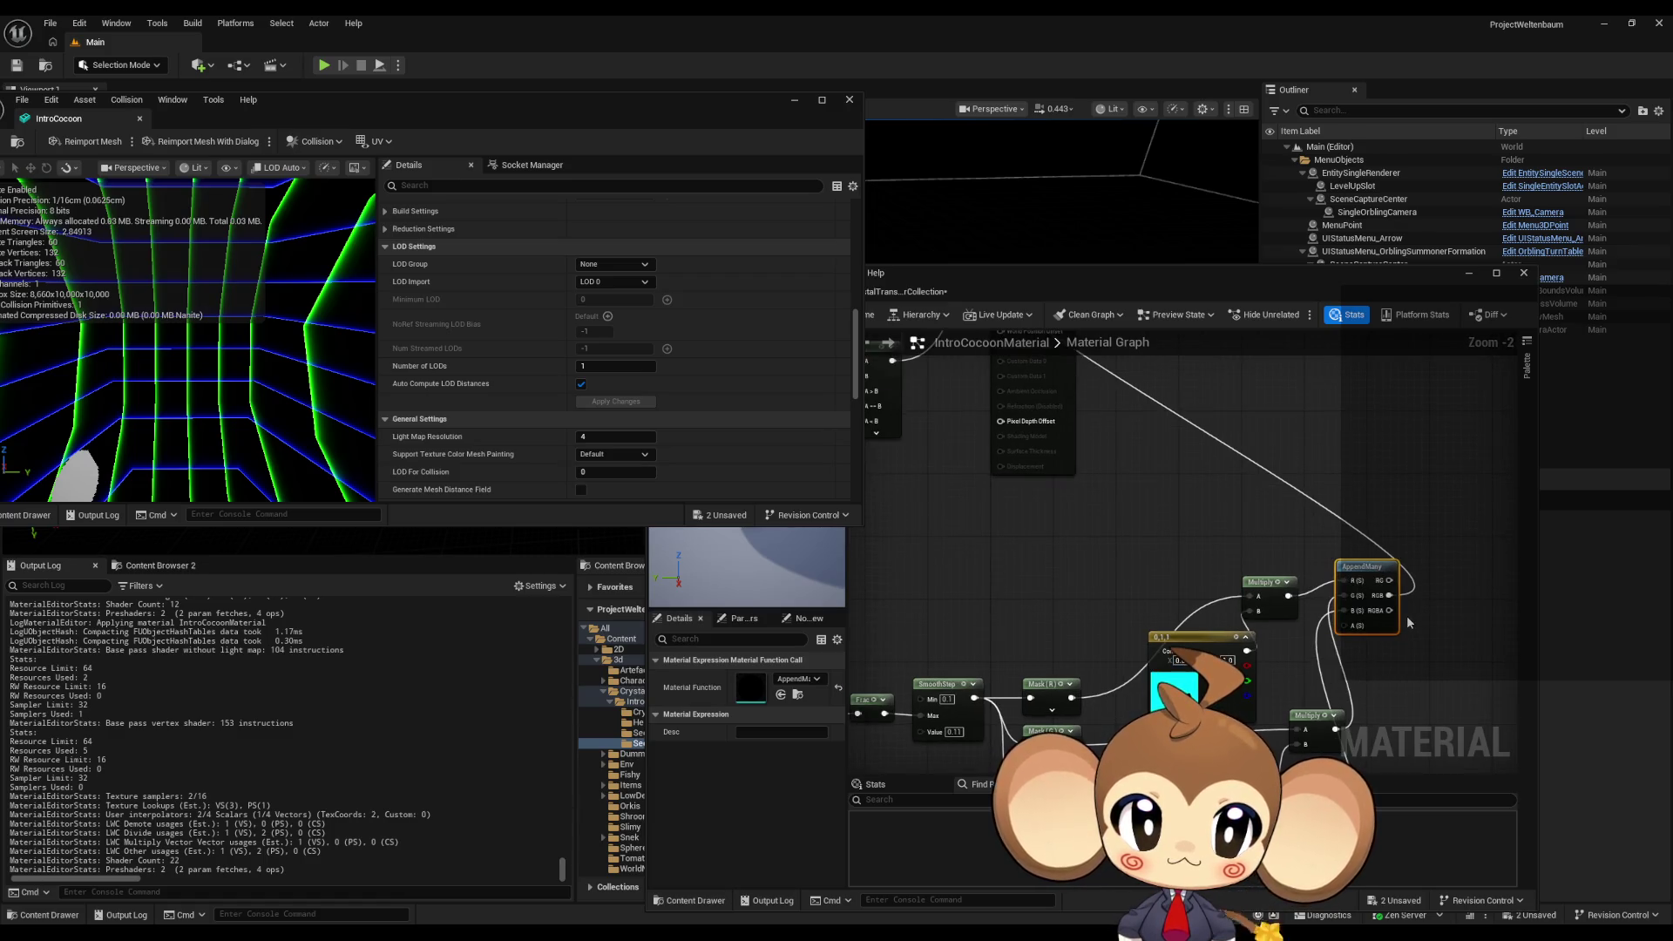
pyautogui.moveTo(1386, 576)
pyautogui.mouseDown()
pyautogui.moveTo(1151, 475)
pyautogui.moveTo(1294, 506)
pyautogui.moveTo(1354, 552)
pyautogui.mouseUp()
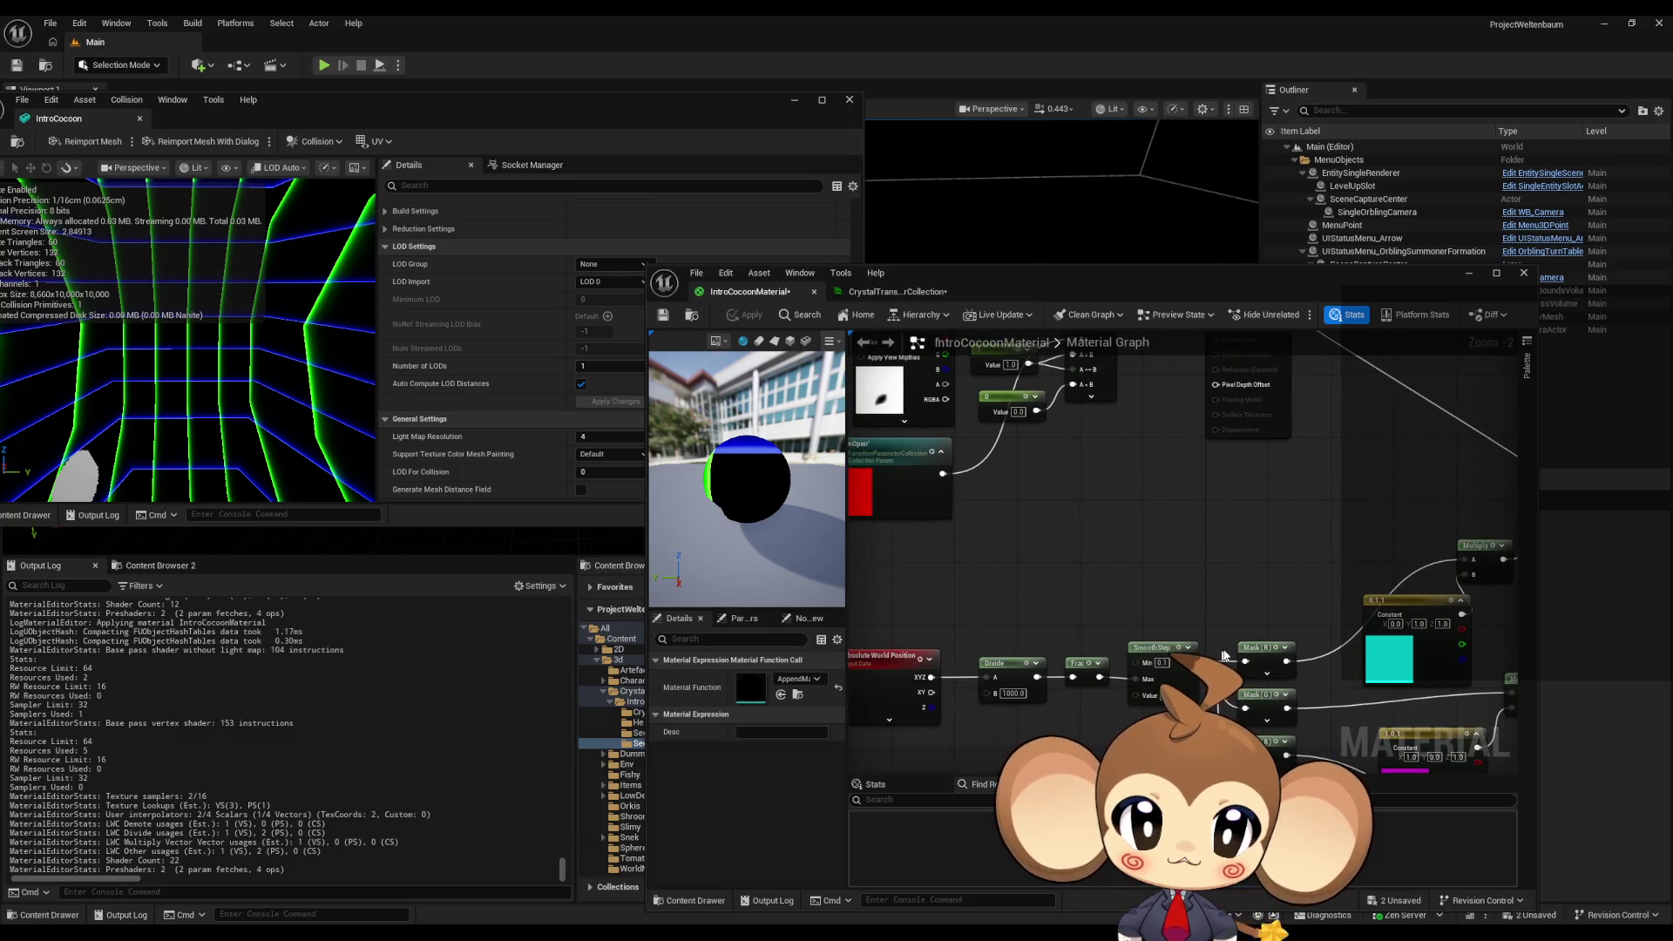
pyautogui.scroll(-1, 1220, 656)
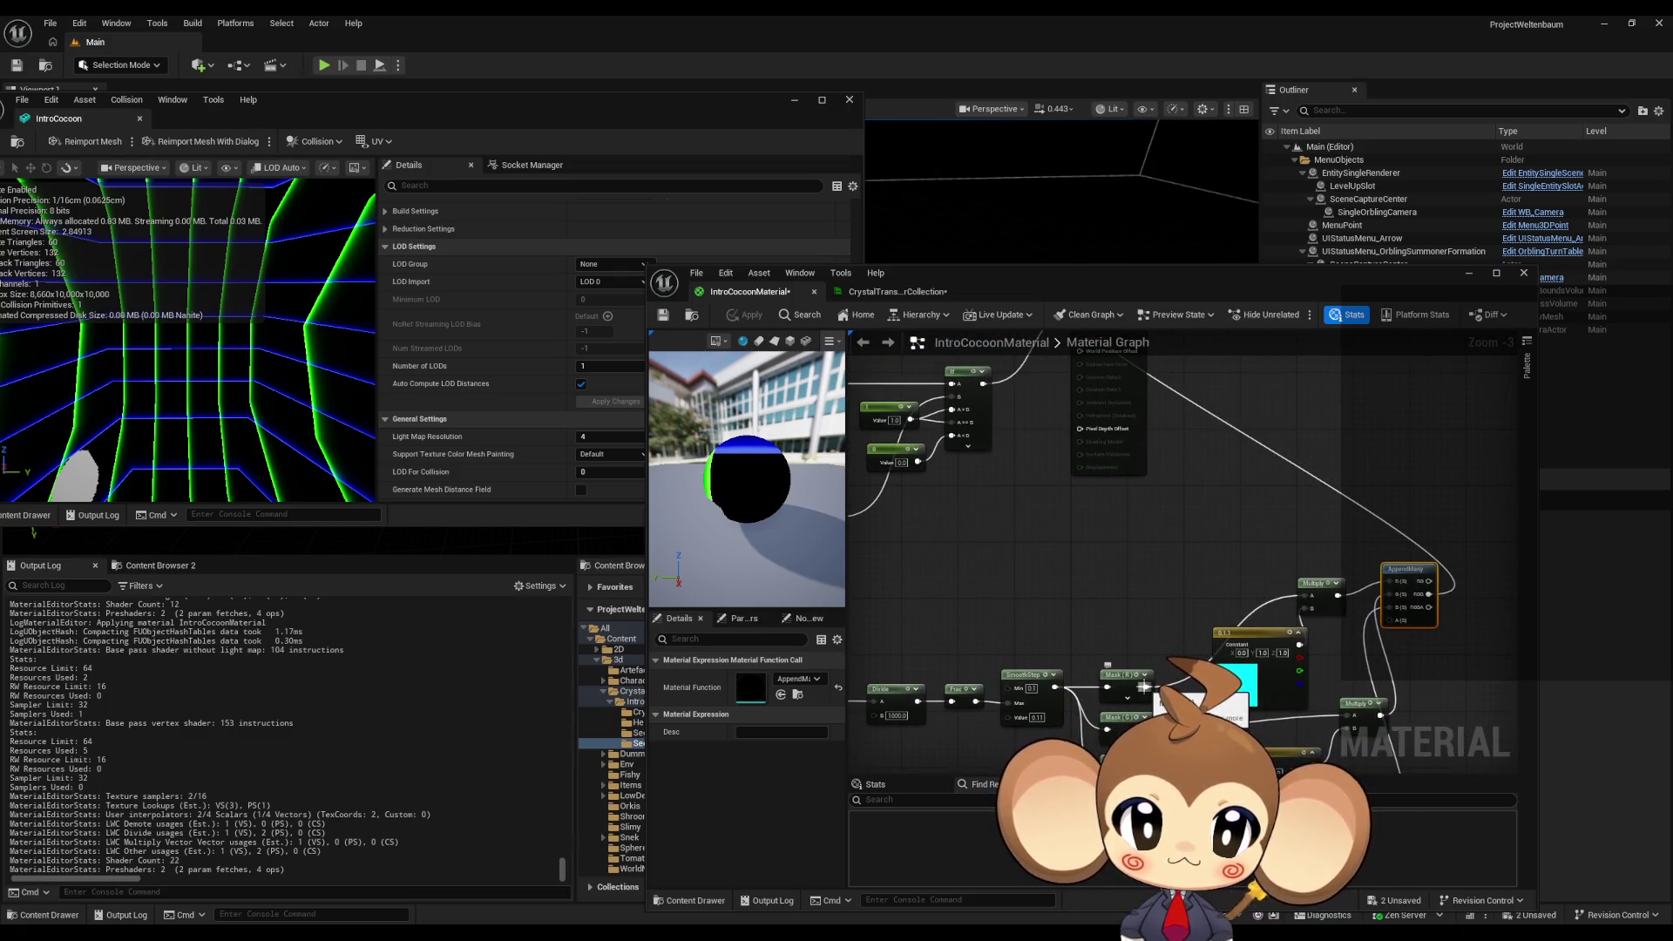
pyautogui.moveTo(1144, 686)
pyautogui.mouseDown()
pyautogui.moveTo(1072, 411)
pyautogui.moveTo(1079, 472)
pyautogui.mouseUp()
pyautogui.click(745, 318)
# - Pan past the SmoothStep and Mask nodes and wire the Mask (B) output into Opacity Mask
pyautogui.moveTo(1022, 579); pyautogui.dragTo(1032, 376)
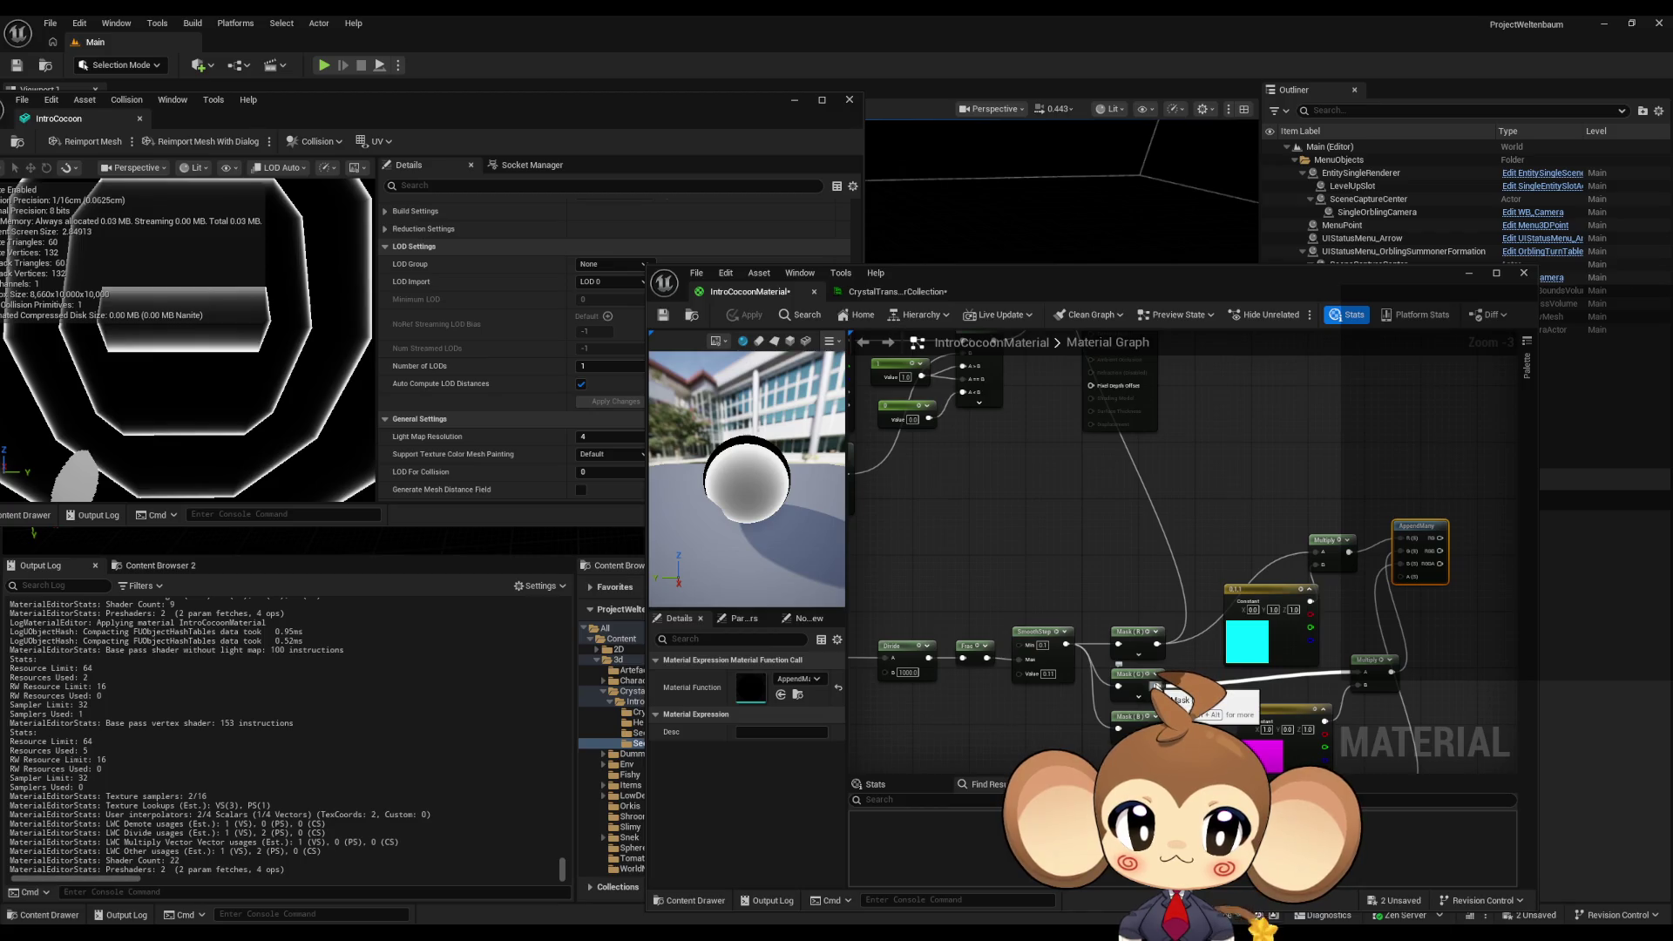
pyautogui.moveTo(1155, 688); pyautogui.dragTo(1068, 483)
pyautogui.scroll(2, 1272, 653)
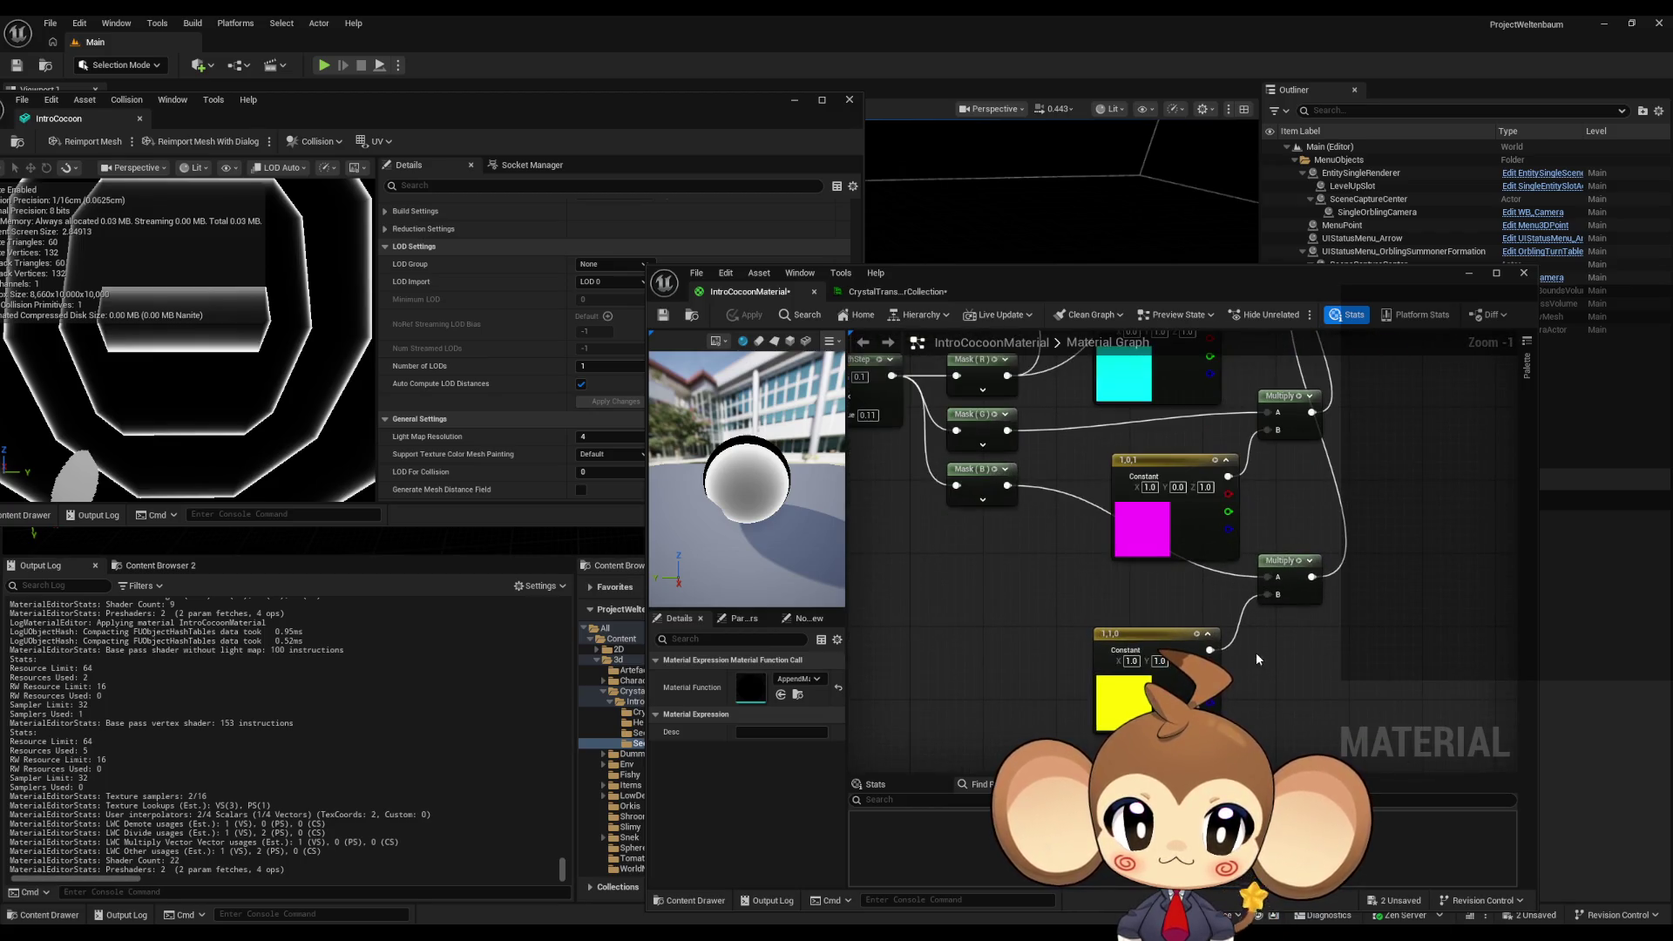
pyautogui.moveTo(1256, 659)
pyautogui.mouseDown()
pyautogui.moveTo(1313, 816)
pyautogui.moveTo(1316, 901)
pyautogui.mouseUp()
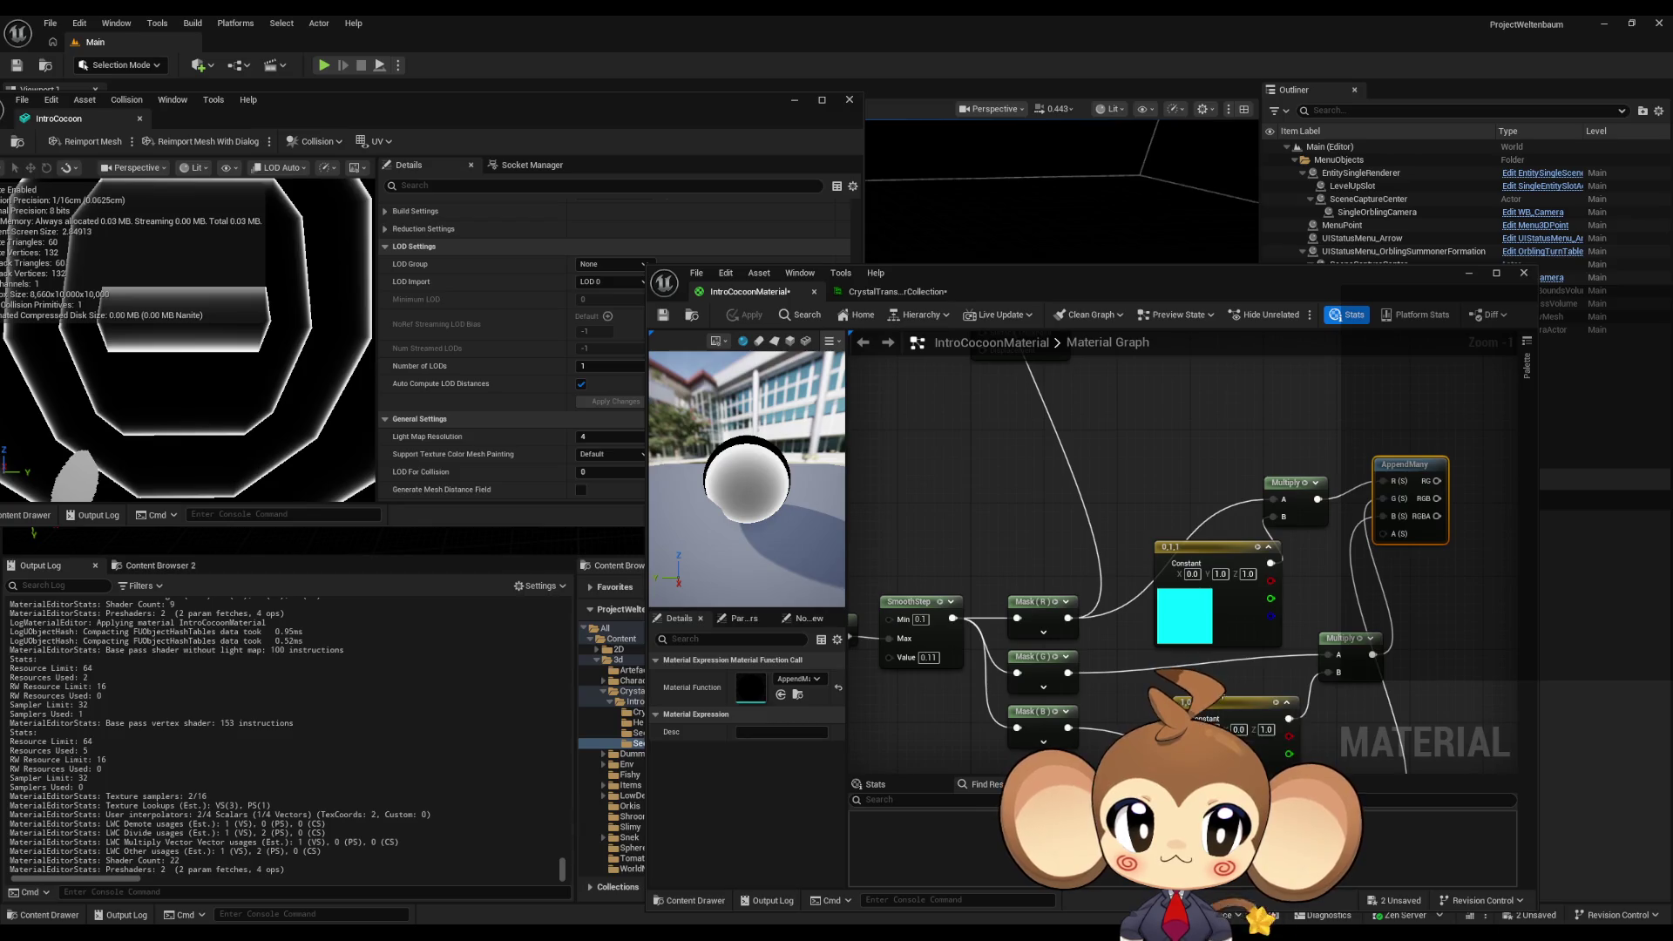
pyautogui.moveTo(1218, 684)
pyautogui.mouseDown()
pyautogui.moveTo(1192, 489)
pyautogui.moveTo(1256, 711)
pyautogui.moveTo(1168, 689)
pyautogui.moveTo(1051, 571)
pyautogui.moveTo(1177, 672)
pyautogui.moveTo(1063, 505)
pyautogui.moveTo(1137, 433)
pyautogui.mouseUp()
pyautogui.moveTo(1259, 664)
pyautogui.mouseDown()
pyautogui.moveTo(1063, 390)
pyautogui.moveTo(1065, 405)
pyautogui.mouseUp()
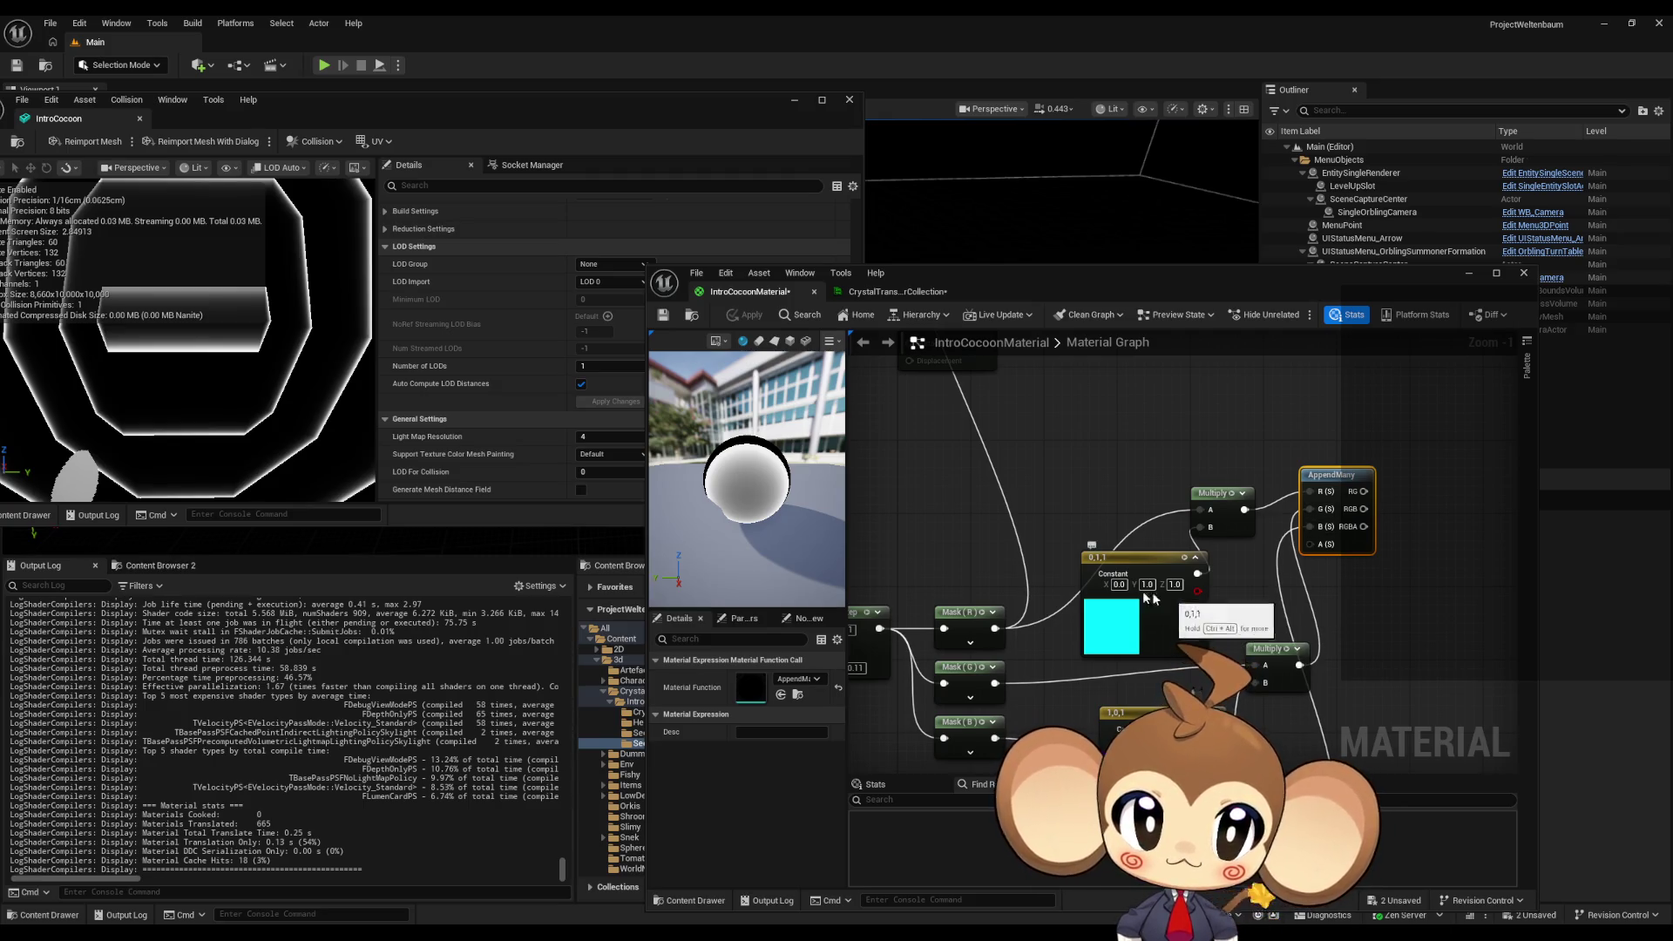
pyautogui.moveTo(1052, 586)
pyautogui.mouseDown()
pyautogui.moveTo(1104, 617)
pyautogui.moveTo(1110, 544)
pyautogui.mouseUp()
pyautogui.moveTo(1053, 697)
pyautogui.mouseDown()
pyautogui.moveTo(1054, 358)
pyautogui.moveTo(990, 495)
pyautogui.moveTo(970, 431)
pyautogui.mouseUp()
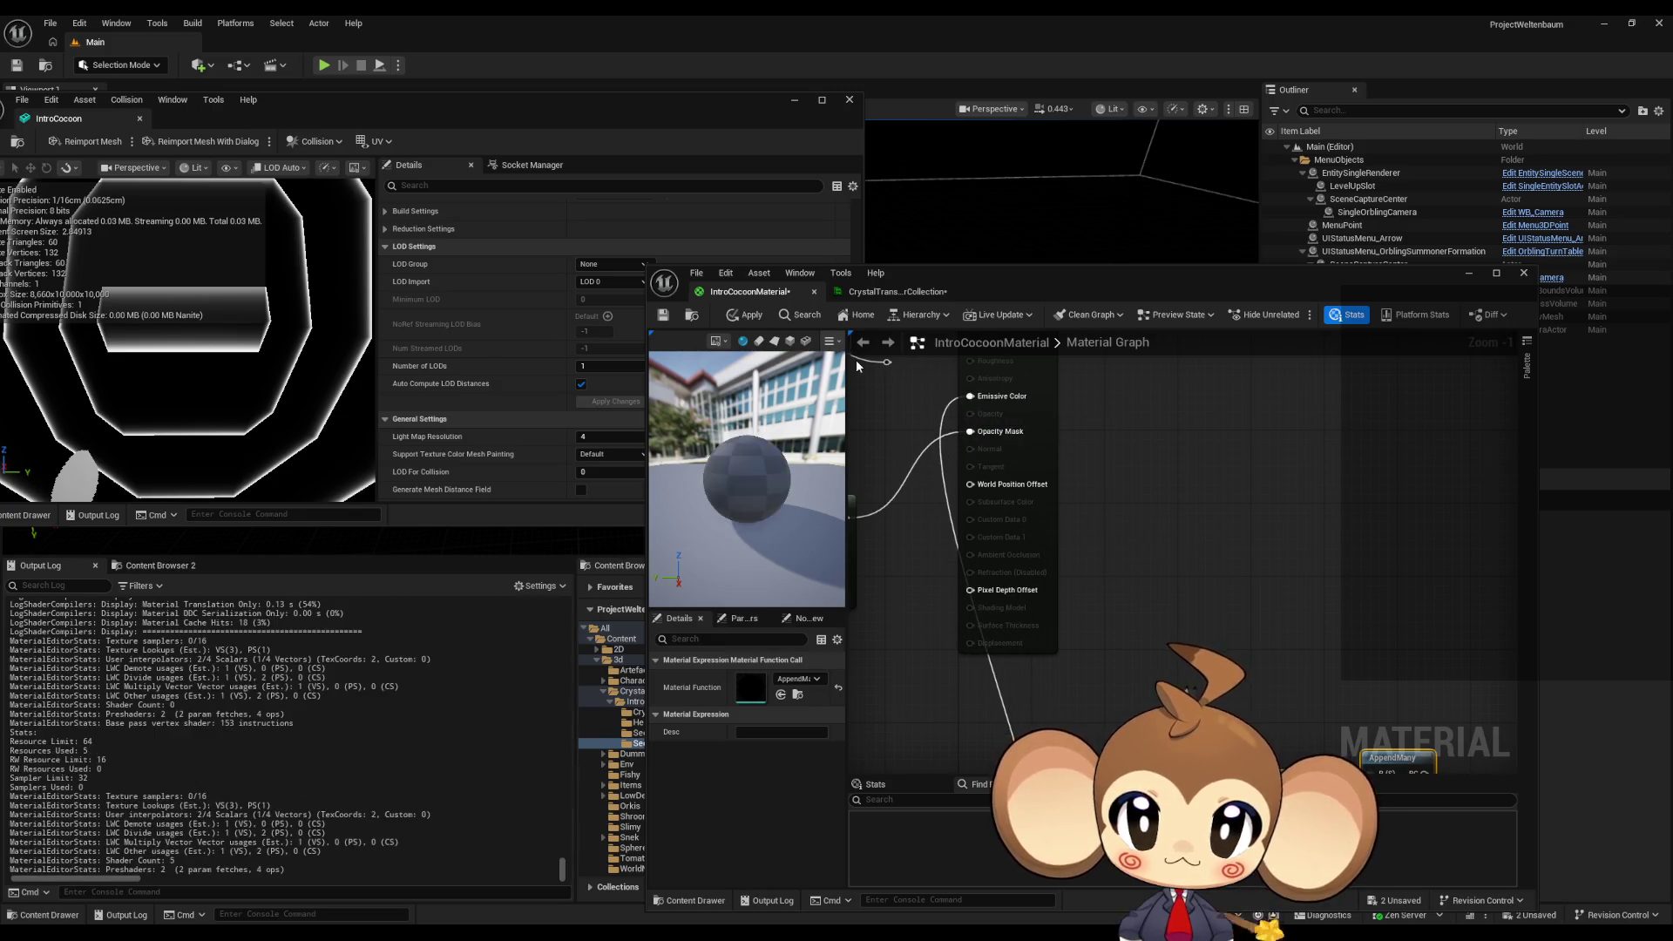
# - Apply the material with Mask (B) driving Opacity Mask
pyautogui.click(741, 316)
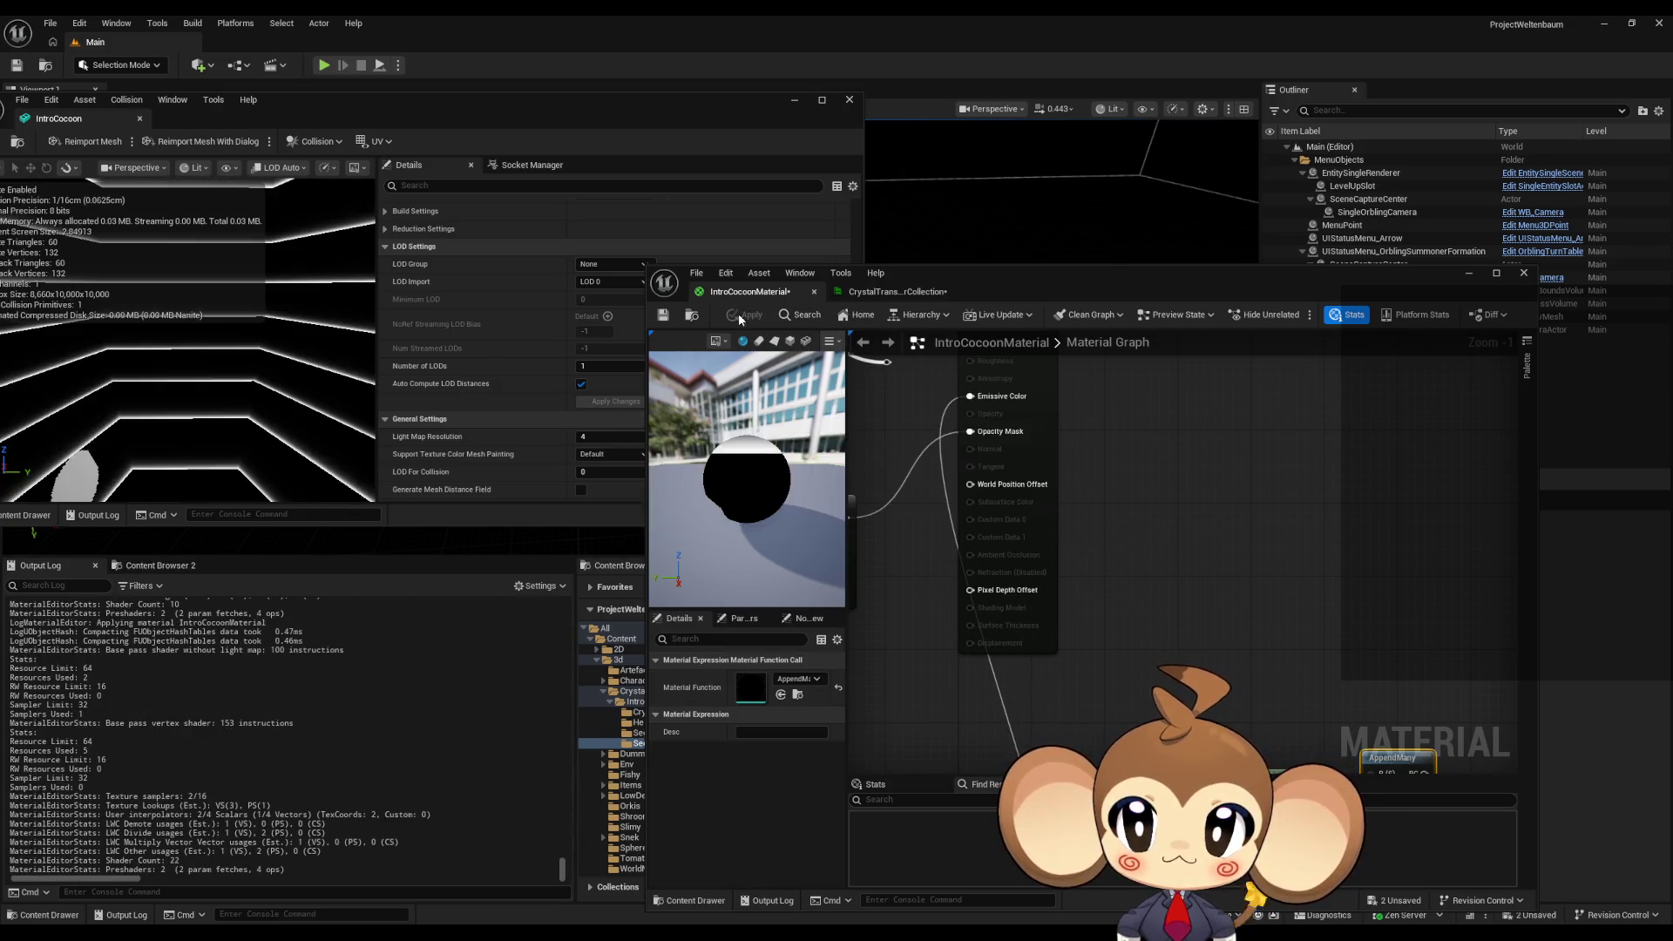
pyautogui.scroll(-3, 995, 588)
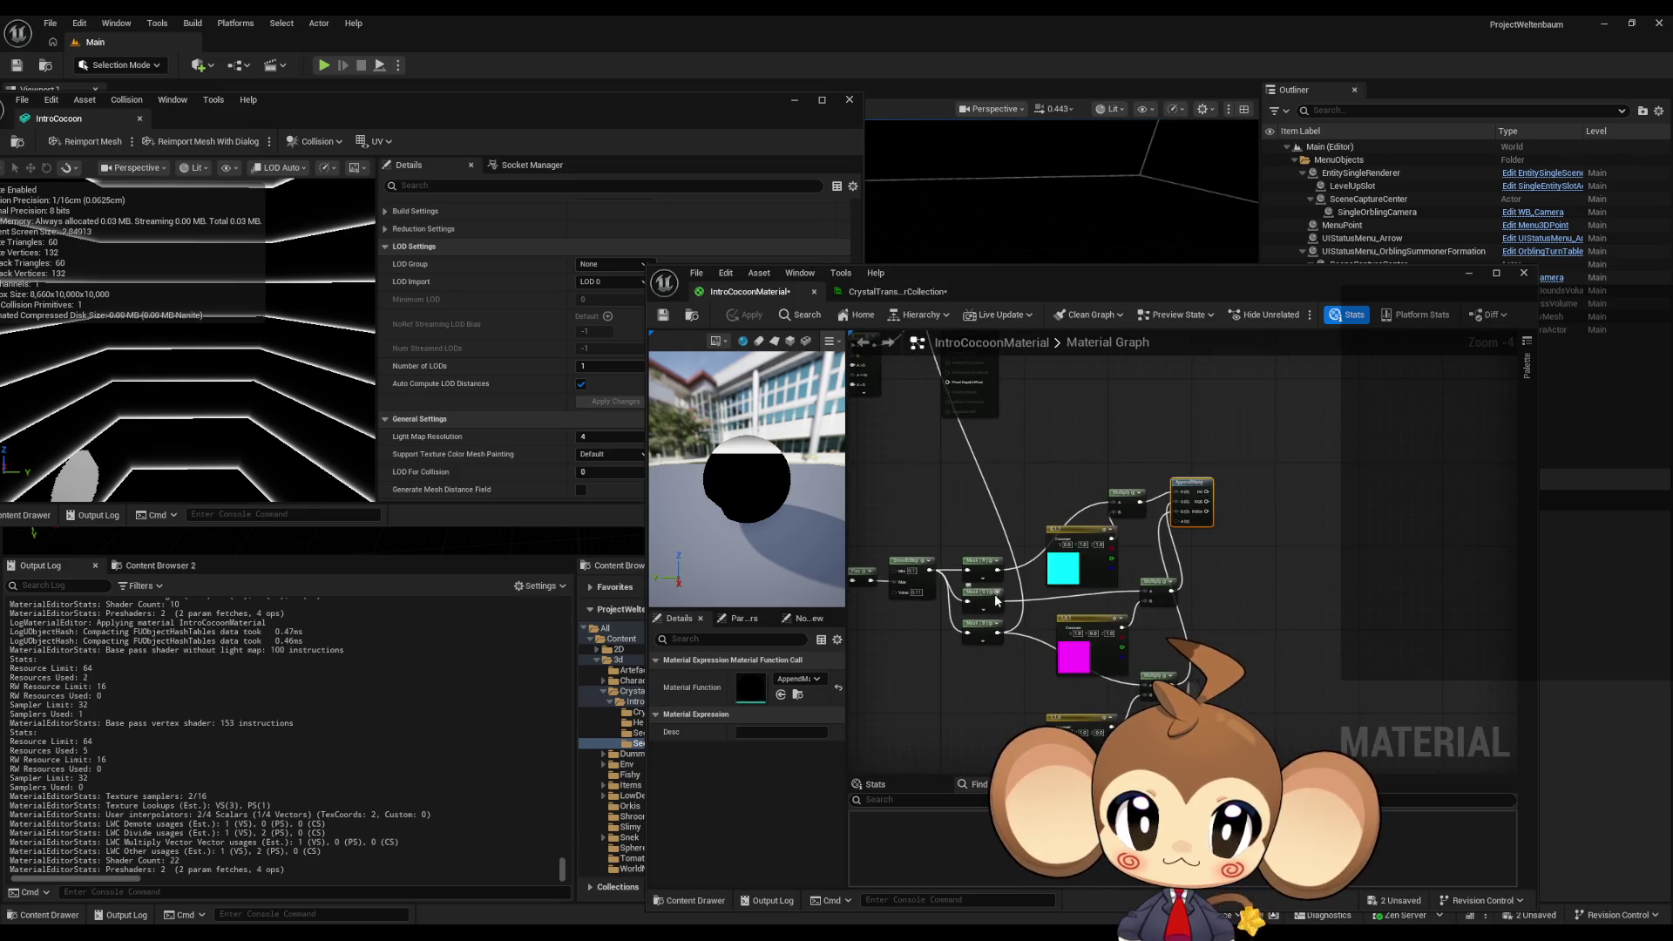
pyautogui.scroll(4, 998, 603)
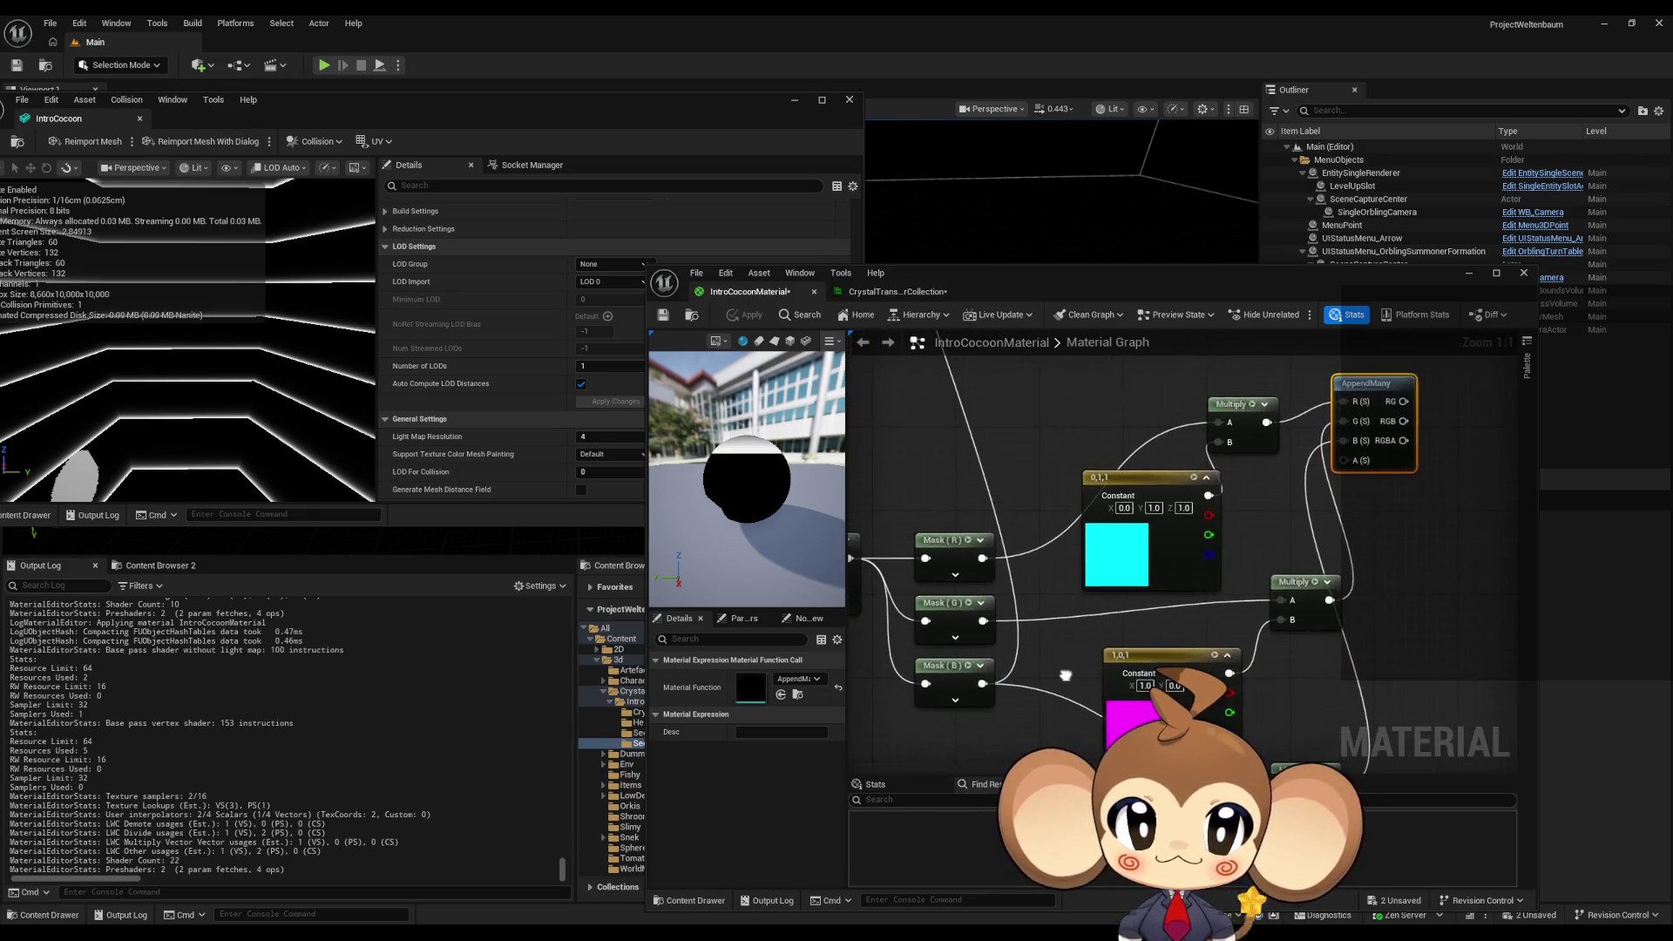
# - Move the AppendMany node further right of the Mask and Multiply nodes
pyautogui.moveTo(1347, 523)
pyautogui.mouseDown()
pyautogui.moveTo(1281, 571)
pyautogui.moveTo(1190, 591)
pyautogui.mouseUp()
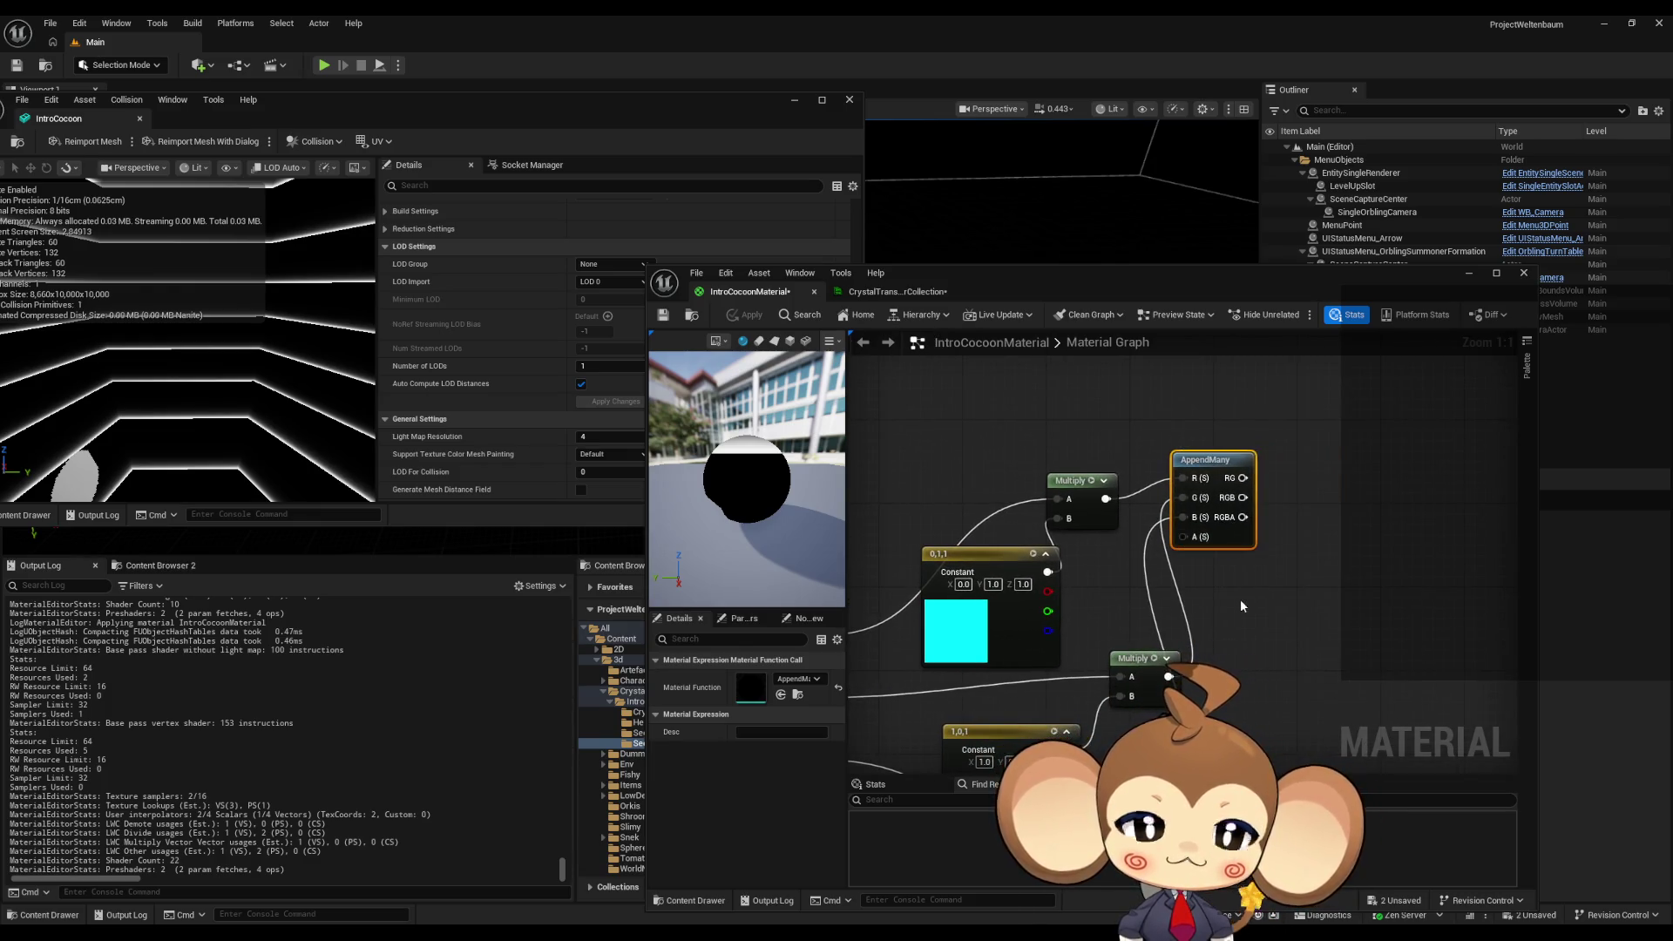
pyautogui.moveTo(1207, 477); pyautogui.dragTo(1334, 601)
pyautogui.moveTo(1325, 697)
pyautogui.mouseDown()
pyautogui.moveTo(1316, 558)
pyautogui.moveTo(1375, 364)
pyautogui.moveTo(1354, 504)
pyautogui.mouseUp()
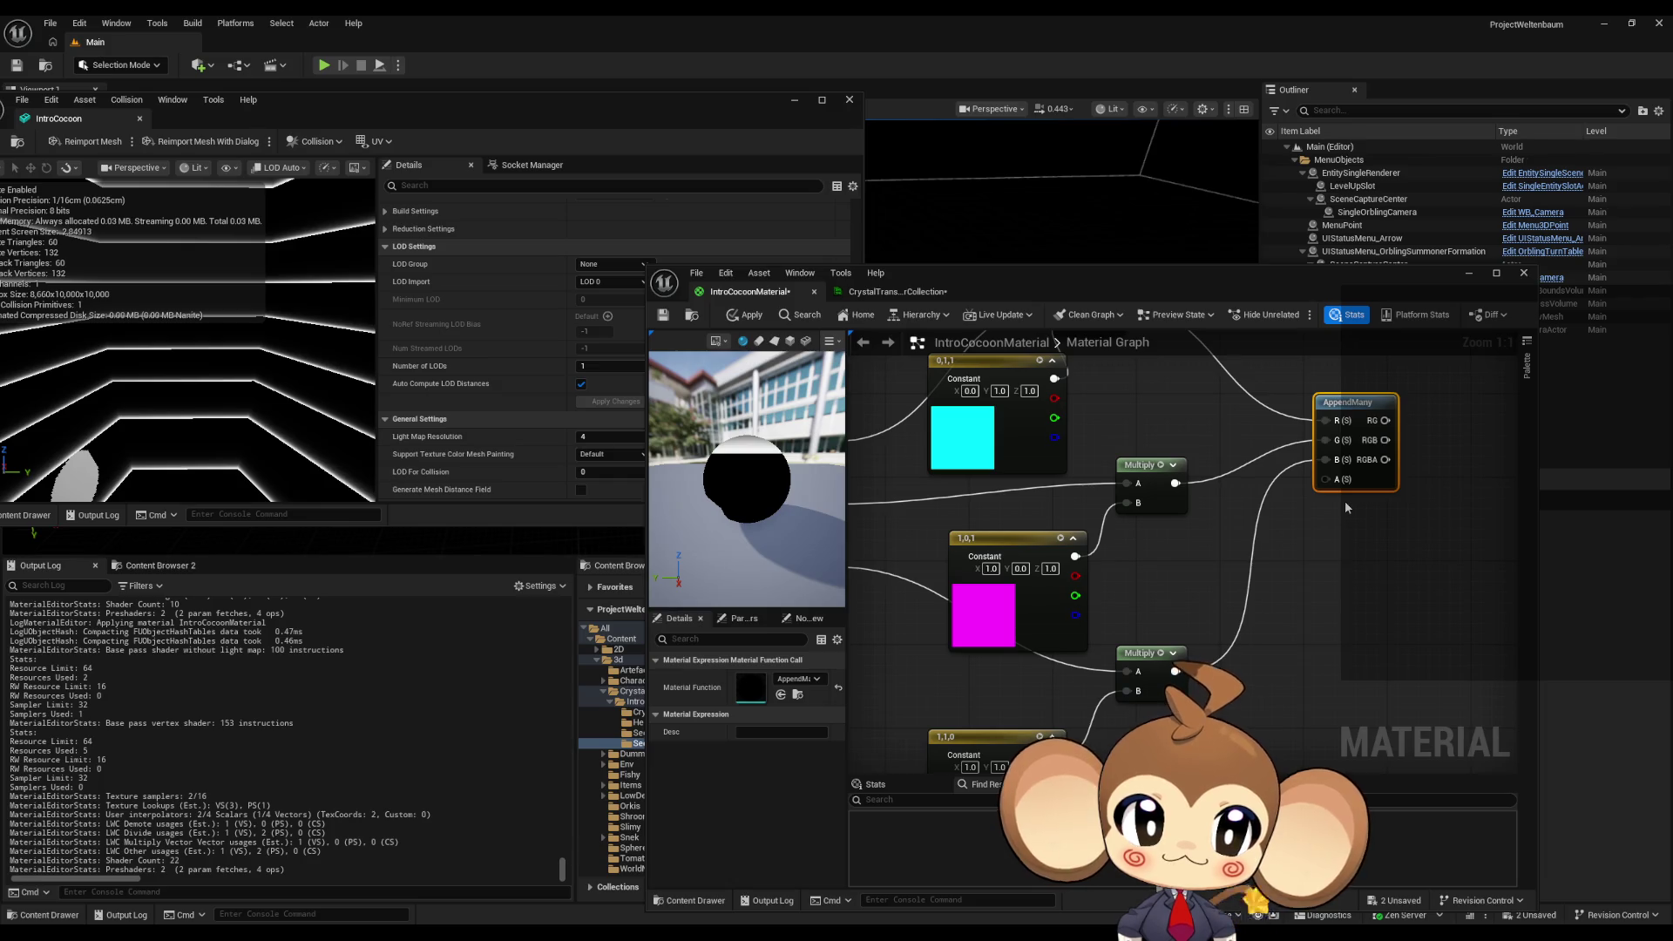
pyautogui.moveTo(1244, 533); pyautogui.dragTo(1393, 538)
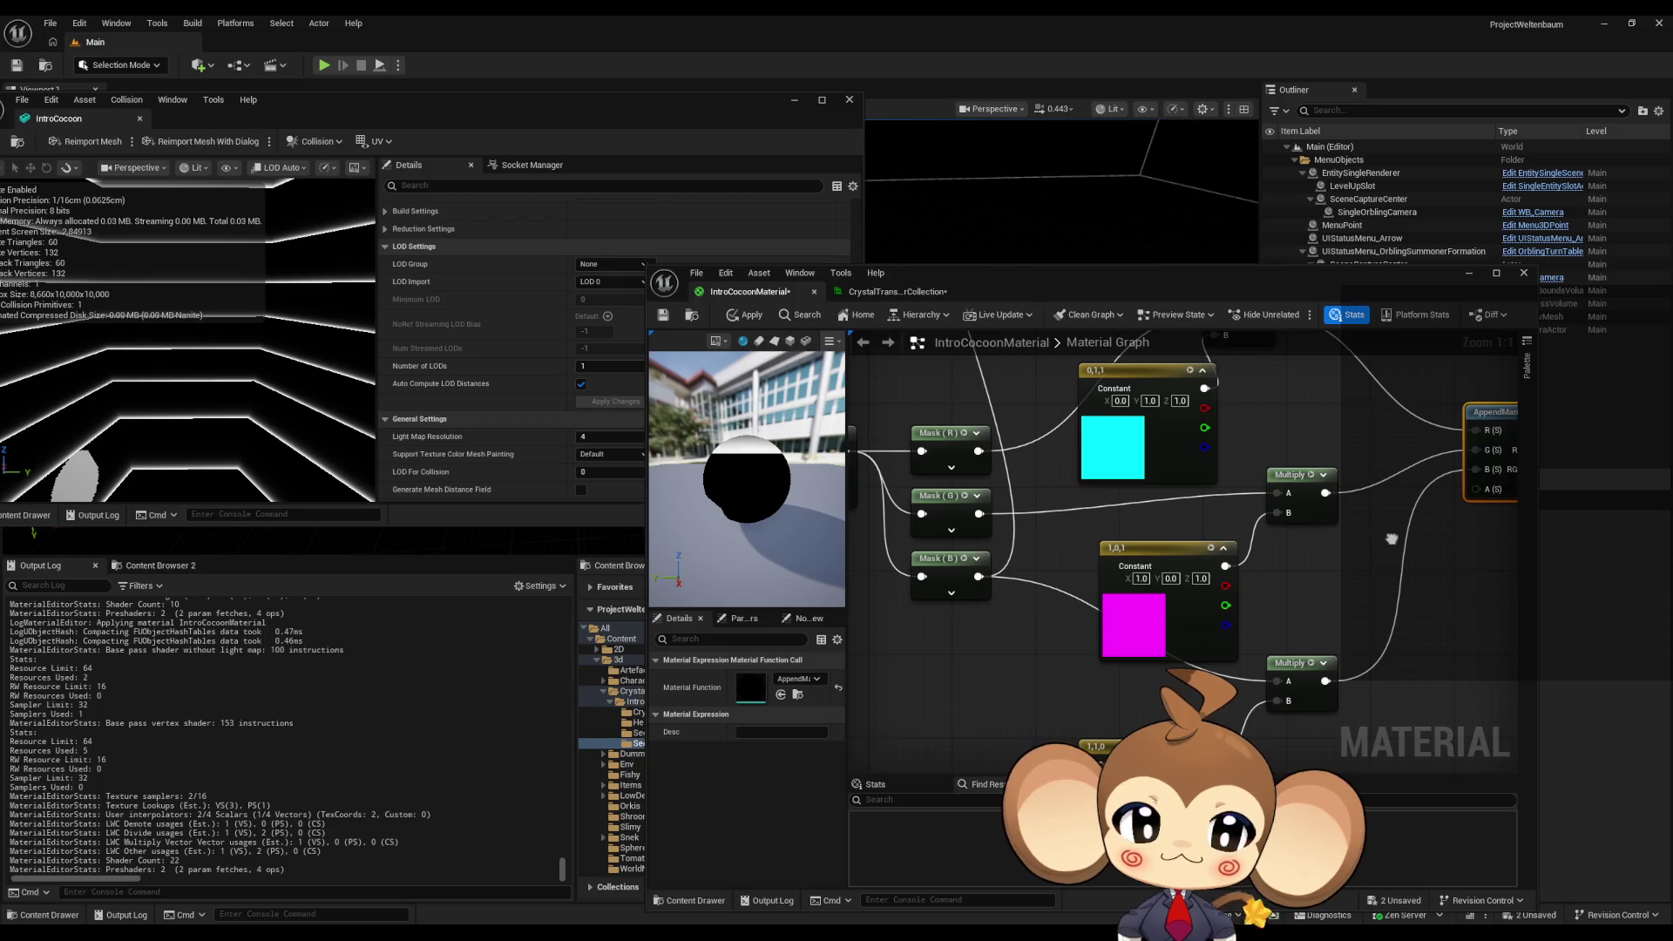
pyautogui.moveTo(1392, 538); pyautogui.dragTo(1338, 657)
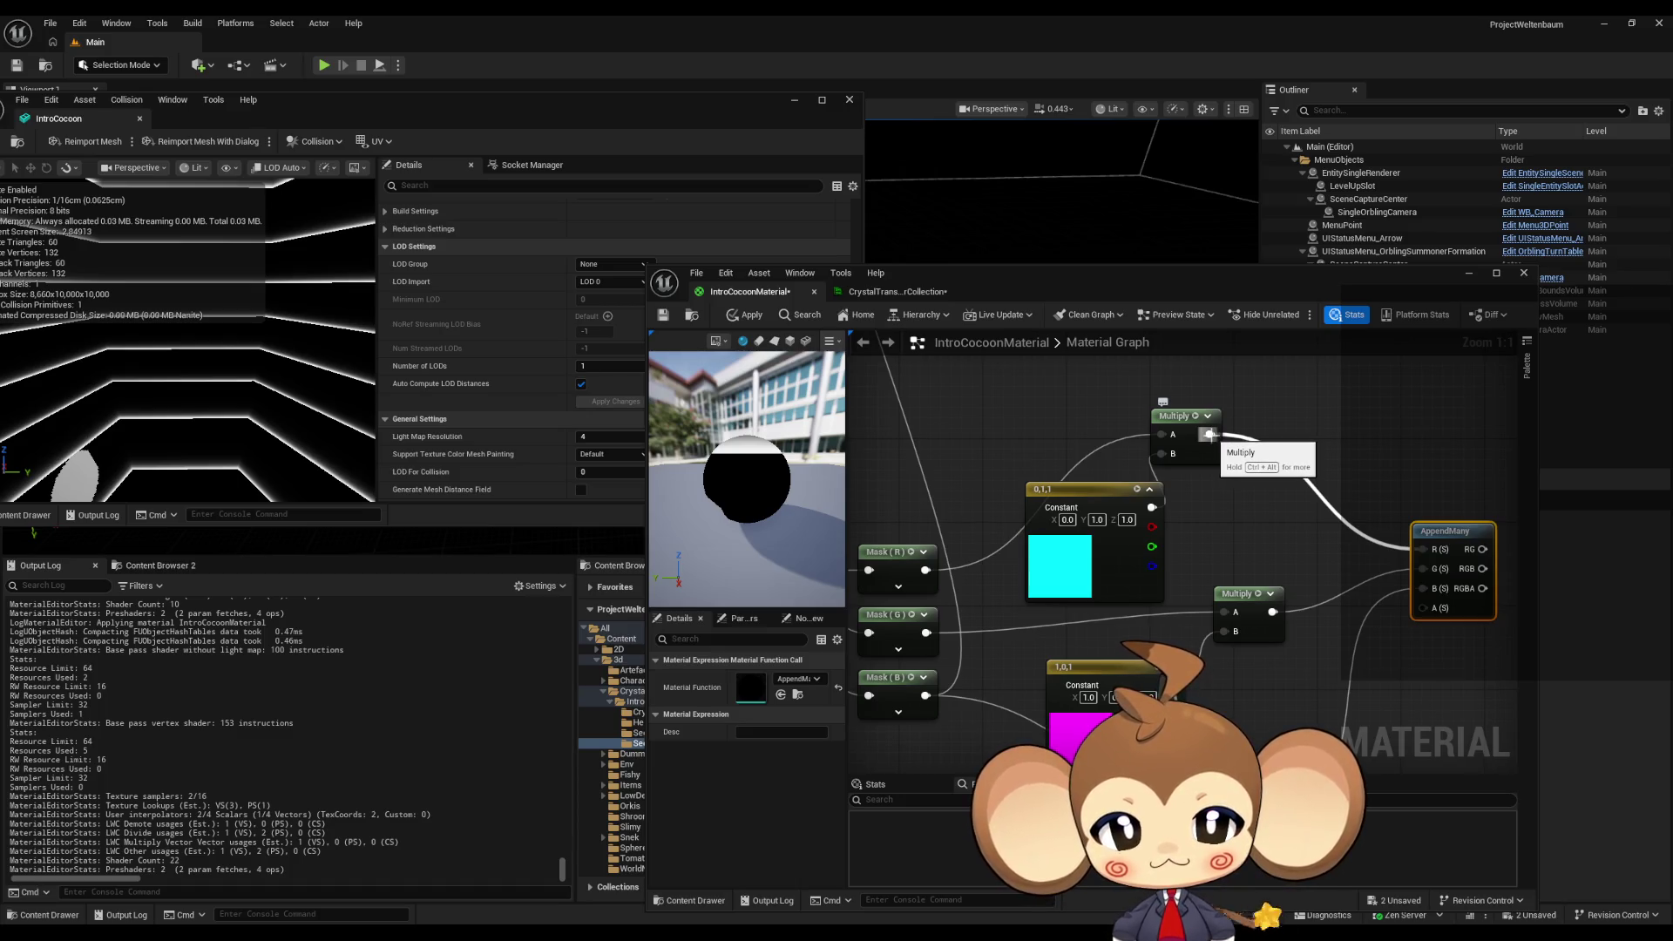
# - Replace AppendMany with an Add node summing the top and middle Multiply results
pyautogui.moveTo(1209, 434); pyautogui.dragTo(1308, 514)
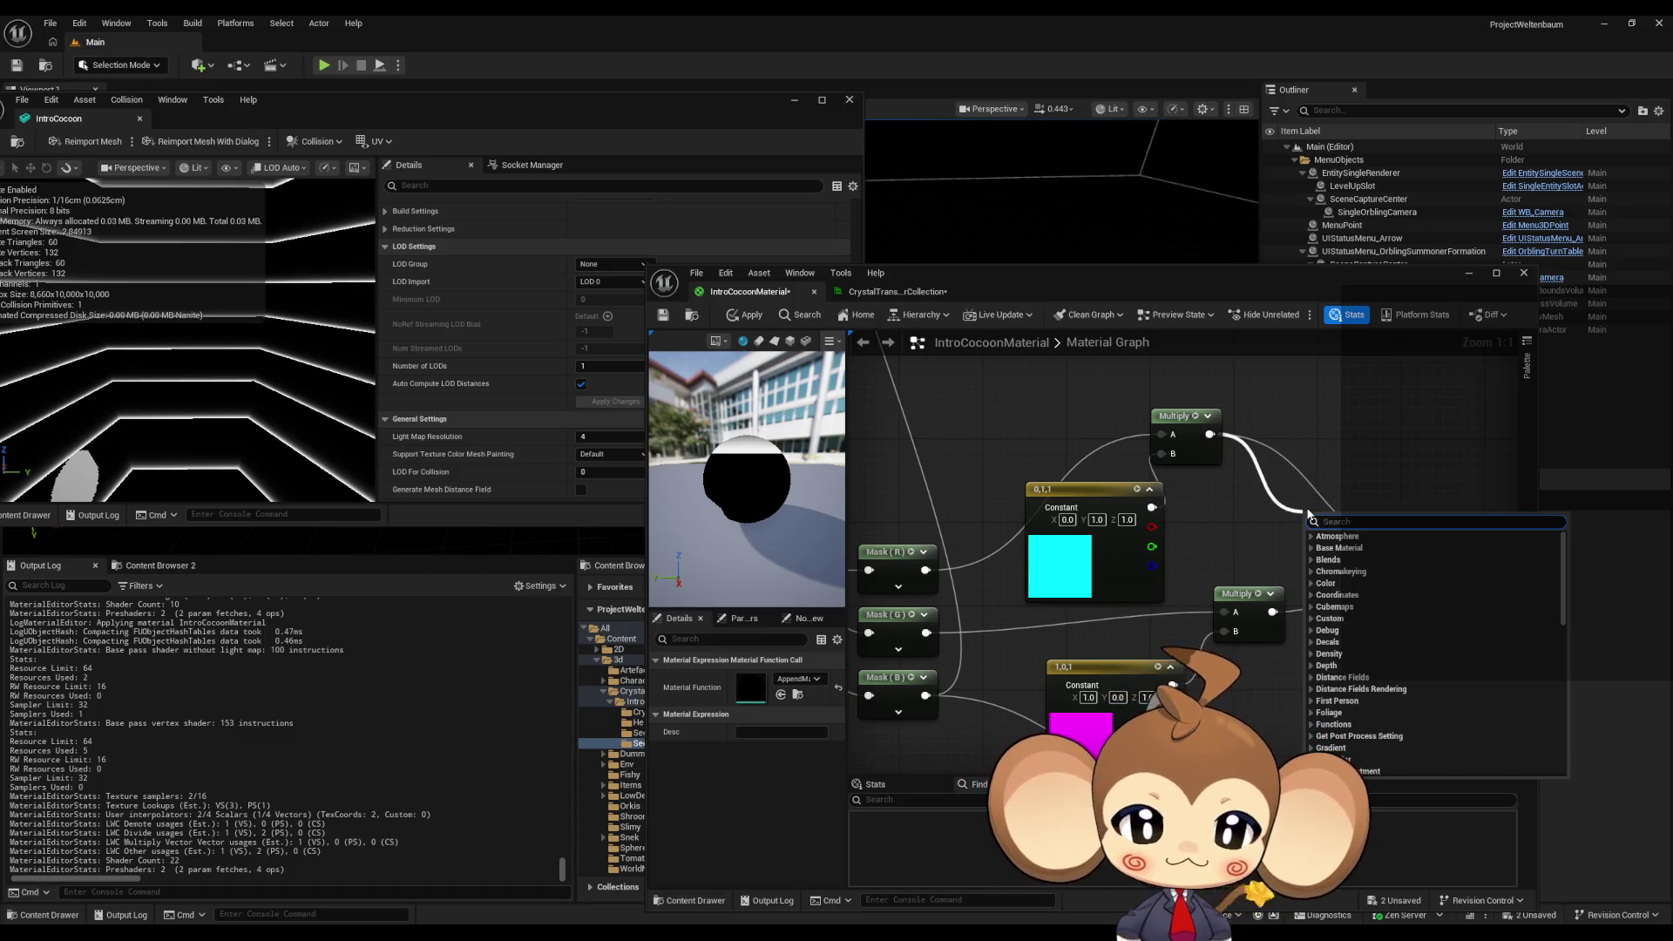
pyautogui.write('add')
pyautogui.press('Return')
pyautogui.press('Delete')
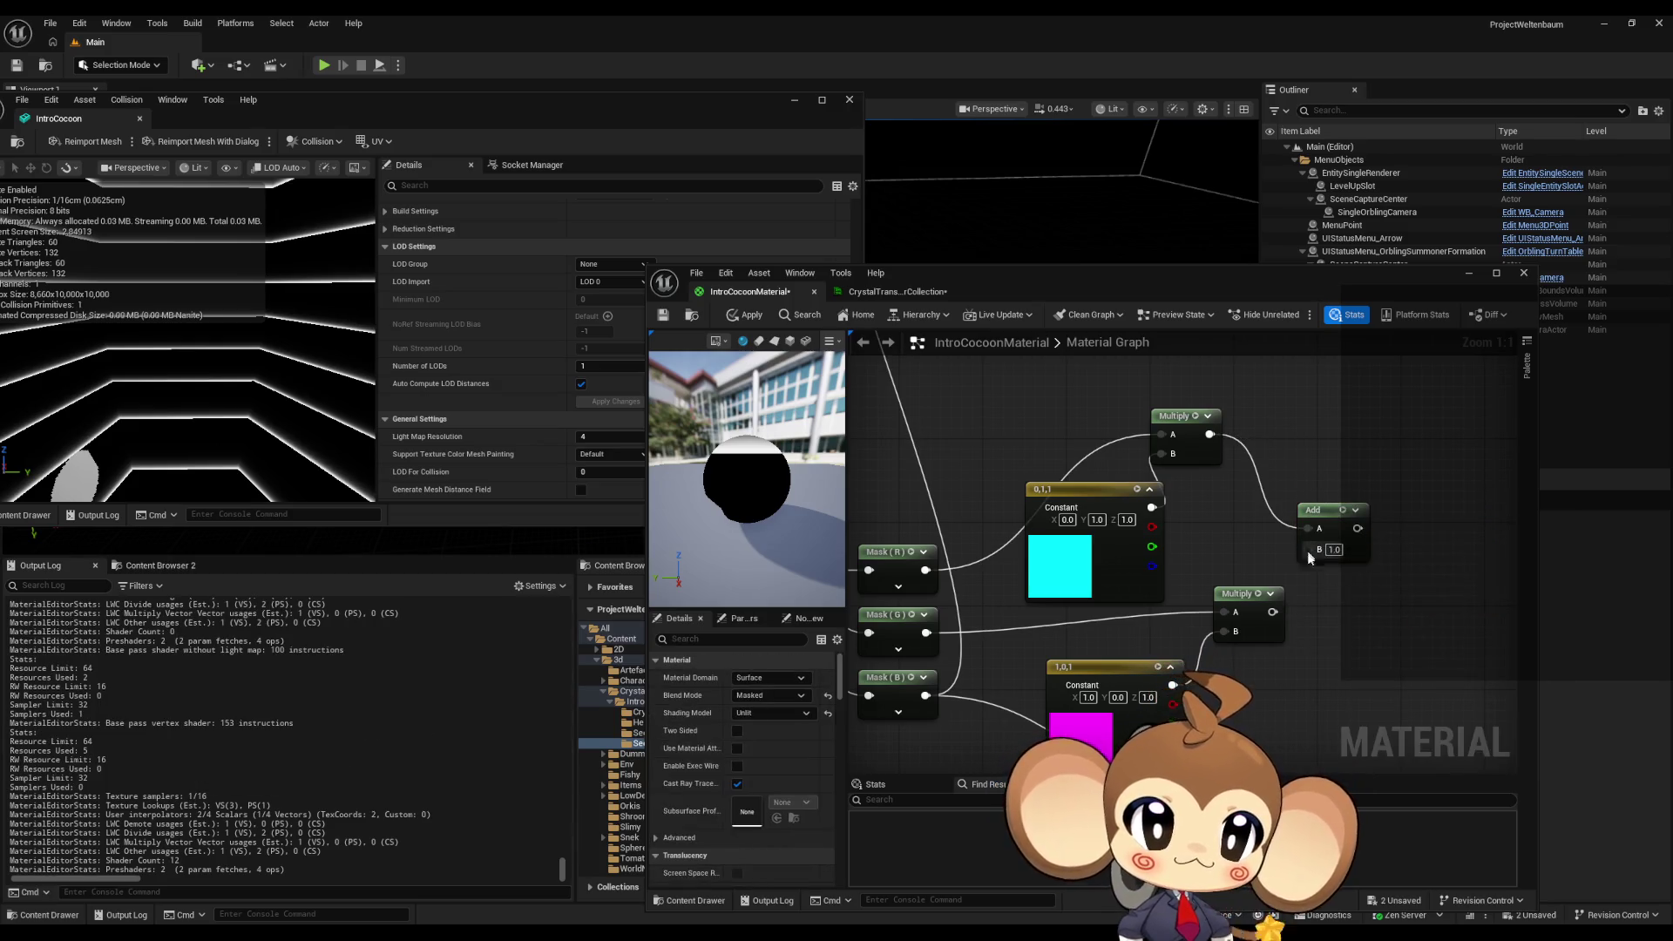
pyautogui.moveTo(1275, 610); pyautogui.dragTo(1275, 612)
# - Chain a second Add node, route the summed colours to Emissive Color, and apply
pyautogui.moveTo(1340, 529)
pyautogui.mouseDown()
pyautogui.moveTo(1376, 626)
pyautogui.moveTo(1232, 729)
pyautogui.mouseUp()
pyautogui.write('add')
pyautogui.press('Return')
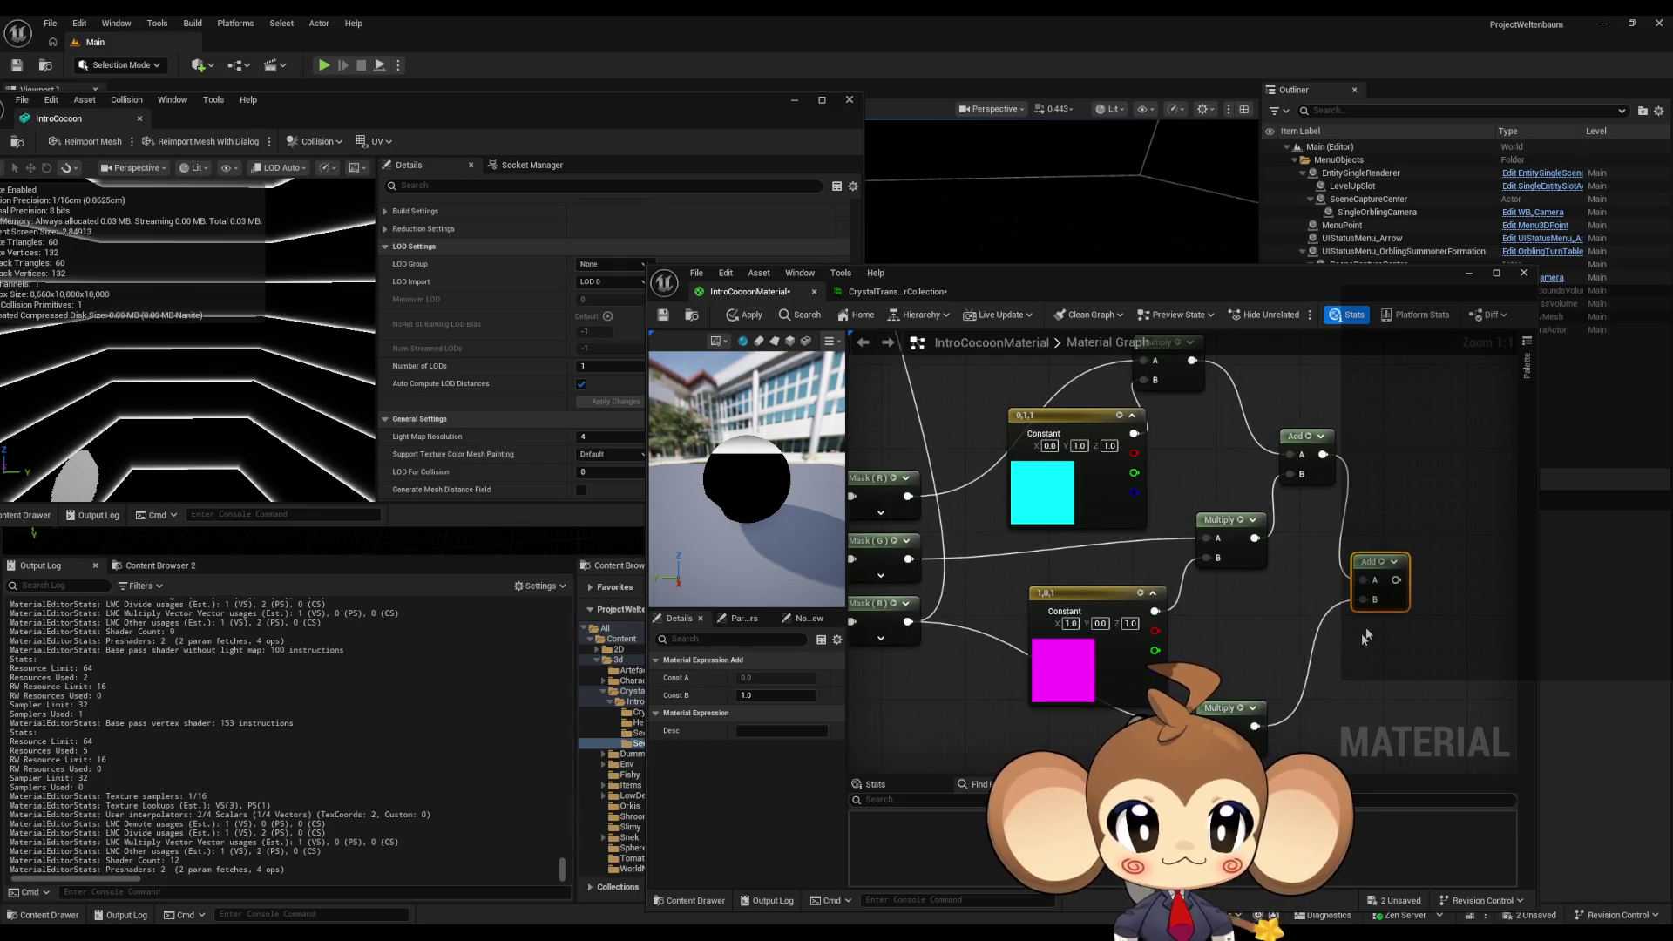
pyautogui.moveTo(1392, 671)
pyautogui.mouseDown()
pyautogui.moveTo(1195, 385)
pyautogui.moveTo(1336, 504)
pyautogui.mouseUp()
pyautogui.click(745, 315)
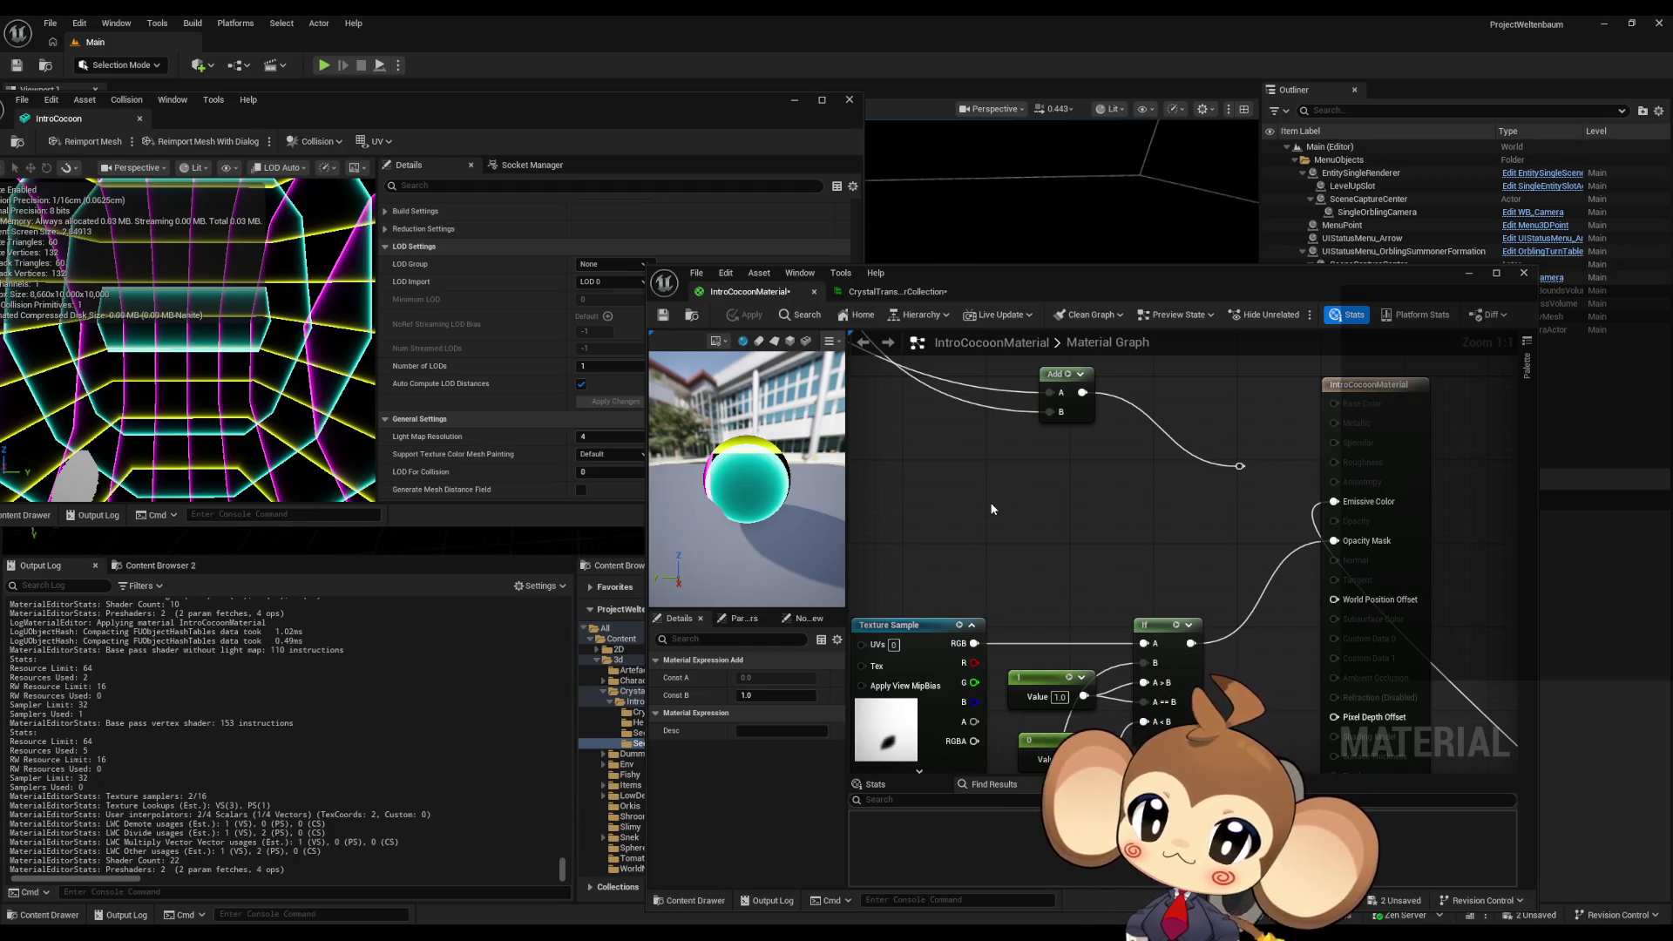
# - Pan the graph to bring the Time, Modulo and gridsize nodes into view
pyautogui.scroll(-5, 995, 507)
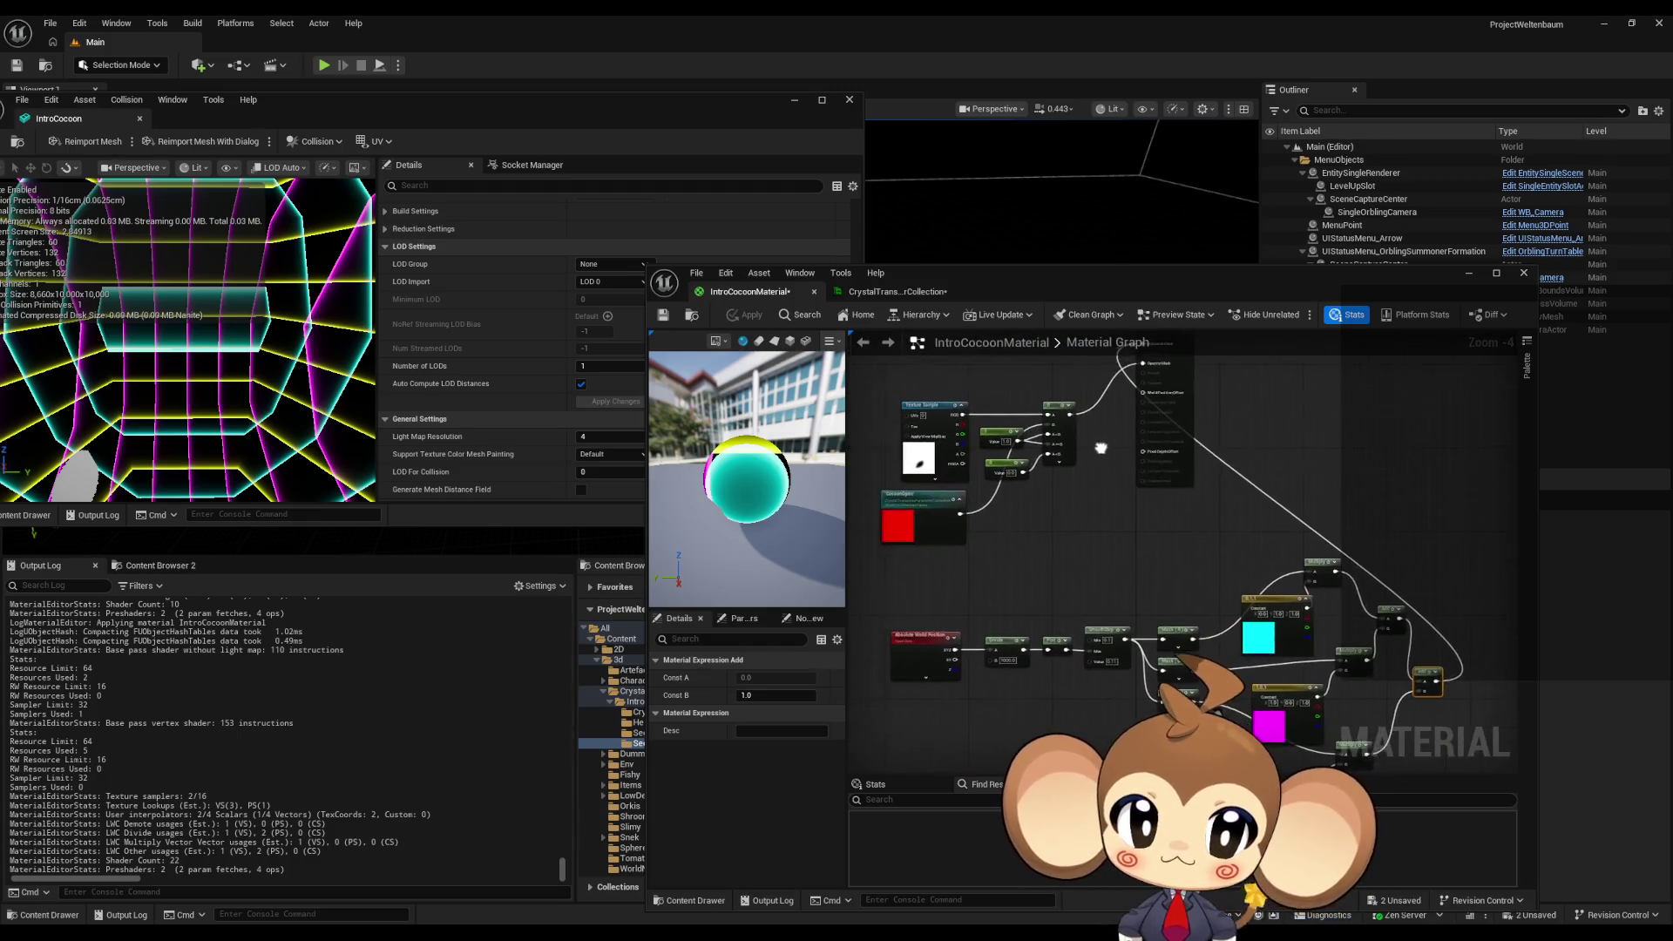
pyautogui.moveTo(1101, 448); pyautogui.dragTo(1116, 442)
pyautogui.moveTo(1148, 510)
pyautogui.mouseDown()
pyautogui.moveTo(1187, 534)
pyautogui.moveTo(1254, 638)
pyautogui.moveTo(1356, 715)
pyautogui.mouseUp()
pyautogui.scroll(3, 1039, 521)
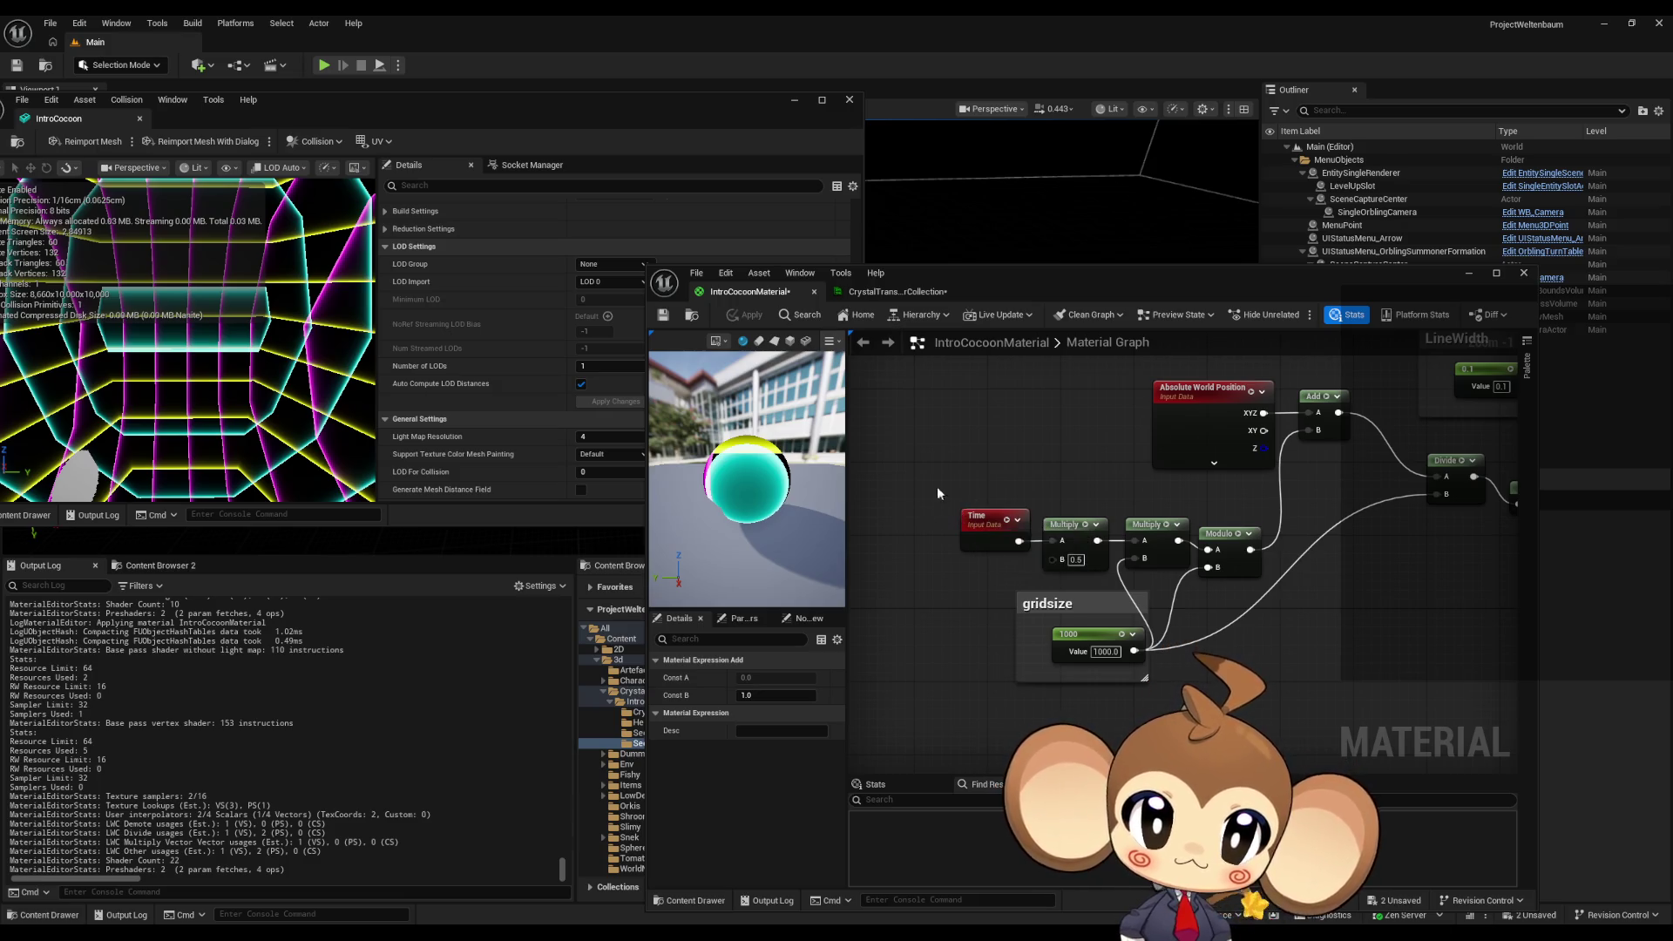
# - Copy the time-scrolling nodes beside the second world-position chain and apply
pyautogui.moveTo(954, 514); pyautogui.dragTo(1361, 601)
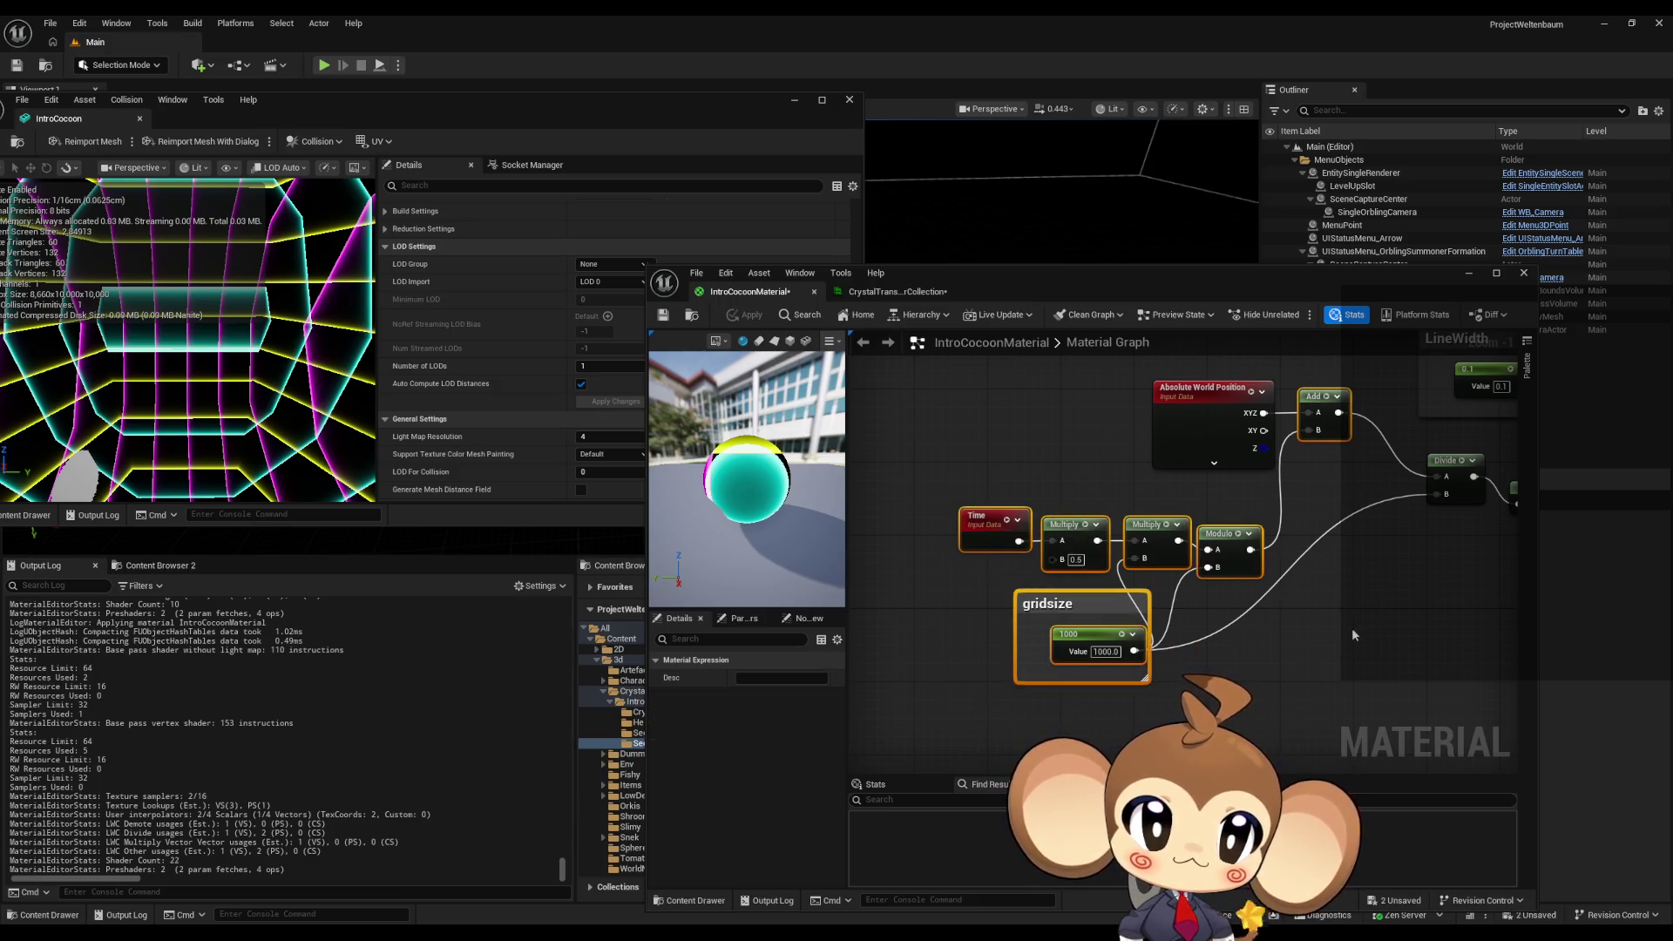
pyautogui.scroll(-4, 1352, 627)
pyautogui.scroll(3, 1132, 666)
pyautogui.click(1200, 664)
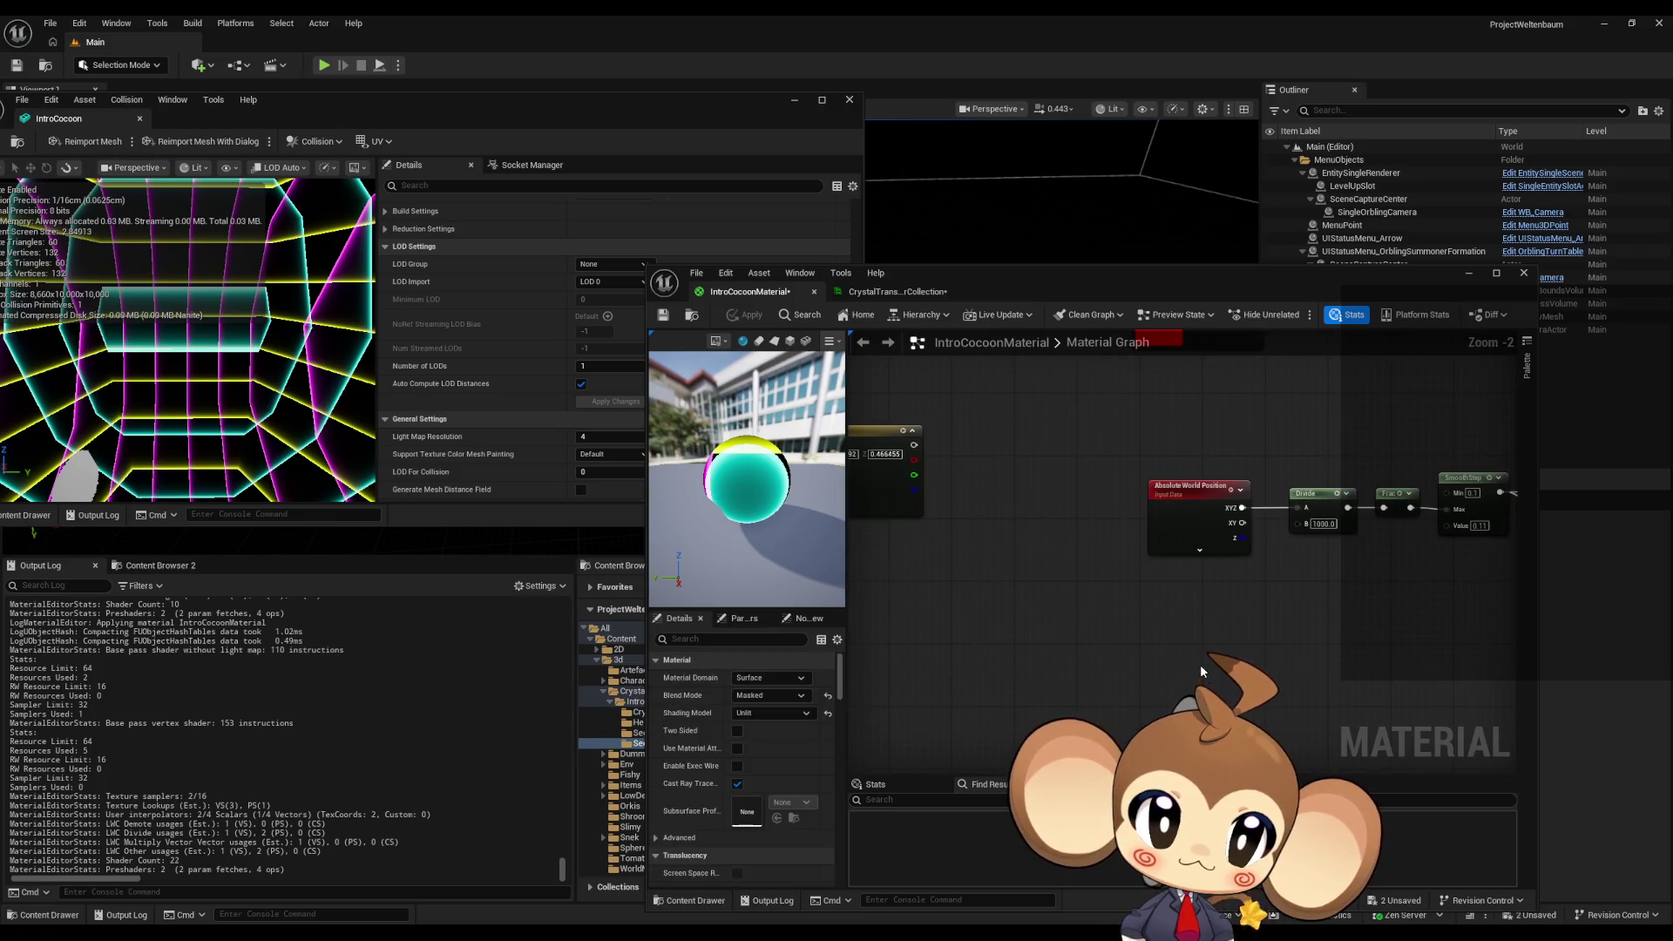
pyautogui.hotkey('ctrl', 'v')
pyautogui.moveTo(1390, 552)
pyautogui.mouseDown()
pyautogui.moveTo(1289, 597)
pyautogui.moveTo(1312, 582)
pyautogui.moveTo(1283, 584)
pyautogui.moveTo(1295, 508)
pyautogui.moveTo(1258, 595)
pyautogui.mouseUp()
pyautogui.moveTo(1145, 559); pyautogui.dragTo(1088, 462)
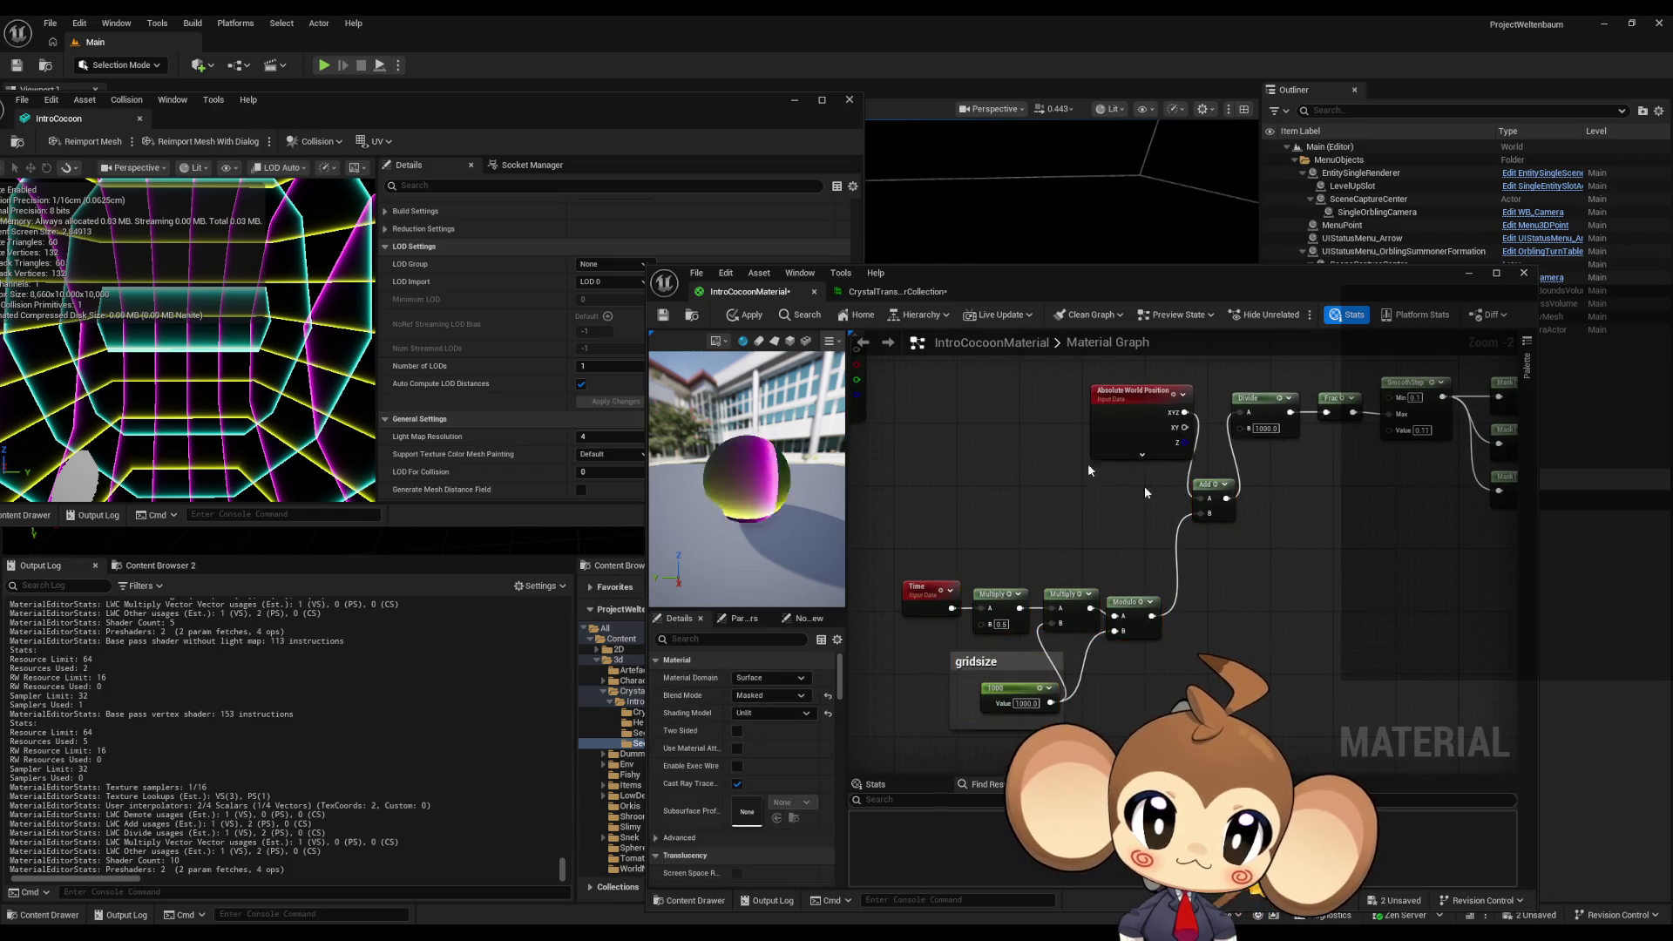
pyautogui.click(745, 314)
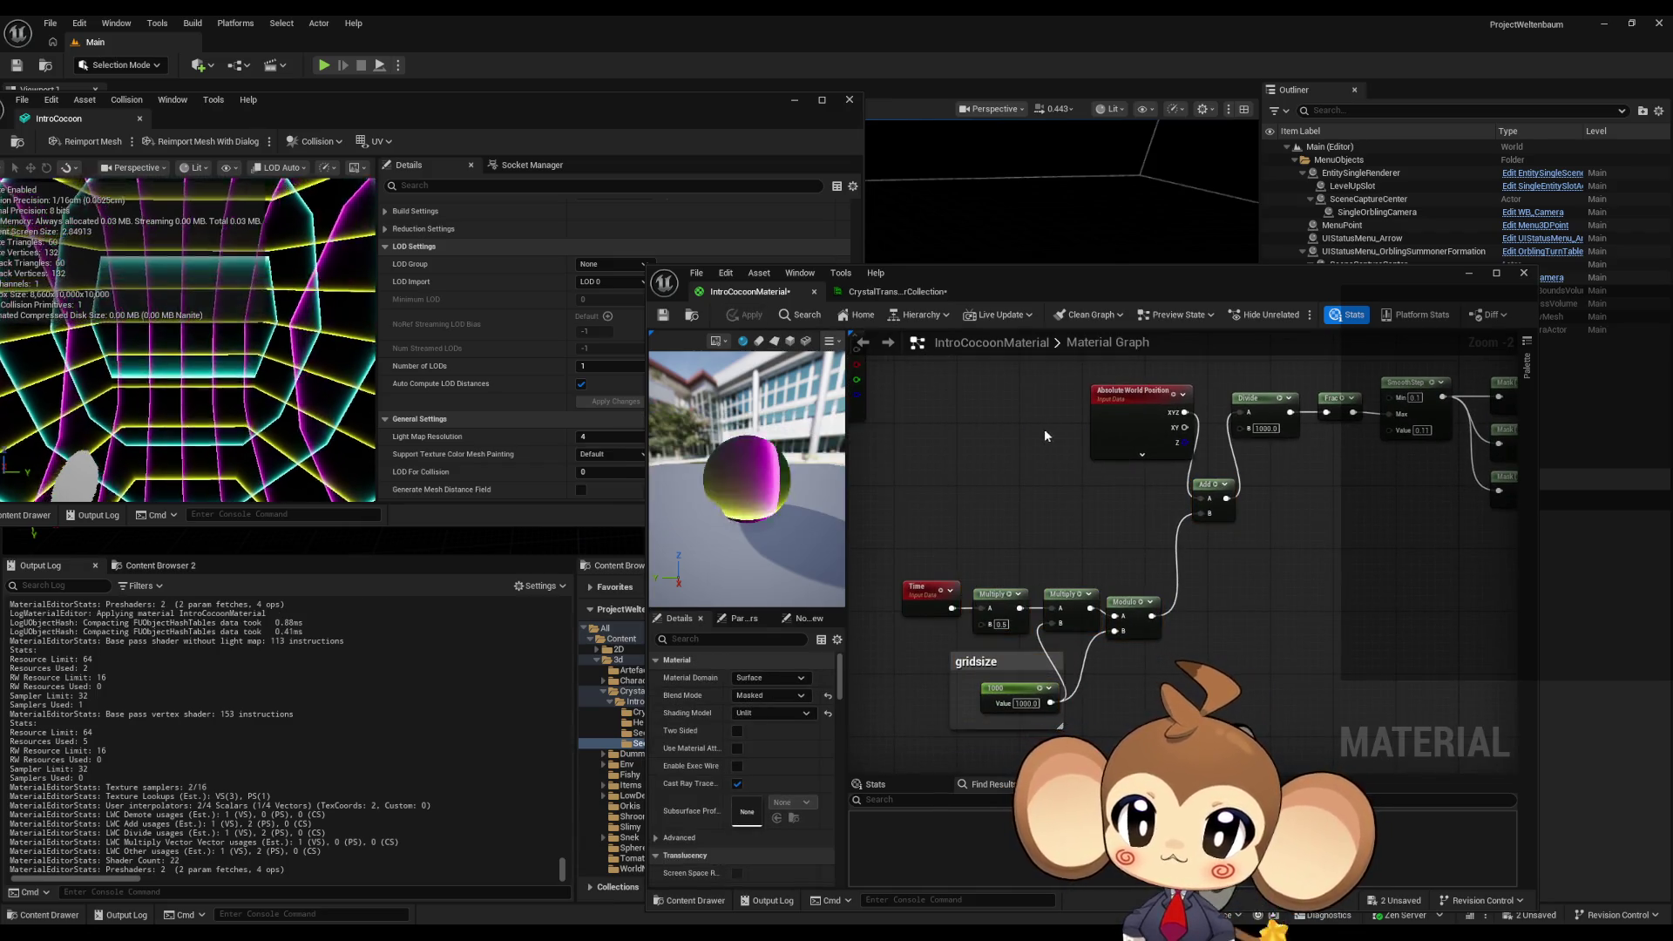
# - Set the first Multiply's B value to -0.5 and apply the material
pyautogui.scroll(2, 1085, 672)
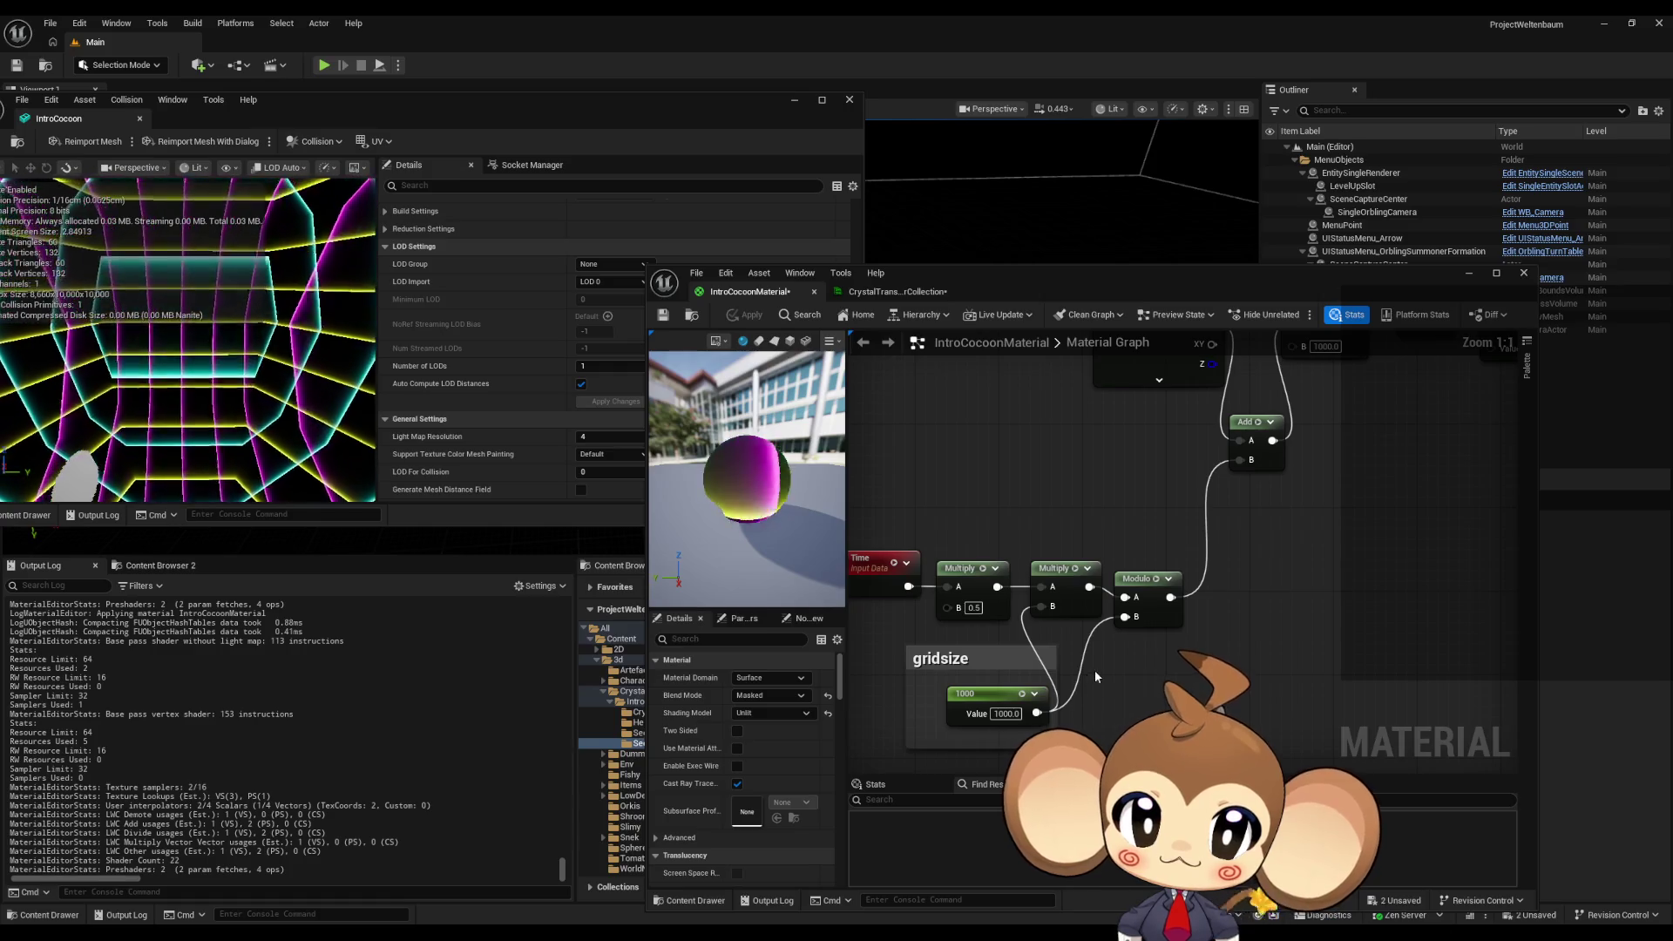
pyautogui.moveTo(928, 630); pyautogui.dragTo(985, 651)
pyautogui.click(1033, 628)
pyautogui.write('-0.5')
pyautogui.press('Return')
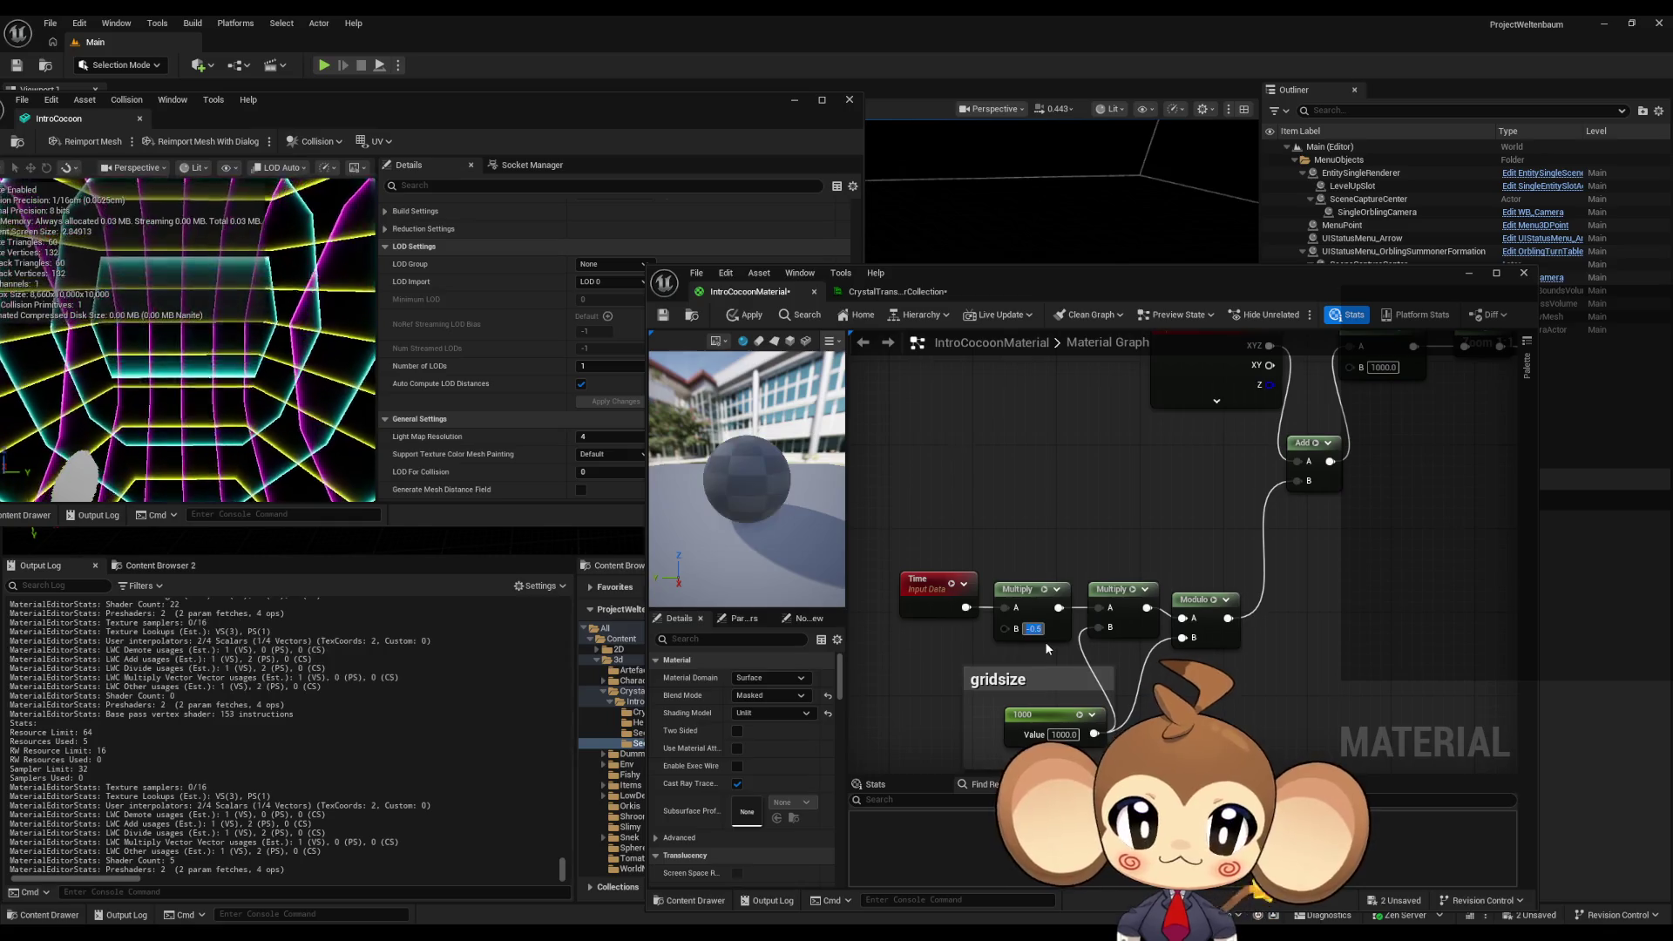
pyautogui.click(751, 312)
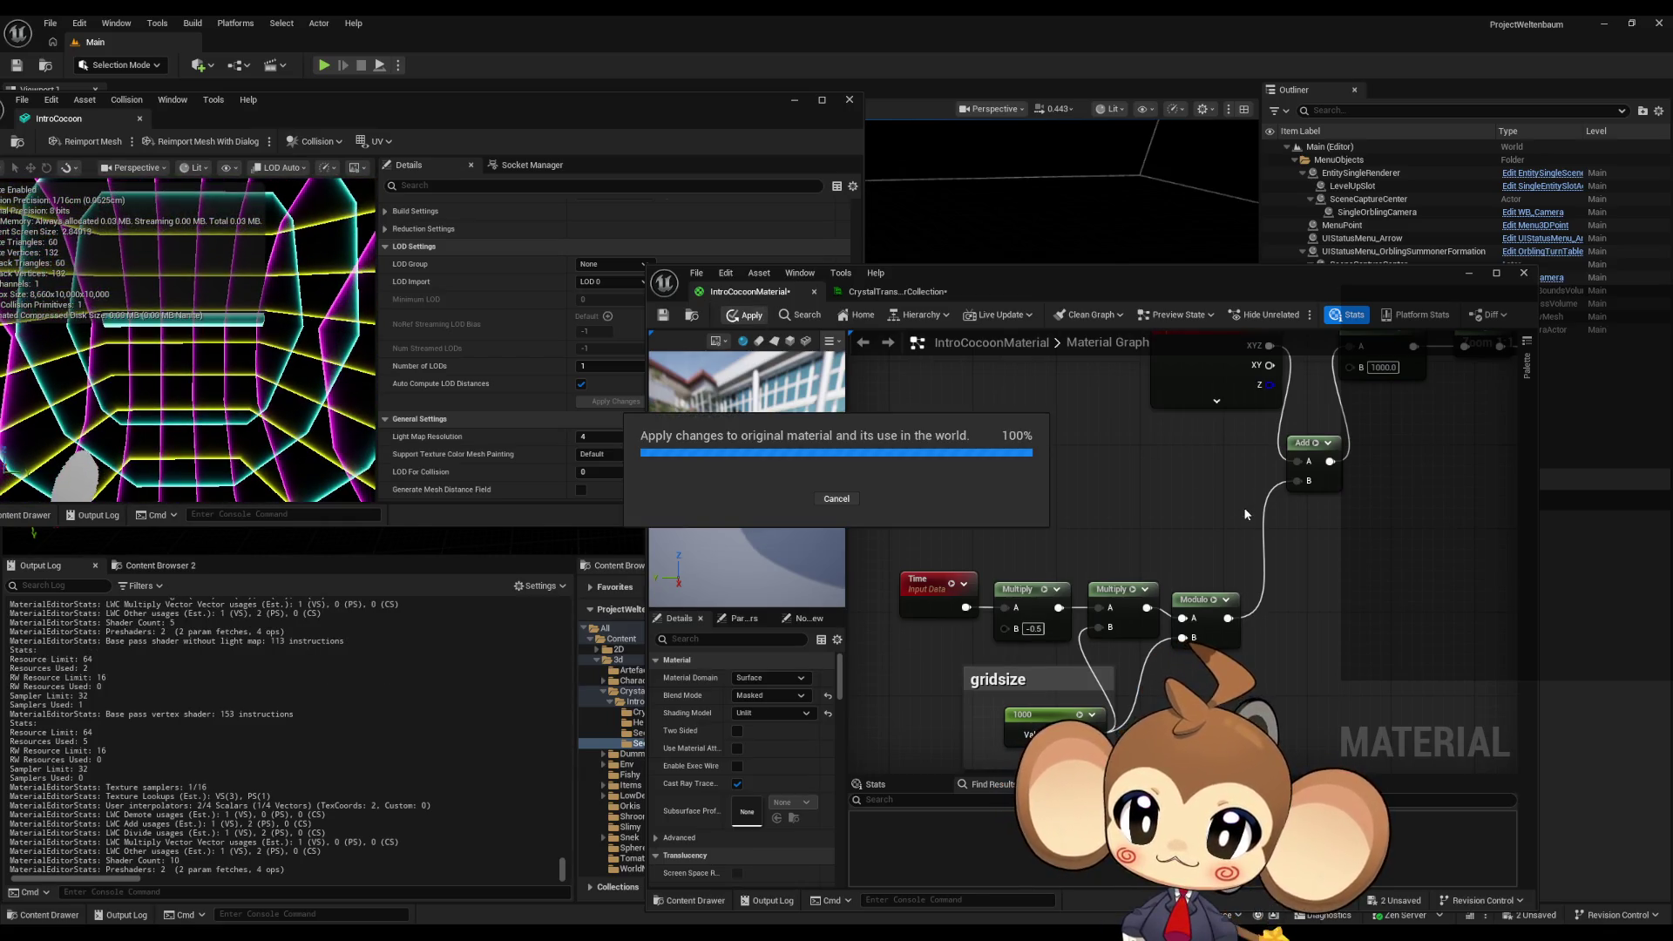
# - Create an Add node fed by SmoothStep and plug it into the other Add's A input
pyautogui.scroll(-5, 1304, 558)
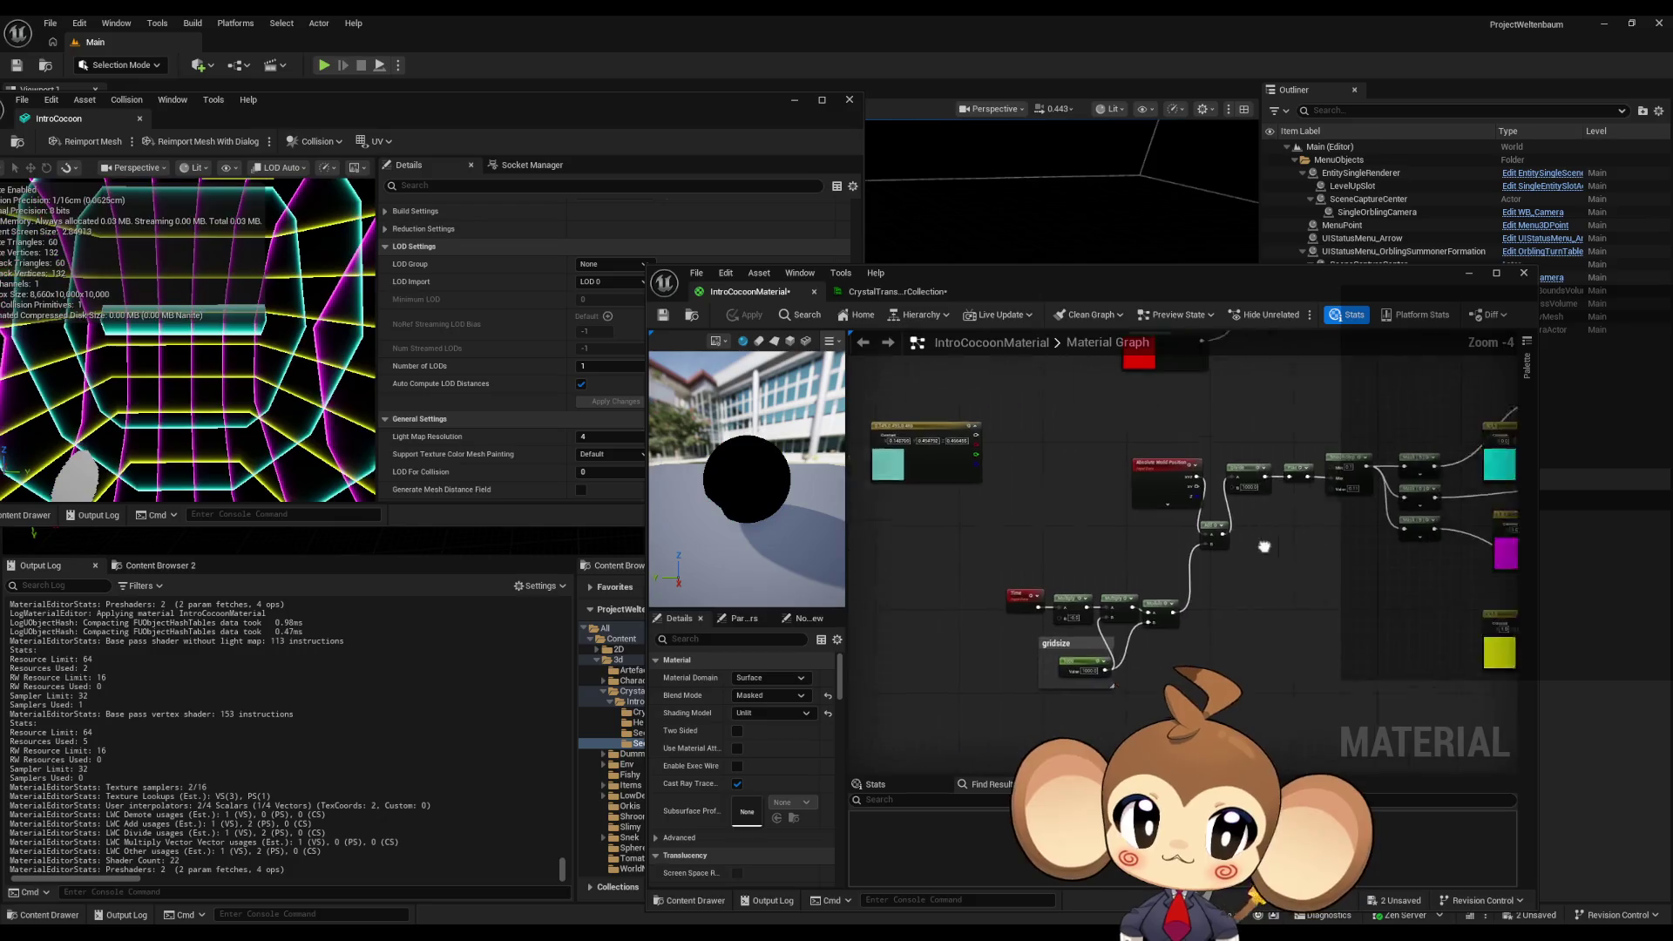
pyautogui.scroll(2, 1039, 559)
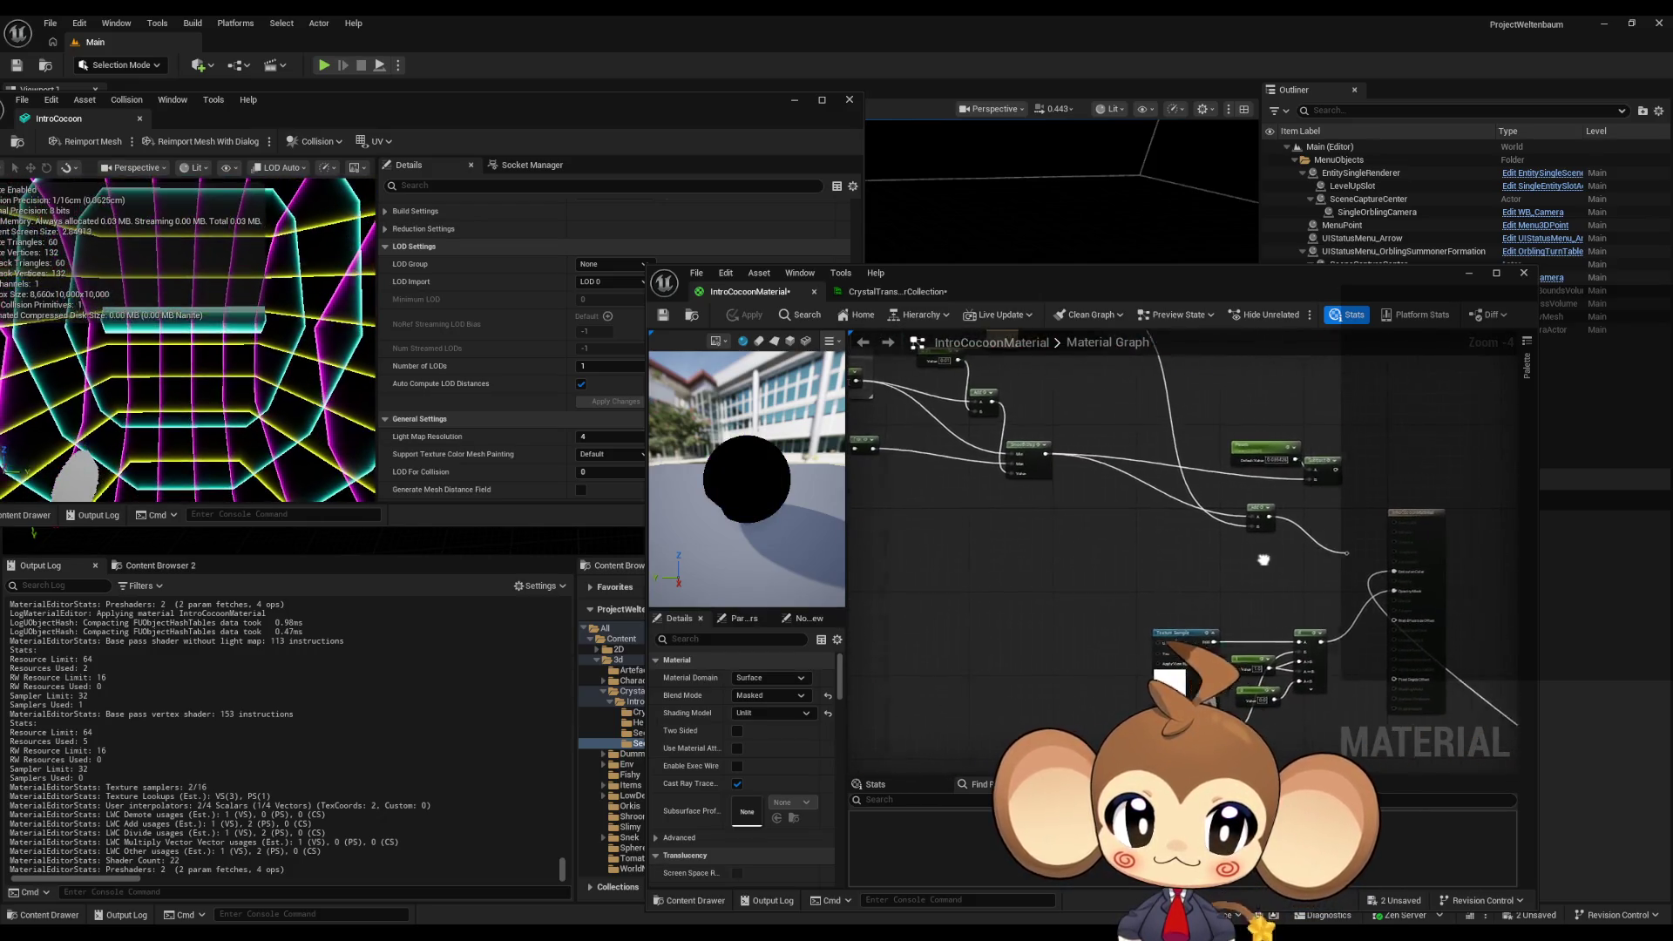
pyautogui.moveTo(1252, 568)
pyautogui.mouseDown()
pyautogui.moveTo(1205, 519)
pyautogui.moveTo(1252, 530)
pyautogui.mouseUp()
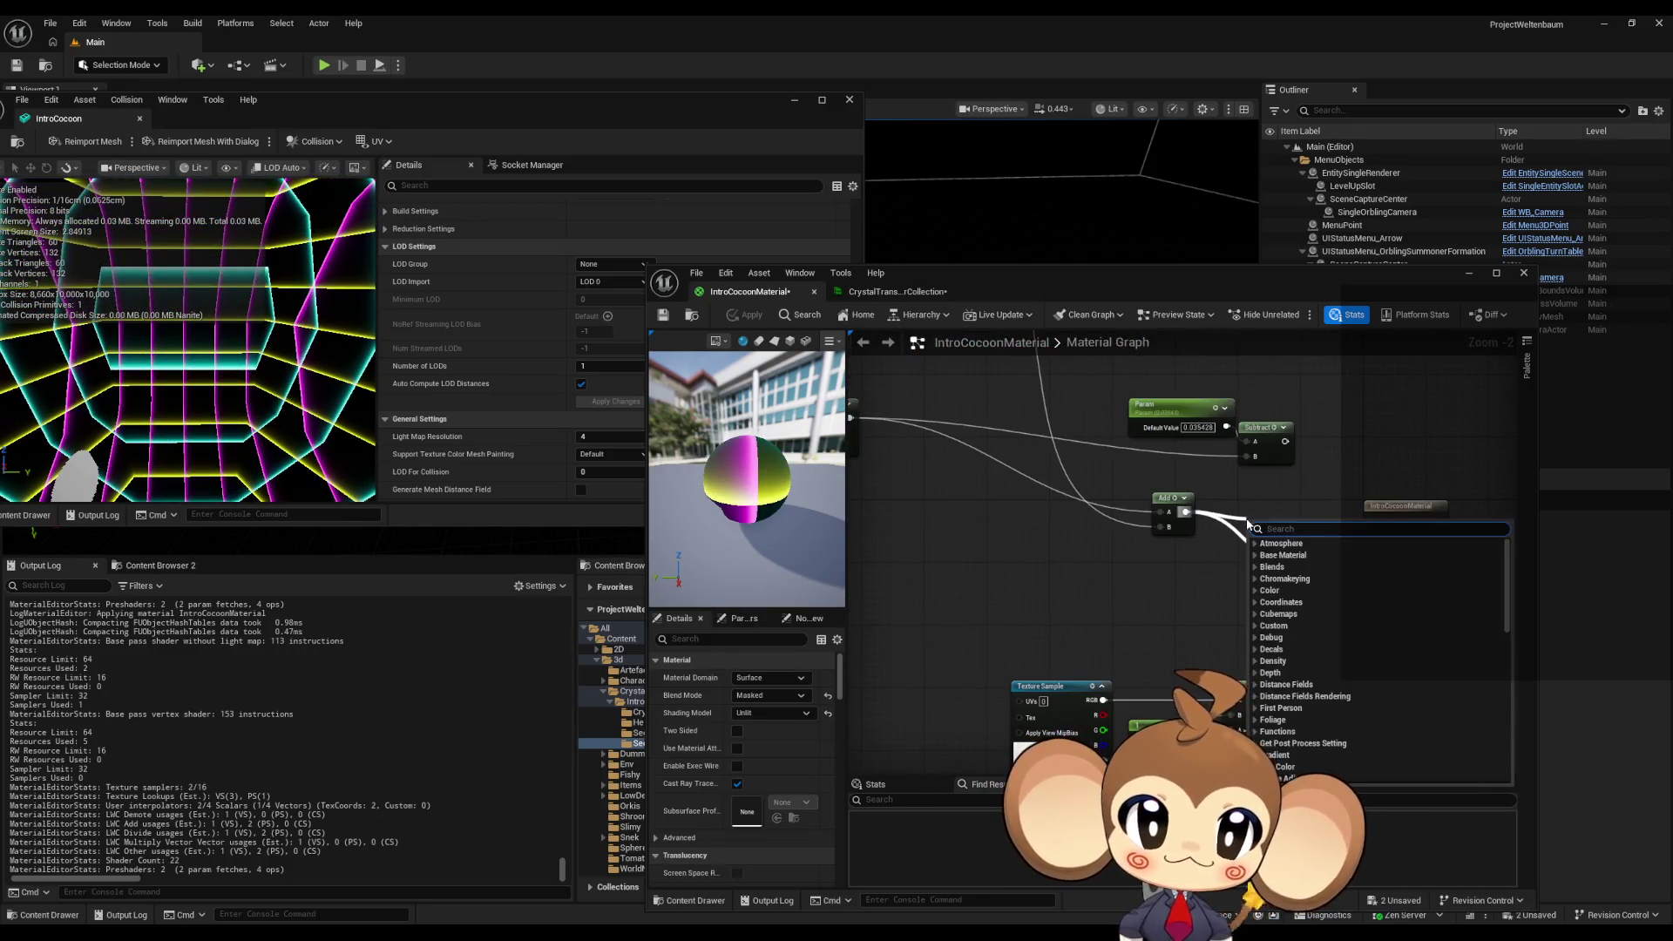
pyautogui.write('add')
pyautogui.press('Return')
pyautogui.moveTo(1174, 602); pyautogui.dragTo(1396, 789)
pyautogui.moveTo(1076, 598); pyautogui.dragTo(1239, 688)
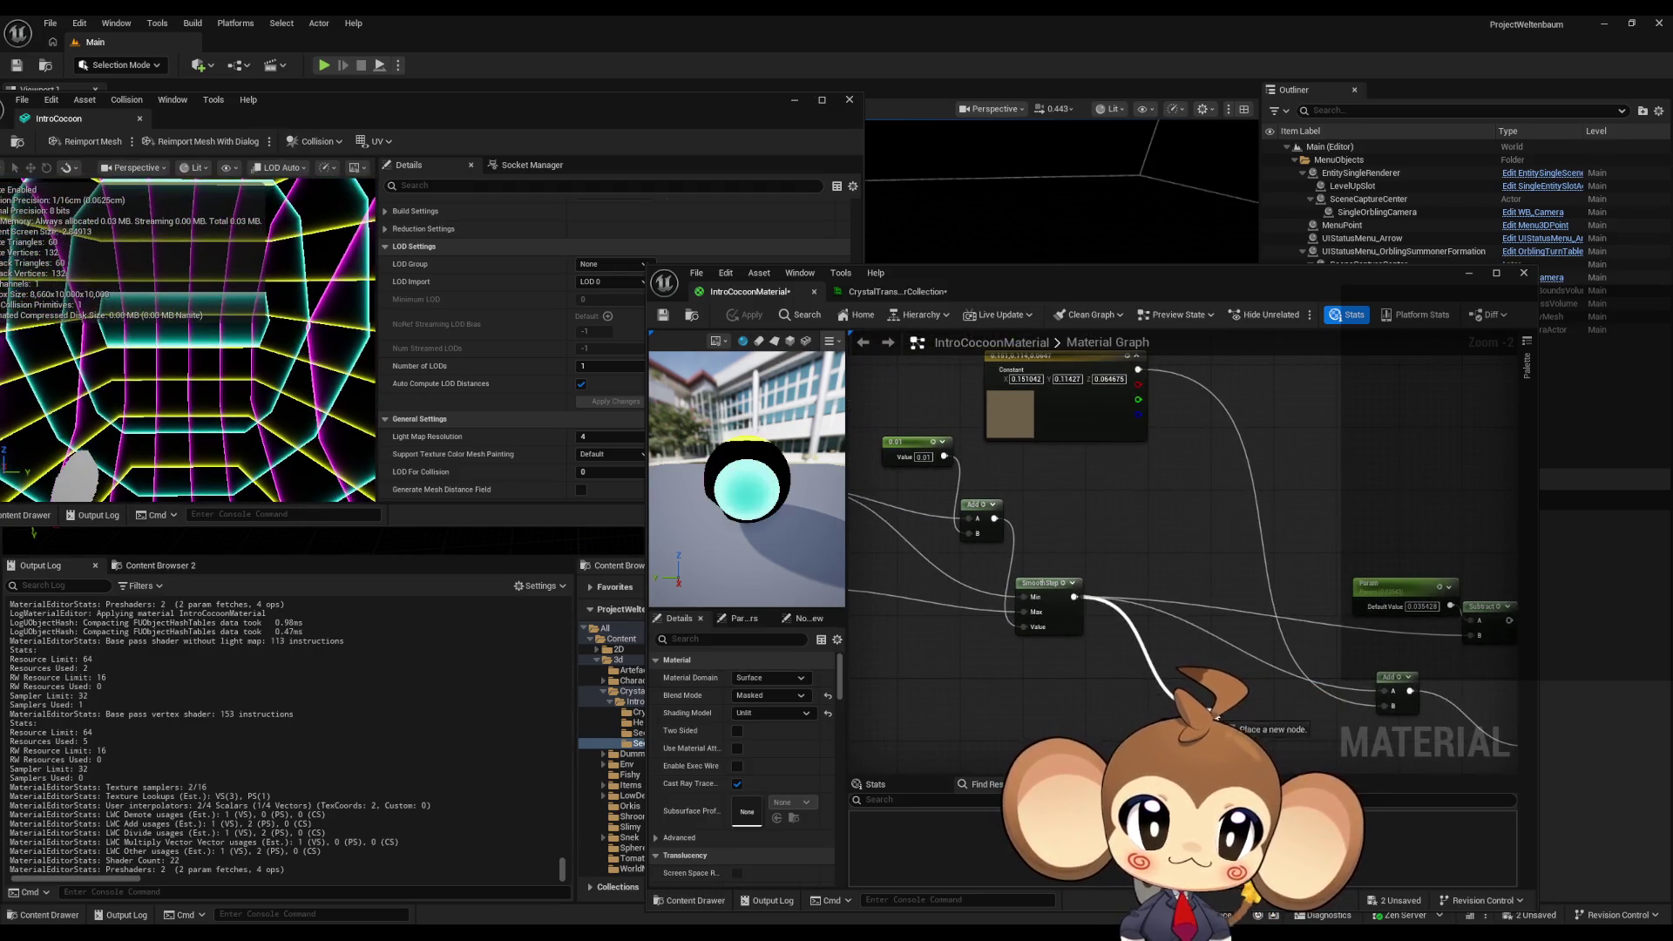
pyautogui.write('add')
pyautogui.click(1235, 514)
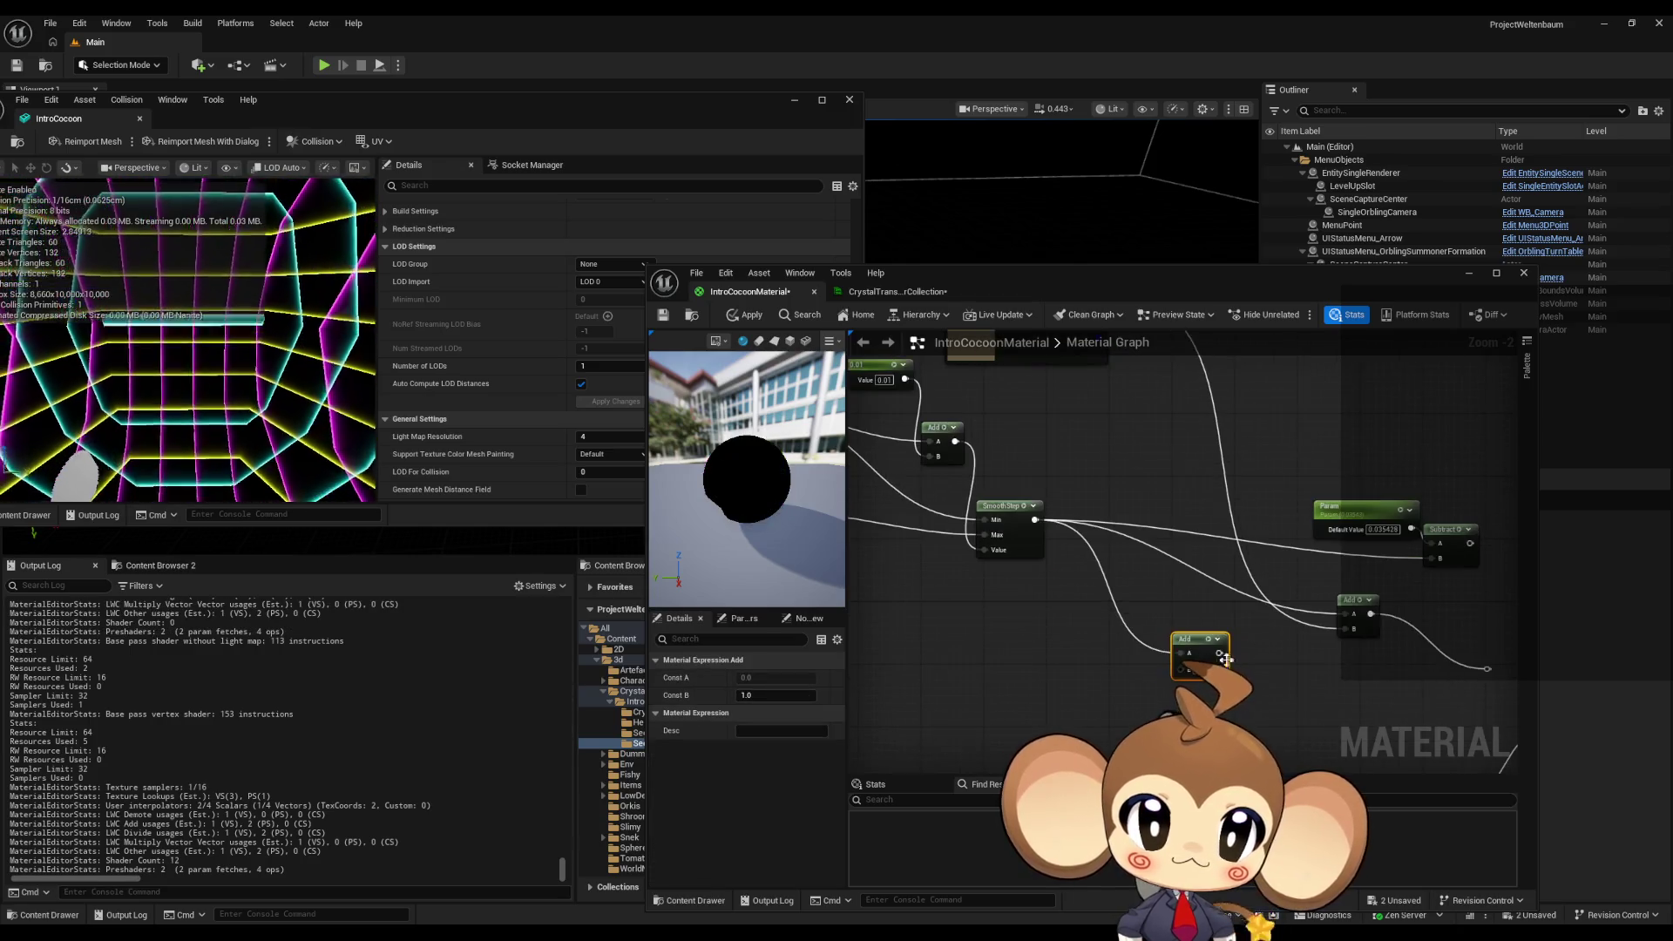
pyautogui.moveTo(1219, 653); pyautogui.dragTo(1353, 622)
pyautogui.moveTo(1347, 464); pyautogui.dragTo(1436, 568)
pyautogui.click(1462, 563)
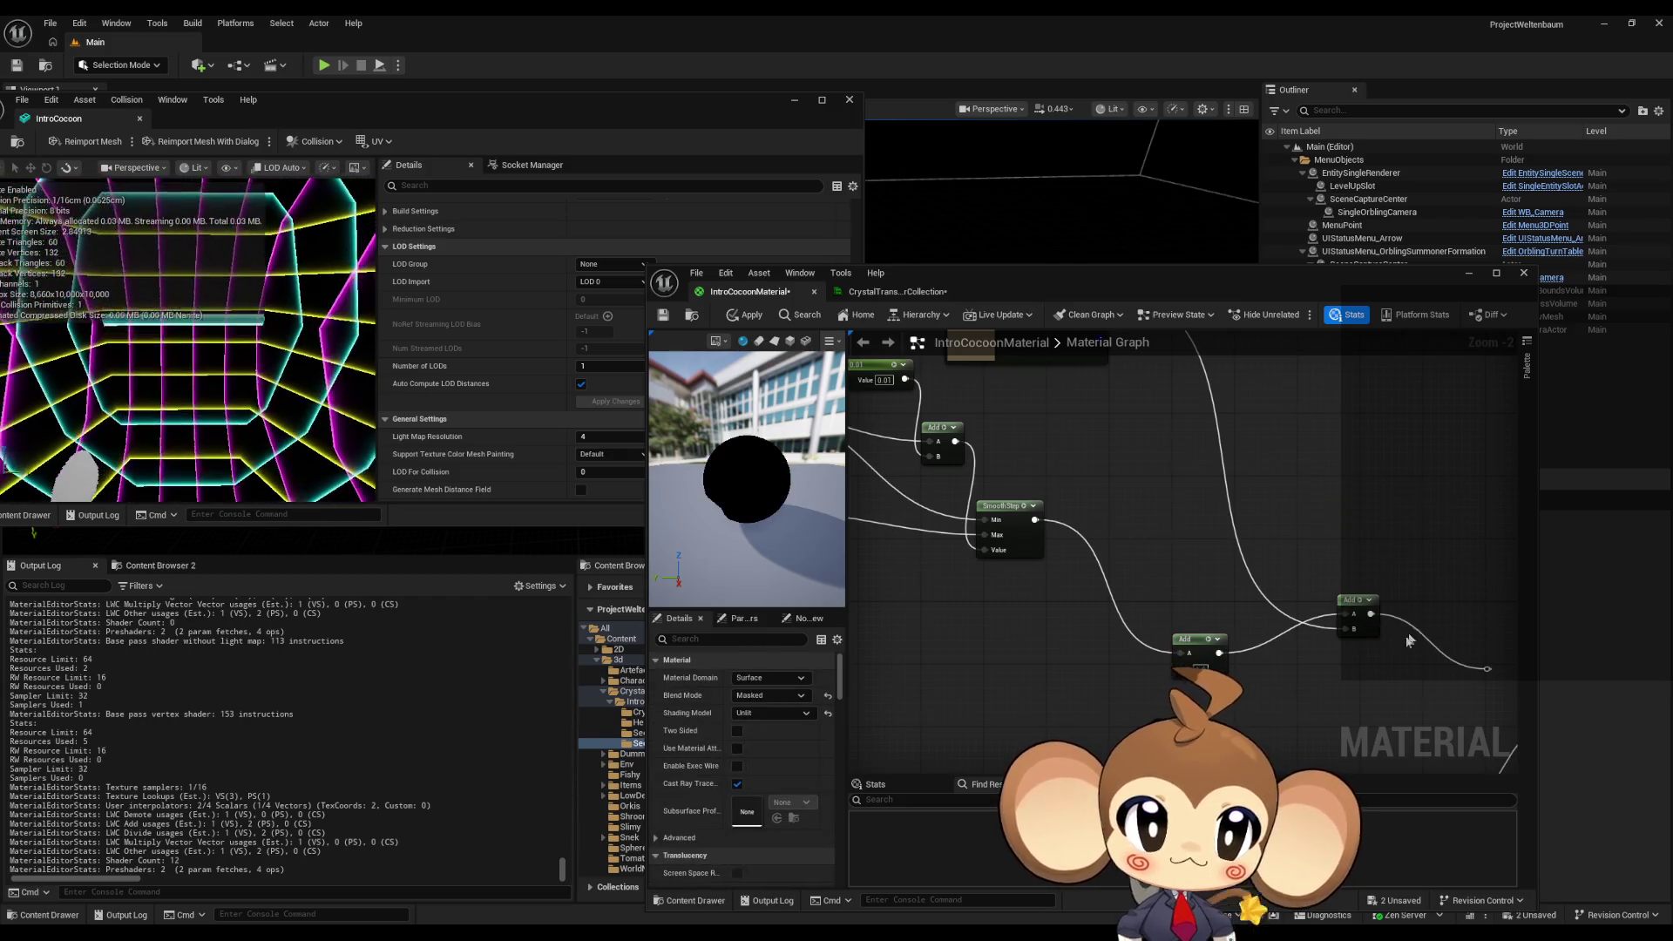
# - Connect the final summed Add output to the material's Emissive Color
pyautogui.scroll(-2, 1246, 576)
pyautogui.scroll(2, 1233, 455)
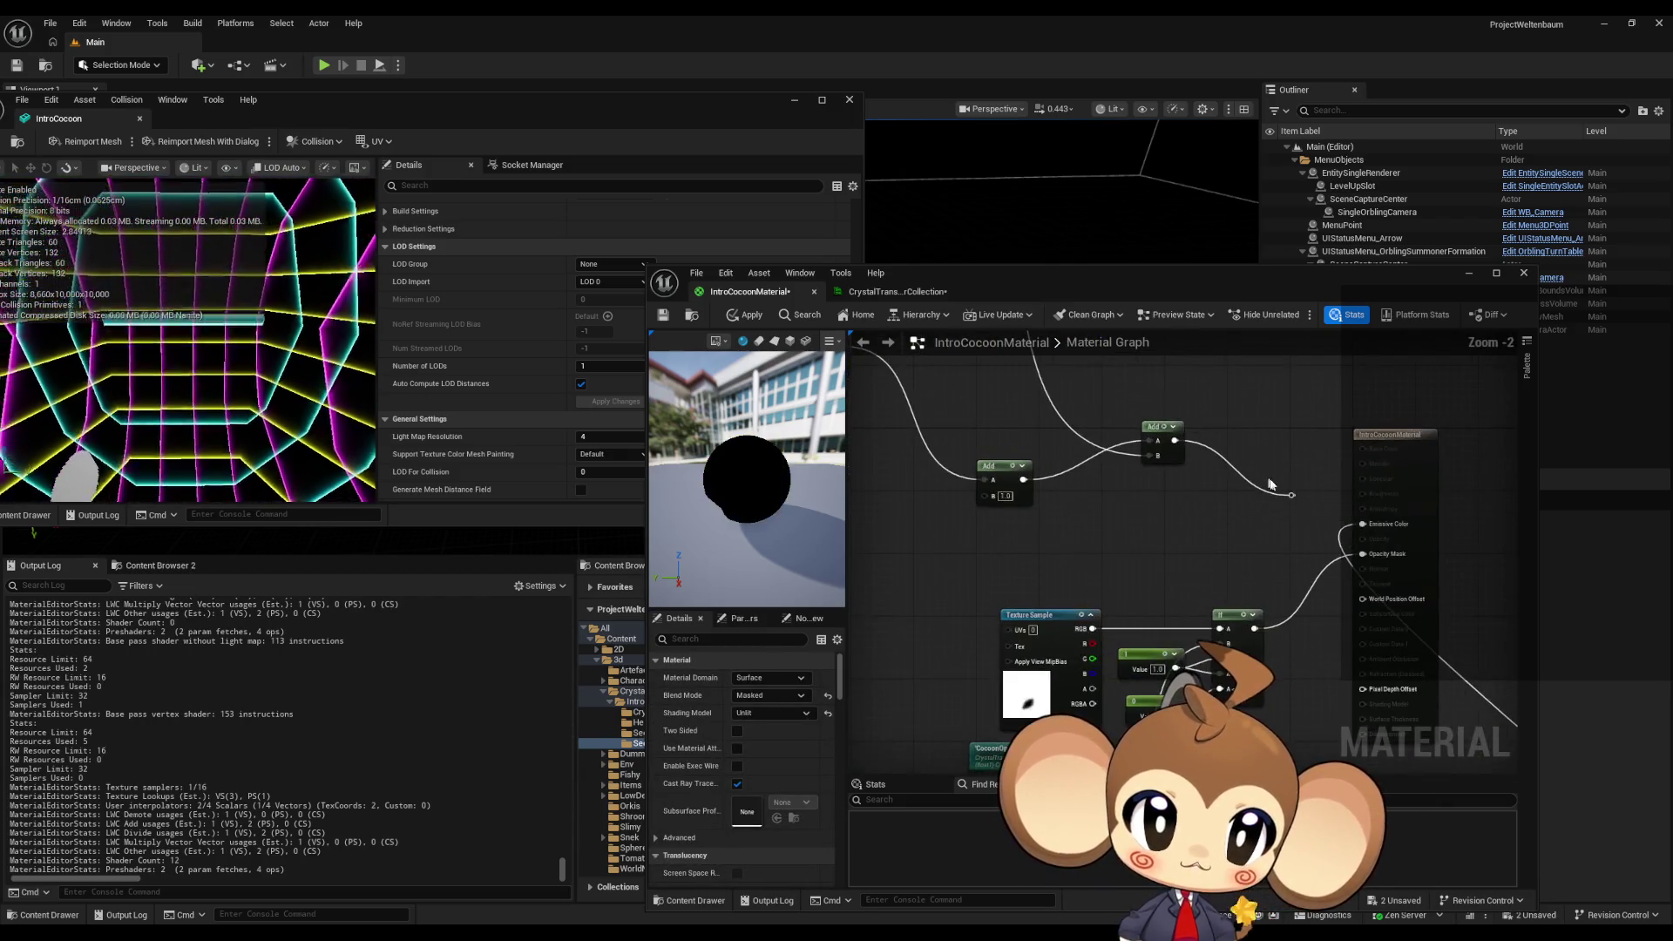
pyautogui.scroll(-2, 1087, 387)
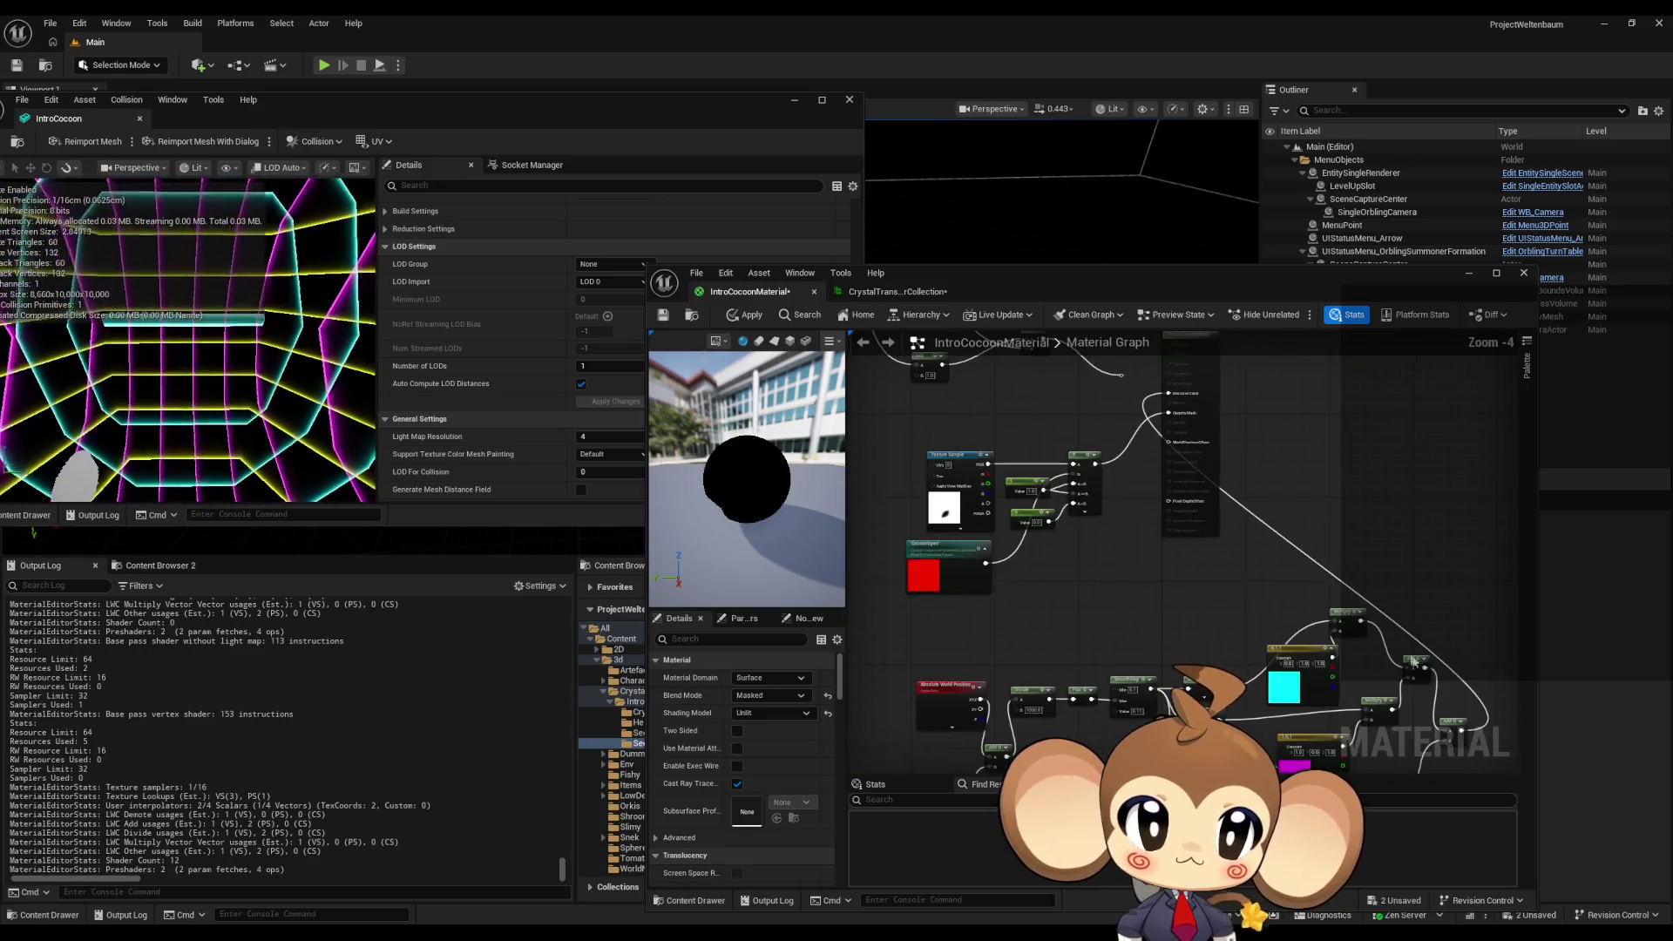
pyautogui.scroll(1, 1479, 739)
pyautogui.moveTo(1479, 739)
pyautogui.mouseDown()
pyautogui.moveTo(1176, 530)
pyautogui.moveTo(880, 672)
pyautogui.moveTo(1120, 617)
pyautogui.moveTo(1124, 568)
pyautogui.mouseUp()
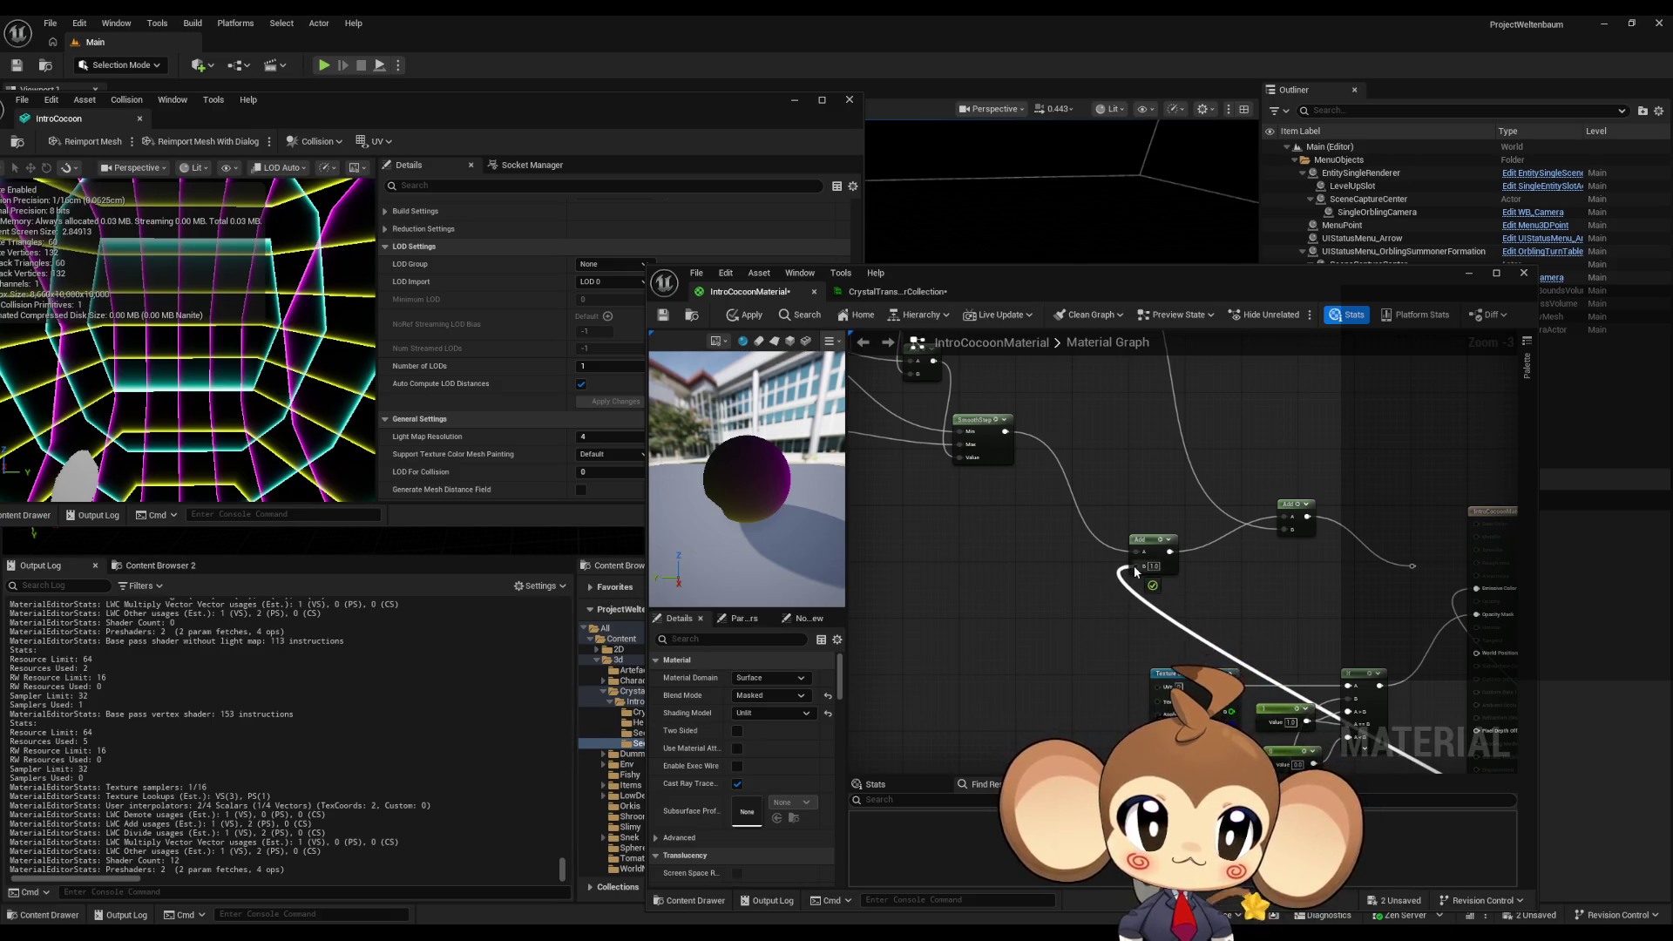
pyautogui.scroll(1, 1305, 560)
pyautogui.moveTo(1157, 503); pyautogui.dragTo(1347, 586)
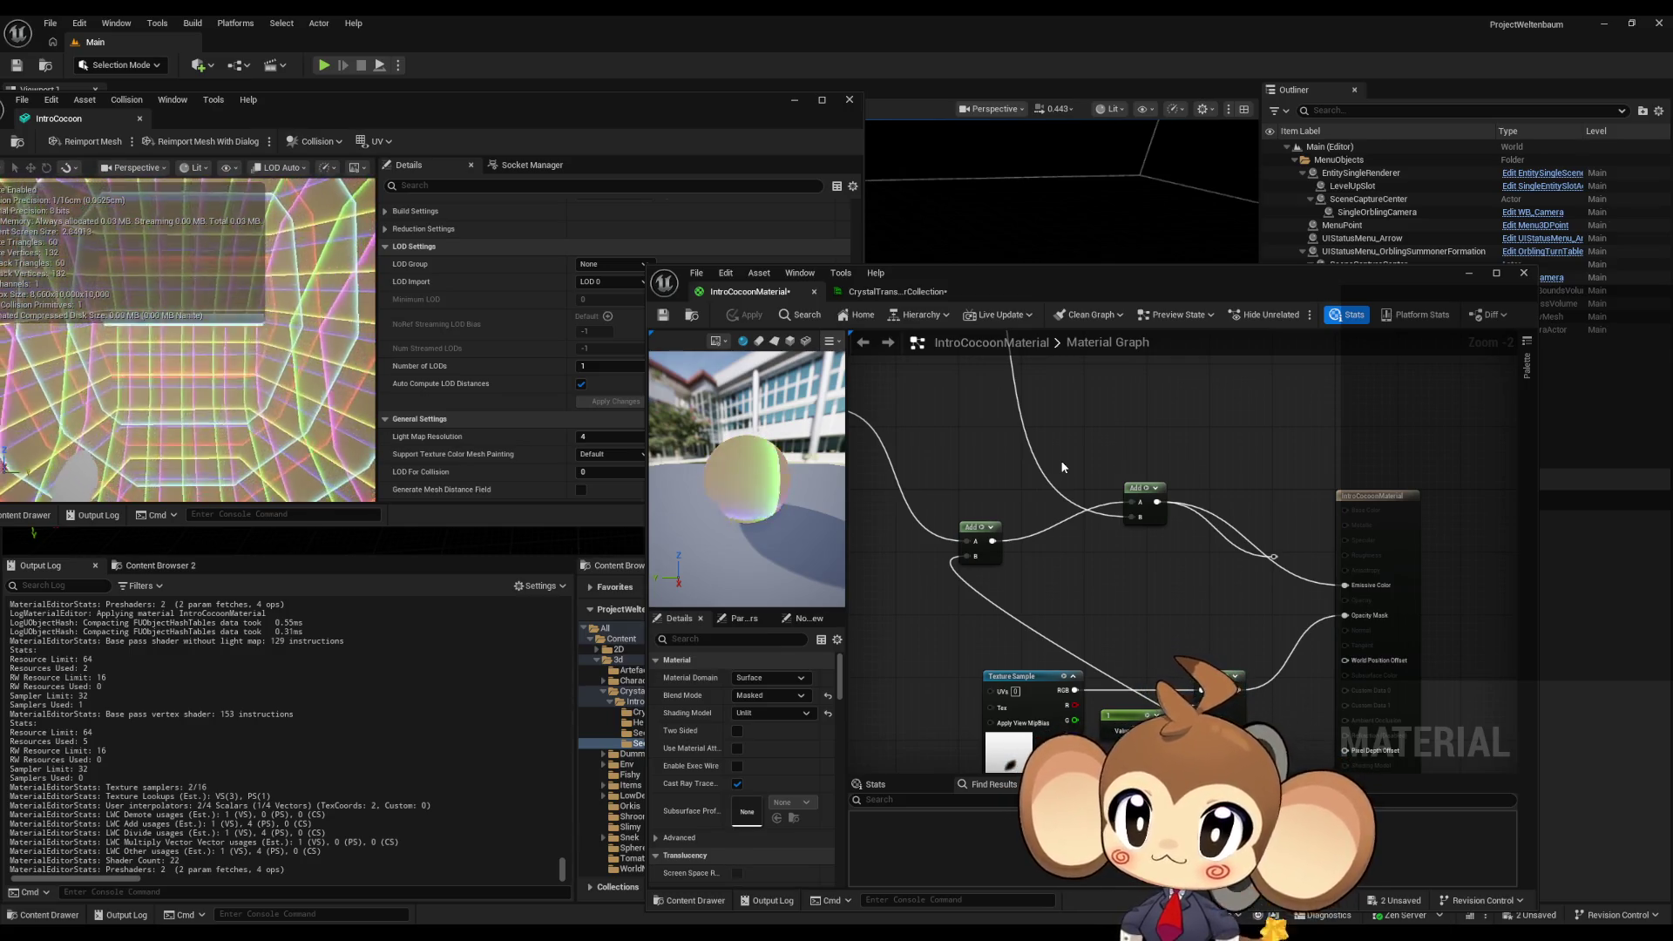
pyautogui.scroll(1, 1117, 486)
pyautogui.moveTo(1170, 579); pyautogui.dragTo(1280, 542)
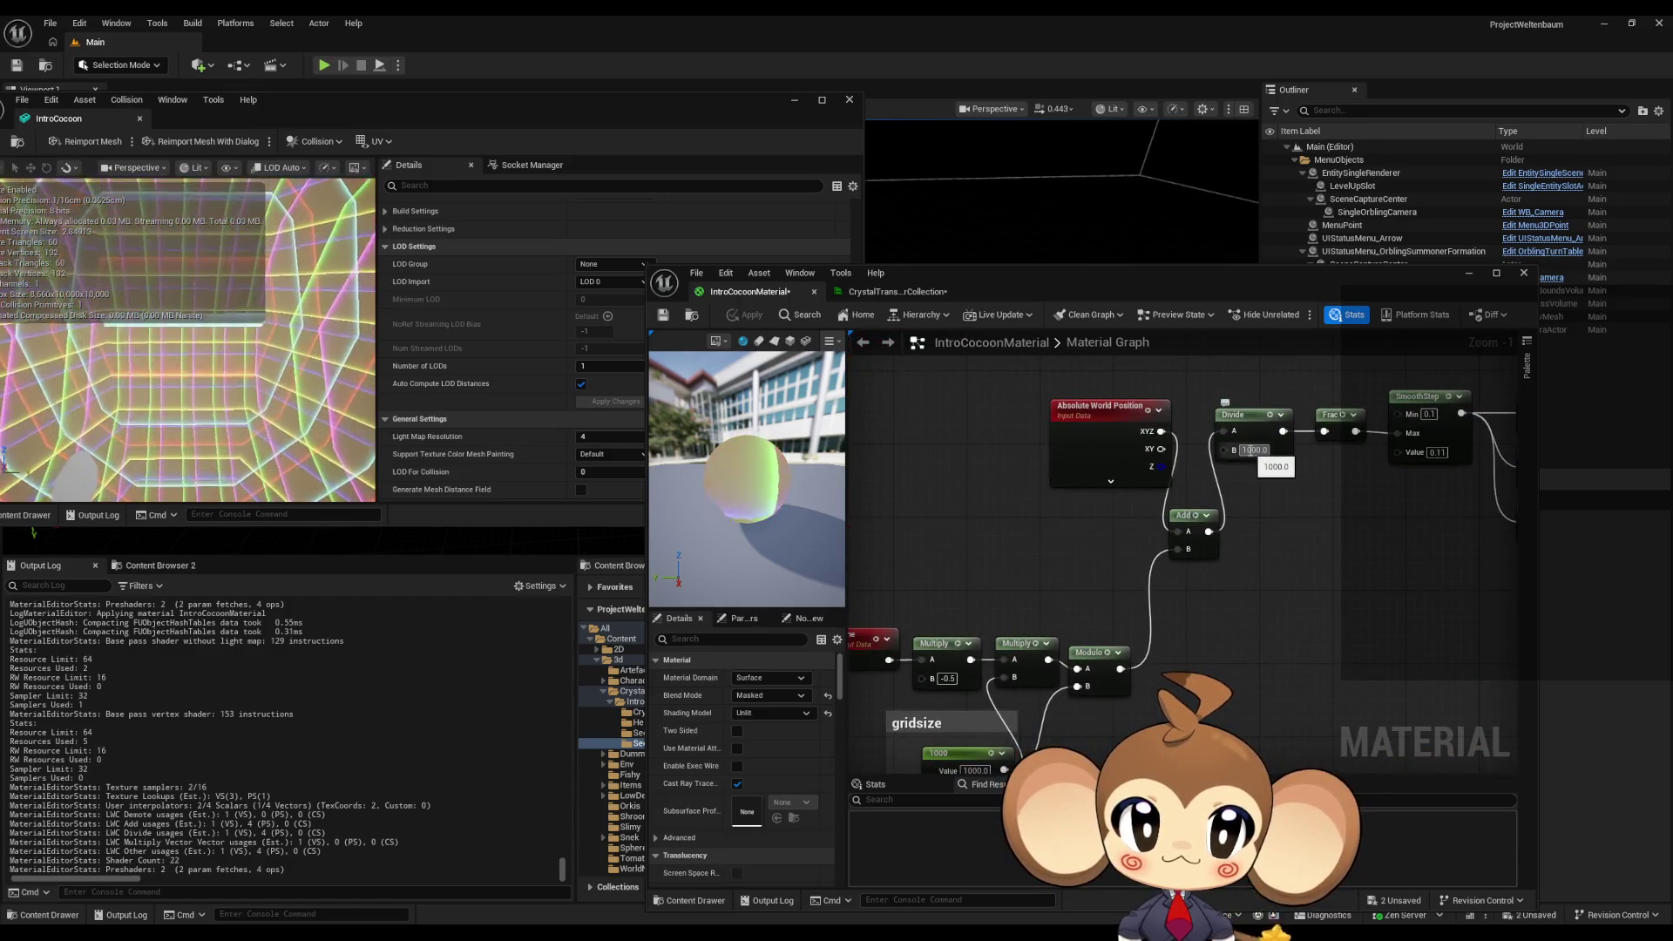
# - Set the Divide node's divisor to 1100 and apply the material
pyautogui.press('Return')
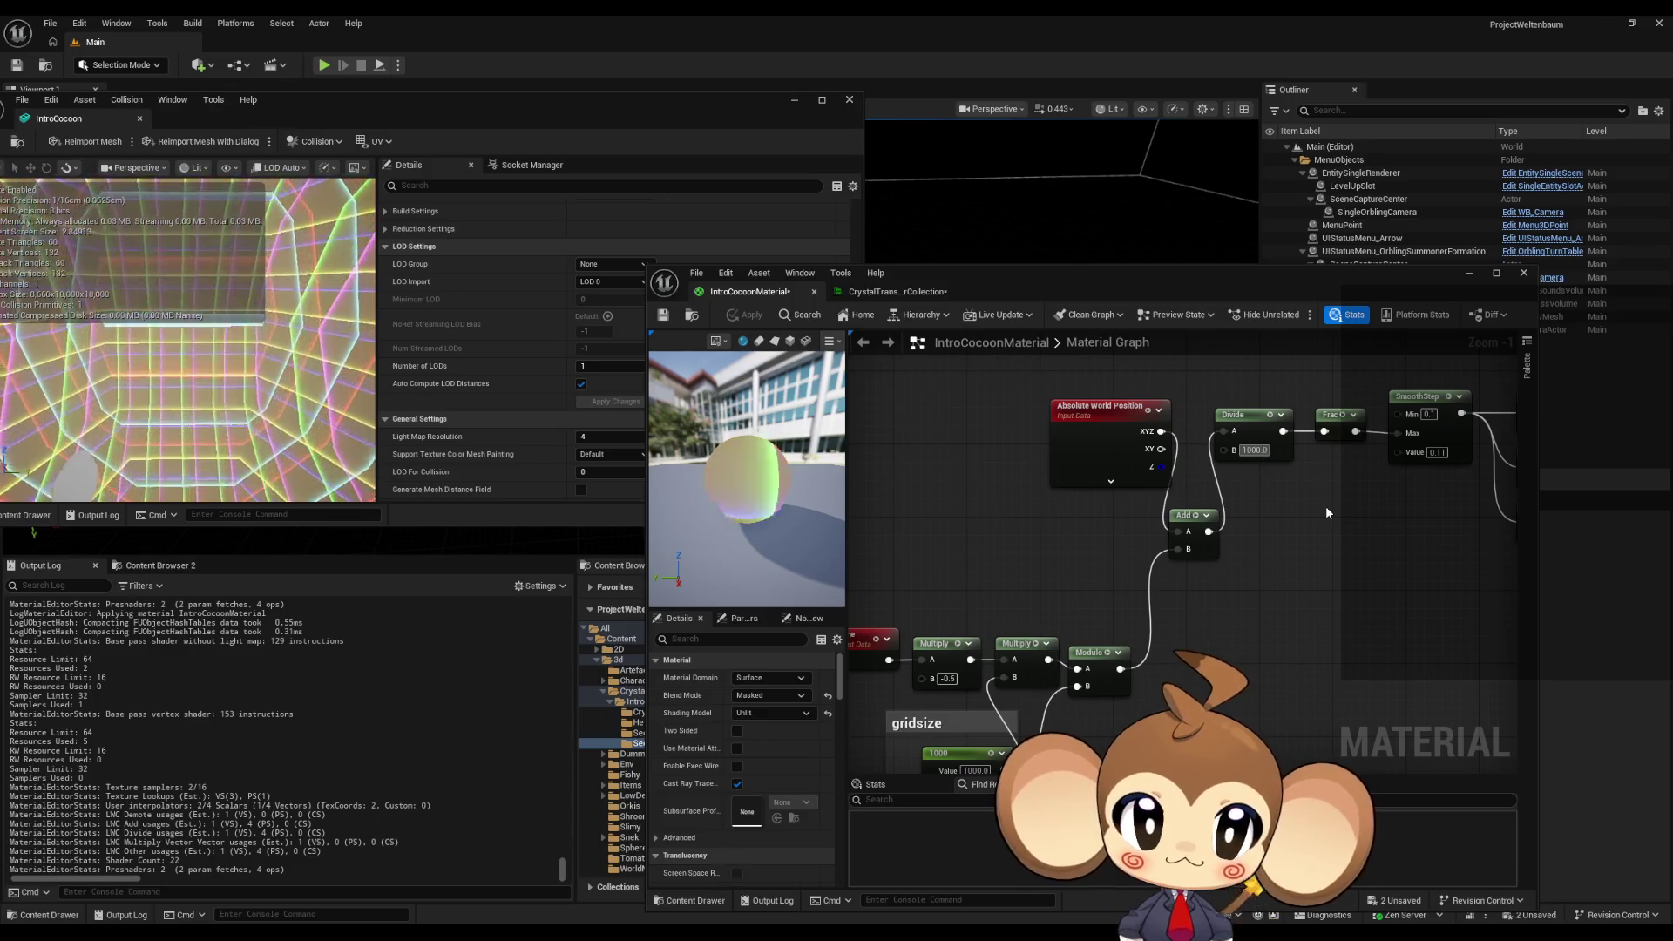
pyautogui.write('1100')
pyautogui.press('Return')
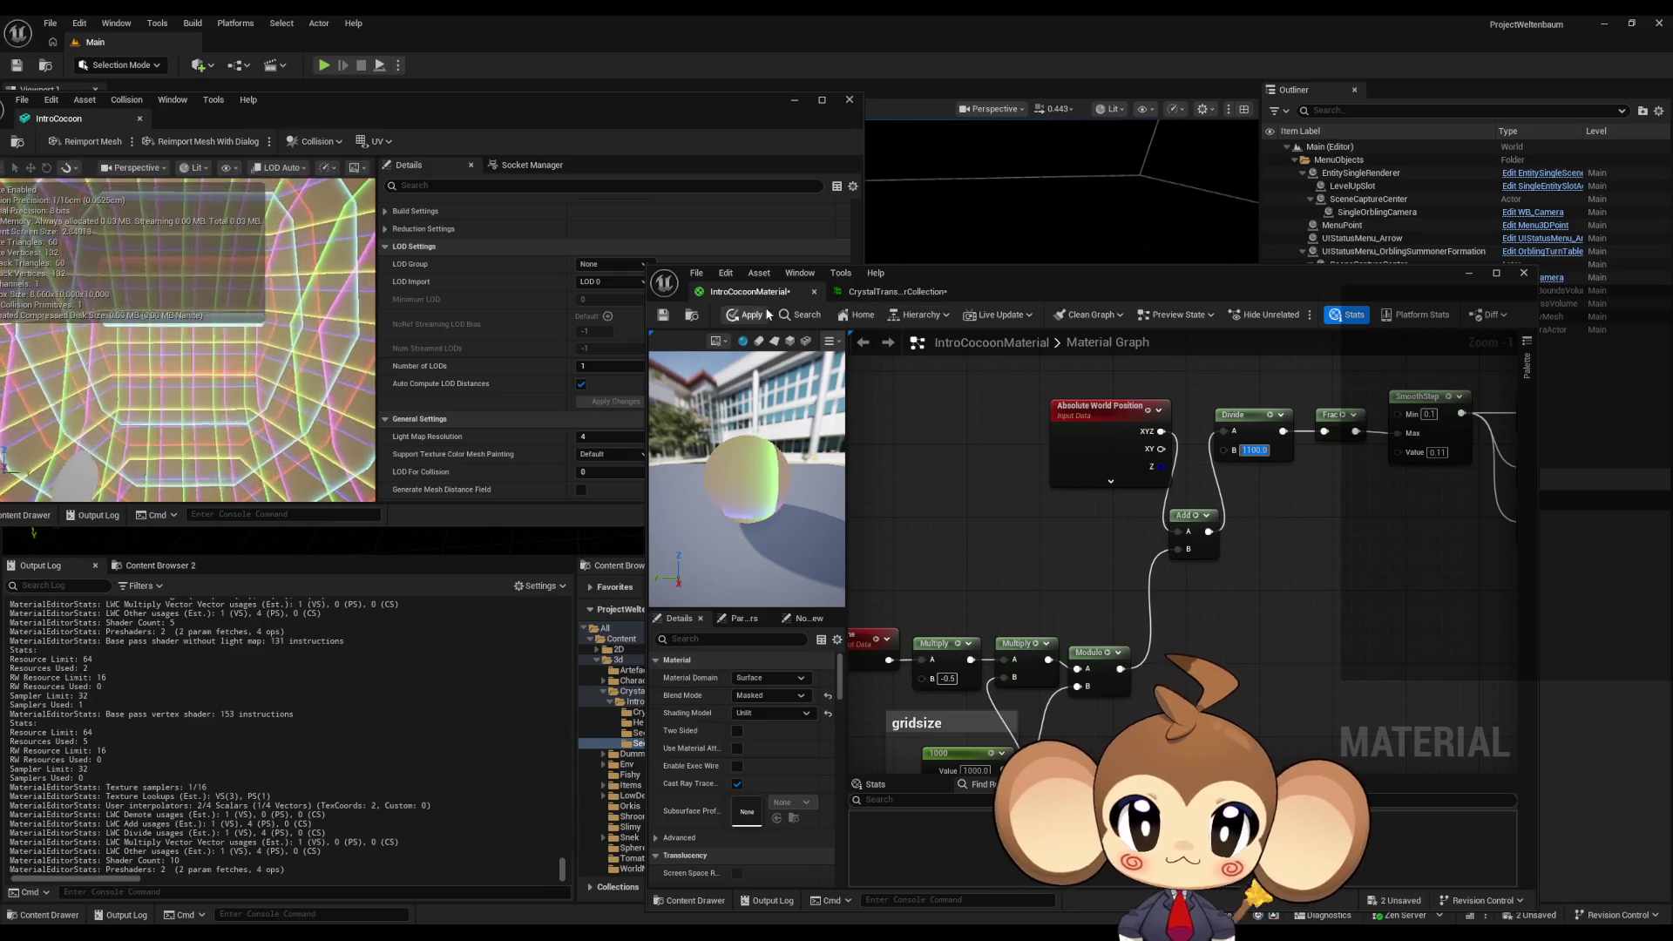
pyautogui.click(747, 318)
pyautogui.click(747, 318)
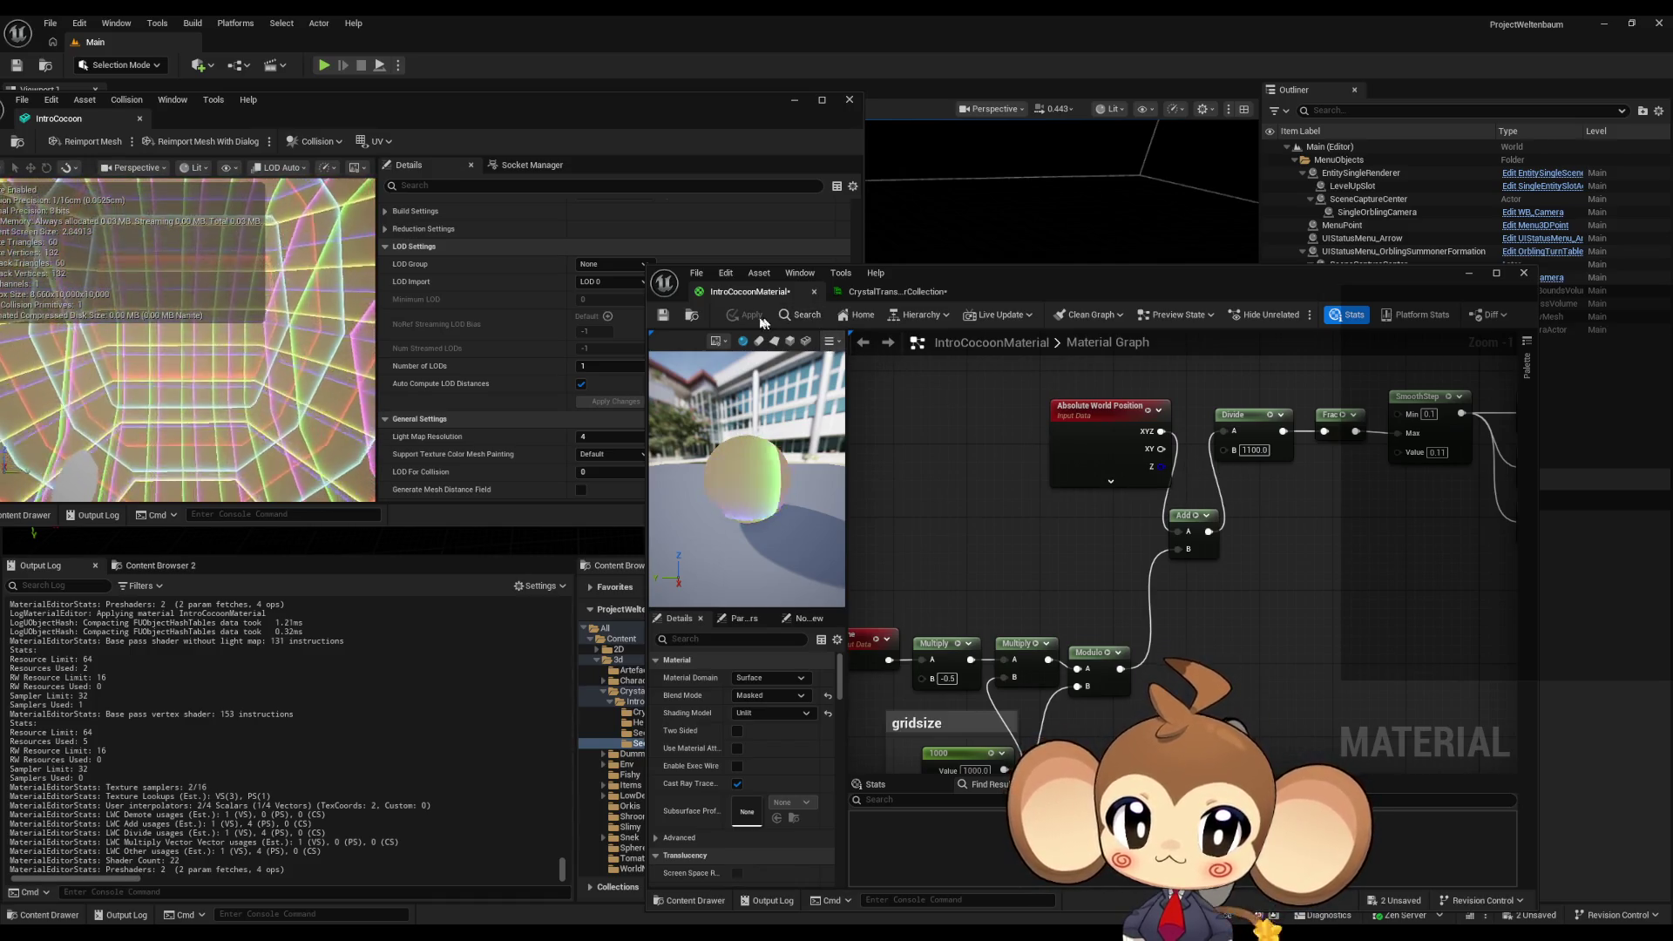
# - Change the gridsize constant to 1100 and apply the updated material
pyautogui.moveTo(1236, 714); pyautogui.dragTo(1255, 567)
pyautogui.write('1100')
pyautogui.press('Return')
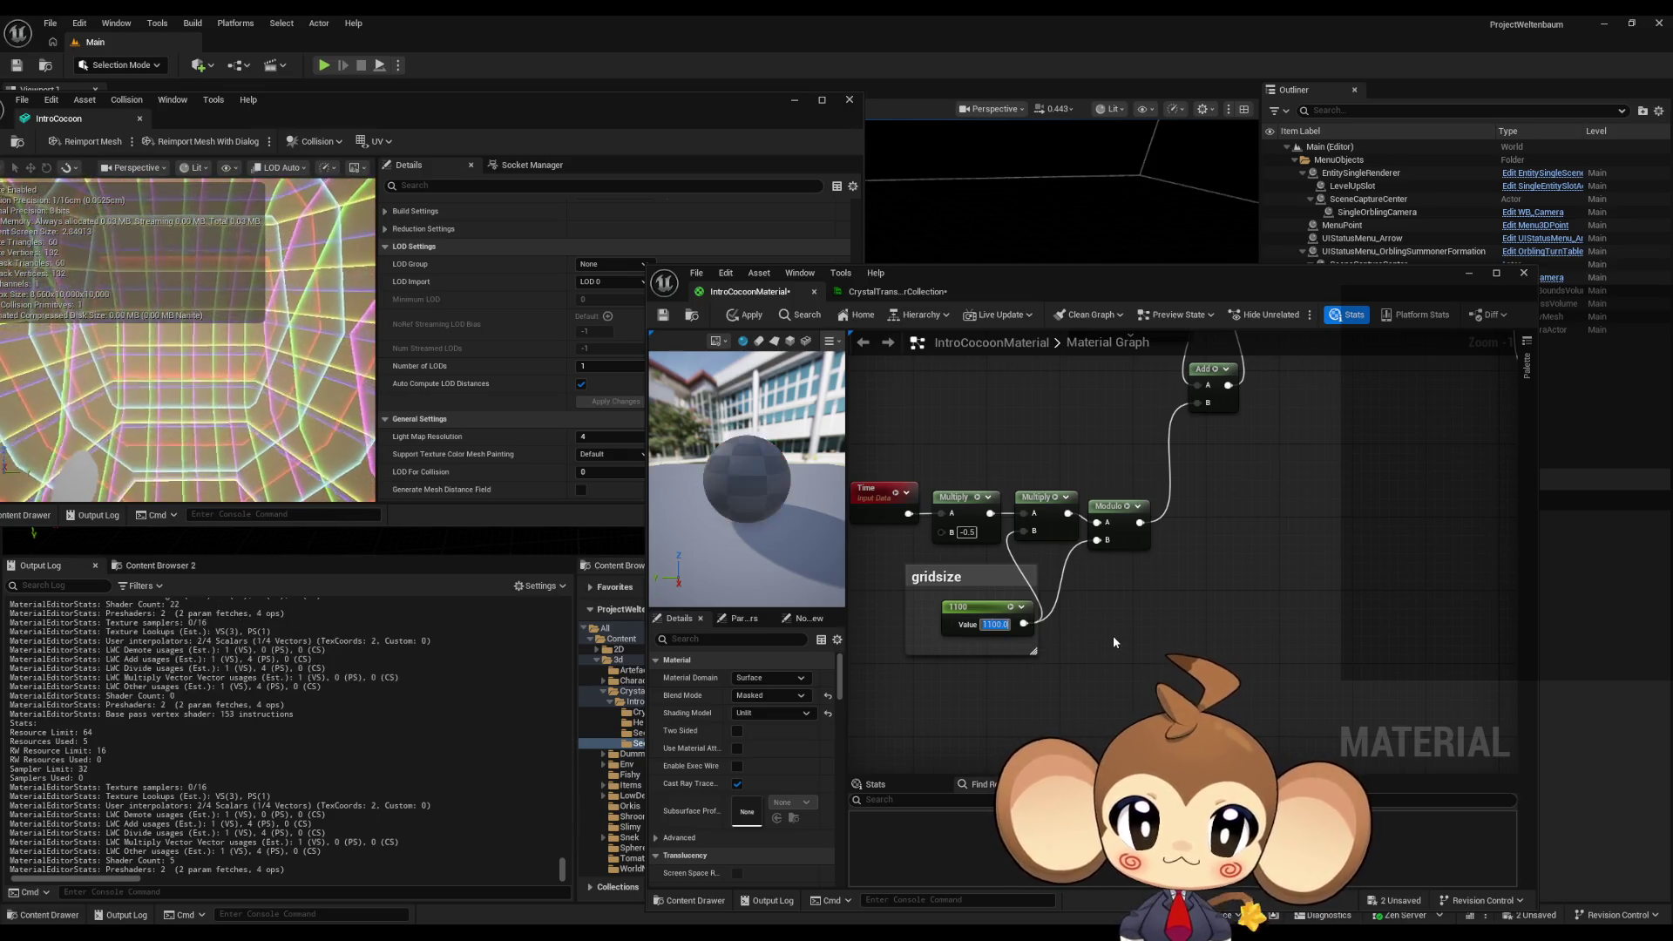
pyautogui.click(745, 315)
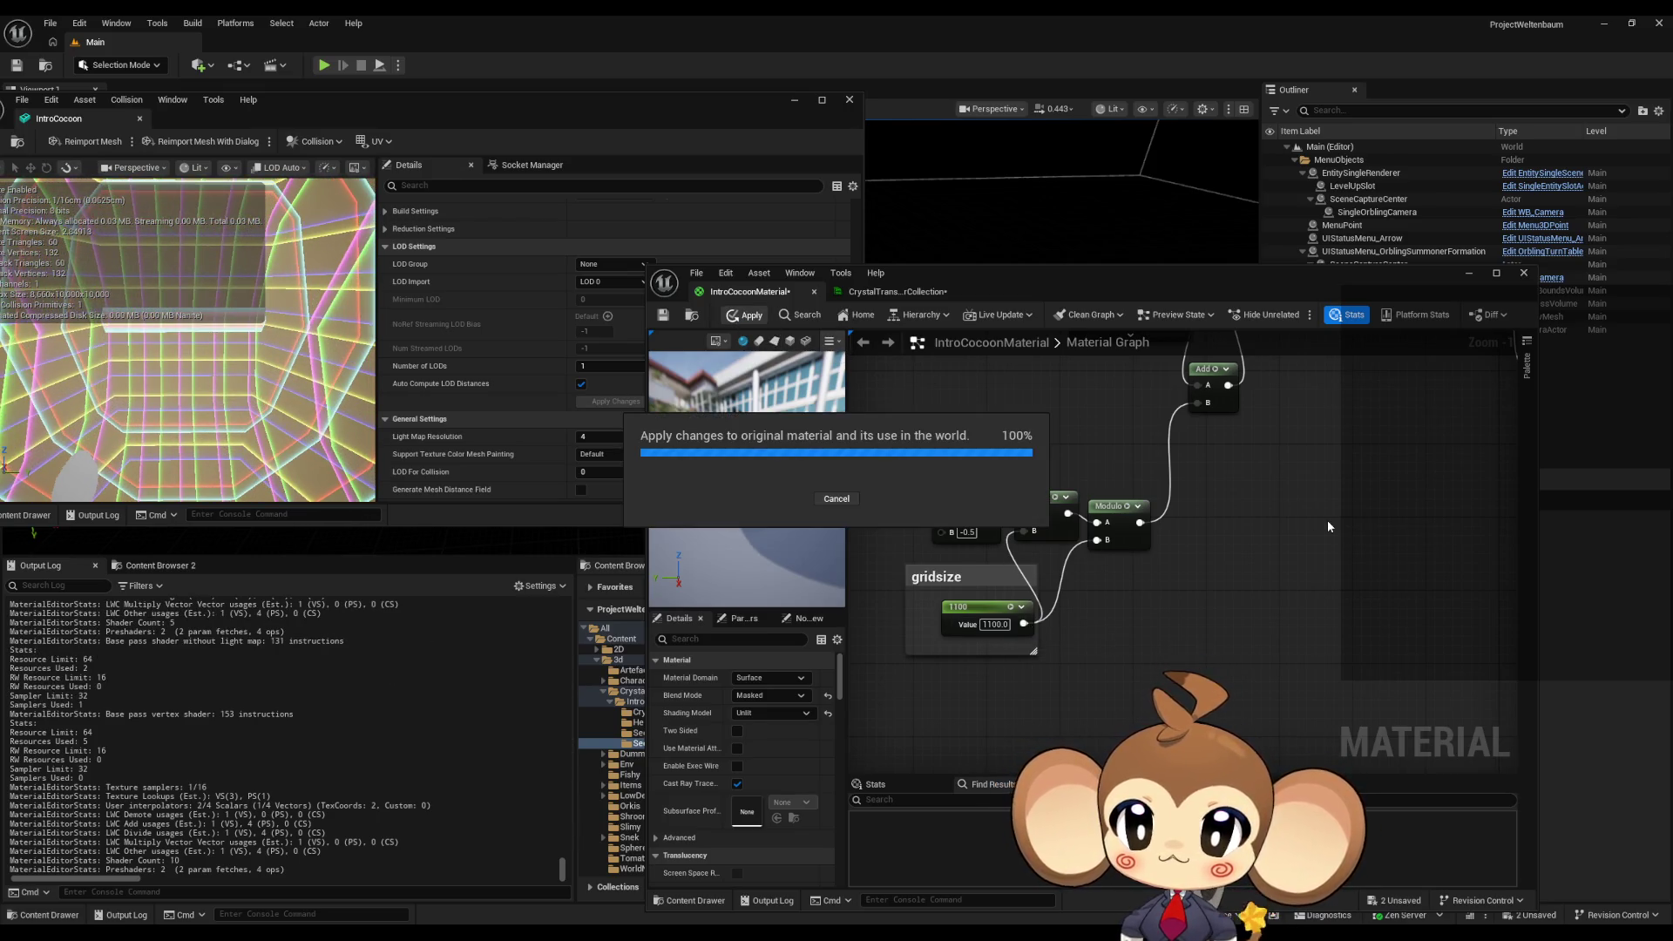